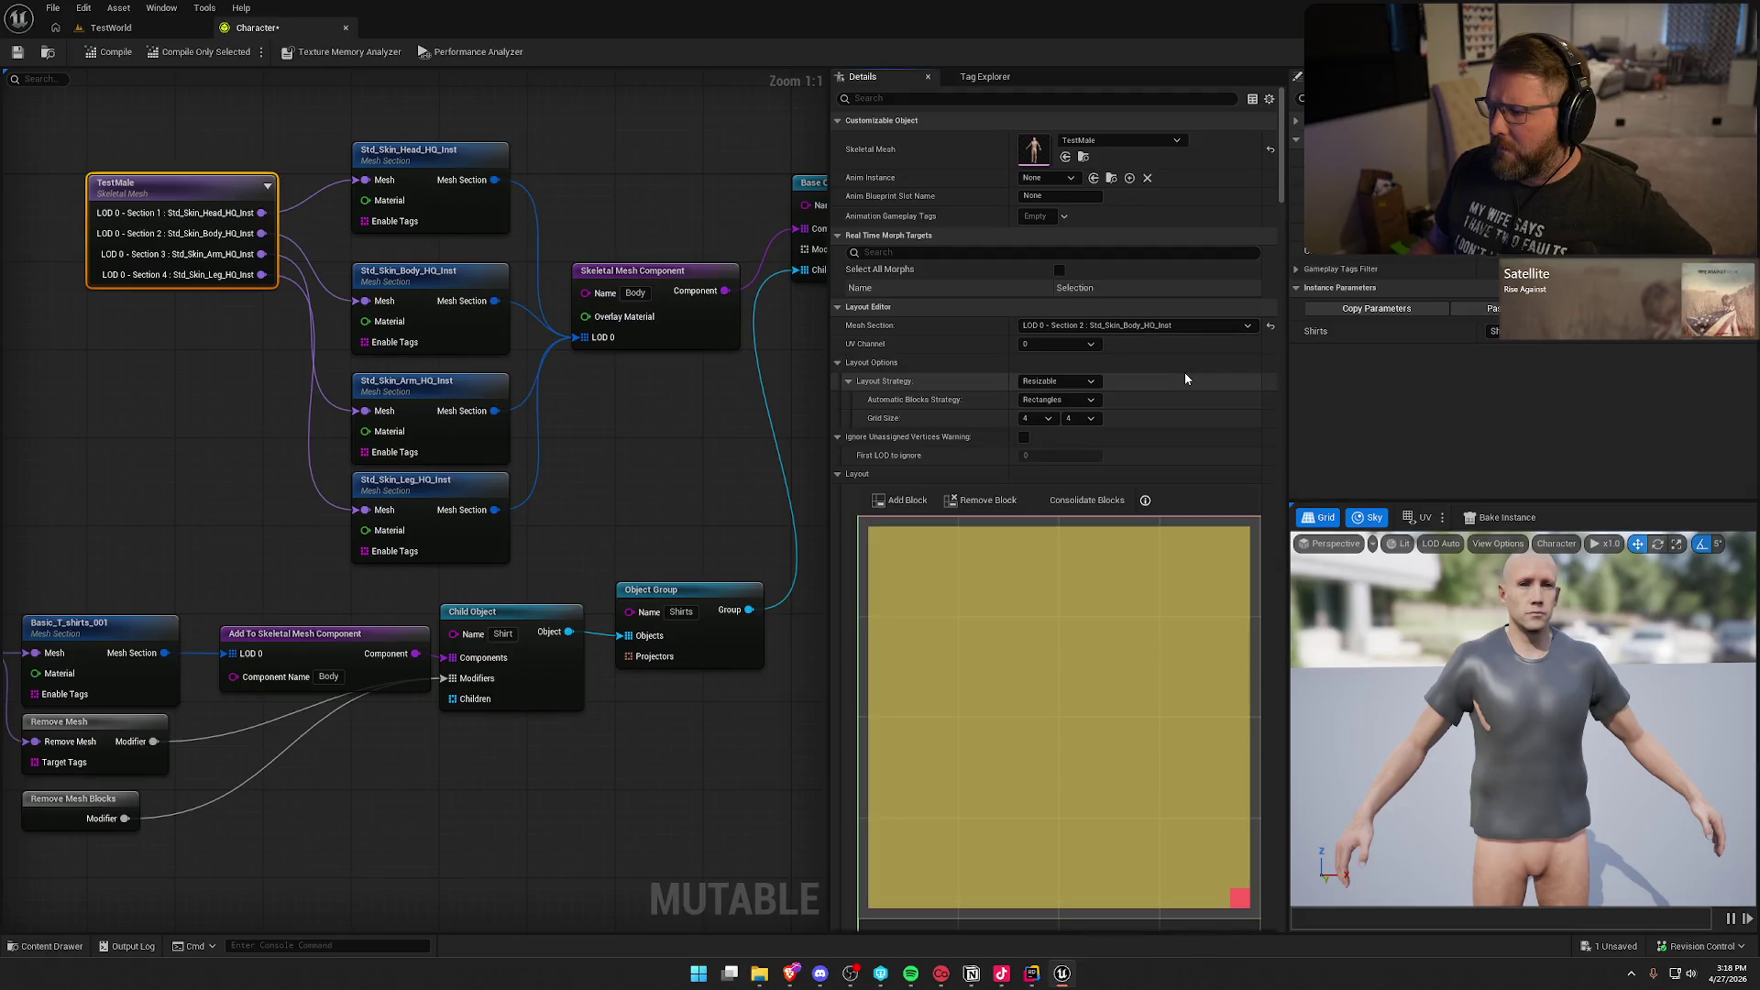
# Step: Set TestMale's Layout Editor Mesh Section to Nothing Selected, browse its pins, then deselect TestMale
pyautogui.click(1162, 325)
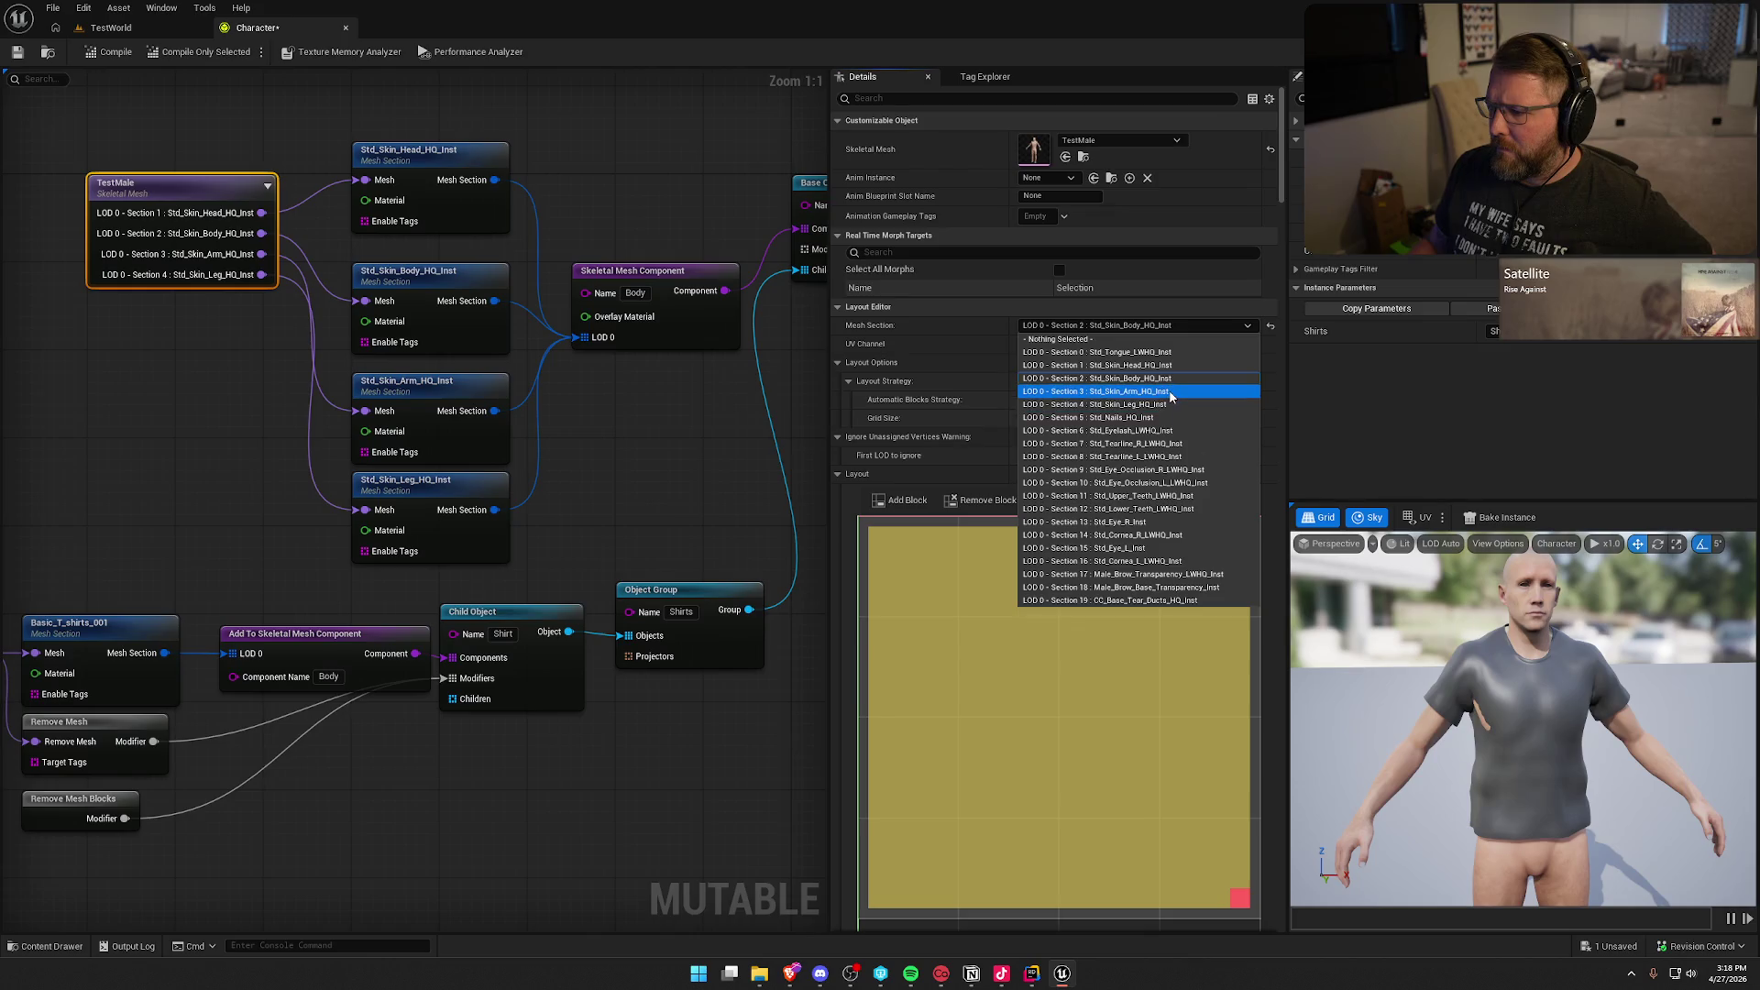
pyautogui.click(1170, 391)
pyautogui.click(1124, 328)
pyautogui.click(1091, 339)
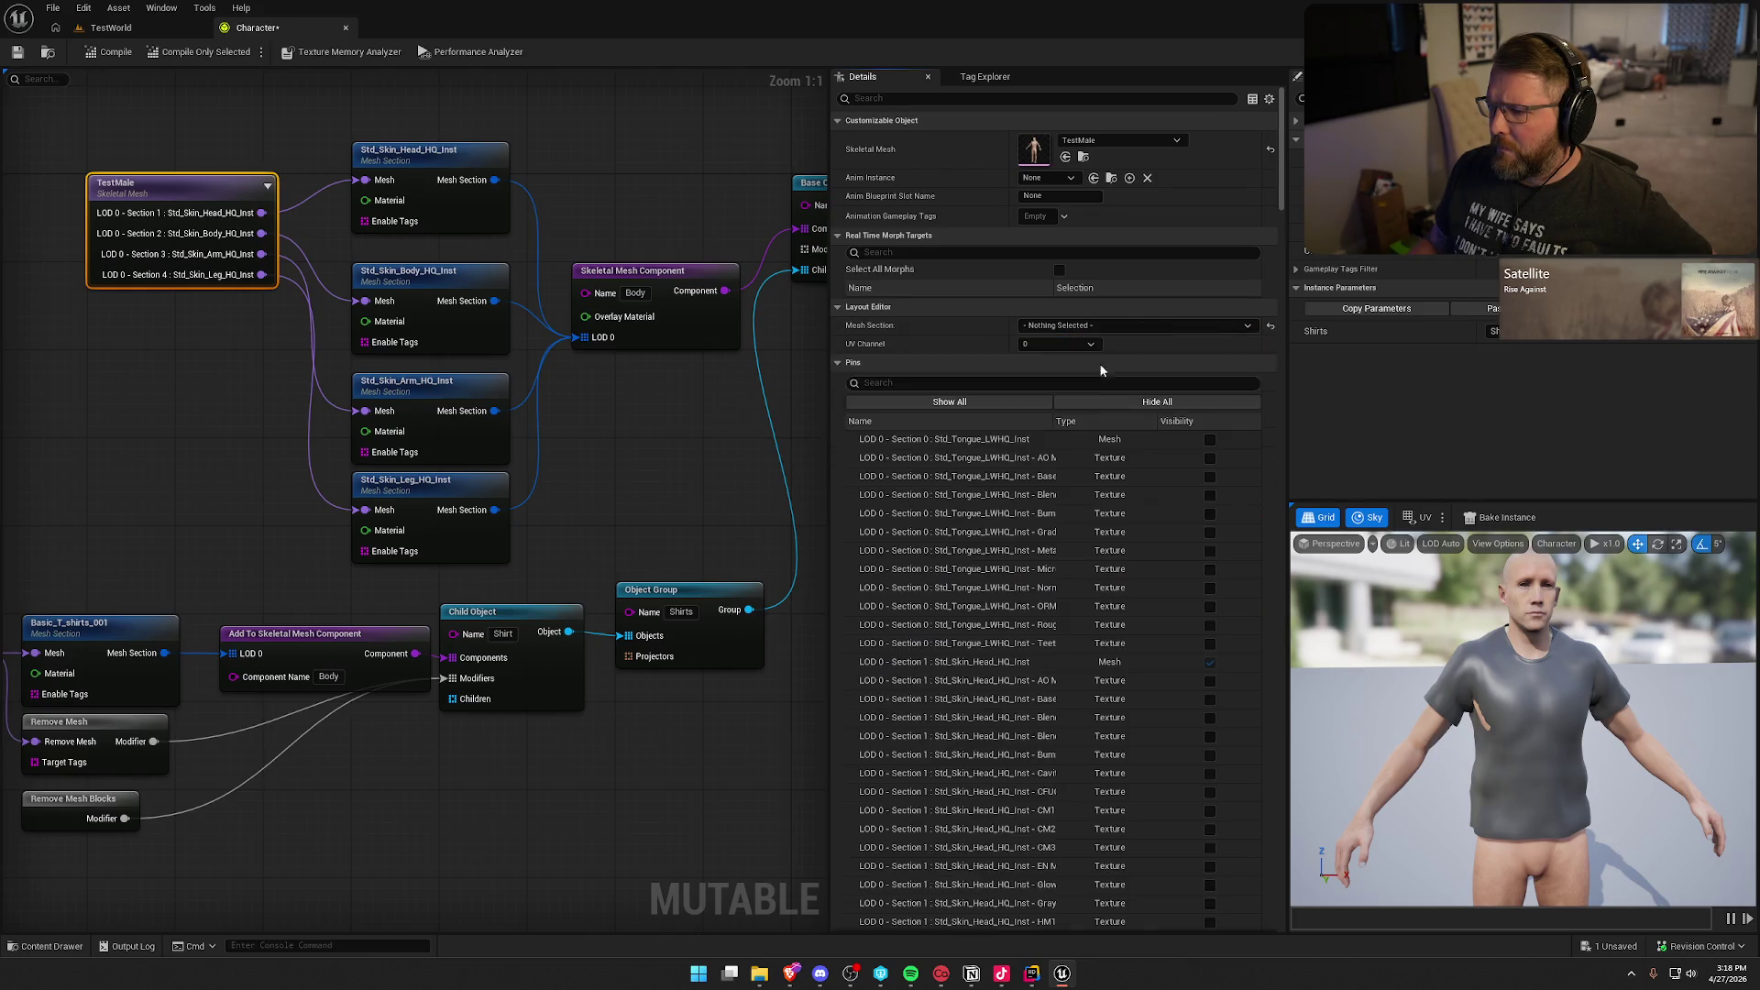
pyautogui.scroll(-3, 916, 349)
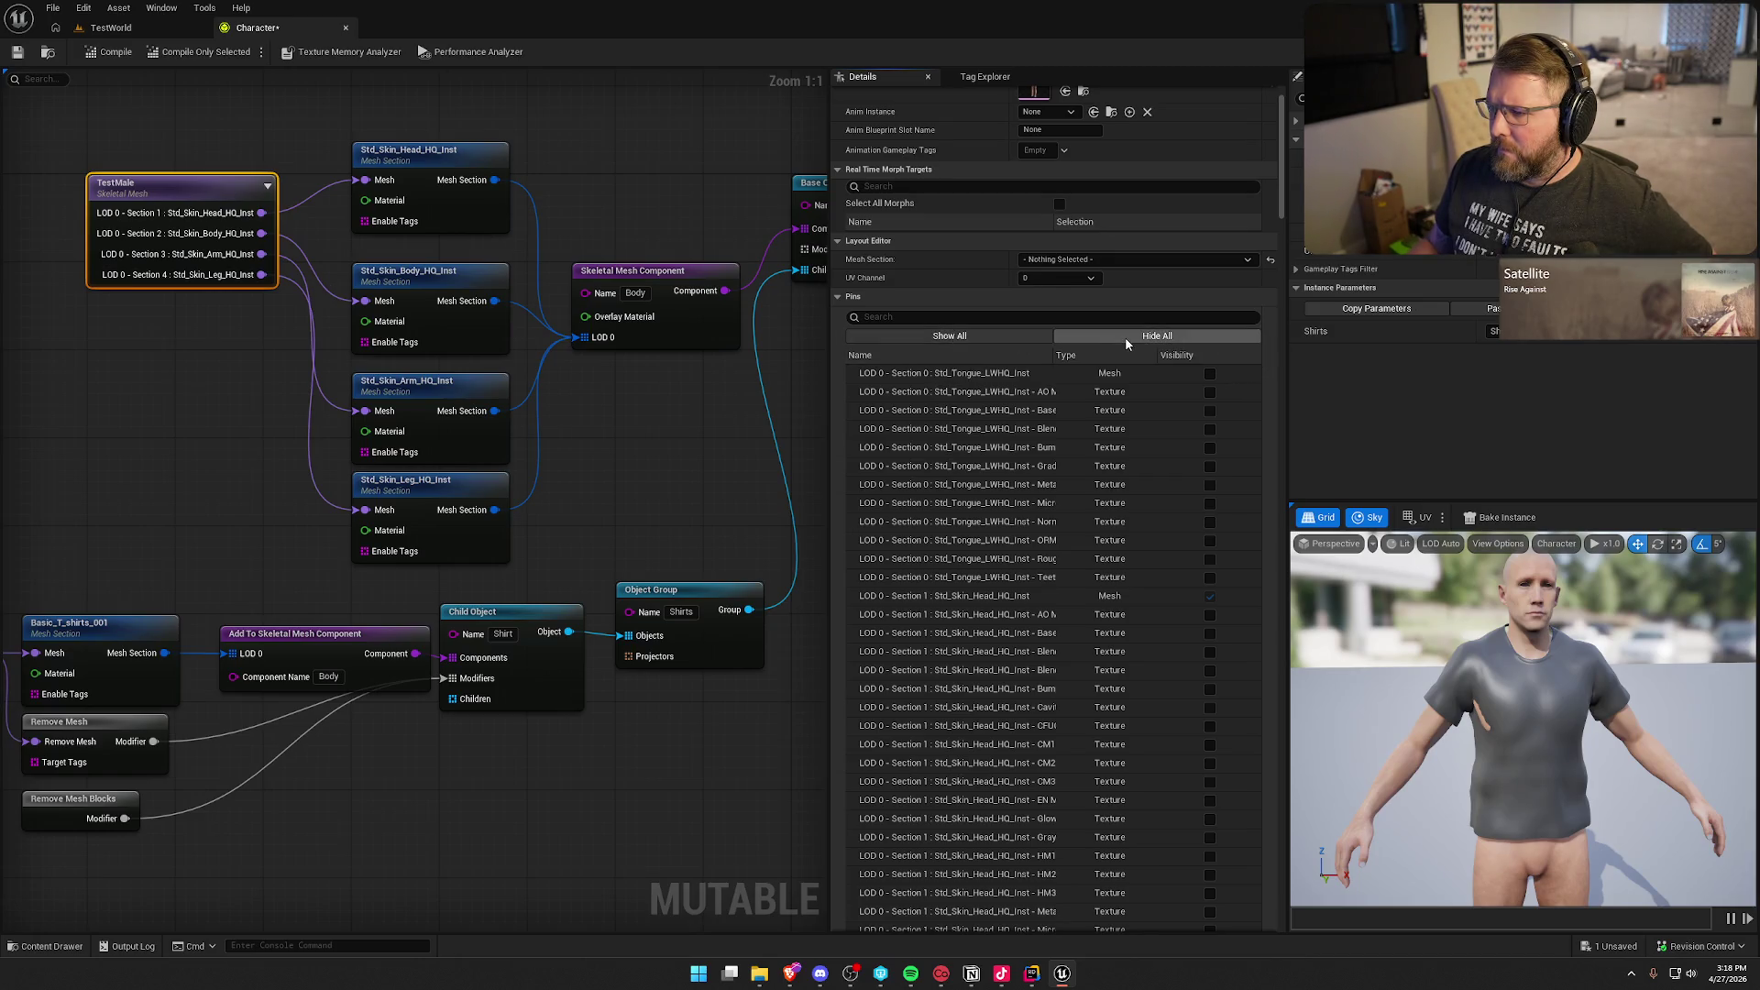
pyautogui.scroll(-3, 1147, 392)
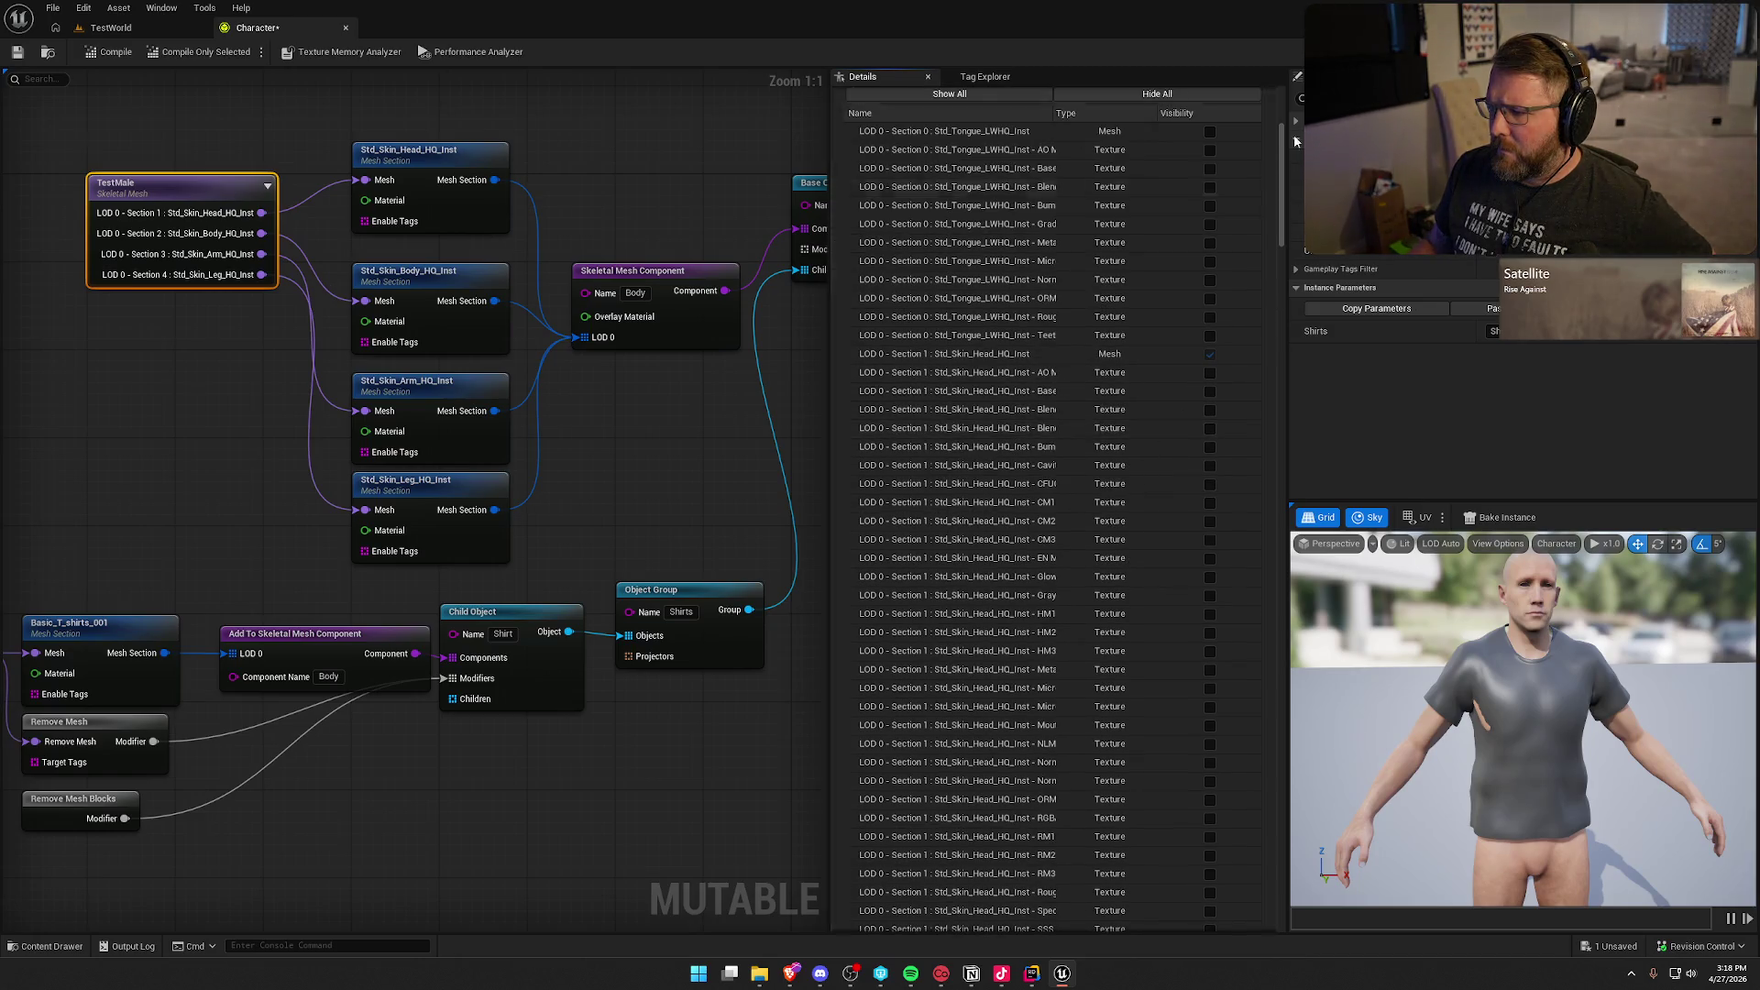
pyautogui.moveTo(1281, 163)
pyautogui.mouseDown()
pyautogui.moveTo(1278, 413)
pyautogui.moveTo(1243, 683)
pyautogui.moveTo(1259, 899)
pyautogui.moveTo(1272, 165)
pyautogui.mouseUp()
pyautogui.click(628, 122)
pyautogui.moveTo(628, 122); pyautogui.dragTo(702, 139)
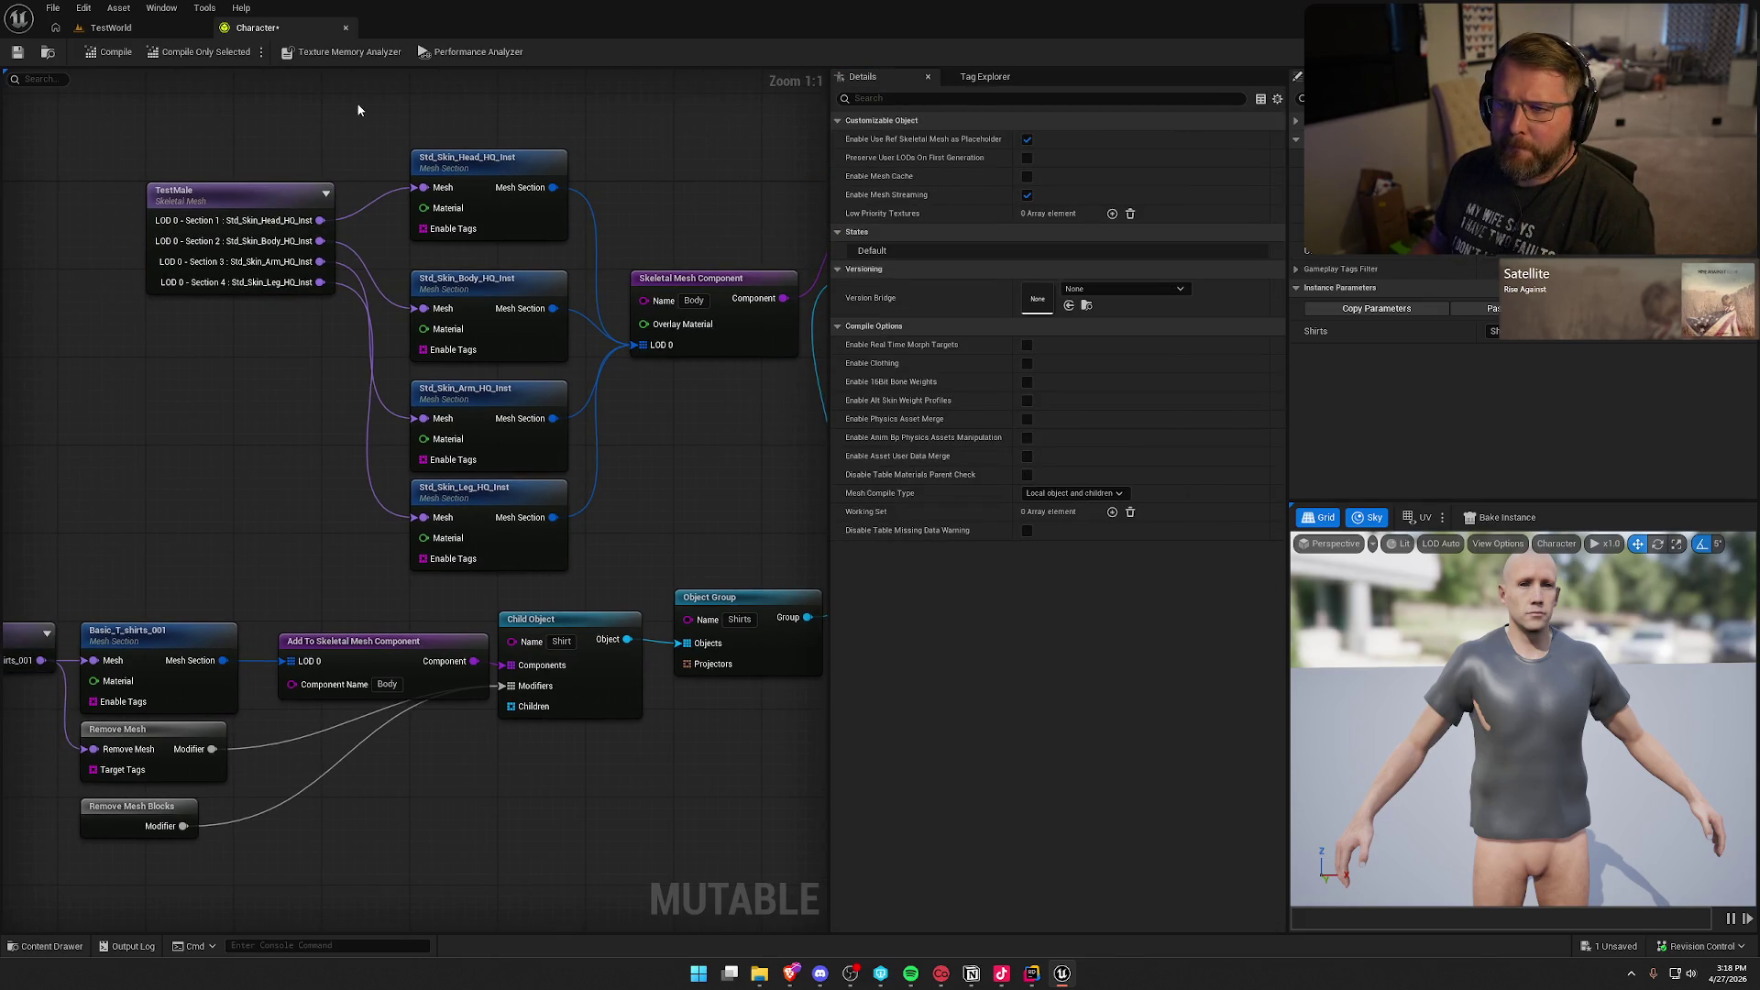
# Step: Compile the Character object and read the Remove Mesh node's Target Tags in Details
pyautogui.click(98, 53)
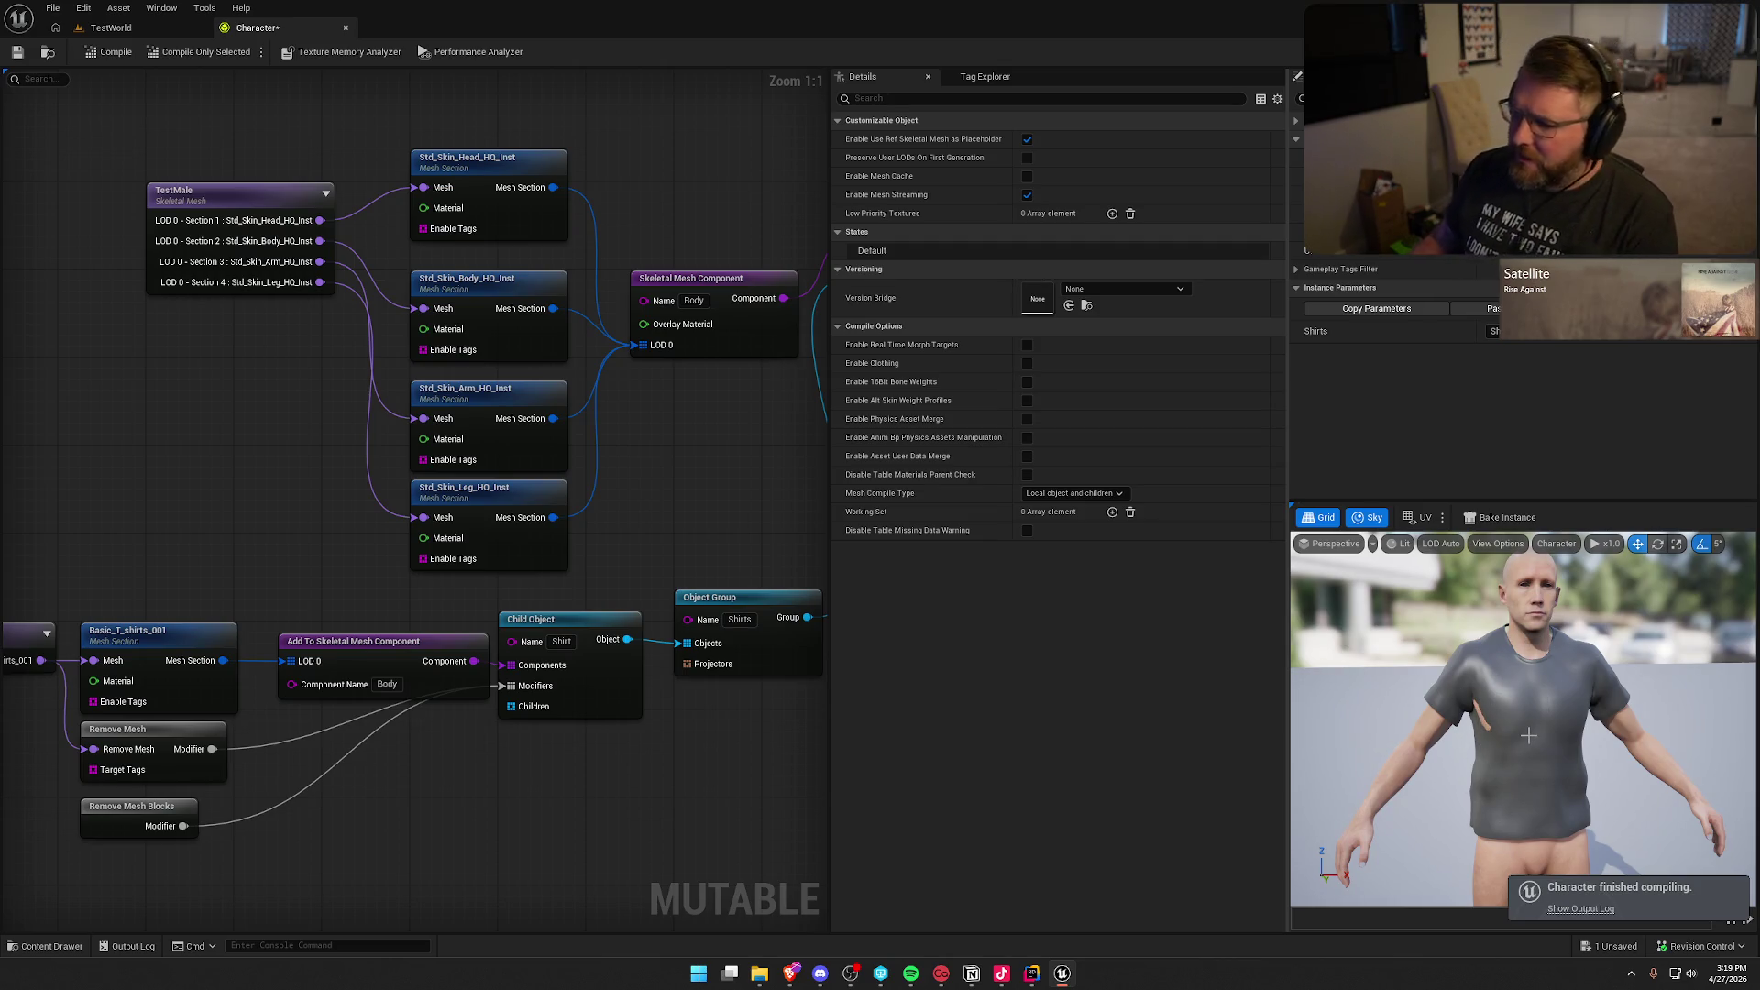
pyautogui.moveTo(295, 842); pyautogui.dragTo(376, 641)
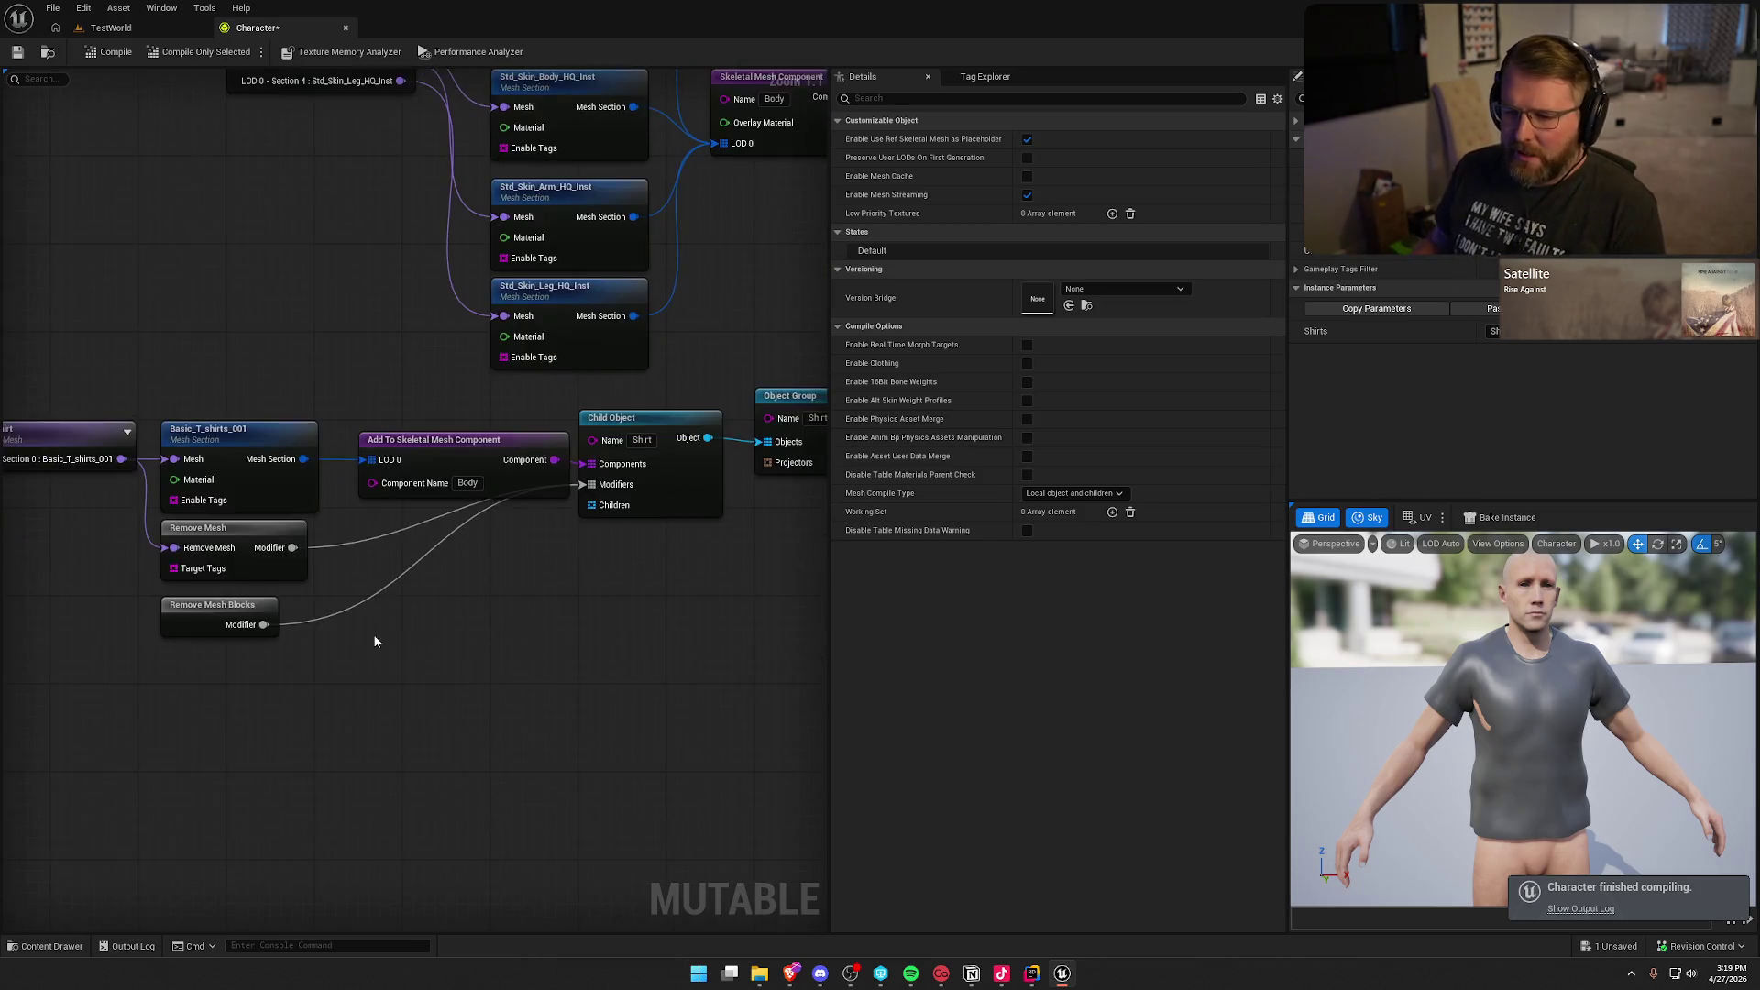
pyautogui.click(247, 532)
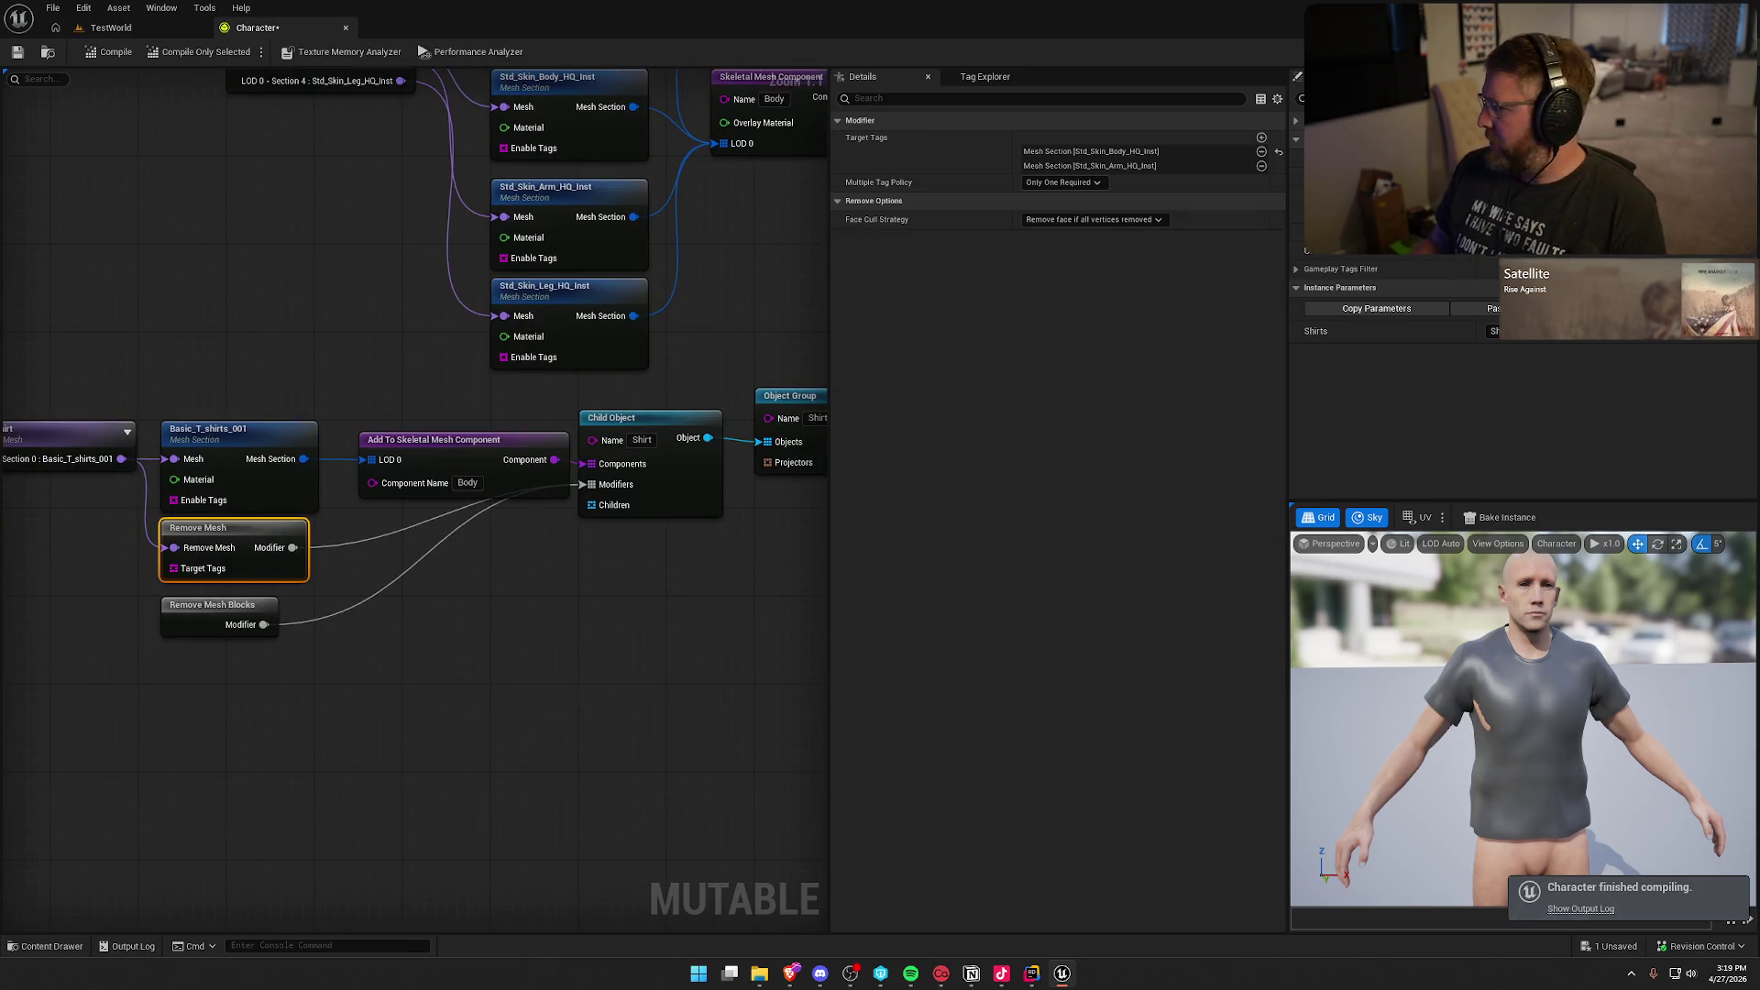
pyautogui.hotkey('alt', 'Tab')
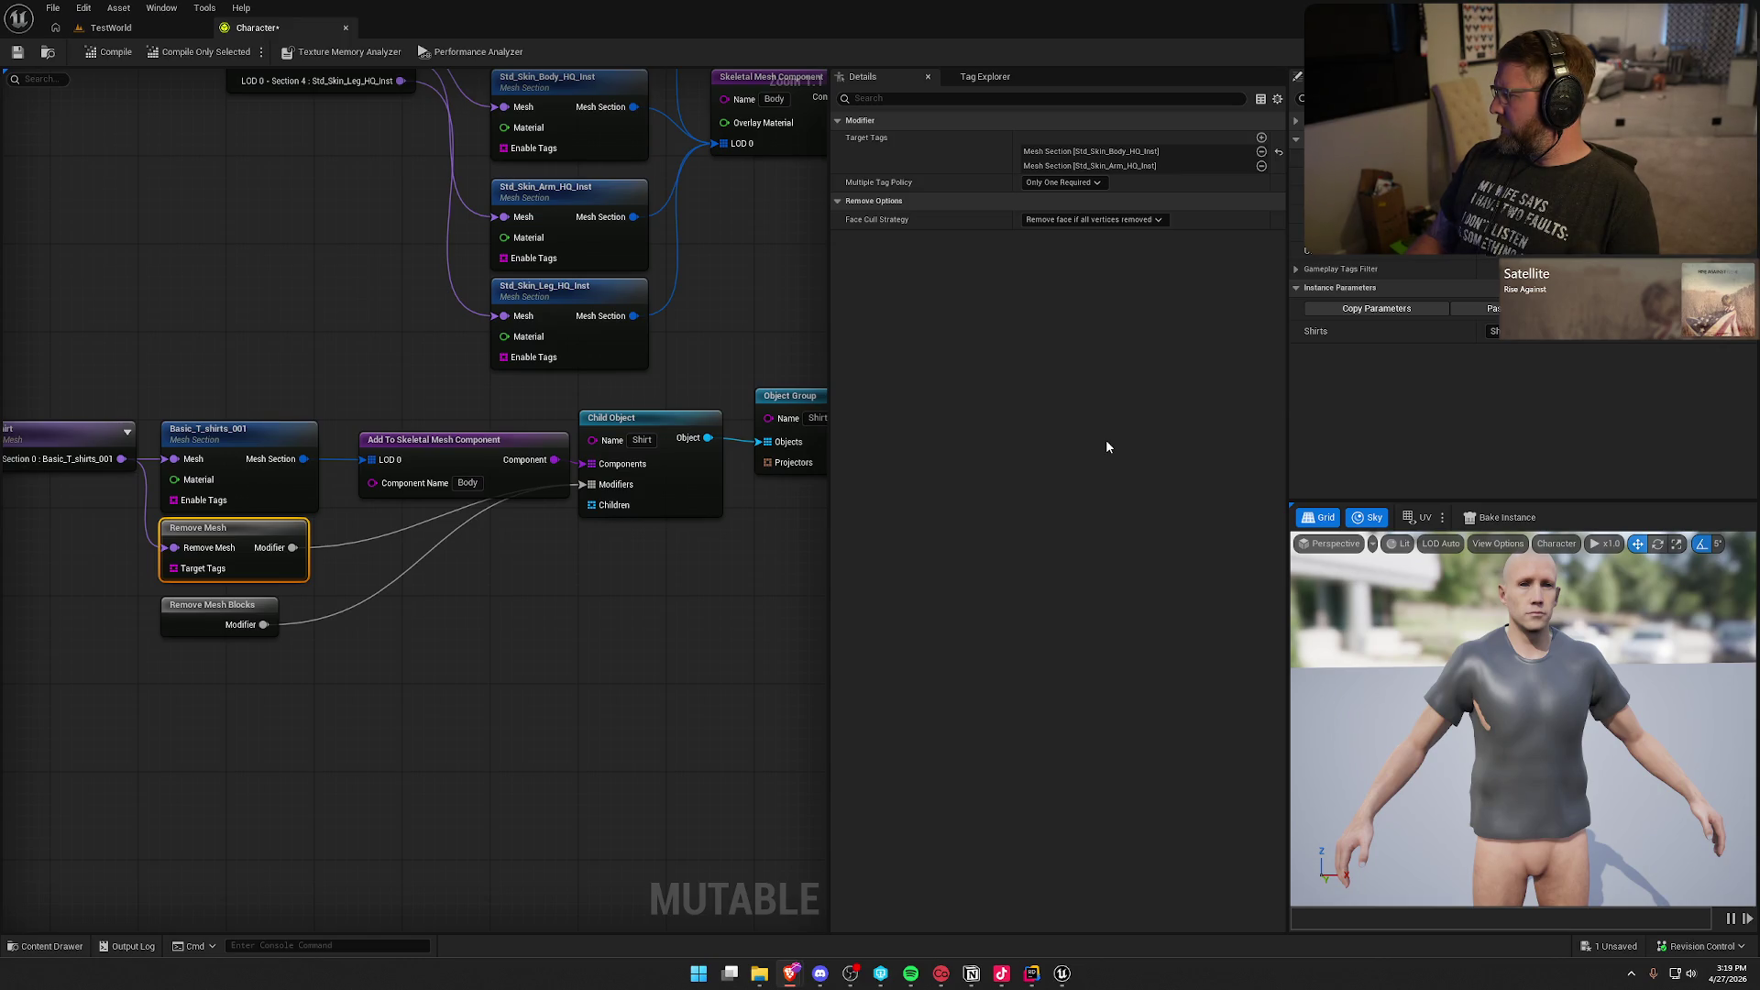
pyautogui.click(580, 608)
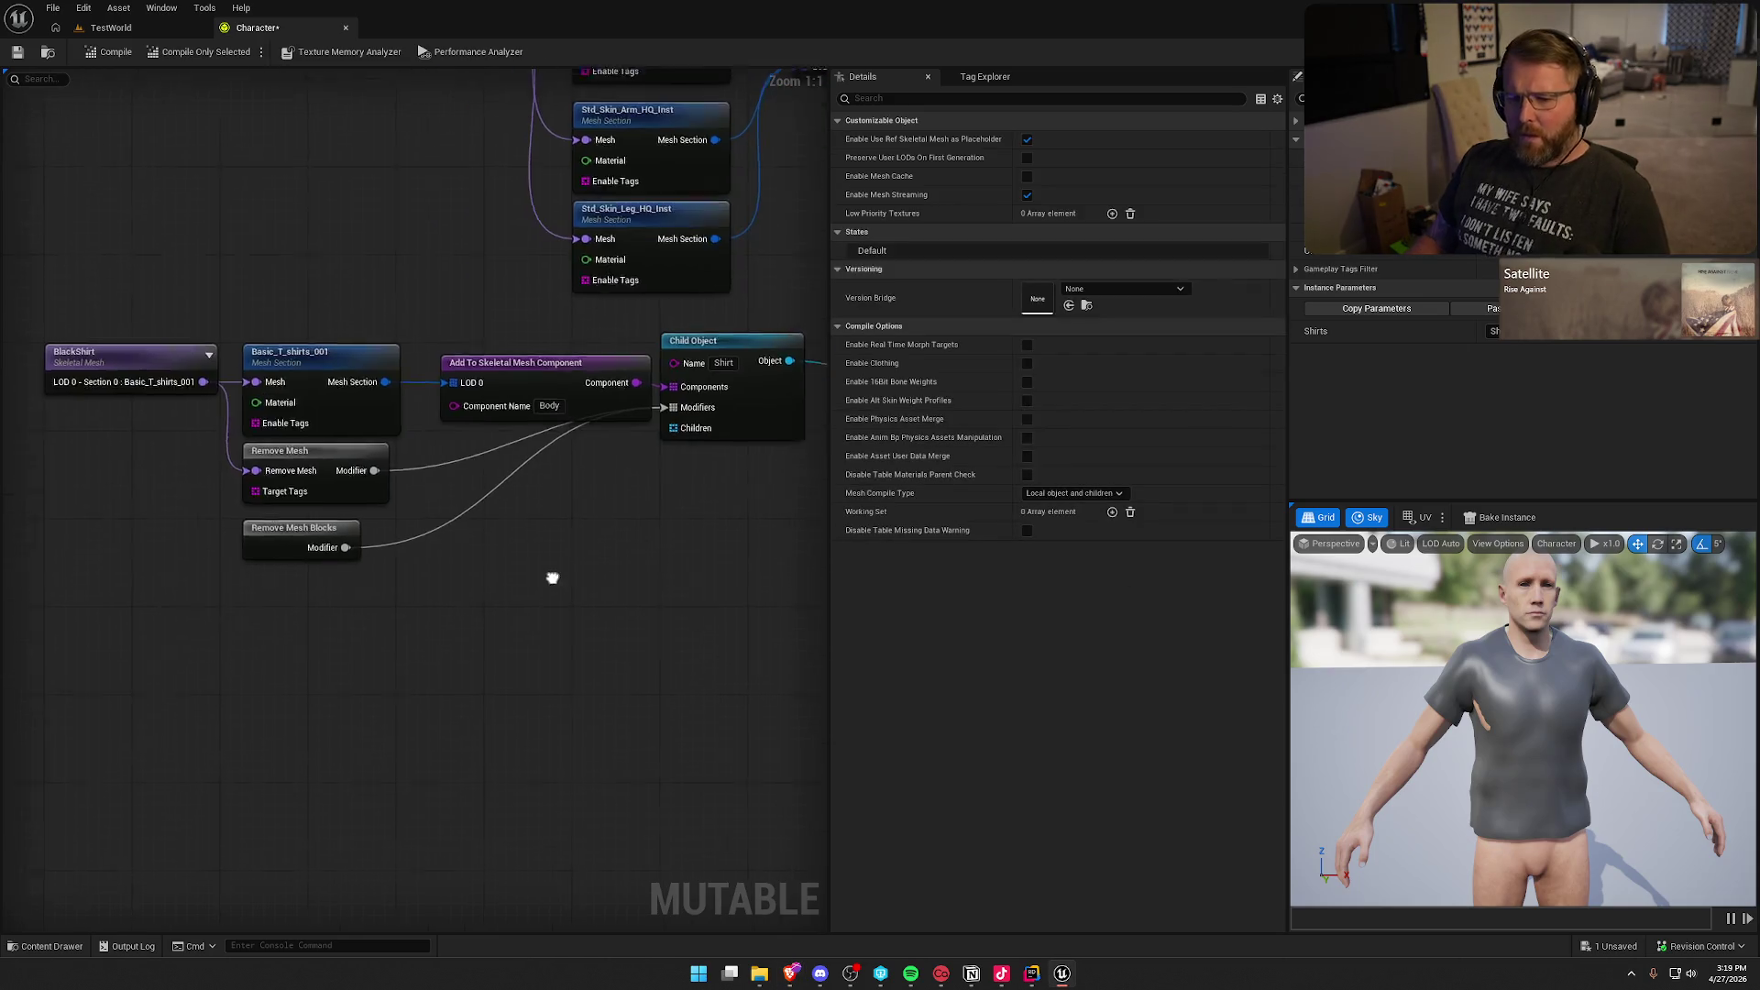
pyautogui.rightClick(509, 530)
pyautogui.write('remove')
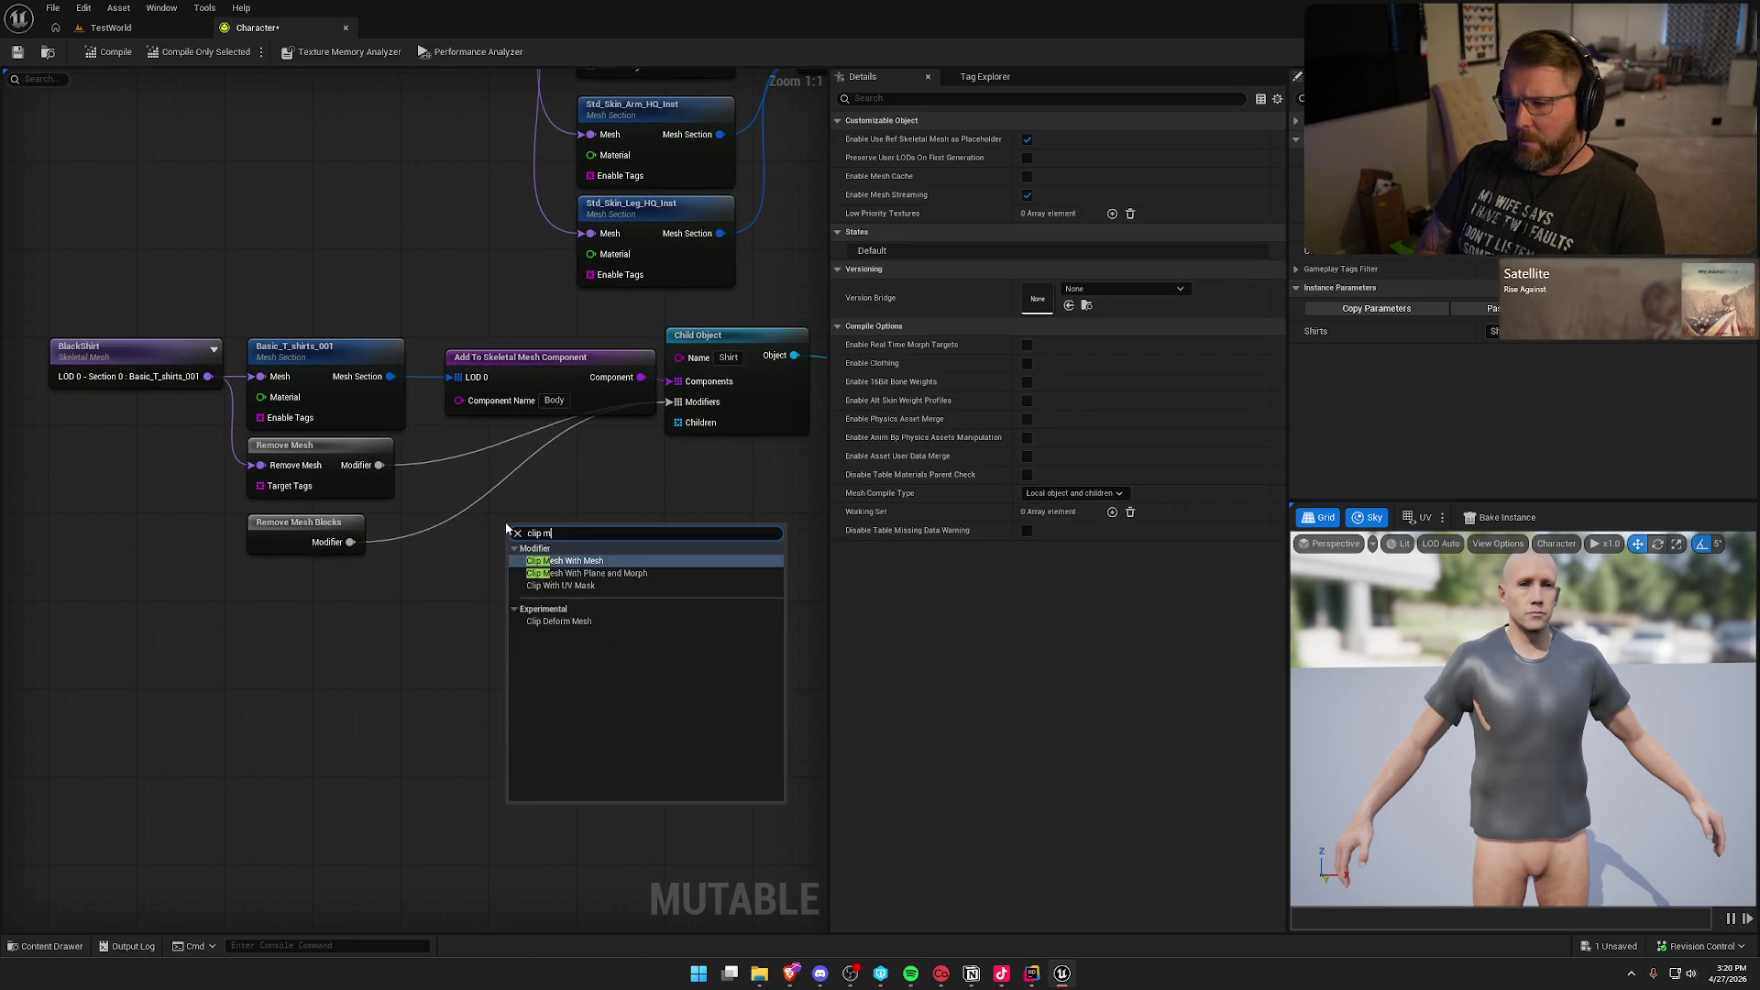
pyautogui.press('Escape')
pyautogui.moveTo(431, 570)
pyautogui.mouseDown()
pyautogui.moveTo(460, 579)
pyautogui.moveTo(295, 411)
pyautogui.moveTo(235, 386)
pyautogui.mouseUp()
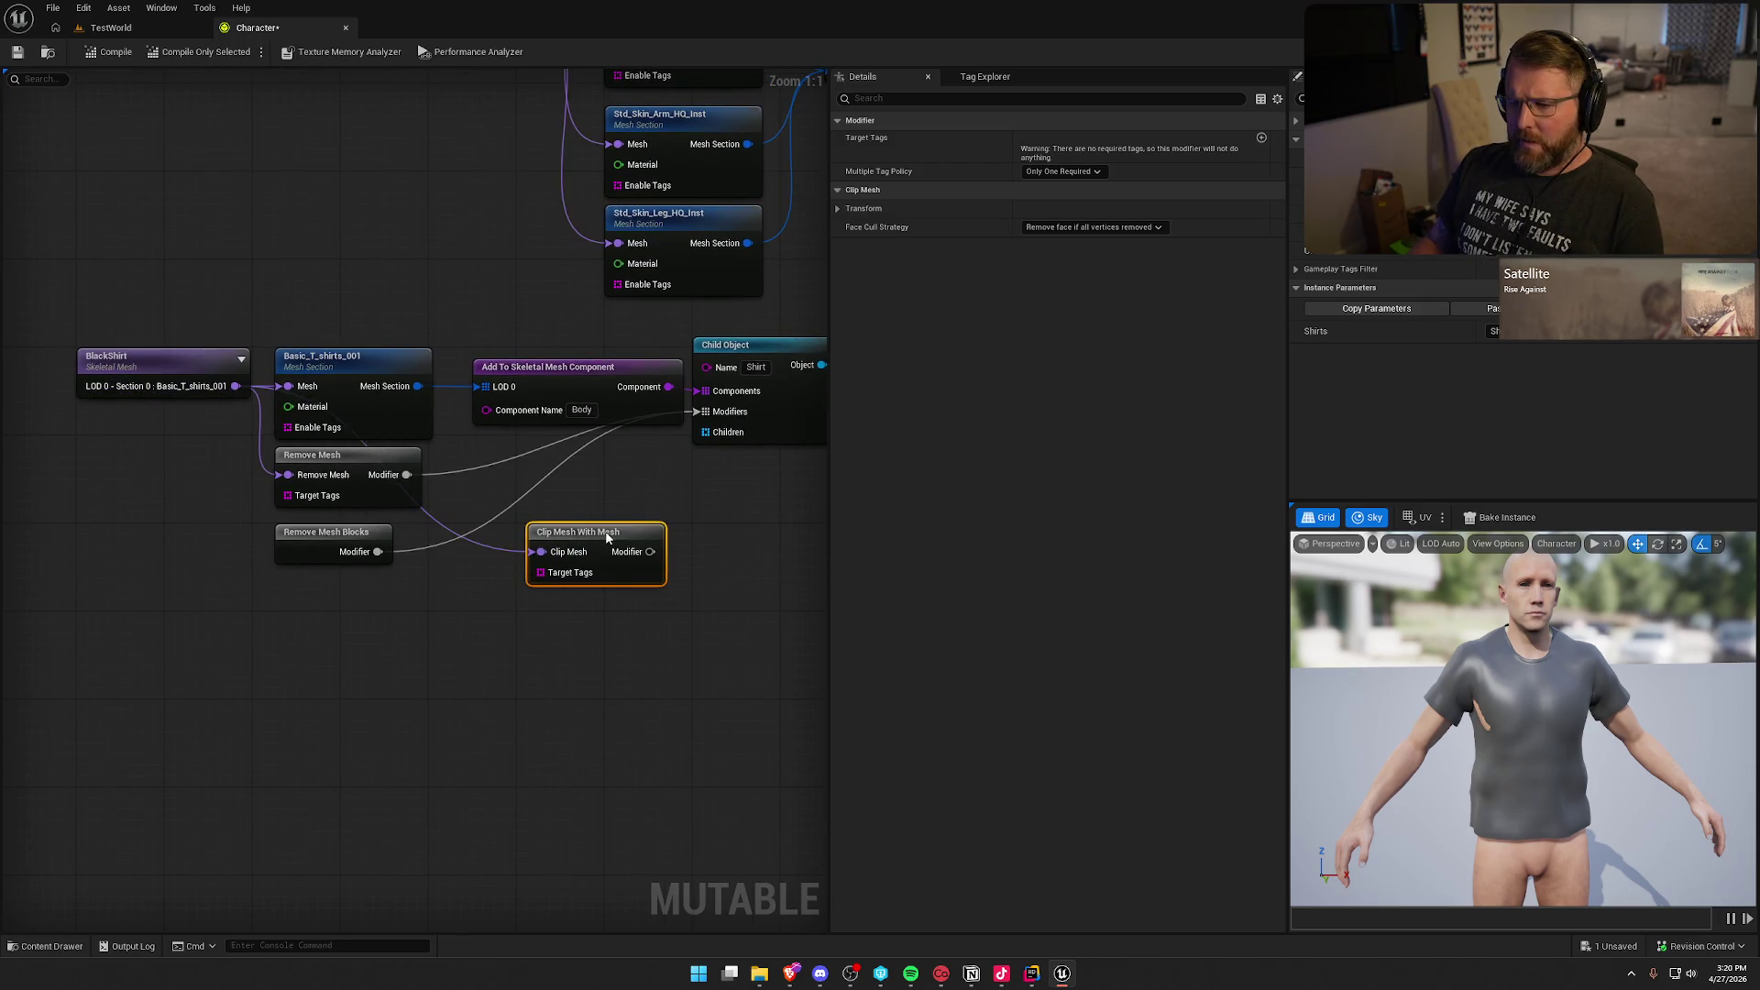
pyautogui.moveTo(652, 551)
pyautogui.mouseDown()
pyautogui.moveTo(618, 529)
pyautogui.moveTo(696, 411)
pyautogui.mouseUp()
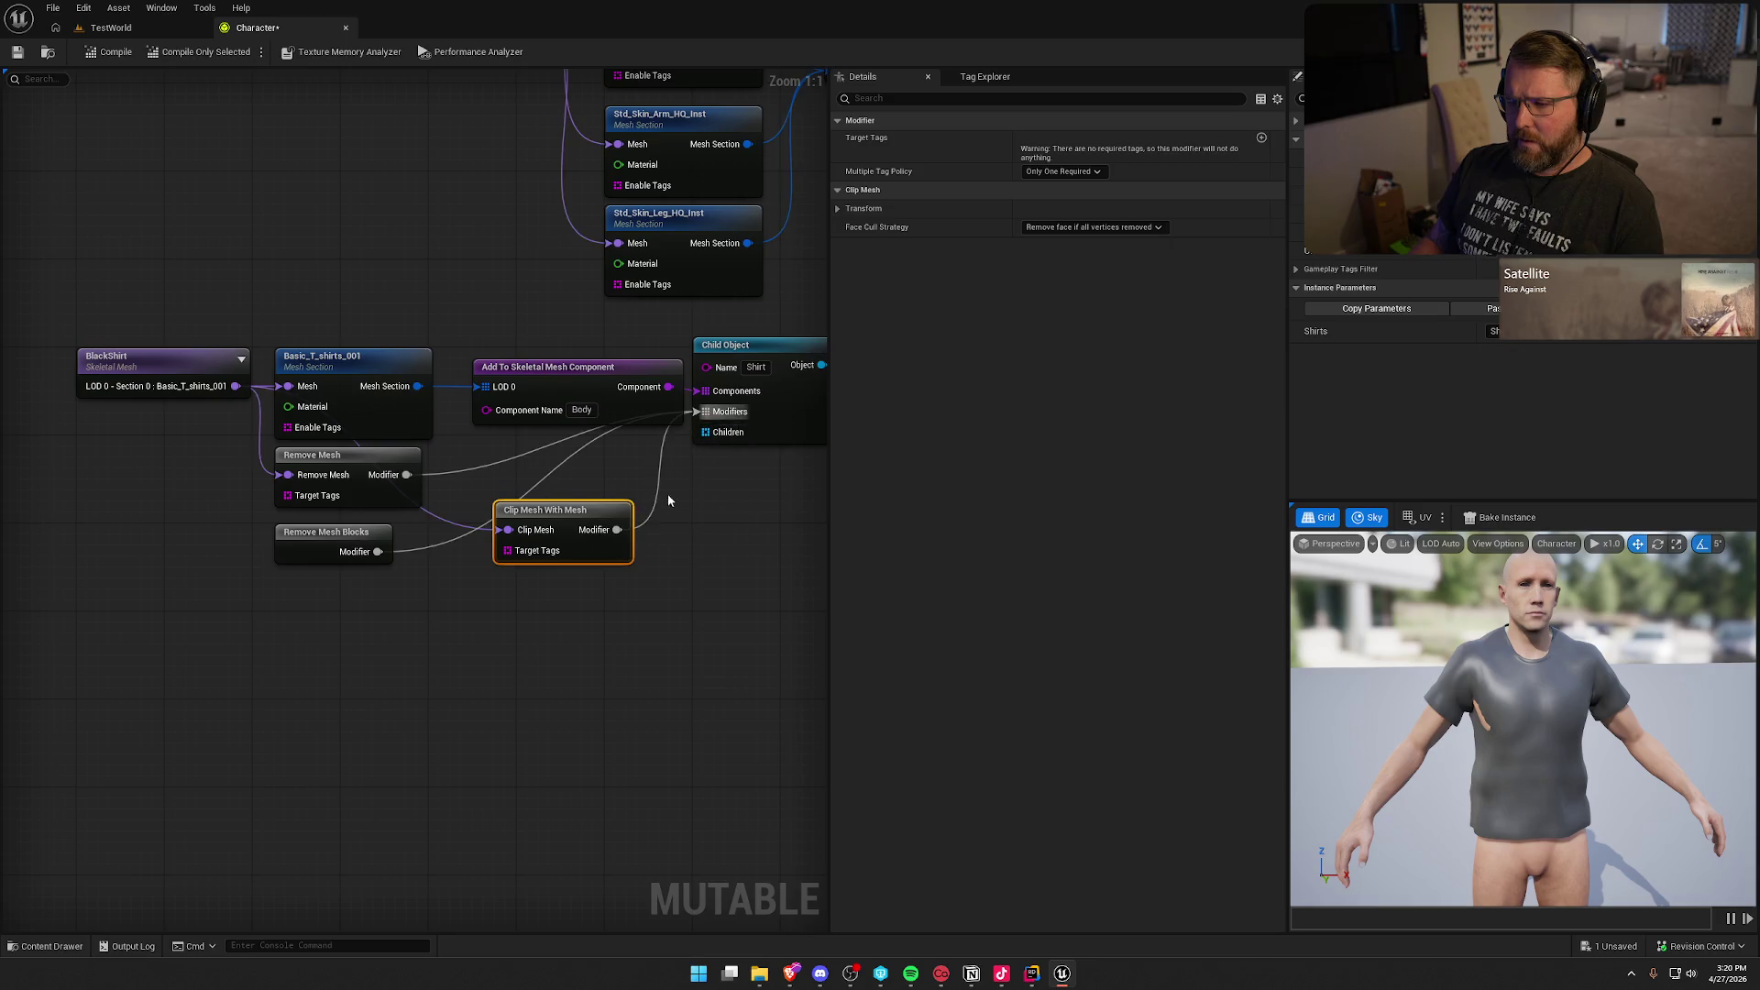
pyautogui.click(107, 54)
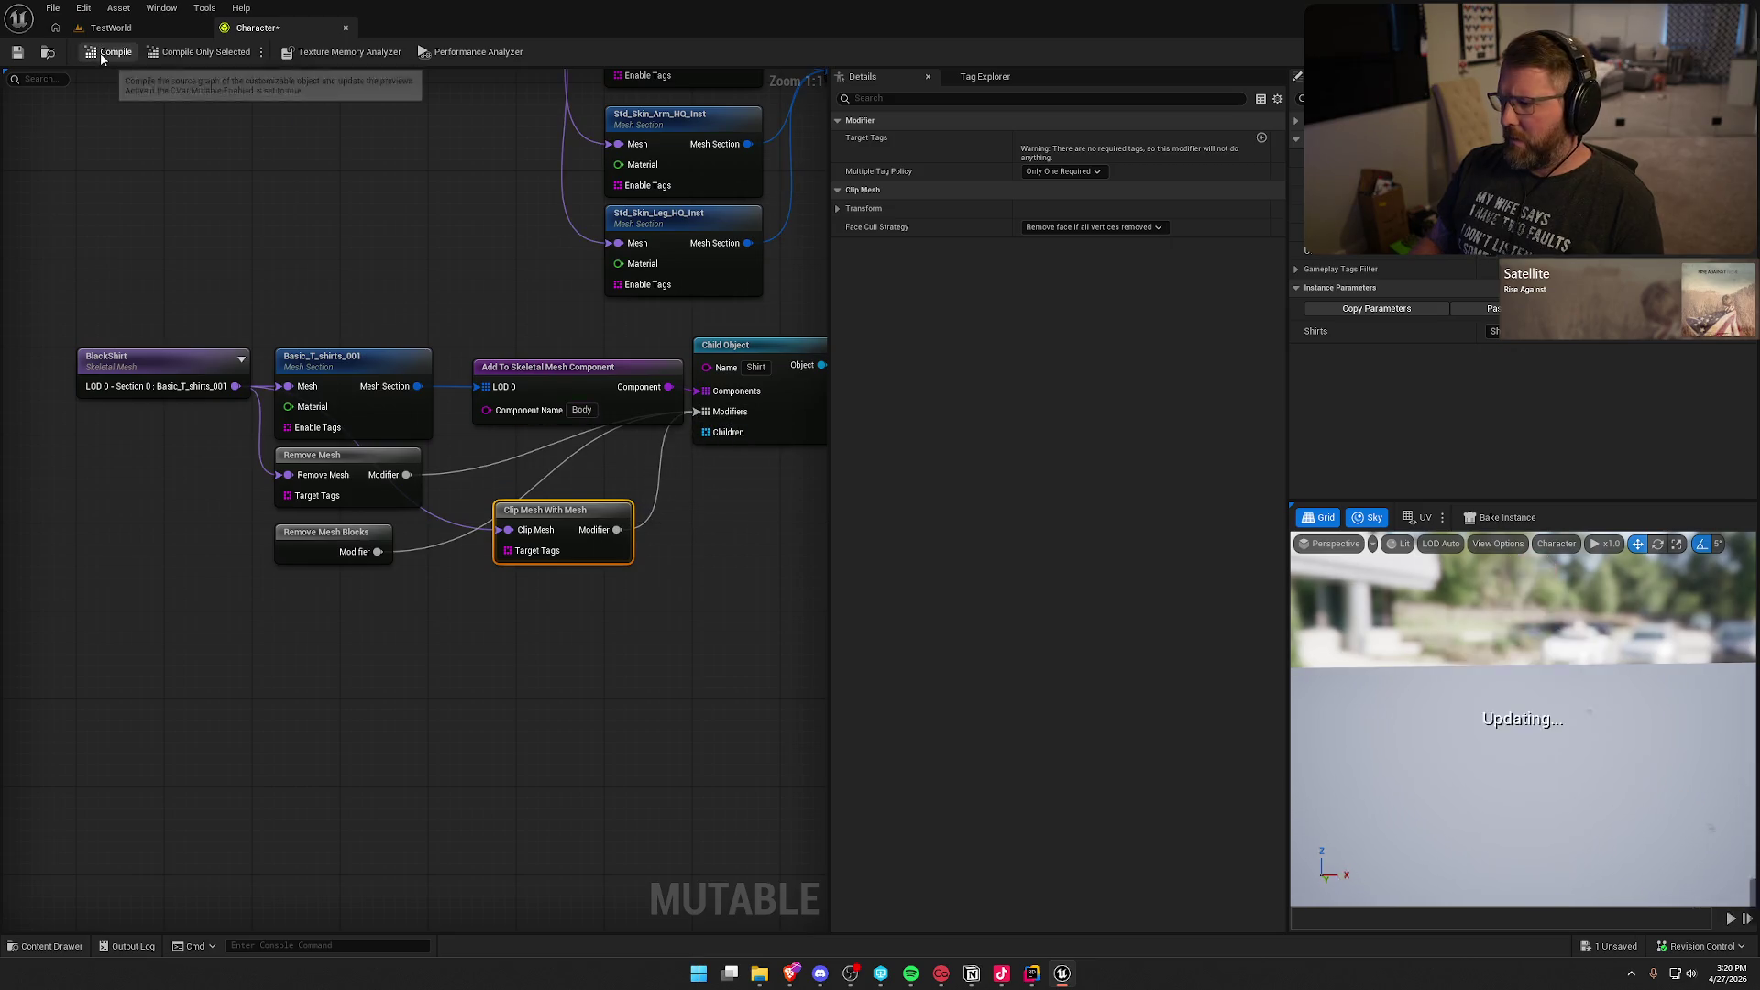
pyautogui.moveTo(536, 621)
pyautogui.mouseDown()
pyautogui.moveTo(472, 617)
pyautogui.moveTo(353, 704)
pyautogui.moveTo(306, 841)
pyautogui.moveTo(467, 813)
pyautogui.mouseUp()
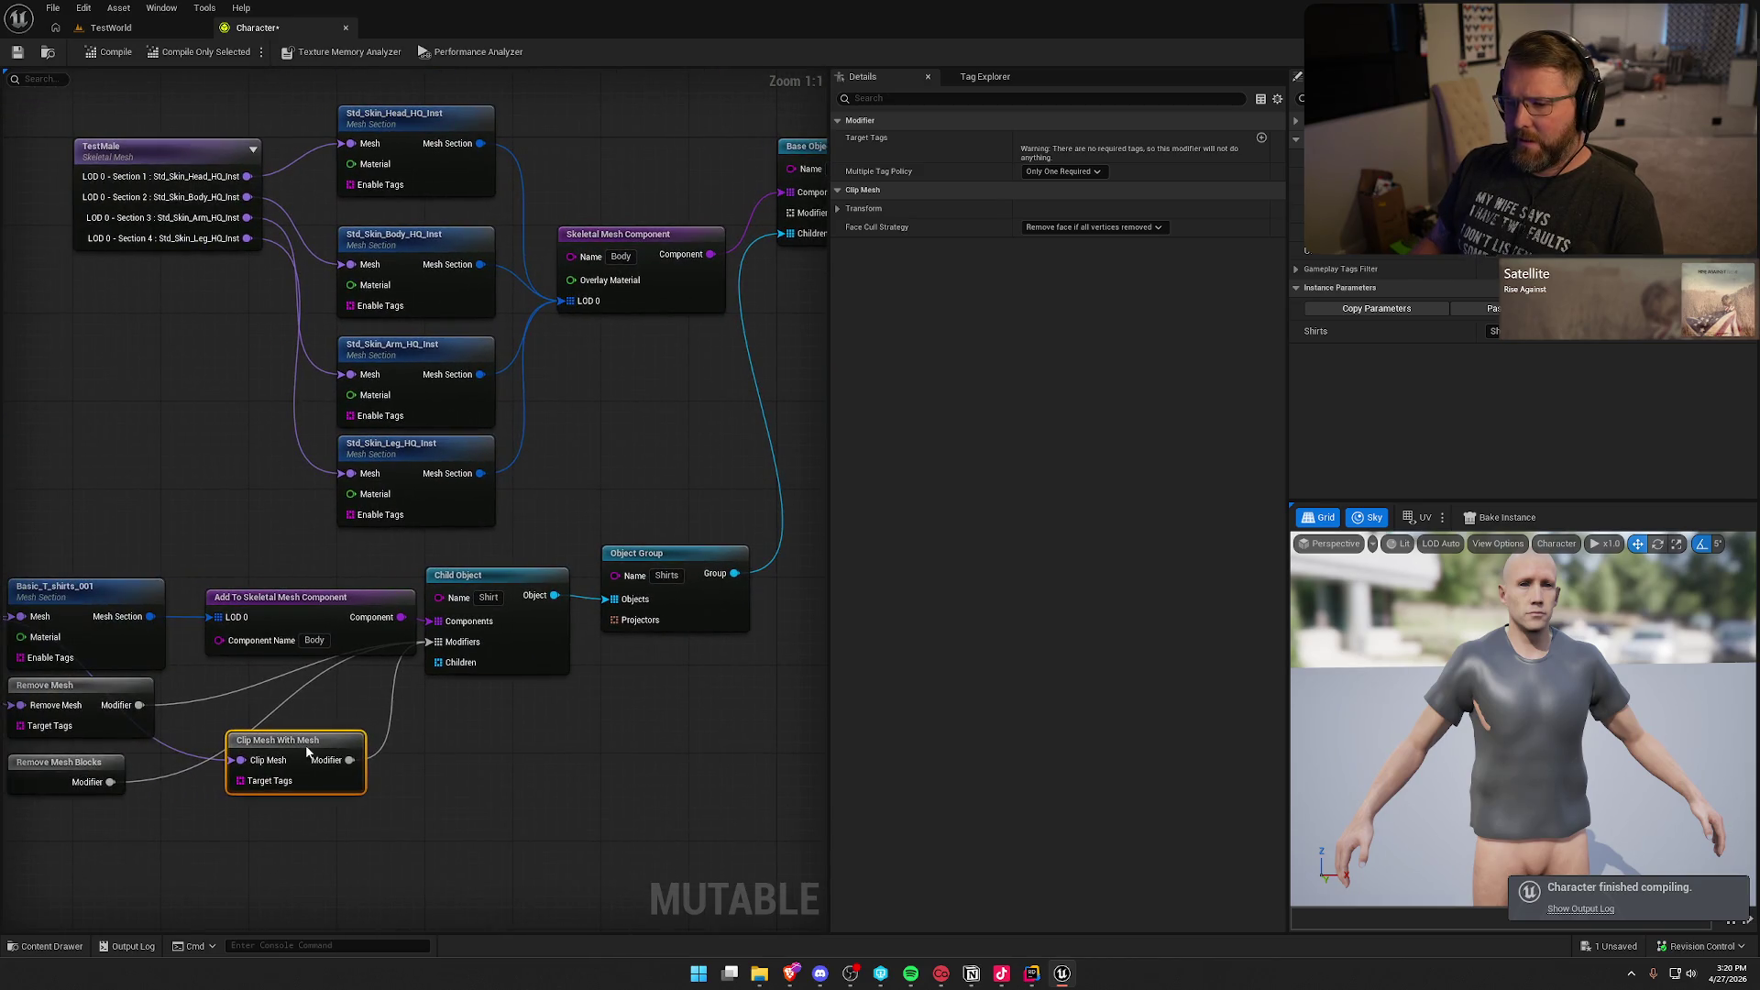
pyautogui.moveTo(367, 724)
pyautogui.mouseDown()
pyautogui.moveTo(423, 690)
pyautogui.moveTo(631, 350)
pyautogui.moveTo(692, 357)
pyautogui.moveTo(787, 213)
pyautogui.mouseUp()
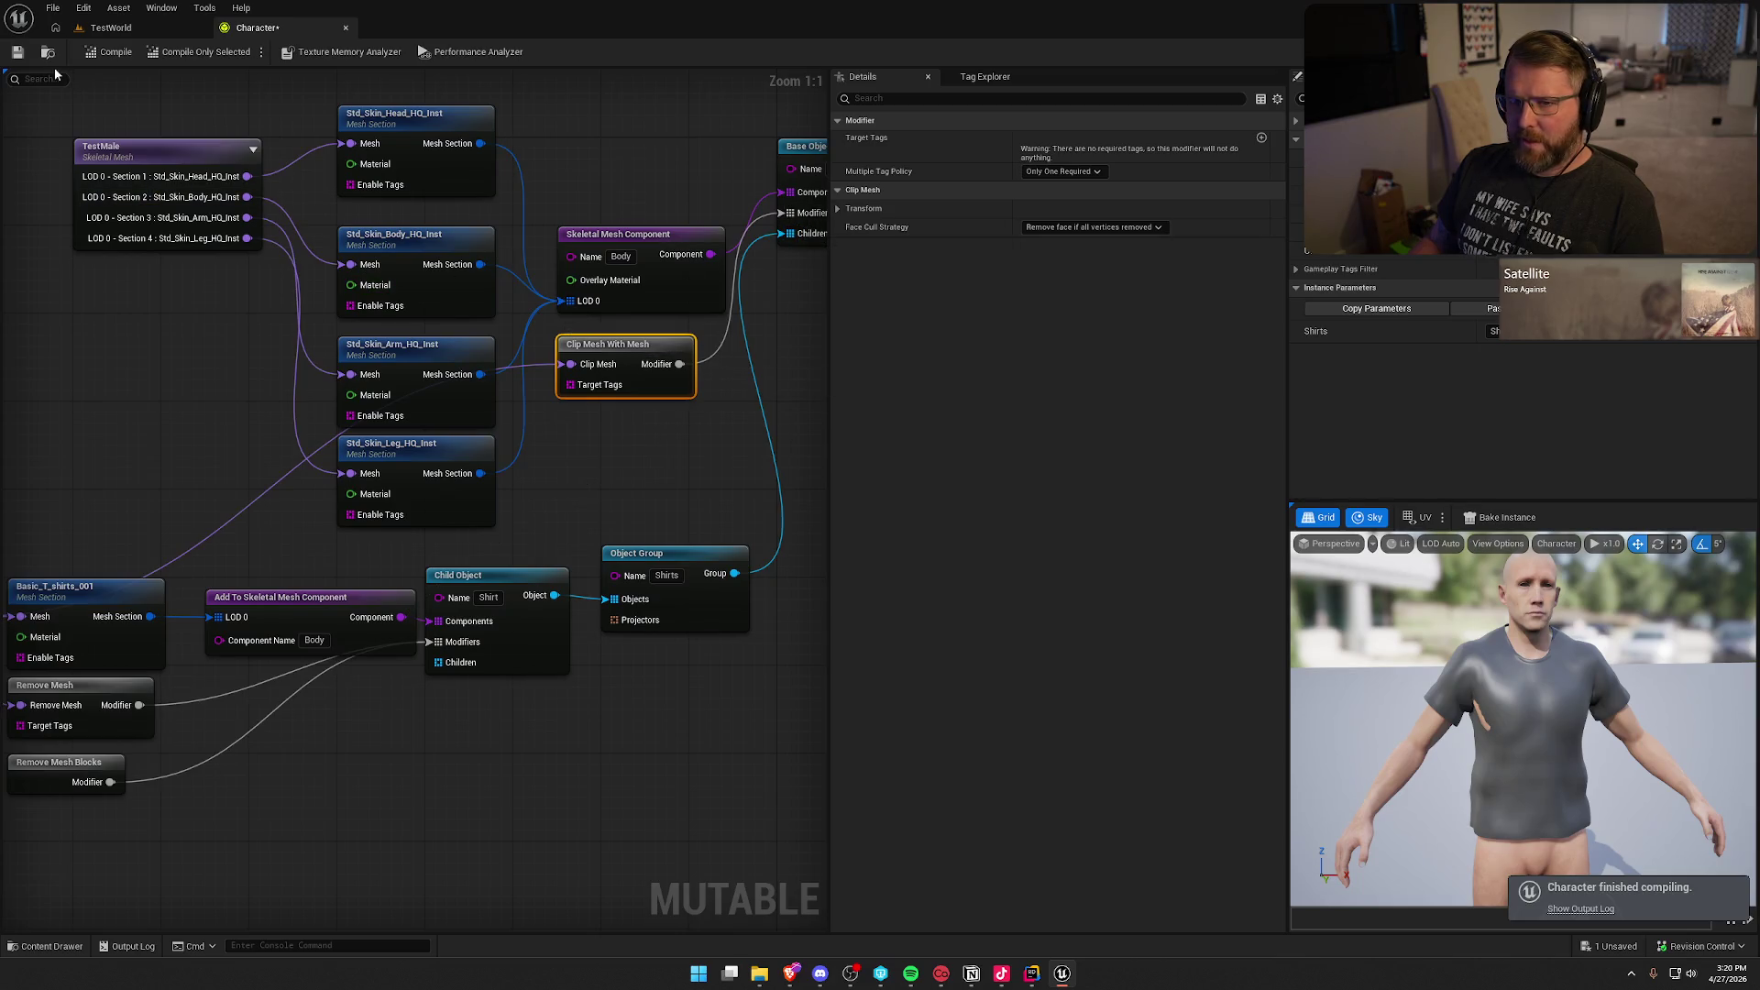
pyautogui.click(97, 55)
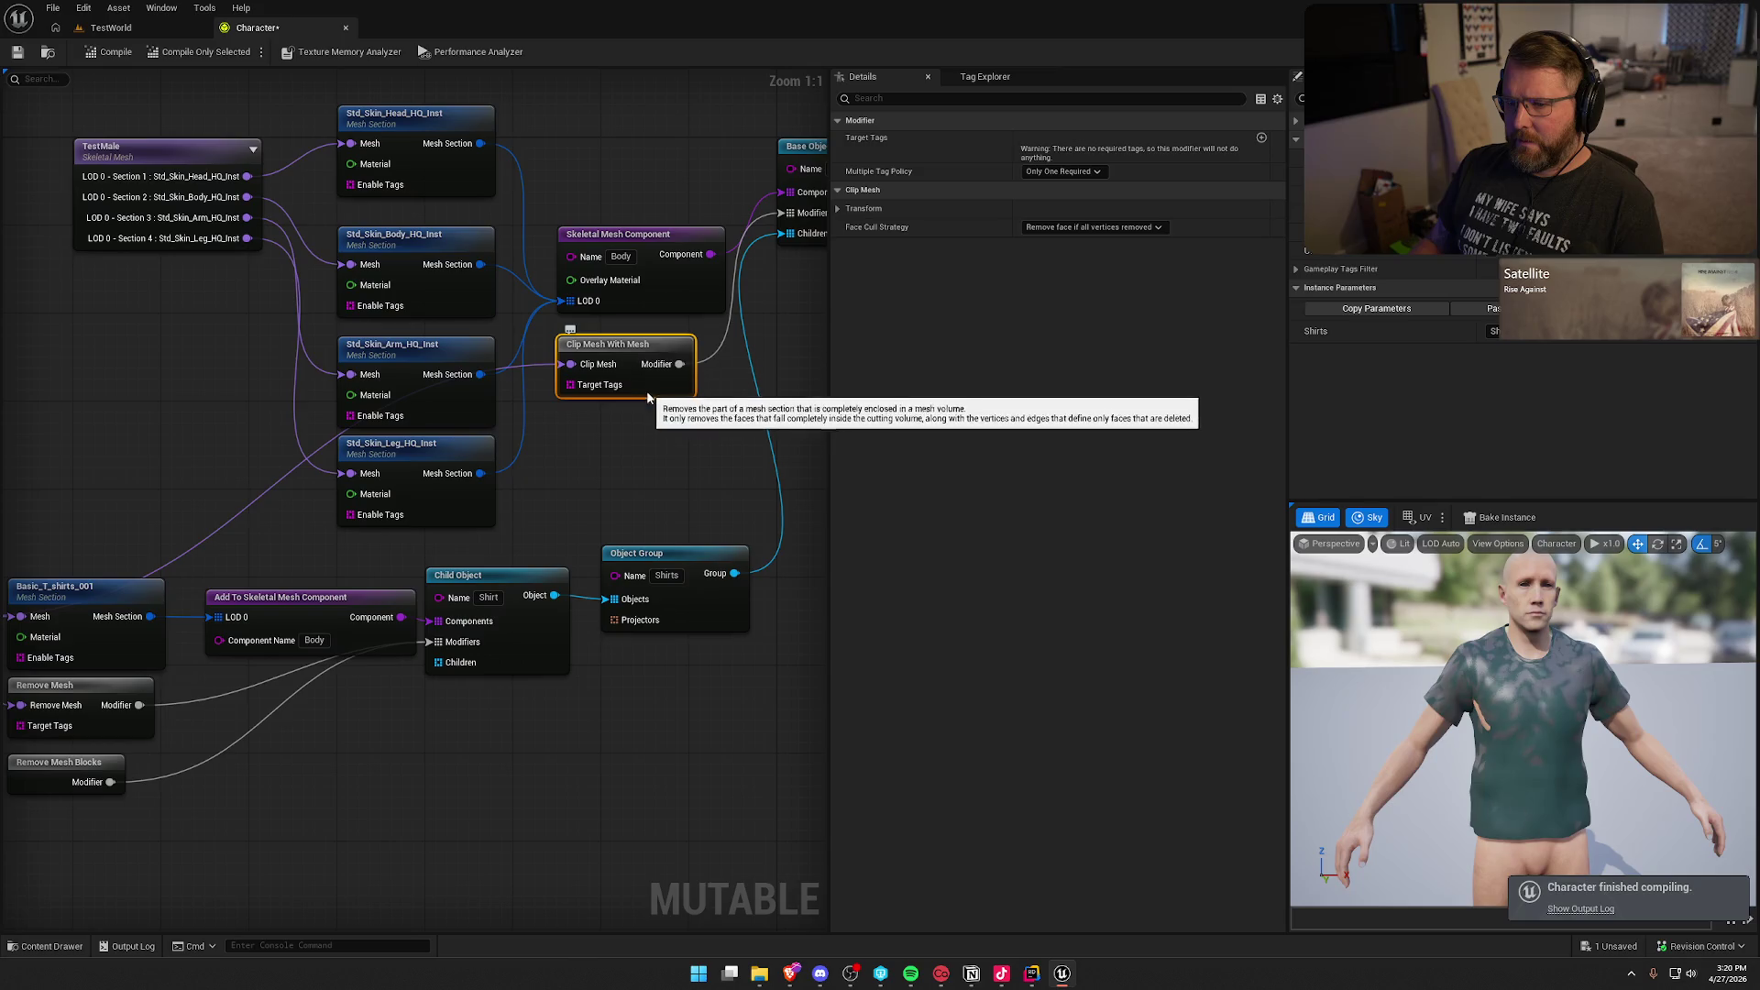
pyautogui.press('Delete')
pyautogui.moveTo(585, 466); pyautogui.dragTo(641, 502)
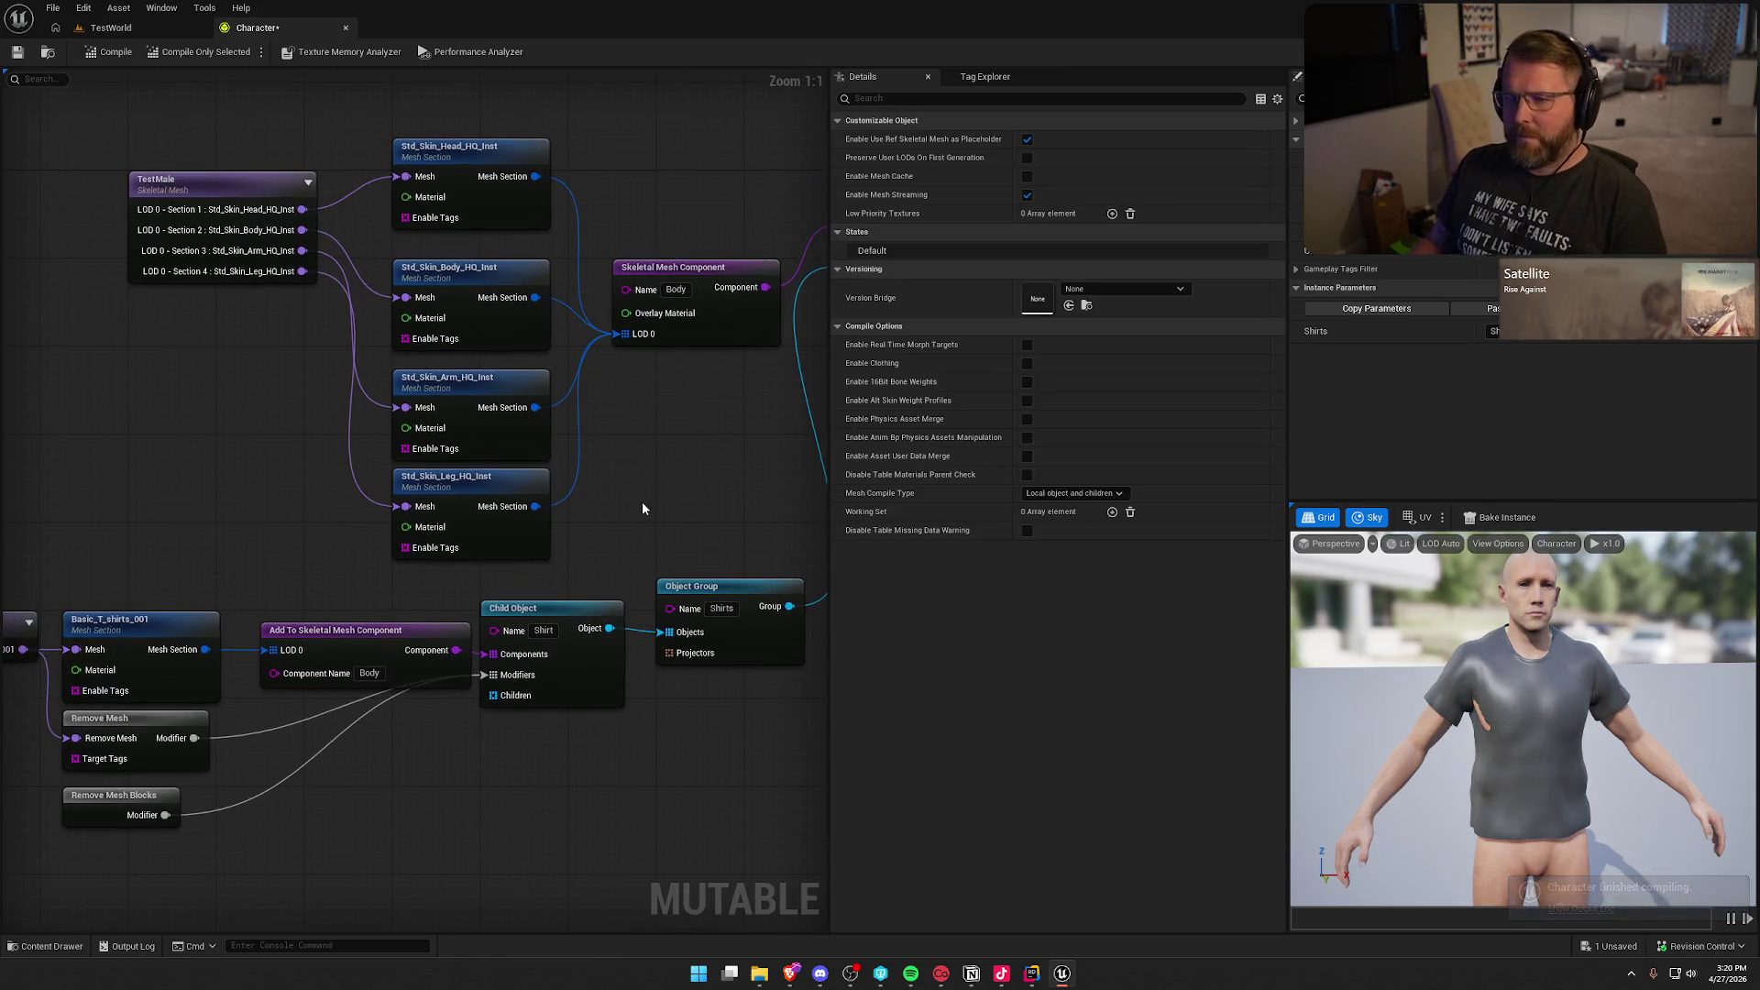
pyautogui.click(481, 271)
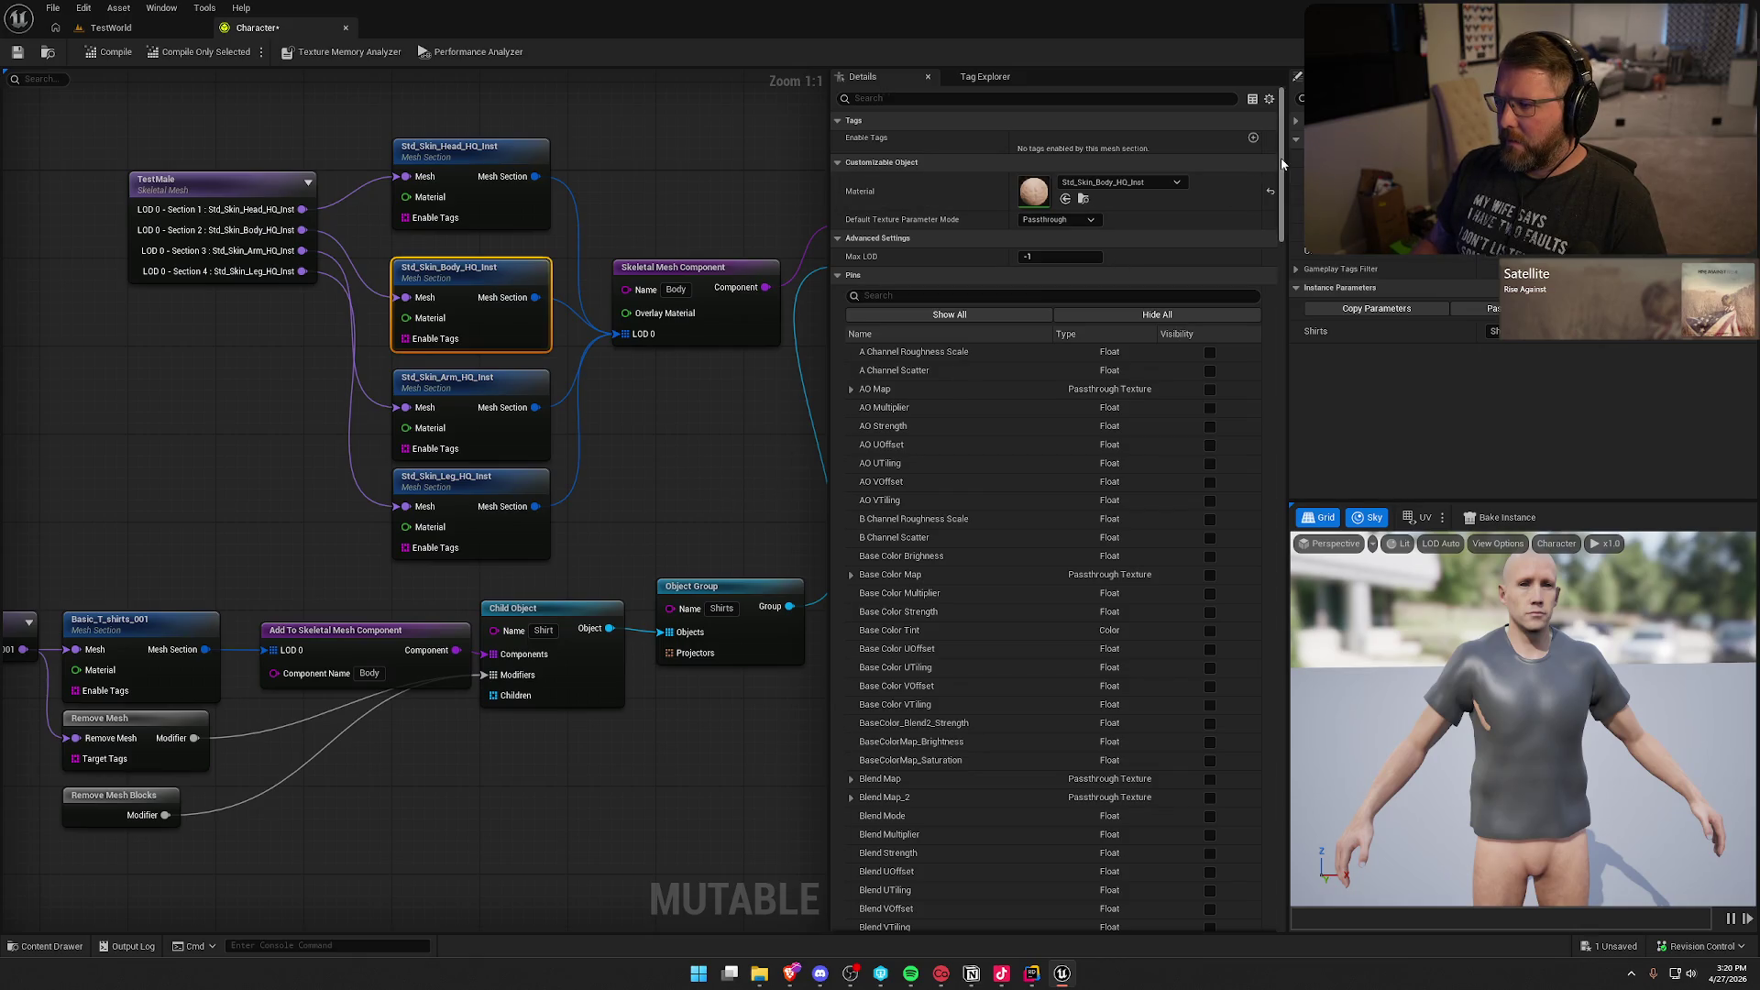
pyautogui.moveTo(1282, 165); pyautogui.dragTo(1230, 893)
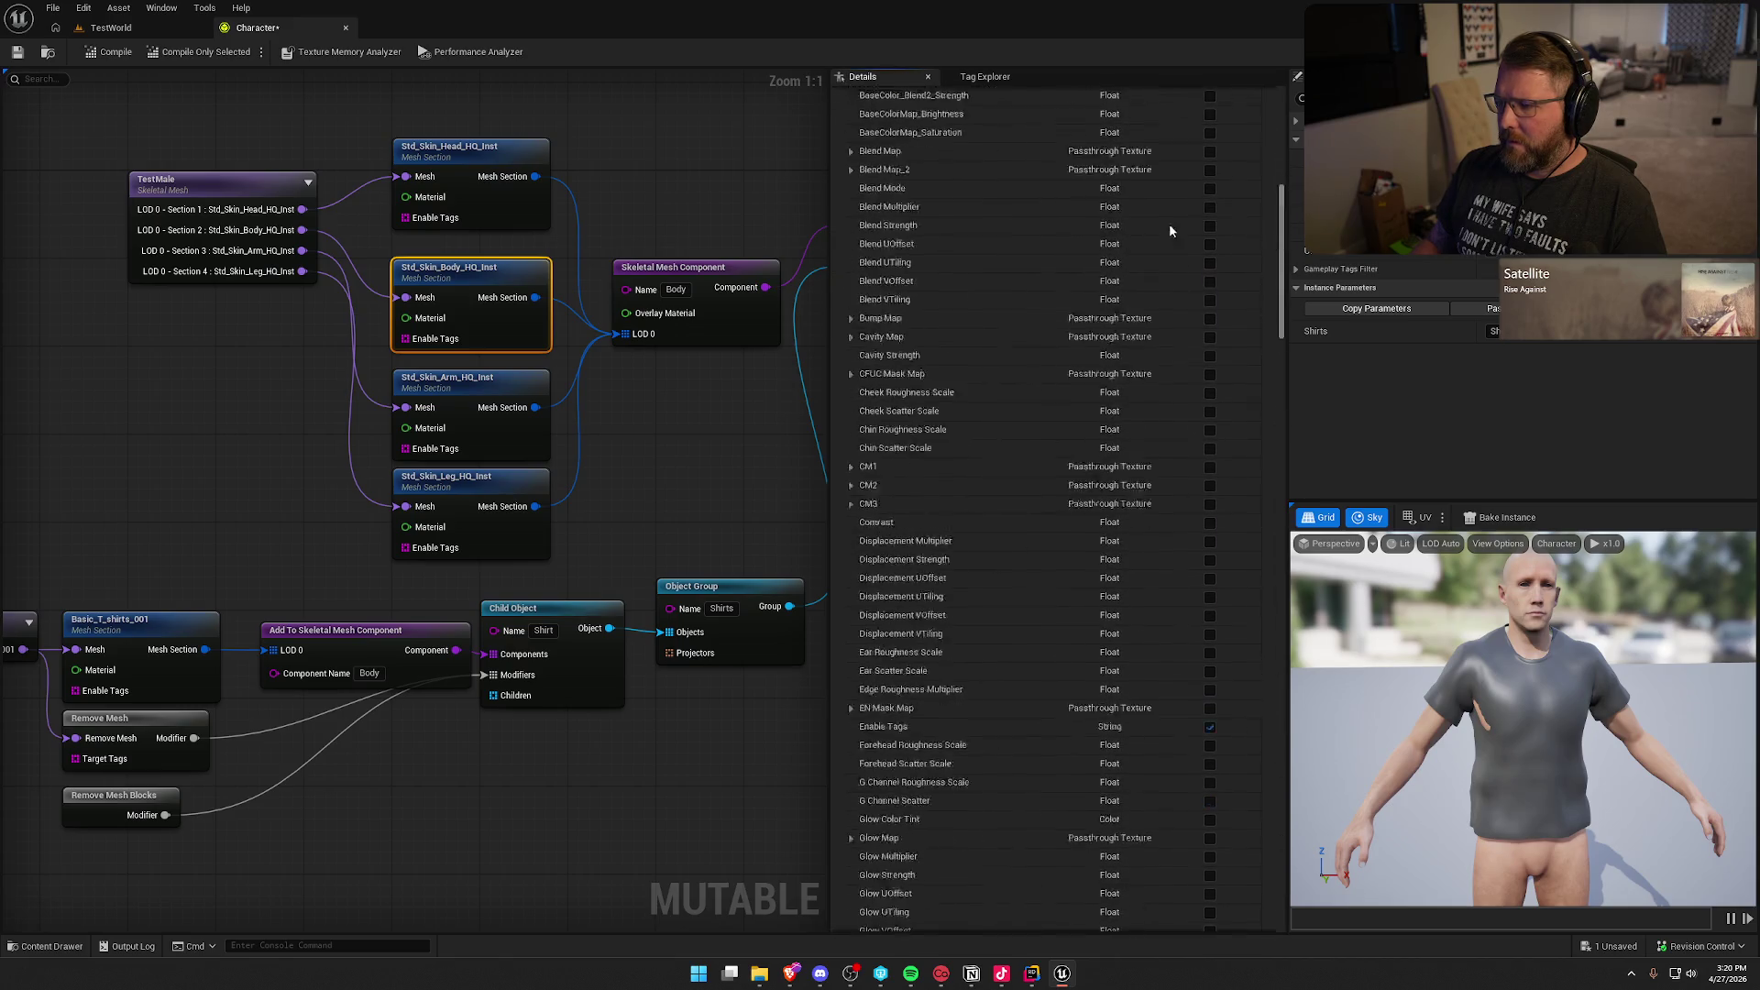
pyautogui.click(807, 295)
pyautogui.moveTo(232, 493); pyautogui.dragTo(316, 234)
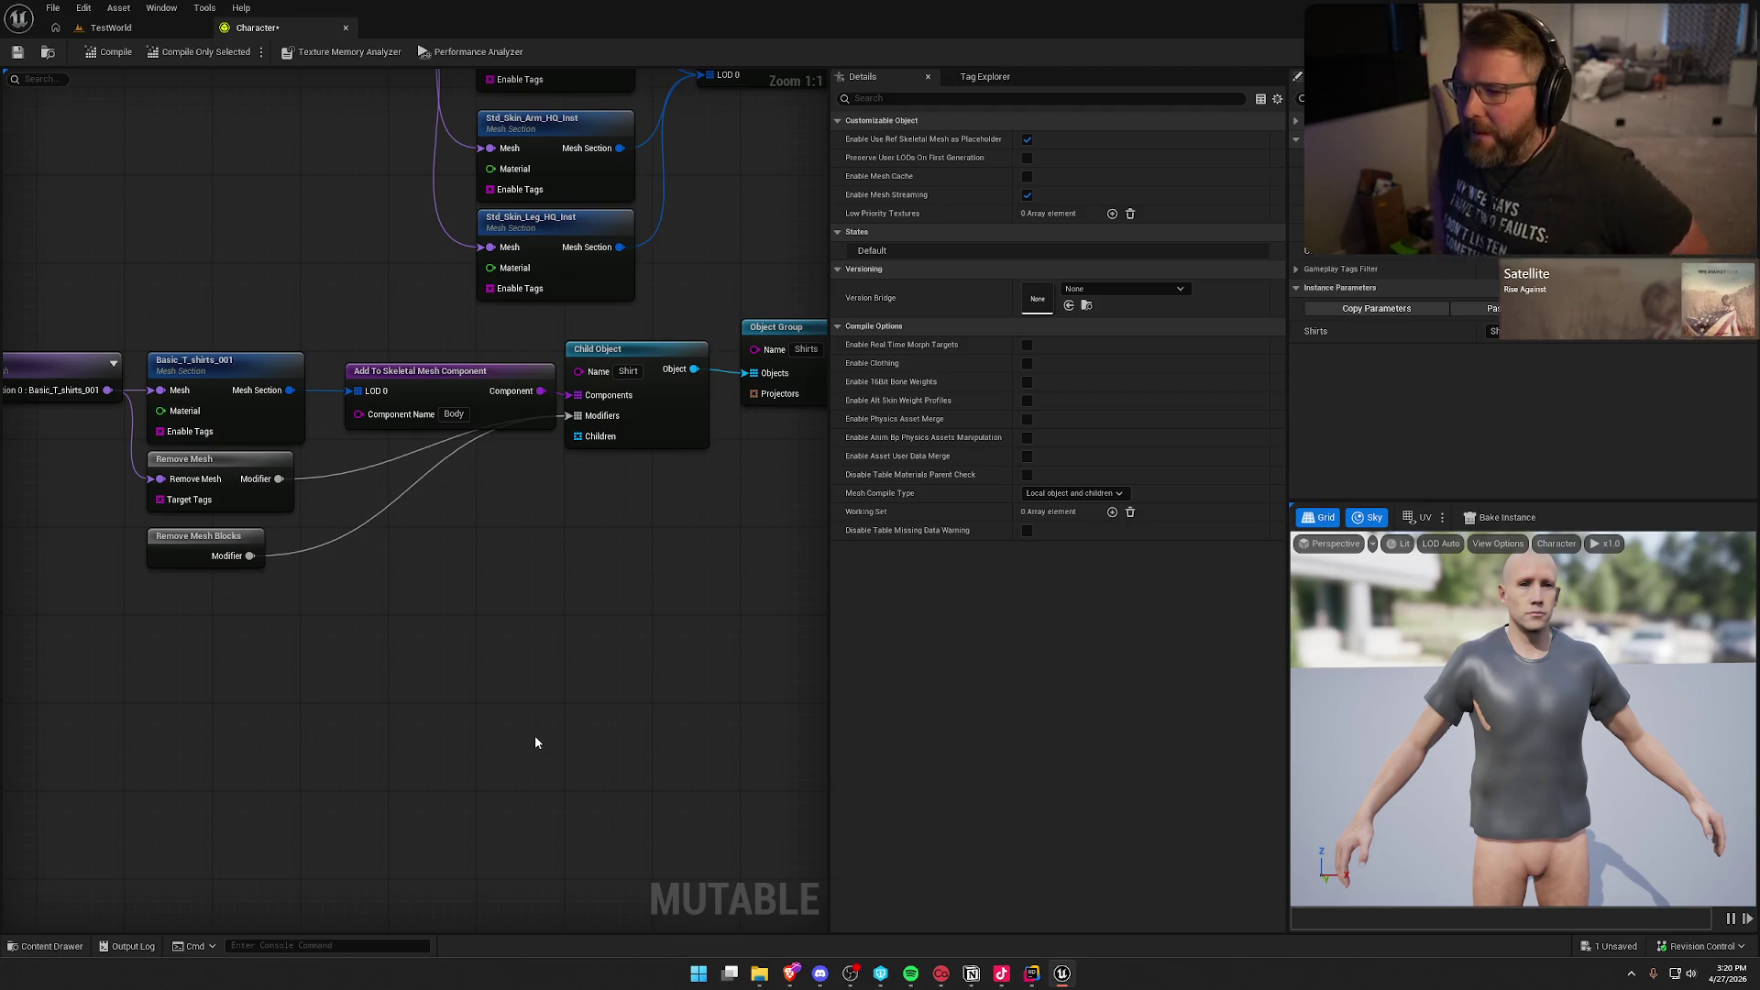
pyautogui.moveTo(601, 639)
pyautogui.mouseDown()
pyautogui.moveTo(498, 674)
pyautogui.moveTo(510, 734)
pyautogui.mouseUp()
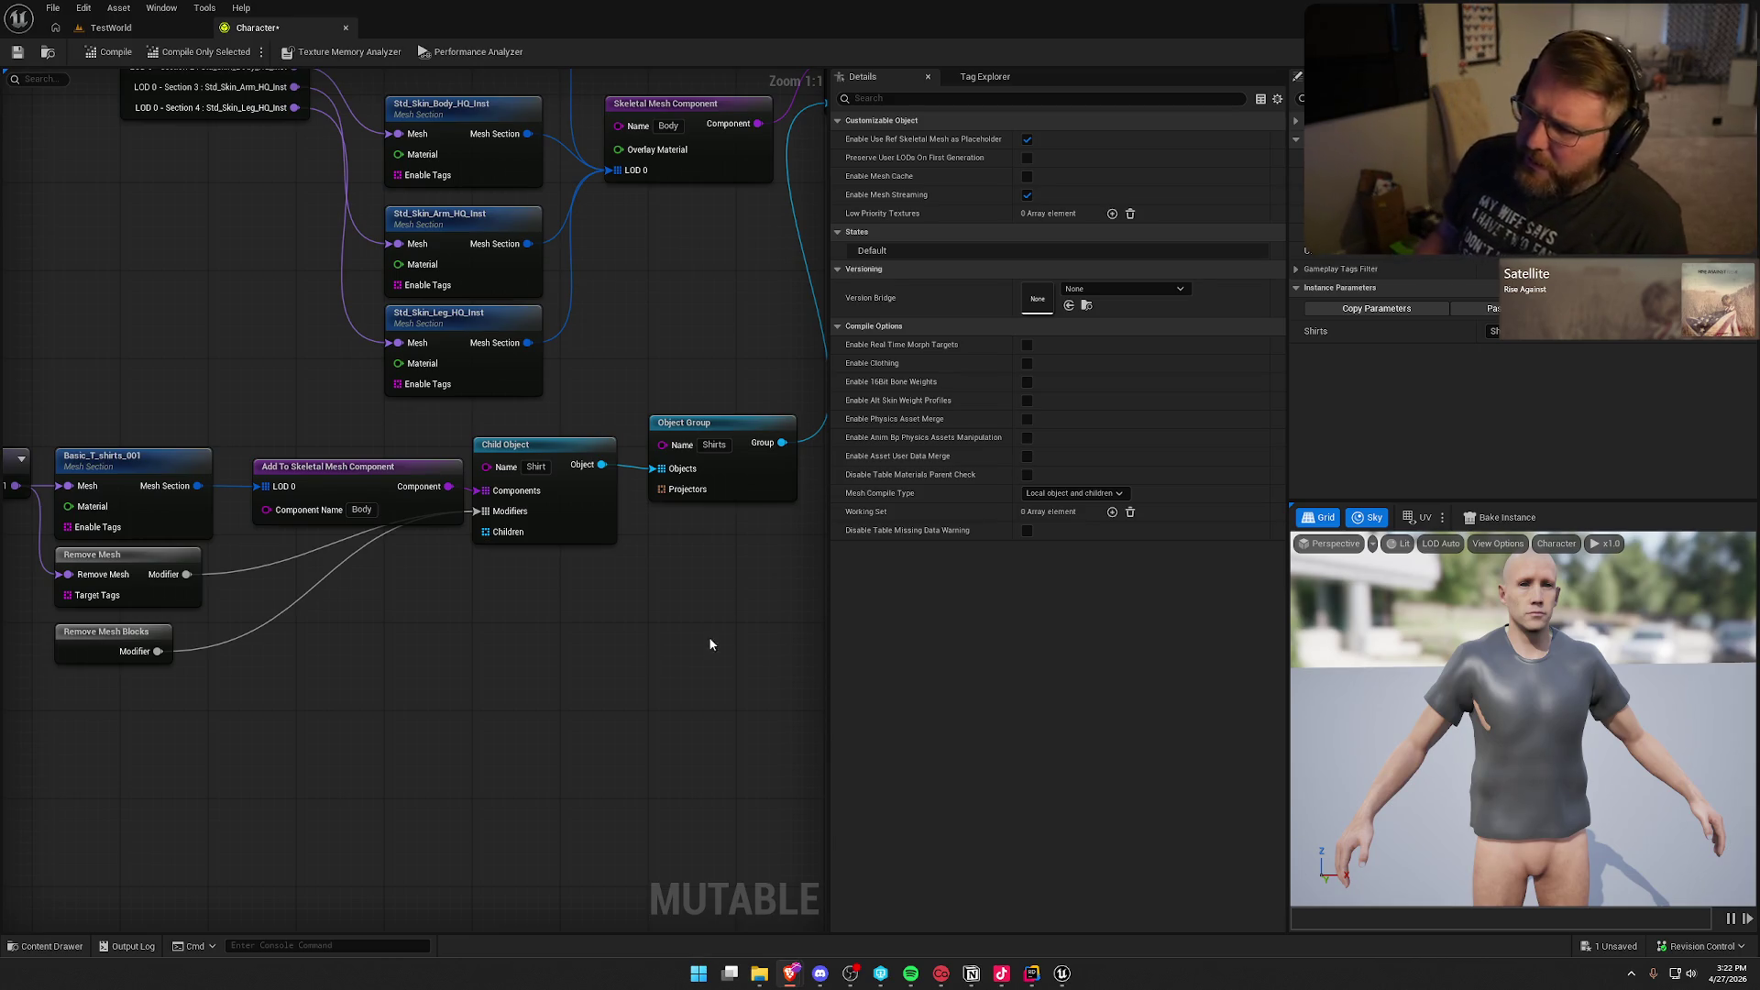
pyautogui.moveTo(465, 768); pyautogui.dragTo(590, 765)
pyautogui.click(83, 458)
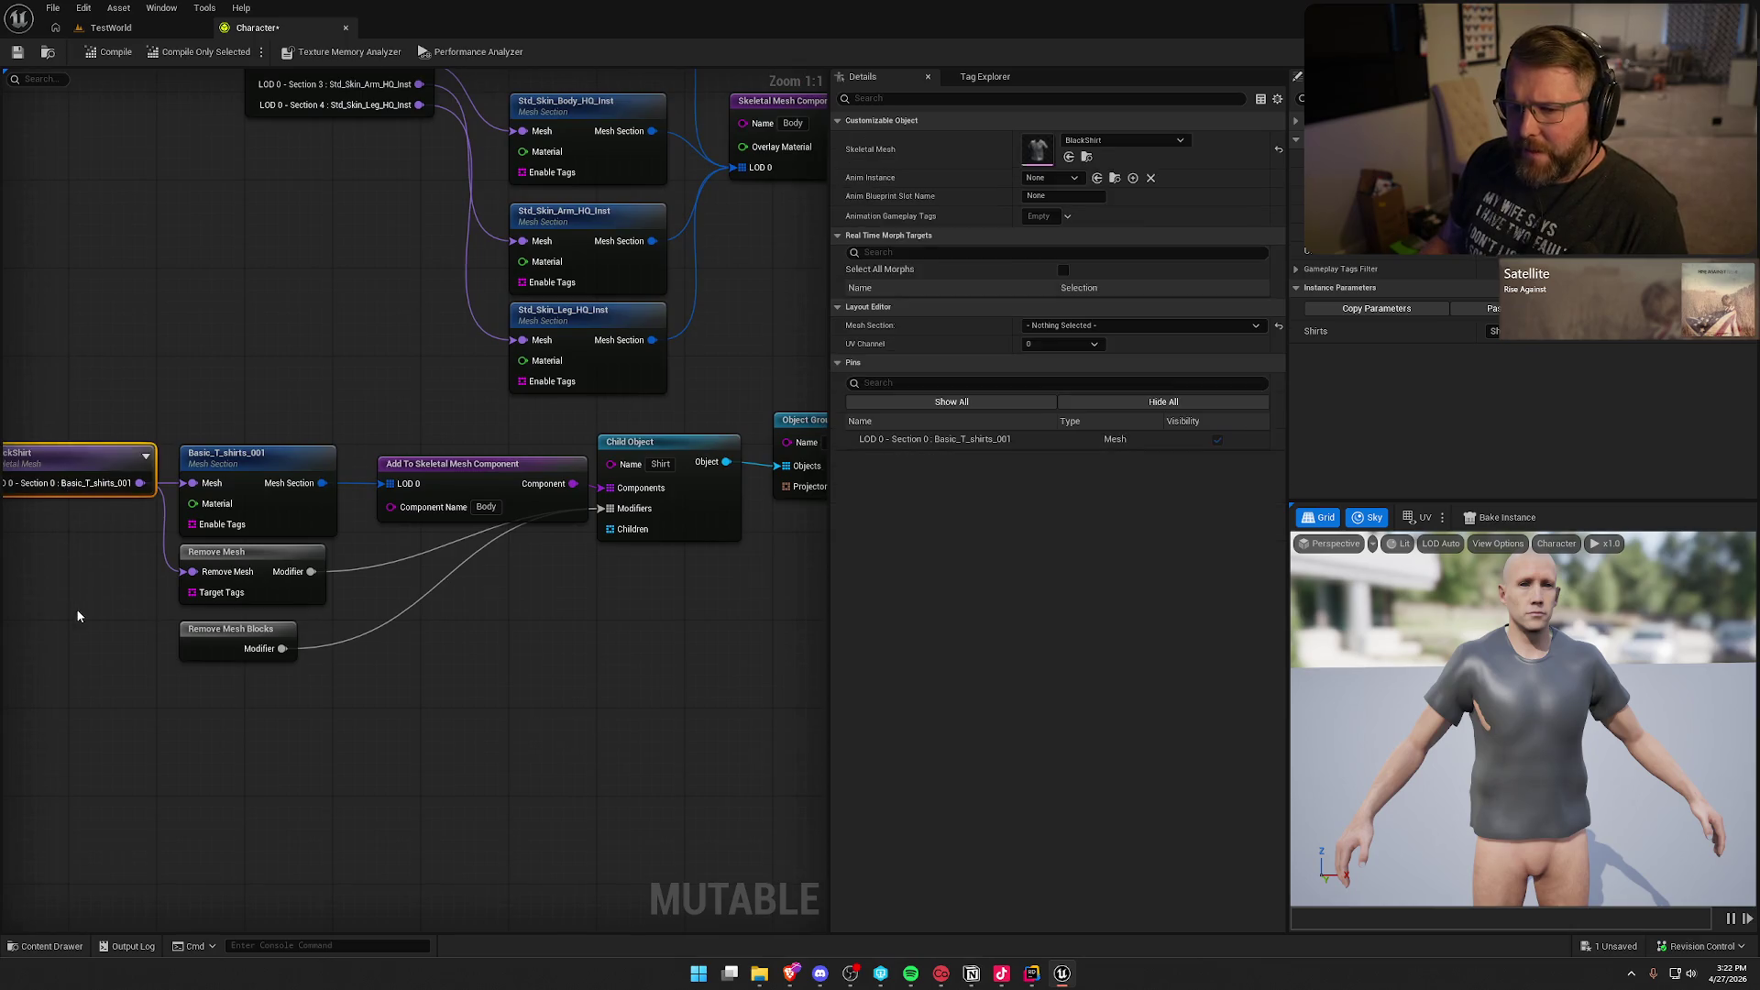
pyautogui.moveTo(79, 614); pyautogui.dragTo(179, 643)
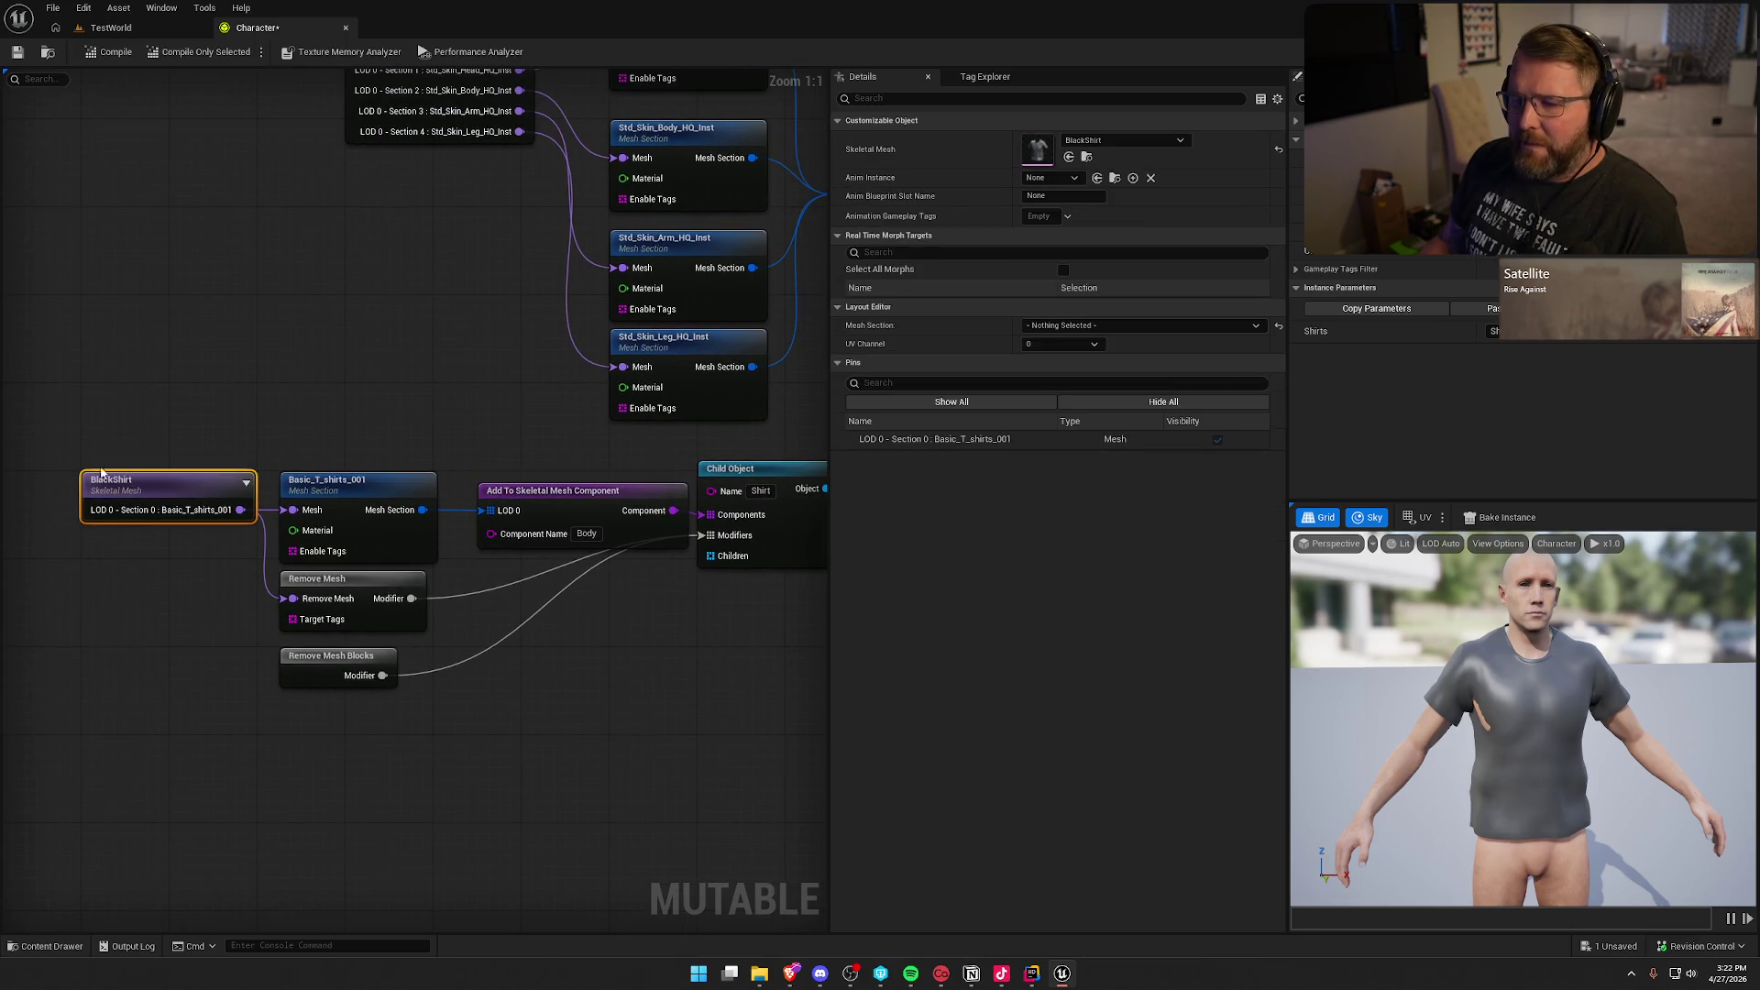
pyautogui.rightClick(120, 488)
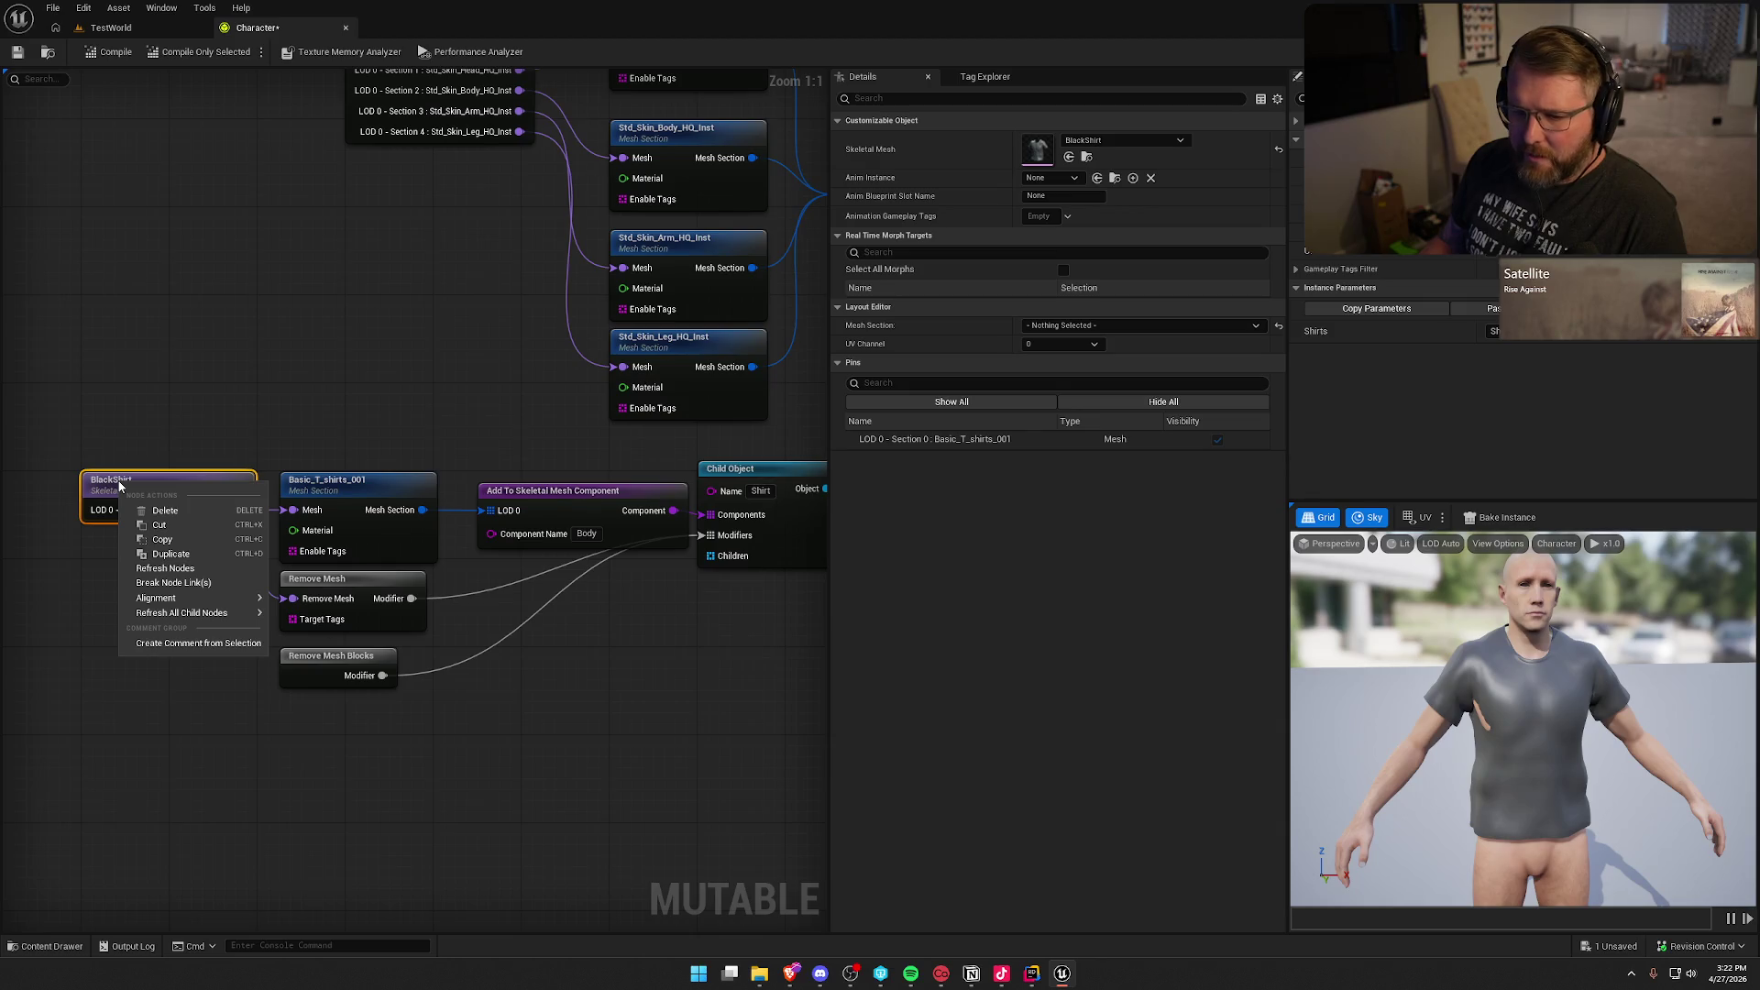
pyautogui.click(181, 383)
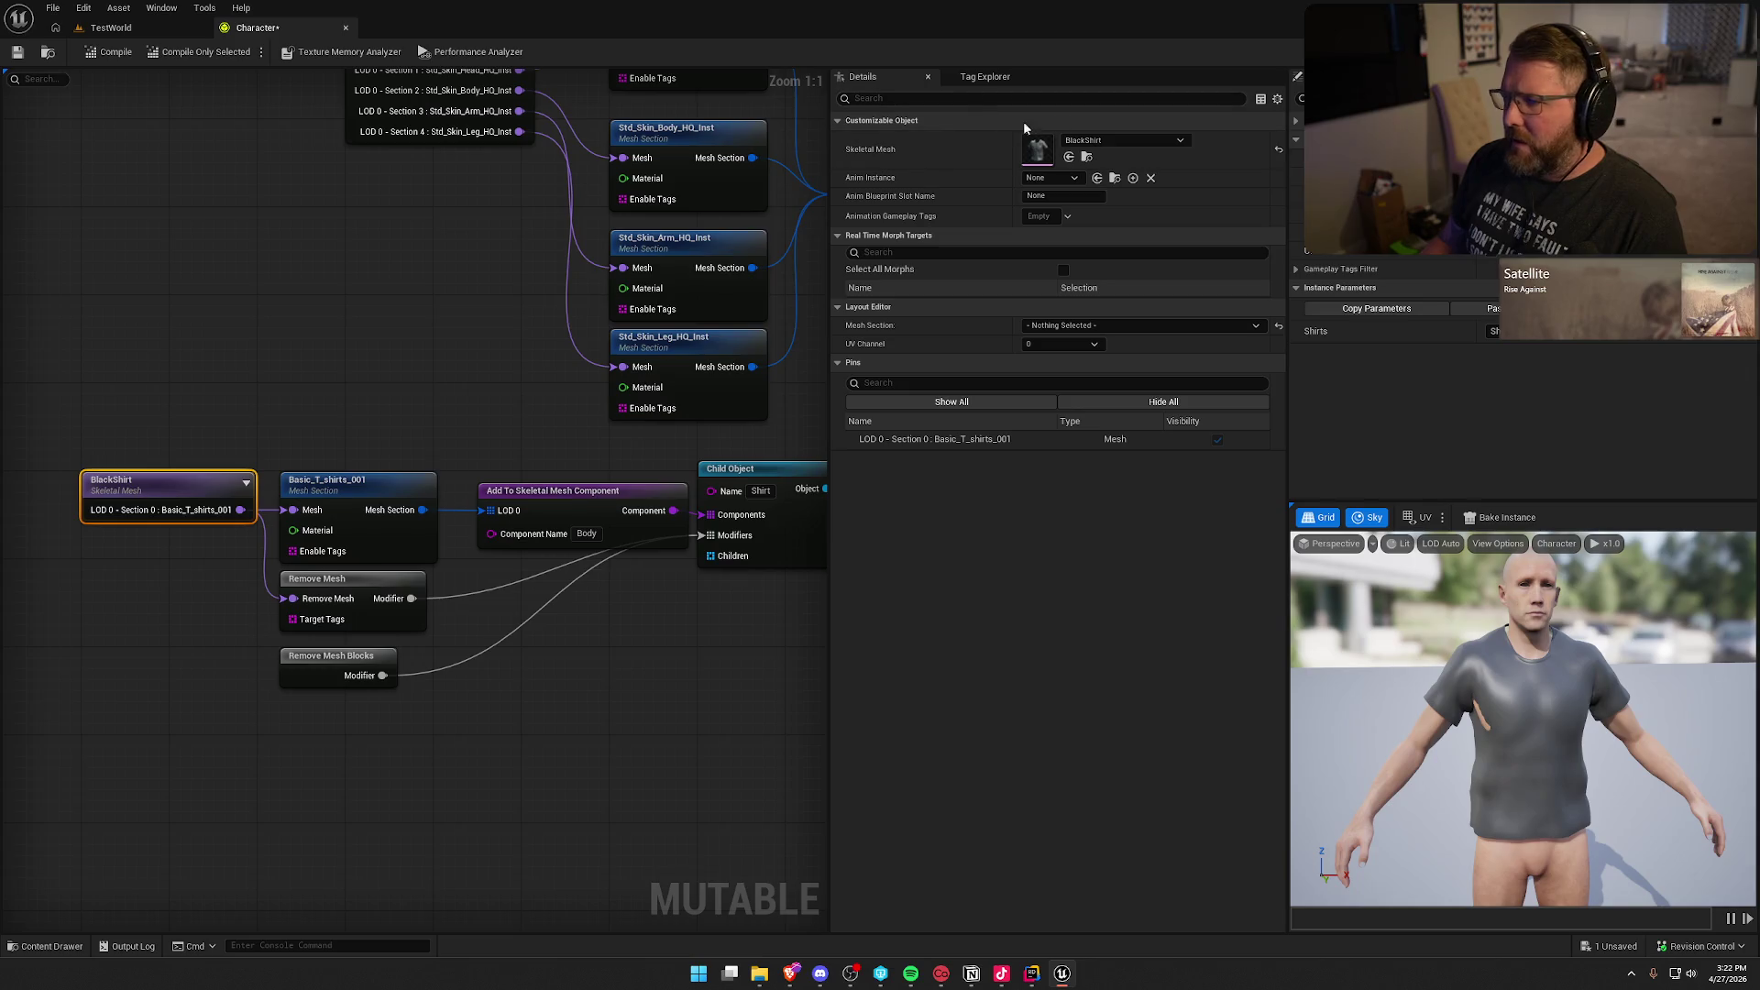
pyautogui.click(1098, 141)
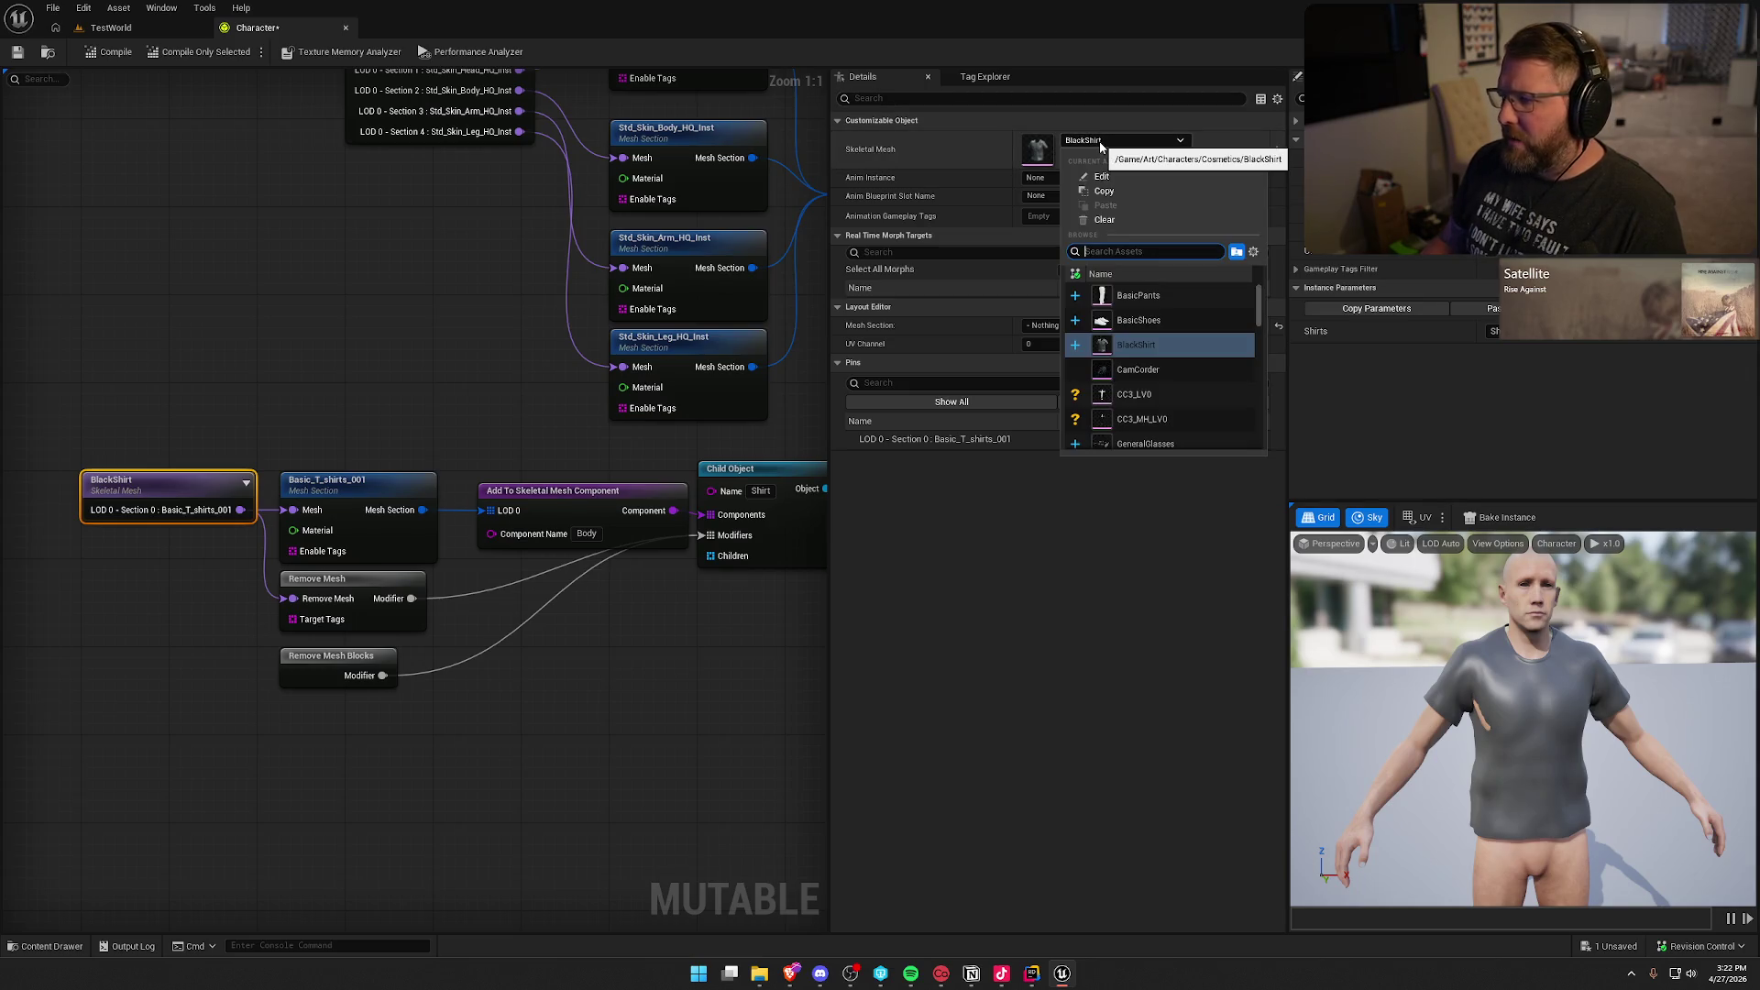
pyautogui.click(766, 724)
pyautogui.click(609, 722)
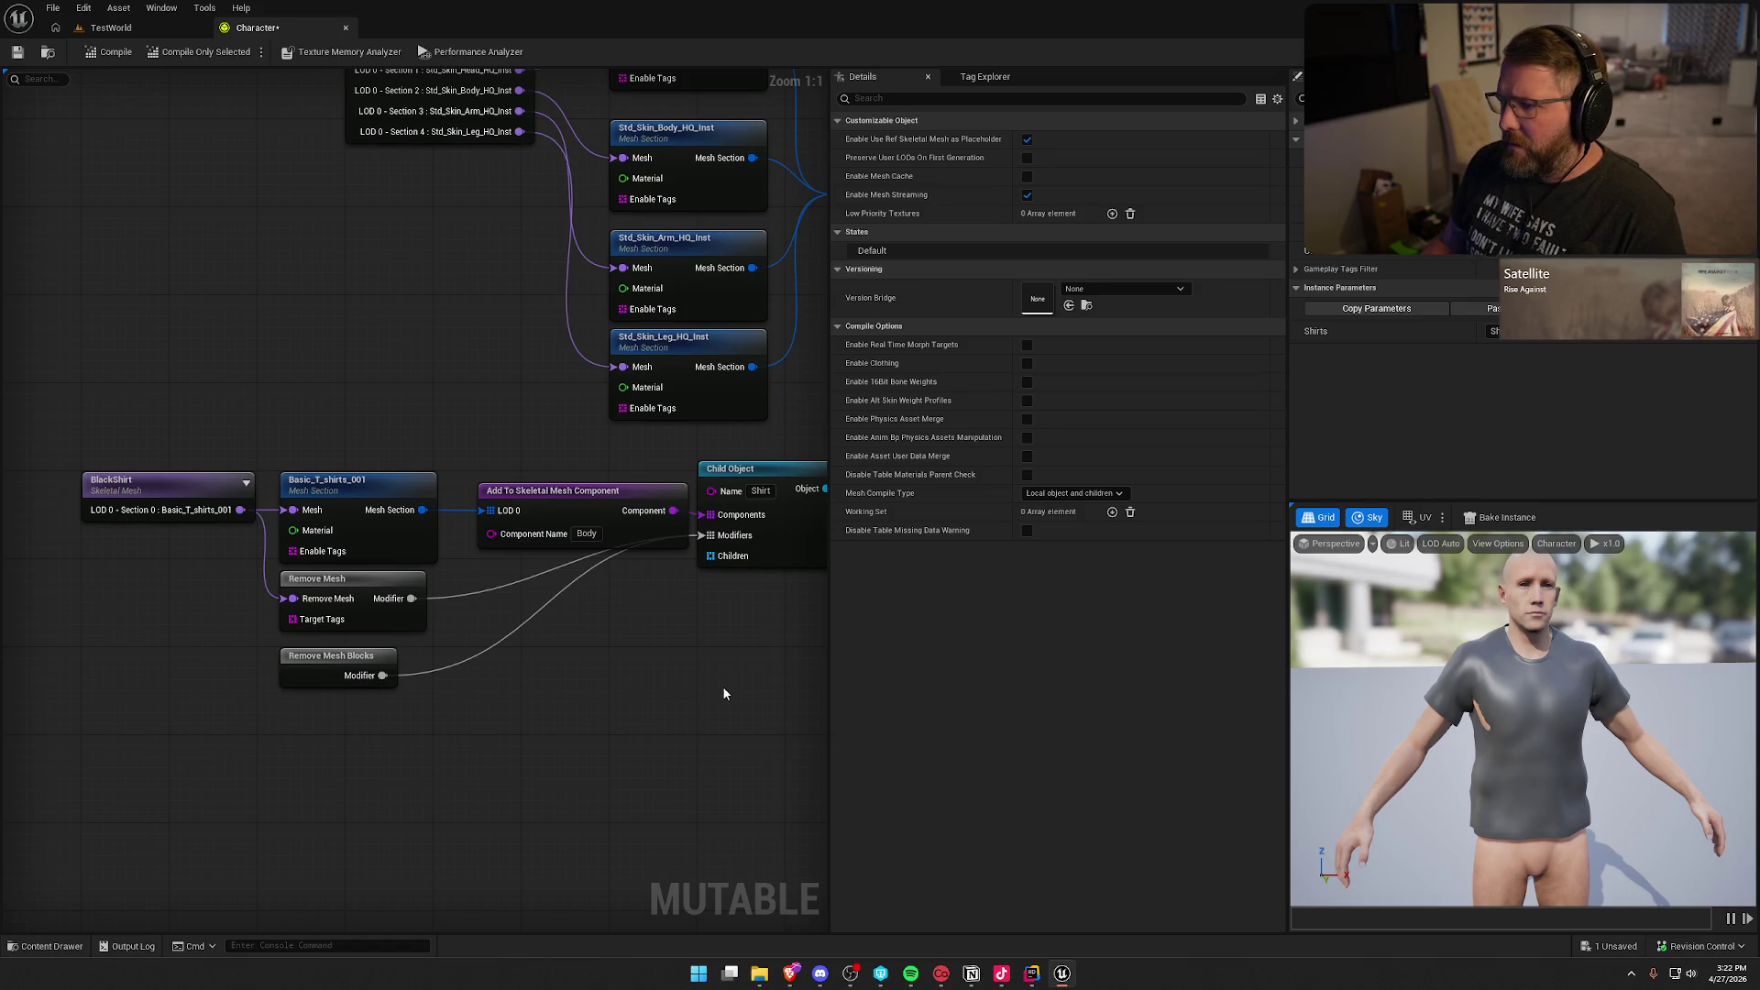
pyautogui.moveTo(724, 687); pyautogui.dragTo(457, 709)
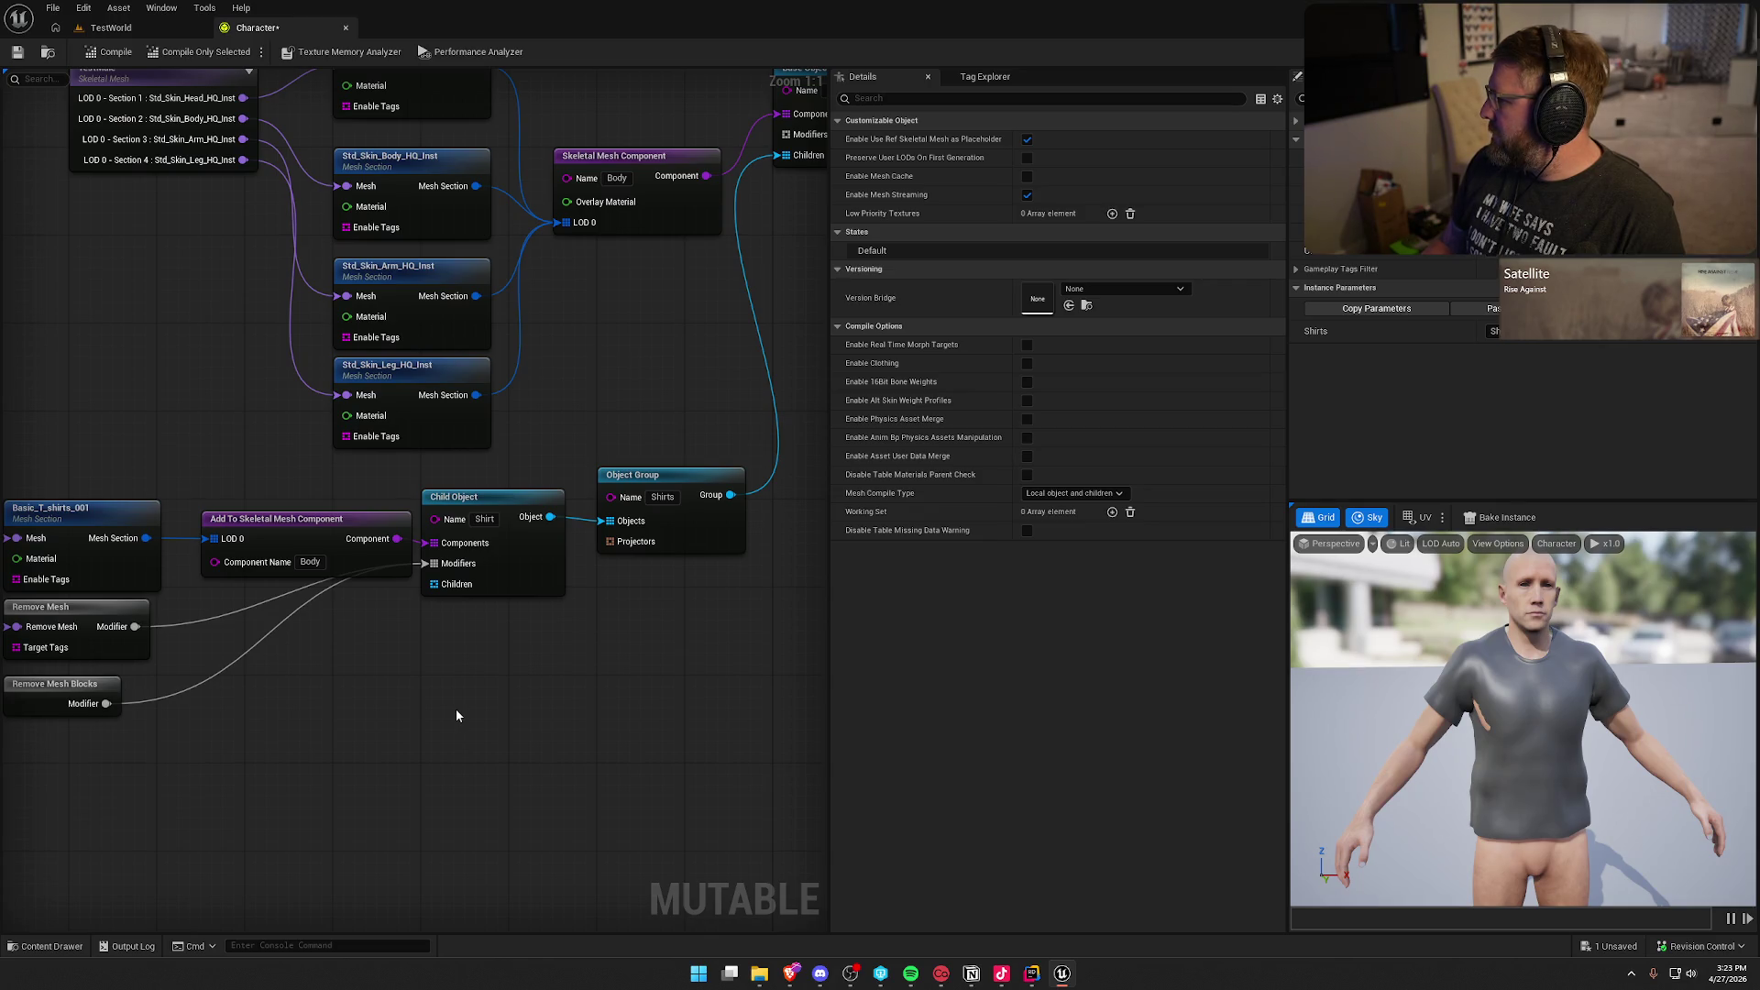
pyautogui.hotkey('alt', 'Tab')
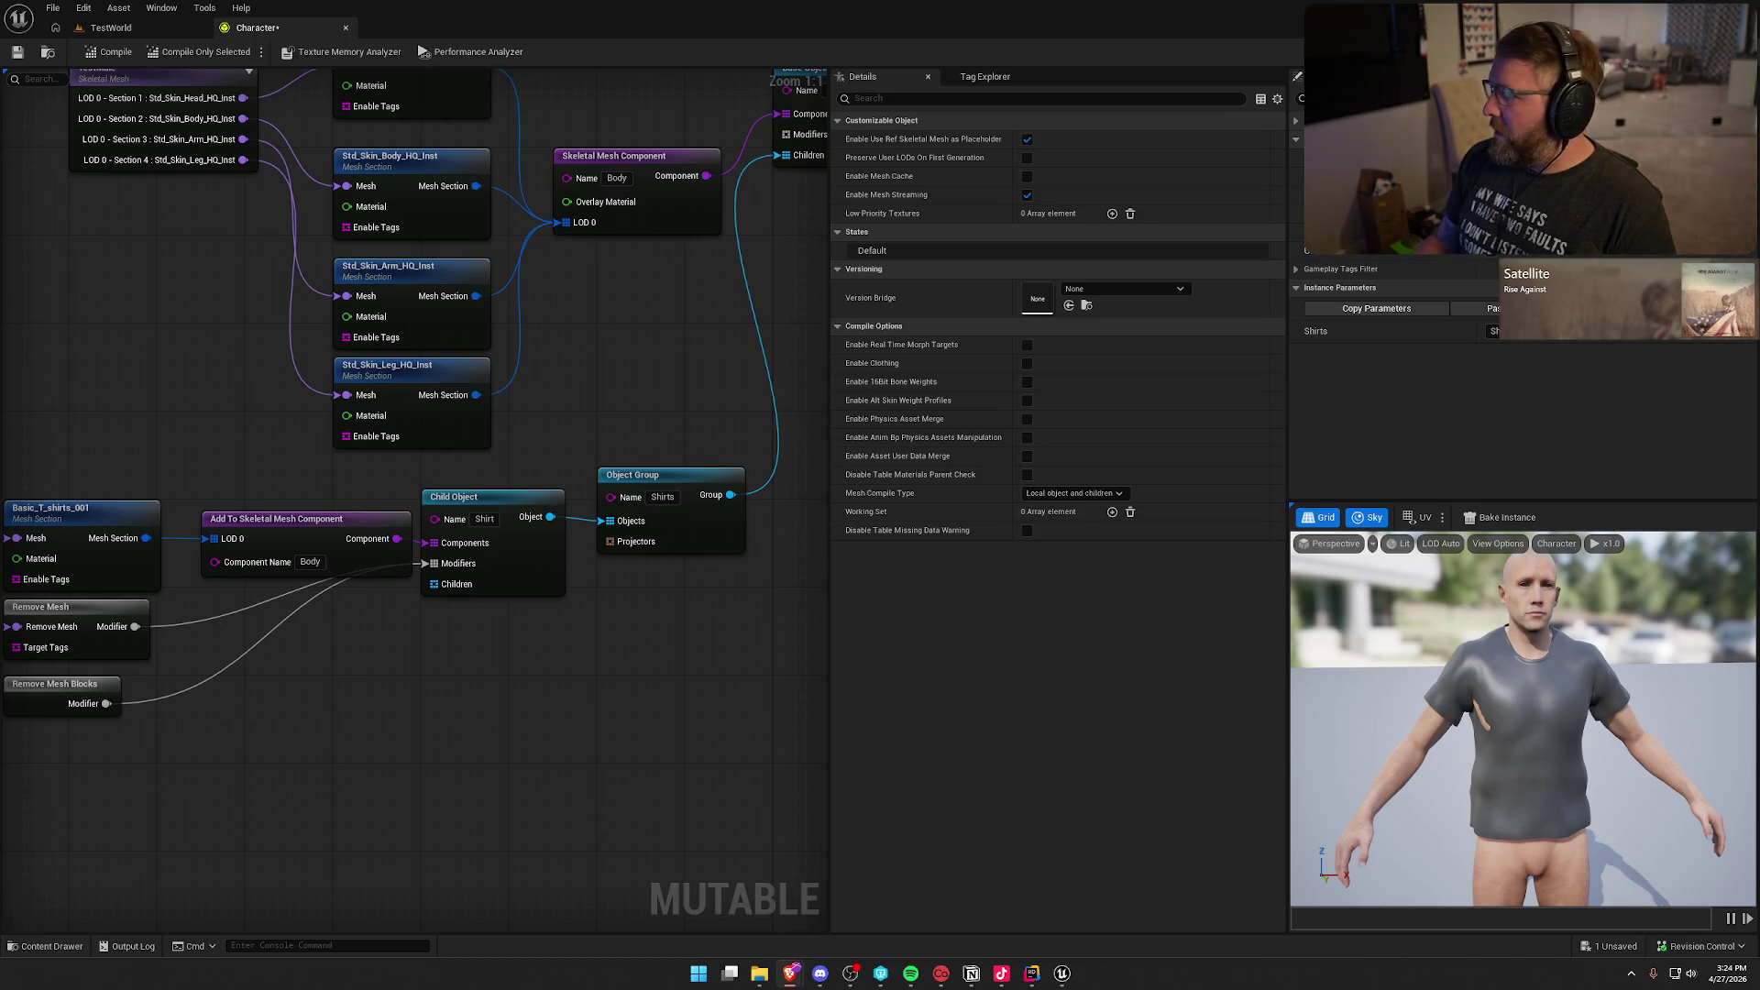
pyautogui.moveTo(560, 723); pyautogui.dragTo(585, 774)
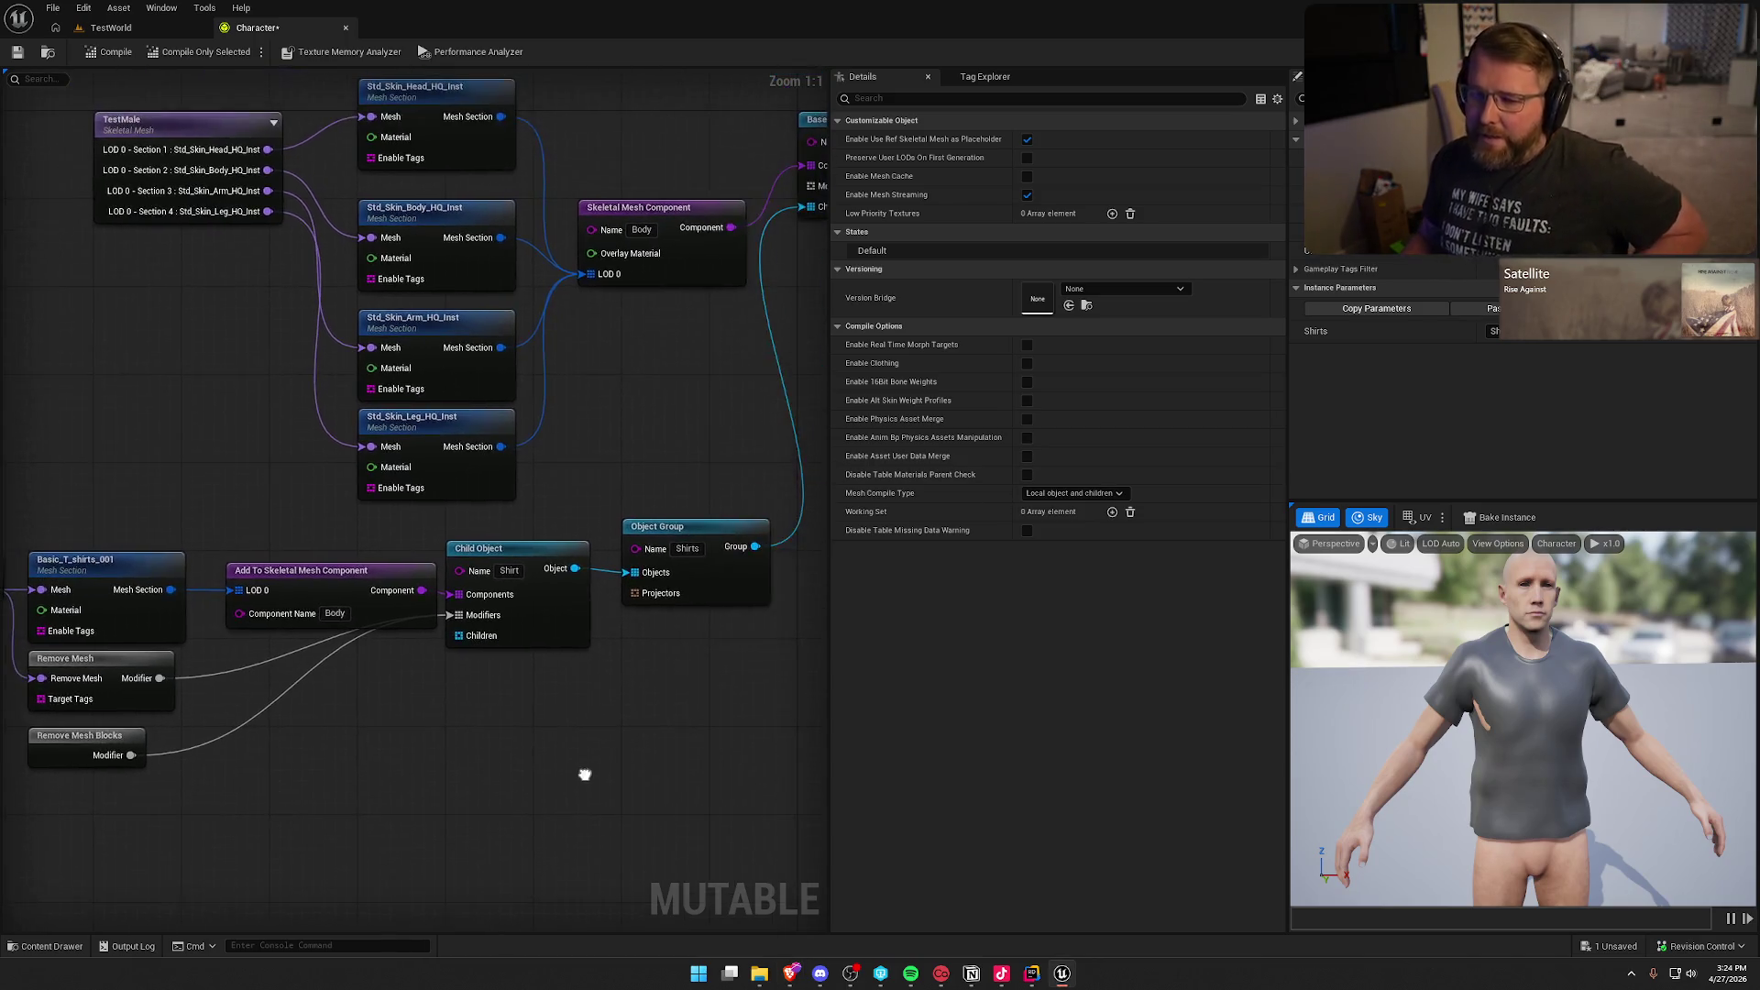
pyautogui.scroll(-1, 585, 774)
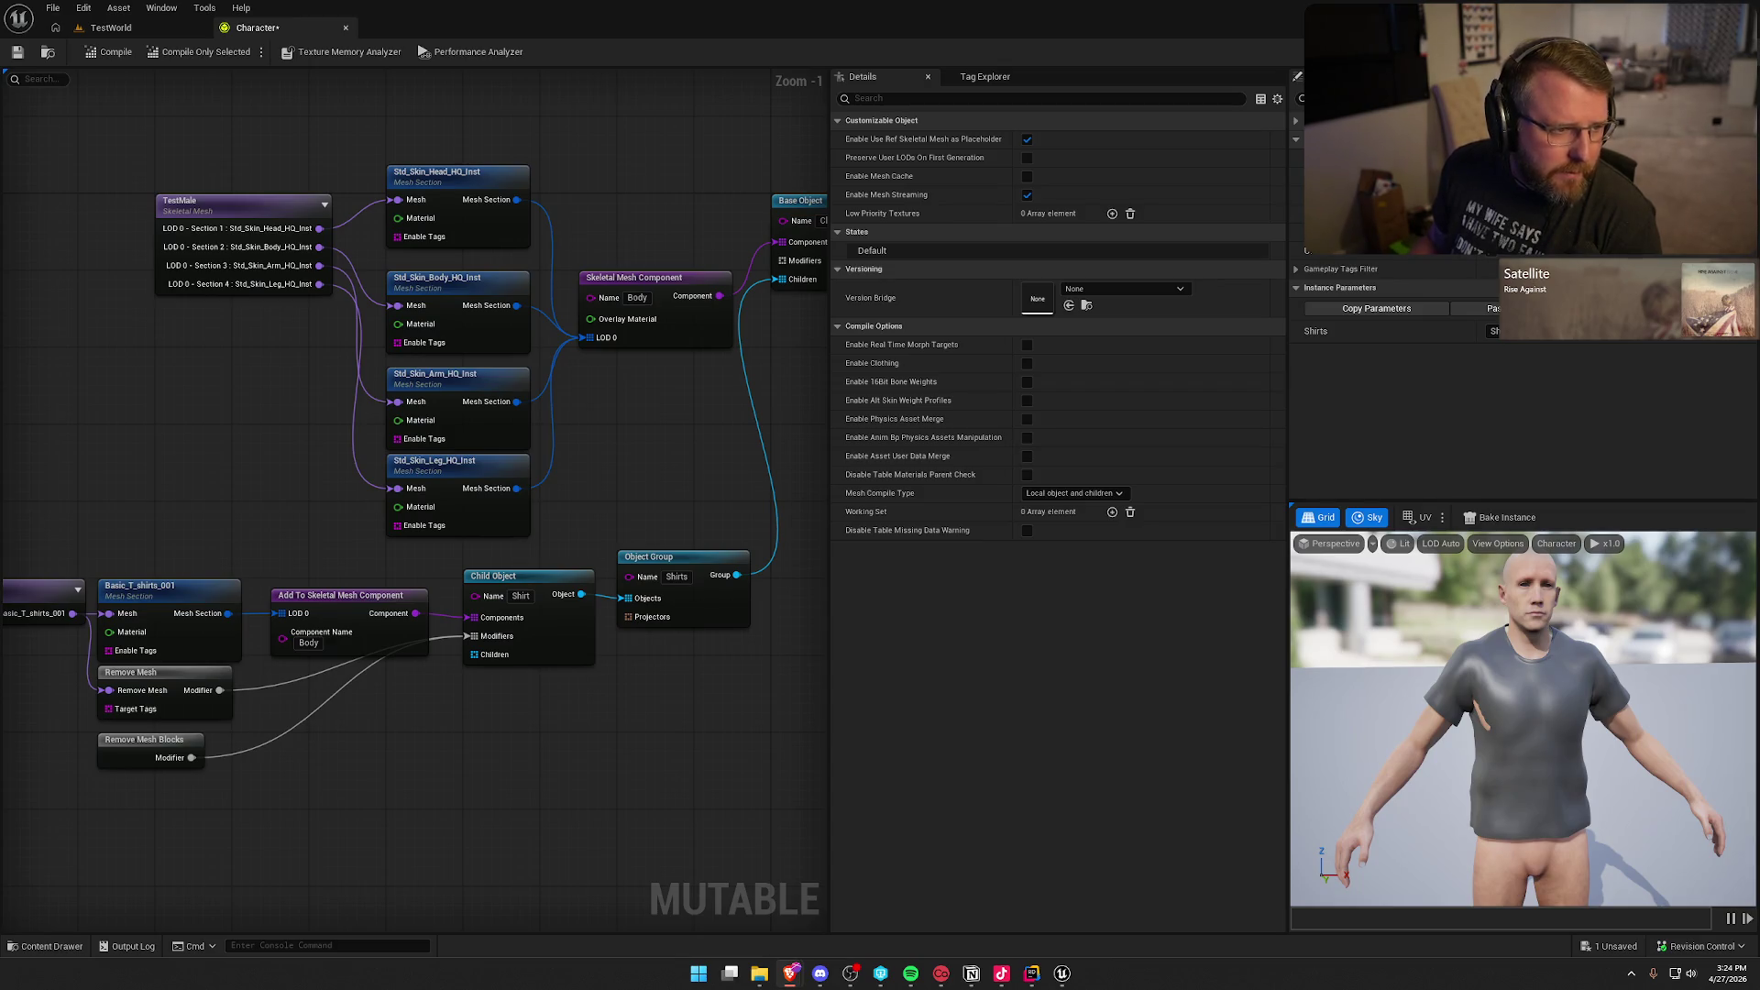
pyautogui.hotkey('alt', 'Tab')
pyautogui.doubleClick(928, 196)
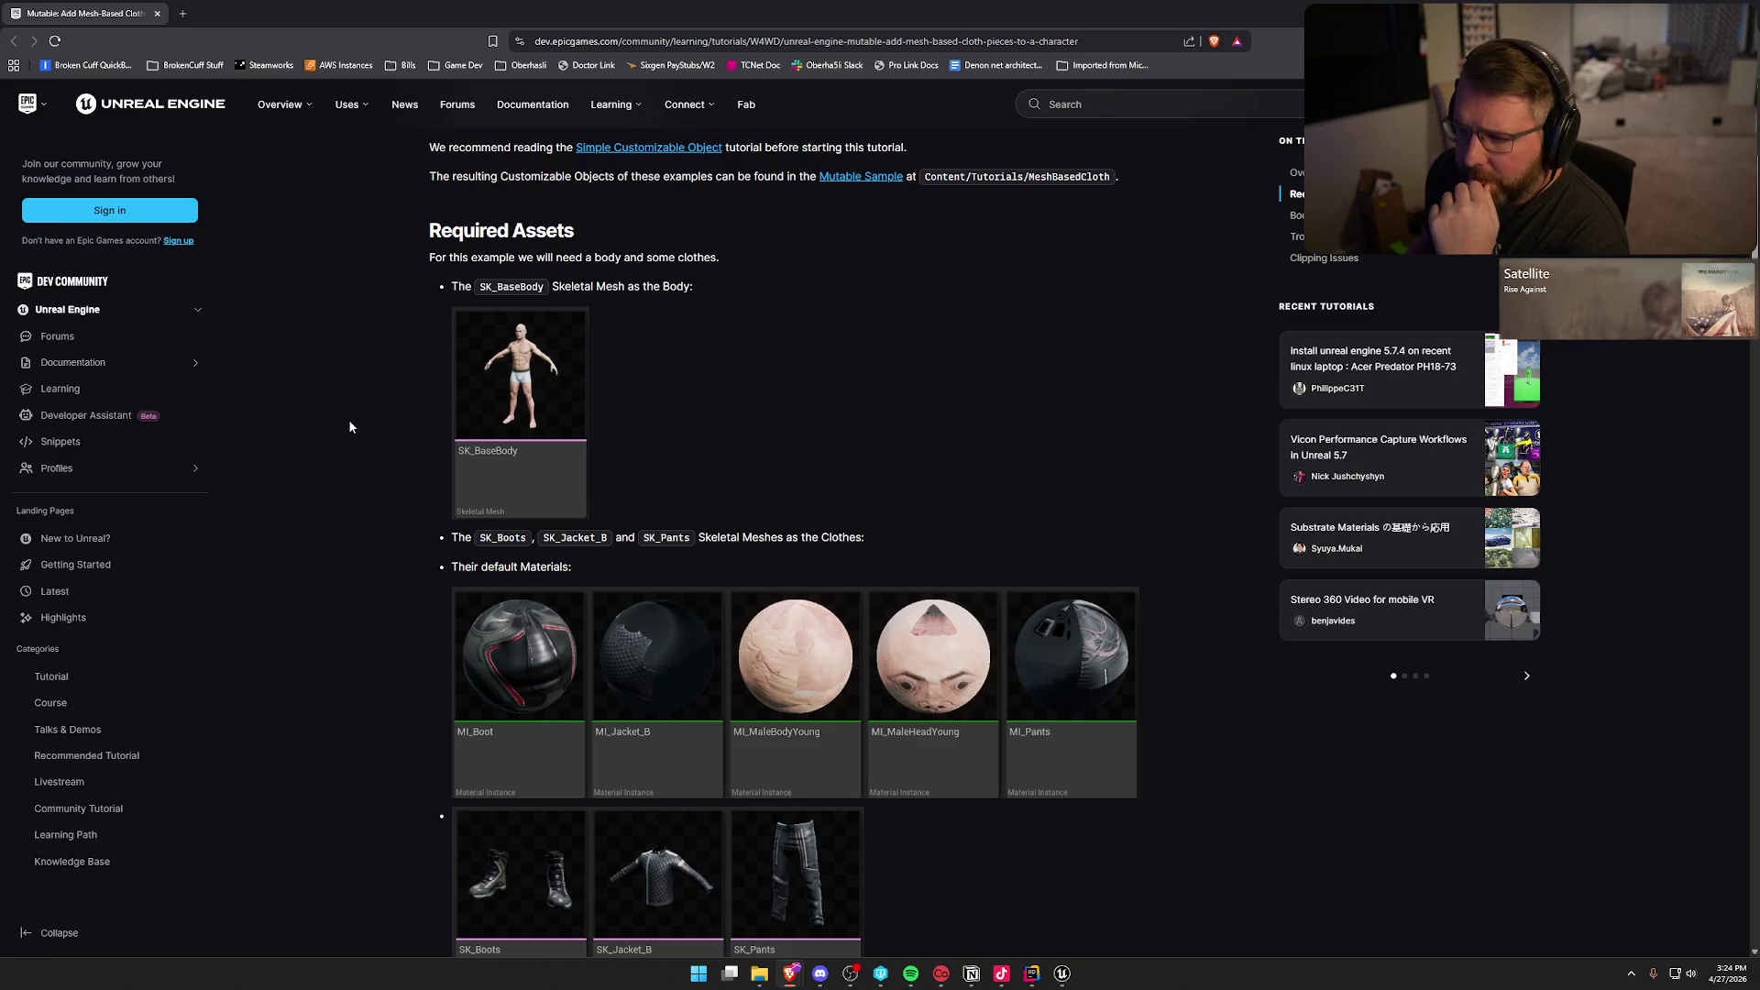
# Step: Scroll the Epic Mutable tutorial past Required Assets down to step 5, Add to Mesh Component
pyautogui.scroll(-2, 348, 426)
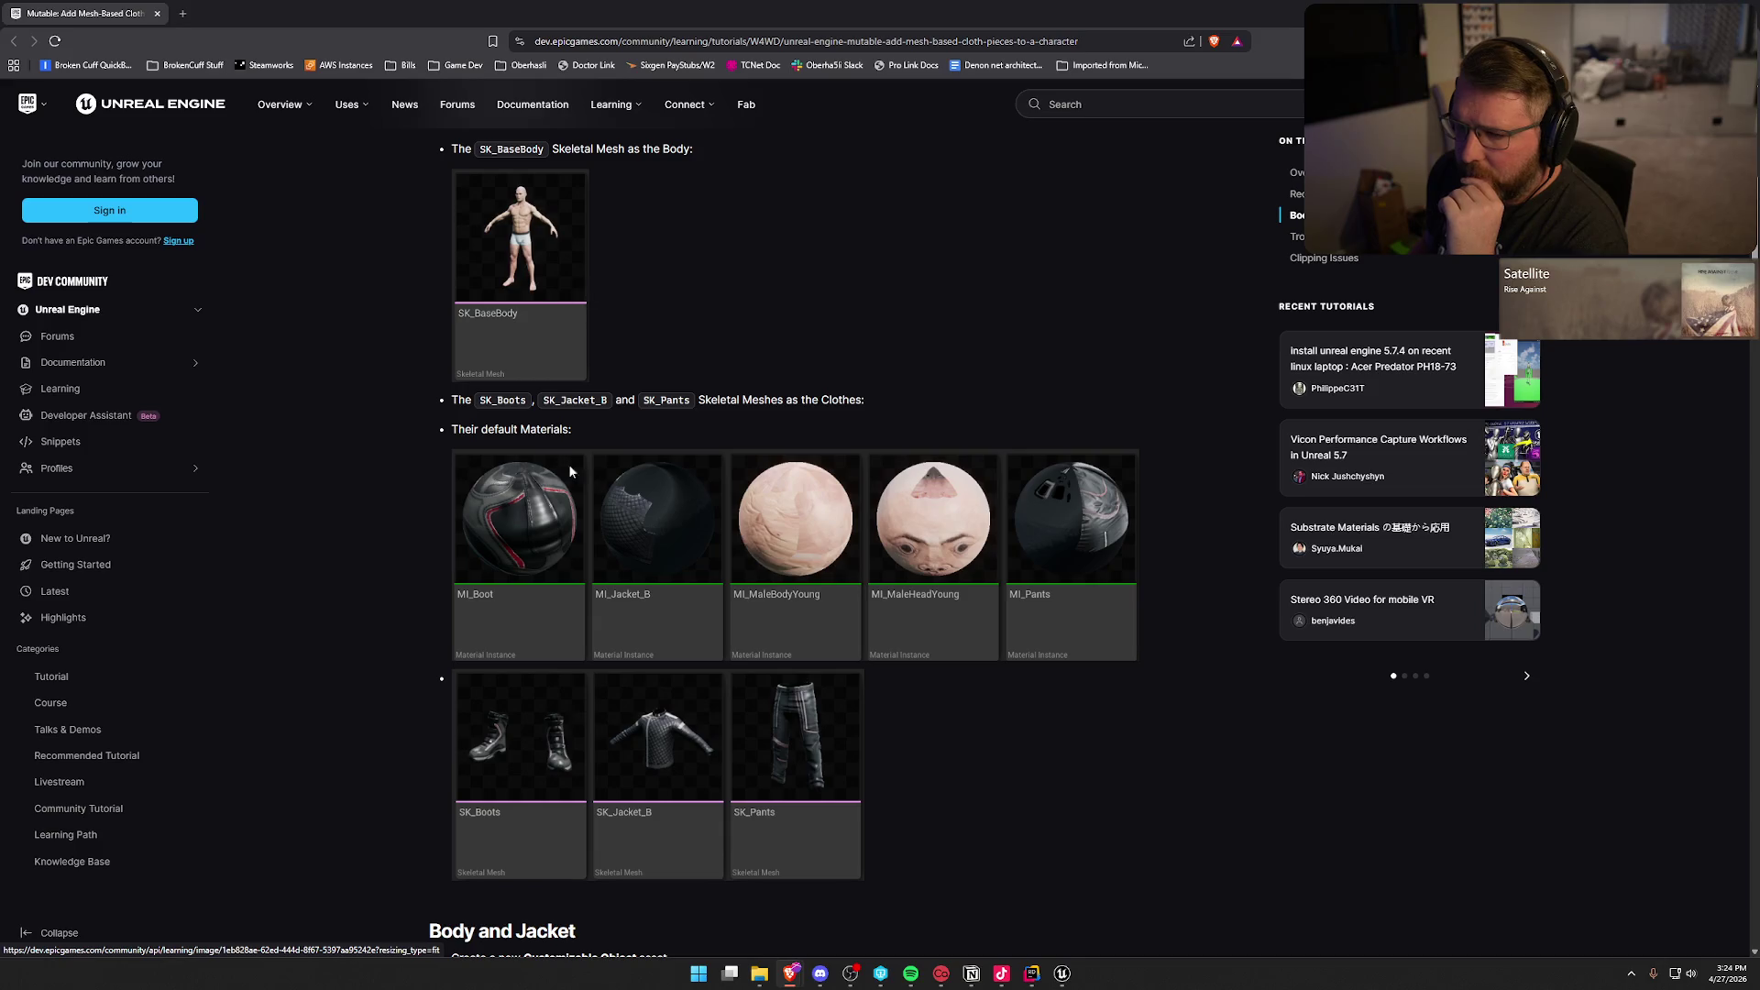
pyautogui.scroll(-1, 480, 623)
pyautogui.scroll(-6, 378, 531)
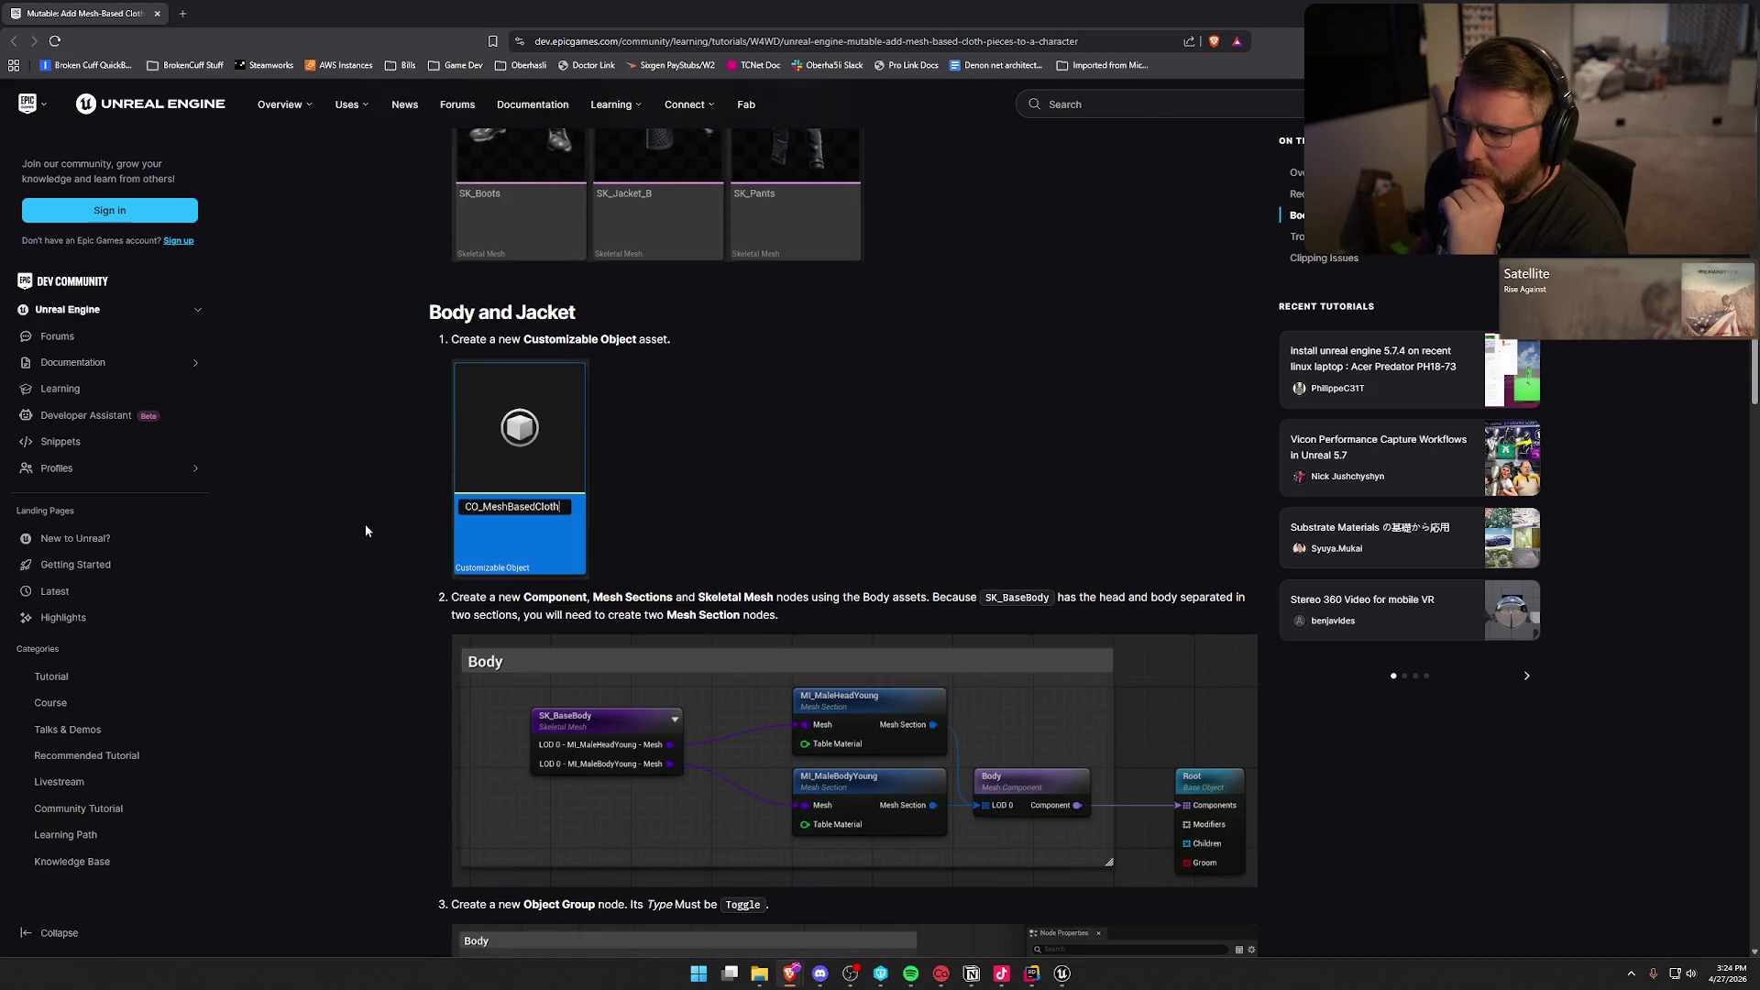
pyautogui.scroll(-2, 365, 530)
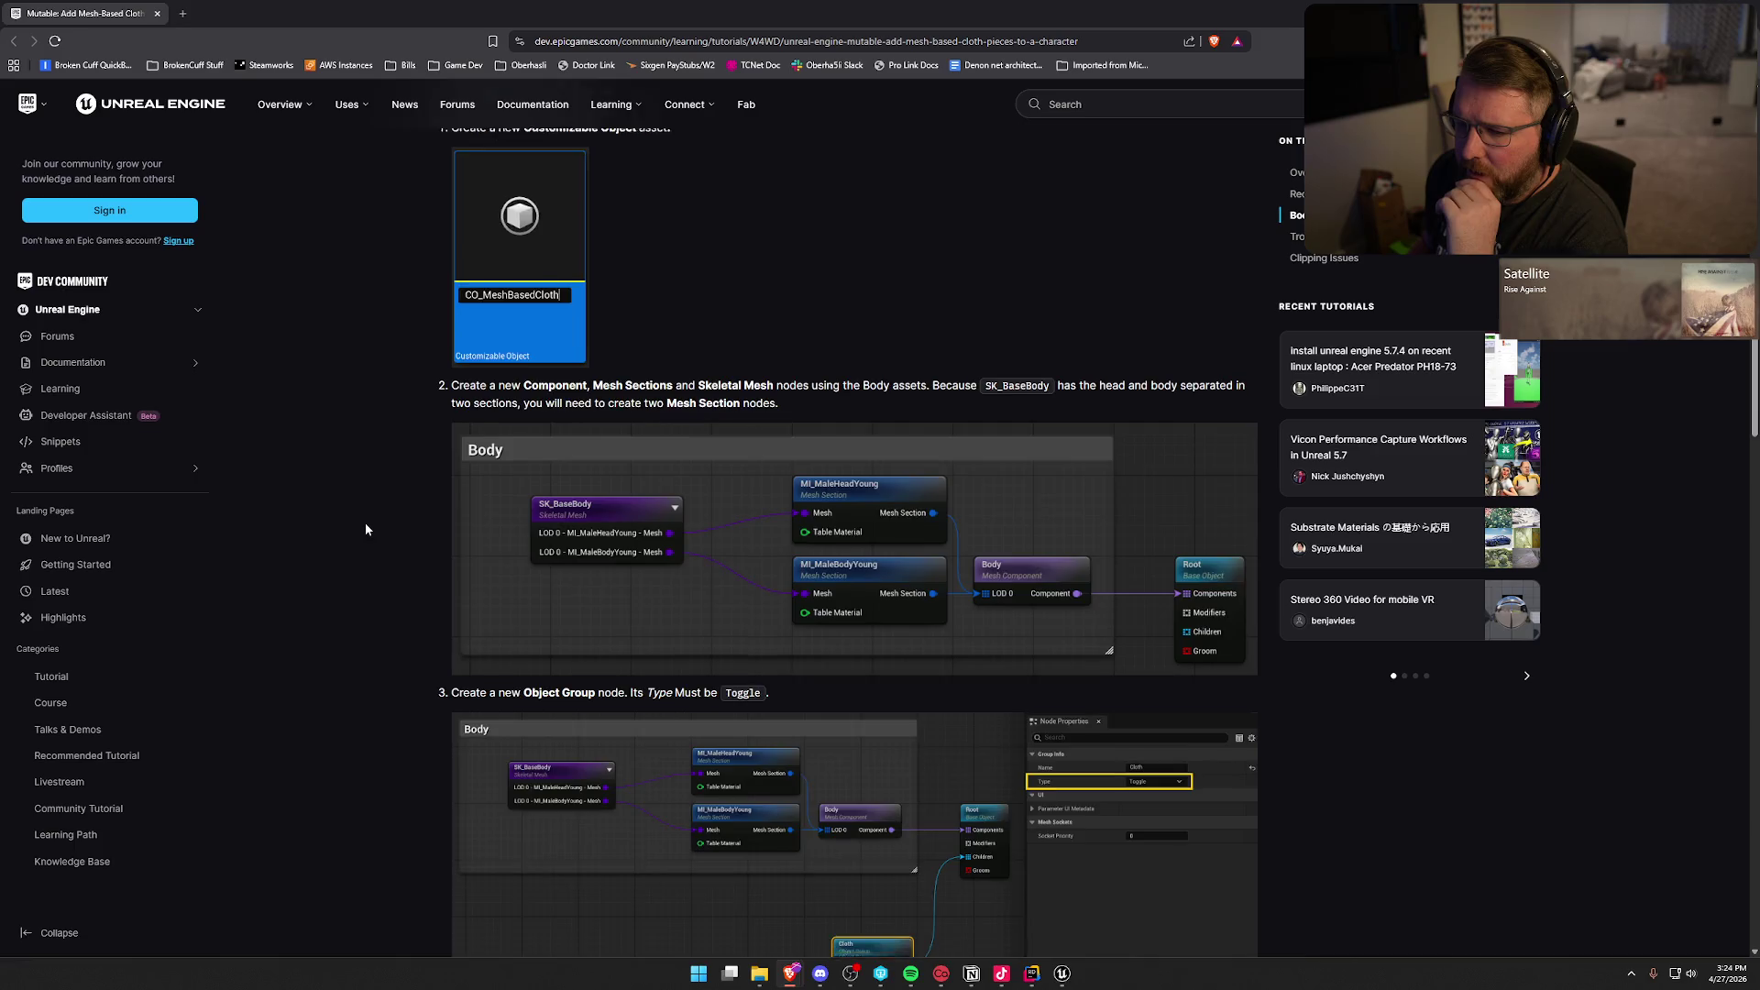
pyautogui.scroll(-1, 364, 529)
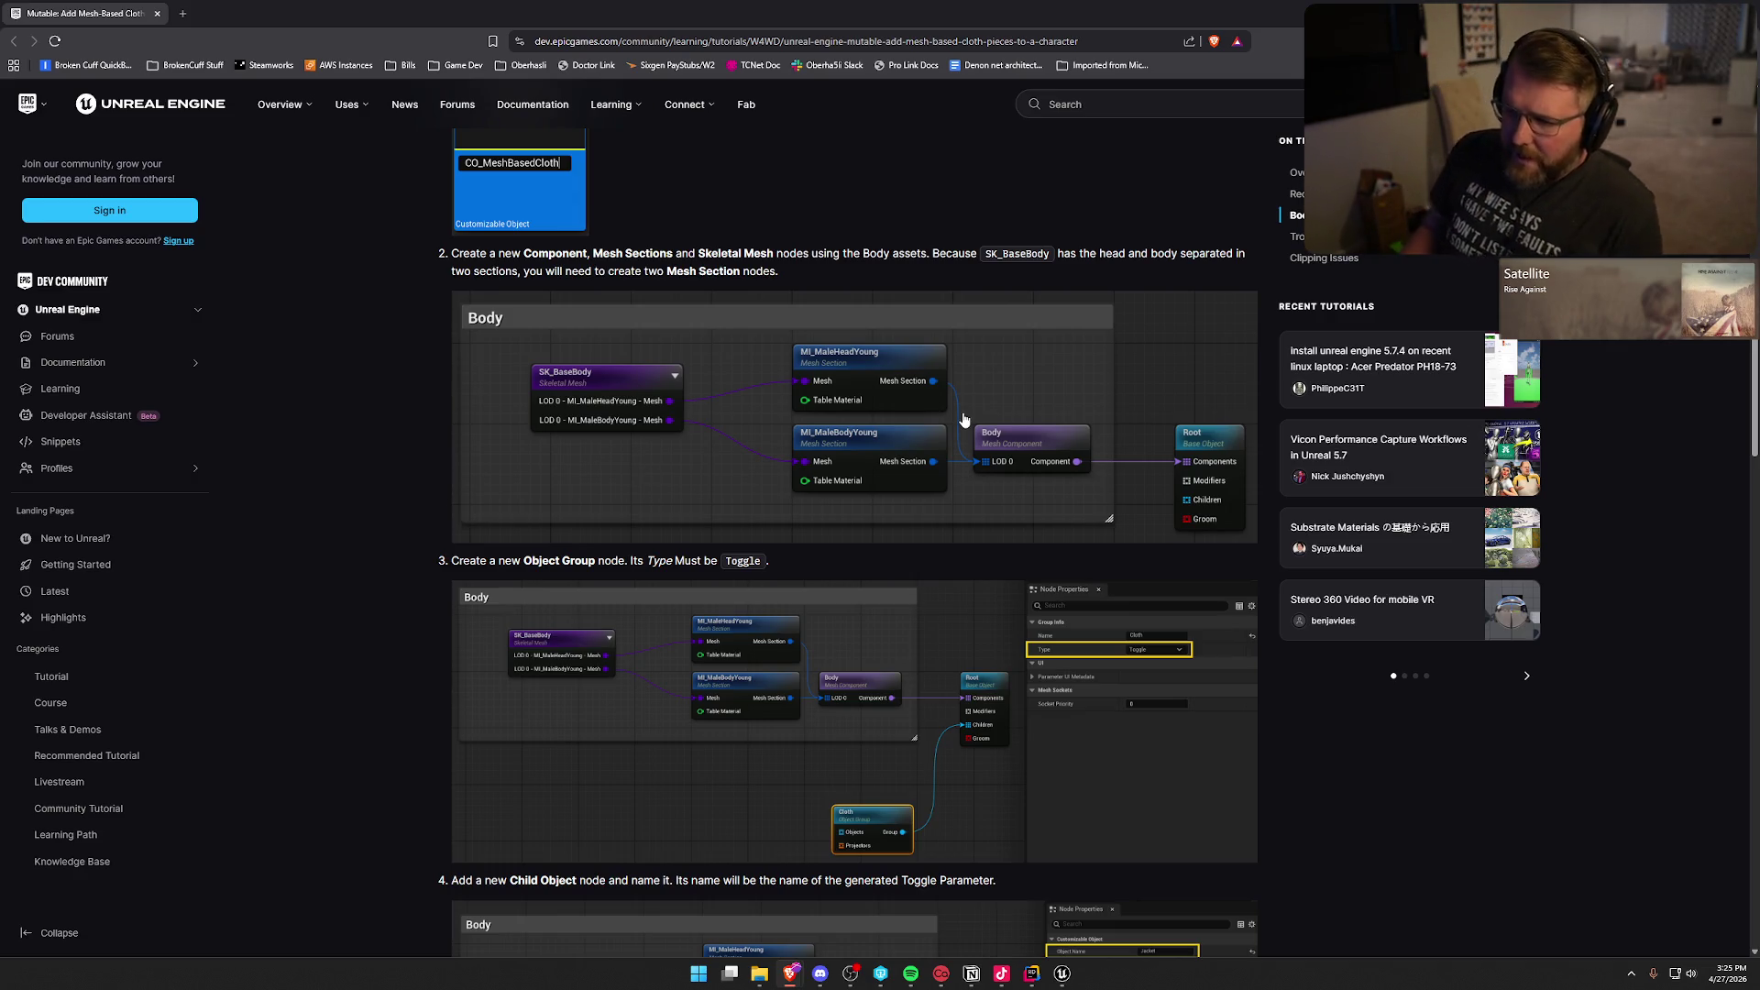
pyautogui.scroll(-2, 715, 422)
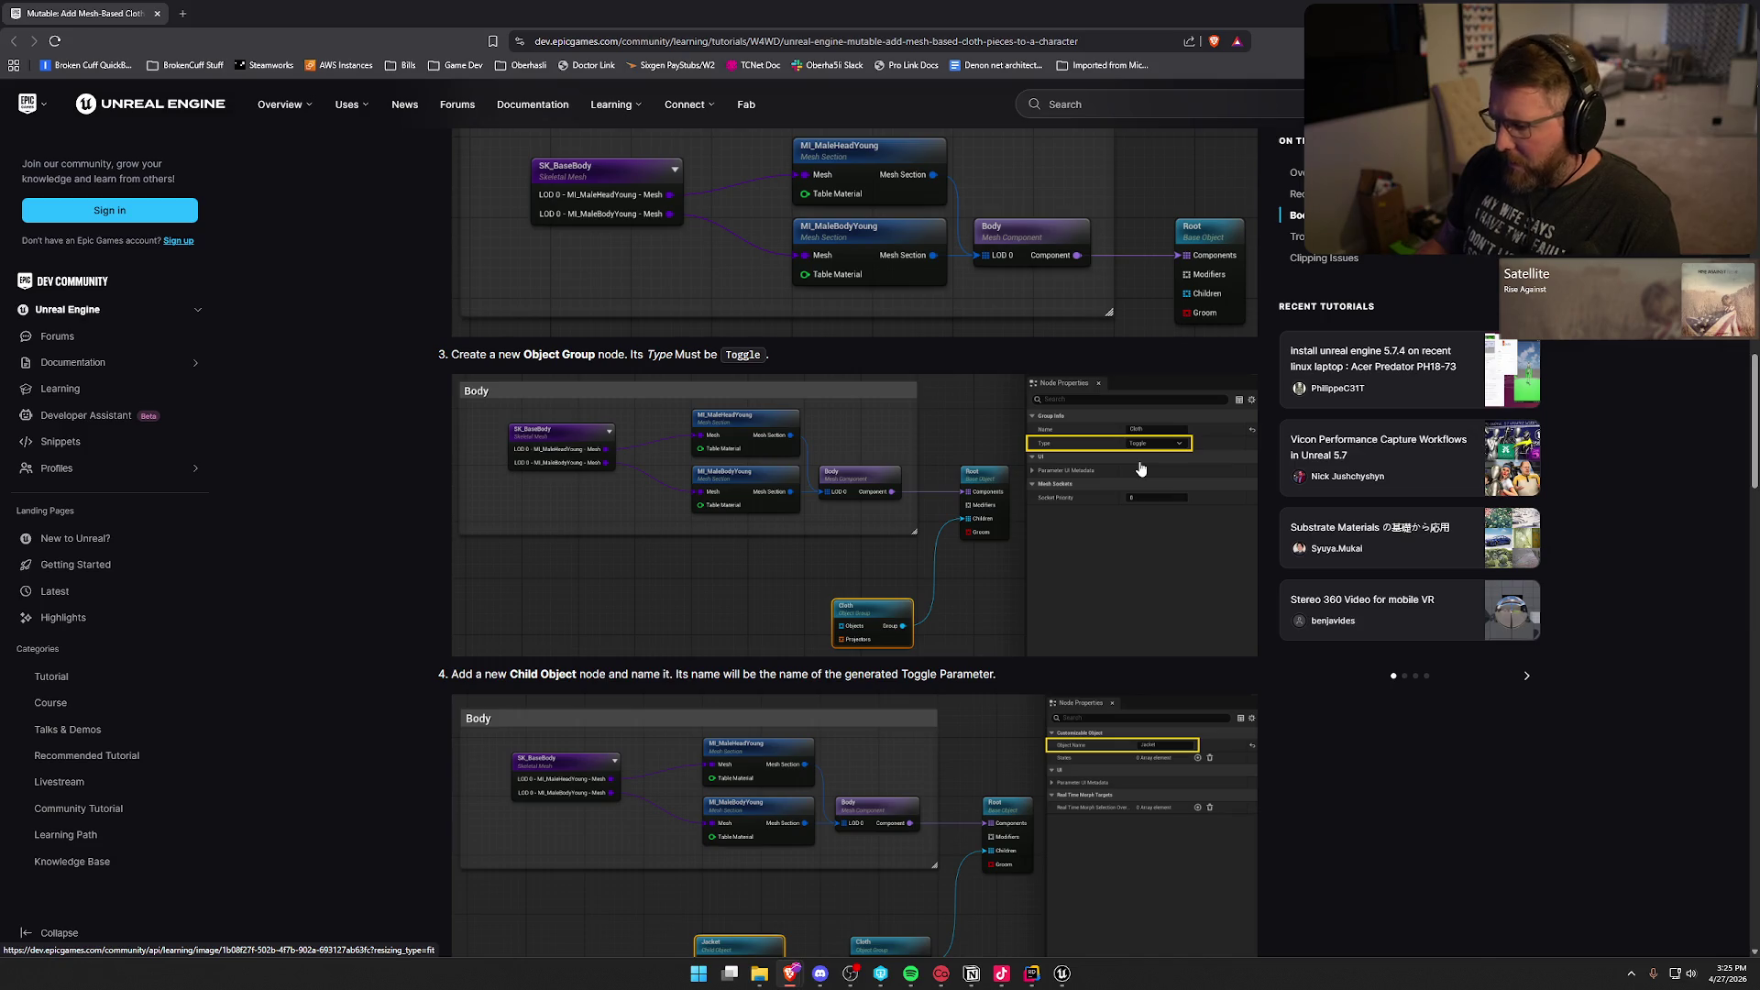
pyautogui.scroll(-2, 1140, 463)
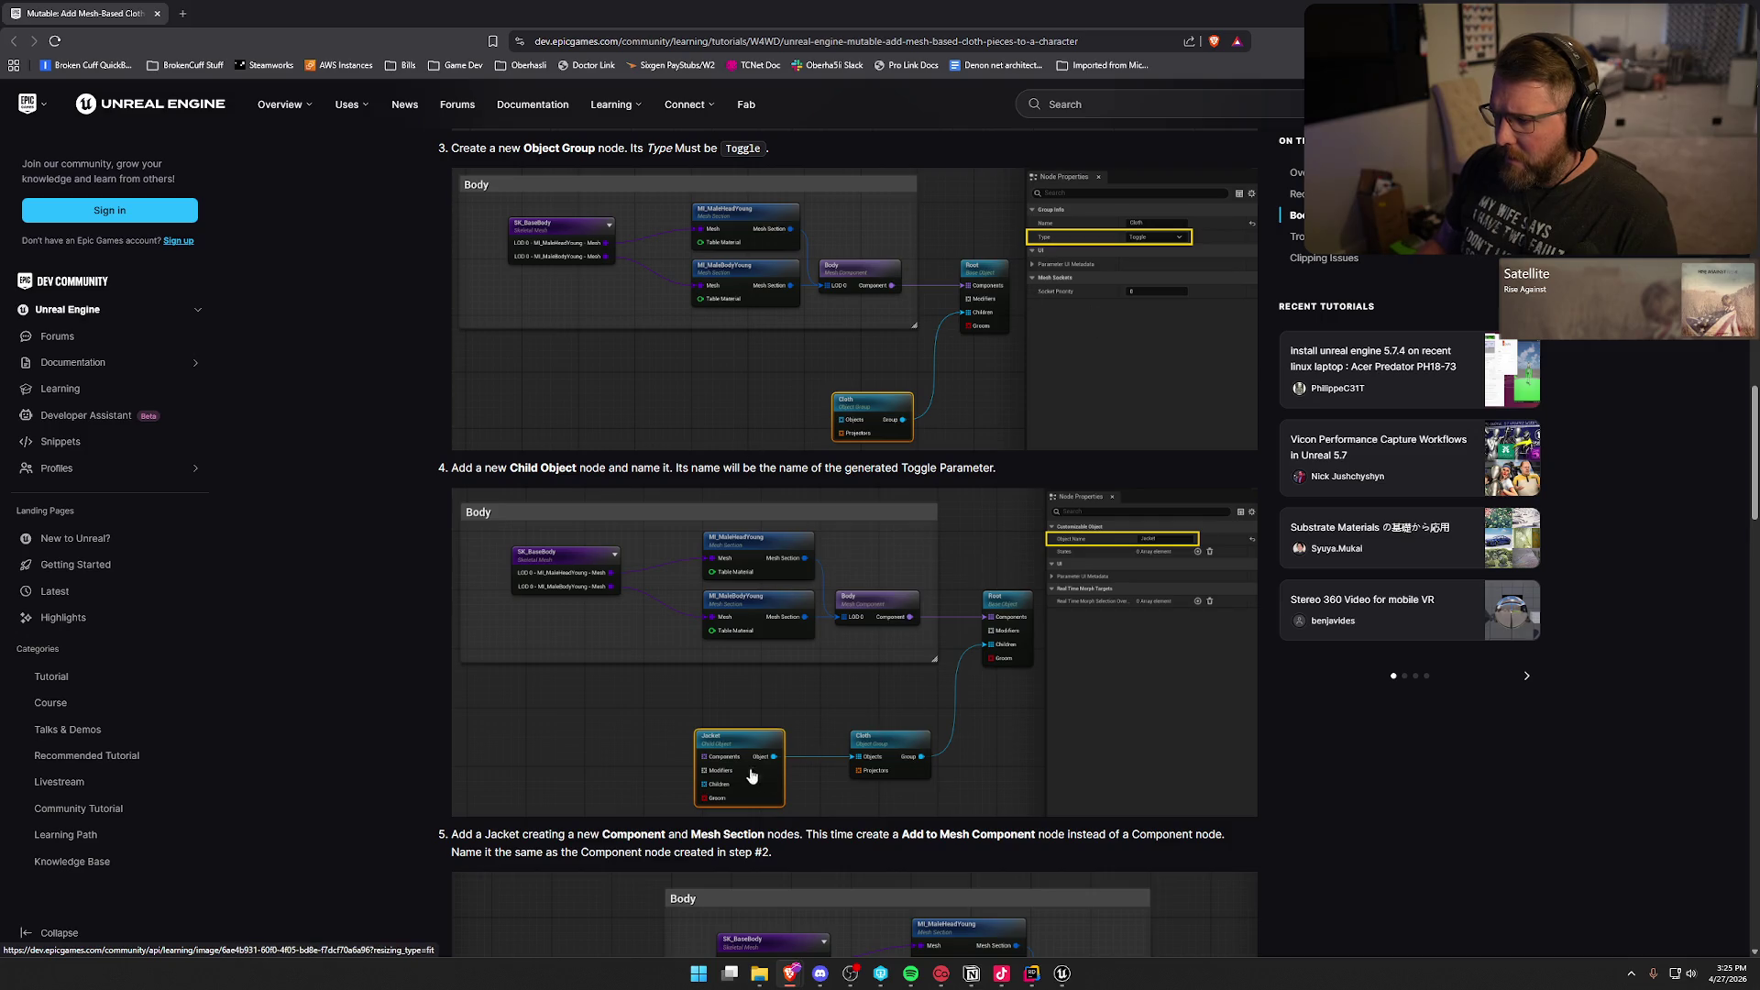
pyautogui.scroll(-1, 981, 586)
pyautogui.scroll(-5, 981, 586)
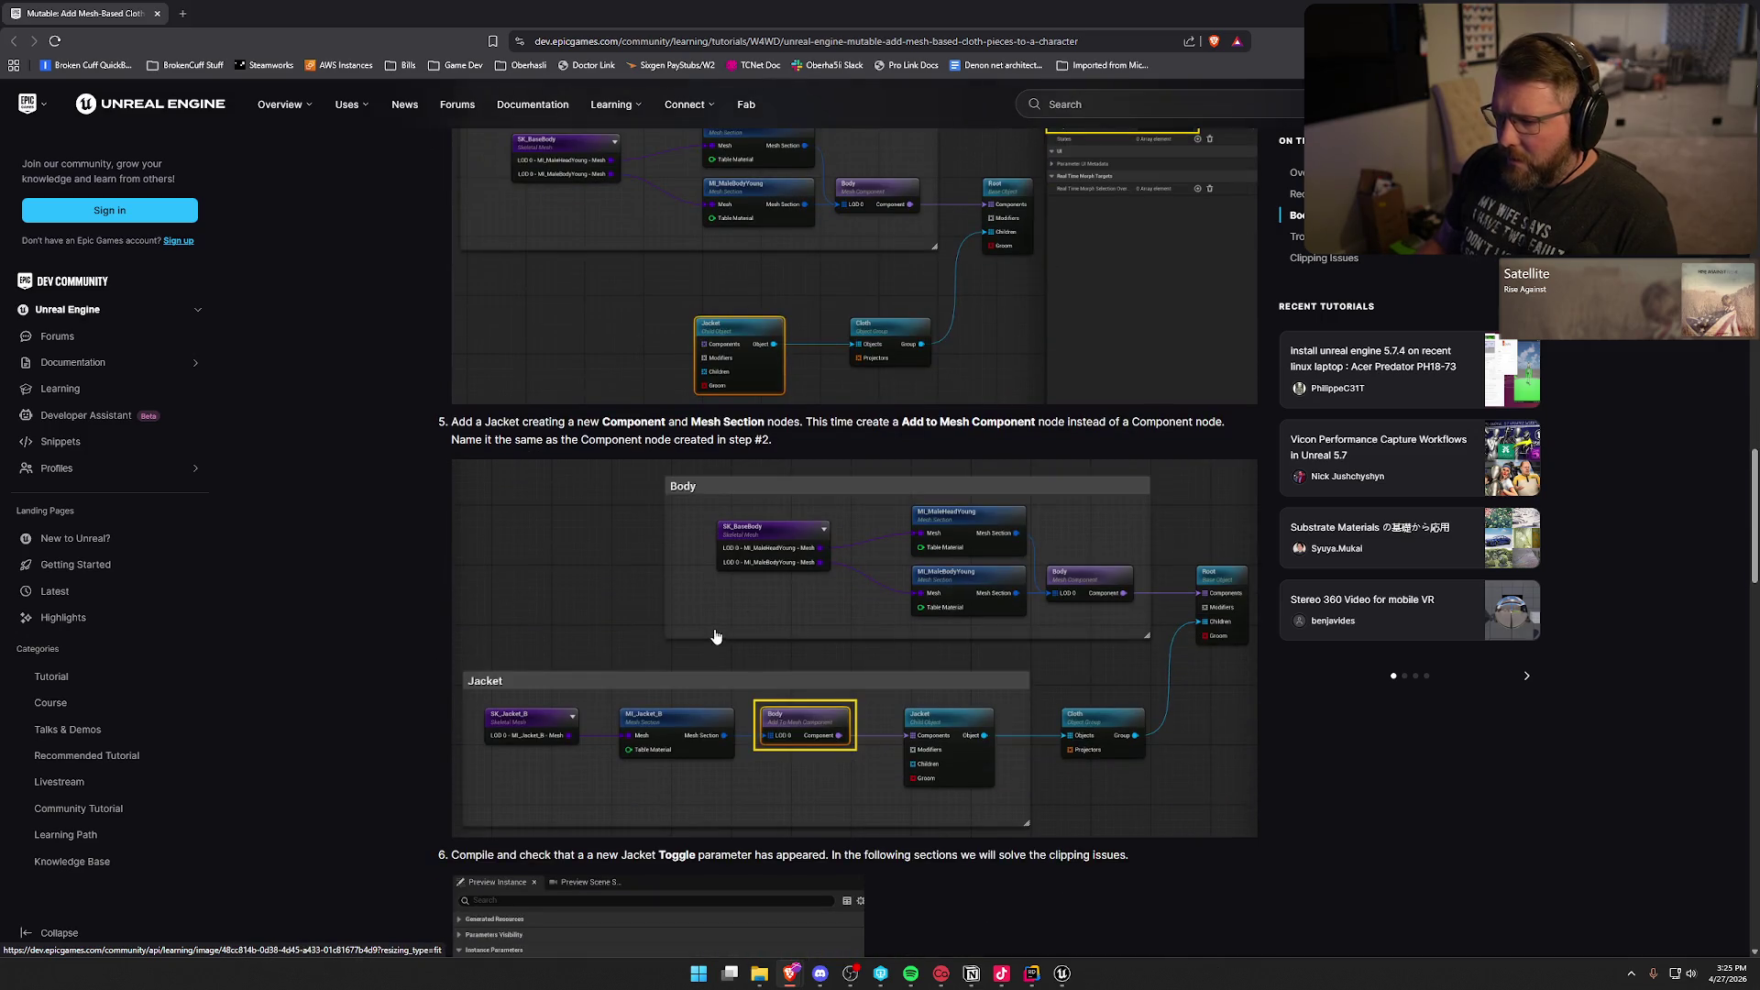
pyautogui.scroll(1, 660, 587)
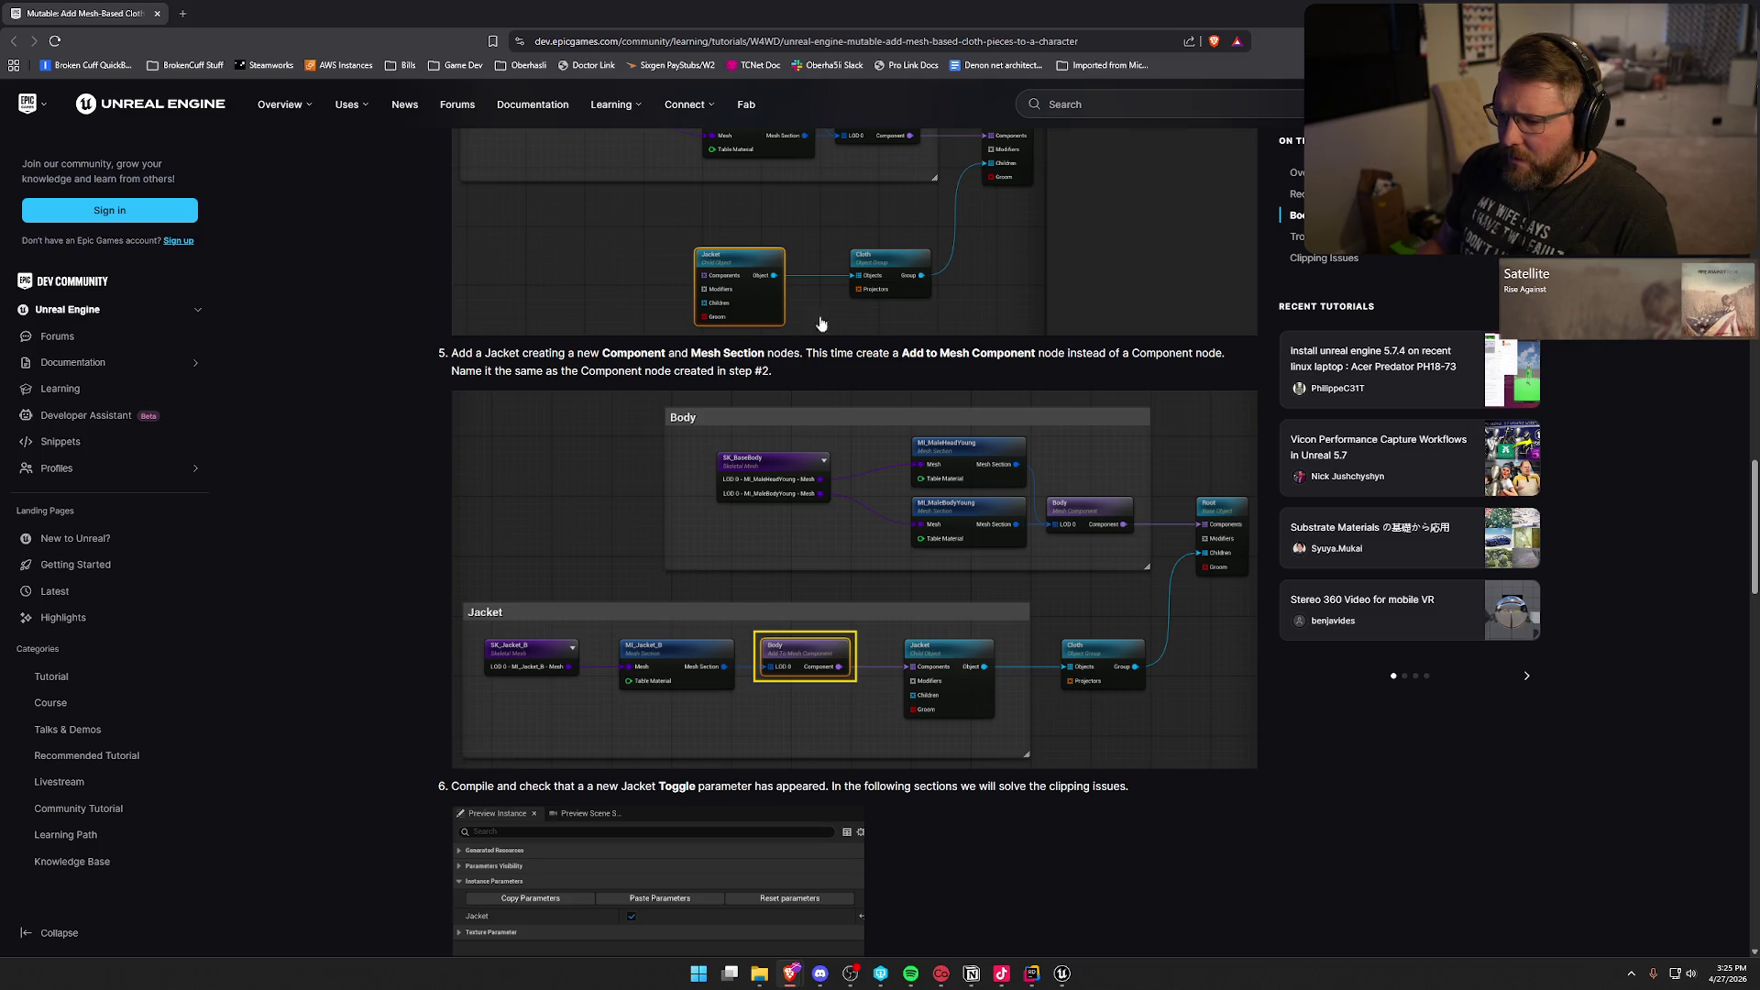
pyautogui.hotkey('alt', 'Tab')
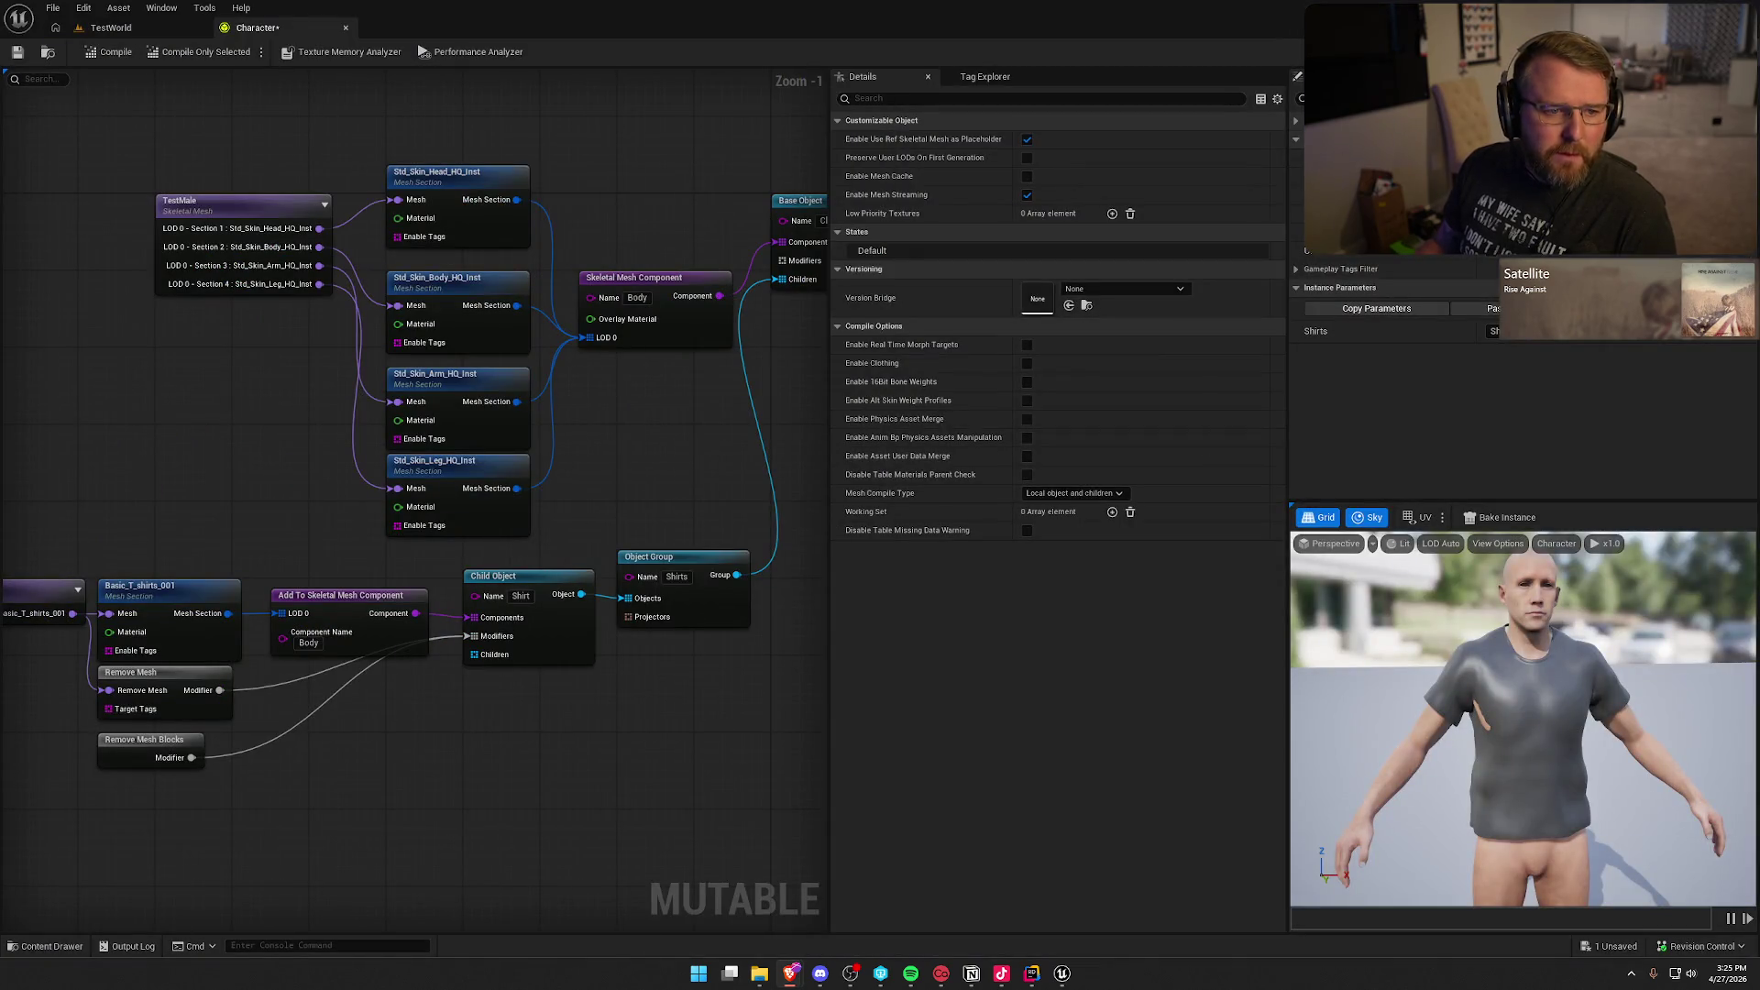
# Step: Pan the Mutable graph to bring the BlackShirt node into view
pyautogui.moveTo(358, 810)
pyautogui.mouseDown()
pyautogui.moveTo(458, 689)
pyautogui.moveTo(490, 688)
pyautogui.mouseUp()
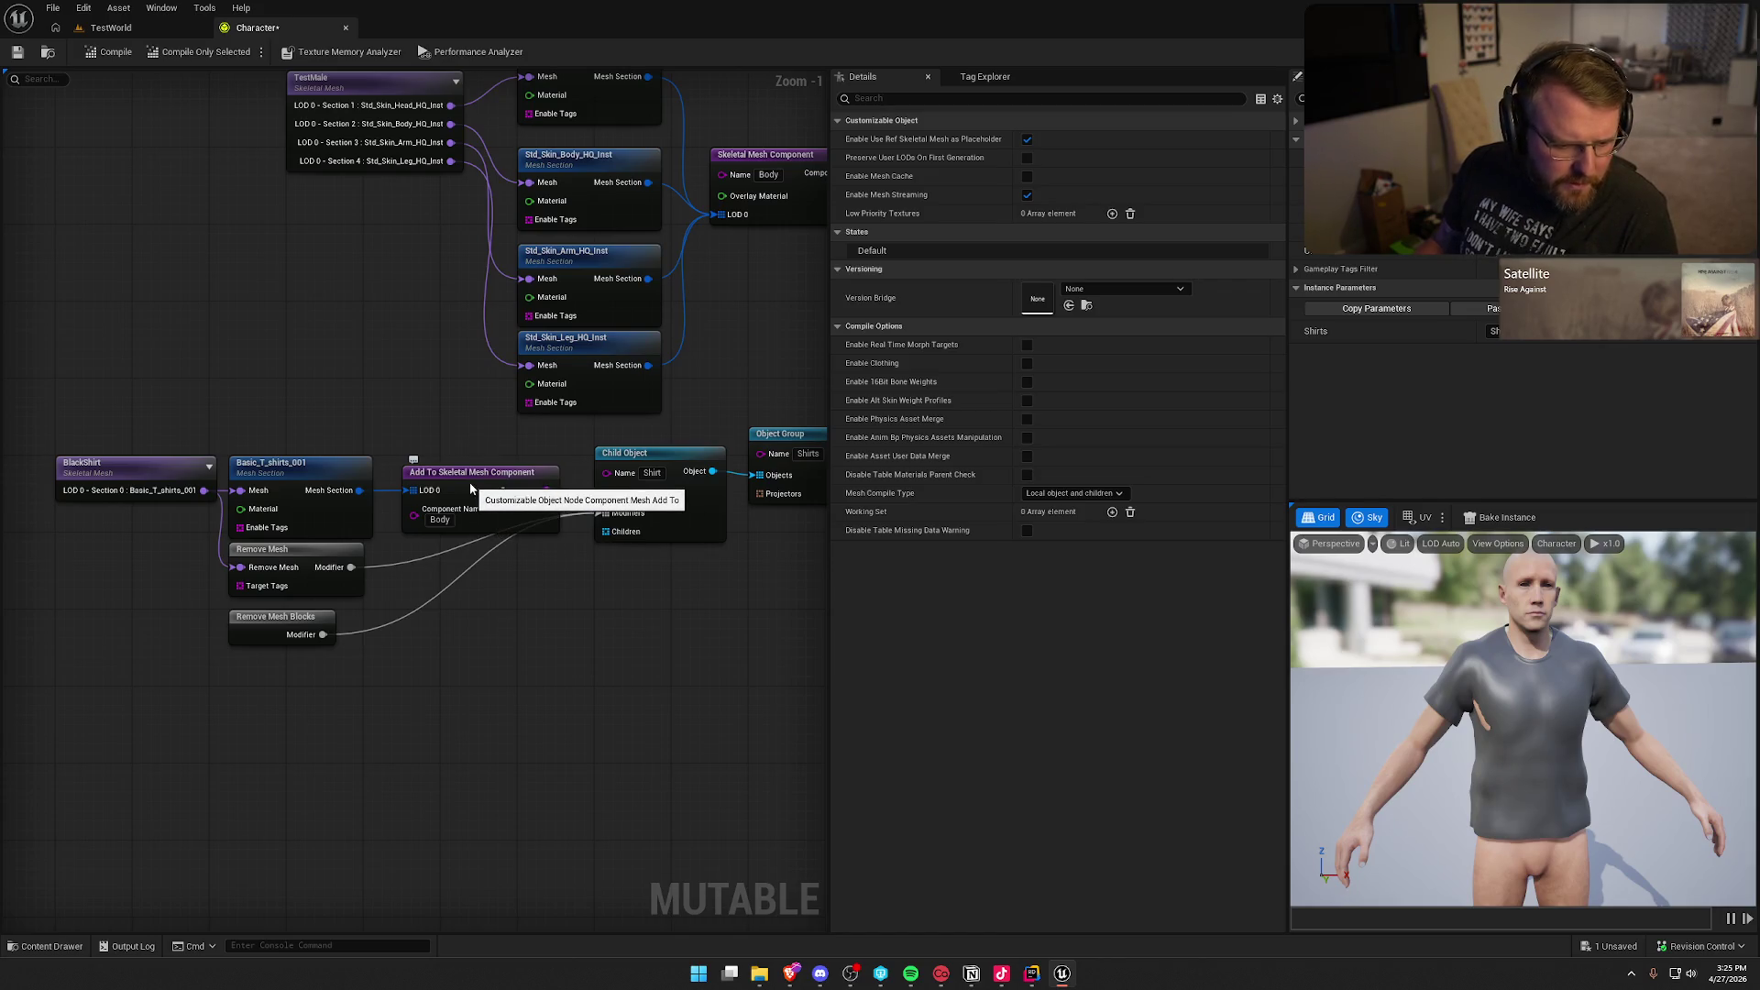
pyautogui.rightClick(454, 568)
pyautogui.write('add to')
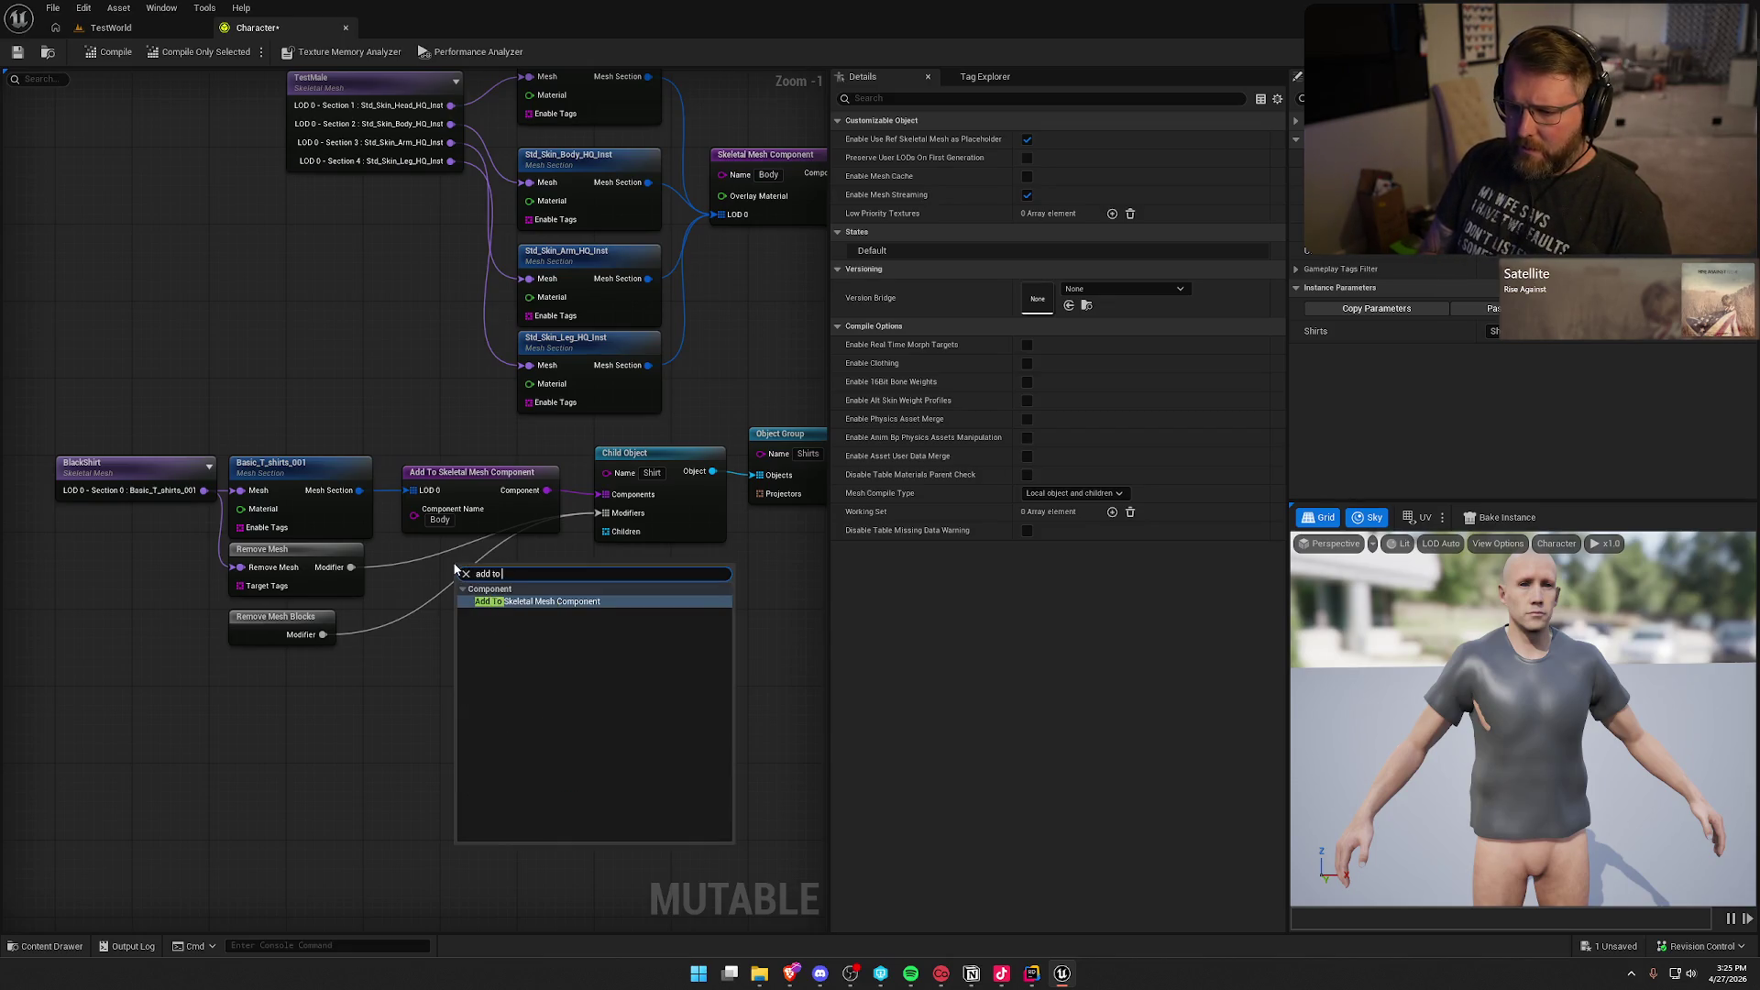
pyautogui.click(421, 565)
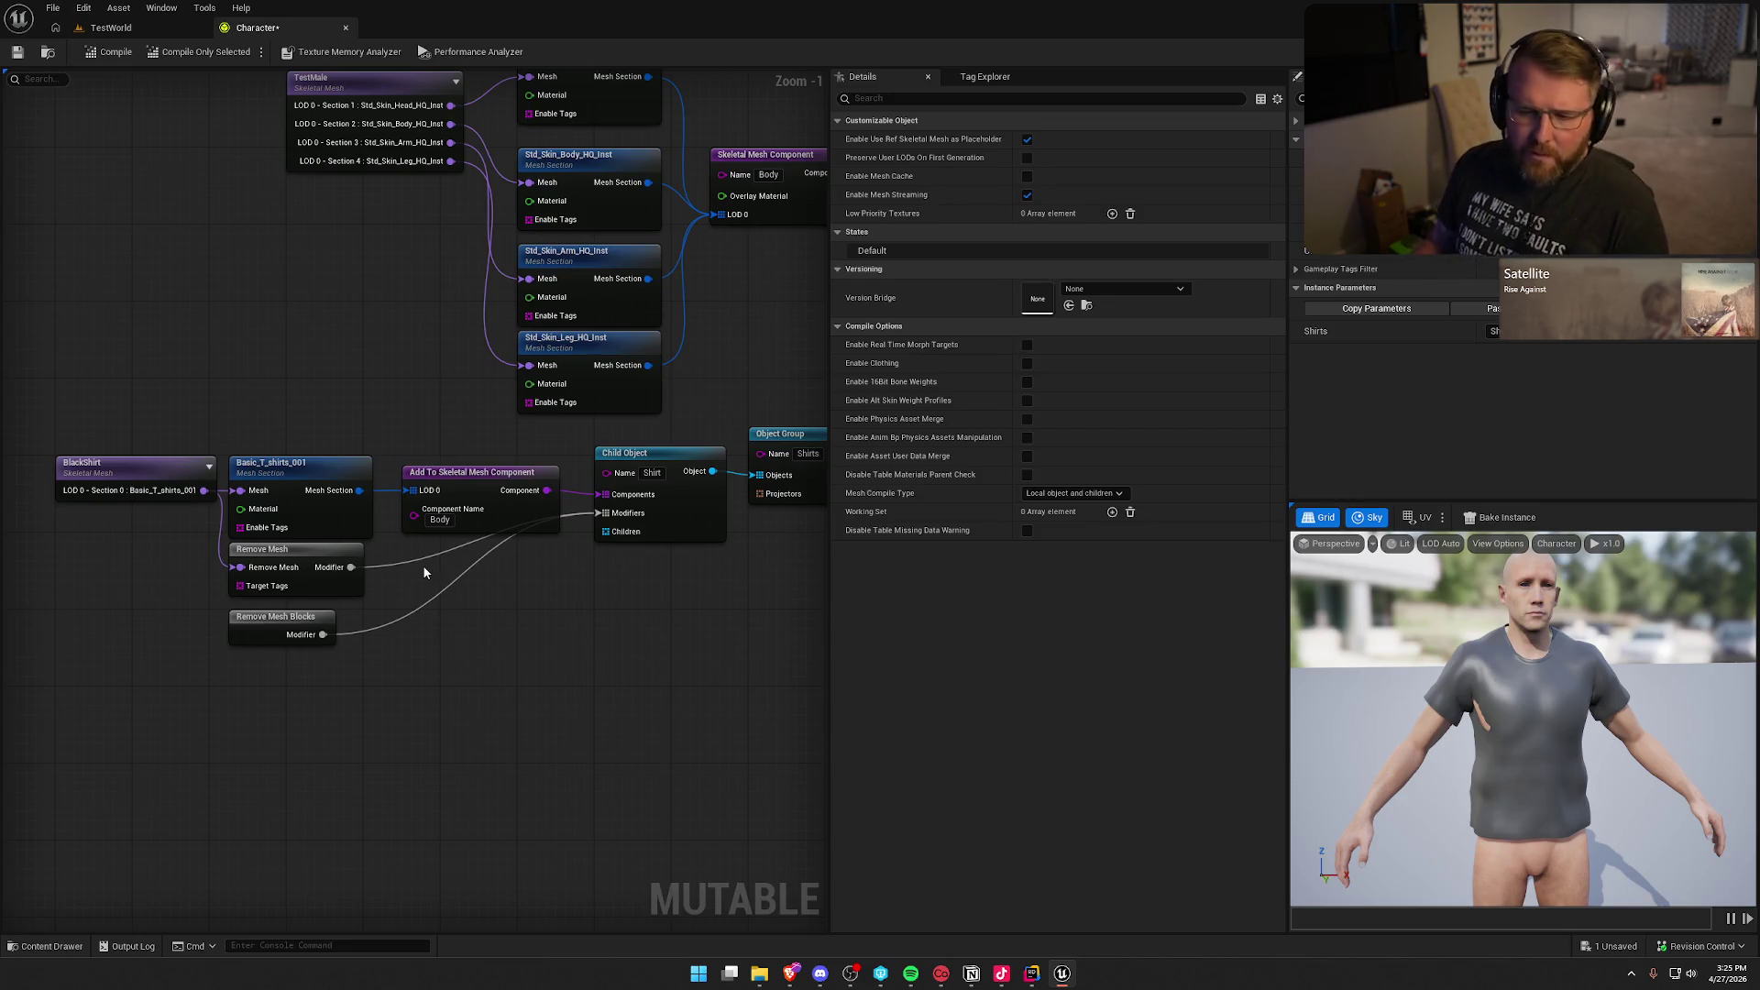
pyautogui.scroll(-1, 422, 565)
pyautogui.click(637, 303)
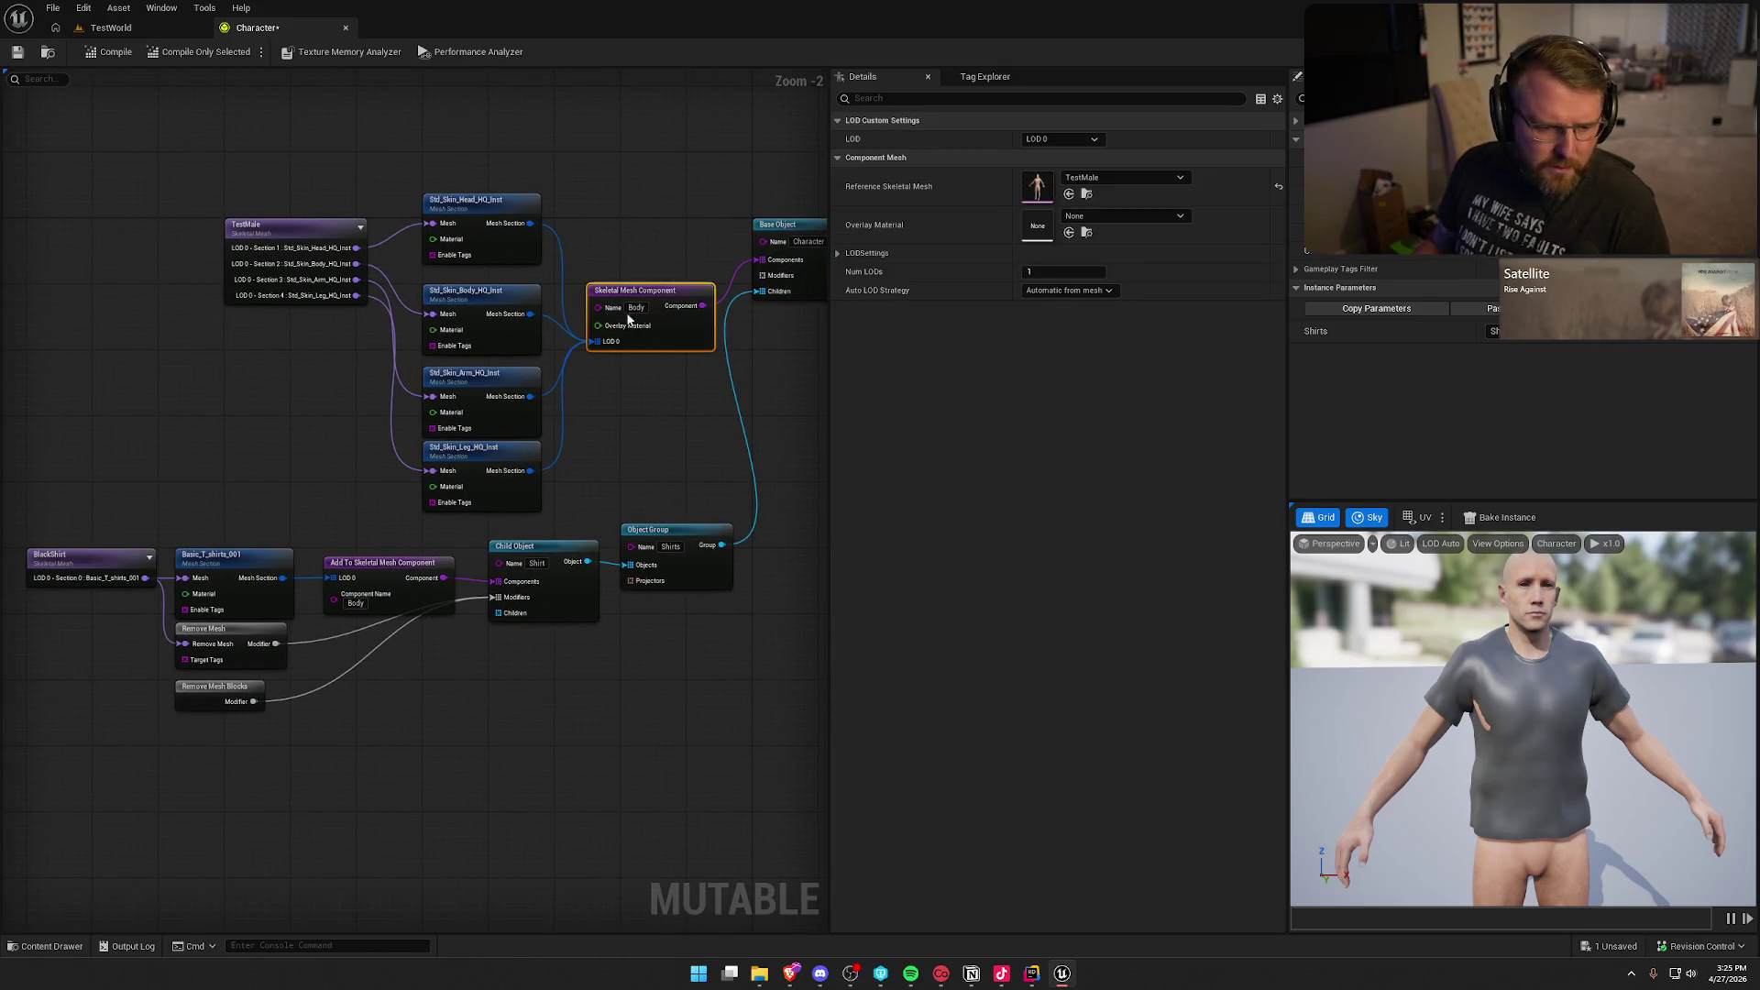
pyautogui.click(373, 734)
pyautogui.moveTo(381, 728)
pyautogui.mouseDown()
pyautogui.moveTo(306, 719)
pyautogui.moveTo(389, 719)
pyautogui.moveTo(436, 676)
pyautogui.mouseUp()
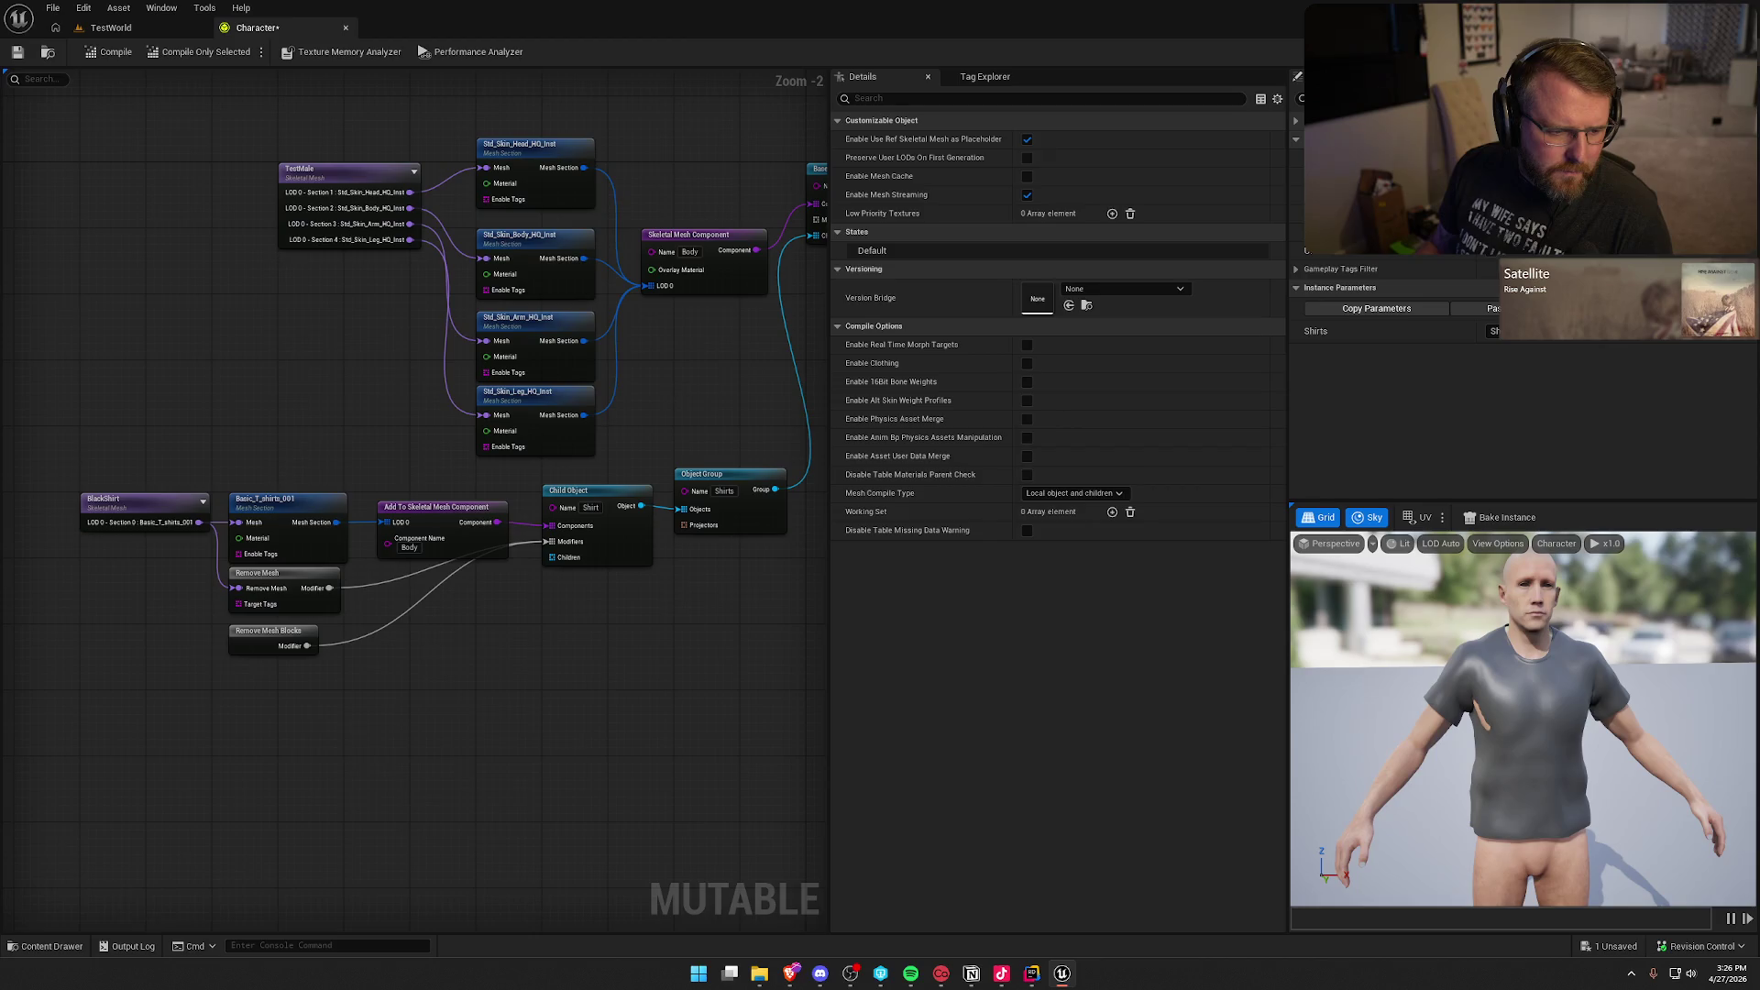
pyautogui.hotkey('alt', 'Tab')
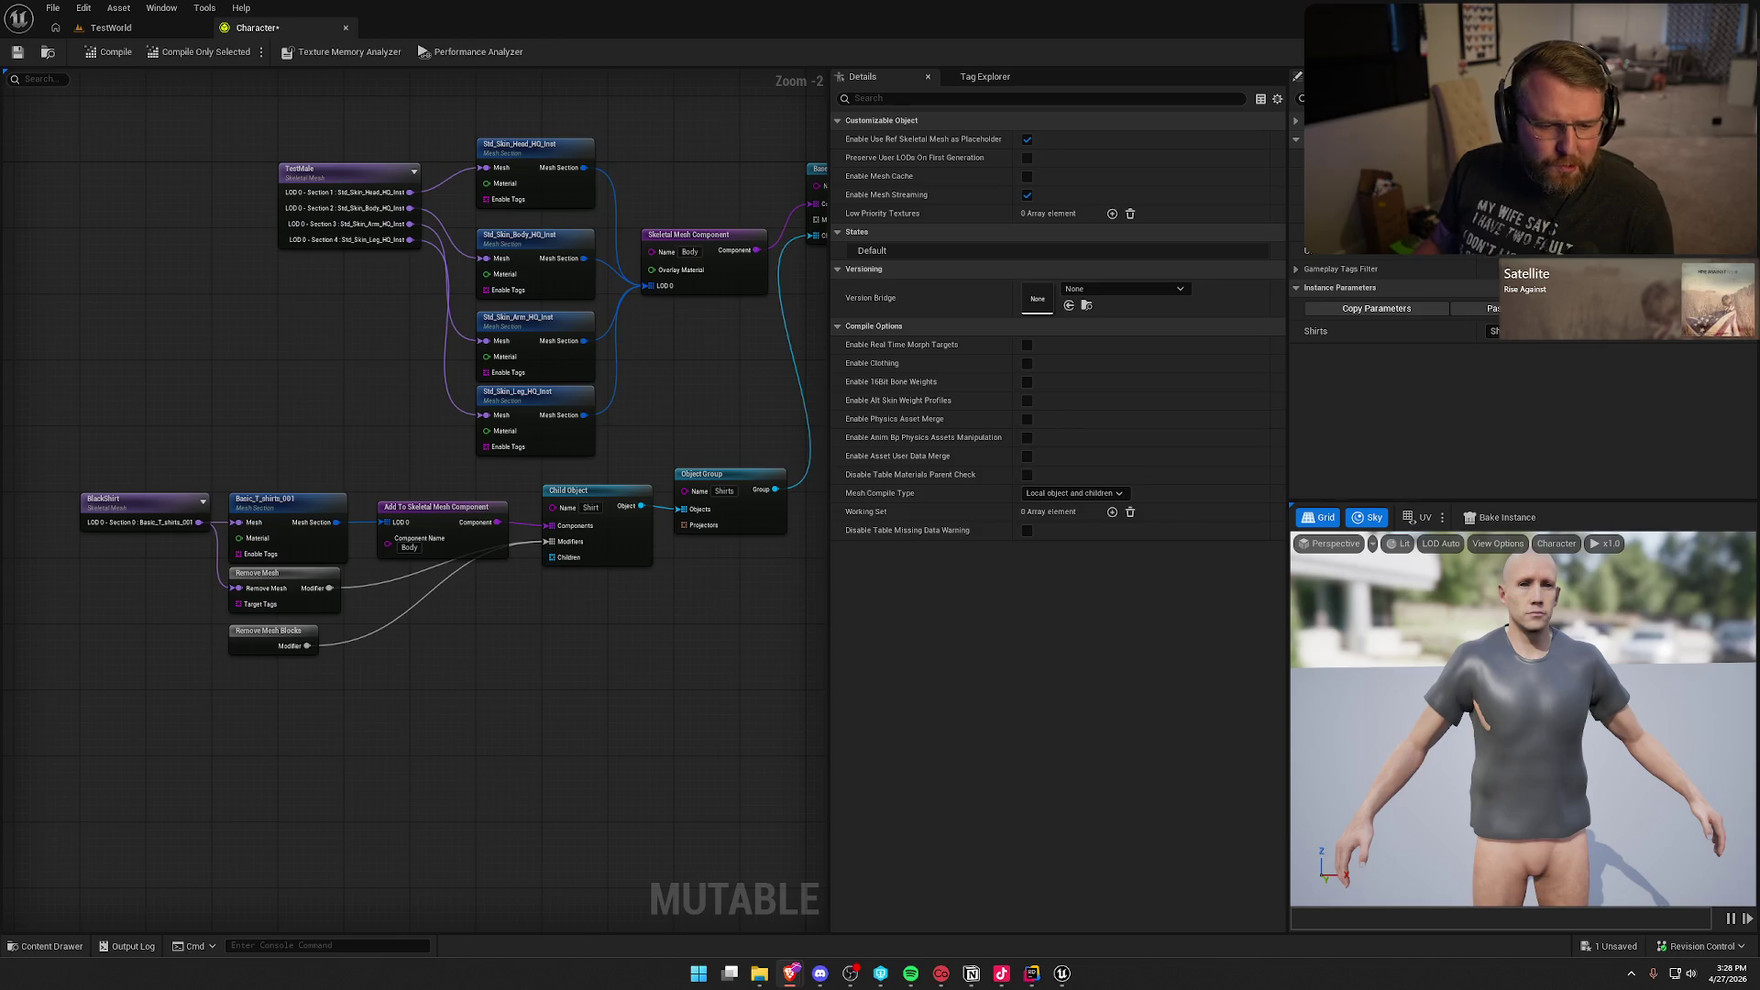
# Step: Delete the Remove Mesh and Remove Mesh Blocks nodes and recompile the character
pyautogui.scroll(2, 453, 706)
pyautogui.moveTo(511, 665); pyautogui.dragTo(239, 532)
pyautogui.press('Delete')
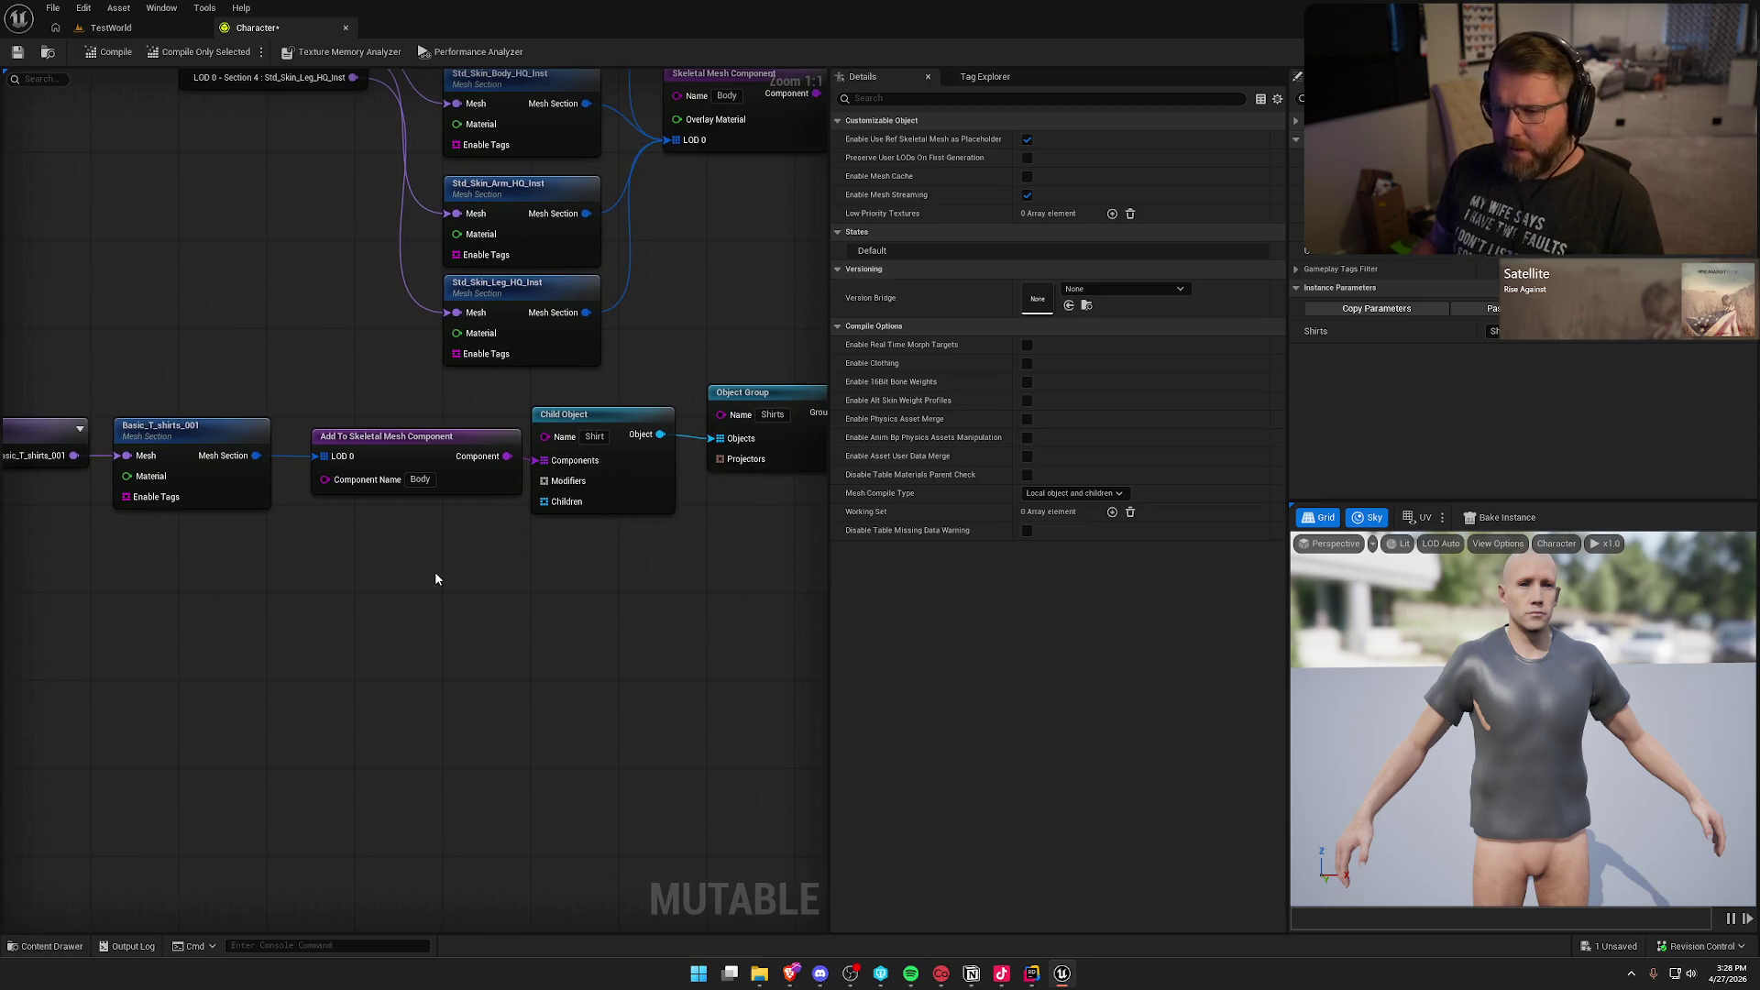
pyautogui.click(96, 55)
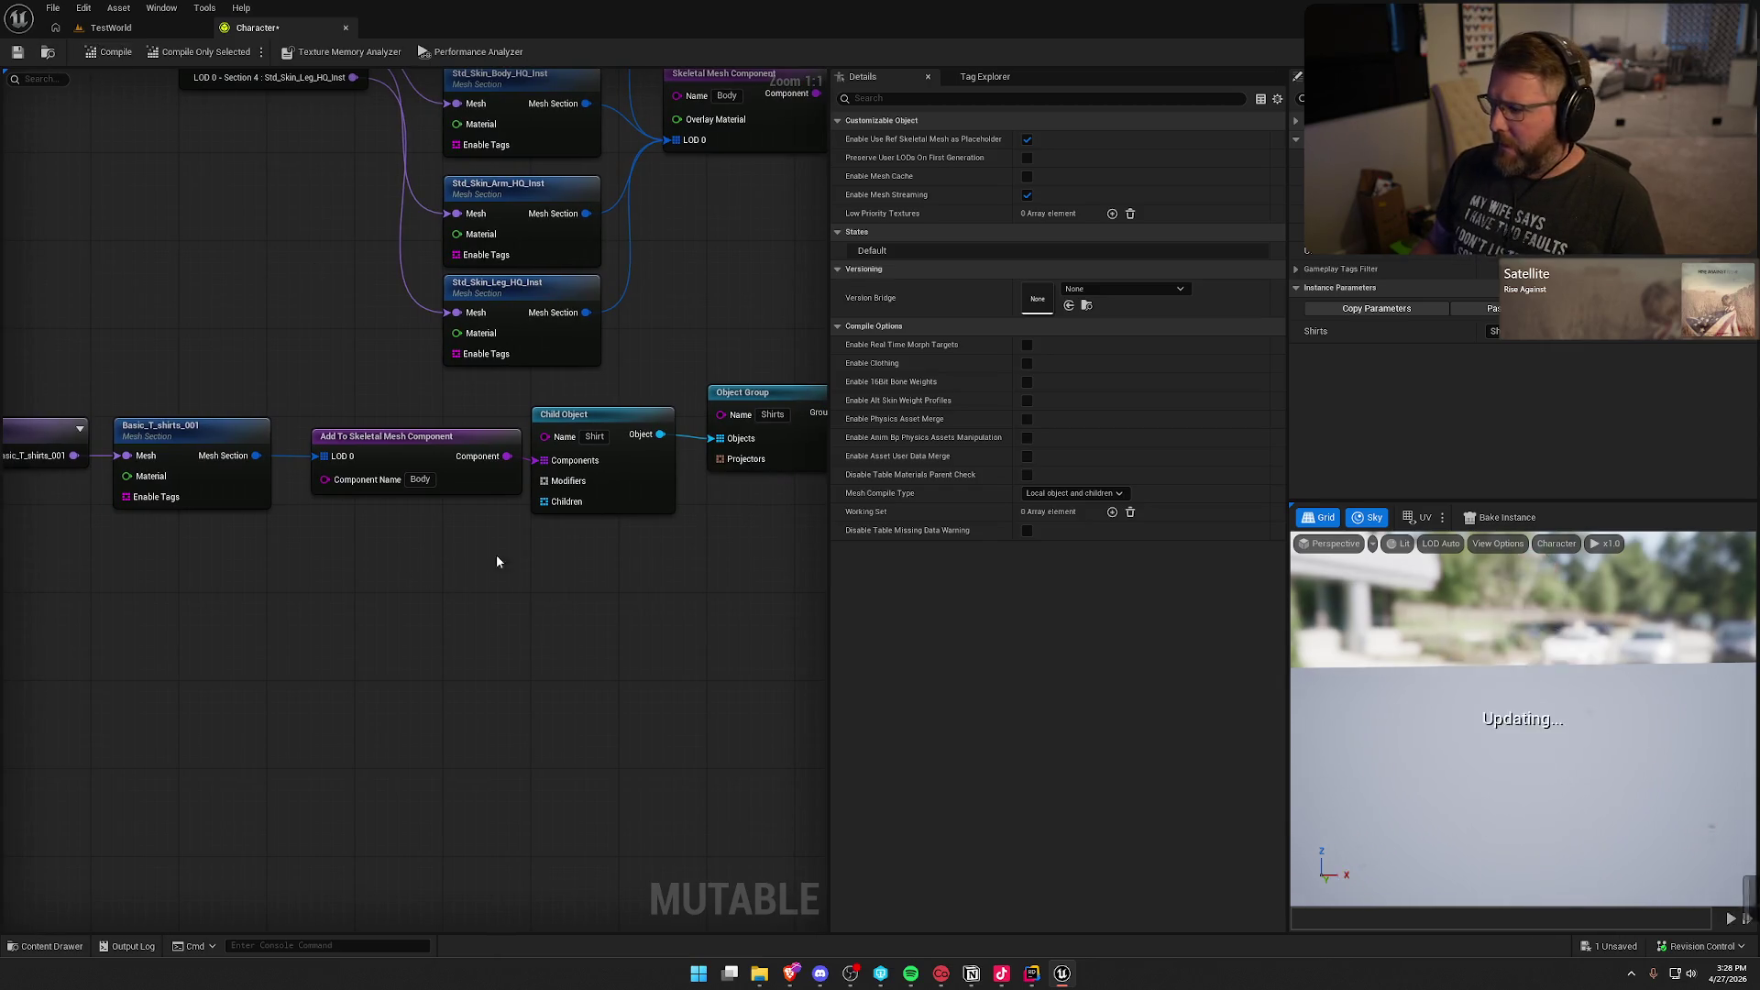
# Step: Try a Clip Deform Mesh modifier on the shirt, recompile, then delete it again
pyautogui.moveTo(543, 480); pyautogui.dragTo(468, 590)
pyautogui.write('clip')
pyautogui.press('BackSpace')
pyautogui.press('BackSpace')
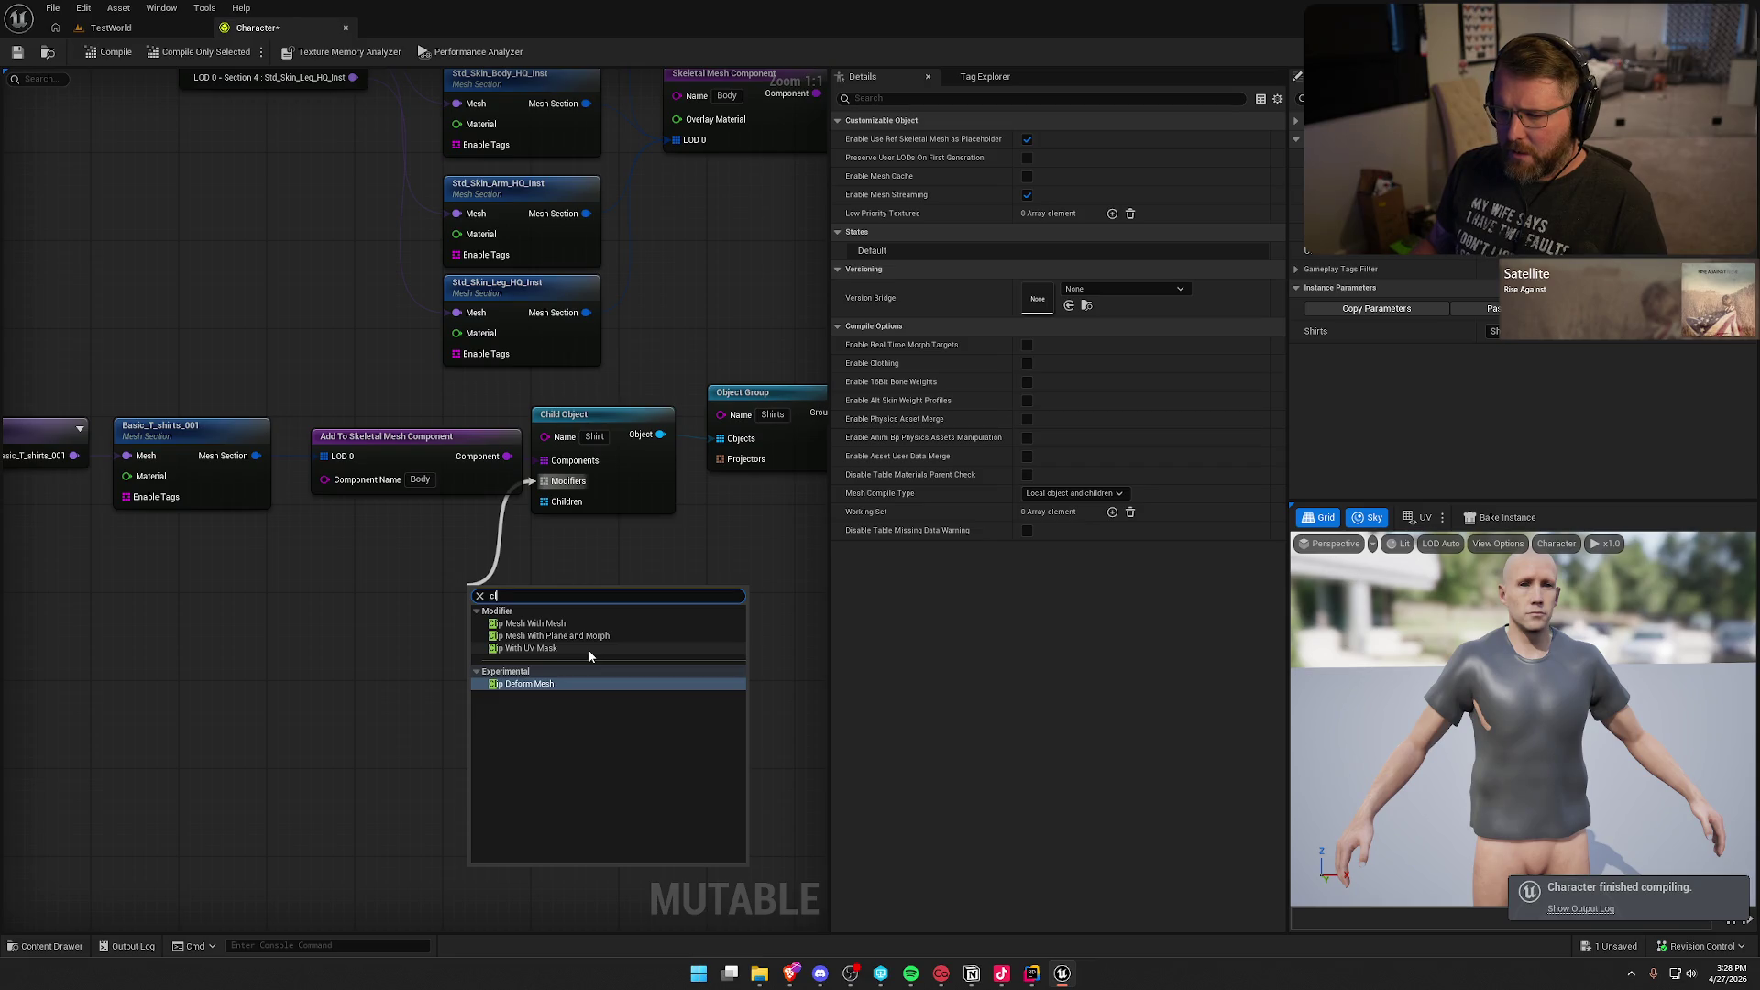
pyautogui.click(554, 685)
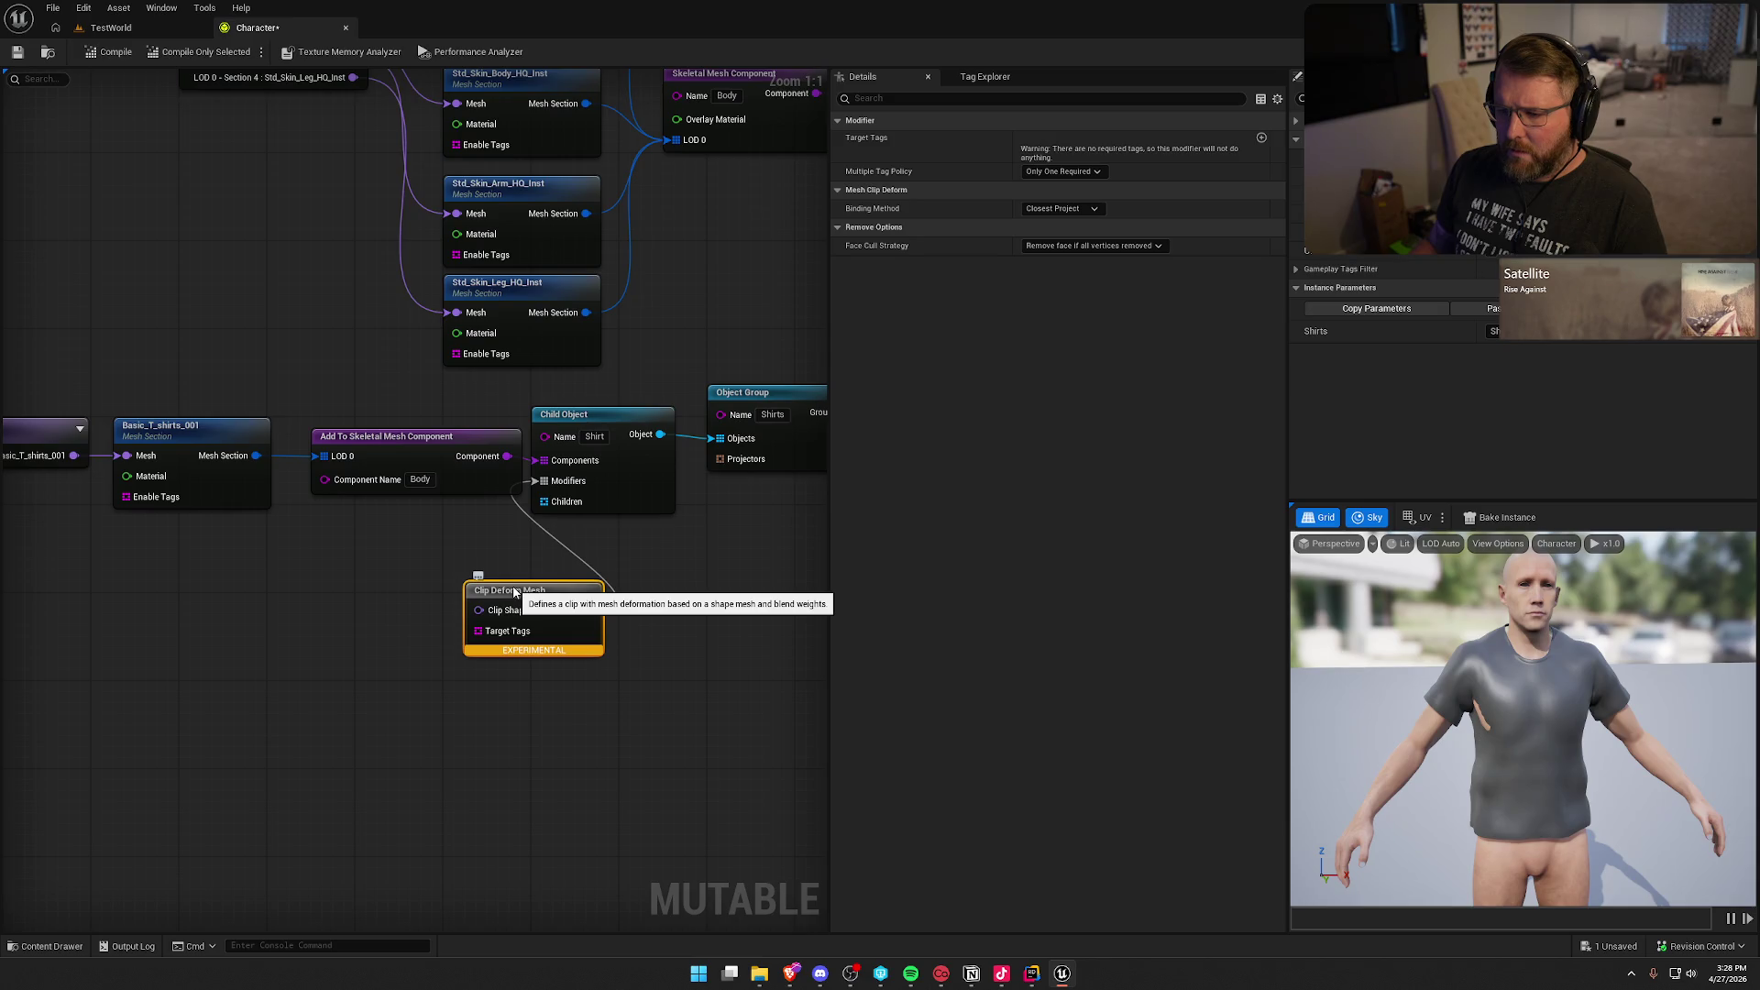
pyautogui.moveTo(514, 593)
pyautogui.mouseDown()
pyautogui.moveTo(589, 616)
pyautogui.moveTo(435, 593)
pyautogui.moveTo(119, 479)
pyautogui.moveTo(148, 478)
pyautogui.mouseUp()
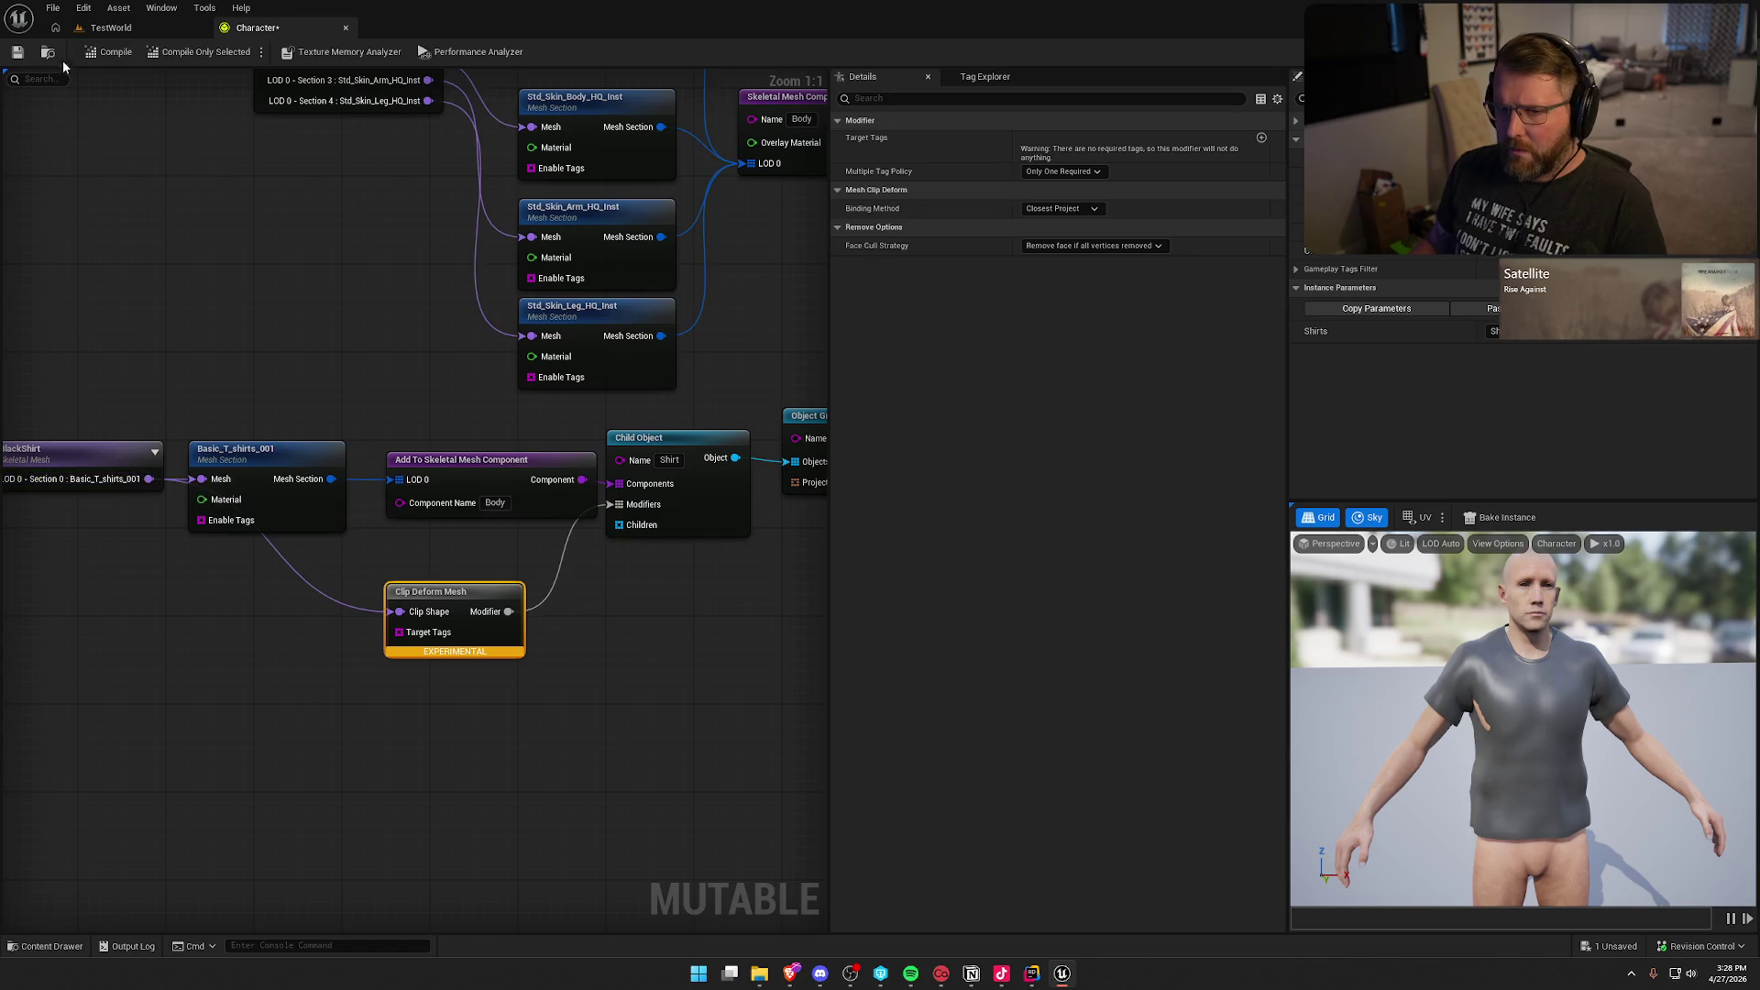
pyautogui.click(110, 55)
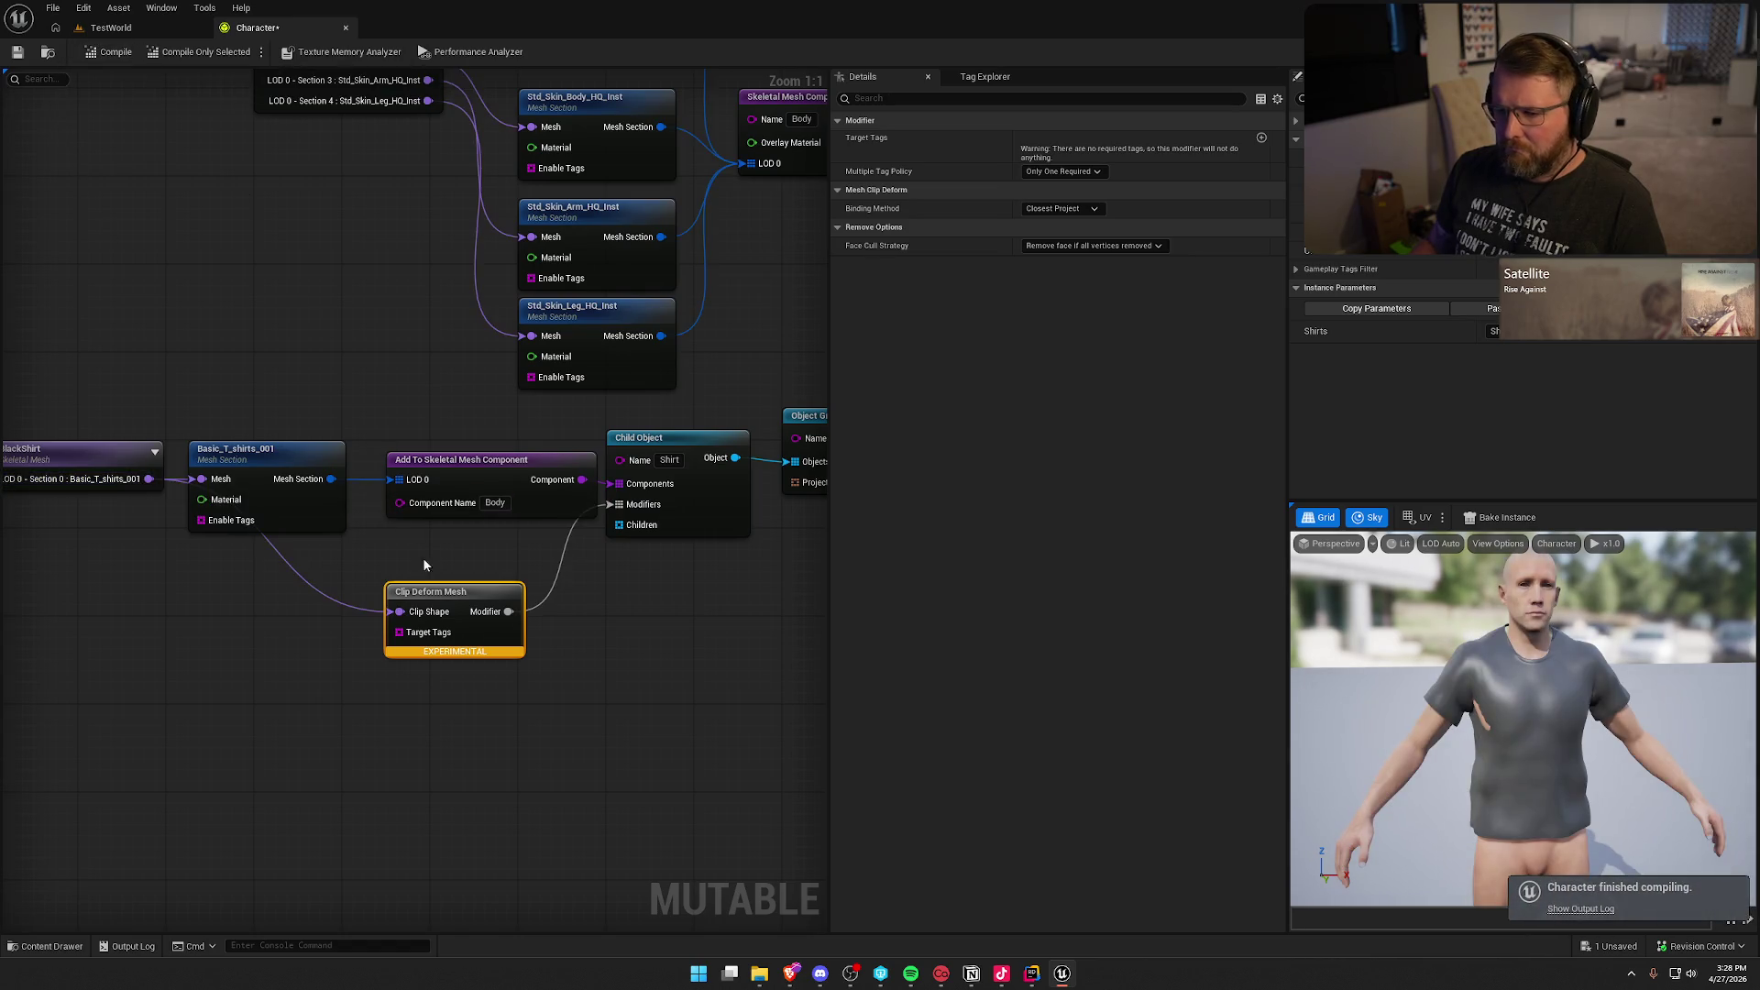
pyautogui.press('Delete')
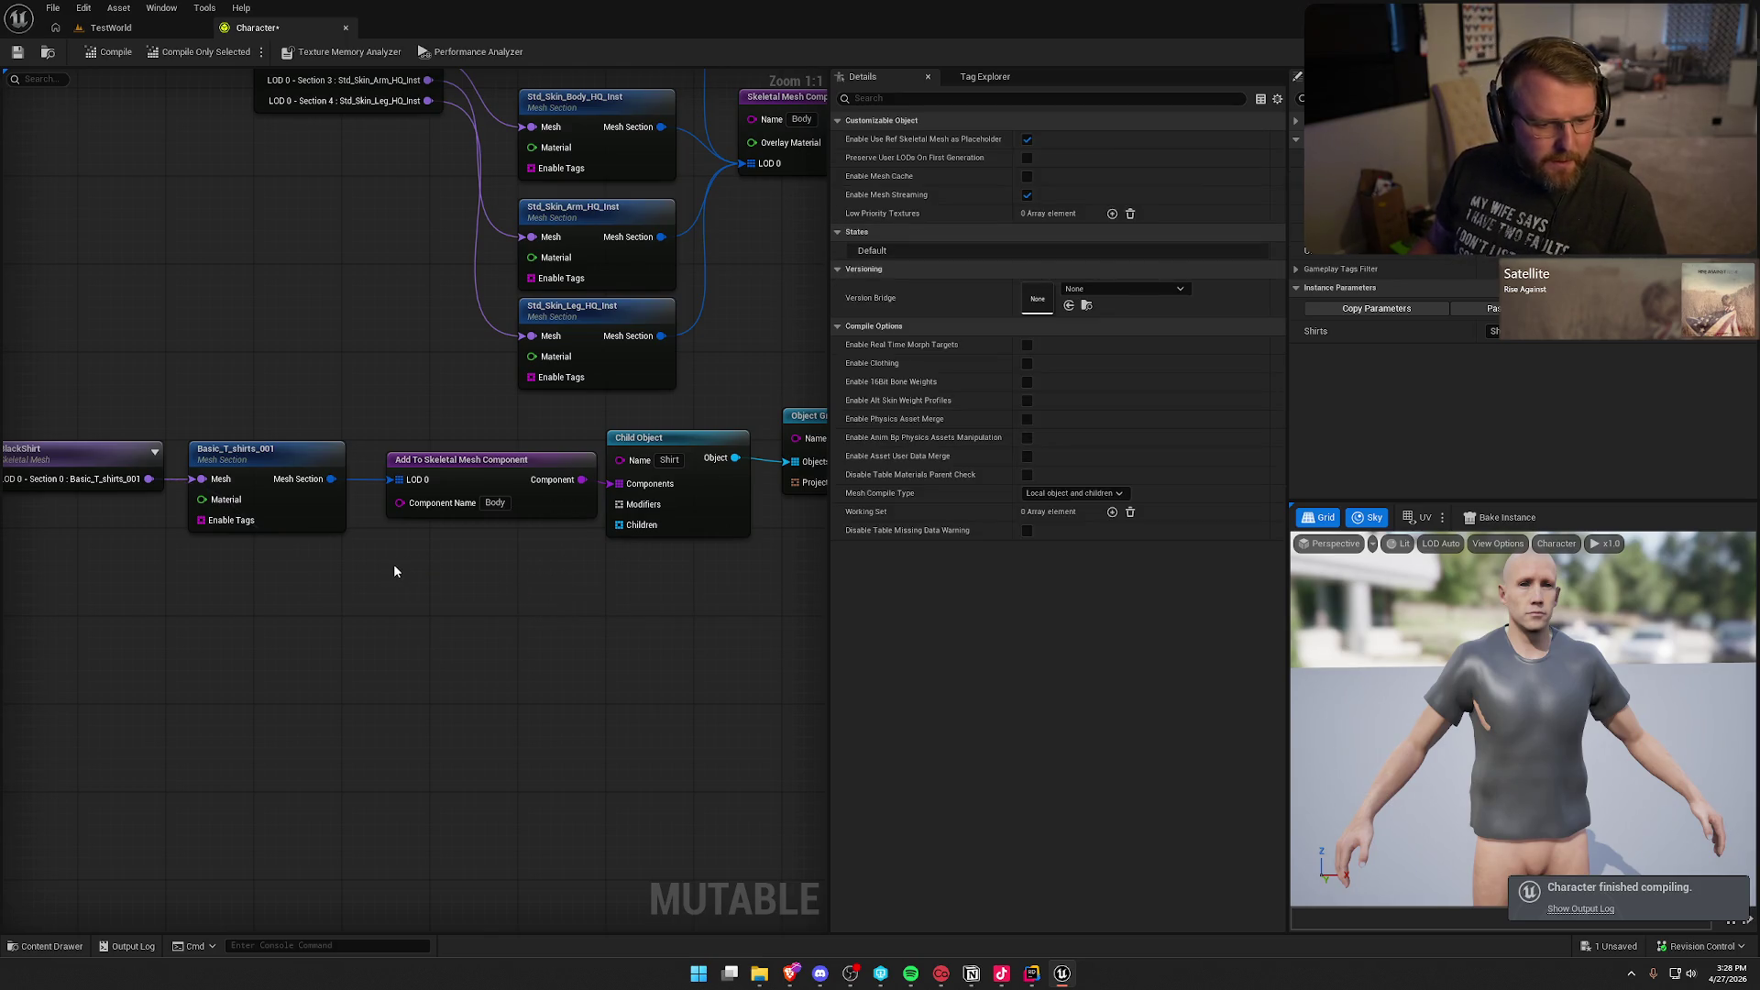
# Step: Add a Clip Mesh With Plane and Morph modifier targeting Std_Skin_Body_HQ_Inst and Std_Skin_Arm_HQ_Inst
pyautogui.moveTo(607, 504); pyautogui.dragTo(521, 581)
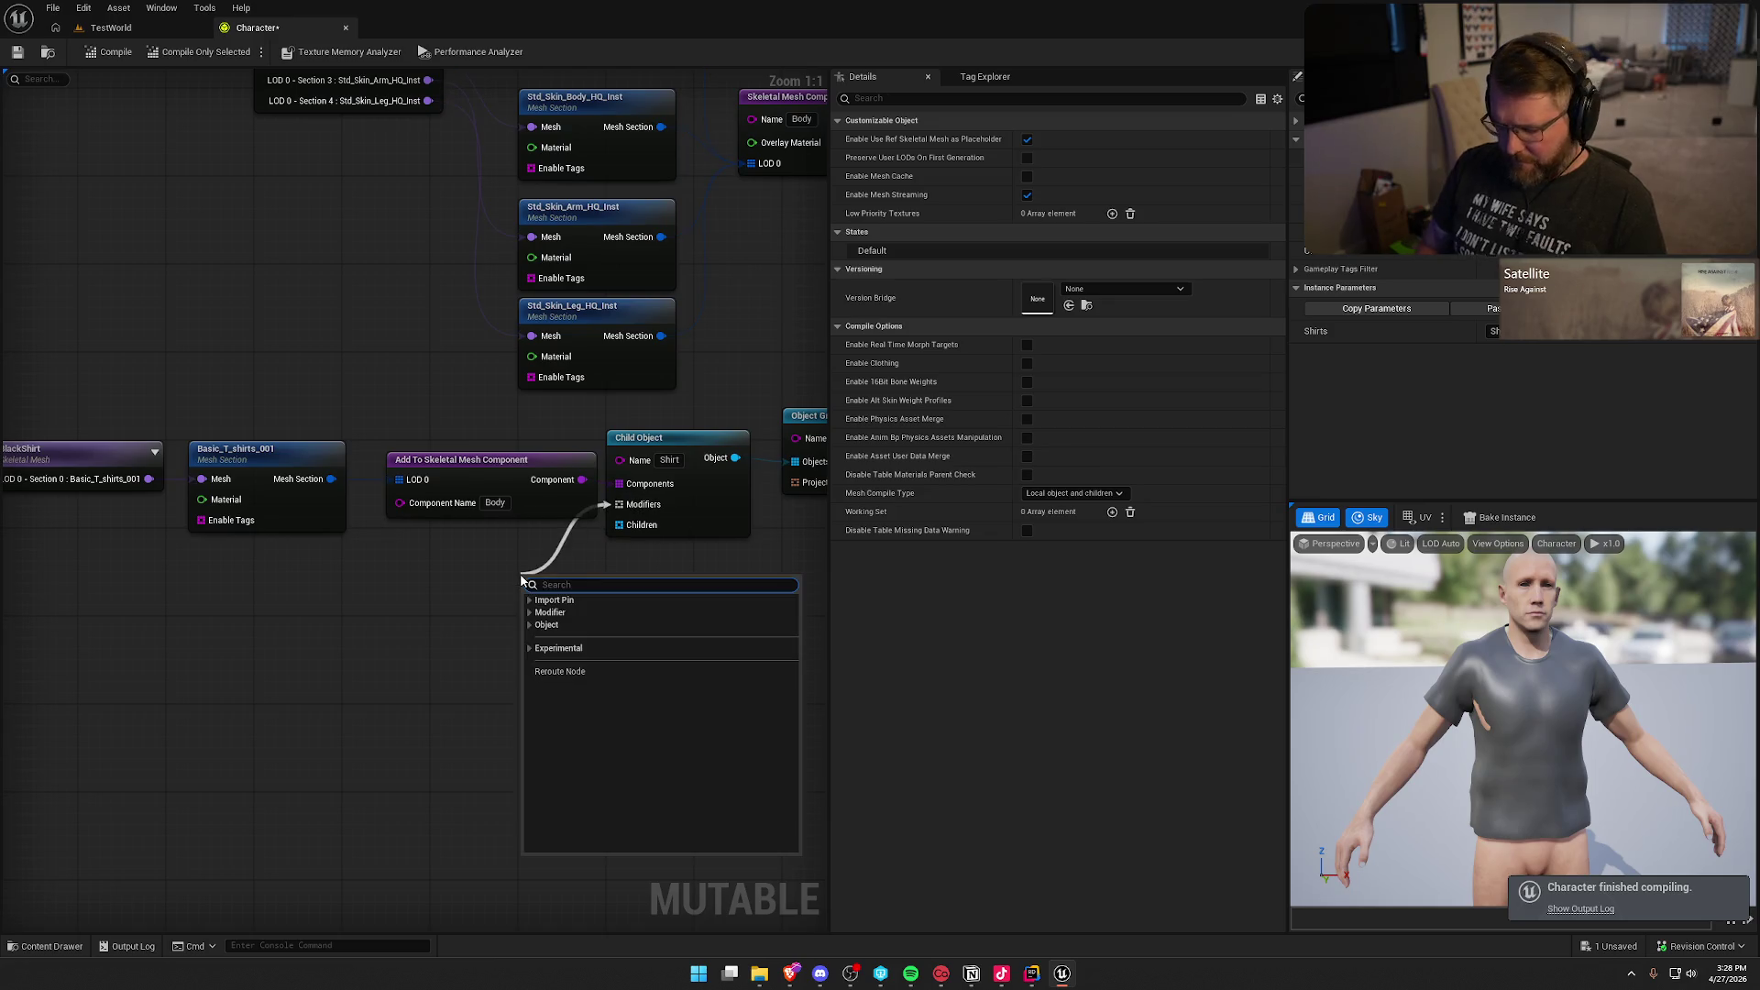
pyautogui.write('clip')
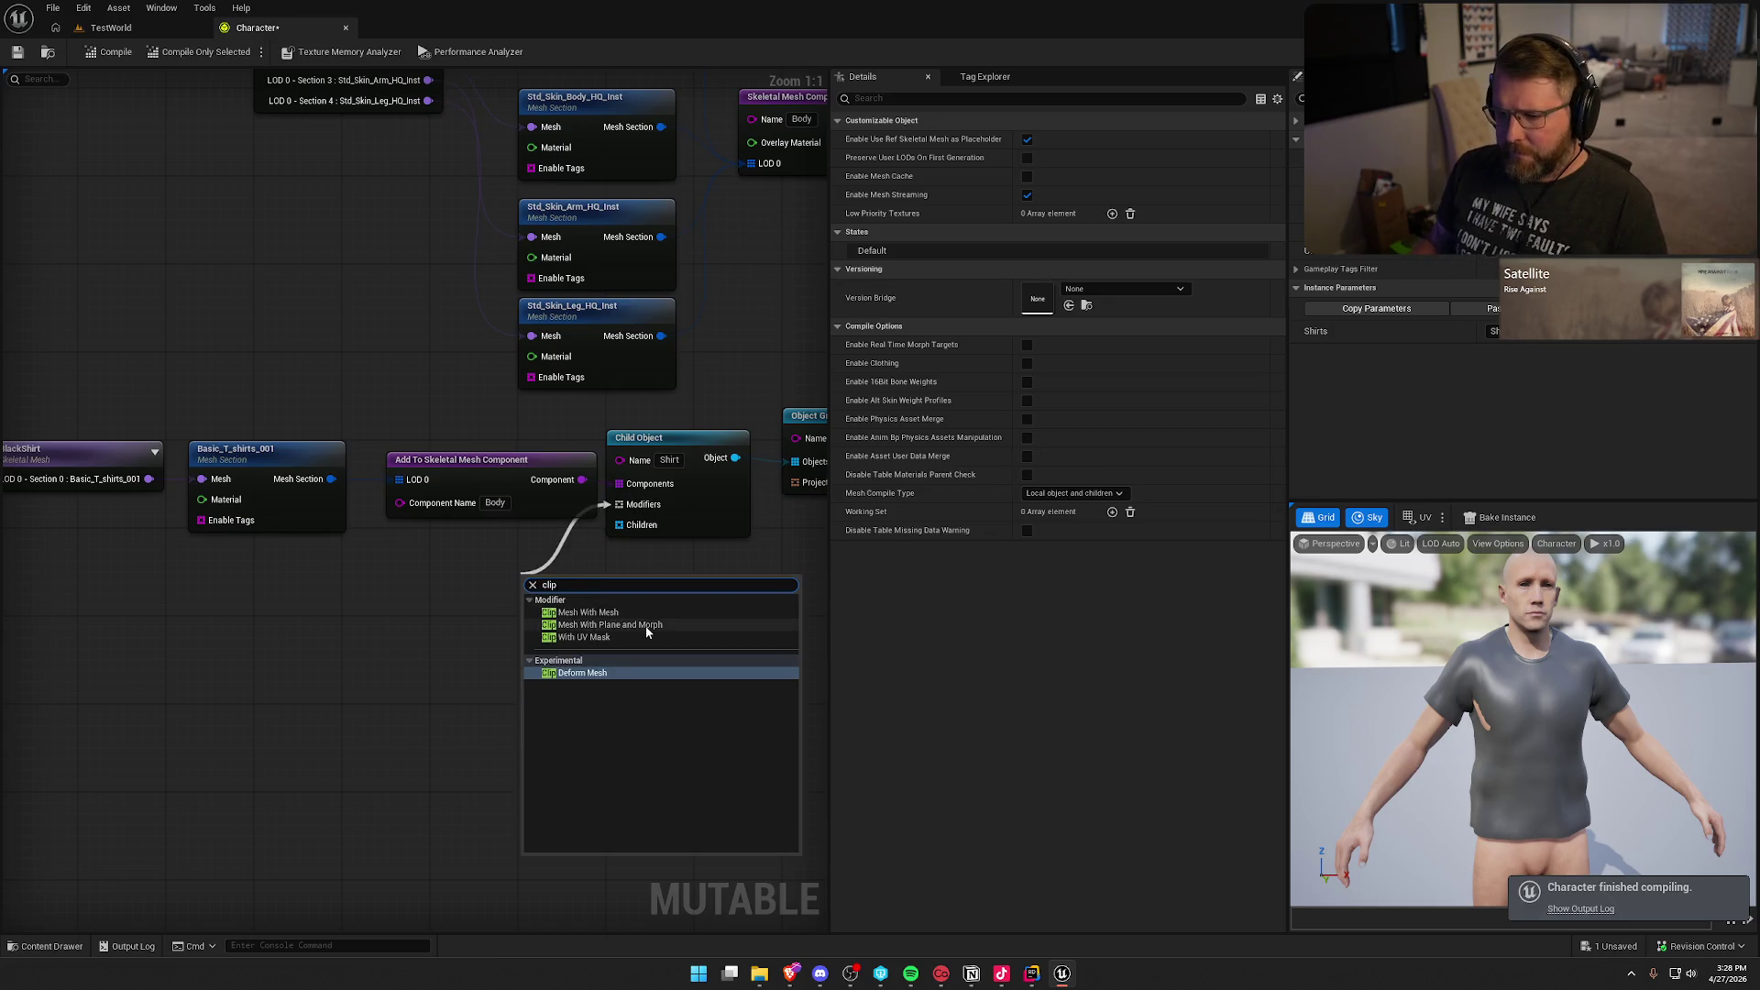
pyautogui.click(645, 624)
pyautogui.moveTo(603, 579); pyautogui.dragTo(471, 569)
pyautogui.click(1091, 154)
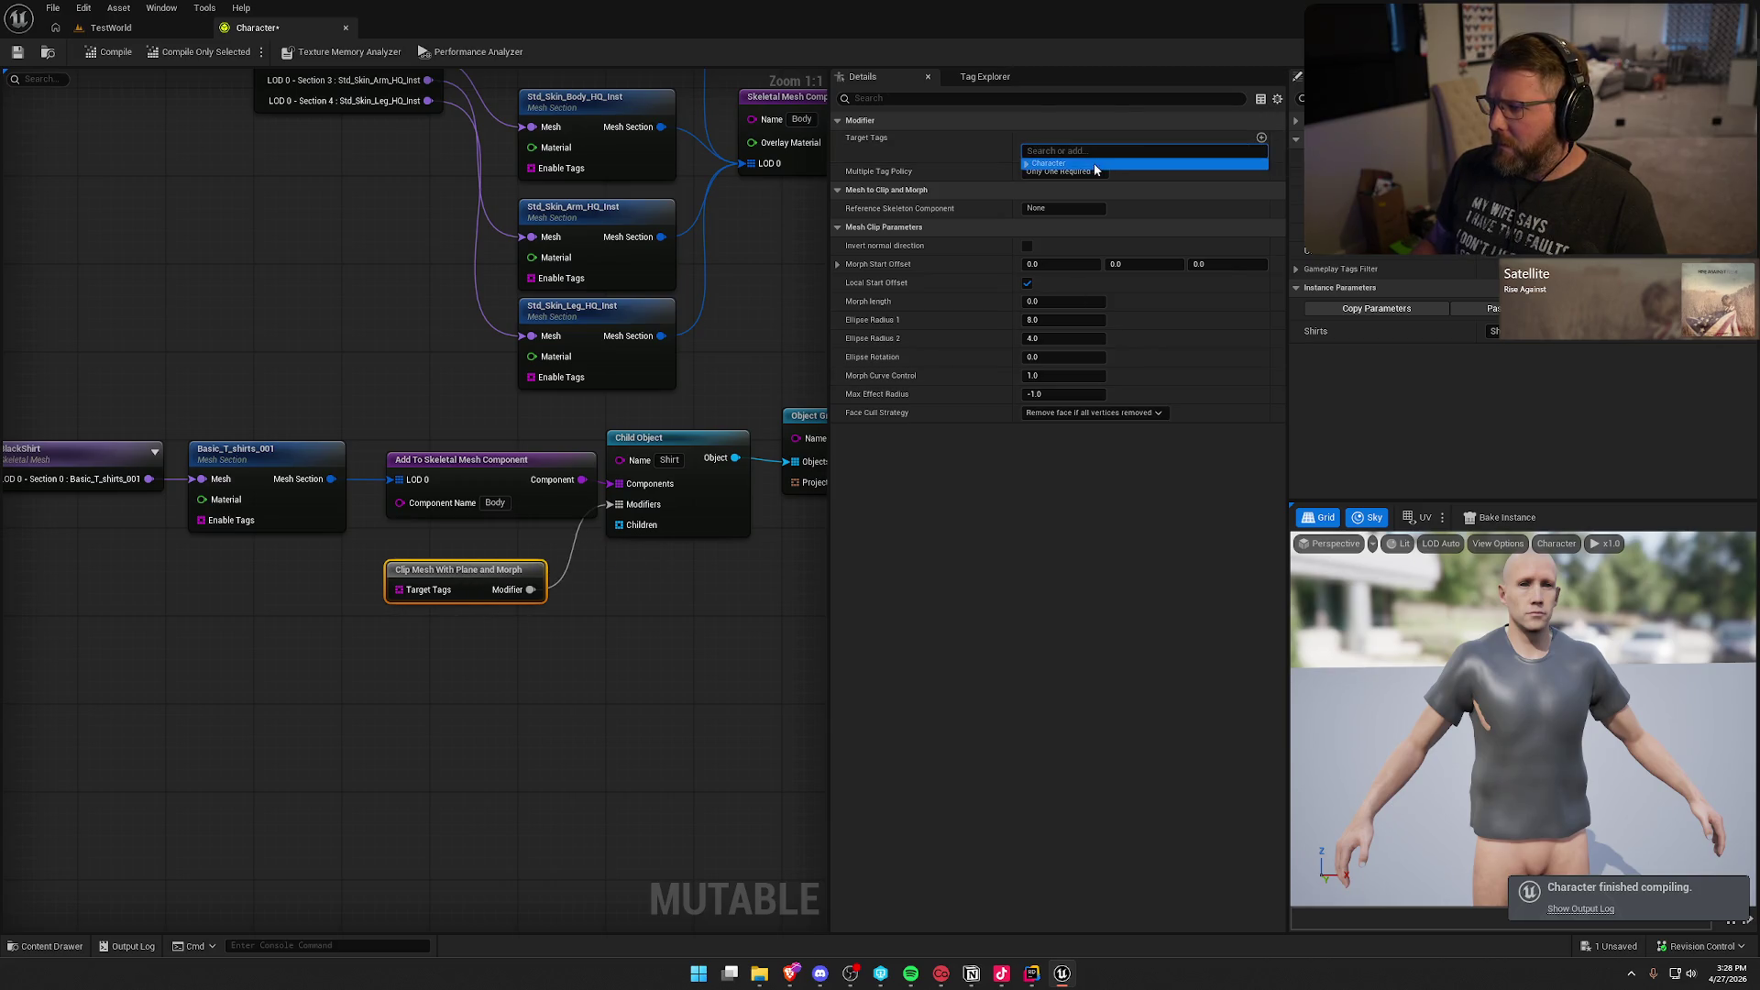
pyautogui.click(1025, 163)
pyautogui.click(1091, 184)
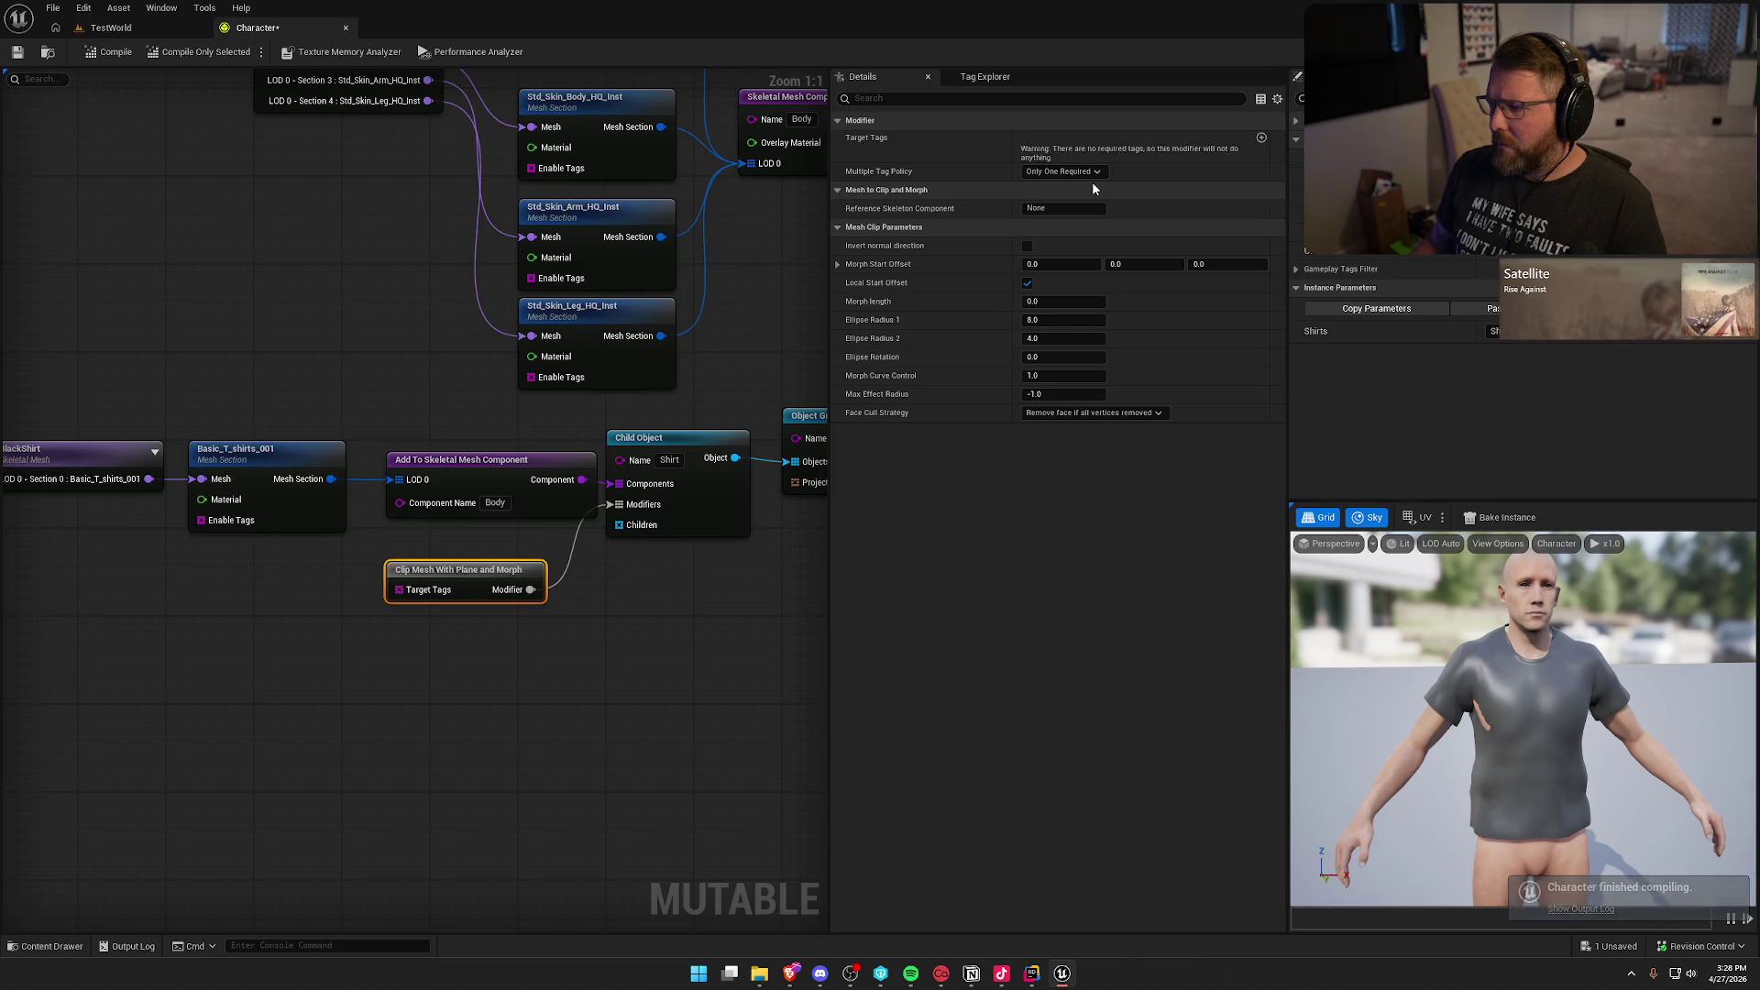
pyautogui.click(1261, 138)
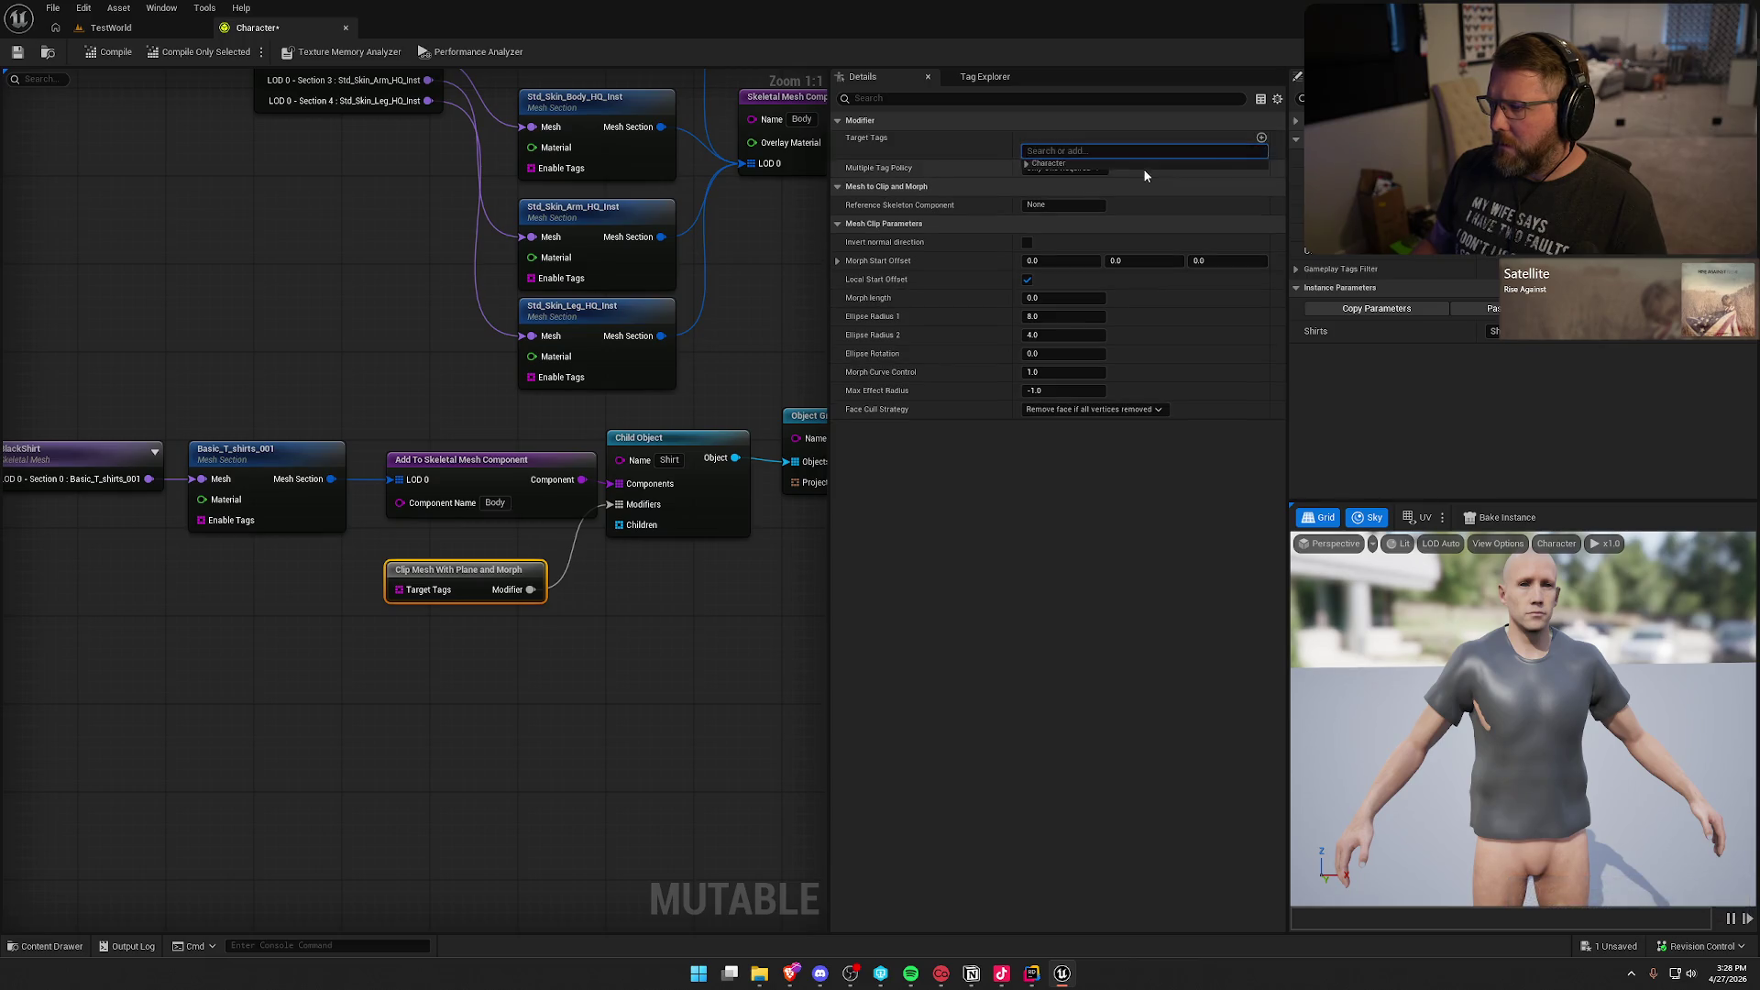
pyautogui.click(1025, 163)
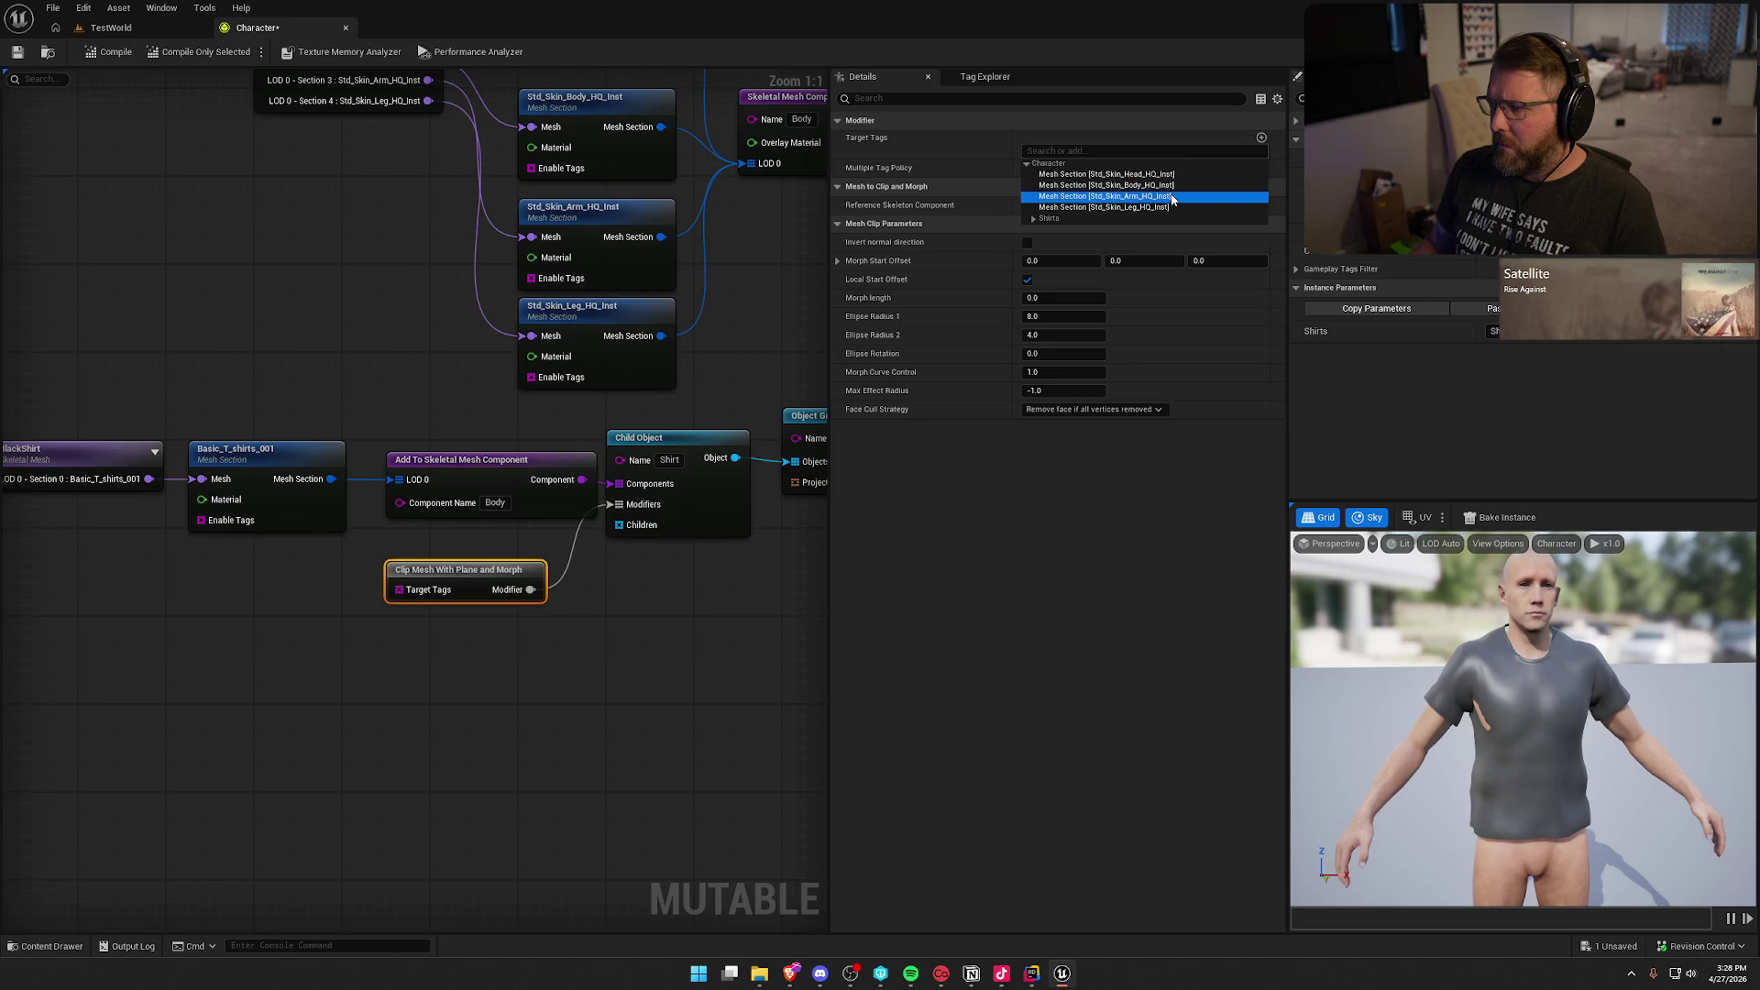
pyautogui.click(1104, 196)
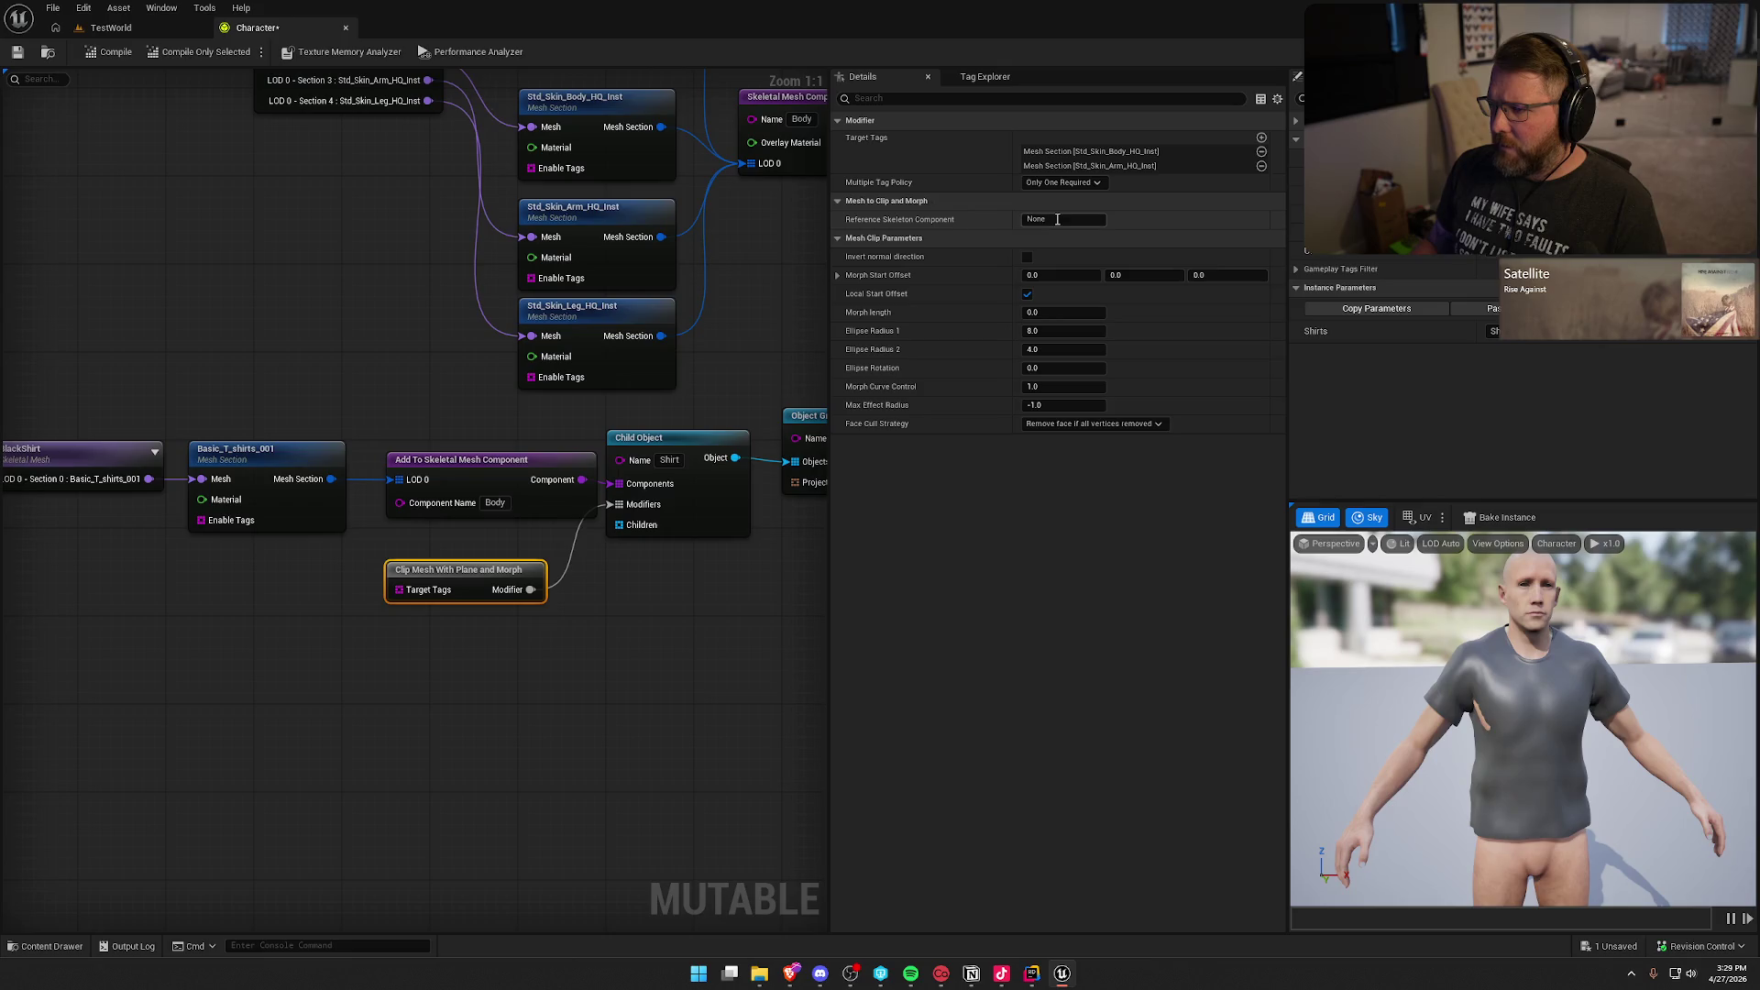
# Step: Set the clip's Reference Skeleton Component to Body and Bone Name to pelvis
pyautogui.write('Body')
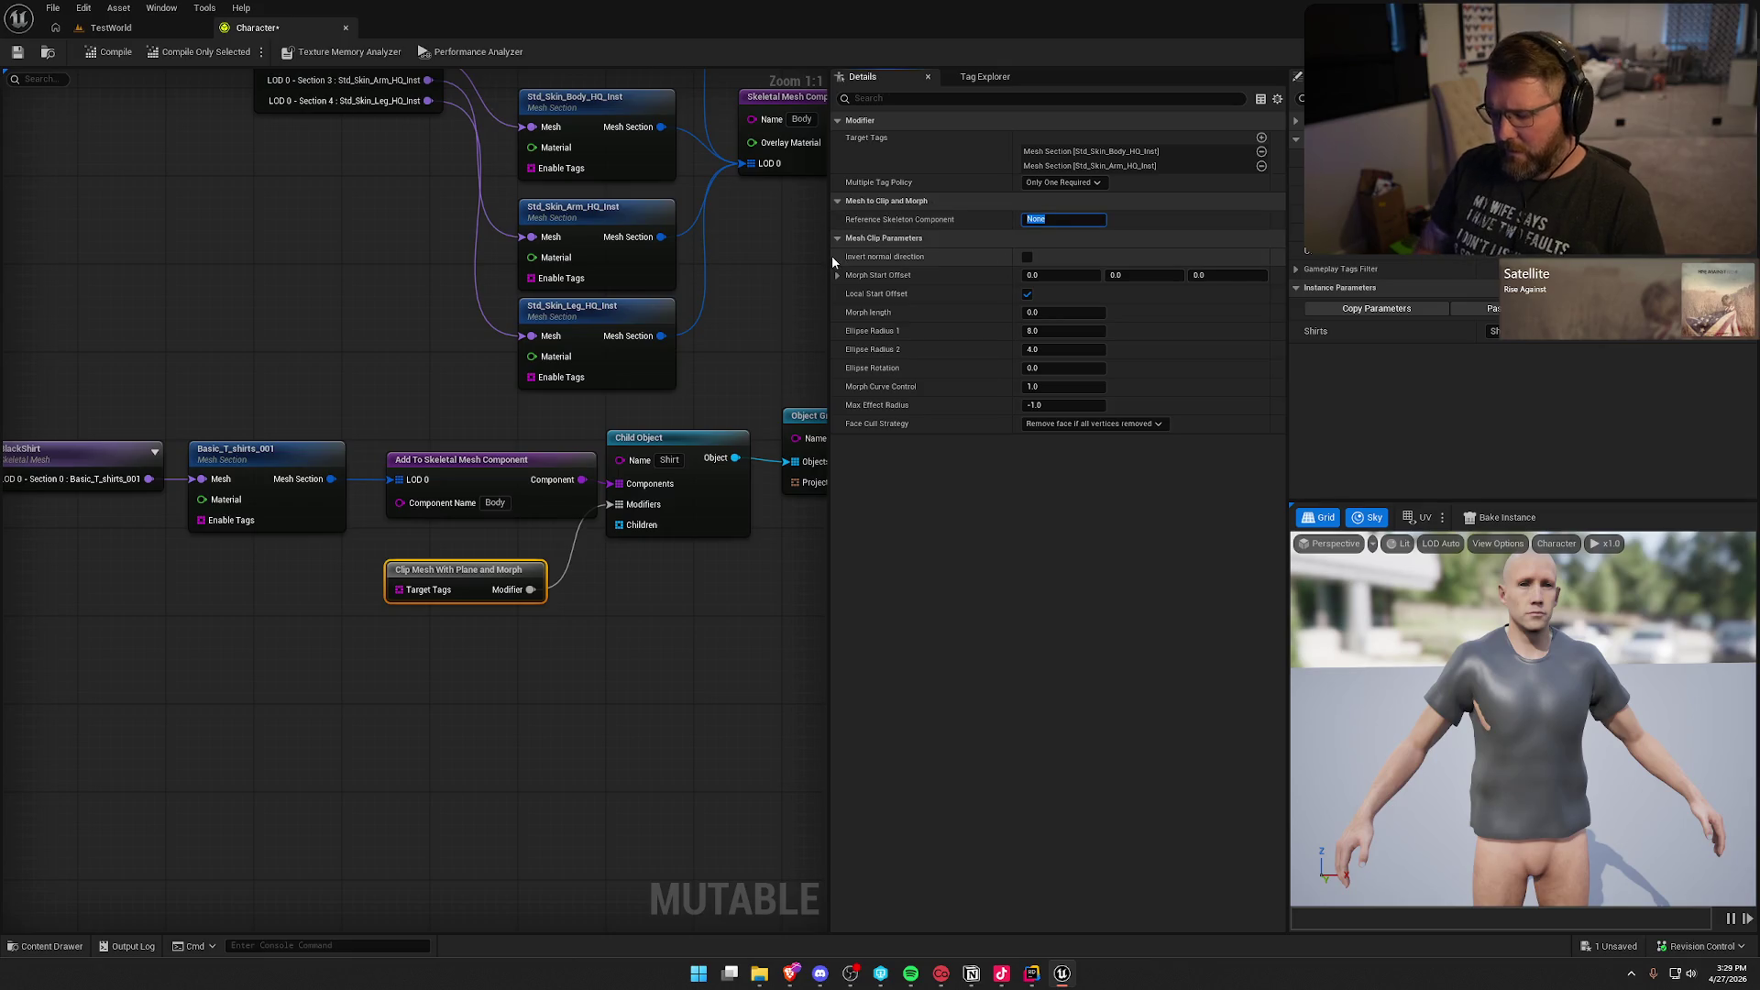
pyautogui.press('Return')
pyautogui.click(1088, 239)
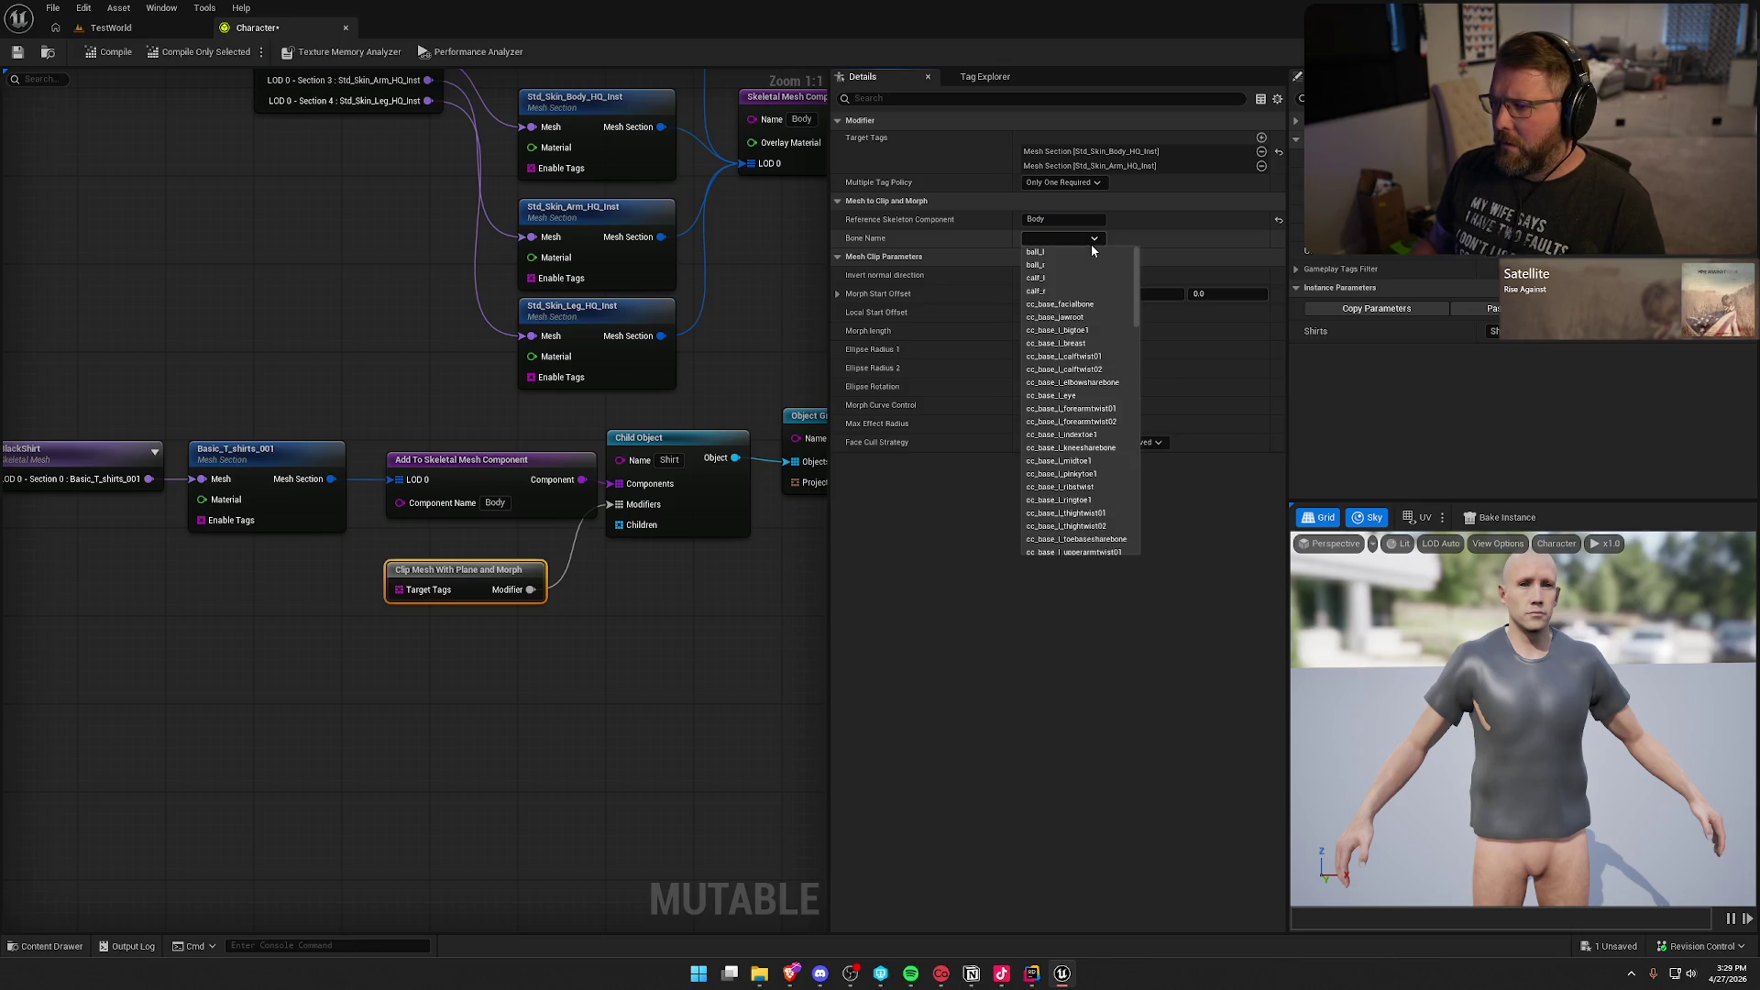
pyautogui.scroll(-5, 1105, 297)
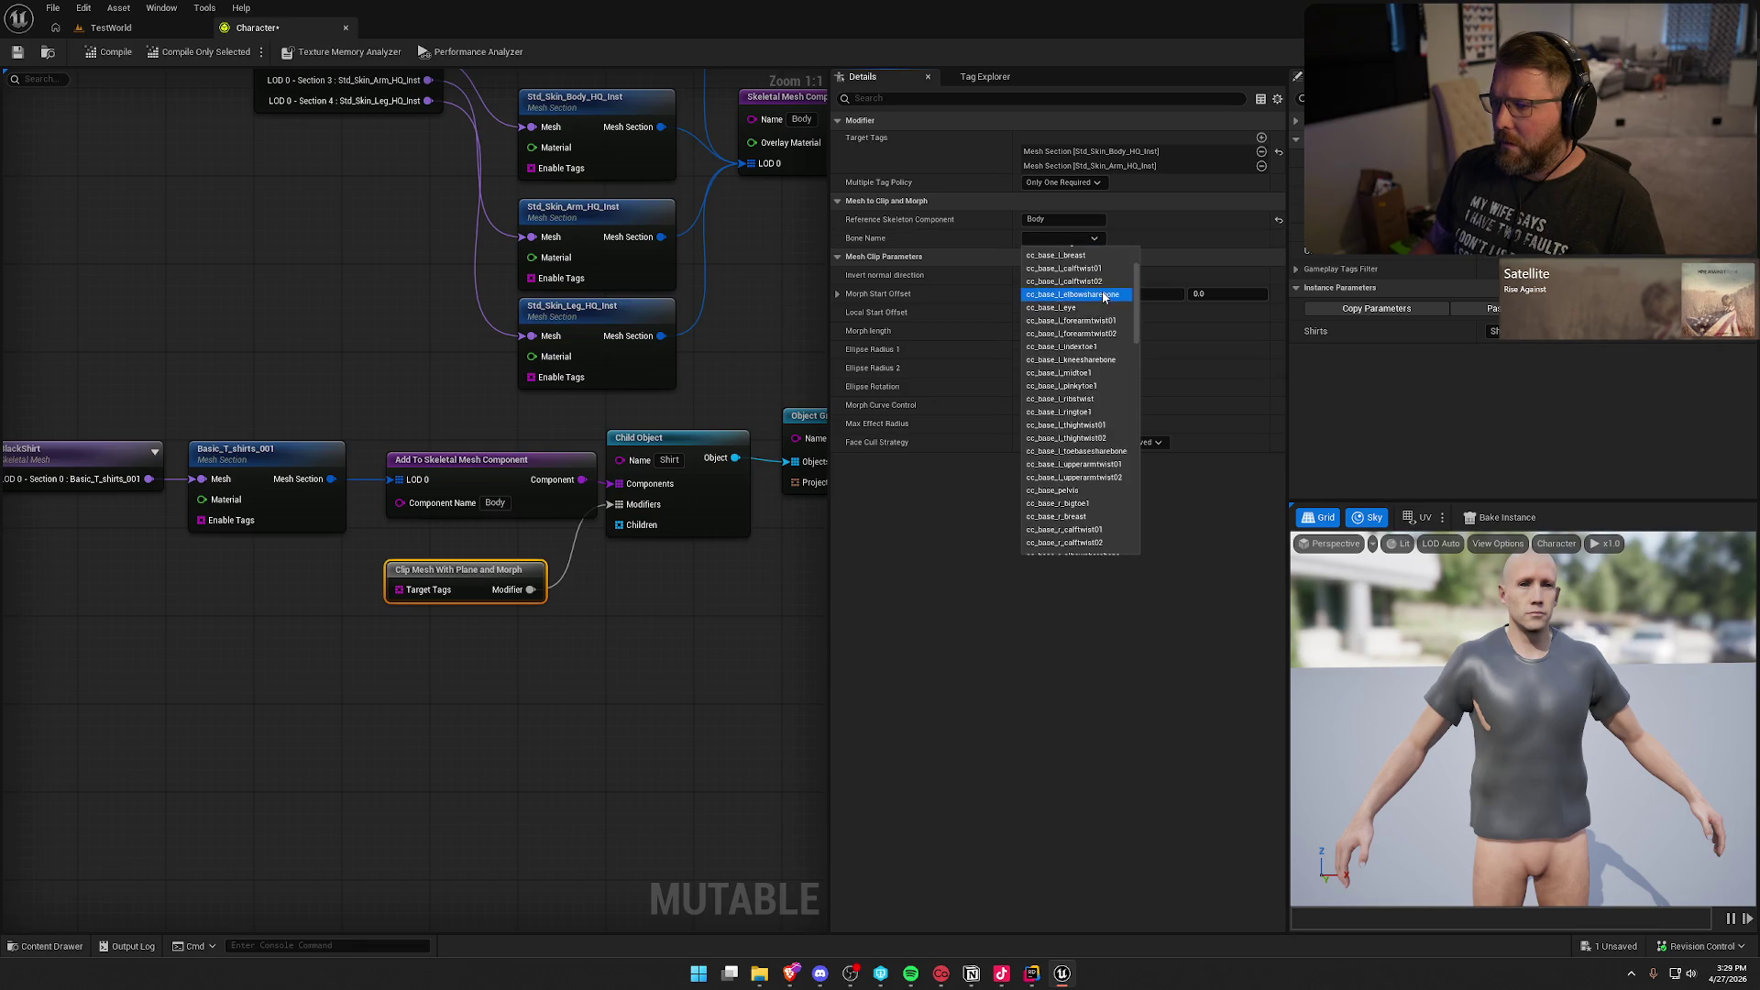
pyautogui.scroll(-8, 1104, 297)
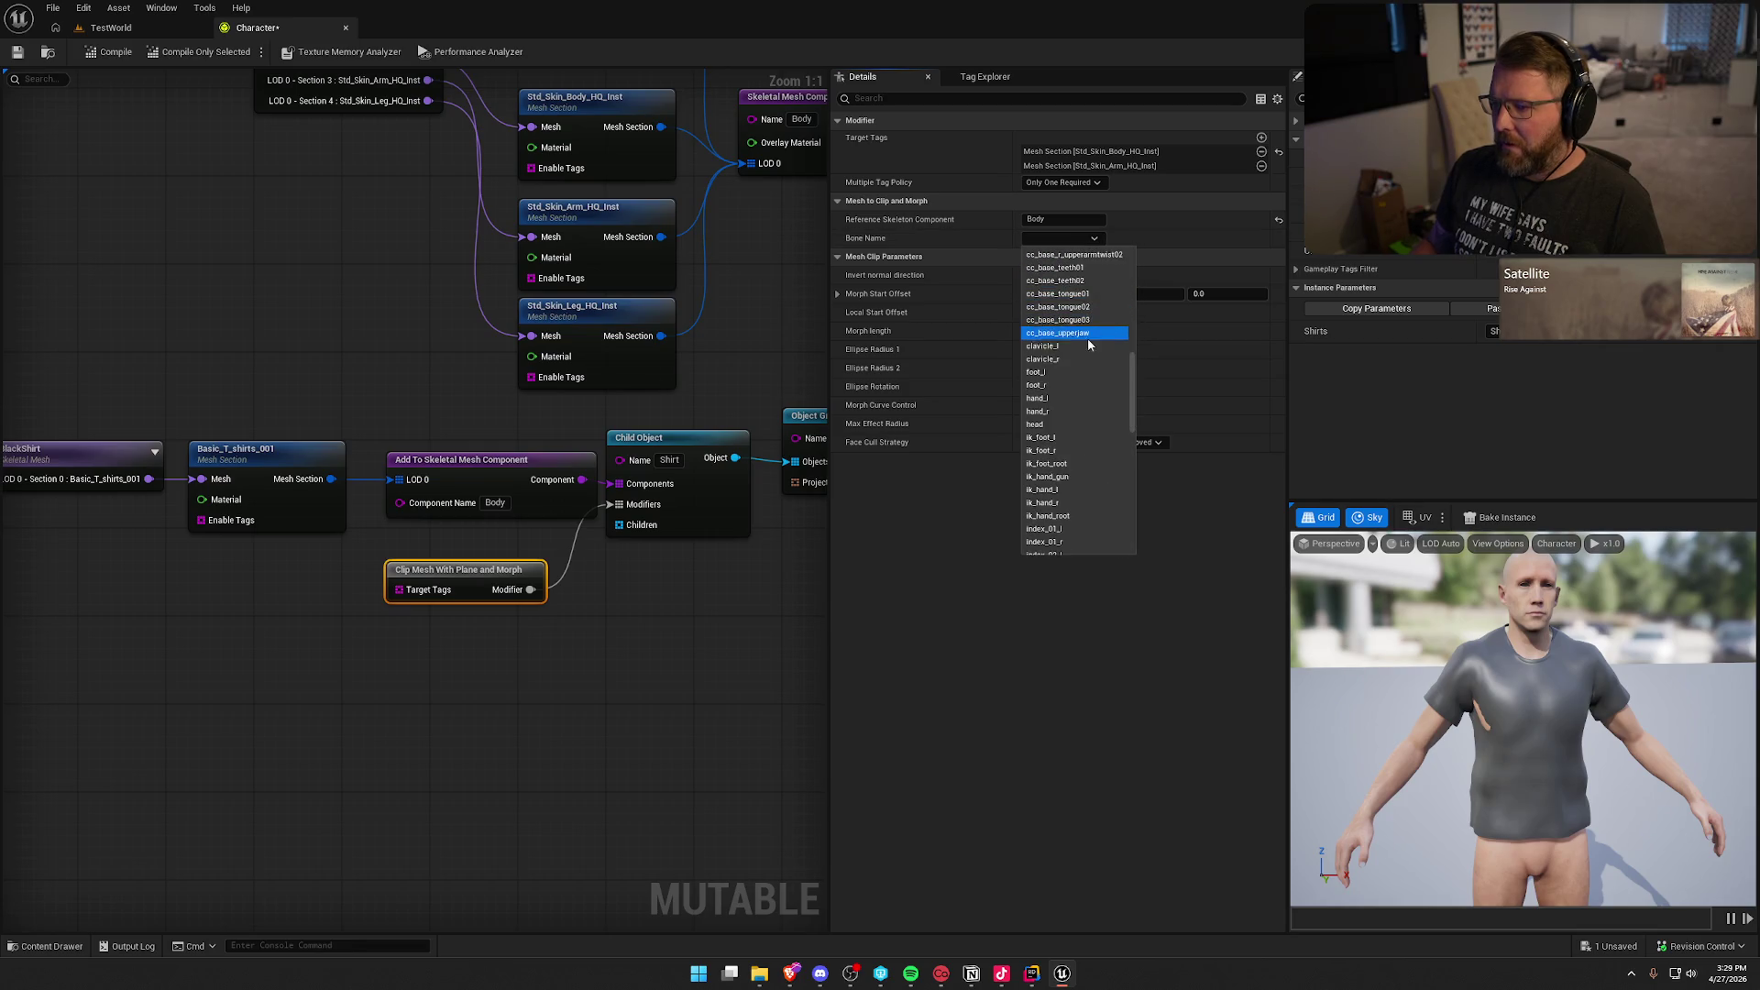
pyautogui.scroll(-8, 1080, 364)
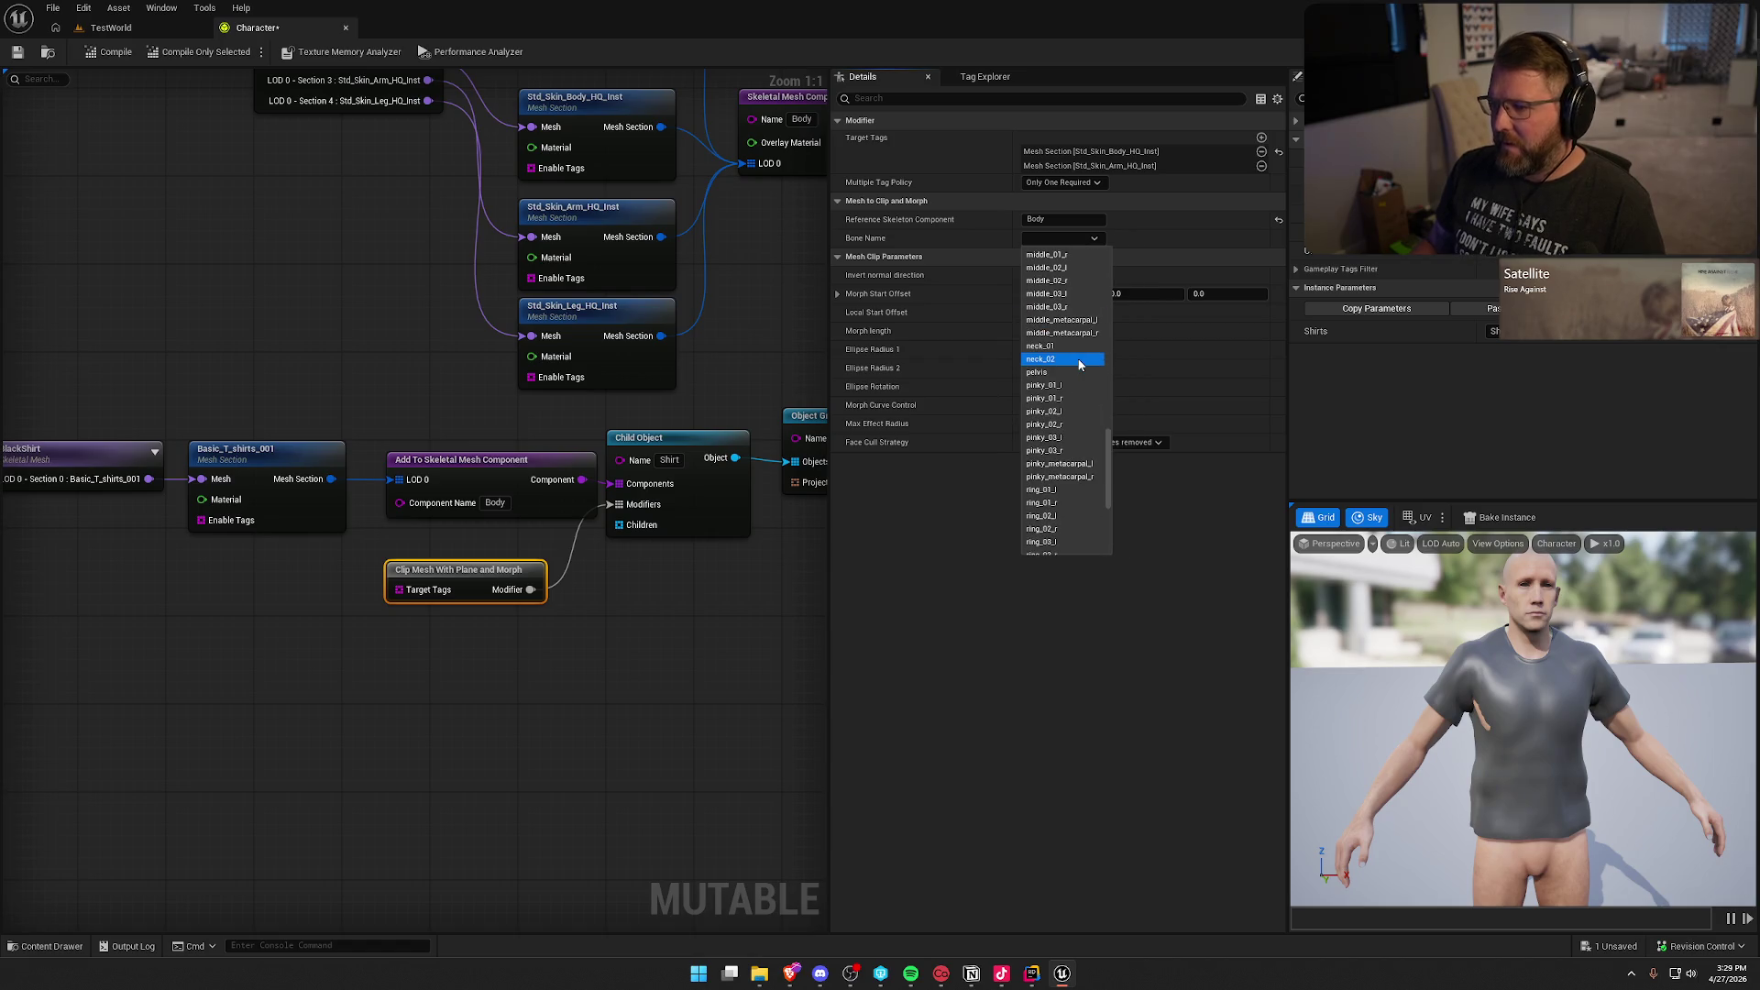
pyautogui.click(1065, 373)
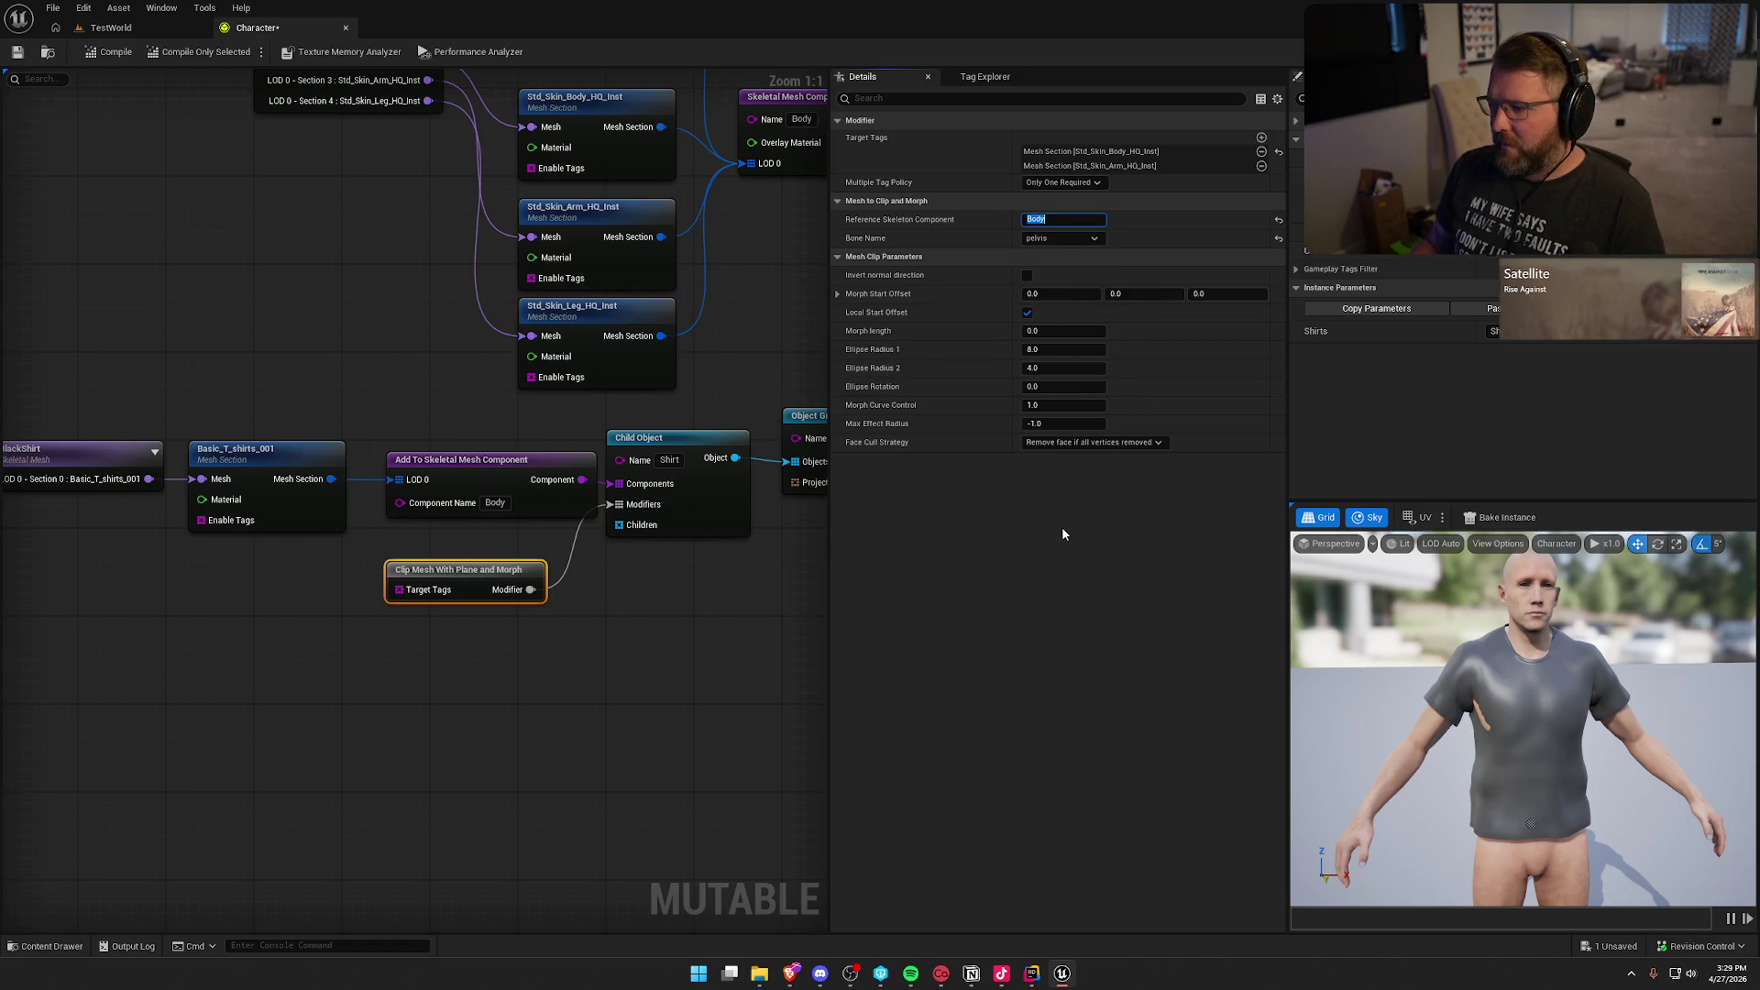
# Step: Recompile the character and change the clip modifier's bone to neck_01
pyautogui.click(98, 55)
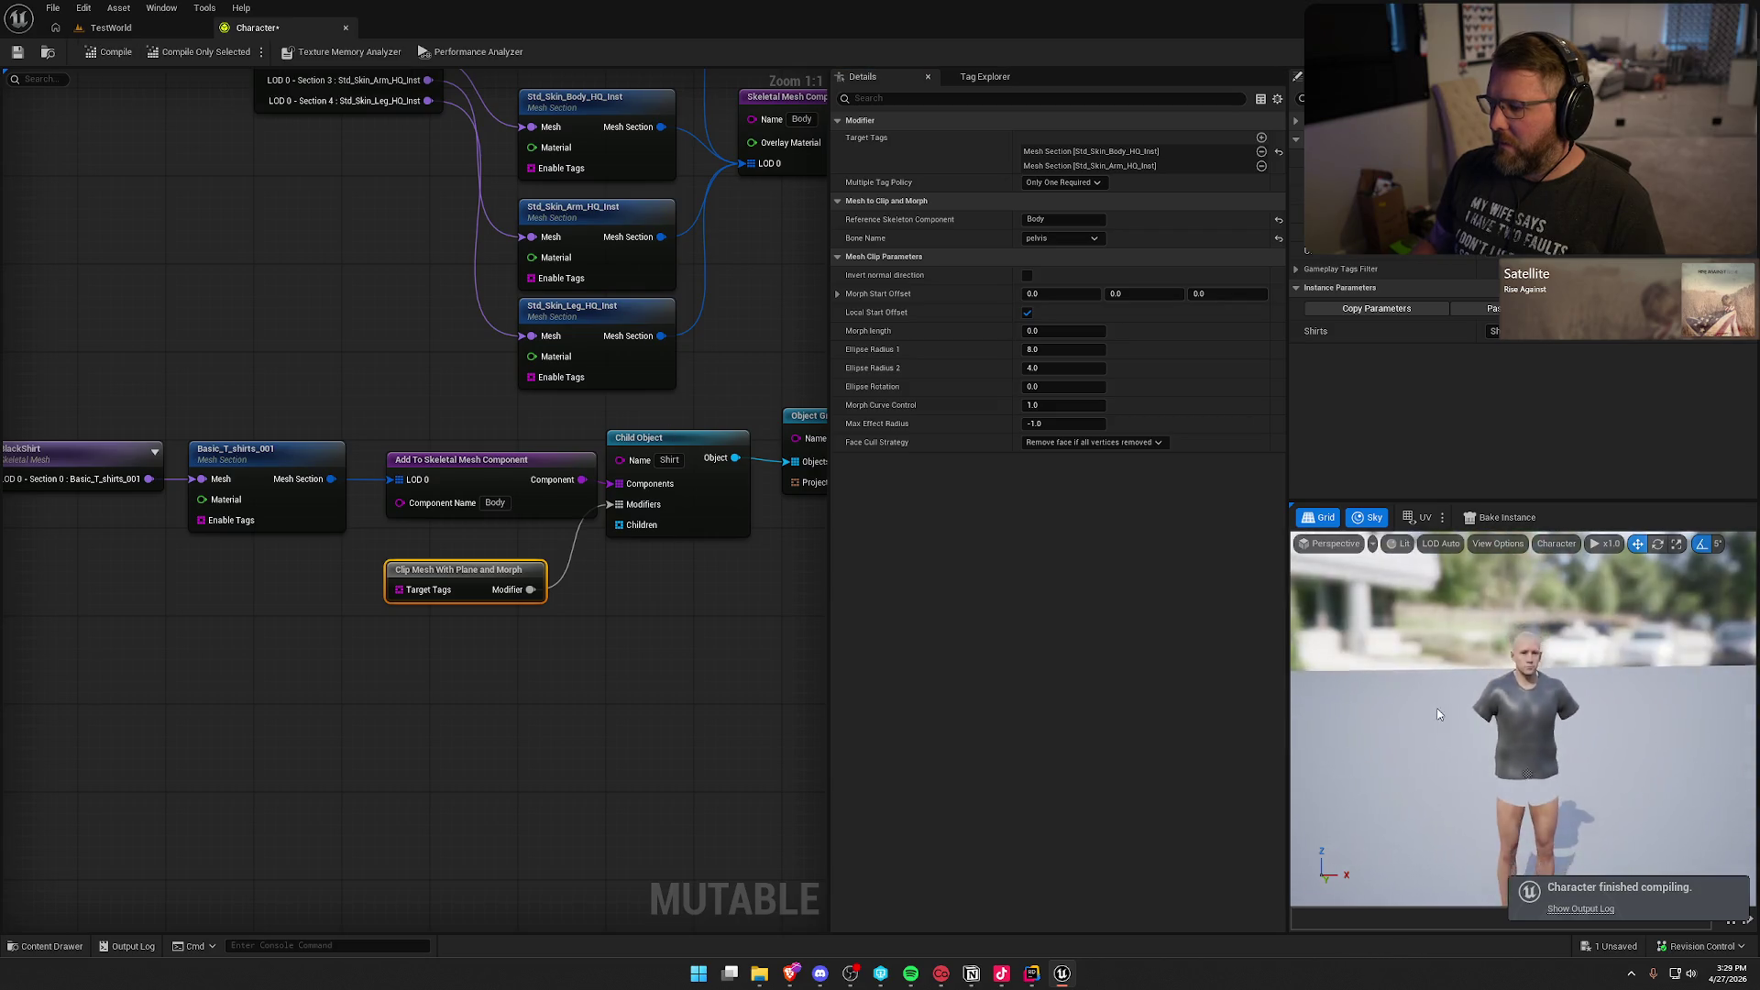
pyautogui.moveTo(1437, 713)
pyautogui.mouseDown()
pyautogui.moveTo(1411, 705)
pyautogui.moveTo(1421, 724)
pyautogui.moveTo(1437, 713)
pyautogui.mouseUp()
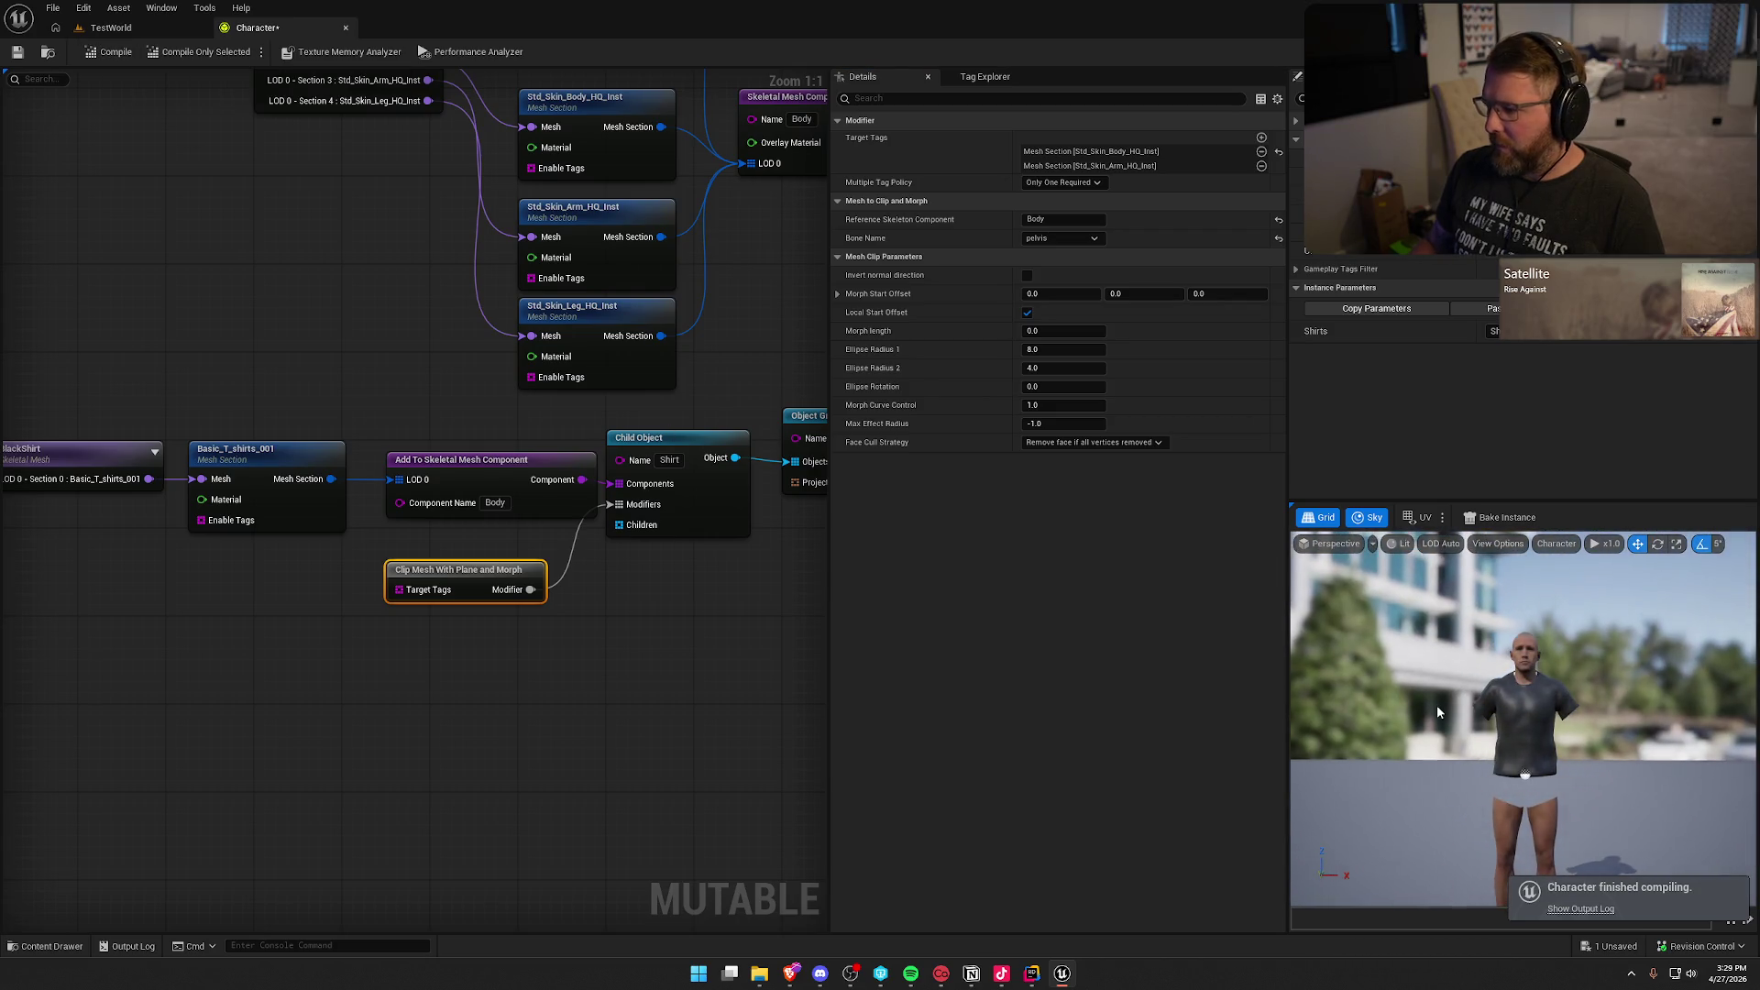
pyautogui.click(1064, 238)
pyautogui.scroll(-3, 1055, 412)
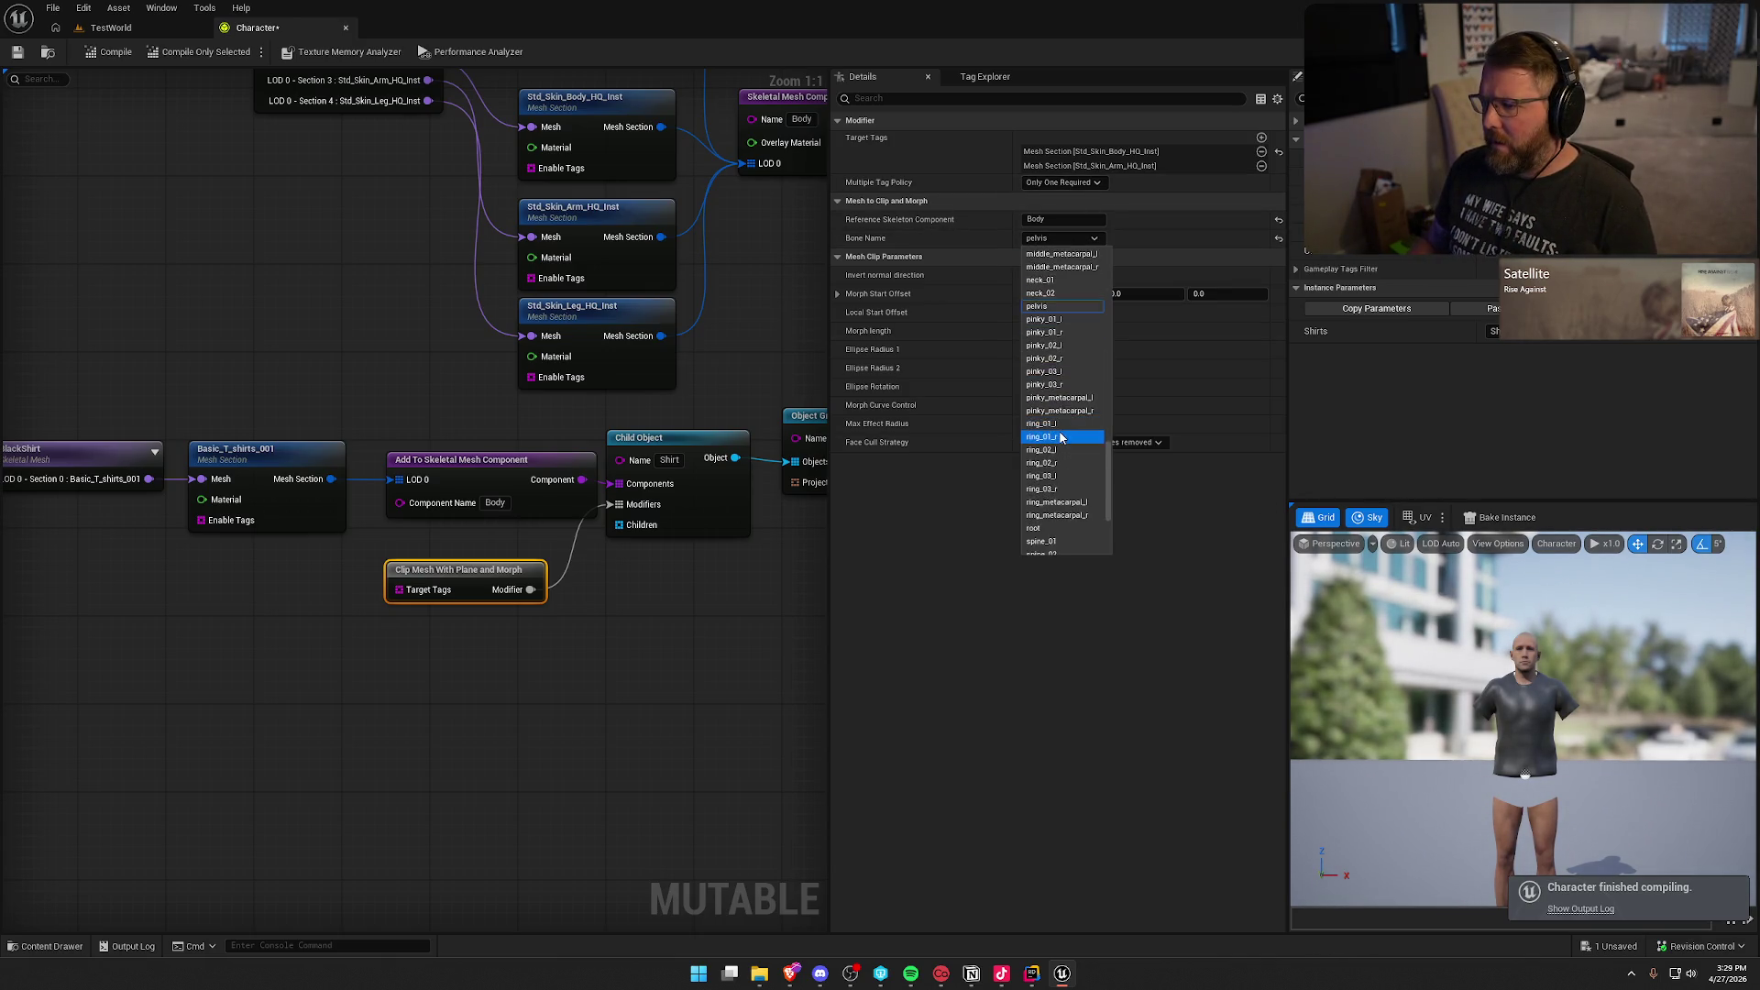
pyautogui.scroll(-2, 1061, 438)
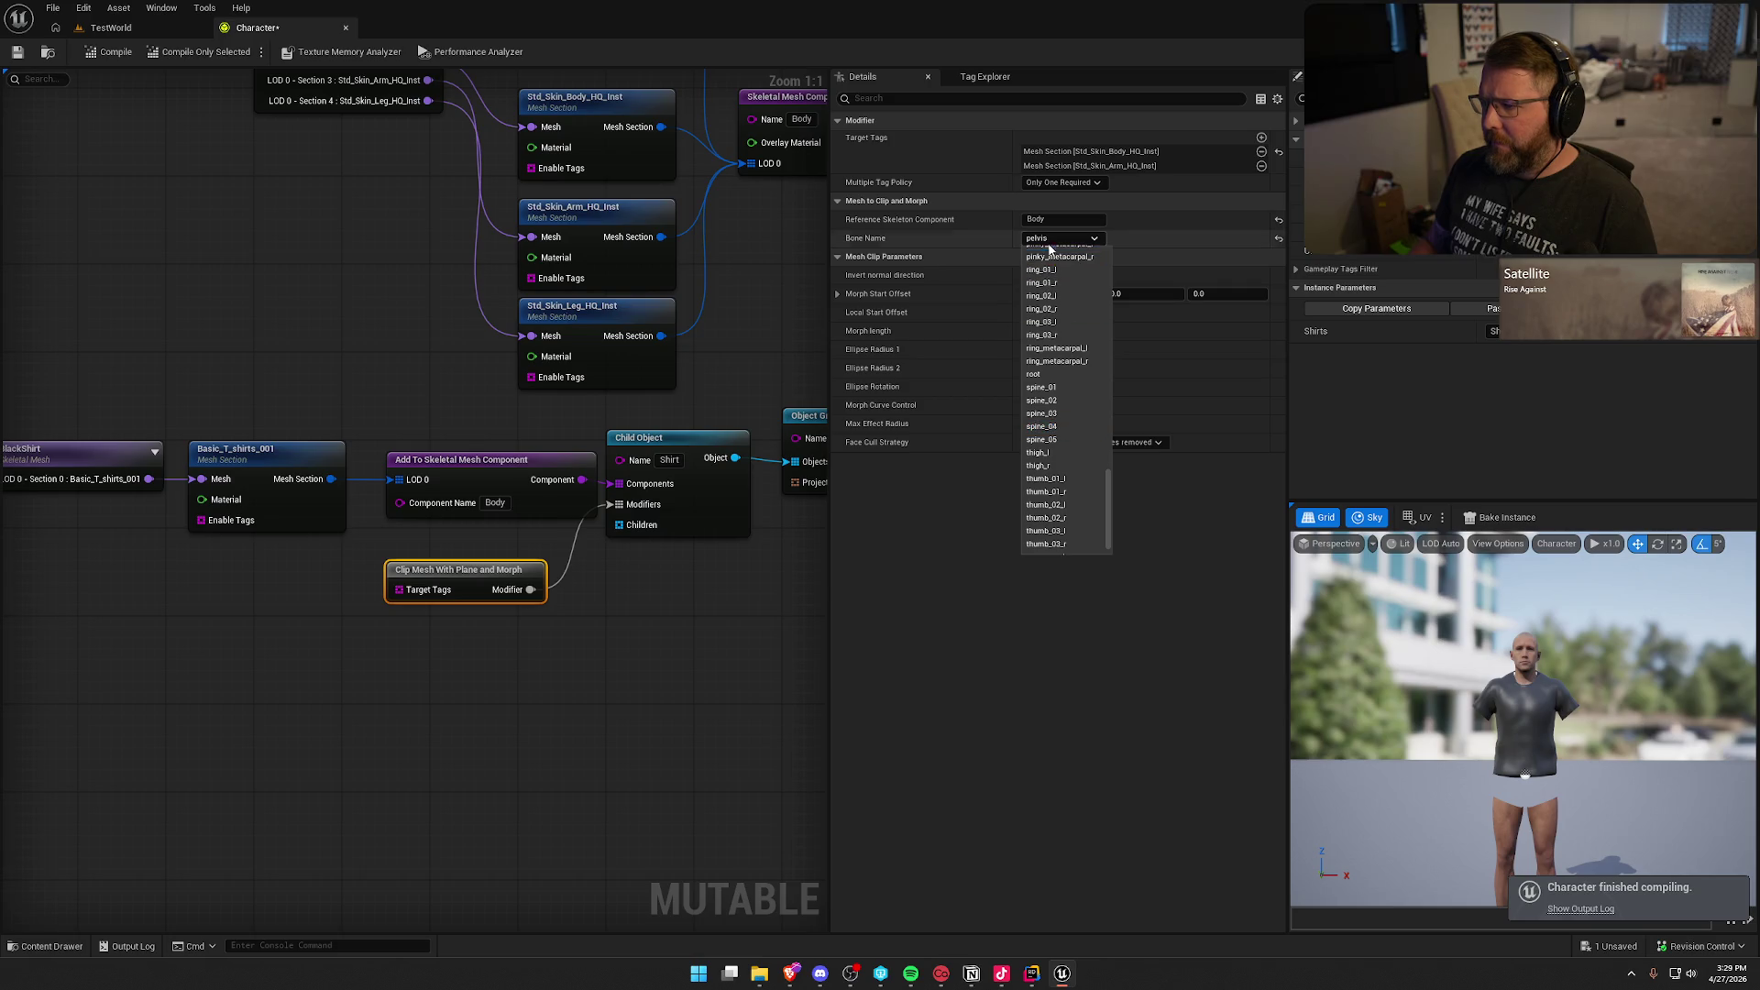
pyautogui.scroll(10, 1071, 407)
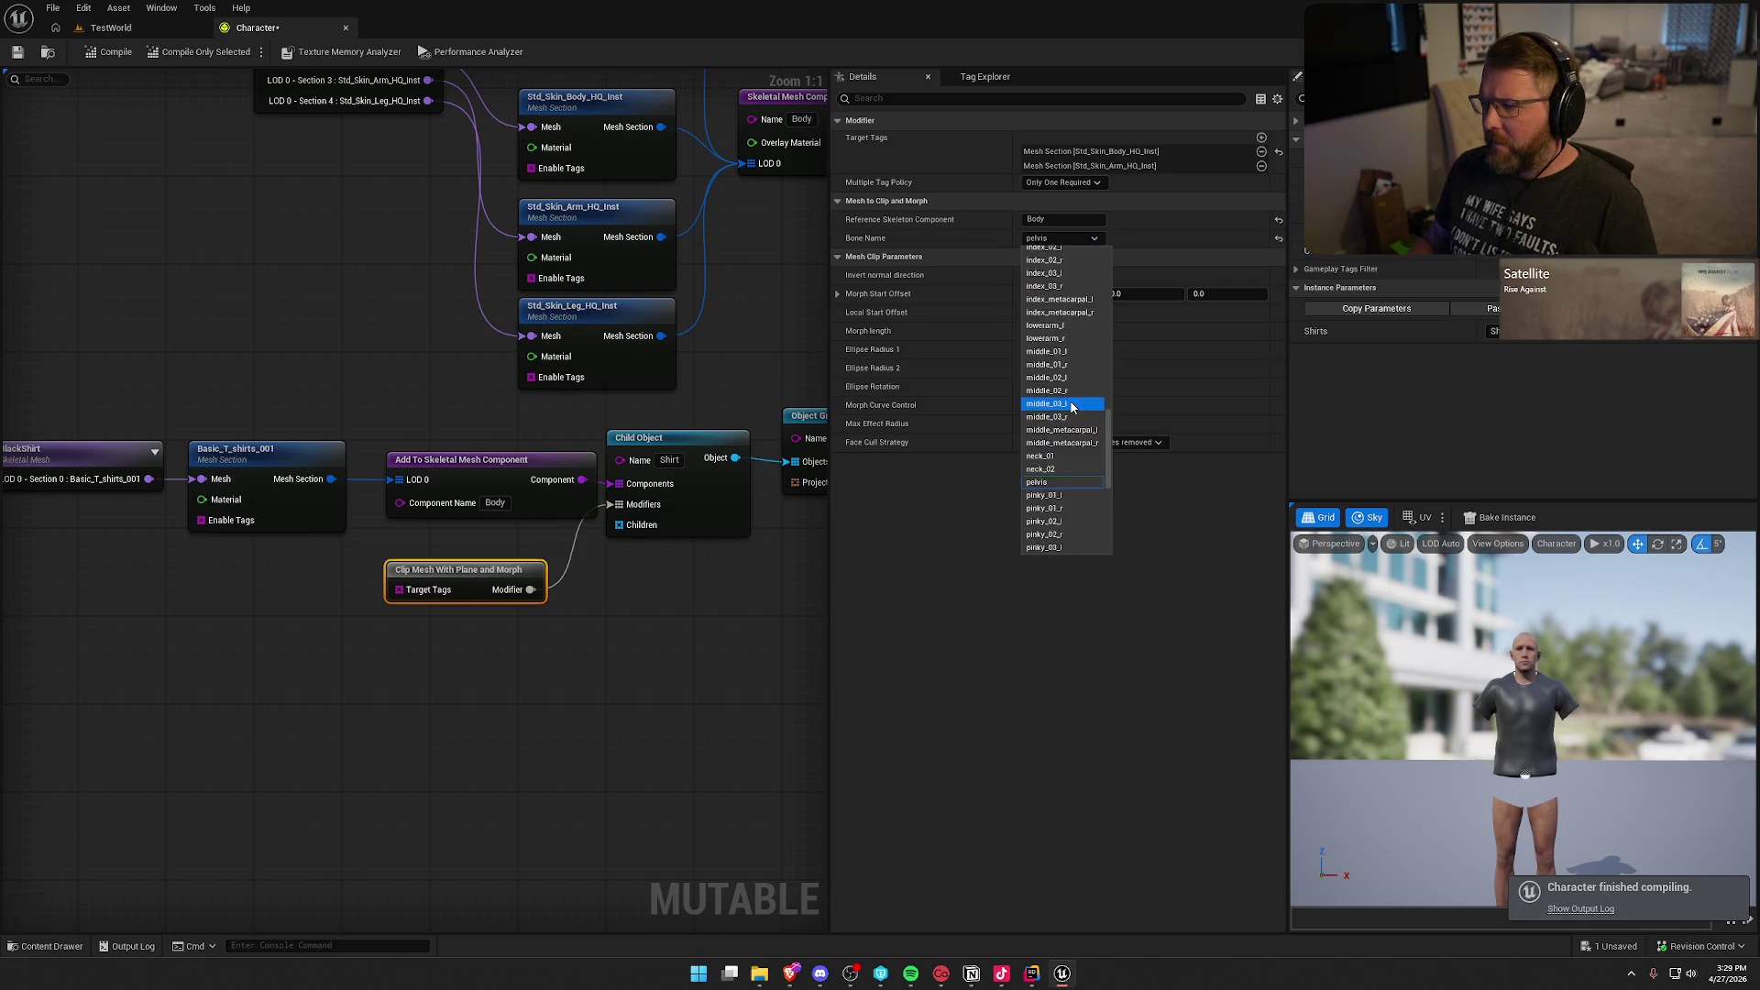
pyautogui.scroll(-3, 1071, 407)
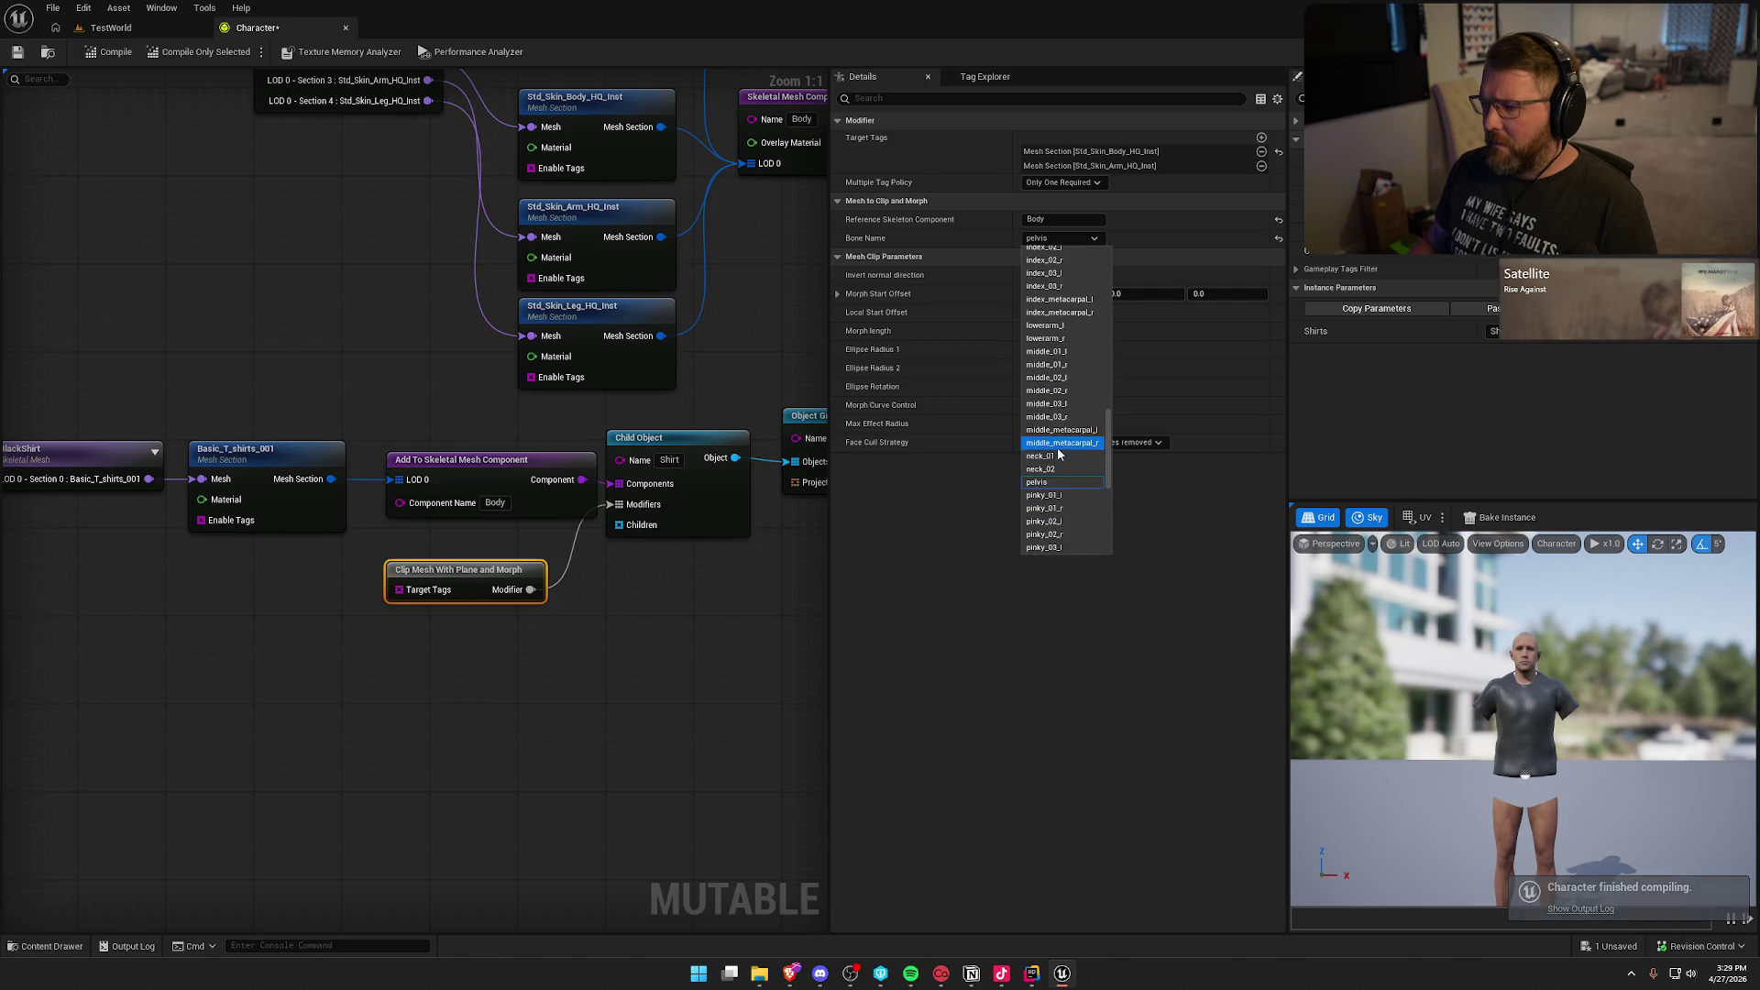
pyautogui.click(1060, 458)
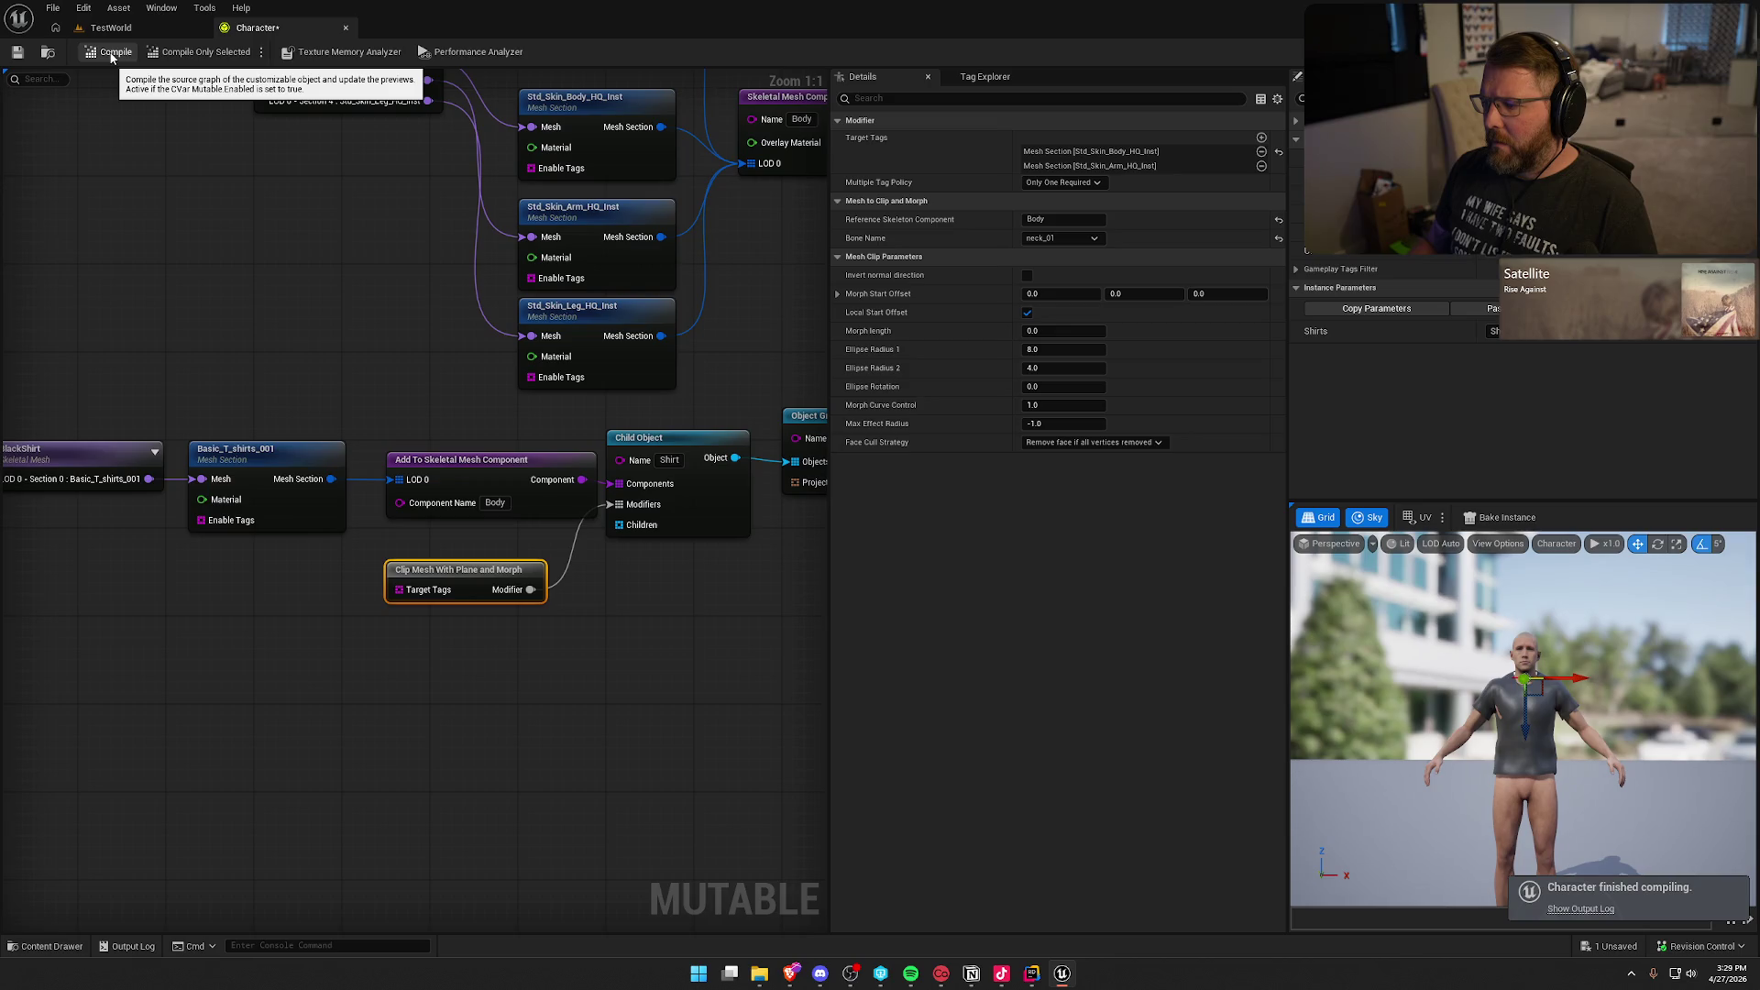
# Step: Switch the clip bone to neck_02, then delete the Clip Mesh With Plane and Morph node
pyautogui.click(1049, 240)
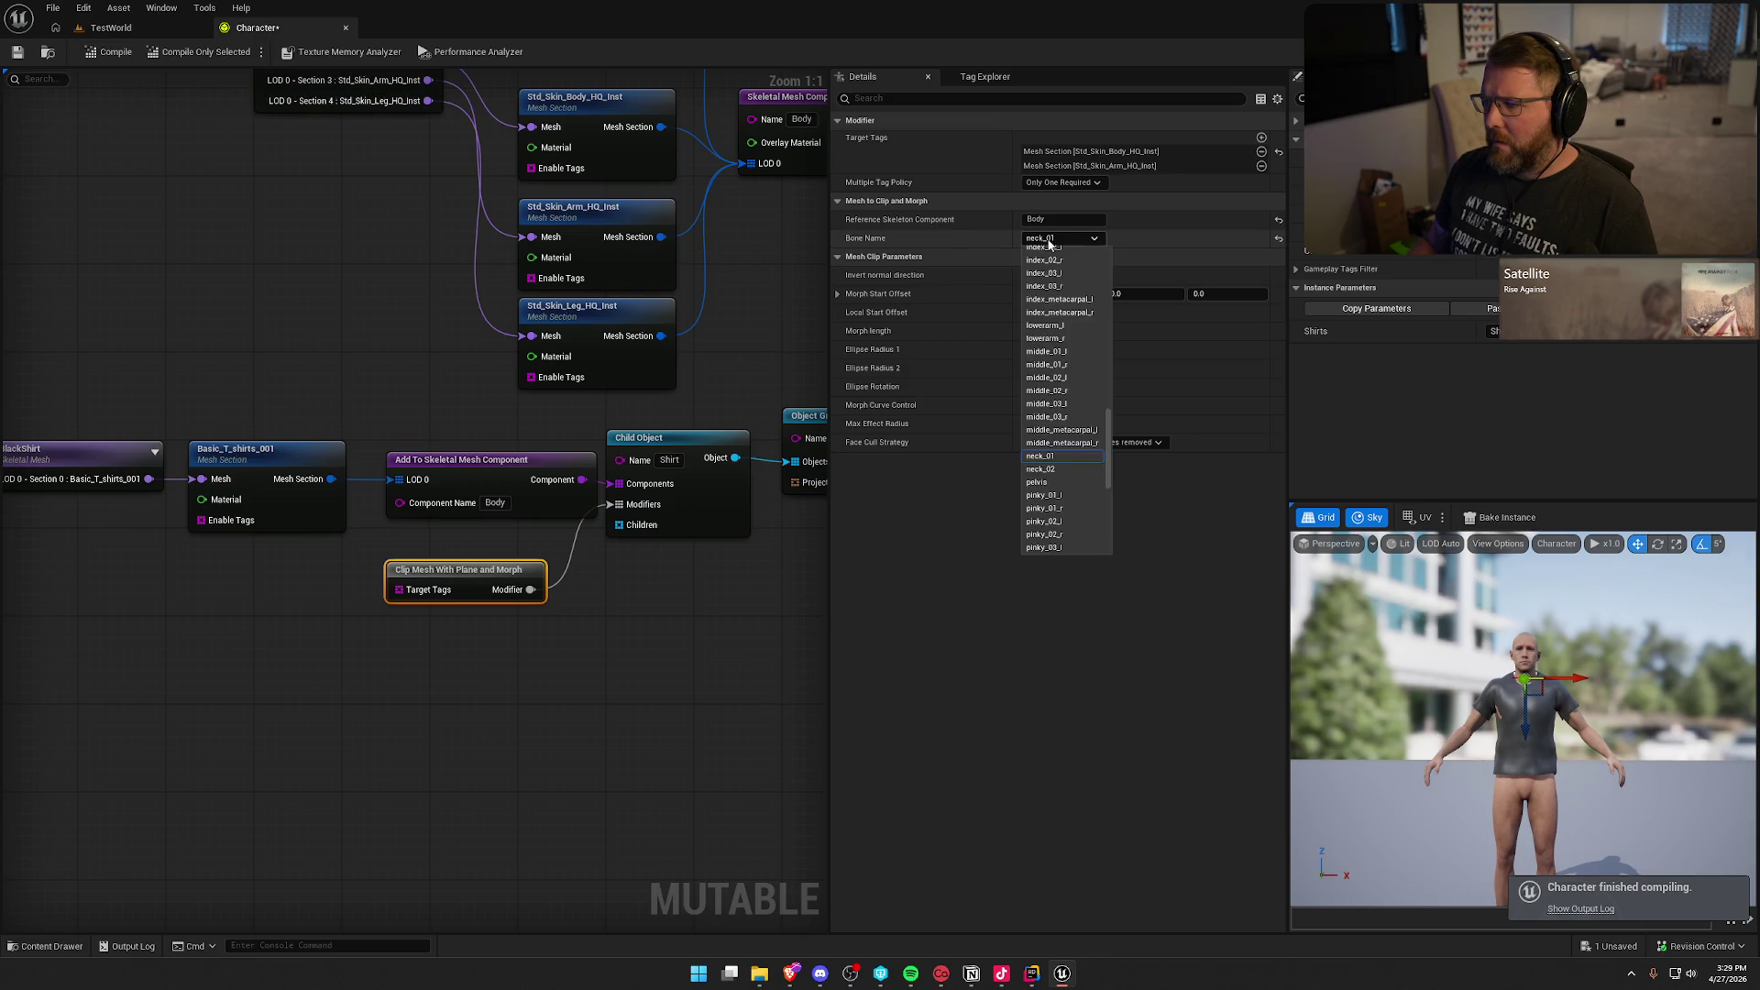
pyautogui.click(1066, 471)
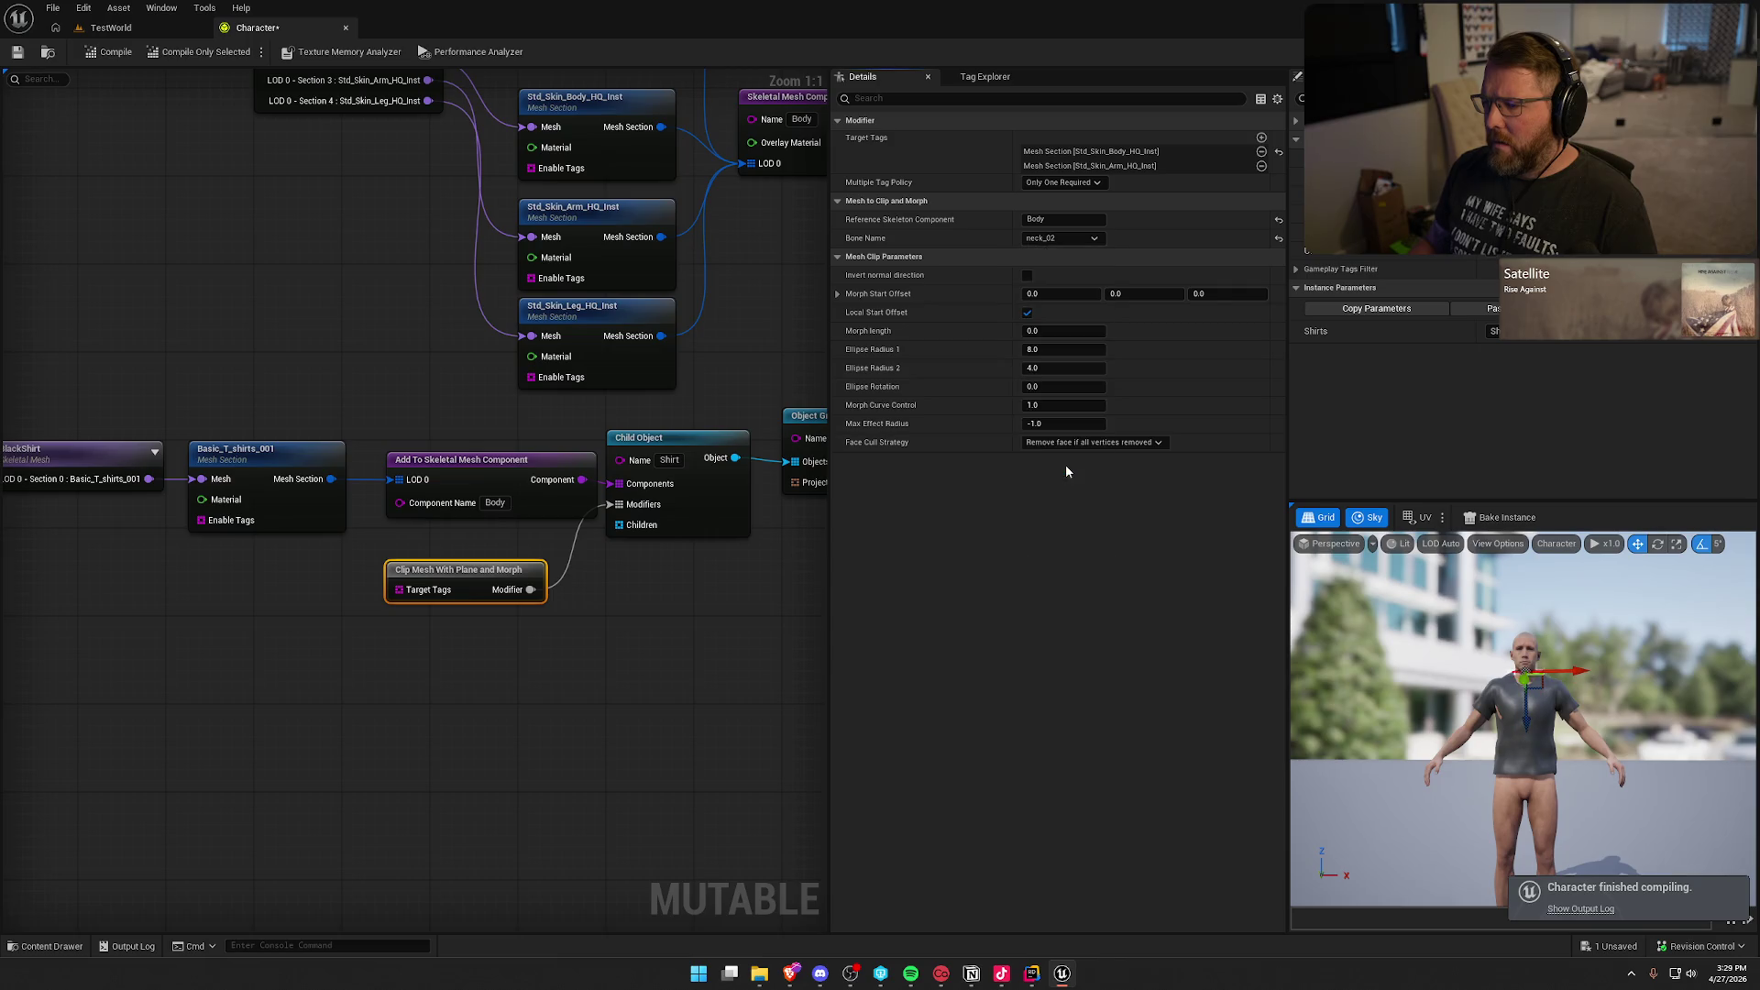
pyautogui.click(1051, 240)
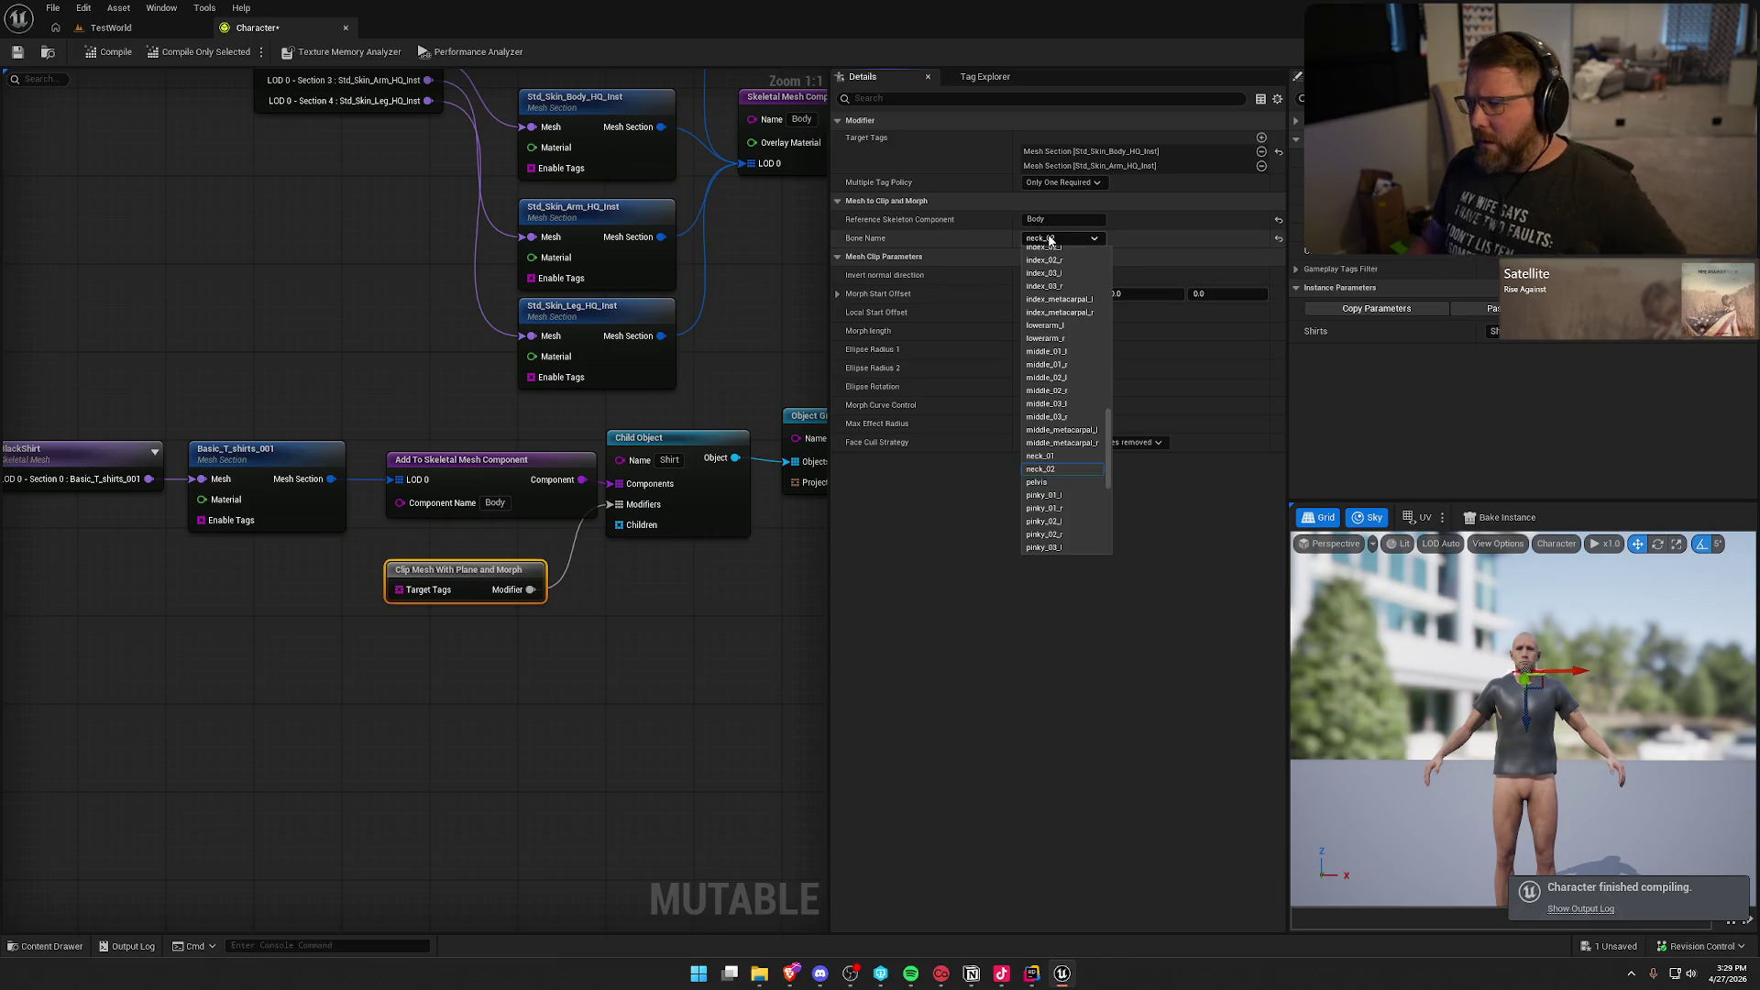
pyautogui.click(1051, 240)
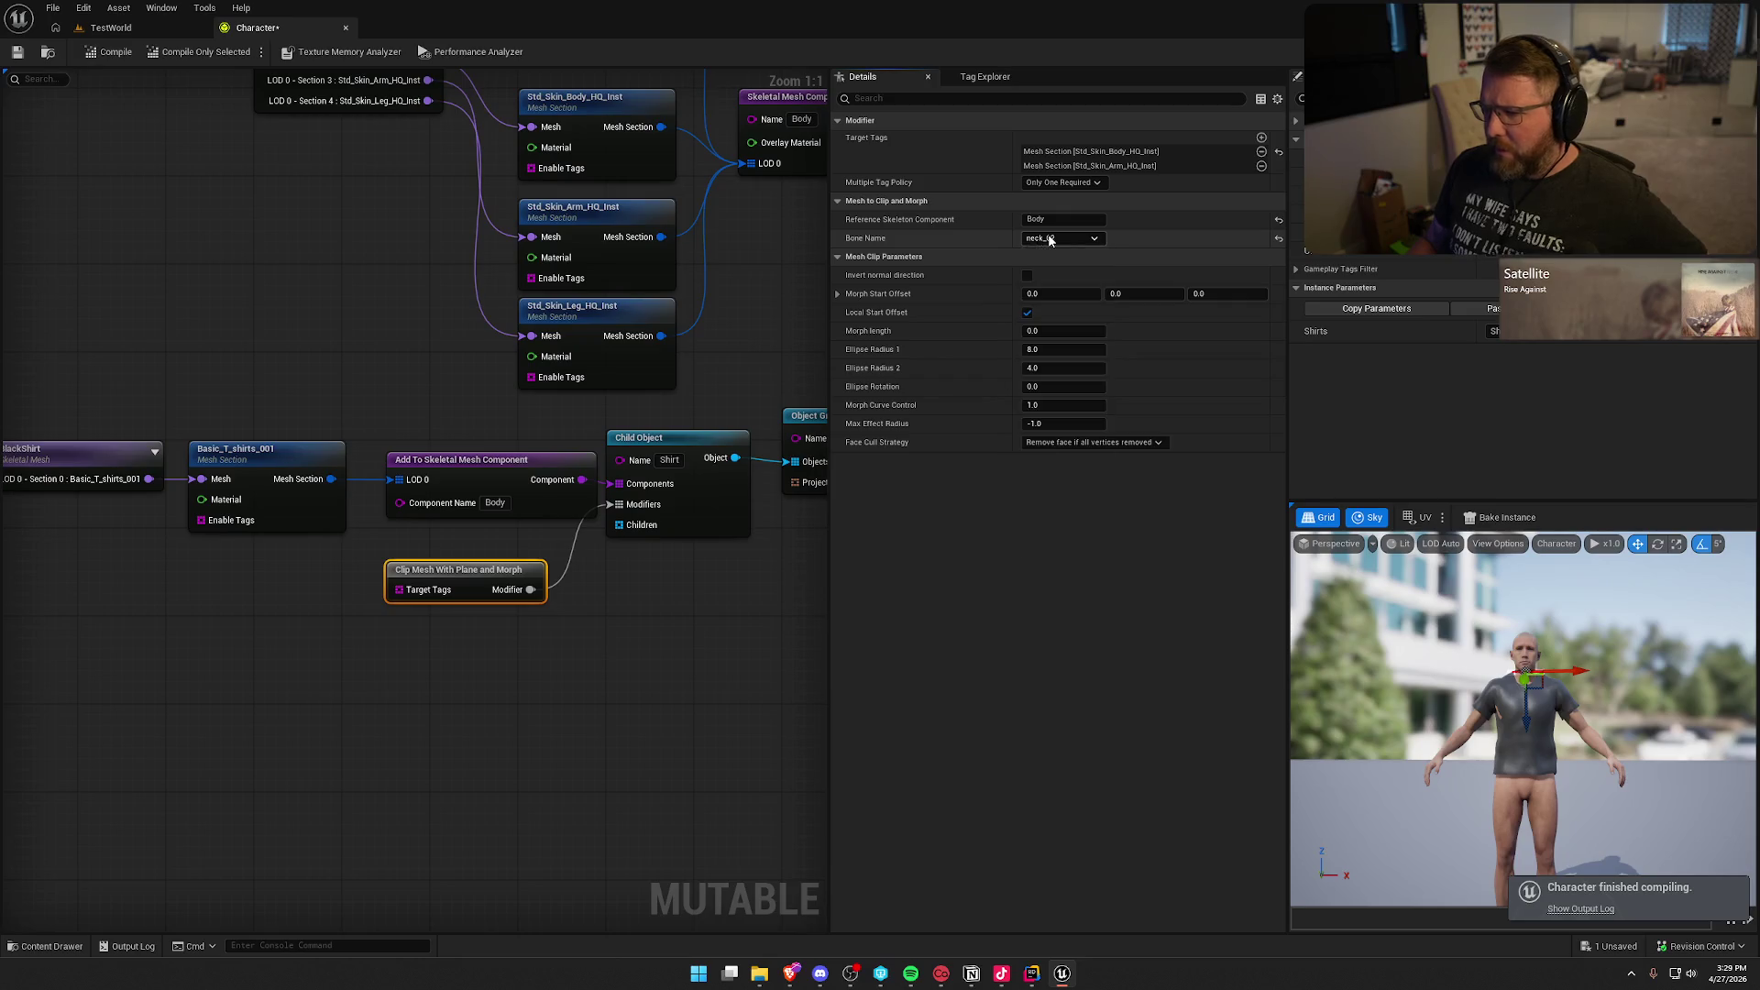
pyautogui.press('Delete')
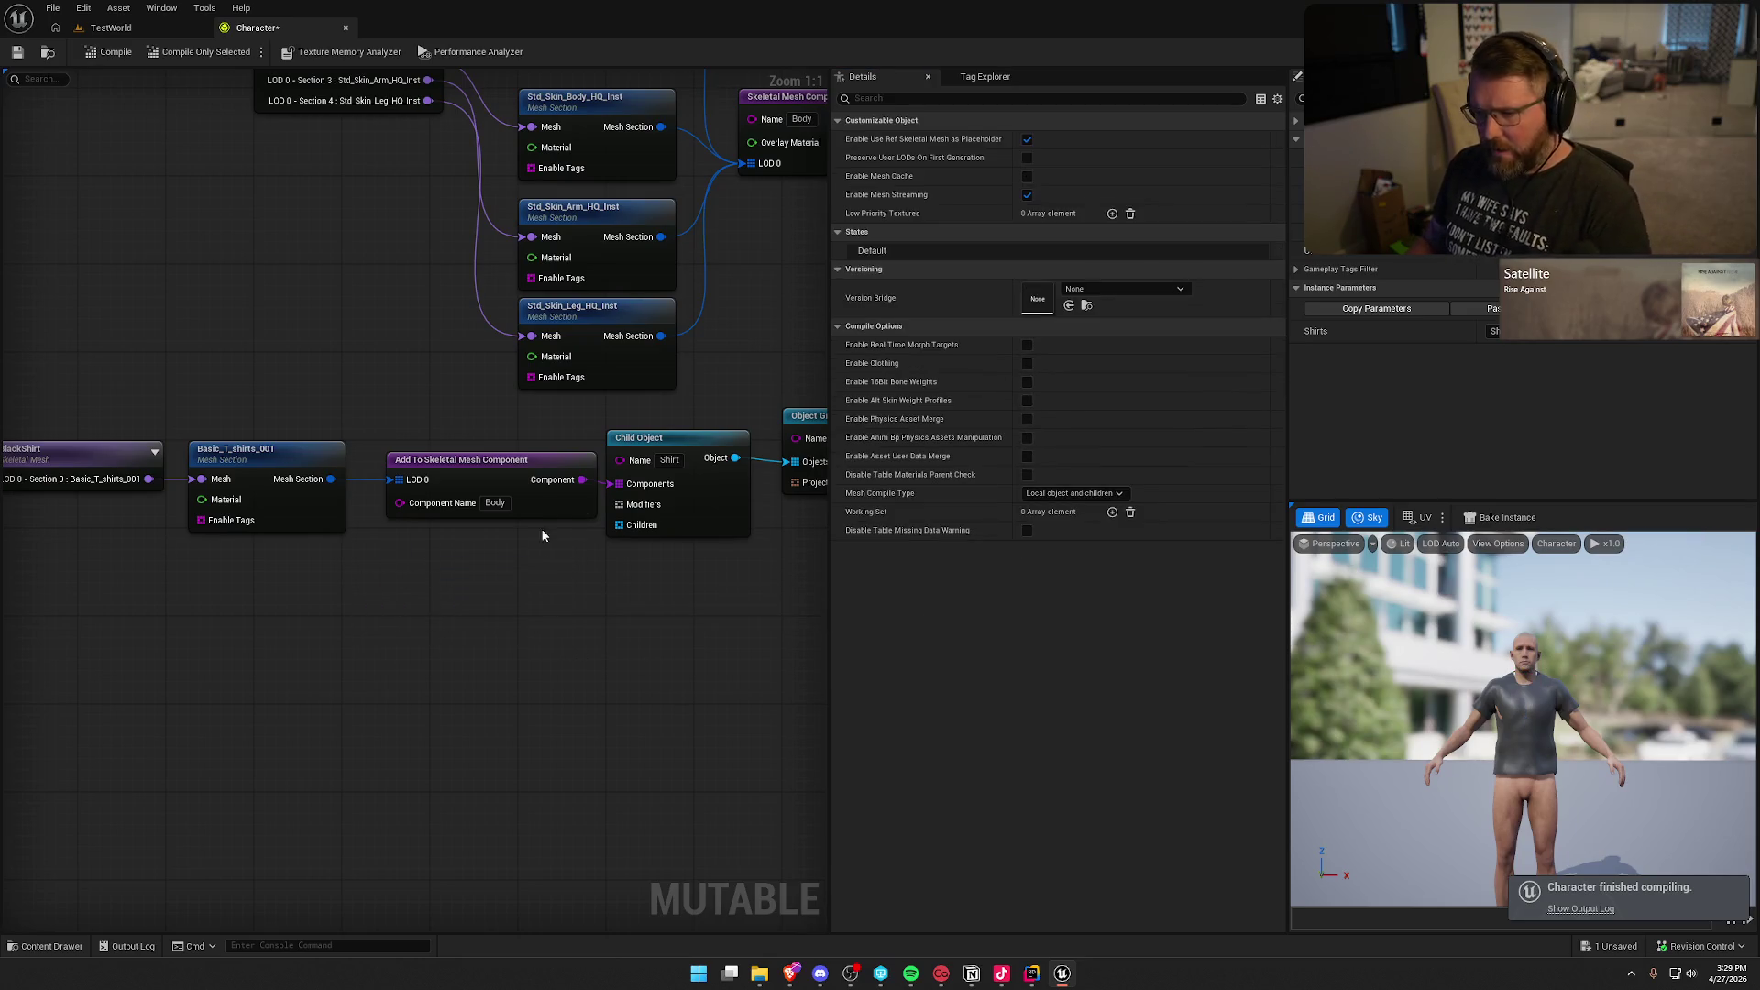
# Step: Add a Clip Mesh With Mesh modifier from the Shirt's Modifiers input and place it beside the Shirt
pyautogui.moveTo(607, 504); pyautogui.dragTo(453, 621)
pyautogui.write('clip')
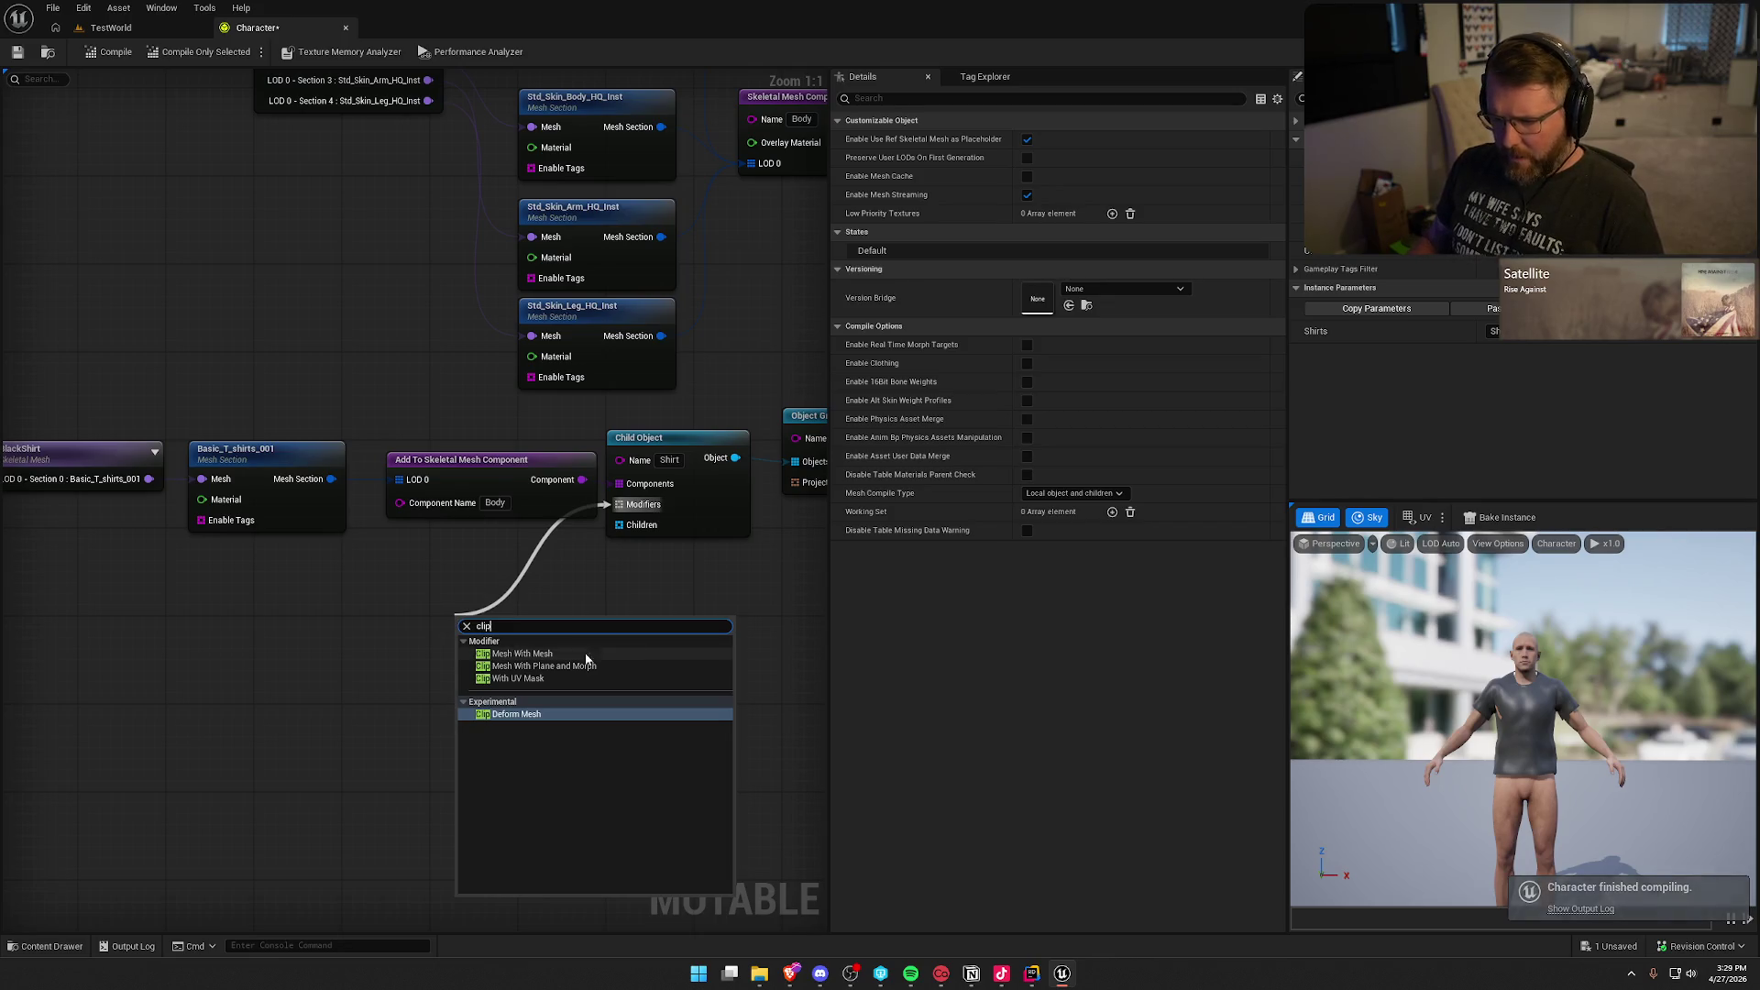
pyautogui.click(550, 654)
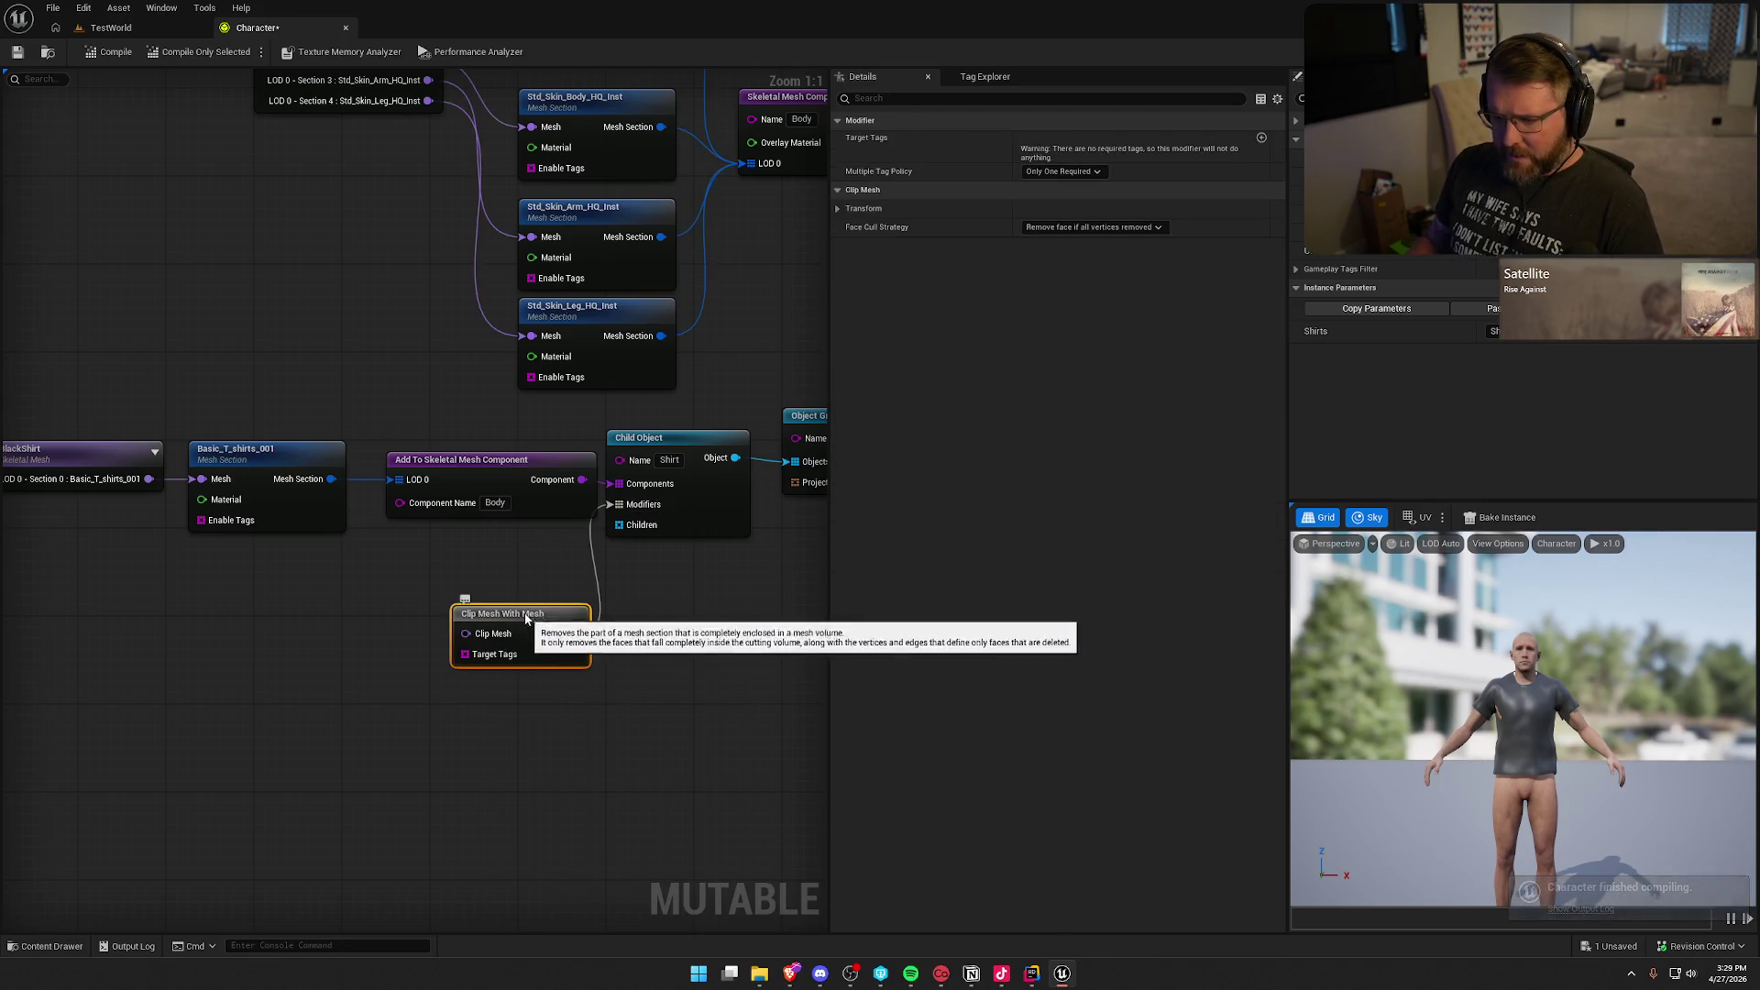
pyautogui.moveTo(527, 626); pyautogui.dragTo(492, 568)
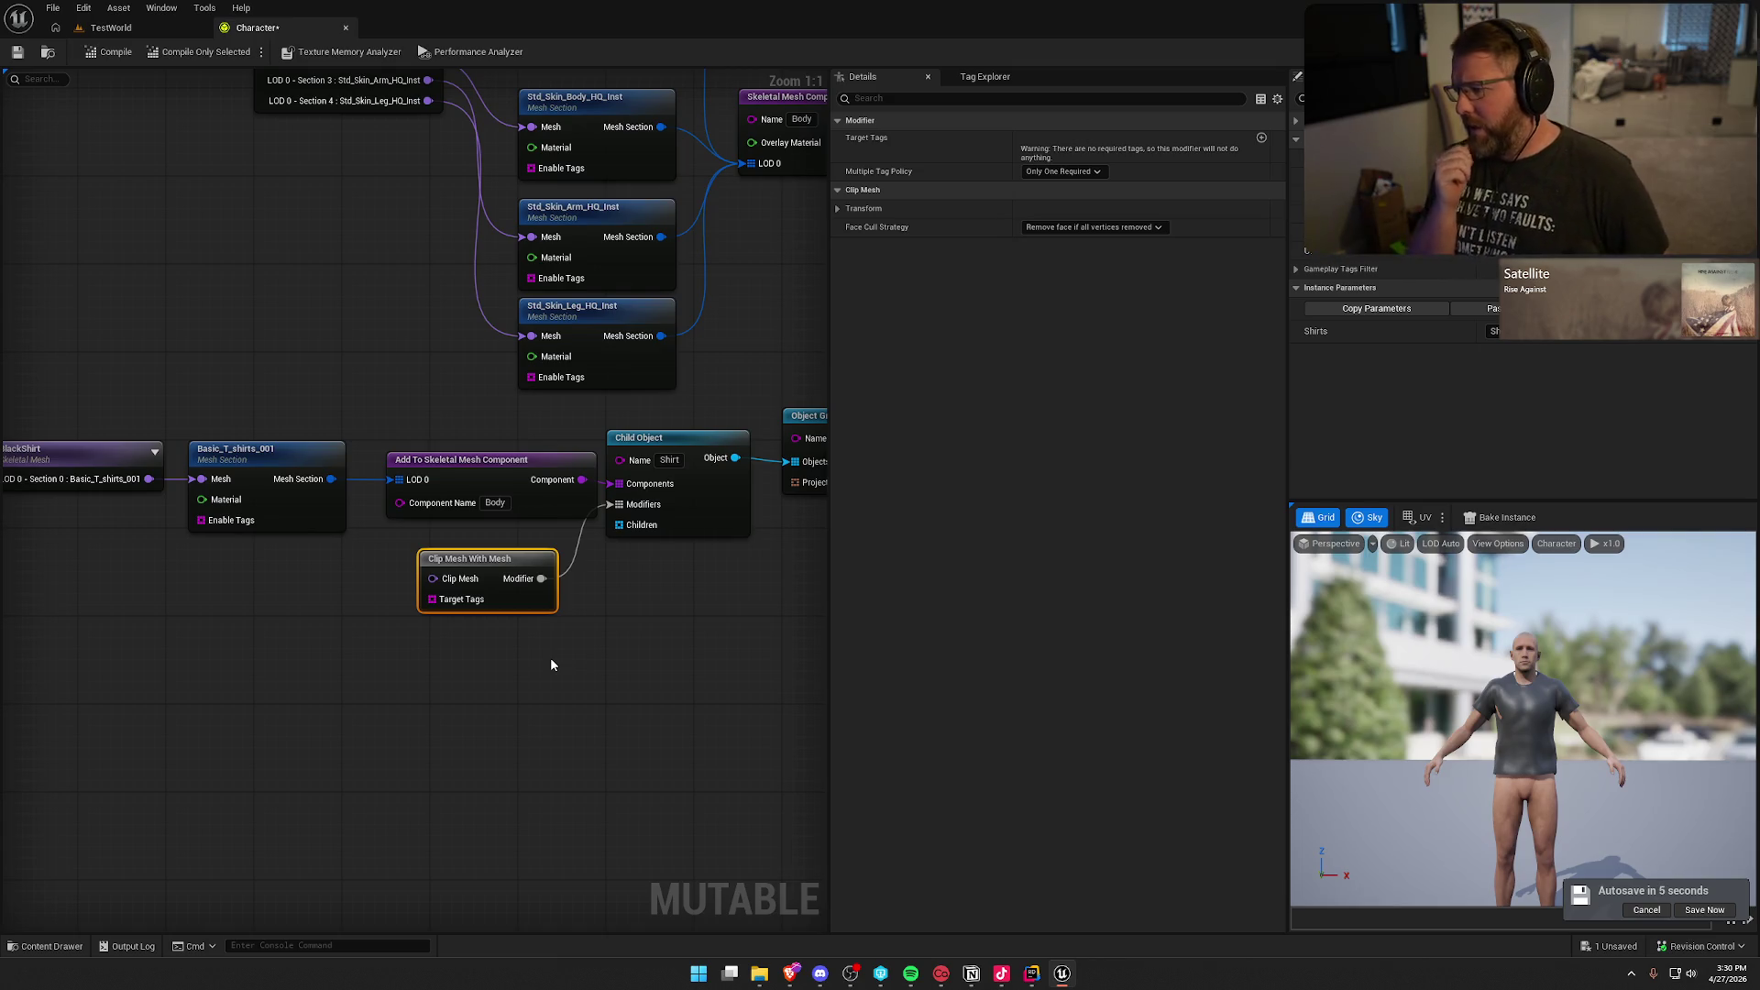
pyautogui.press('super')
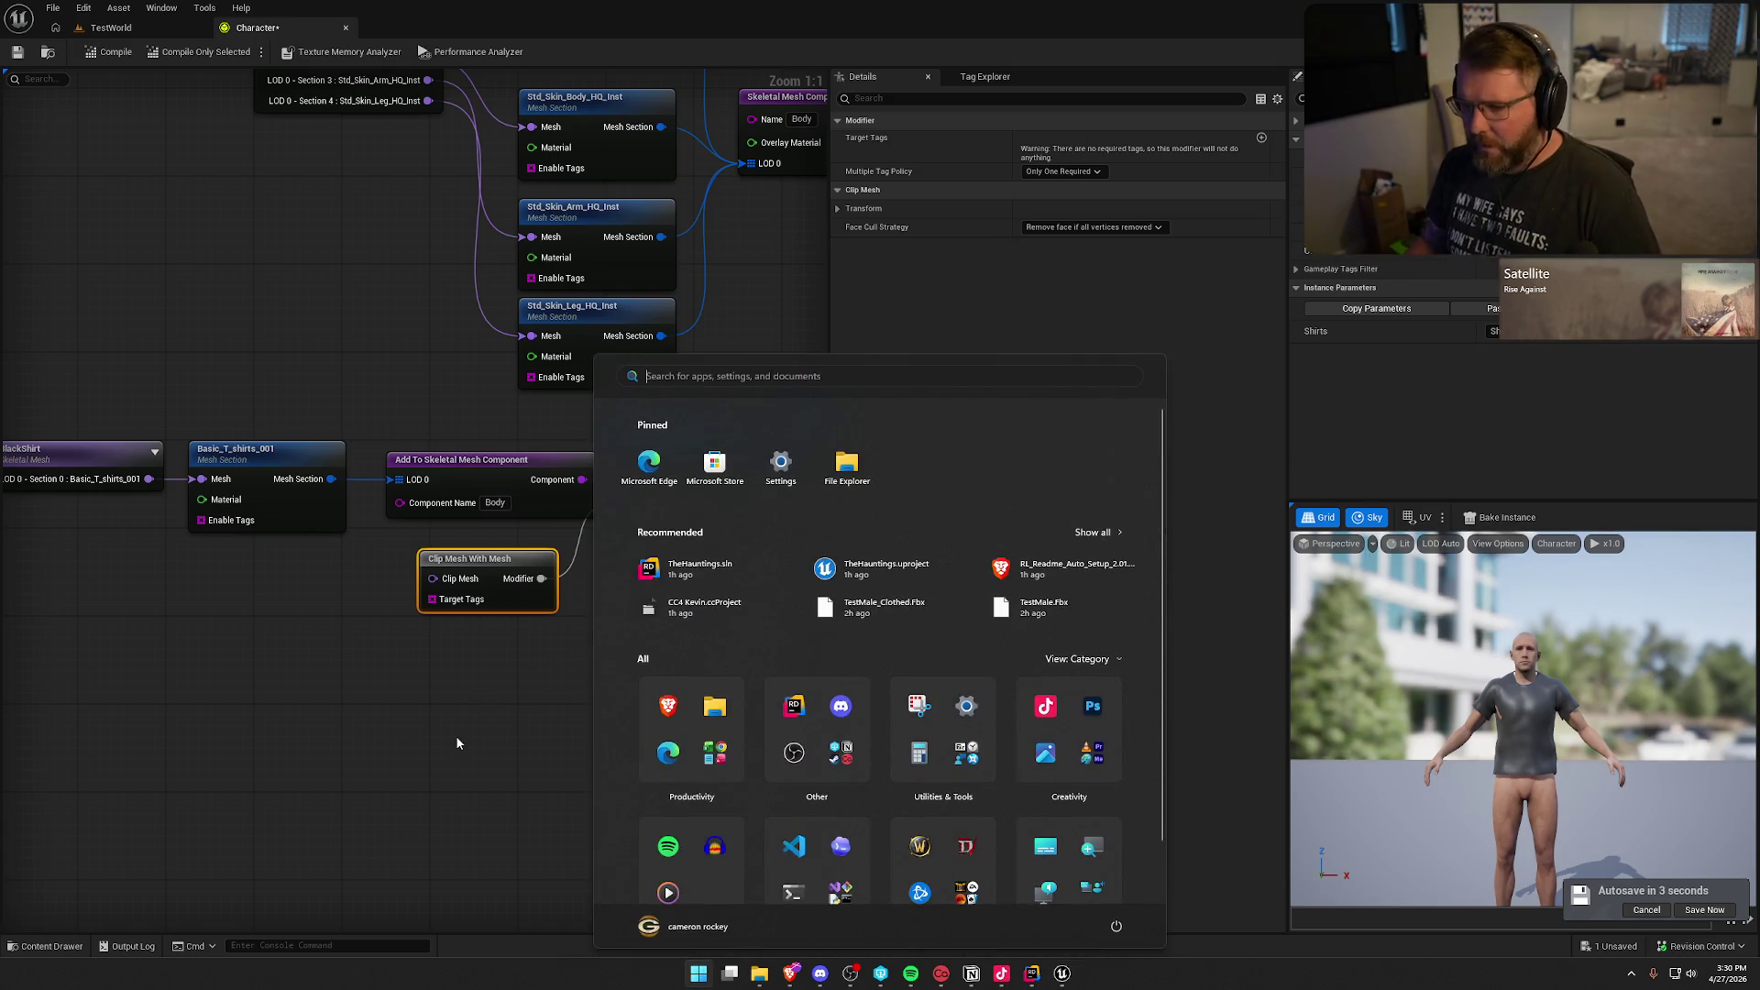
# Step: Launch Blender from the Windows Start menu
pyautogui.click(455, 735)
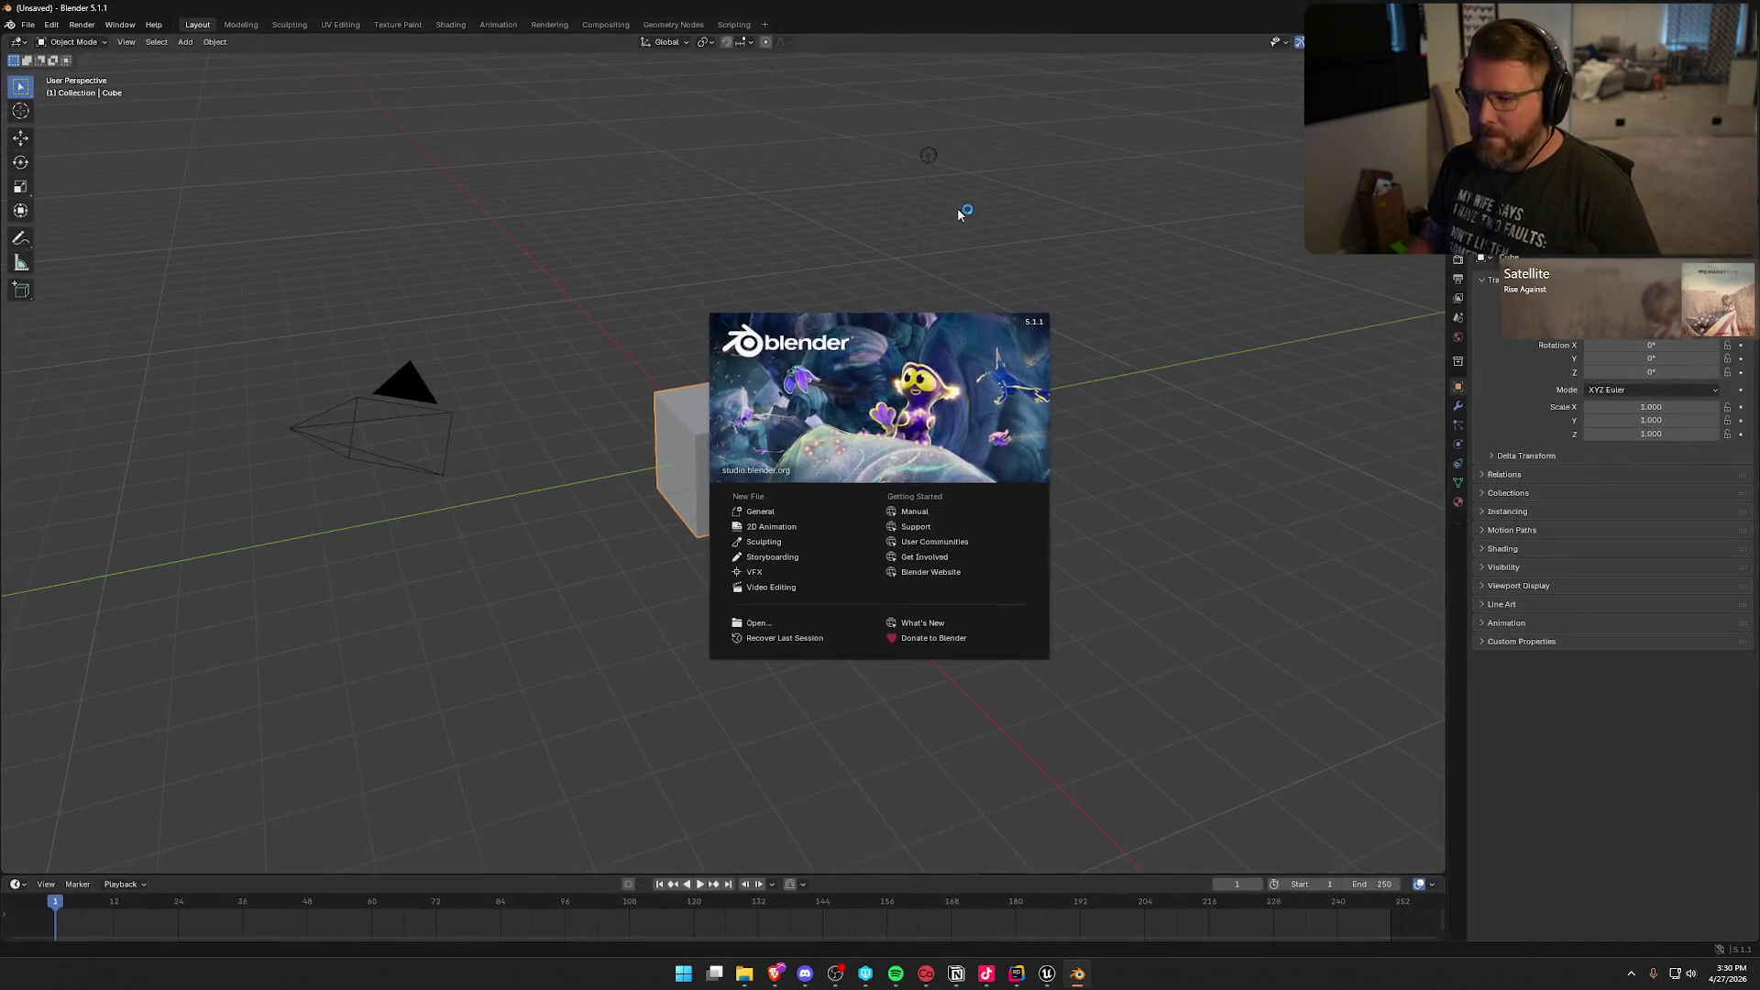
# Step: Dismiss the splash screen and delete the default cube, camera and light
pyautogui.click(957, 207)
pyautogui.press('a')
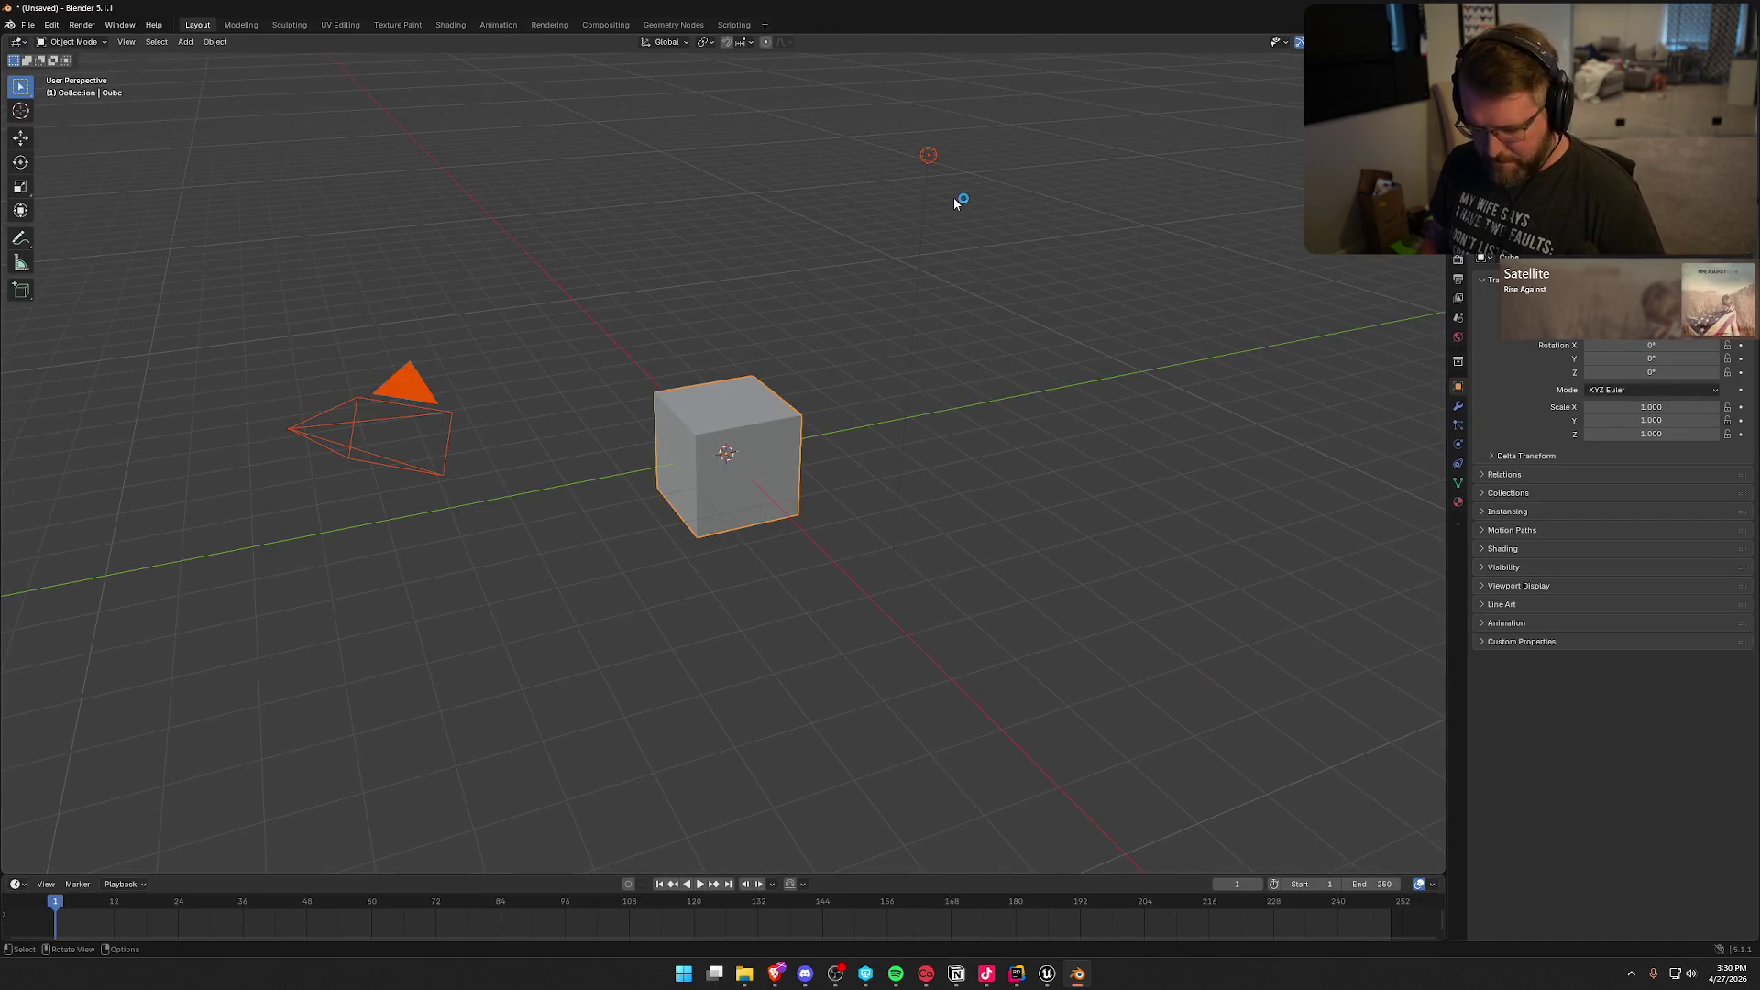
pyautogui.press('Delete')
# Step: Import BlackShirt.fbx from Z:\Art\TheHauntings\Characters\Cosmetics as FBX
pyautogui.click(29, 25)
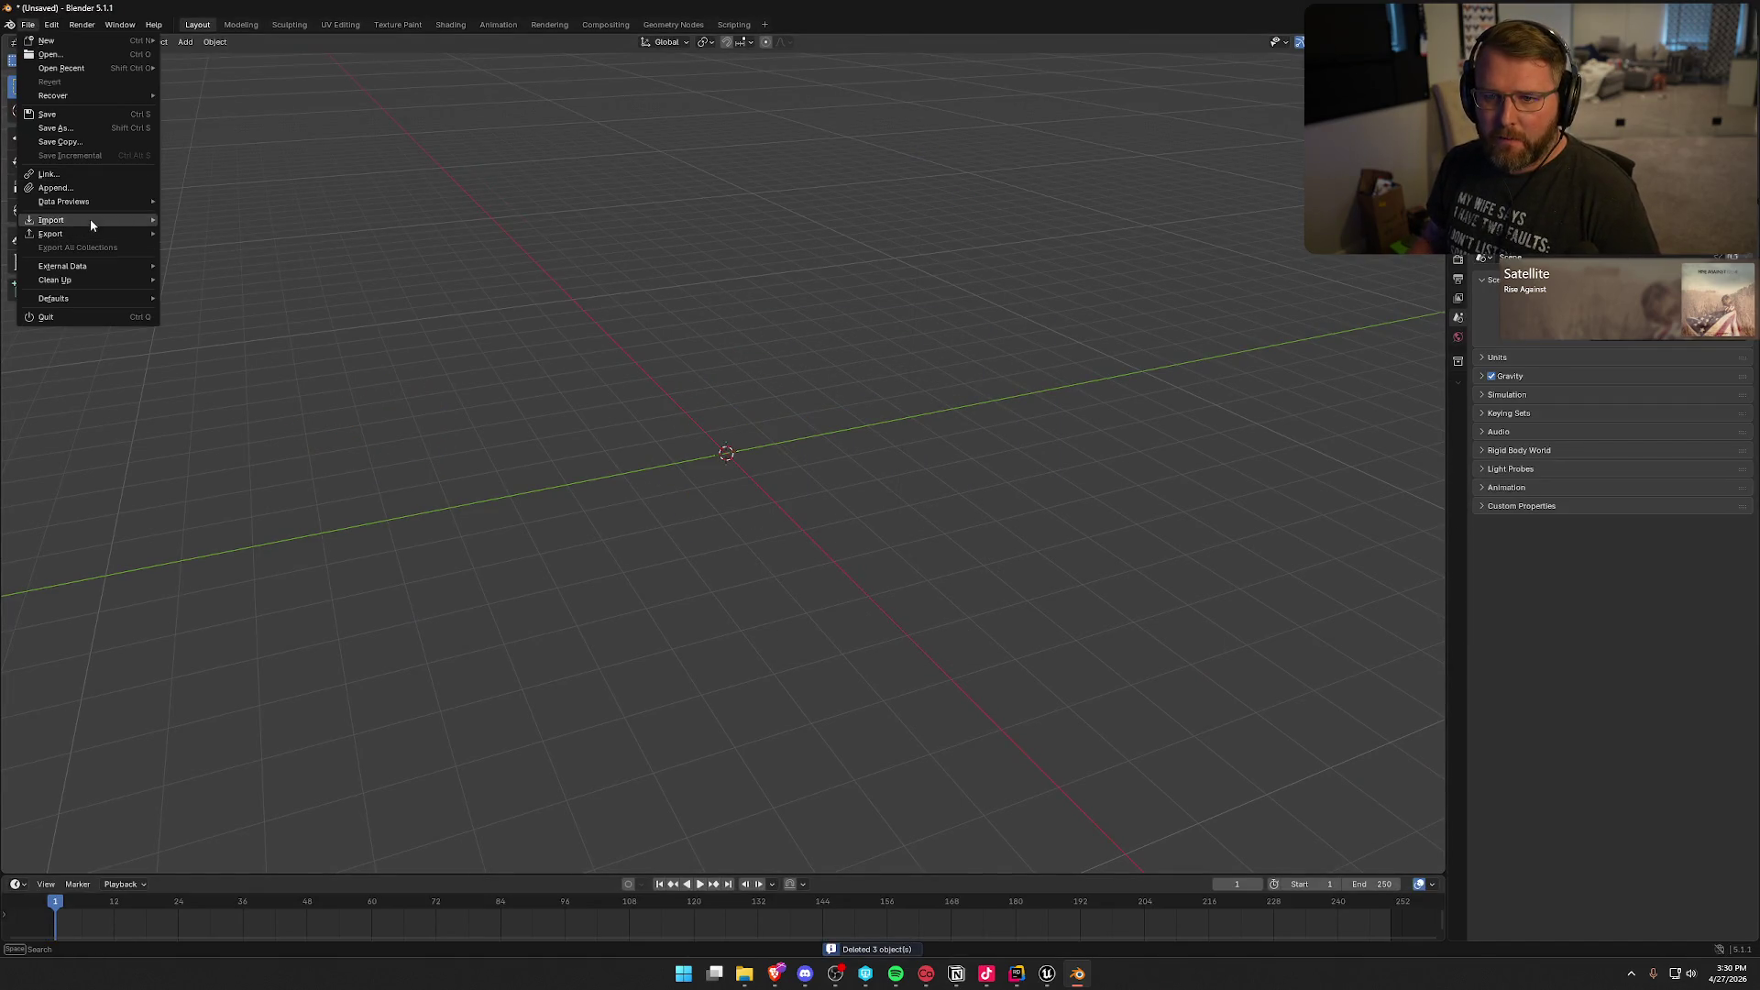
pyautogui.moveTo(90, 220)
pyautogui.click(234, 305)
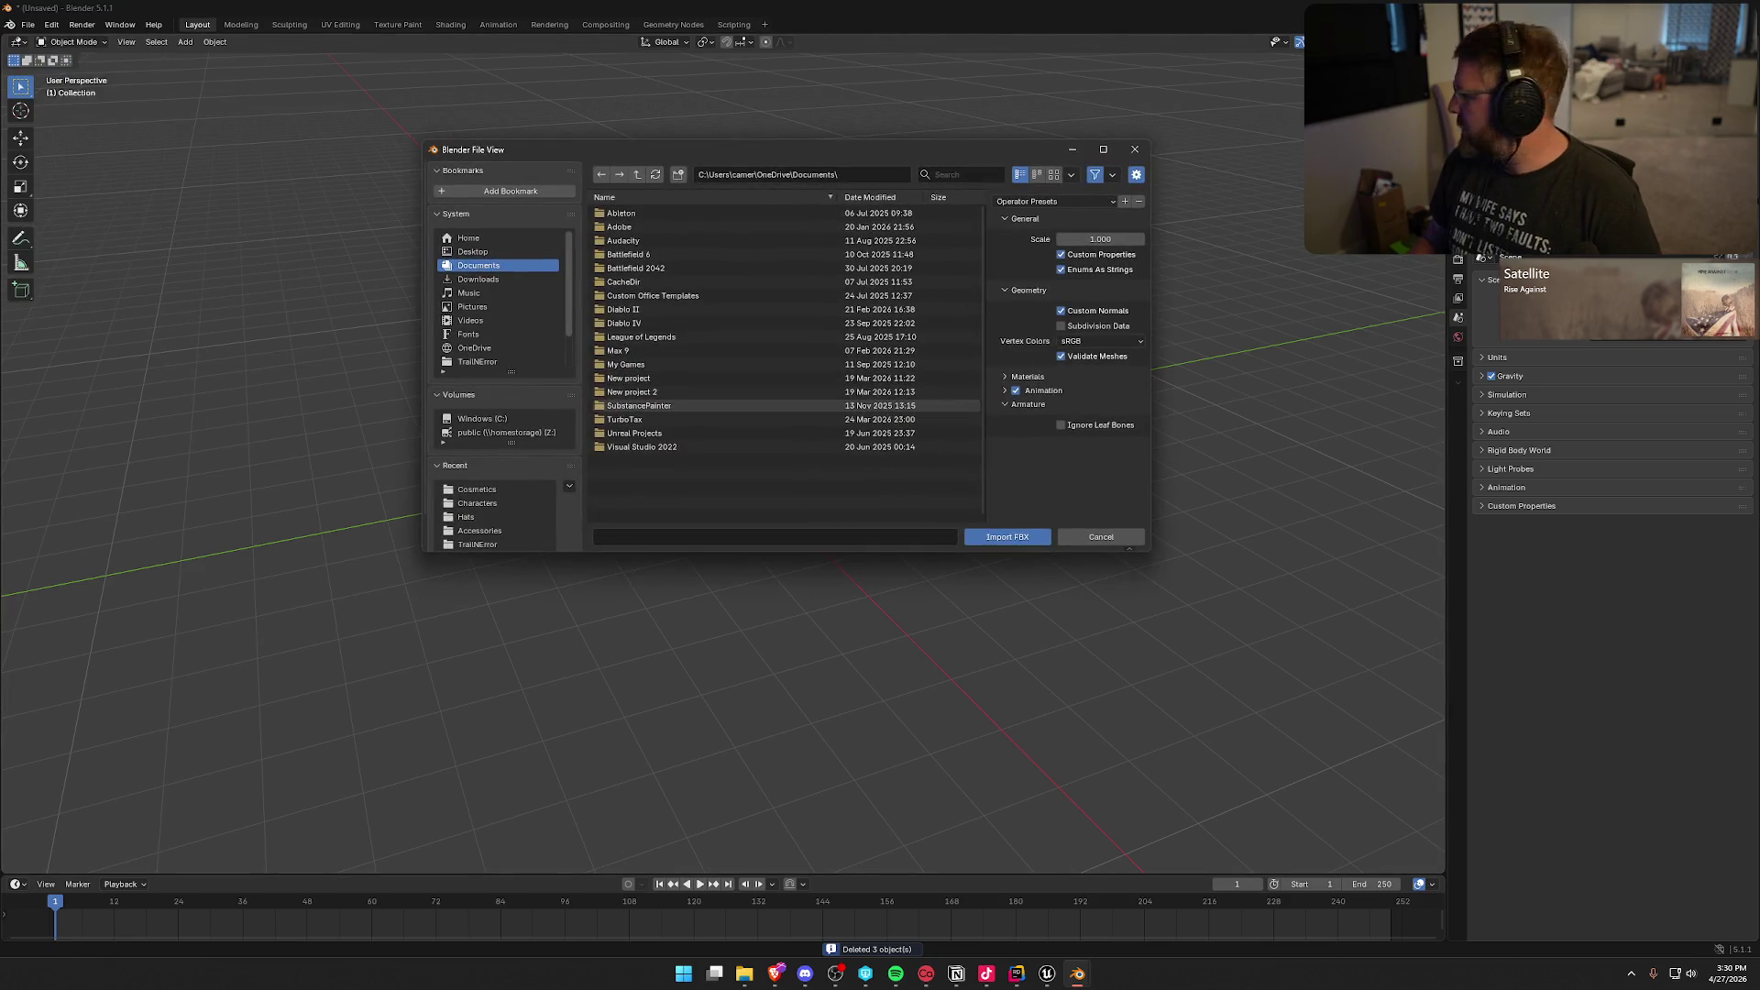
pyautogui.click(495, 432)
pyautogui.click(663, 227)
pyautogui.scroll(-5, 714, 413)
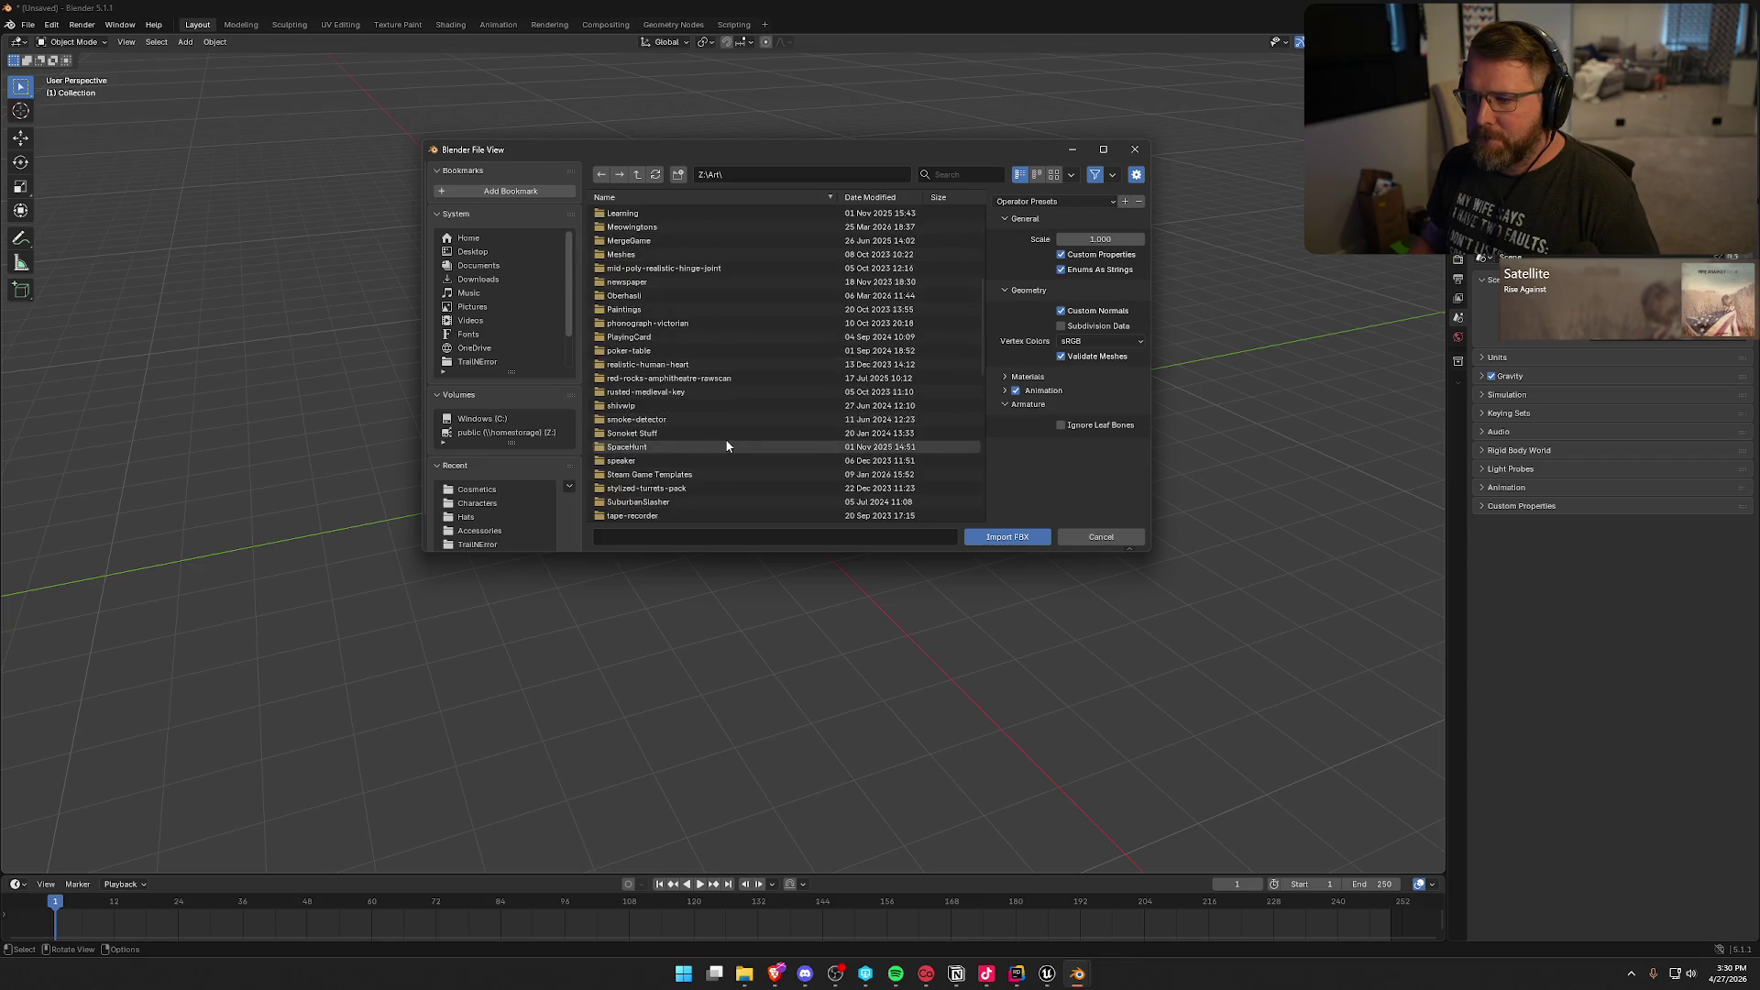
pyautogui.scroll(-3, 696, 449)
pyautogui.click(649, 405)
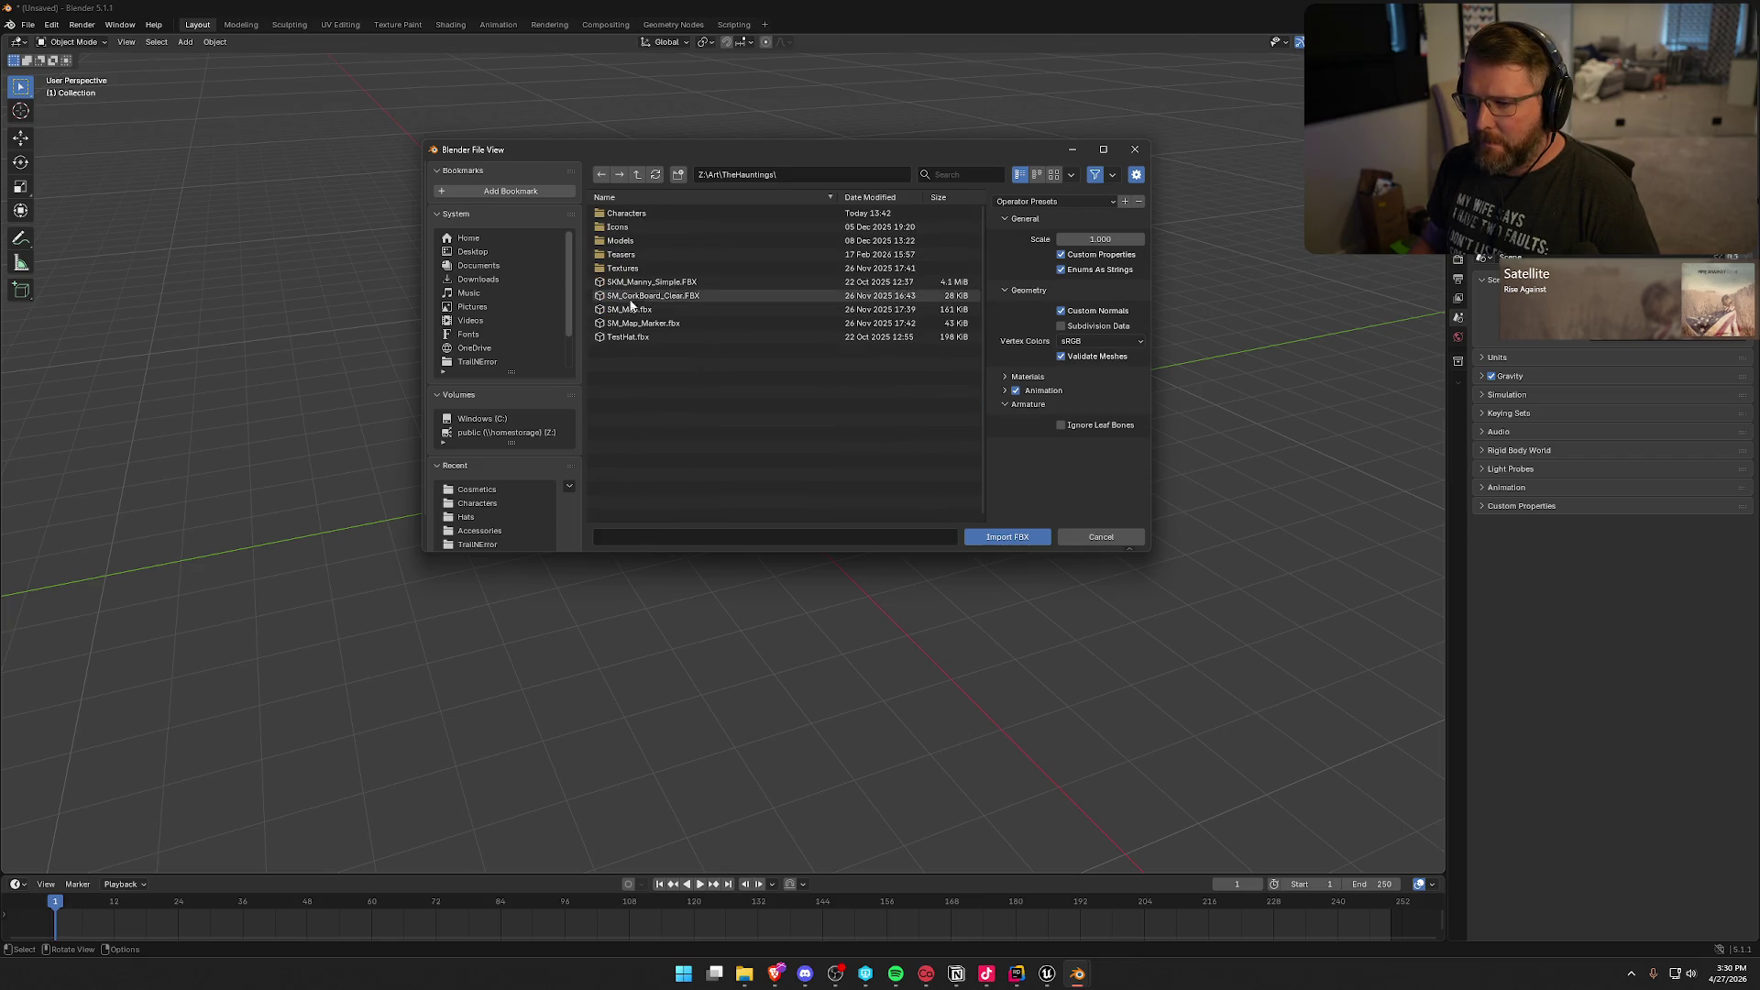
pyautogui.click(630, 216)
pyautogui.click(628, 214)
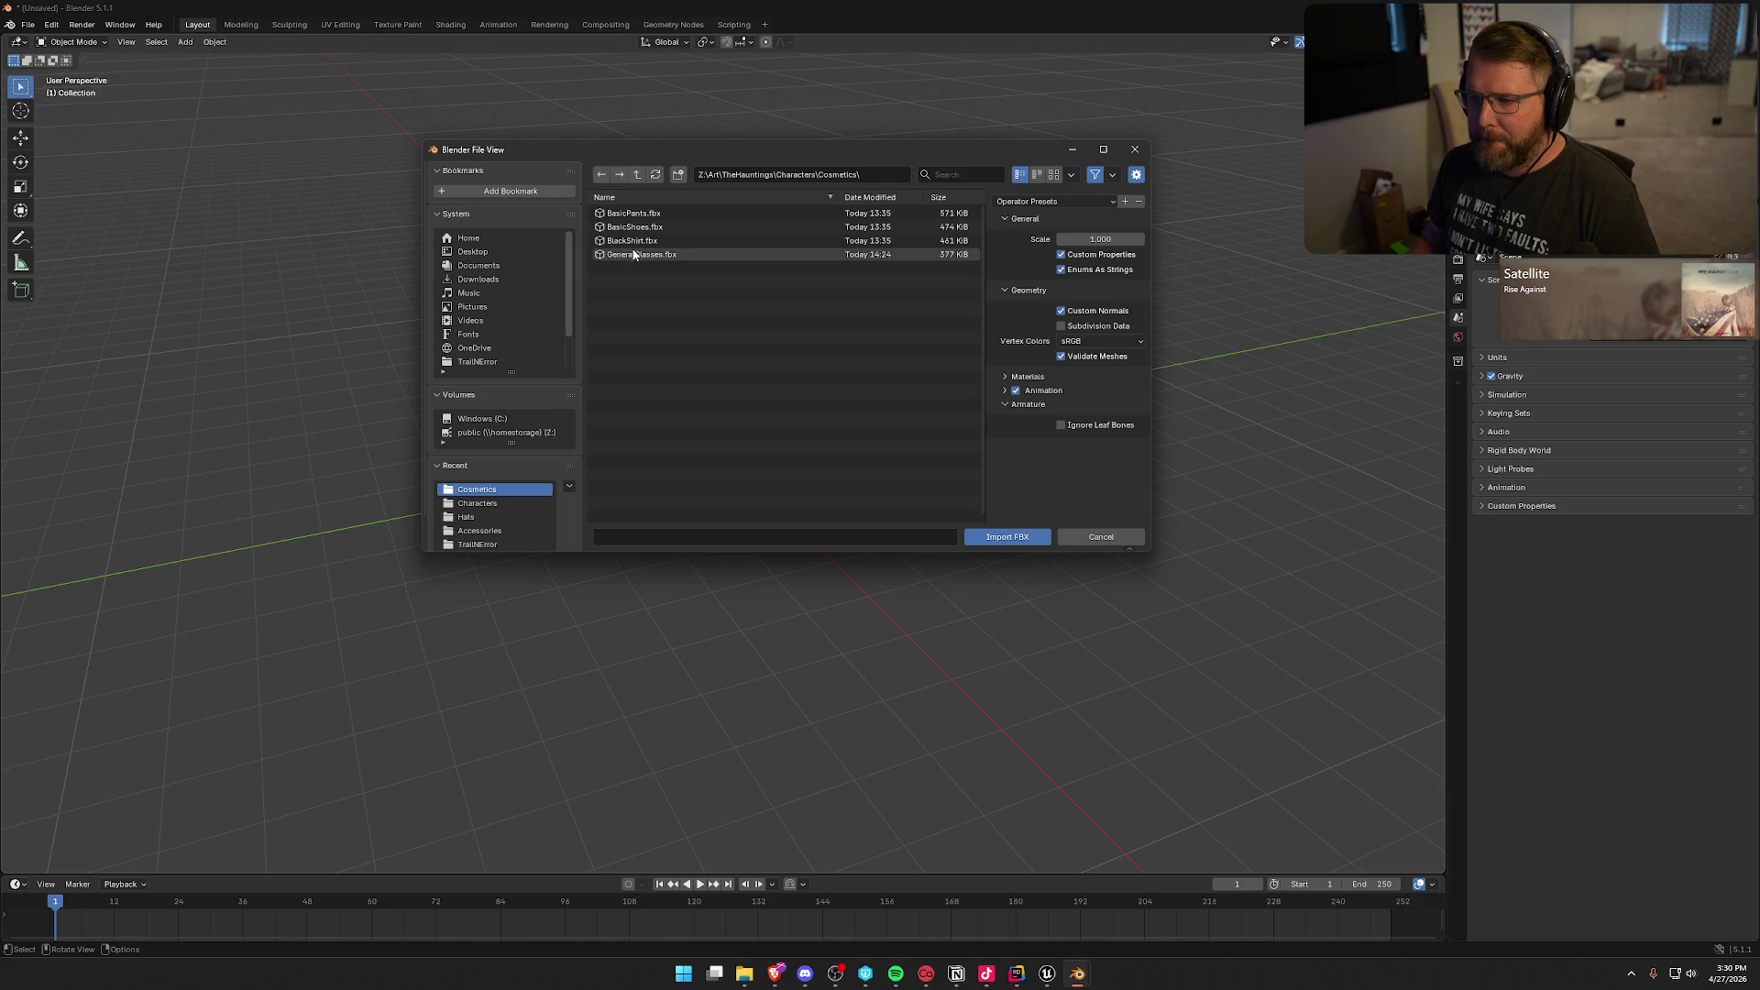
pyautogui.click(631, 240)
pyautogui.click(1009, 537)
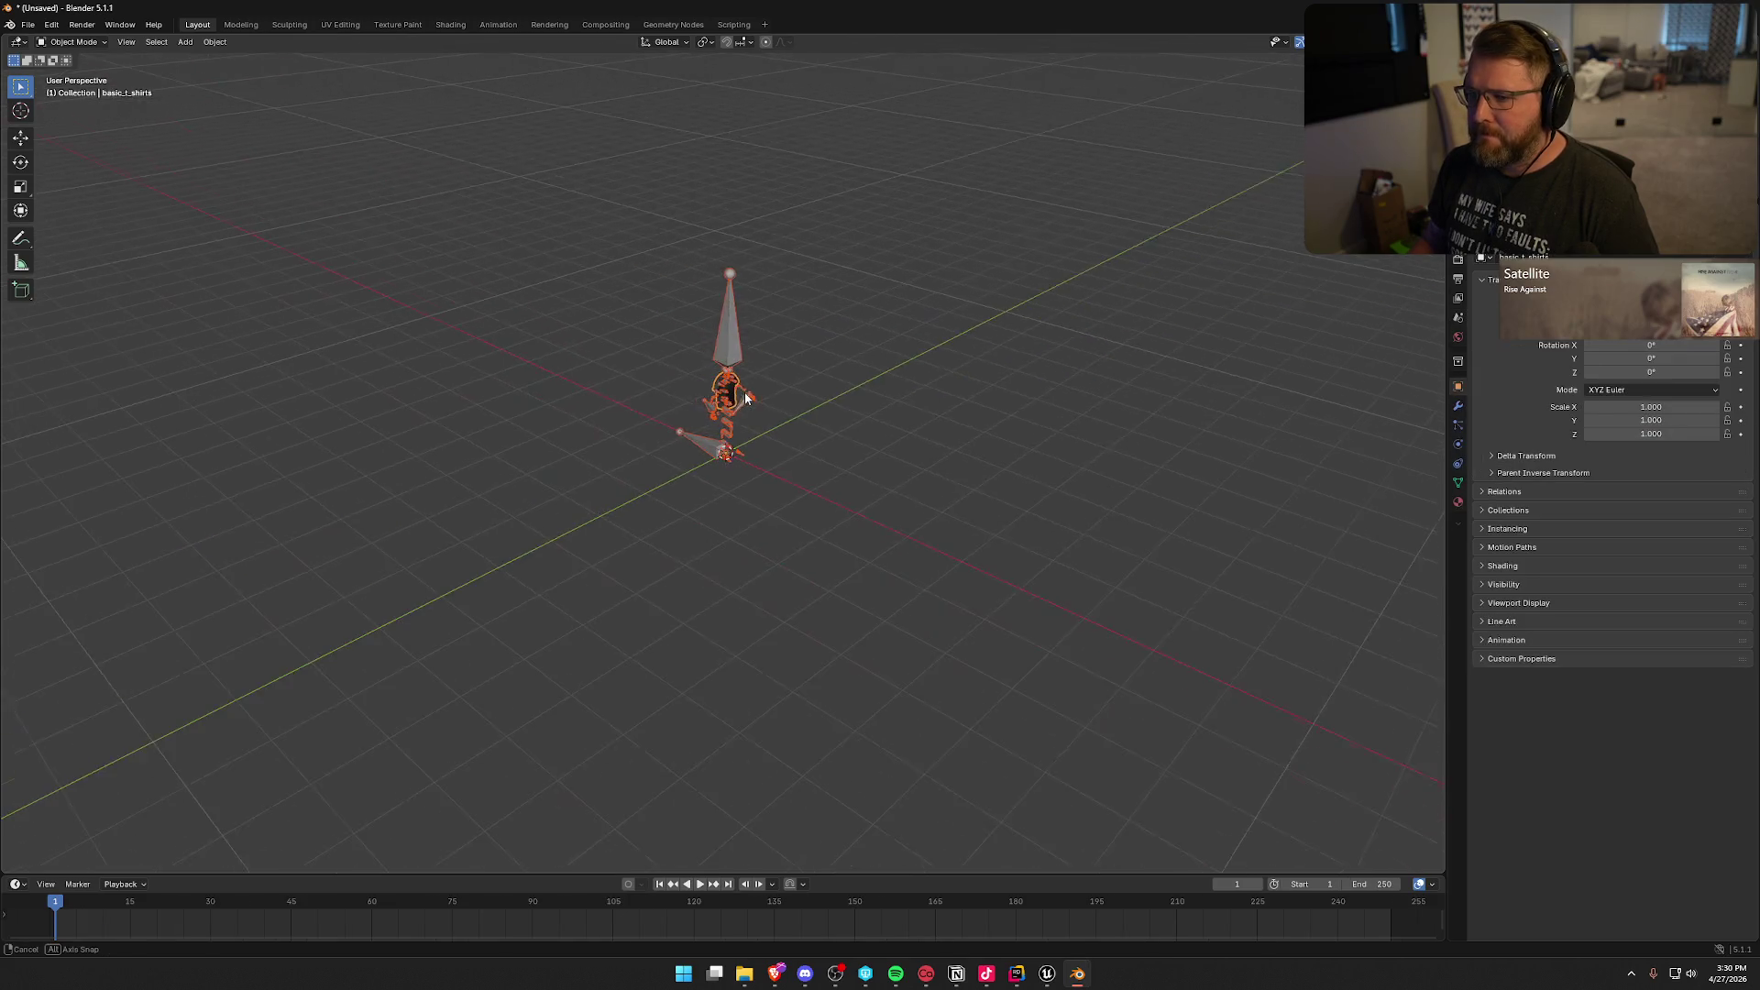
pyautogui.scroll(5, 757, 583)
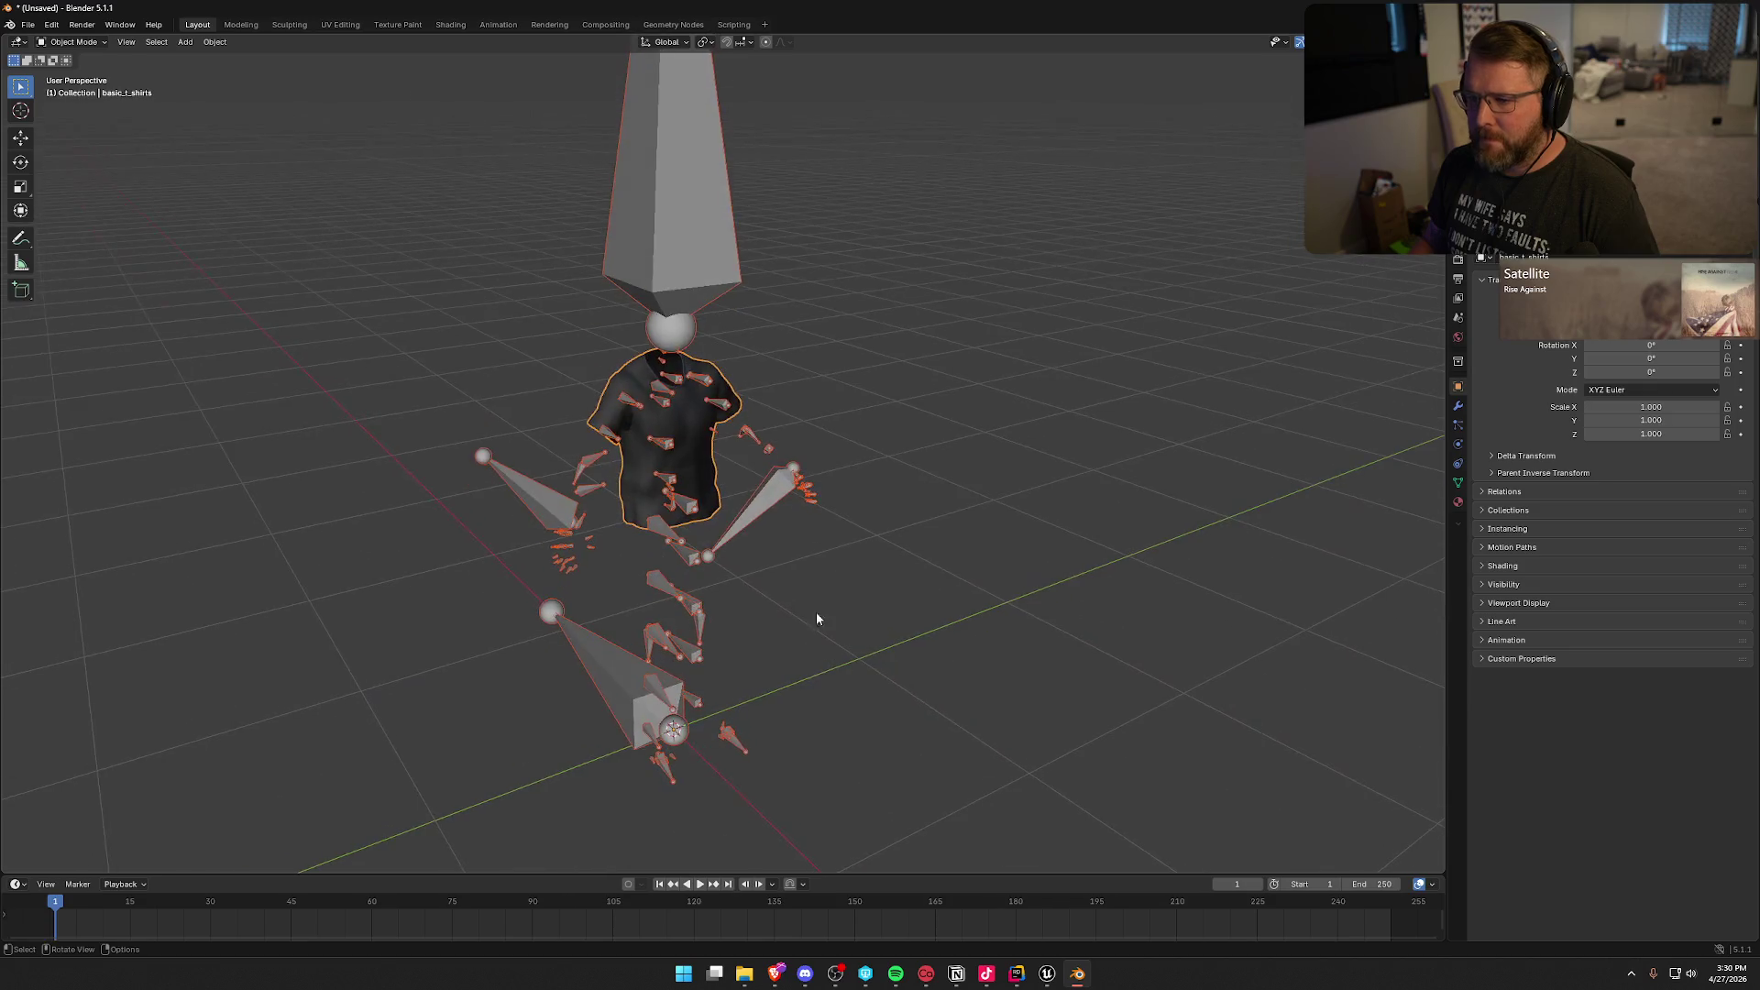
pyautogui.click(669, 267)
pyautogui.press('x')
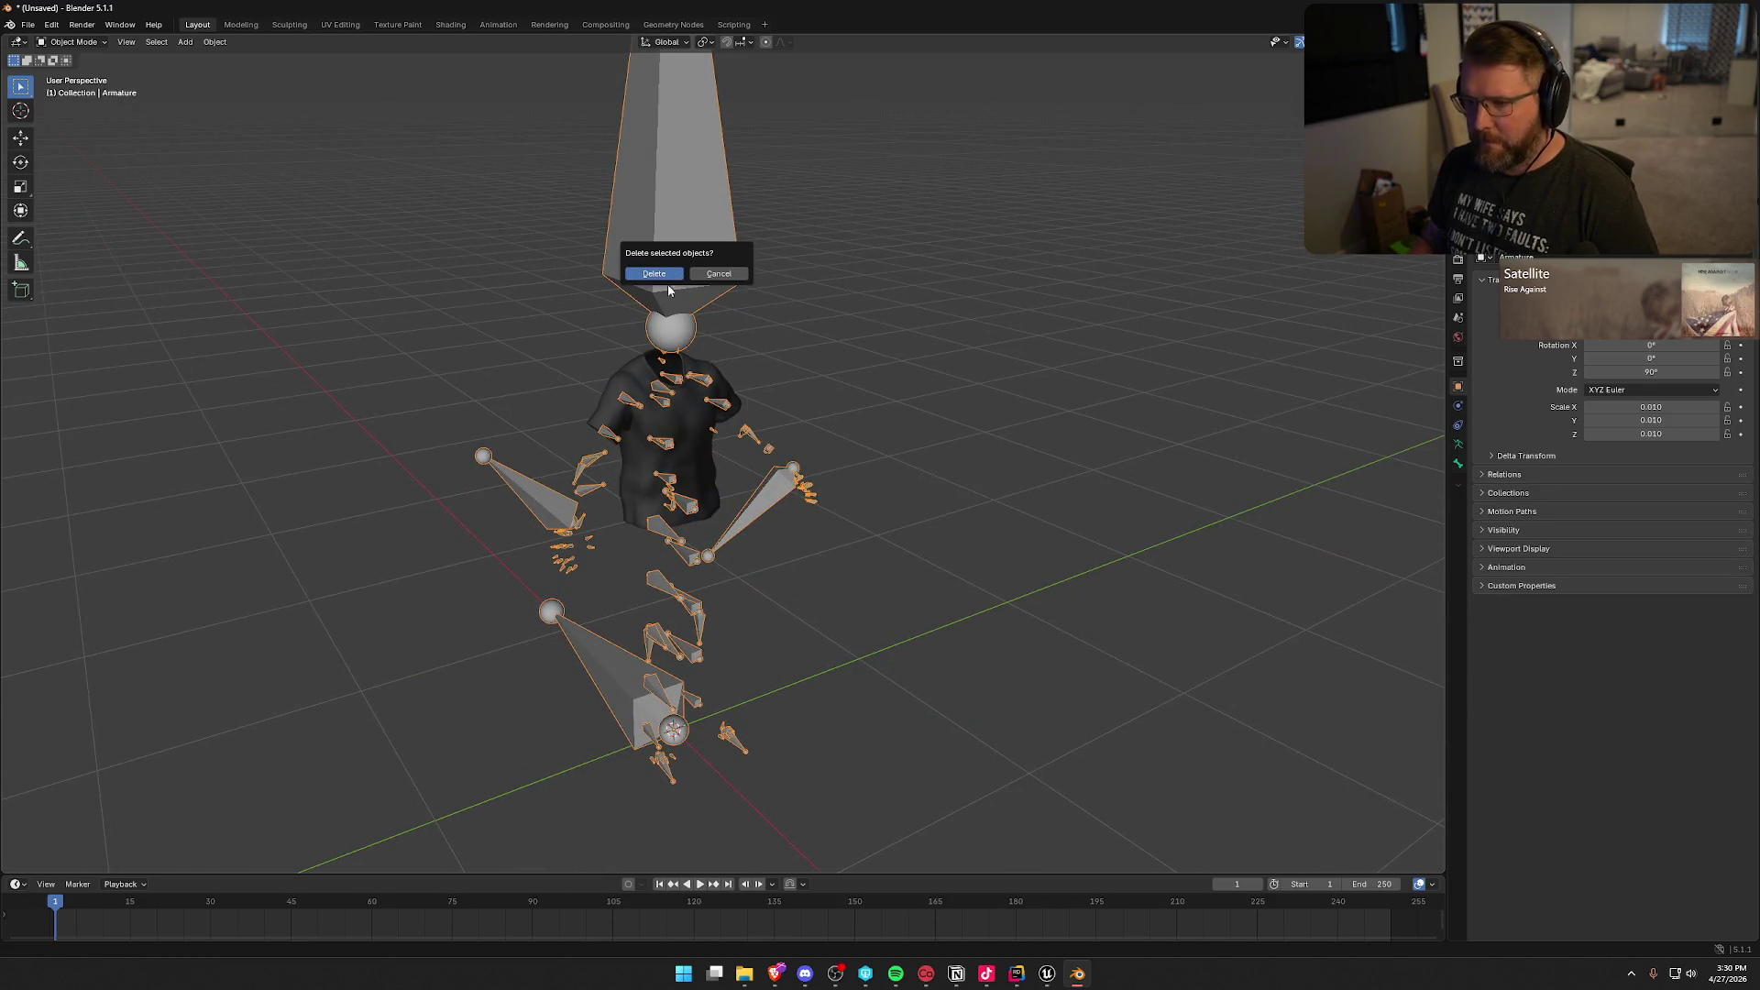
pyautogui.click(668, 284)
pyautogui.hotkey('ctrl', 'z')
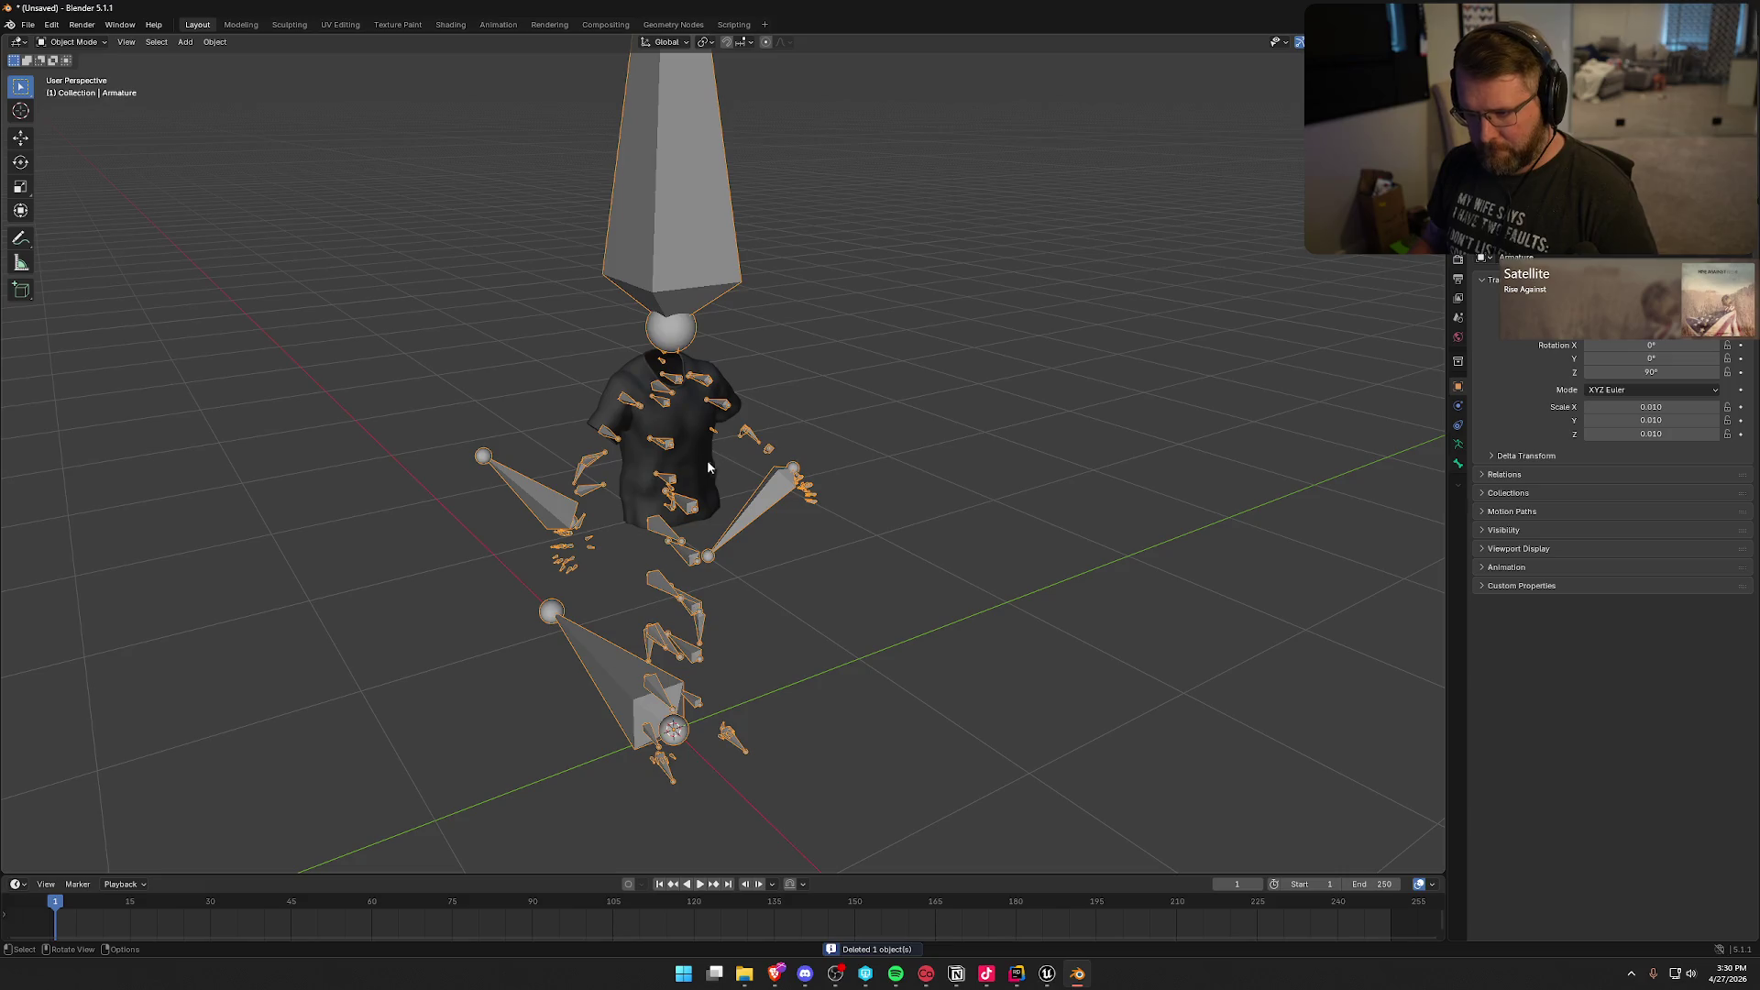
pyautogui.click(693, 423)
pyautogui.rightClick(693, 423)
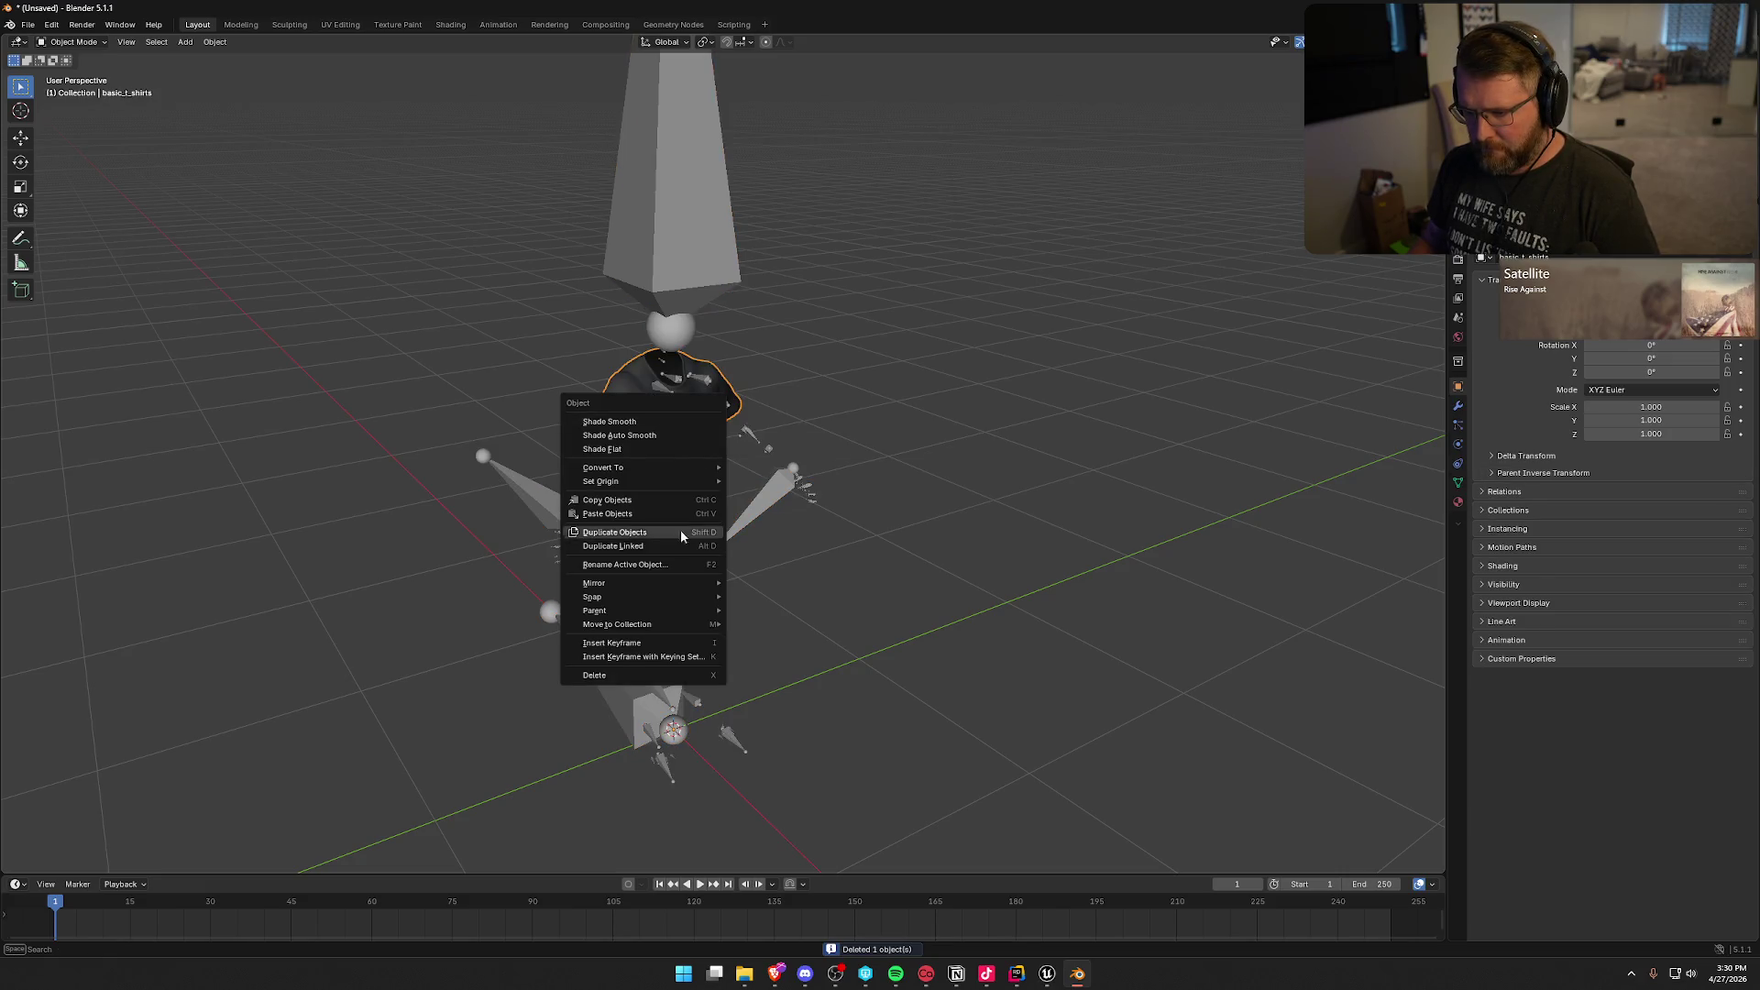
pyautogui.moveTo(679, 591)
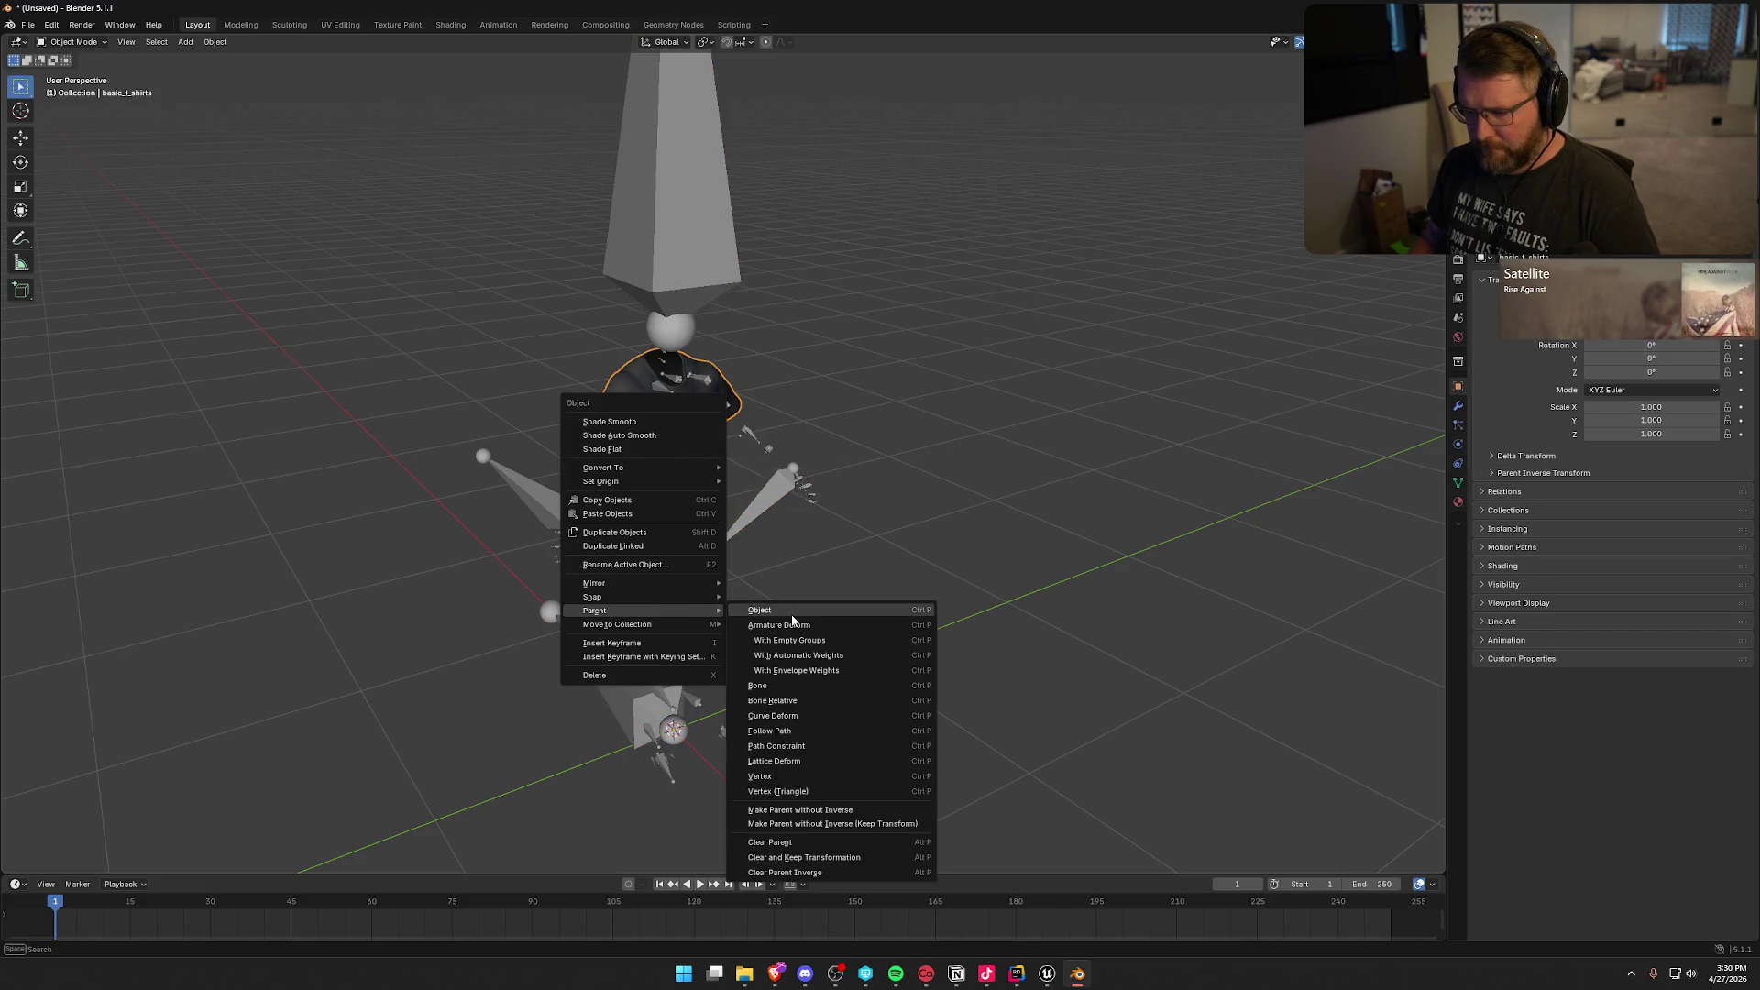
pyautogui.click(786, 842)
pyautogui.hotkey('ctrl', 'z')
pyautogui.hotkey('ctrl', 'z')
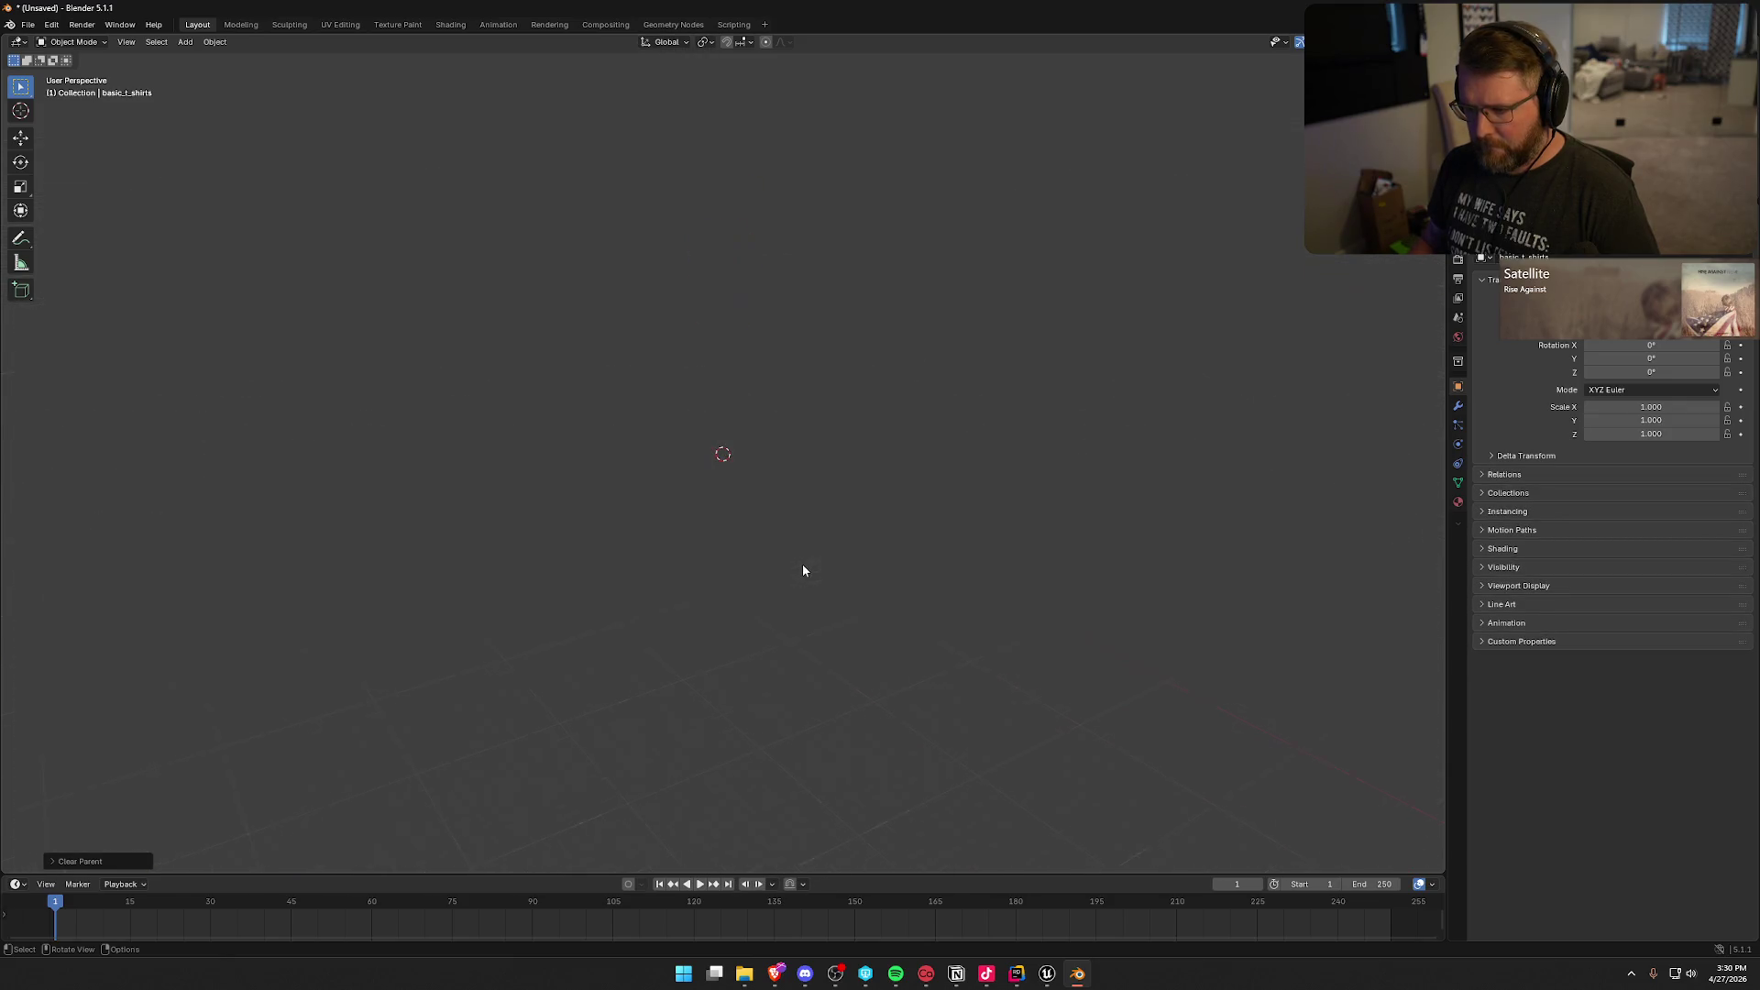
pyautogui.hotkey('ctrl', 'shift', 'z')
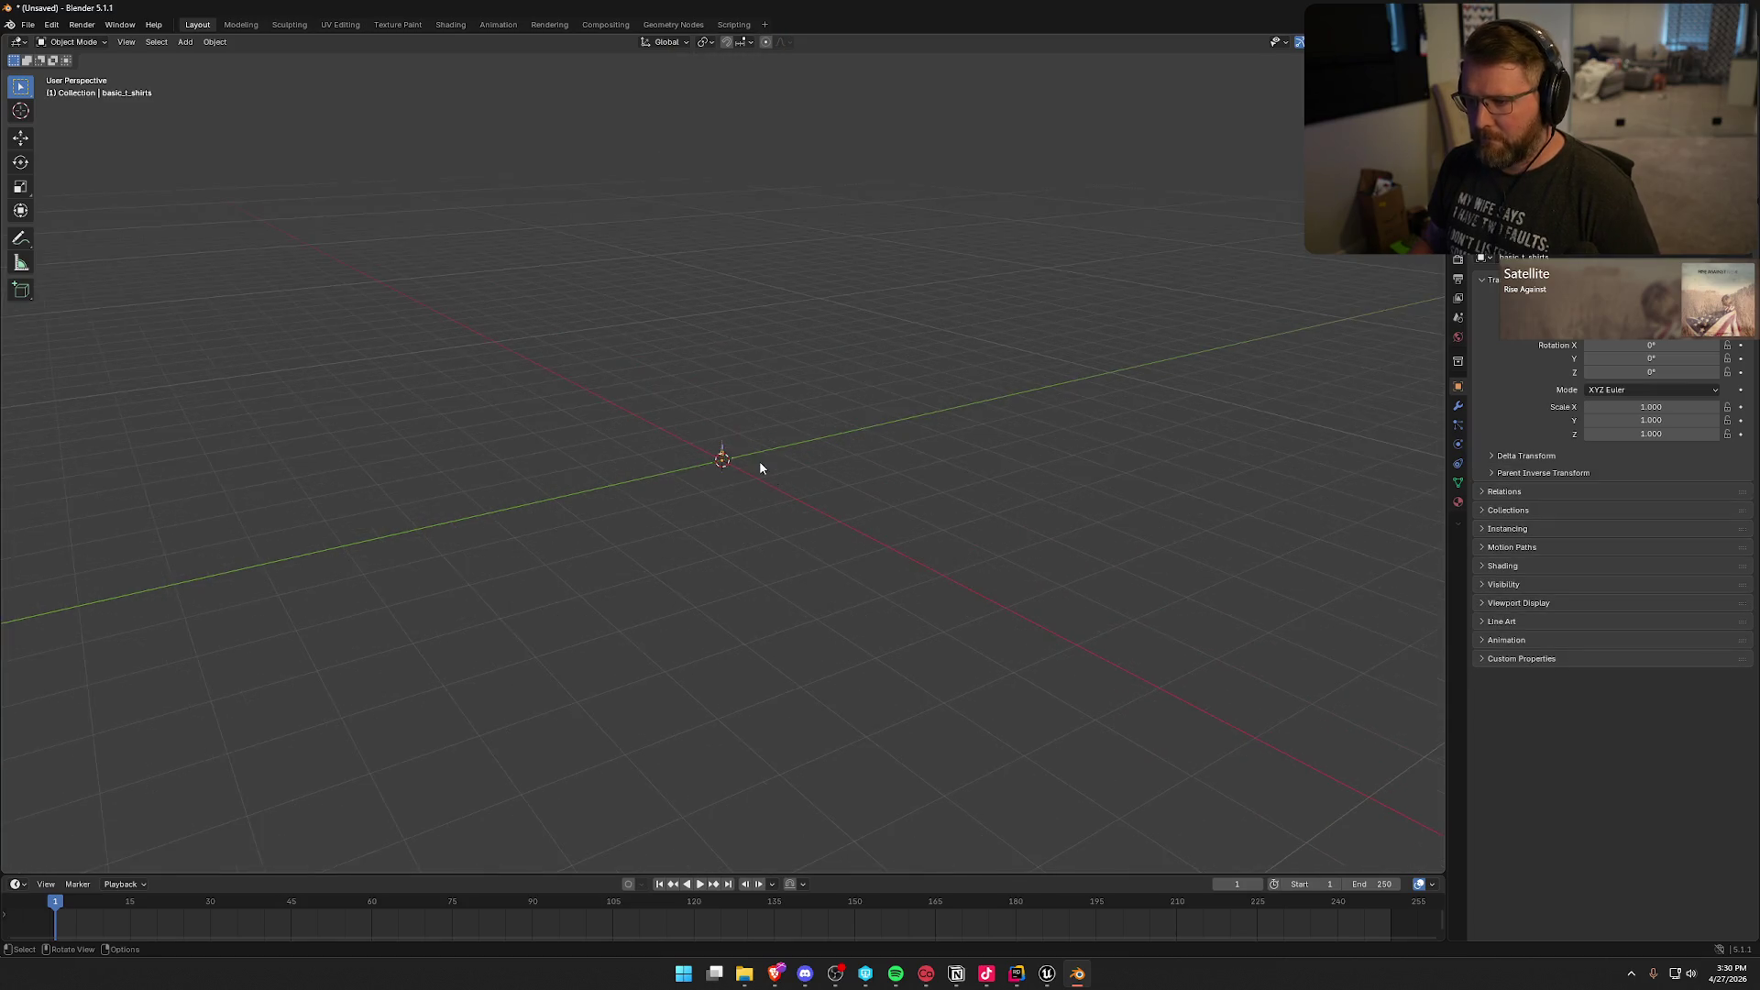
pyautogui.scroll(5, 761, 458)
pyautogui.moveTo(745, 505)
pyautogui.mouseDown()
pyautogui.moveTo(797, 449)
pyautogui.moveTo(761, 375)
pyautogui.mouseUp()
pyautogui.scroll(2, 806, 440)
pyautogui.scroll(1, 761, 375)
pyautogui.click(905, 354)
pyautogui.click(746, 344)
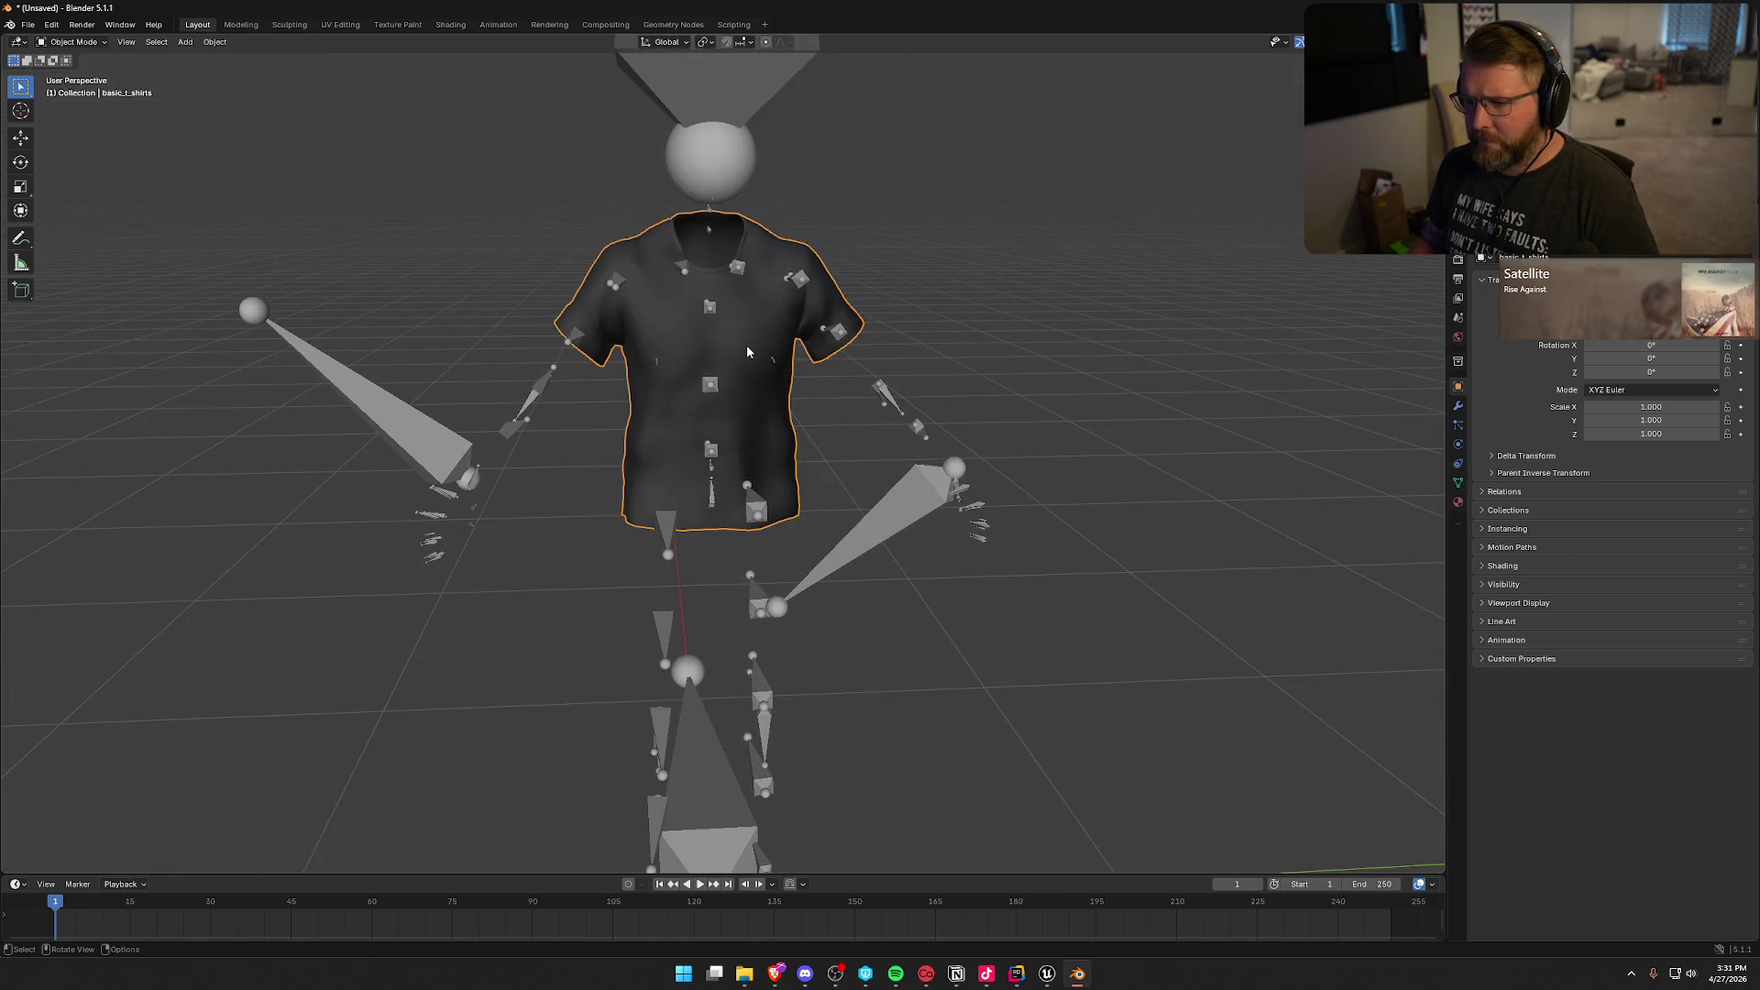
# Step: Apply all transforms to the shirt, test clearing its parent, then undo the clear
pyautogui.hotkey('ctrl', 'a')
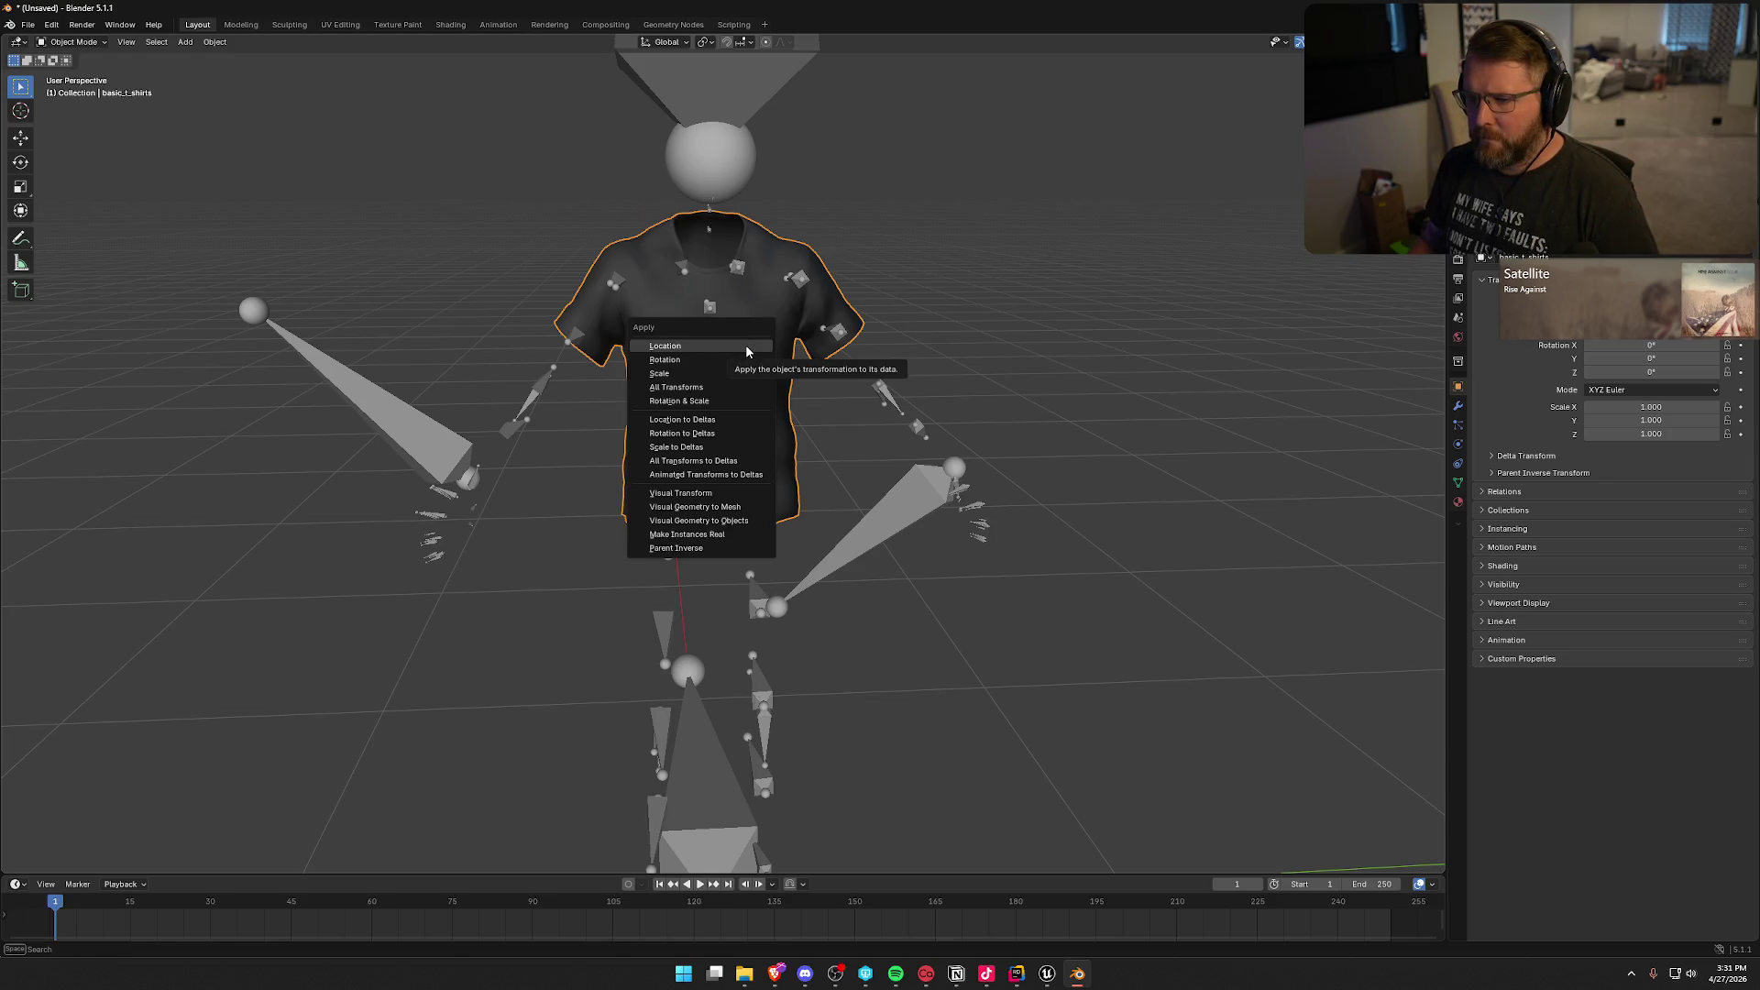
pyautogui.click(740, 385)
pyautogui.keyDown('shift'); pyautogui.click(711, 345); pyautogui.keyUp('shift')
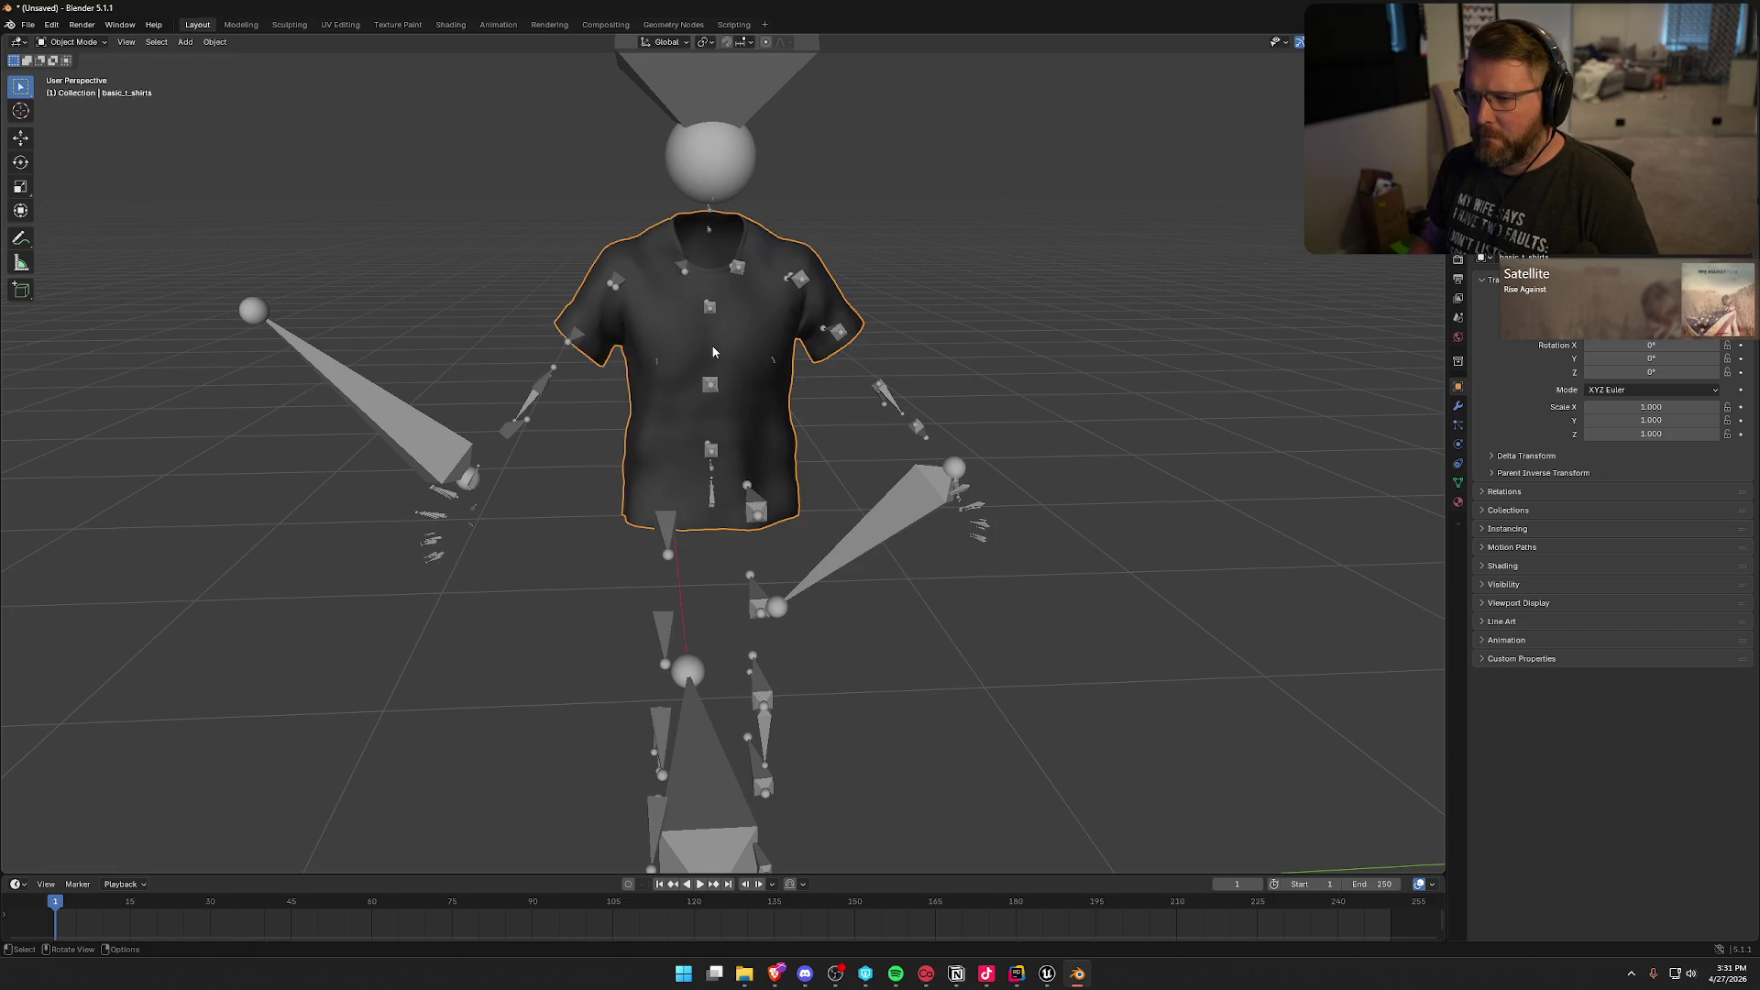
pyautogui.rightClick(714, 348)
pyautogui.moveTo(713, 351)
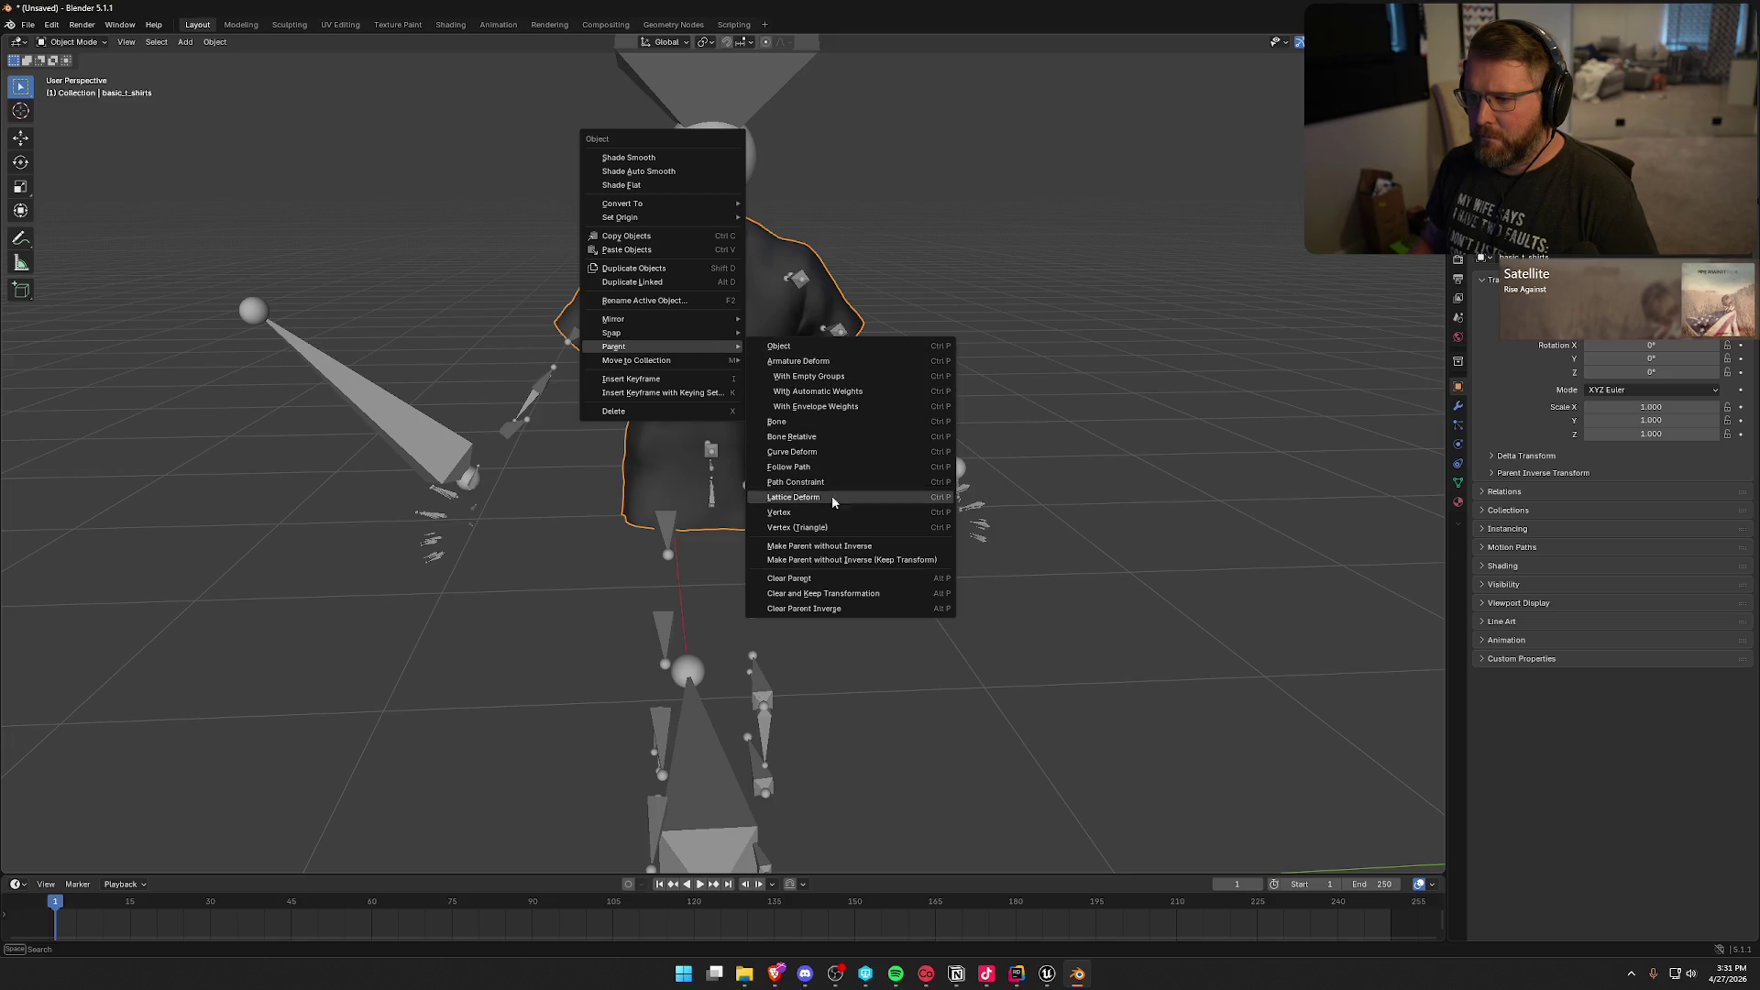
pyautogui.click(836, 581)
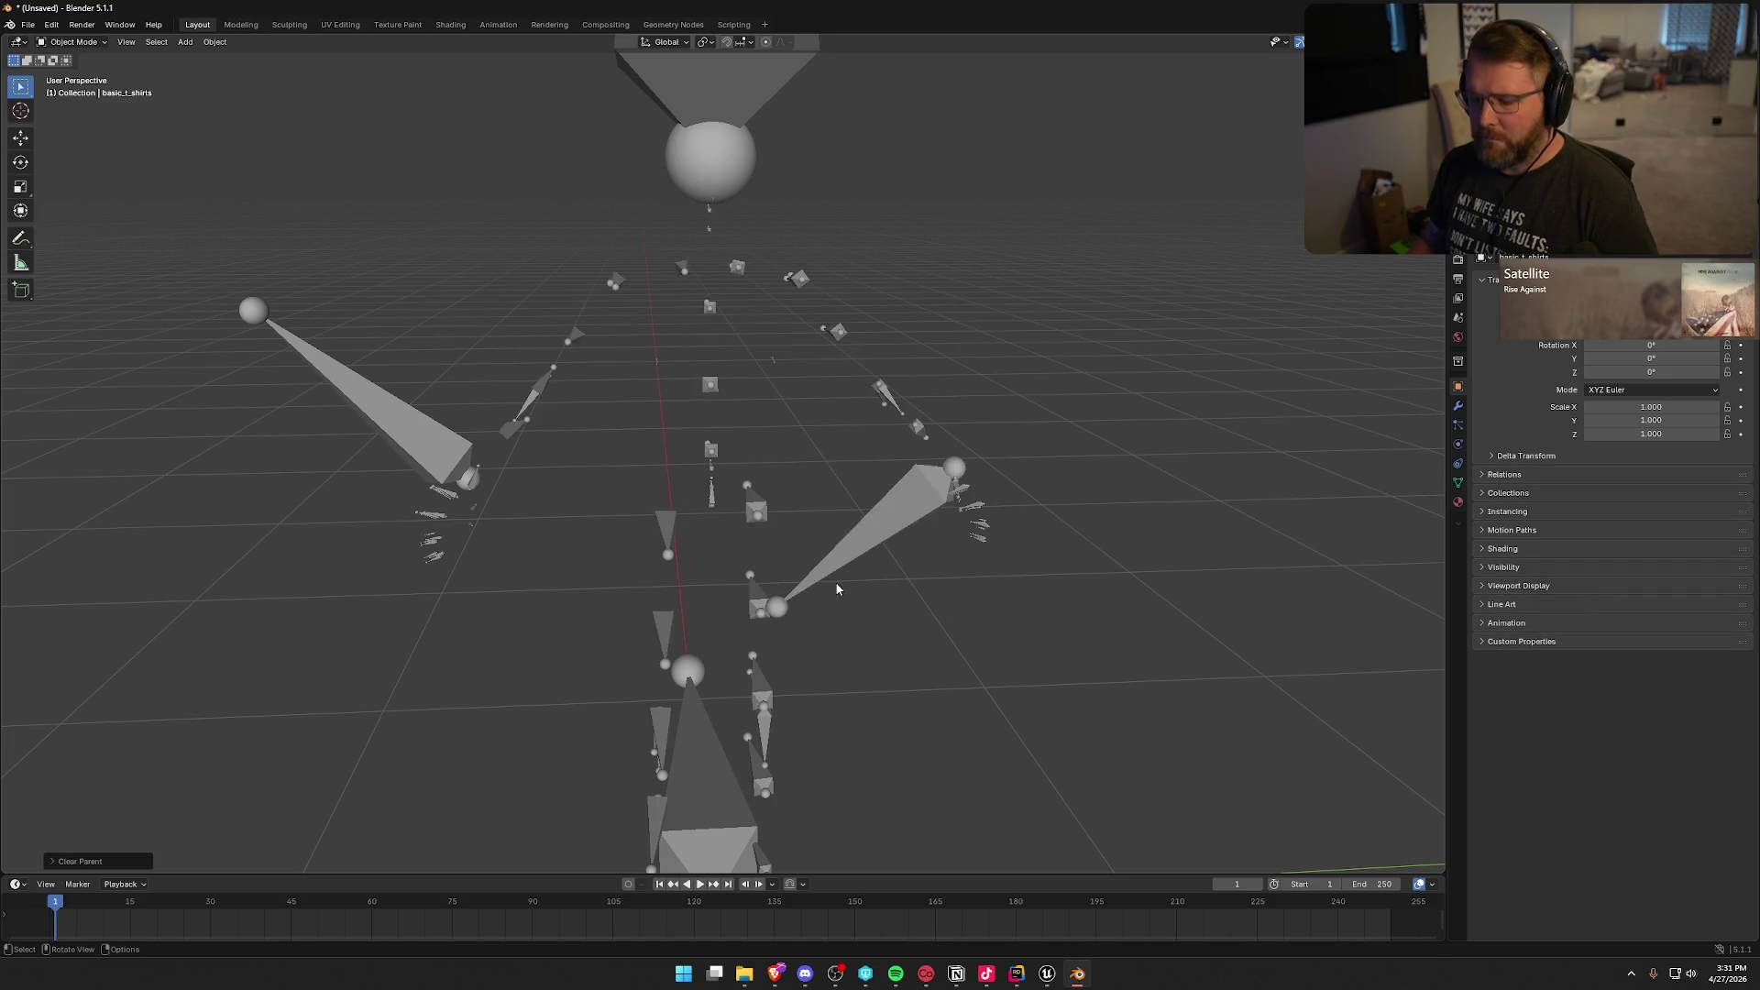
pyautogui.hotkey('ctrl', 'z')
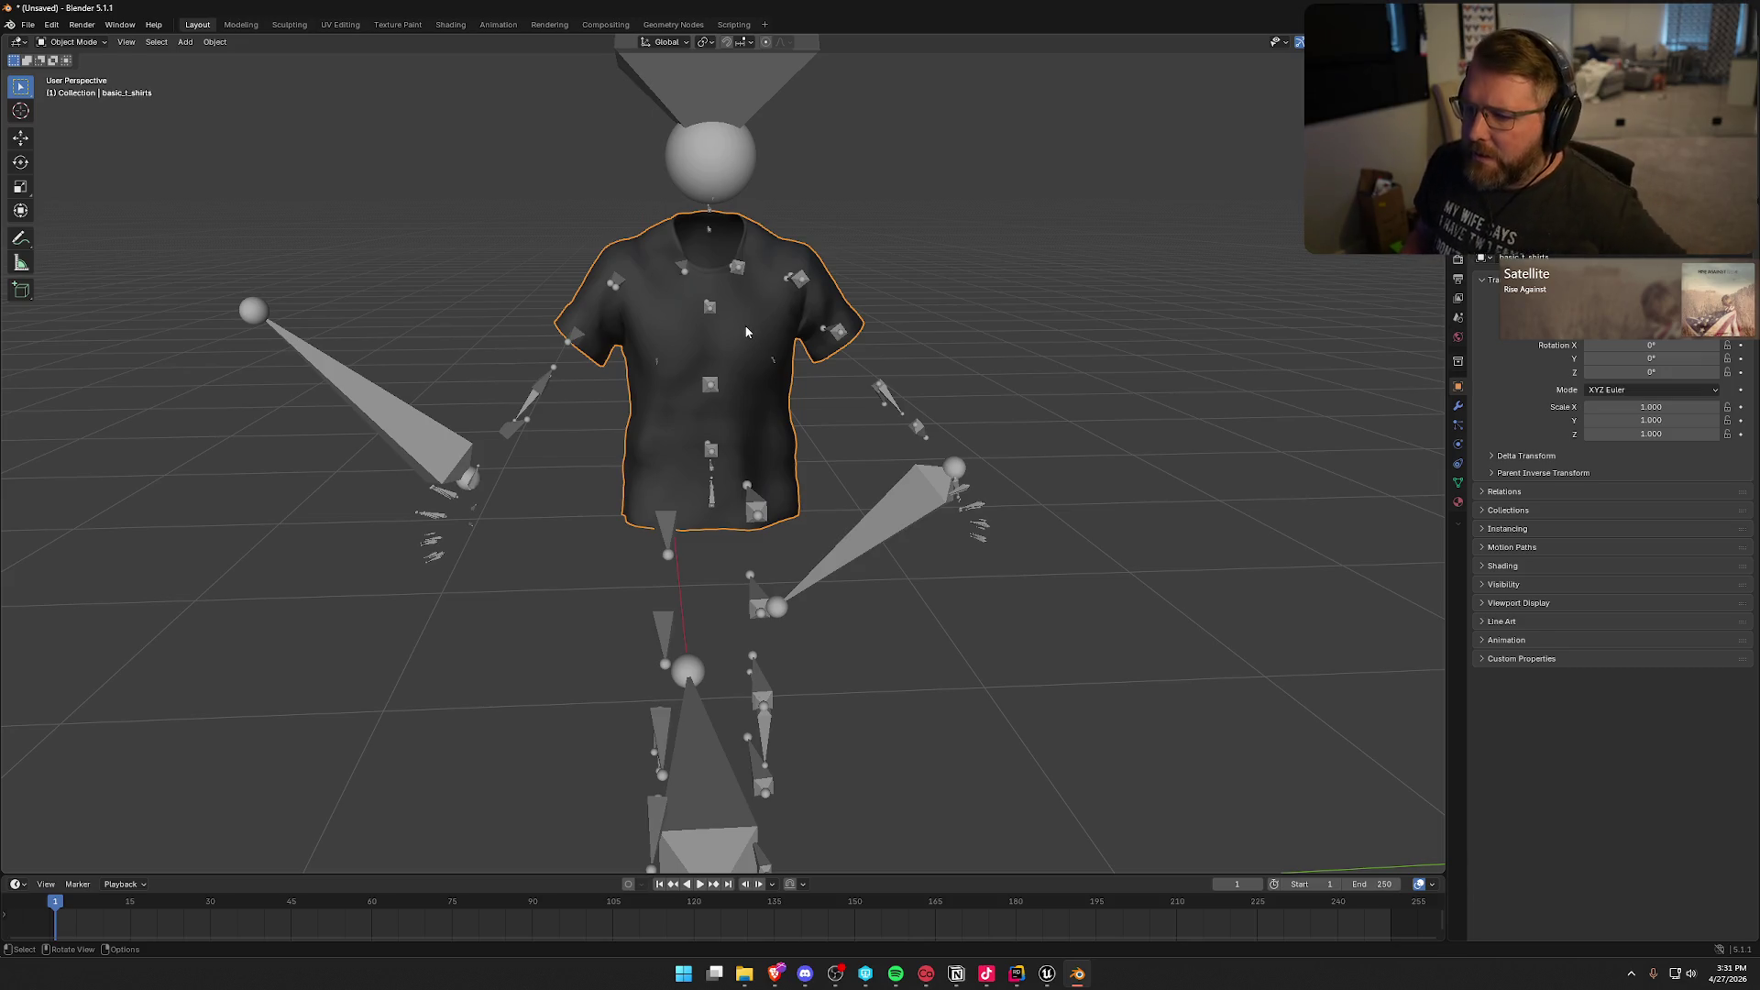
# Step: Hide the armature to inspect the shirt alone, then unhide it and reselect the shirt
pyautogui.click(768, 284)
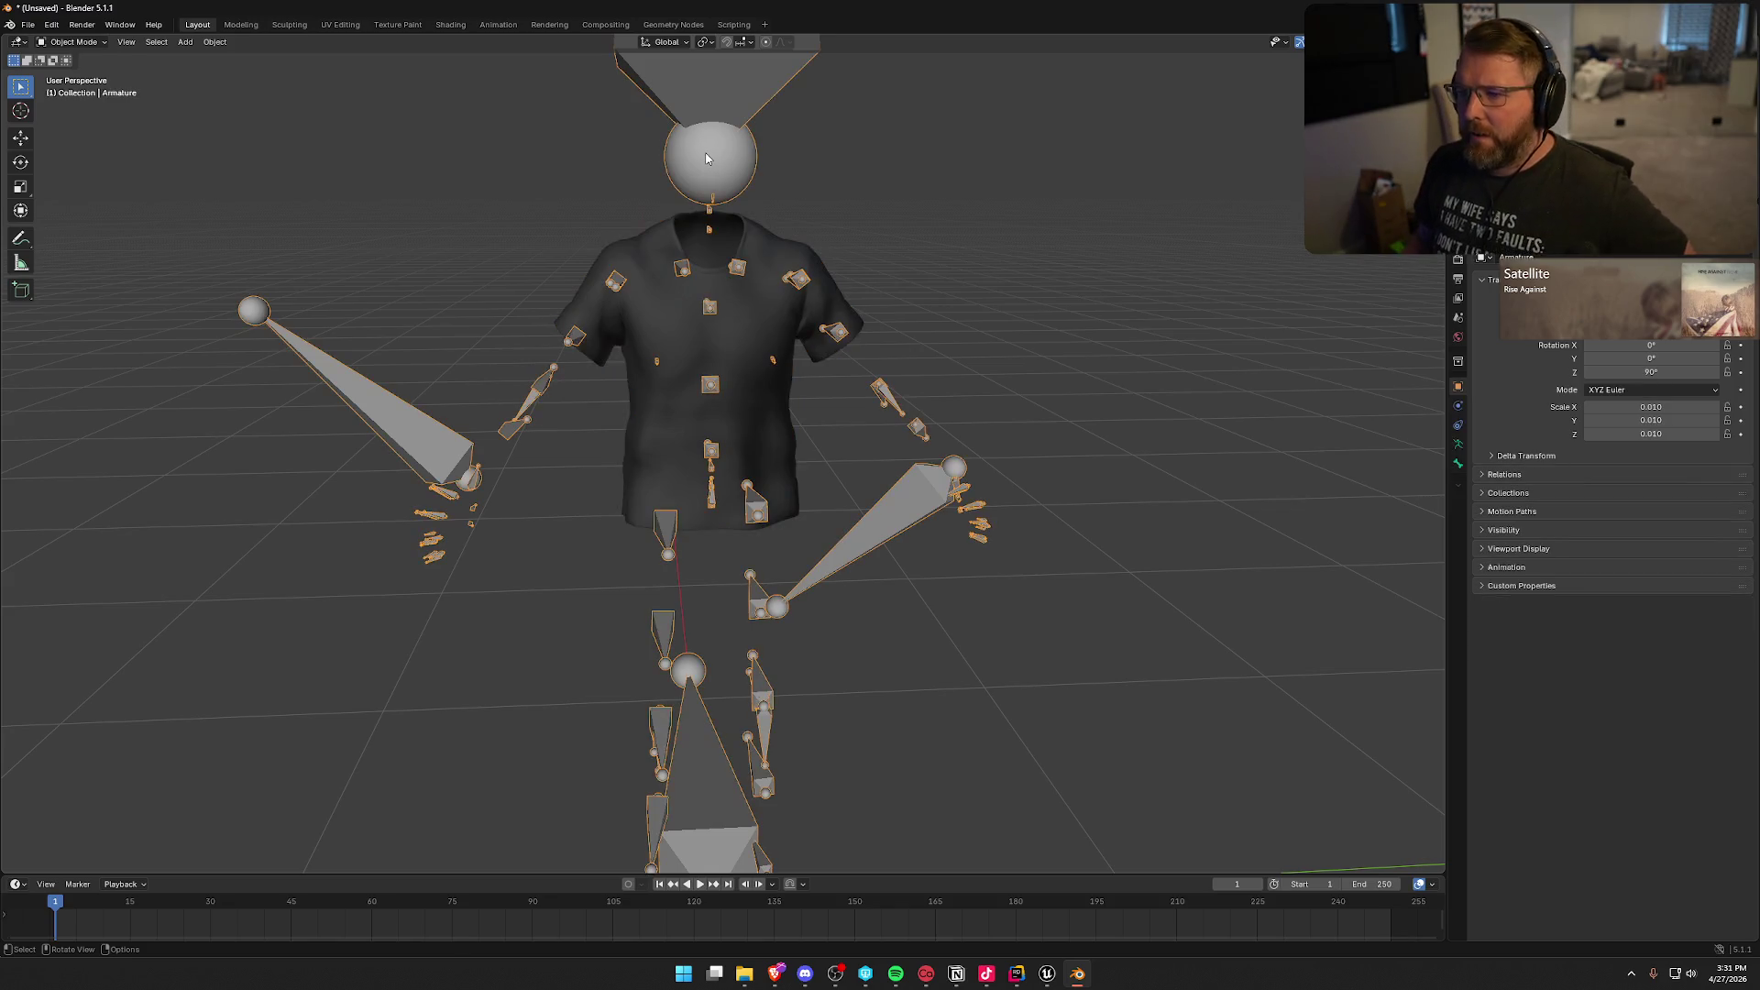
pyautogui.press('h')
pyautogui.click(768, 285)
pyautogui.moveTo(763, 477)
pyautogui.mouseDown()
pyautogui.moveTo(774, 431)
pyautogui.moveTo(839, 486)
pyautogui.moveTo(817, 460)
pyautogui.mouseUp()
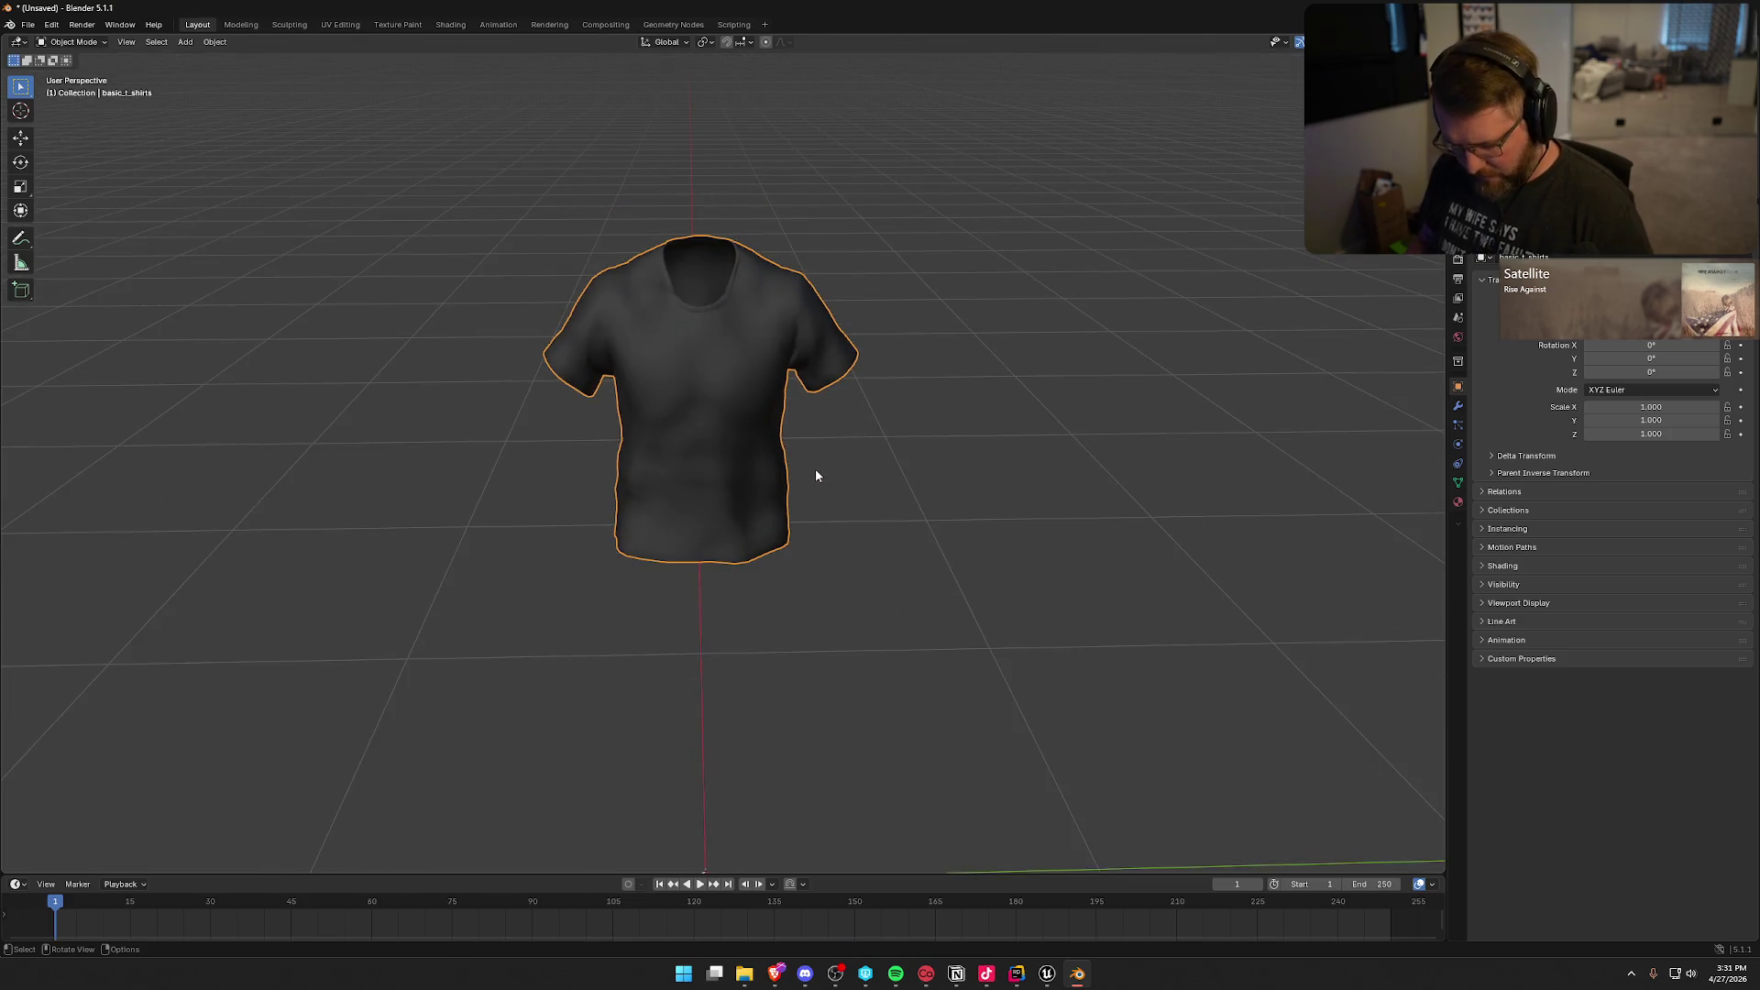
pyautogui.hotkey('alt', 'a')
pyautogui.hotkey('alt', 'h')
pyautogui.click(734, 352)
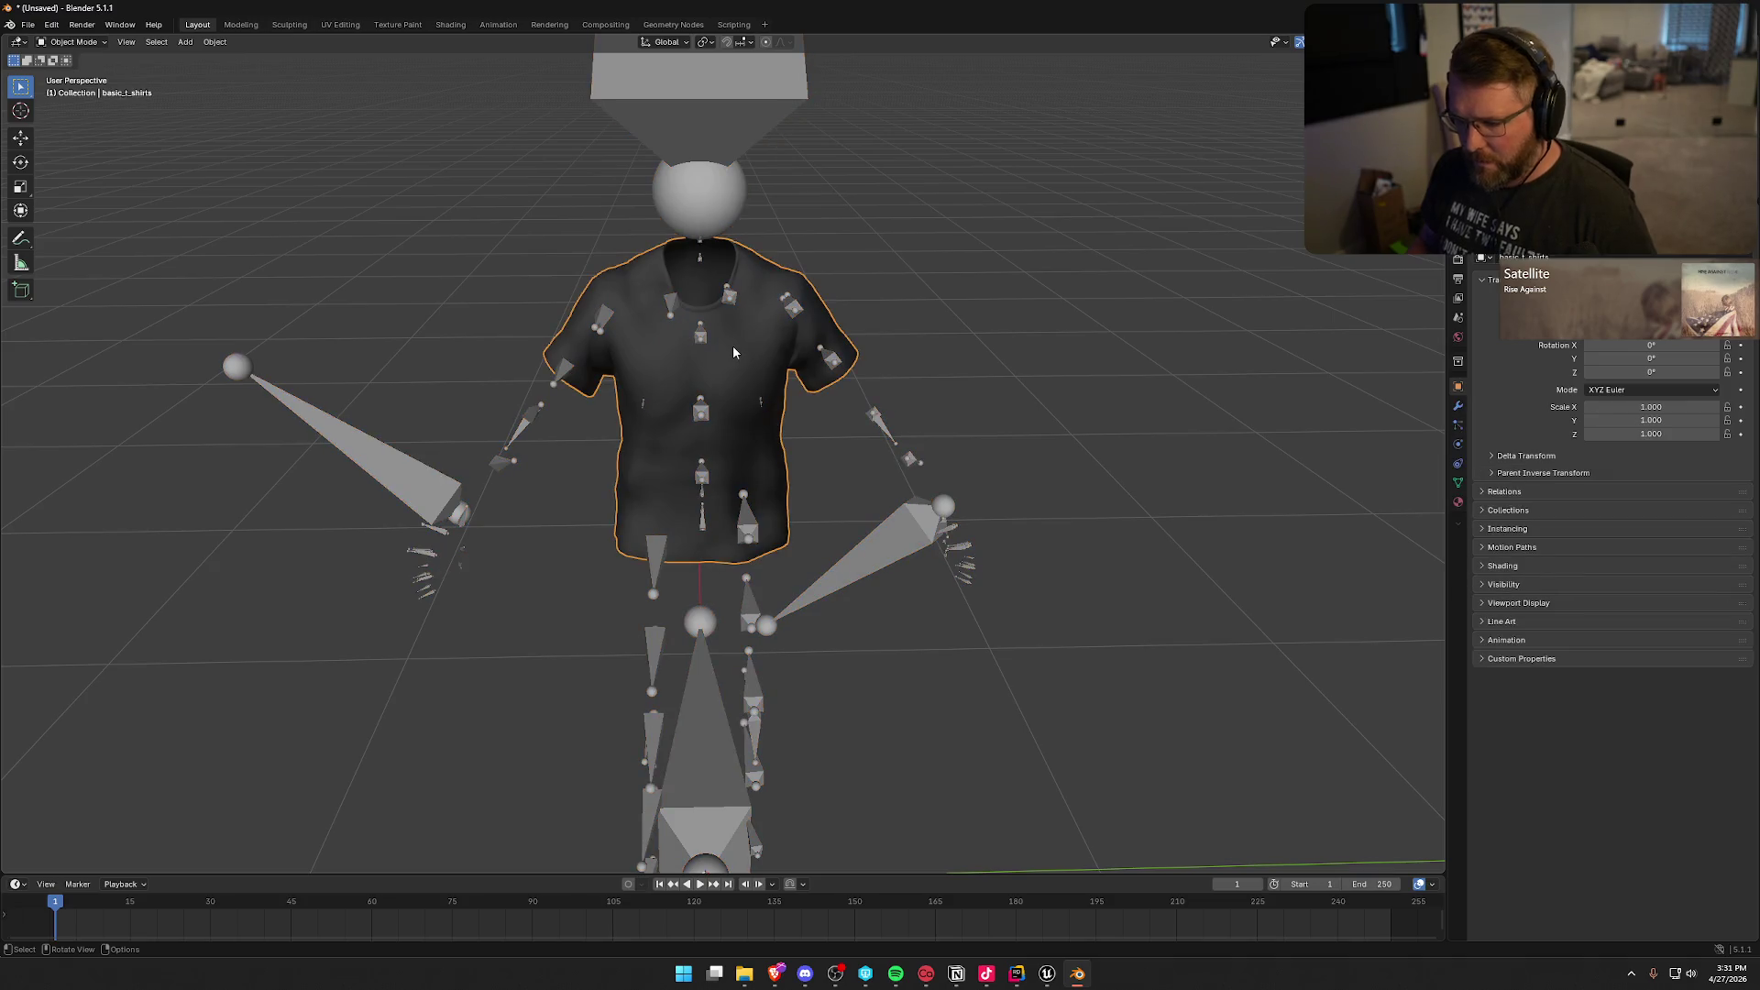
# Step: Duplicate the shirt and move the copy along X to the right of the figure
pyautogui.press('g')
pyautogui.press('x')
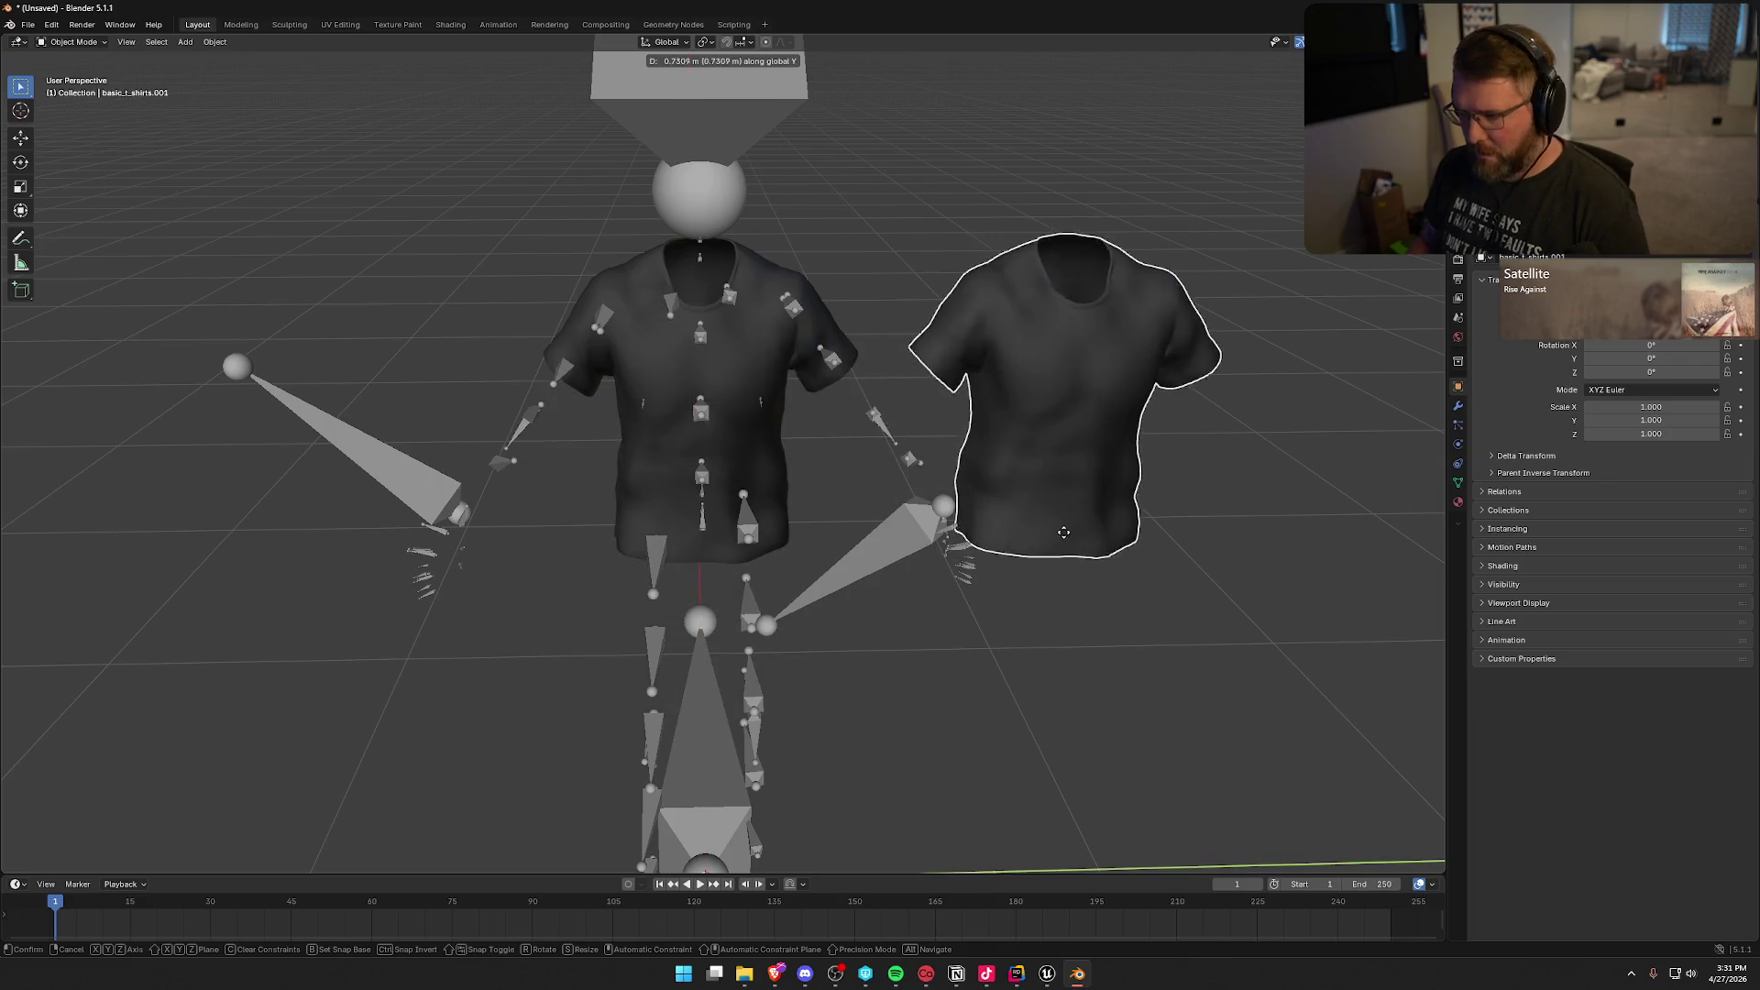
pyautogui.click(1108, 536)
# Step: Unparent the copied shirt with Clear and Keep Transformation
pyautogui.click(759, 396)
pyautogui.click(1107, 365)
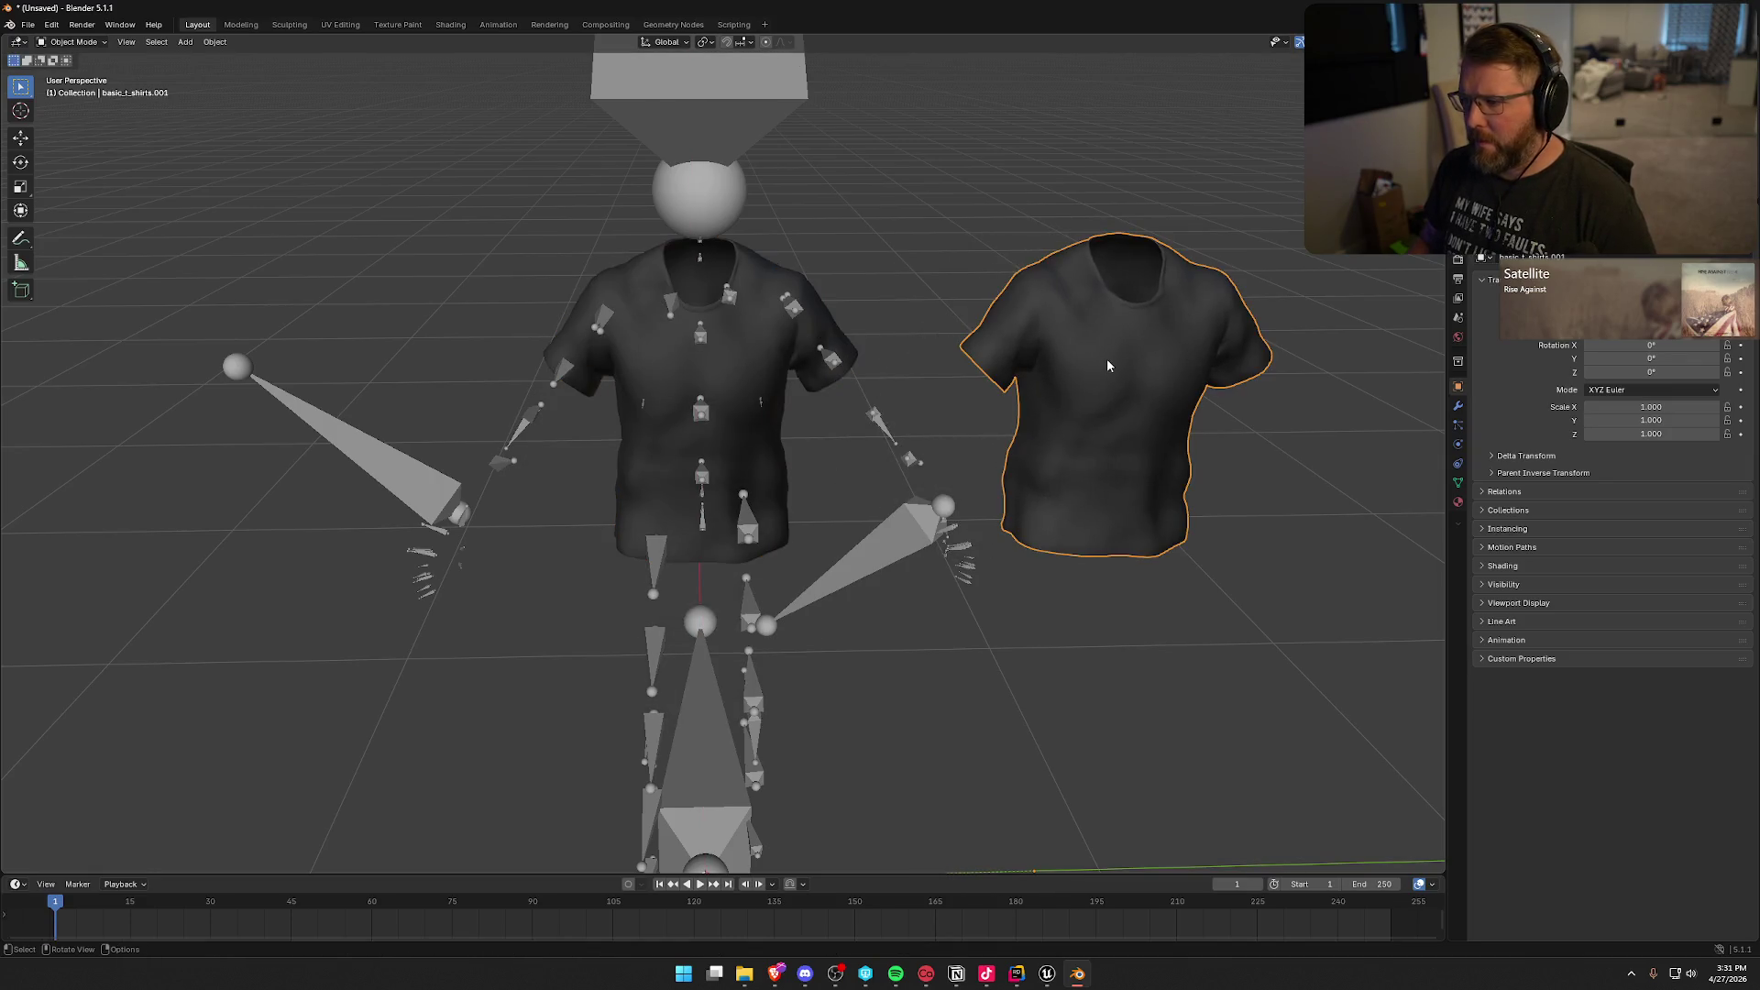
pyautogui.click(692, 207)
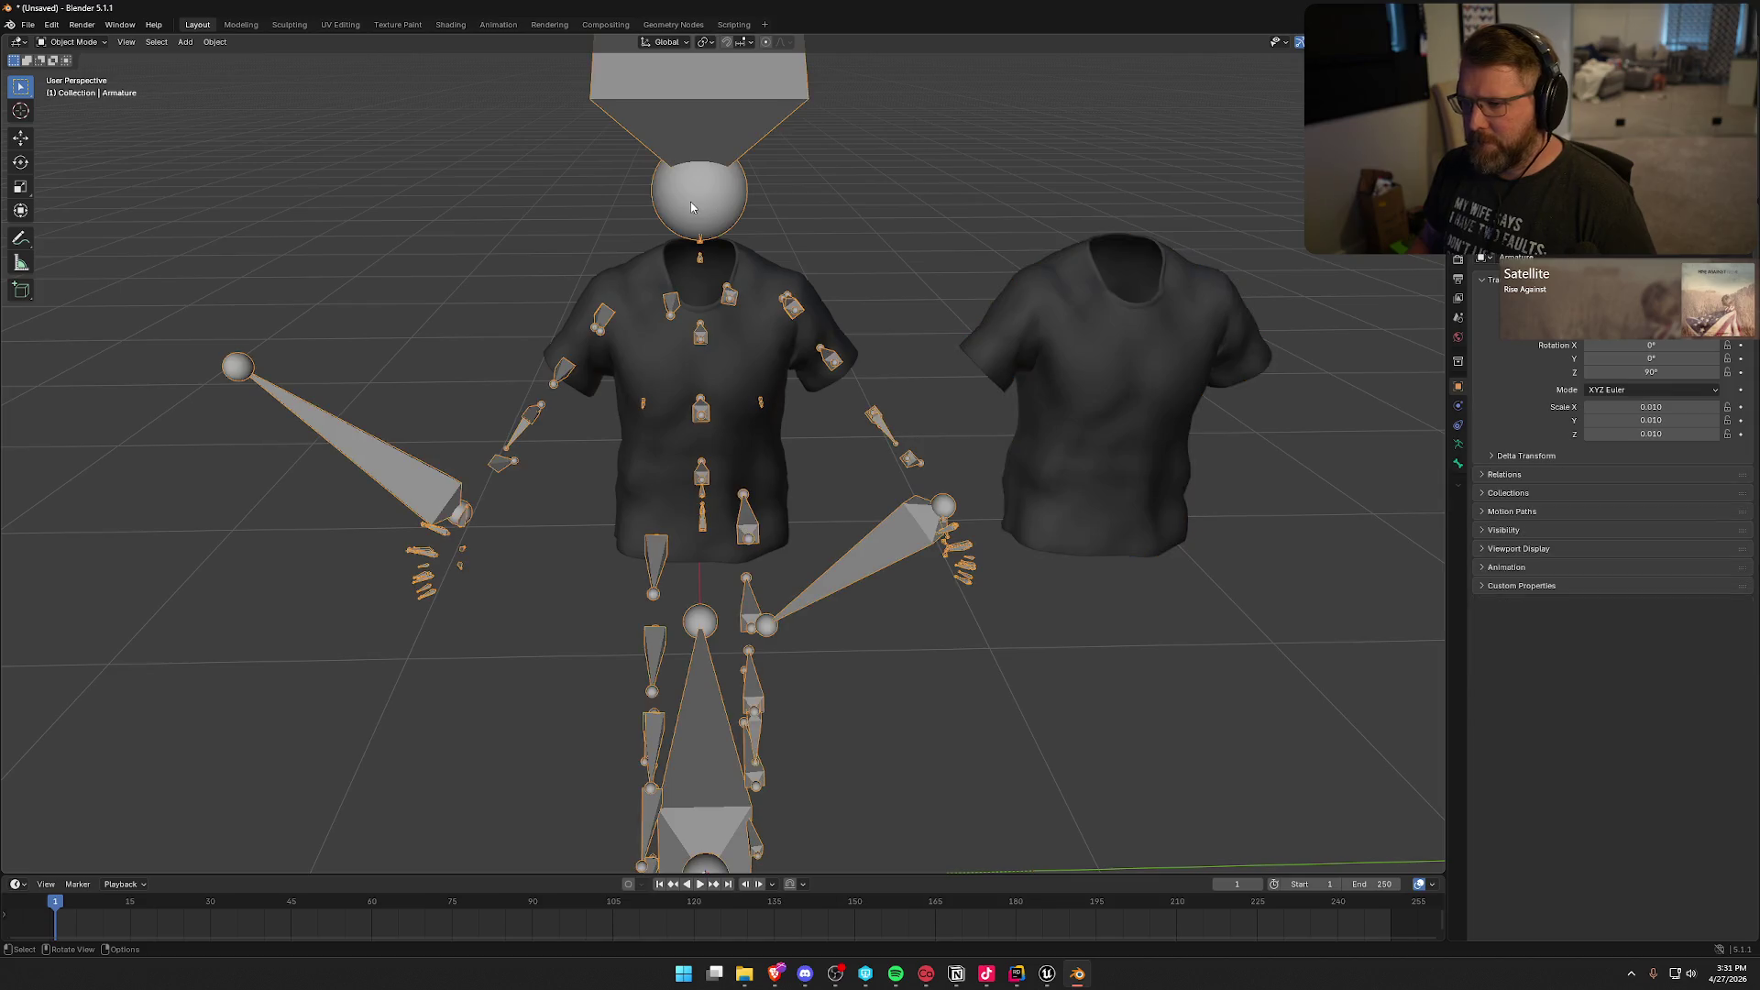
pyautogui.press('Delete')
pyautogui.hotkey('ctrl', 'z')
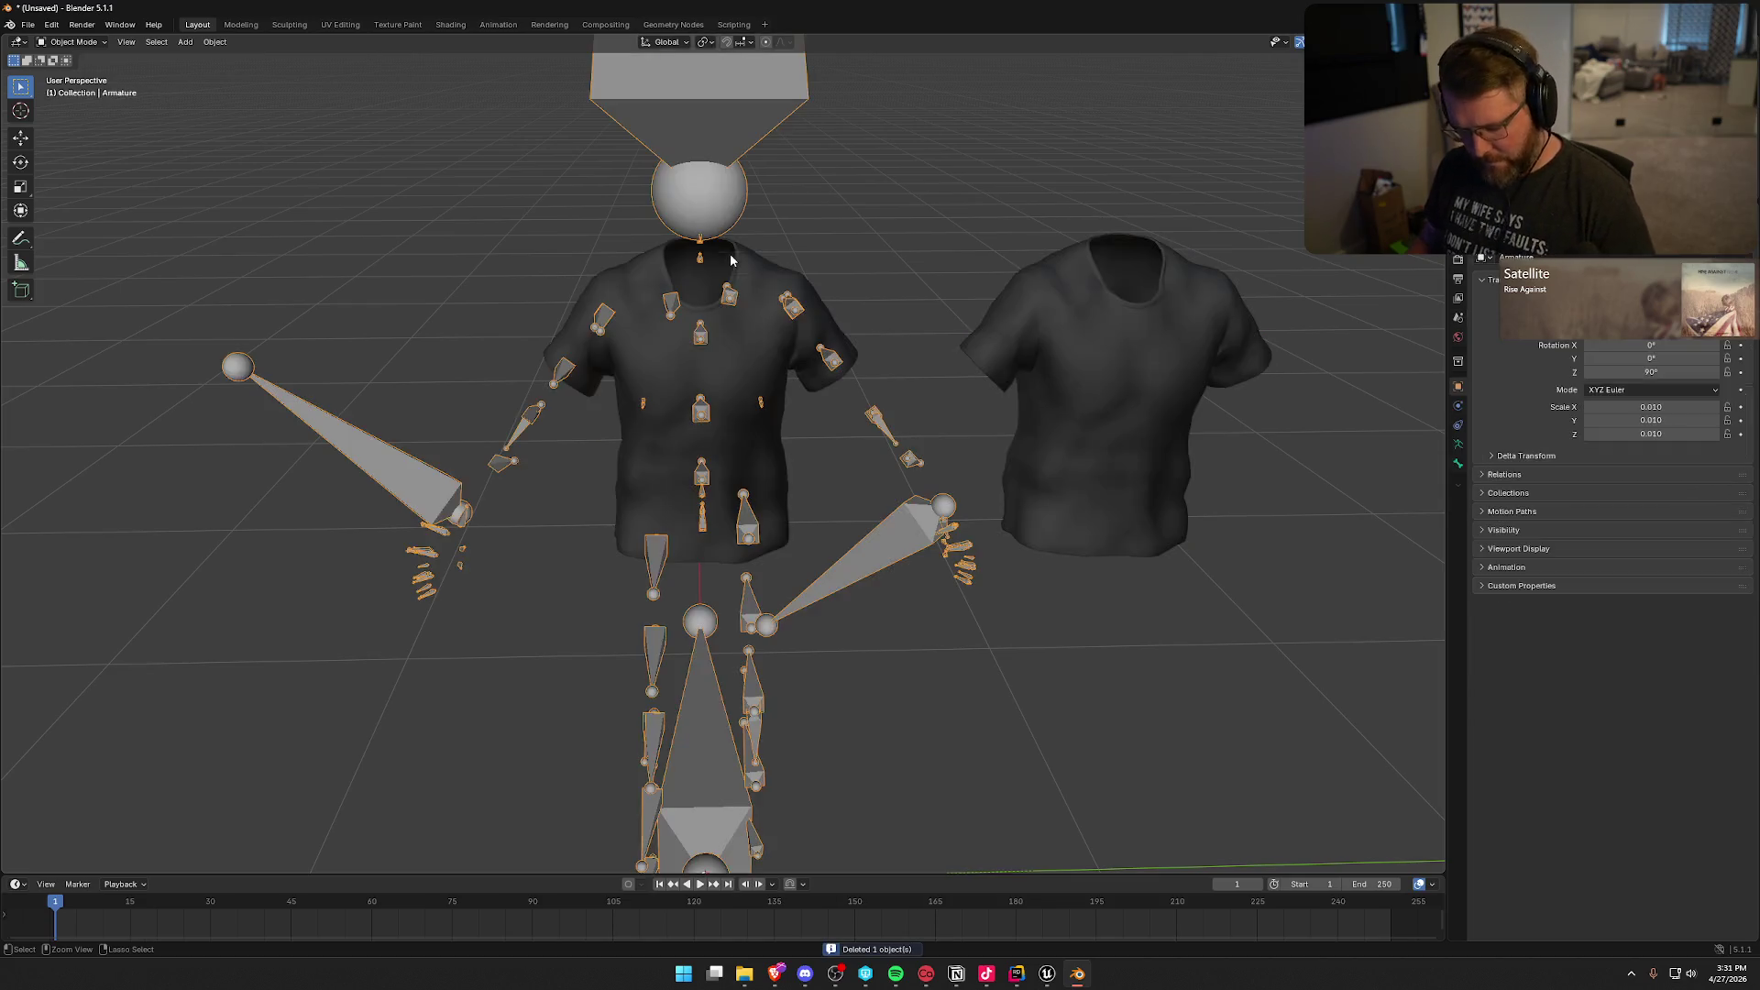
pyautogui.click(1103, 351)
pyautogui.rightClick(1103, 346)
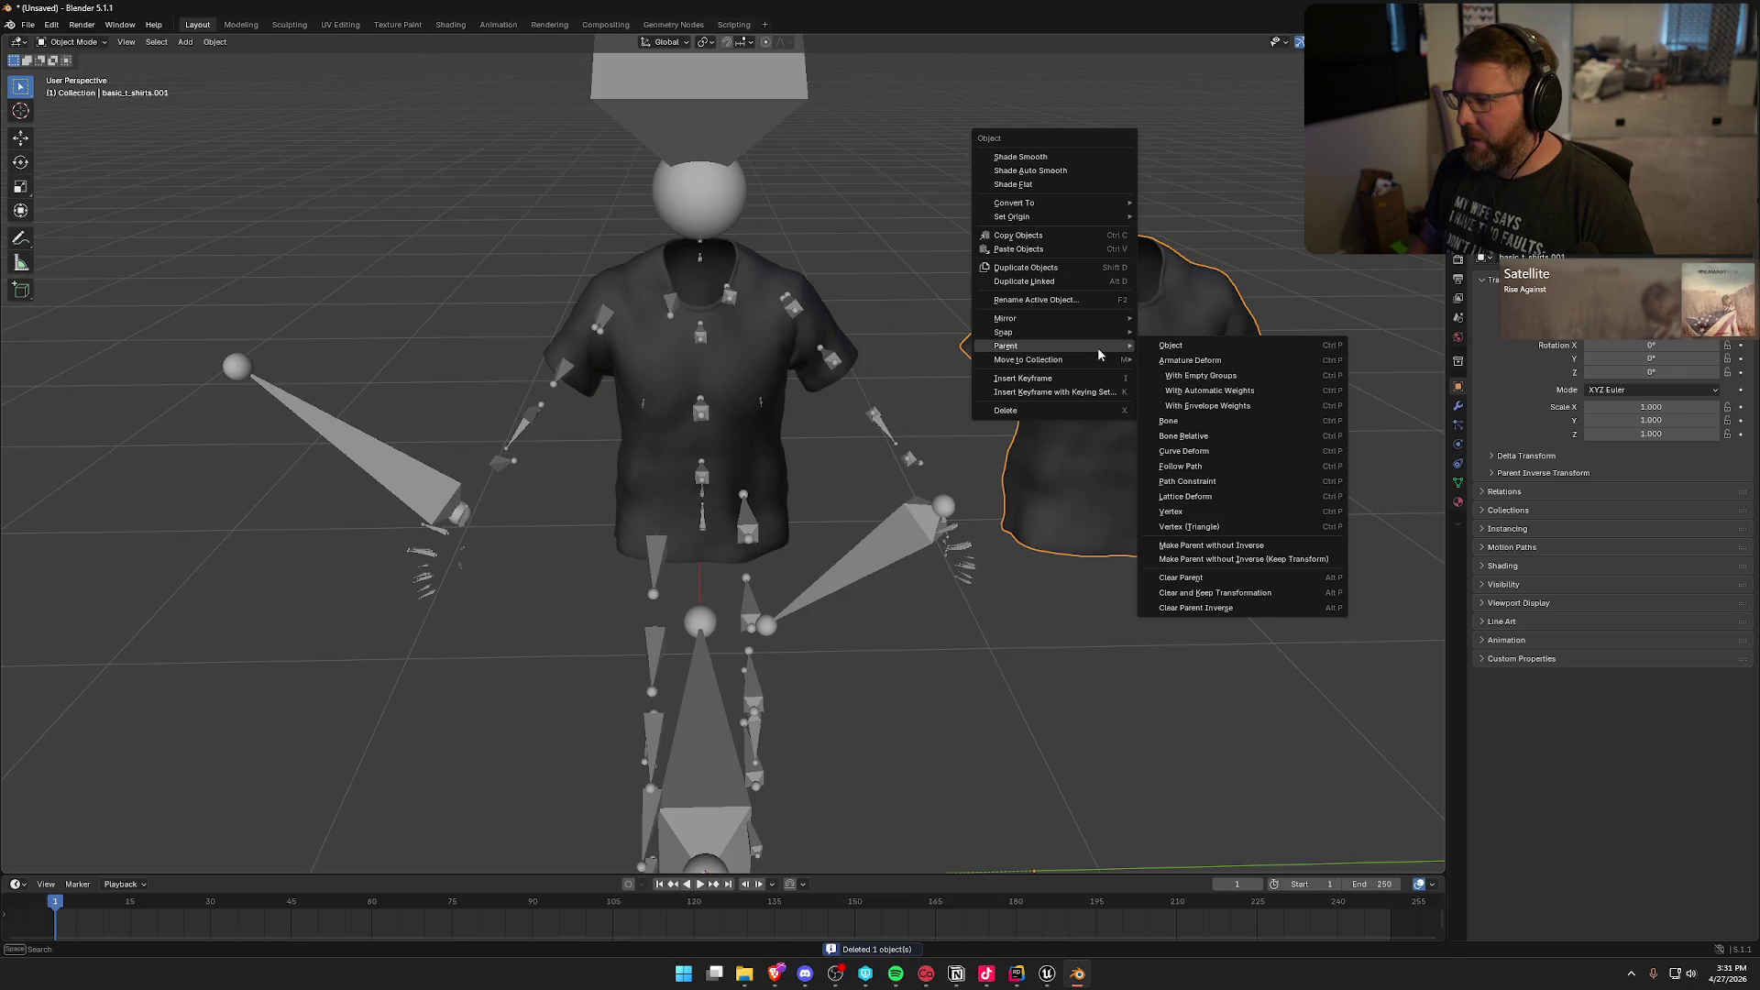
pyautogui.click(1268, 593)
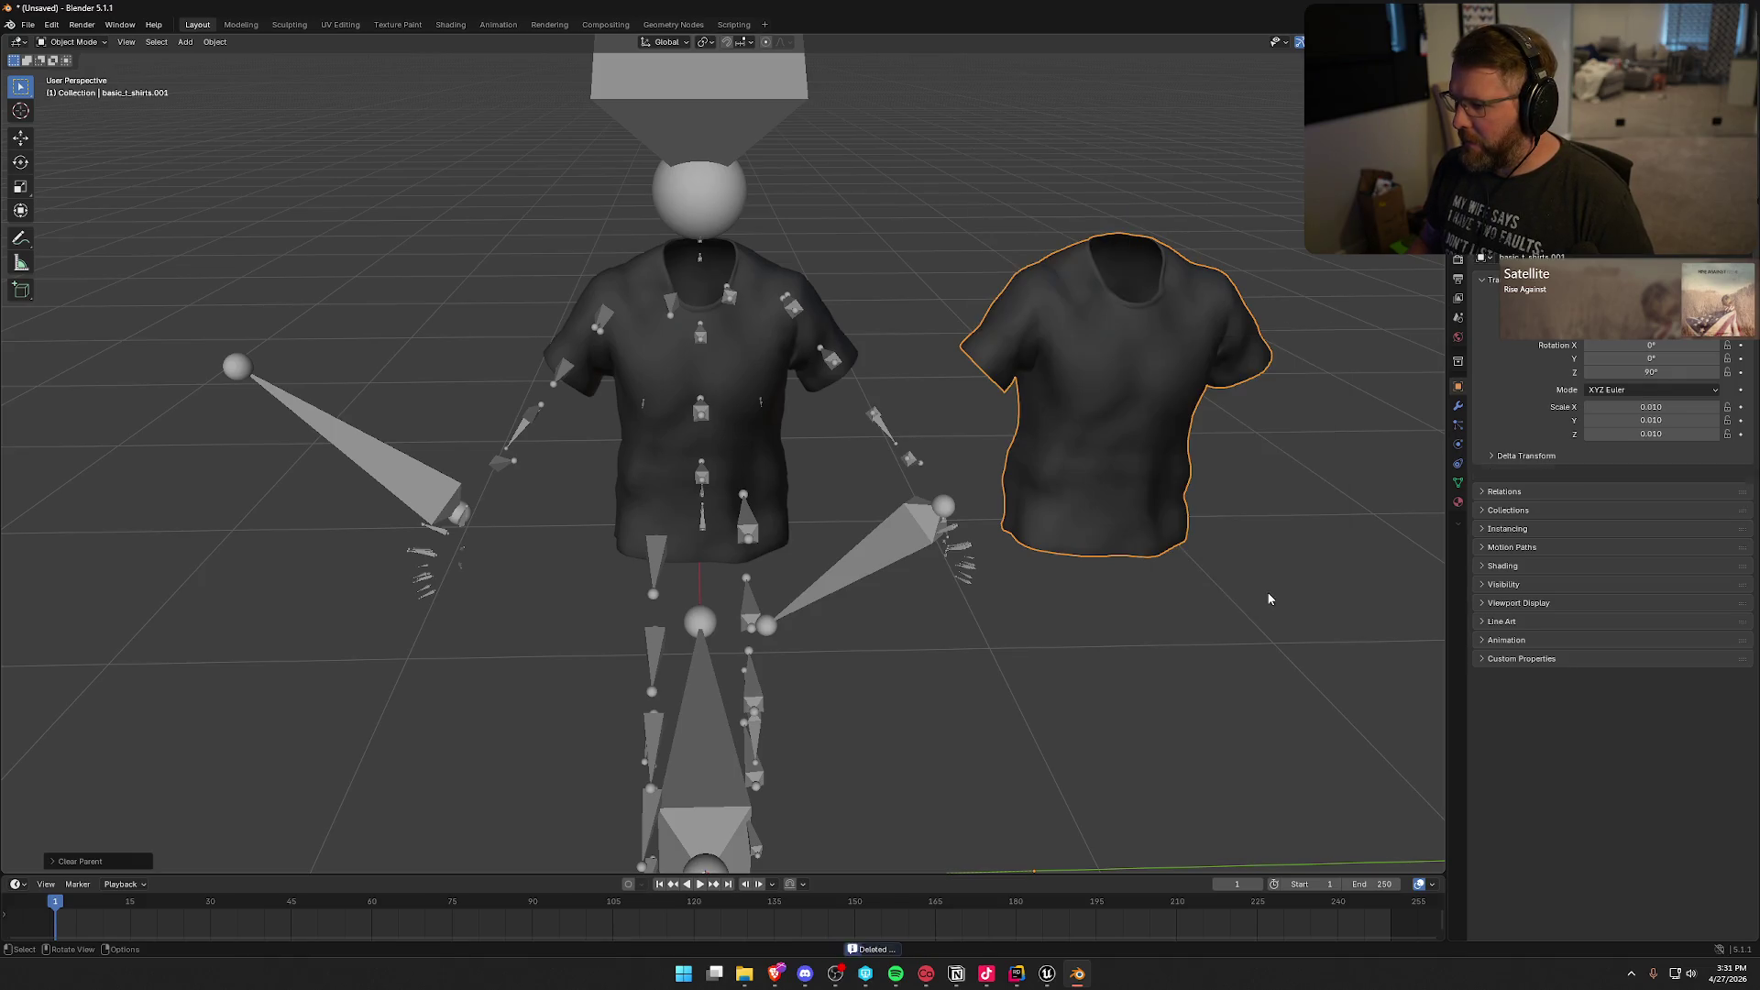
# Step: Delete the original fitted shirt and the armature, leaving the copy selected
pyautogui.click(762, 330)
pyautogui.click(1063, 327)
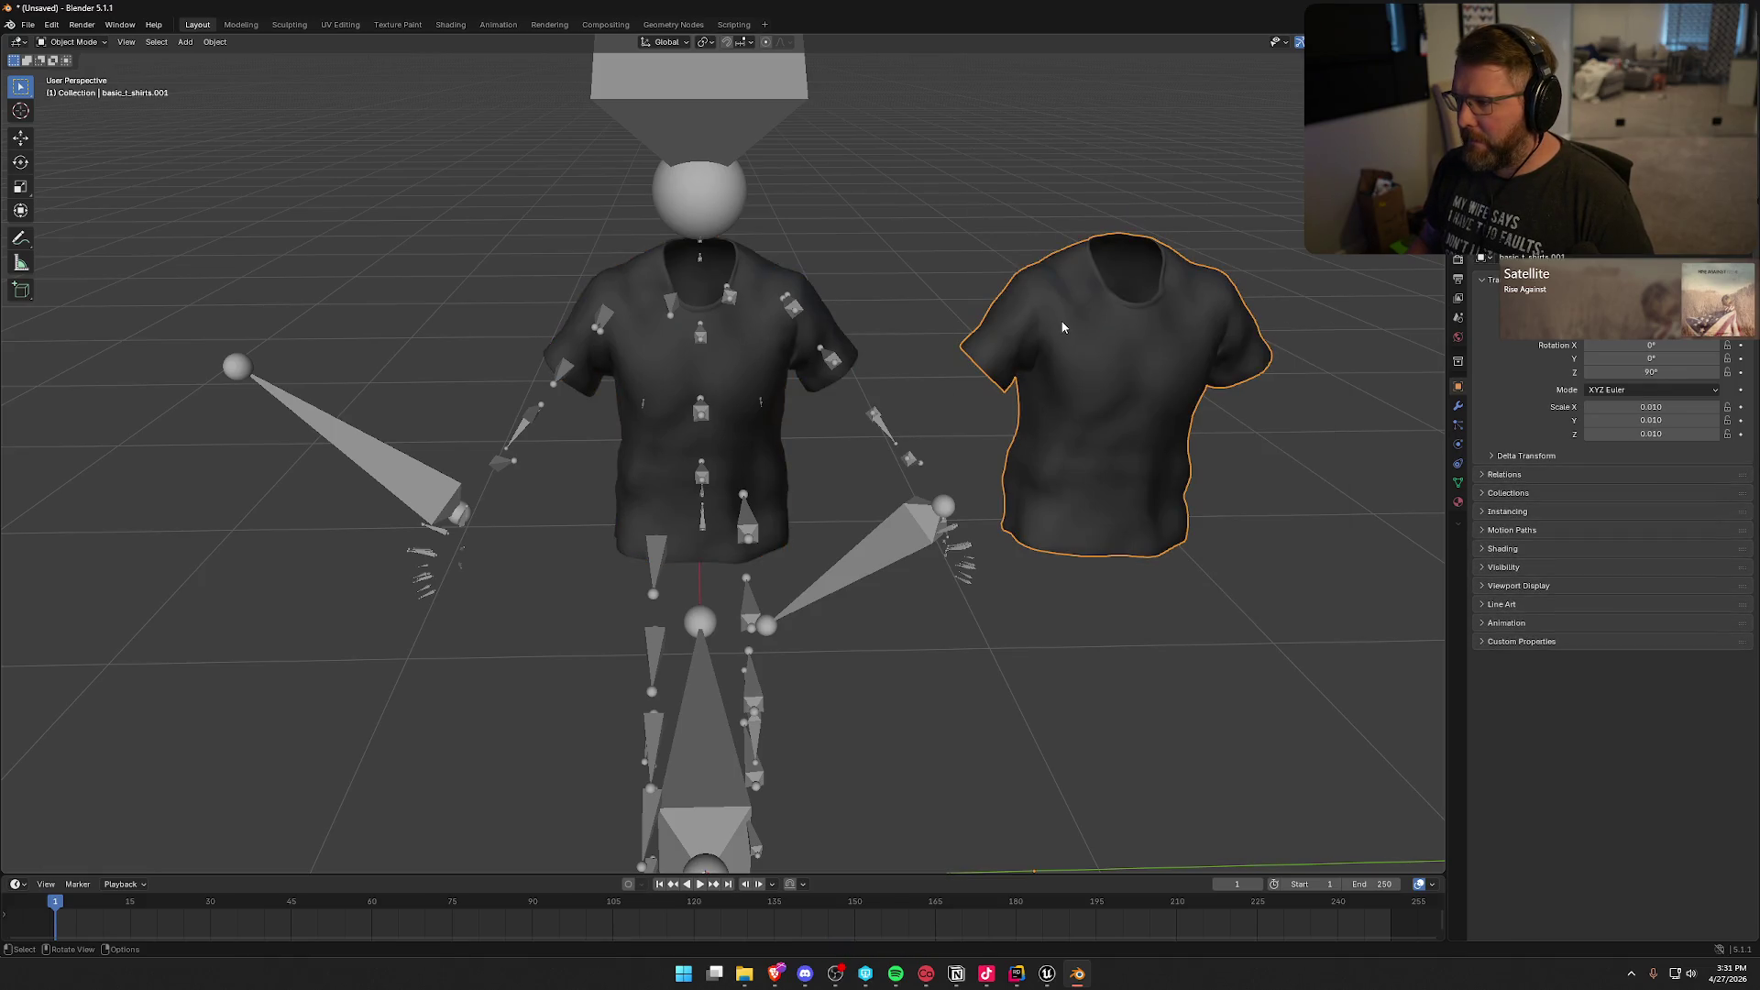
pyautogui.click(735, 394)
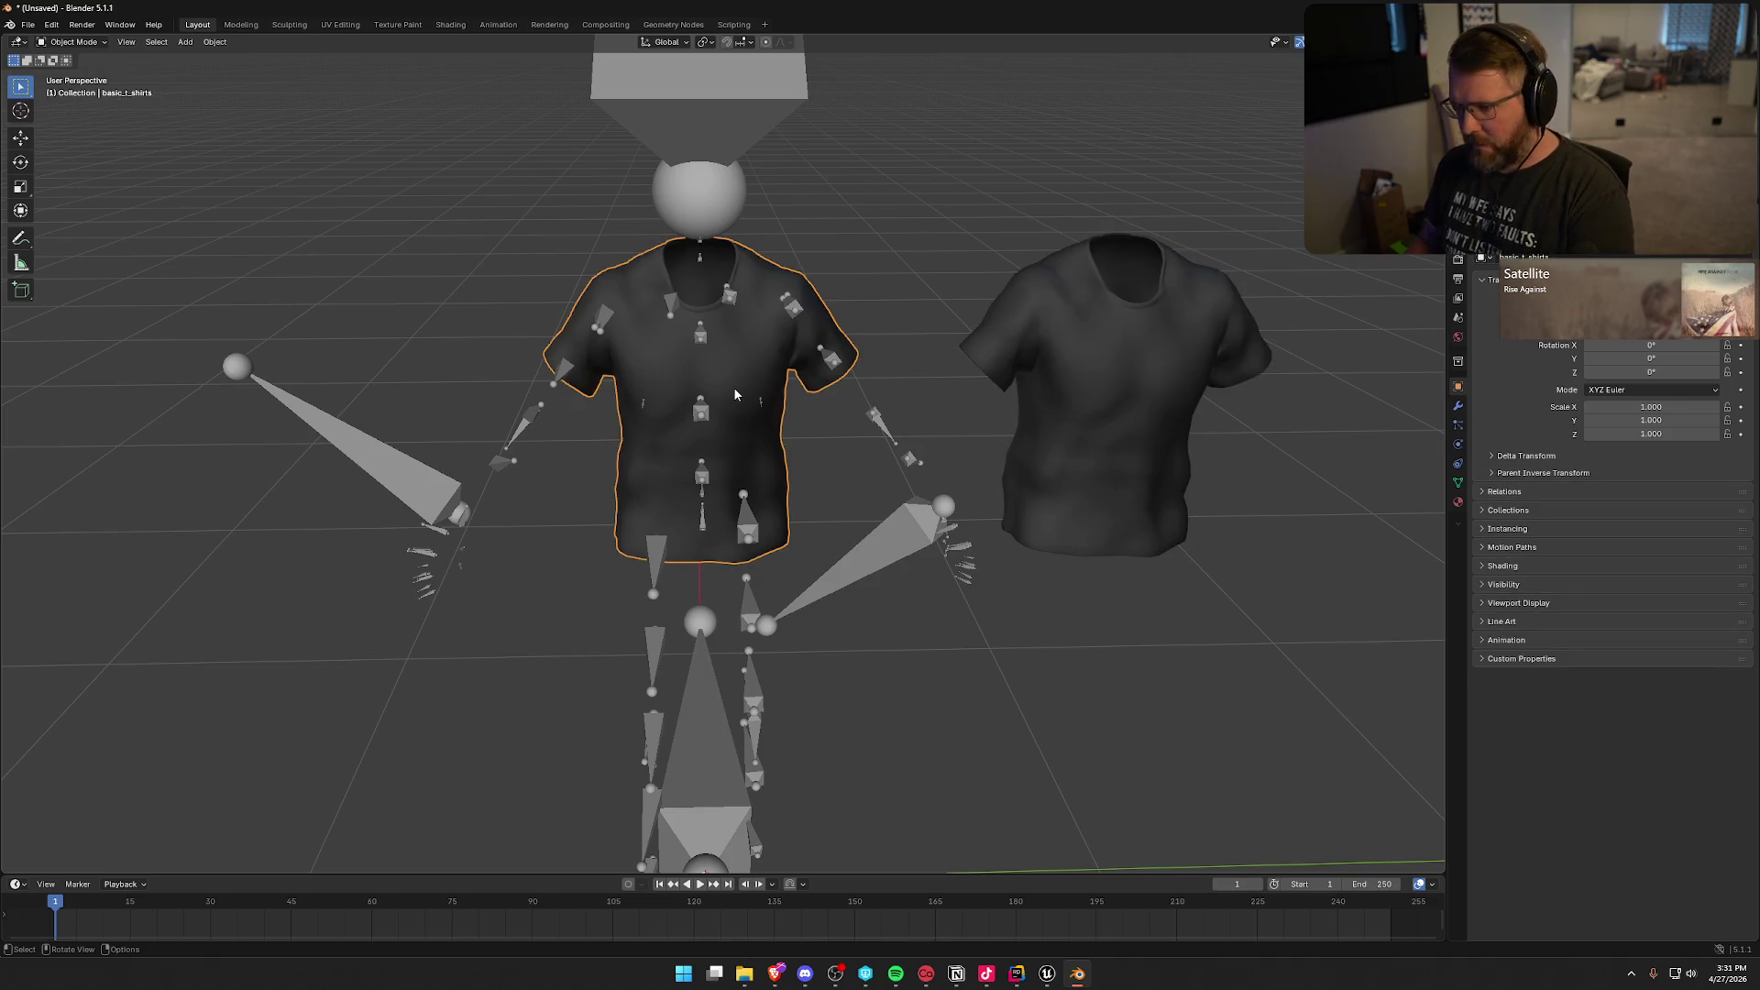
pyautogui.press('Delete')
pyautogui.click(700, 173)
pyautogui.press('Delete')
pyautogui.click(1103, 363)
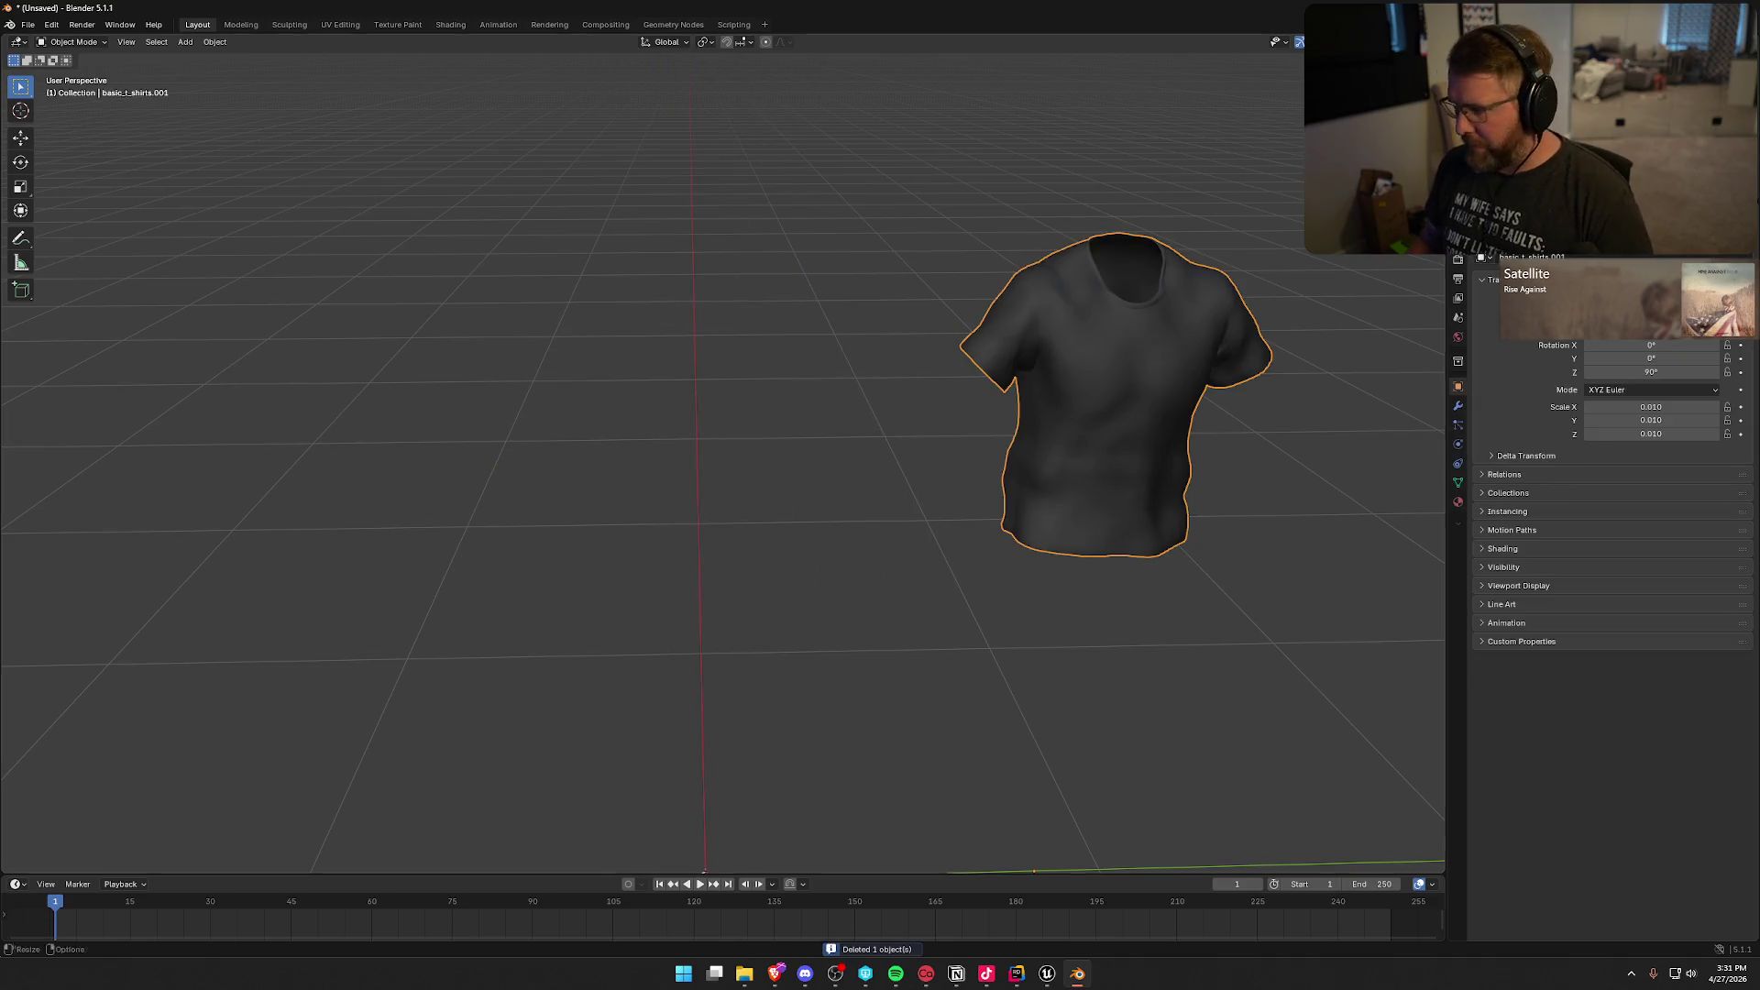
pyautogui.scroll(-2, 1013, 519)
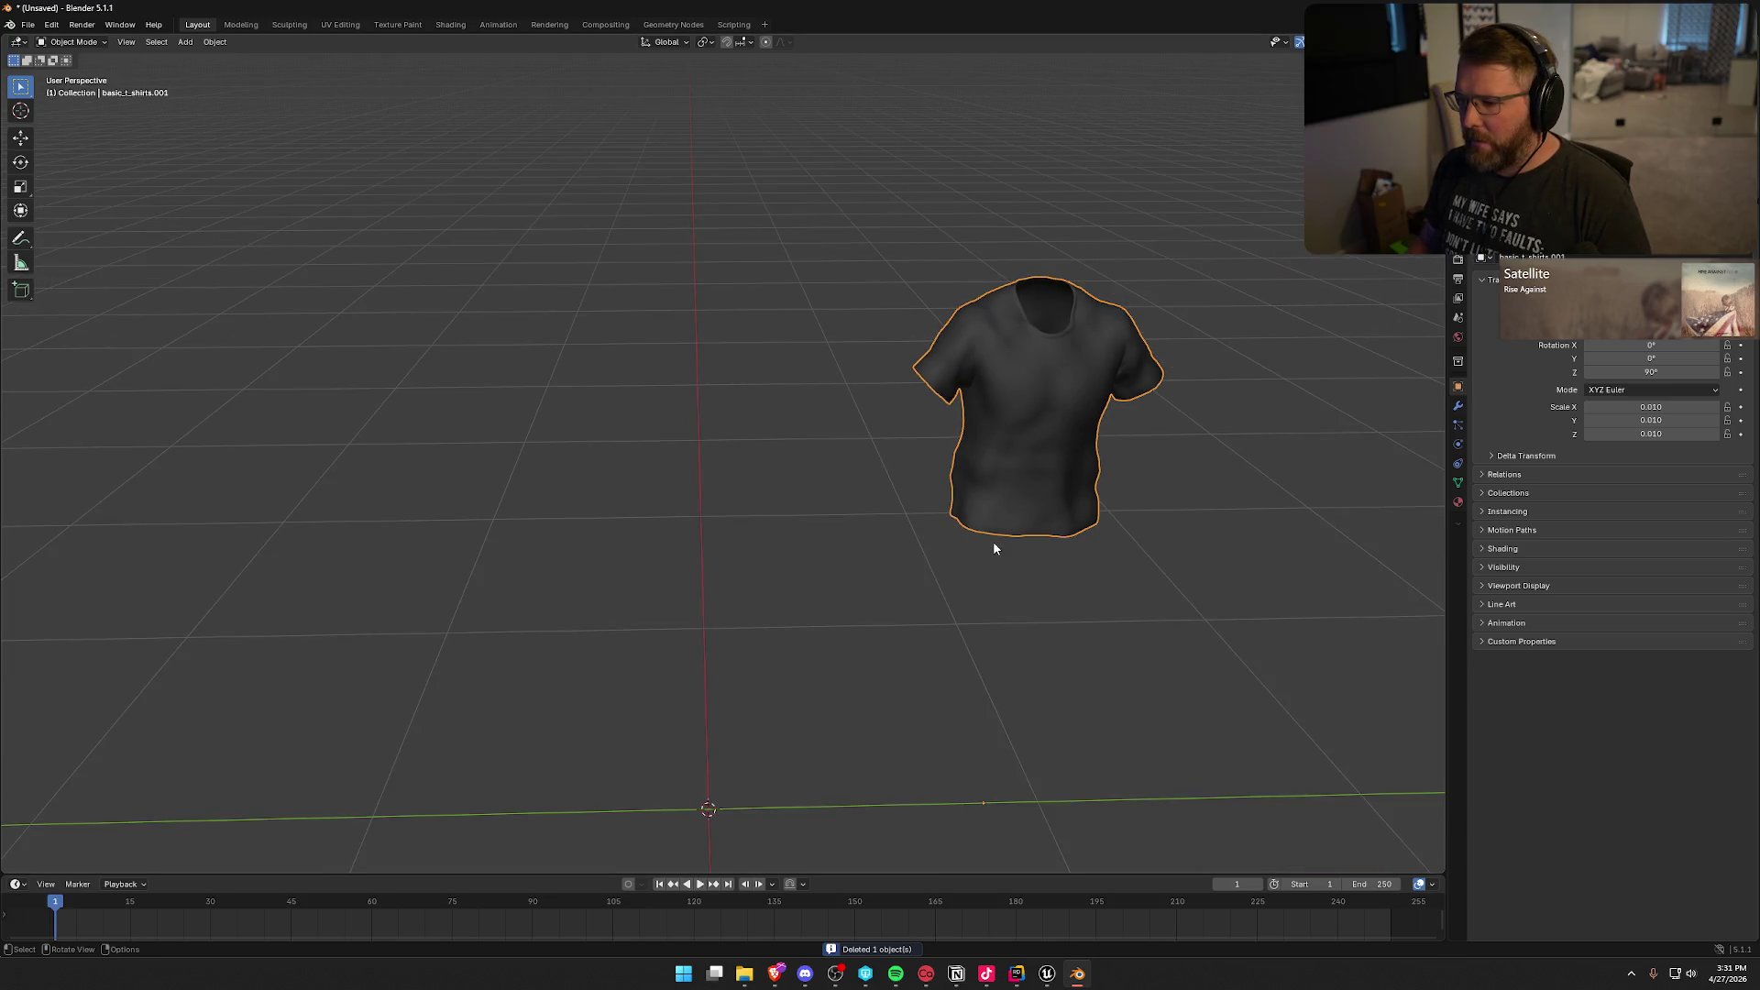
# Step: Move the standalone shirt to the world origin
pyautogui.rightClick(1008, 385)
pyautogui.moveTo(1030, 380)
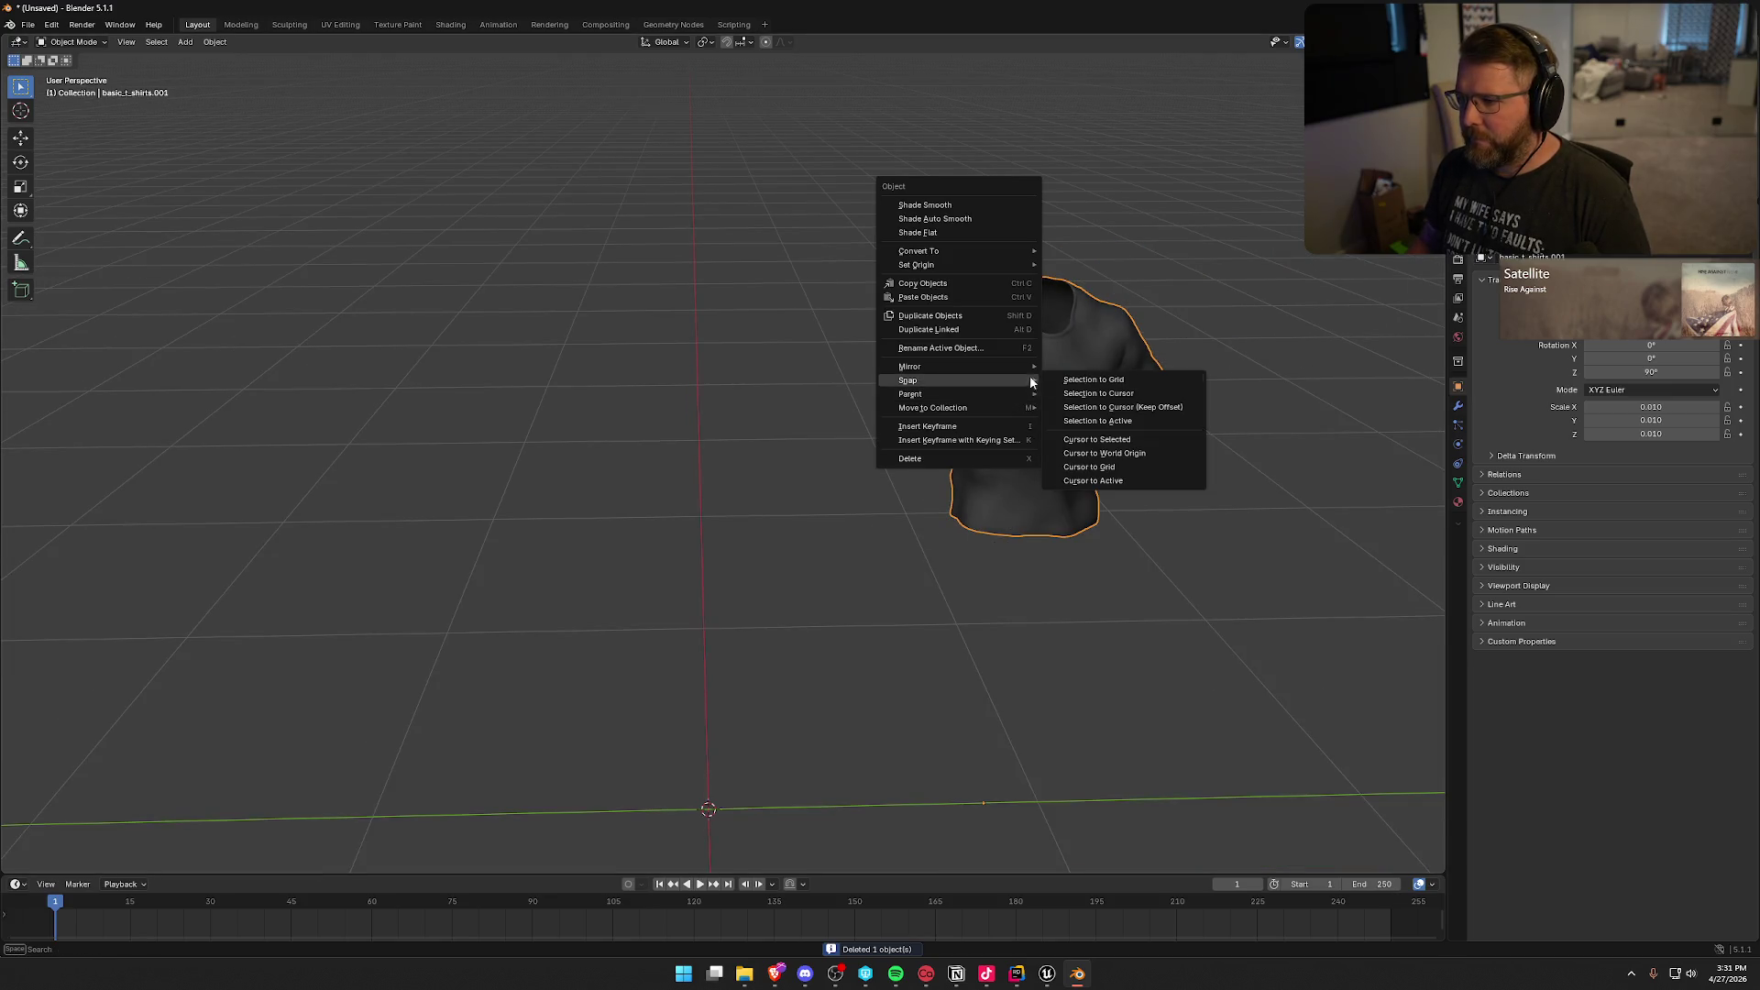
pyautogui.click(1142, 394)
# Step: Inspect the shirt's underside, neck opening and front, ending in a side orthographic view
pyautogui.moveTo(720, 448)
pyautogui.mouseDown()
pyautogui.moveTo(728, 431)
pyautogui.moveTo(895, 484)
pyautogui.moveTo(836, 523)
pyautogui.moveTo(742, 406)
pyautogui.mouseUp()
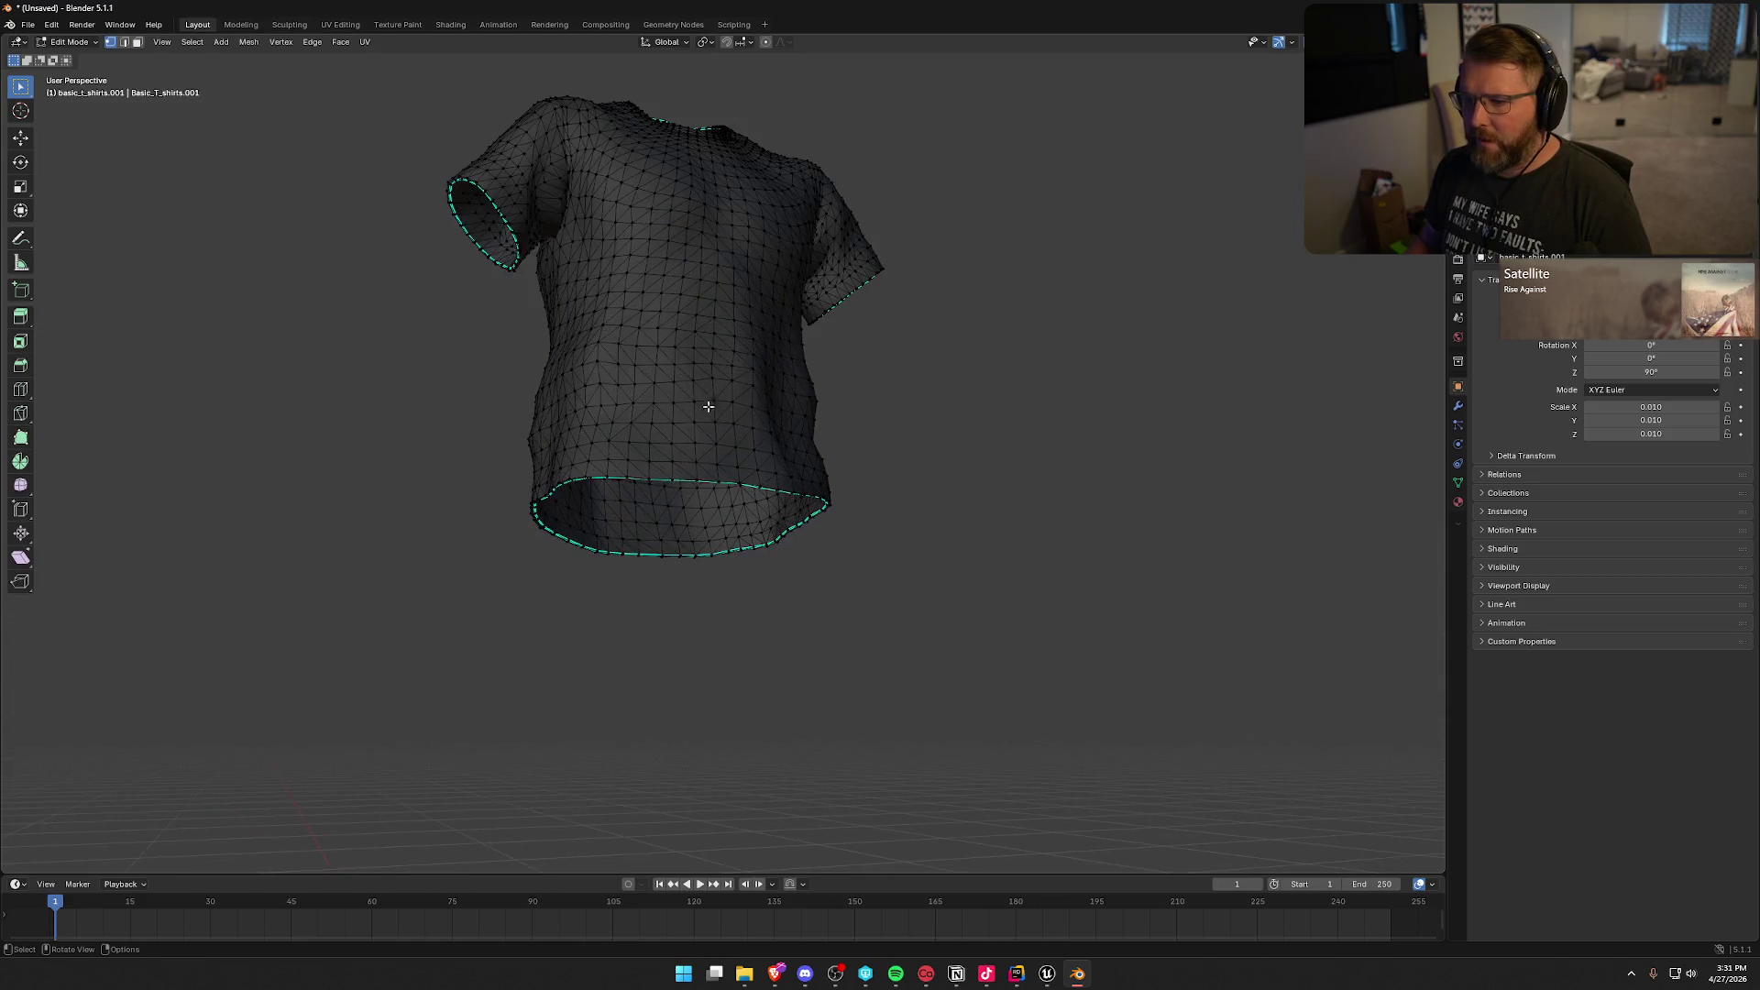
pyautogui.scroll(5, 709, 406)
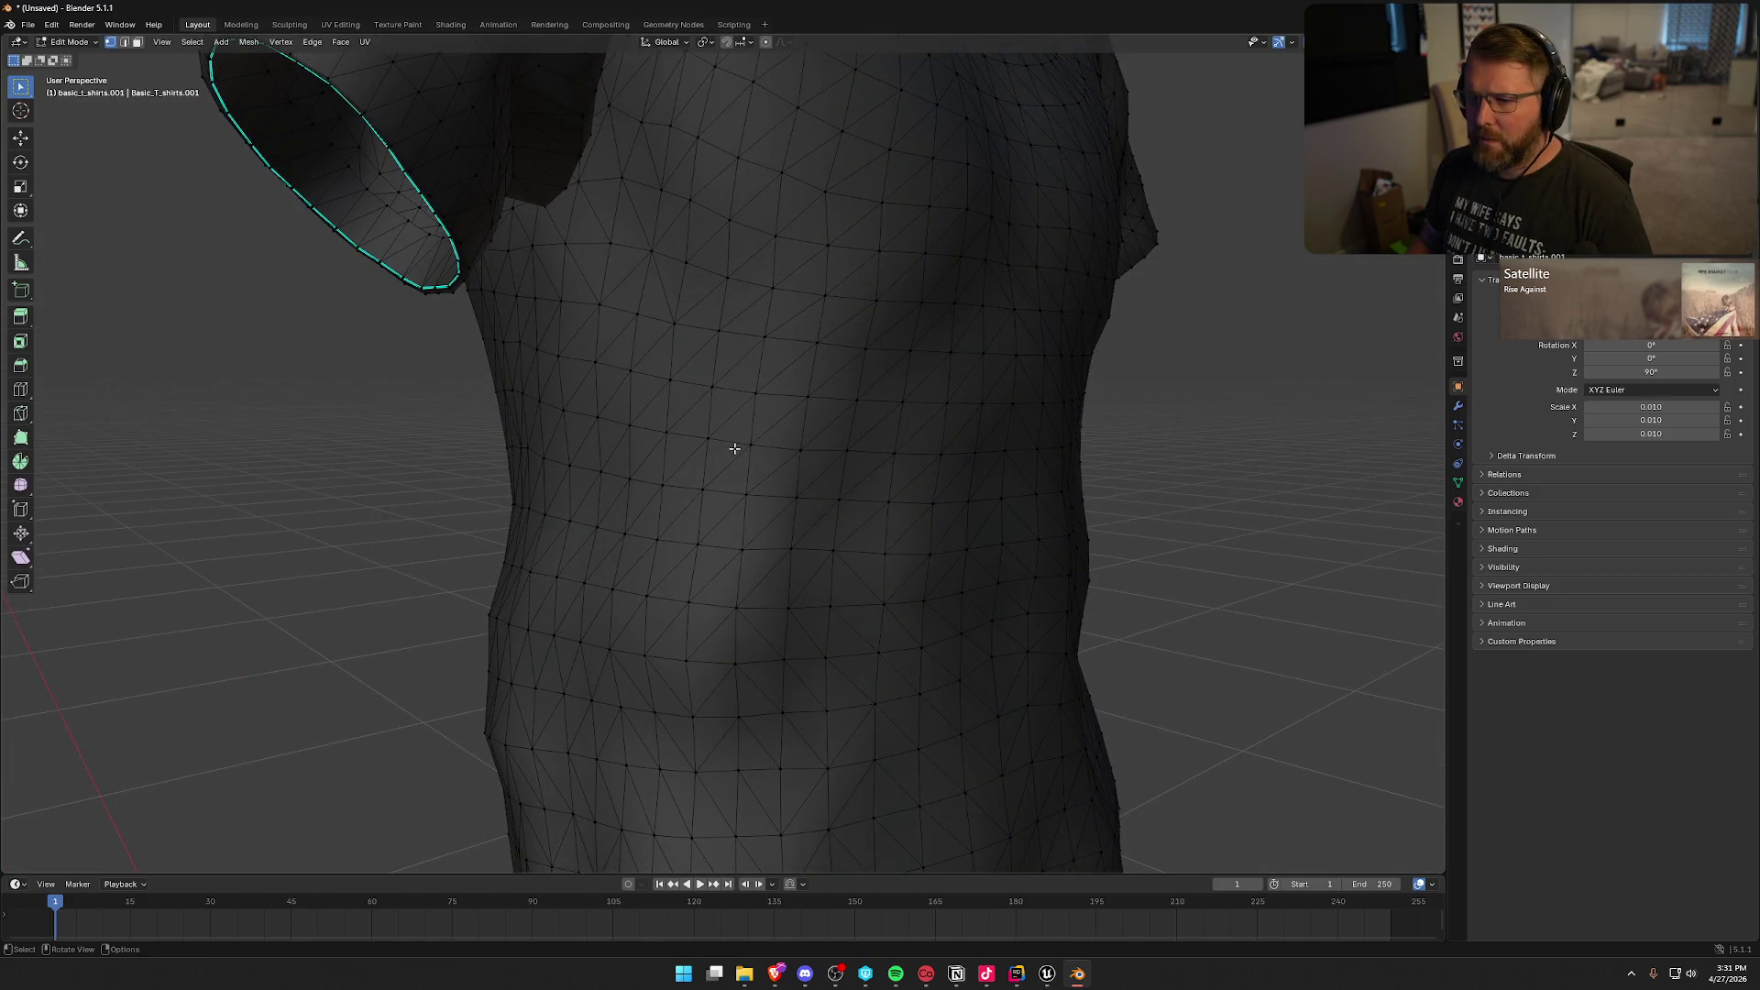
pyautogui.scroll(-5, 734, 449)
pyautogui.moveTo(727, 440)
pyautogui.mouseDown()
pyautogui.moveTo(668, 491)
pyautogui.moveTo(749, 495)
pyautogui.moveTo(719, 492)
pyautogui.mouseUp()
pyautogui.scroll(6, 746, 471)
pyautogui.moveTo(872, 452)
pyautogui.mouseDown()
pyautogui.moveTo(834, 459)
pyautogui.moveTo(888, 476)
pyautogui.moveTo(846, 469)
pyautogui.moveTo(825, 382)
pyautogui.moveTo(813, 483)
pyautogui.moveTo(786, 452)
pyautogui.moveTo(833, 464)
pyautogui.moveTo(833, 487)
pyautogui.mouseUp()
pyautogui.scroll(-5, 853, 465)
pyautogui.scroll(-5, 846, 469)
pyautogui.scroll(-2, 789, 449)
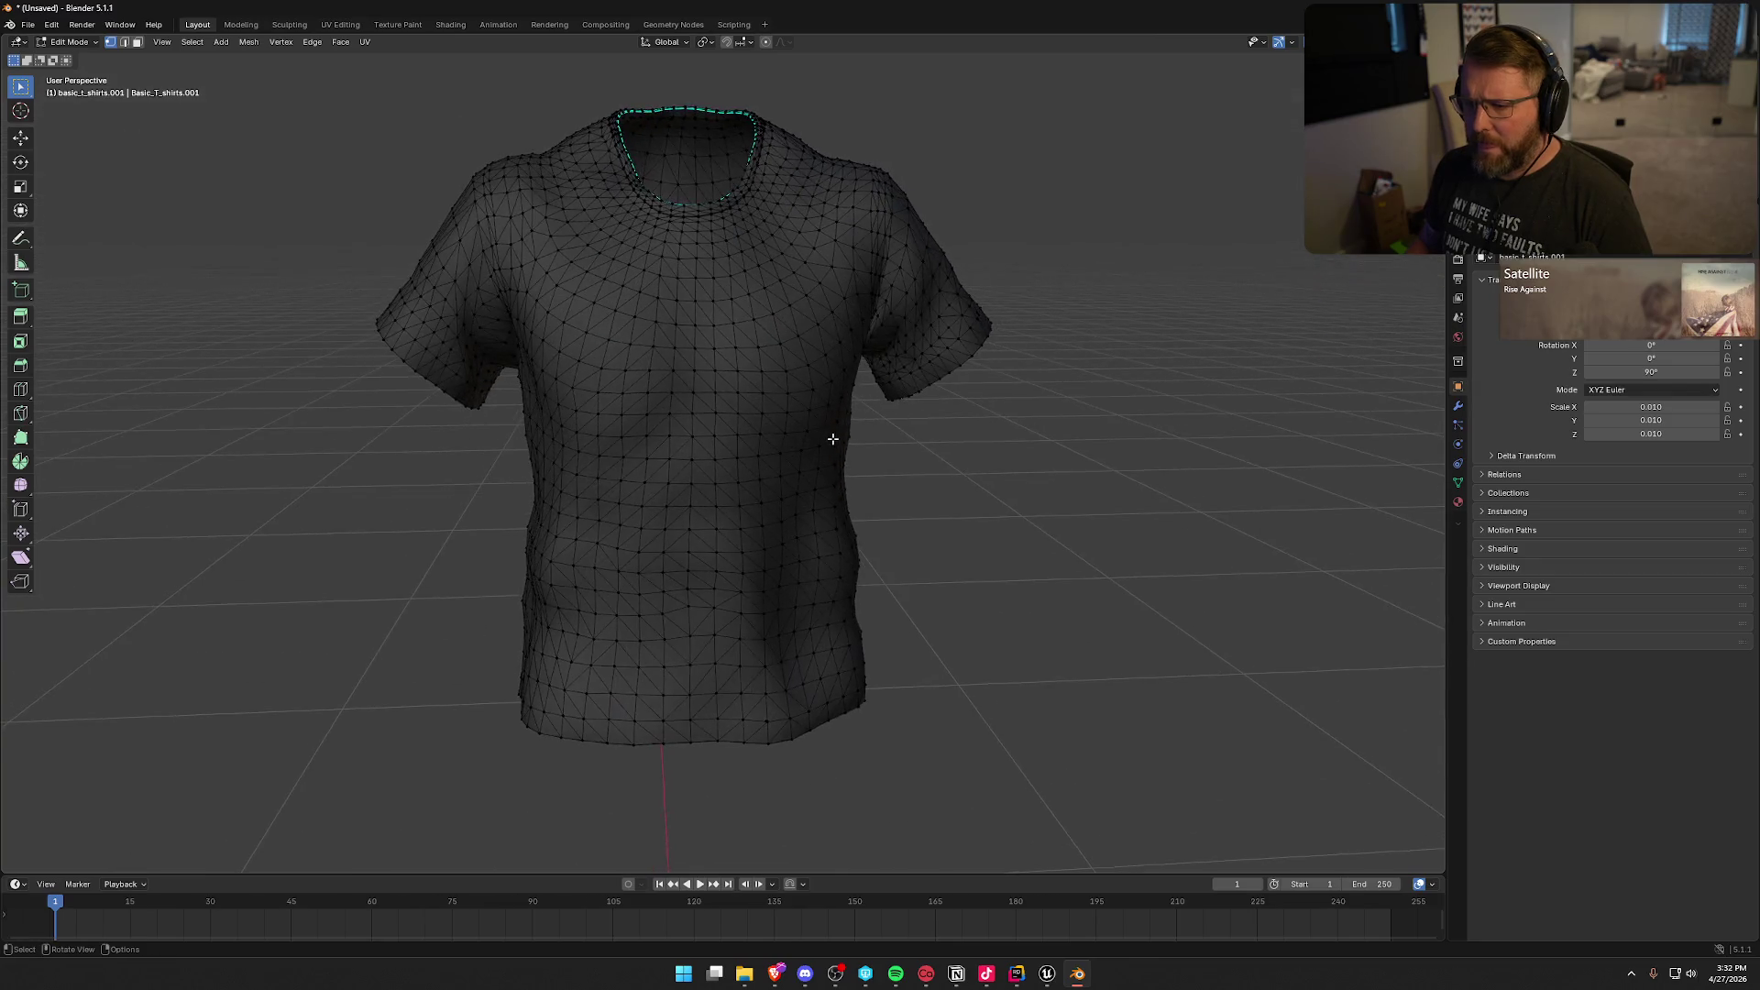
pyautogui.scroll(-3, 807, 467)
pyautogui.press('KP_3')
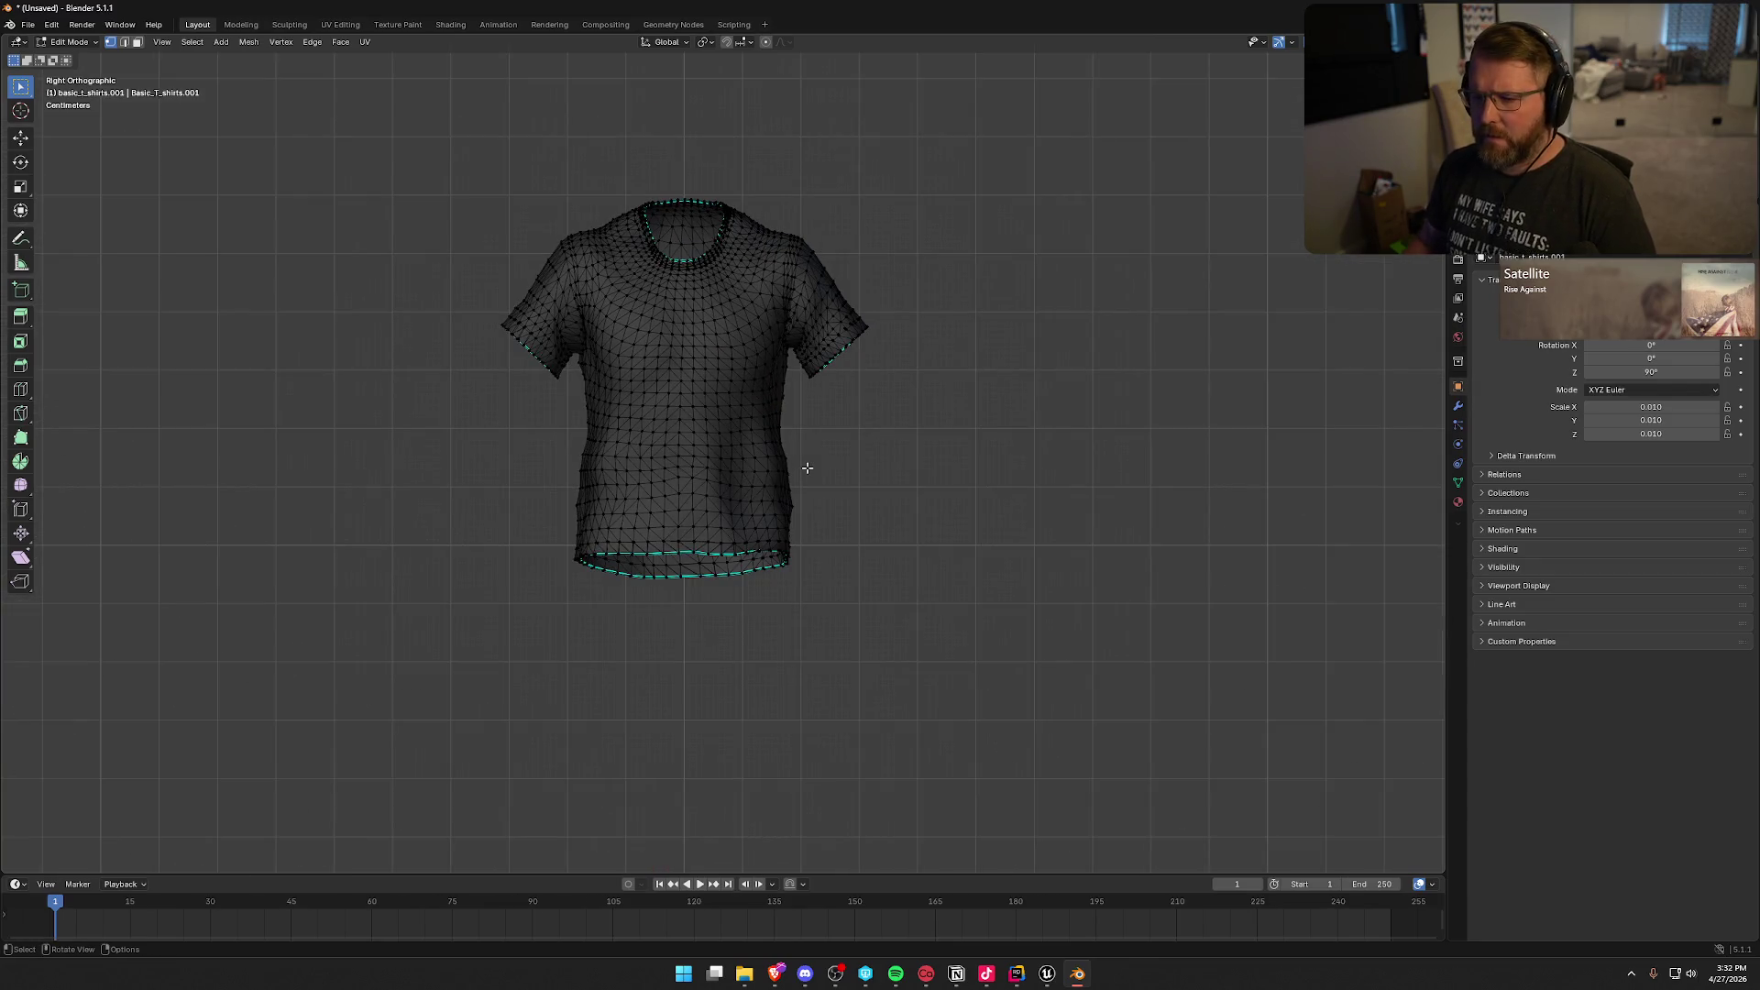
# Step: Check the shirt from below and in front and right orthographic views, then return to Object Mode
pyautogui.scroll(3, 872, 526)
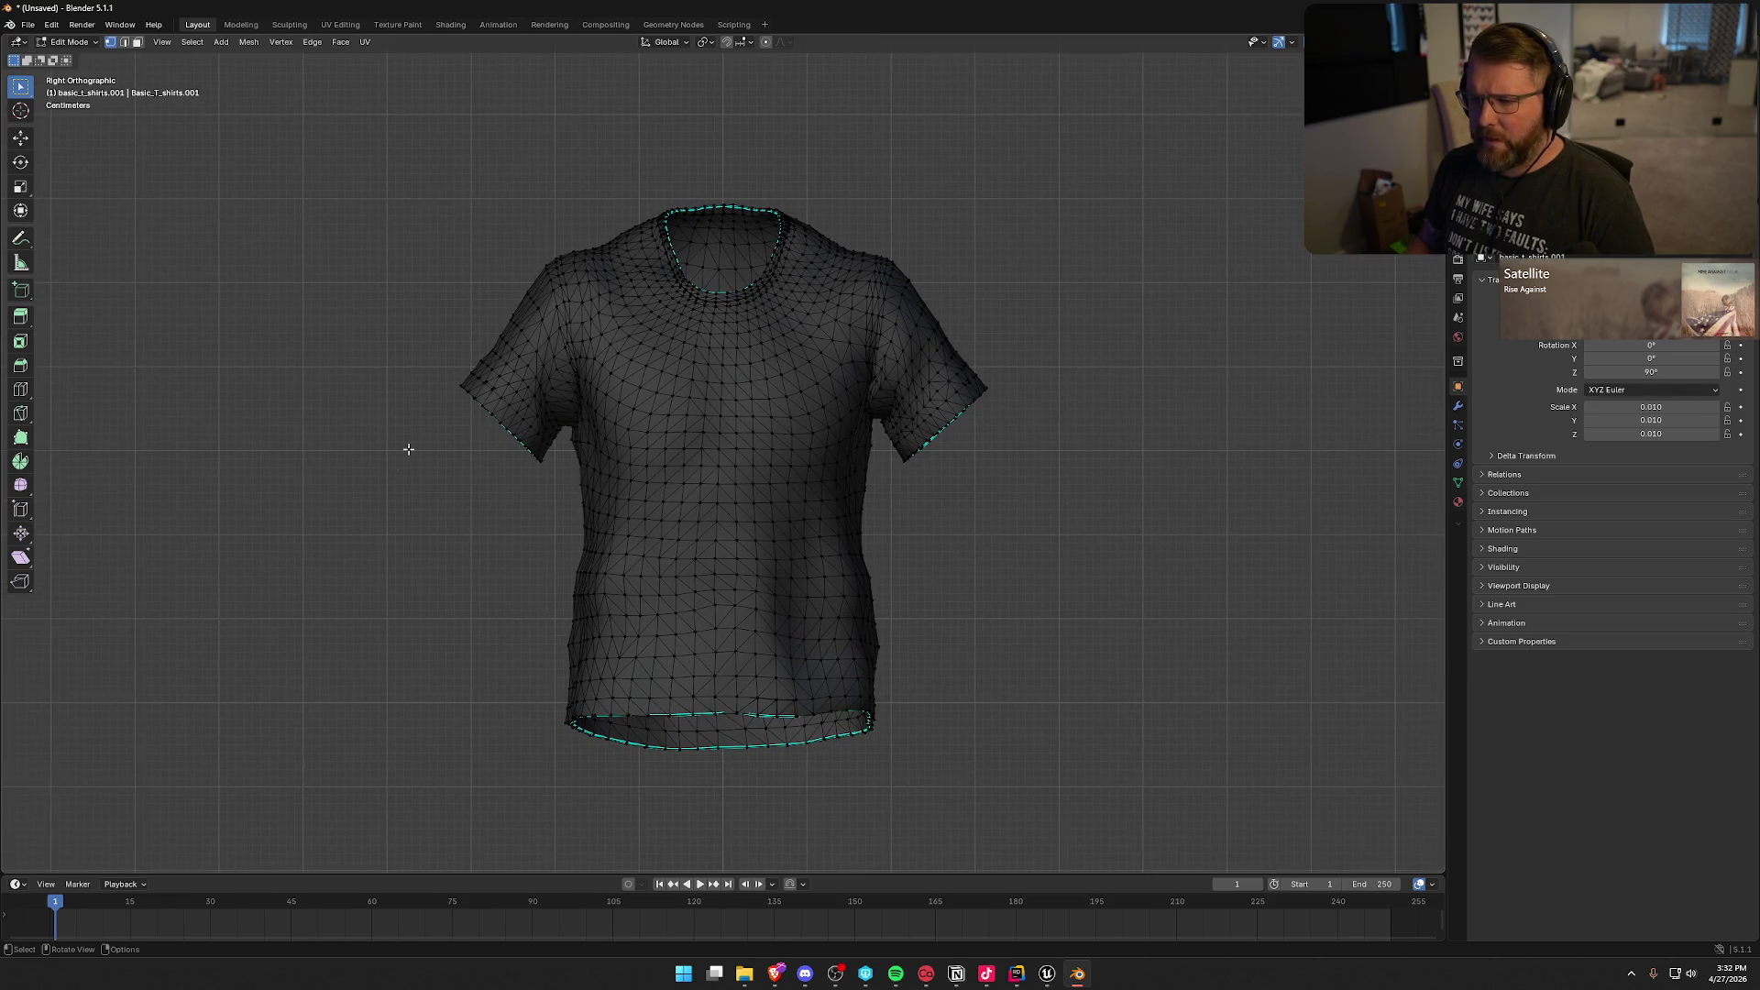
pyautogui.moveTo(704, 517)
pyautogui.mouseDown()
pyautogui.moveTo(725, 432)
pyautogui.moveTo(718, 479)
pyautogui.moveTo(769, 539)
pyautogui.mouseUp()
pyautogui.scroll(5, 670, 377)
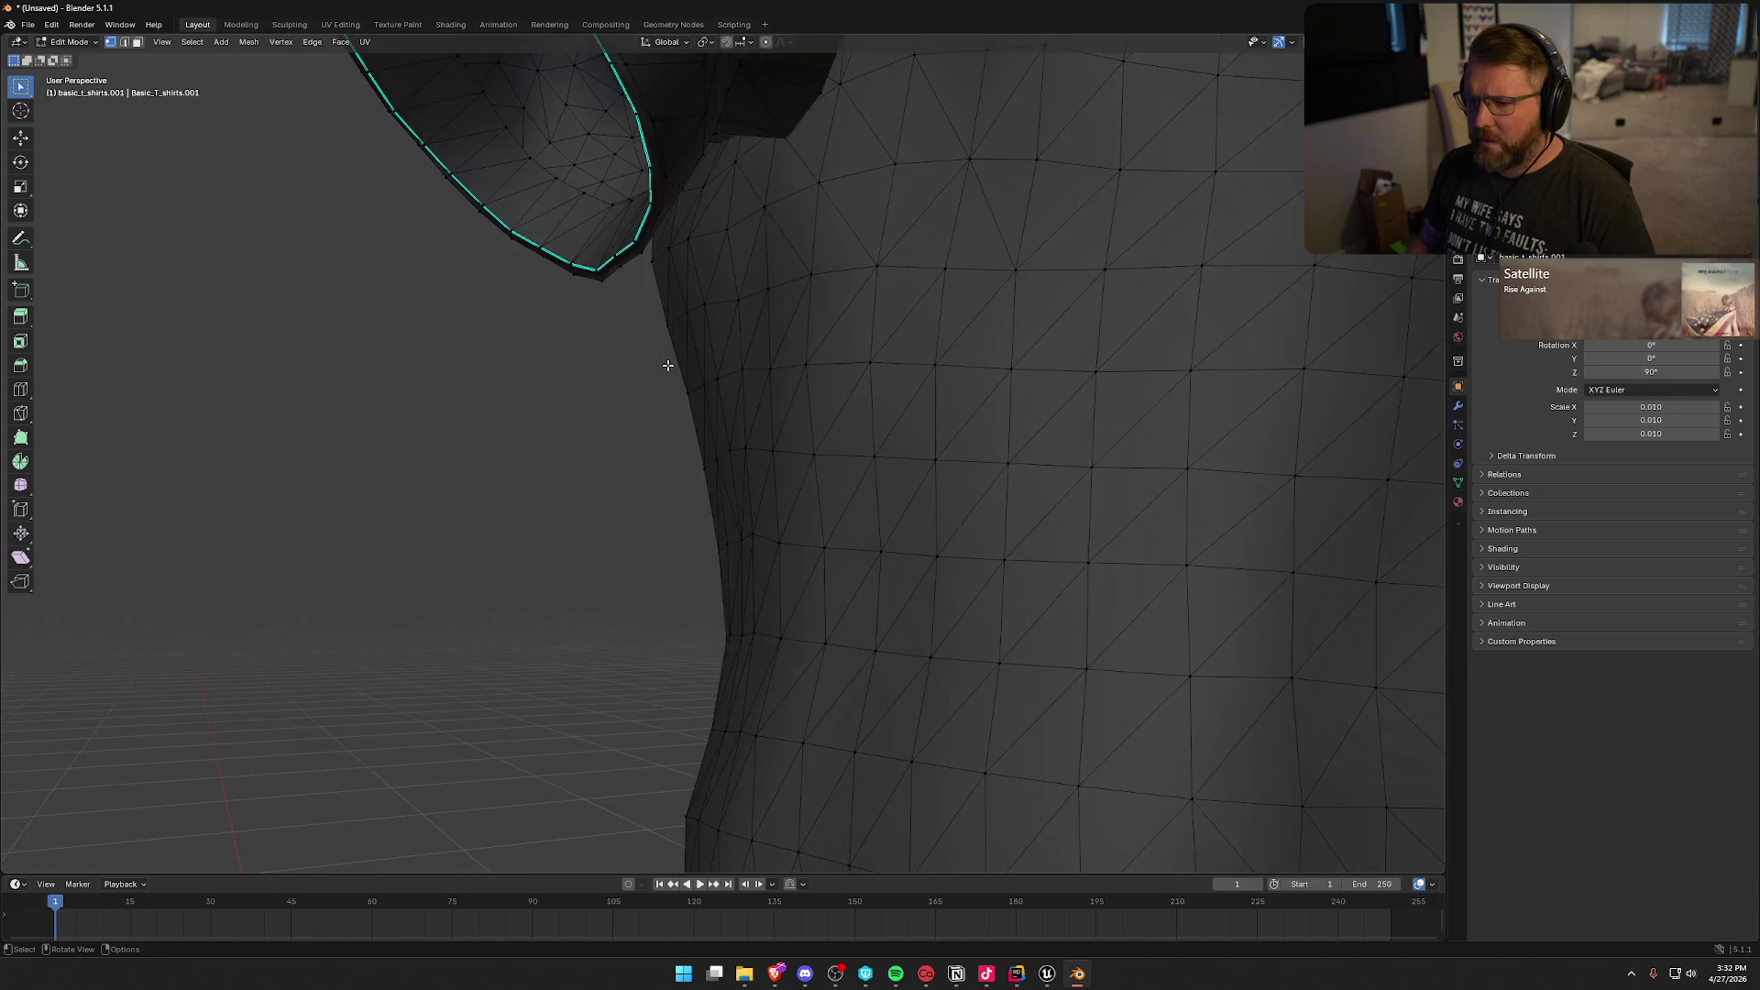
pyautogui.scroll(-5, 782, 366)
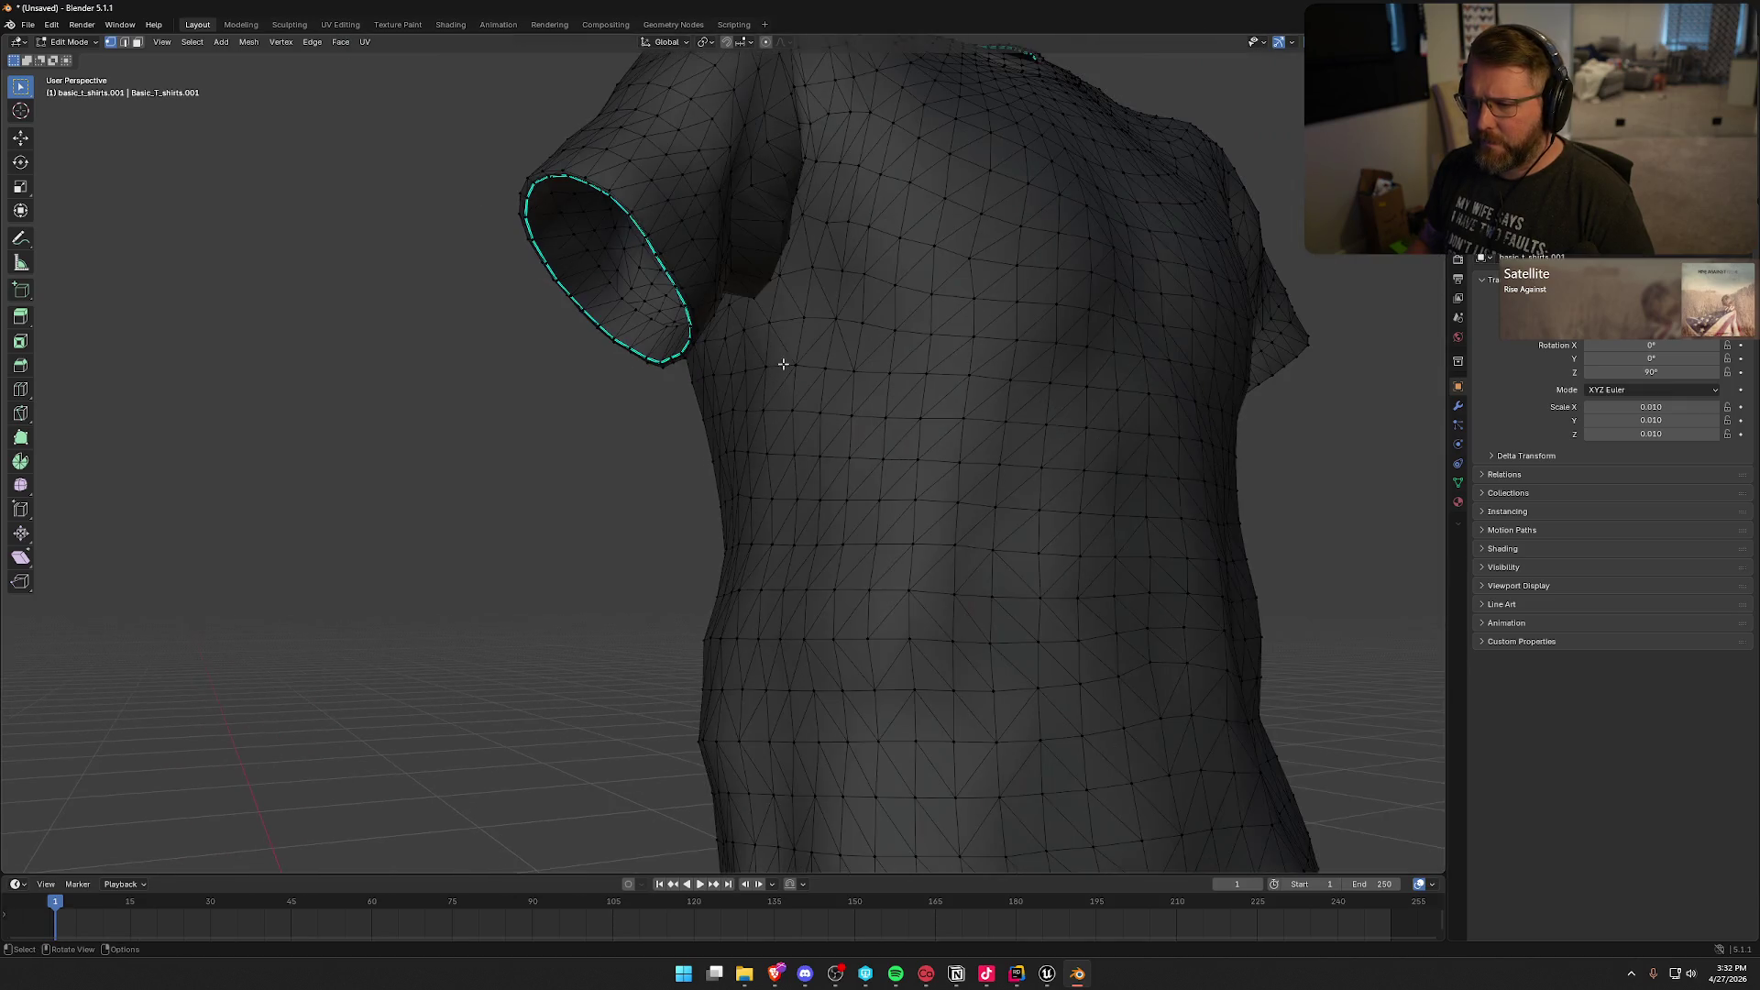
pyautogui.moveTo(807, 371)
pyautogui.mouseDown()
pyautogui.moveTo(868, 420)
pyautogui.moveTo(994, 408)
pyautogui.moveTo(844, 444)
pyautogui.moveTo(844, 478)
pyautogui.moveTo(848, 454)
pyautogui.mouseUp()
pyautogui.press('KP_1')
pyautogui.press('KP_3')
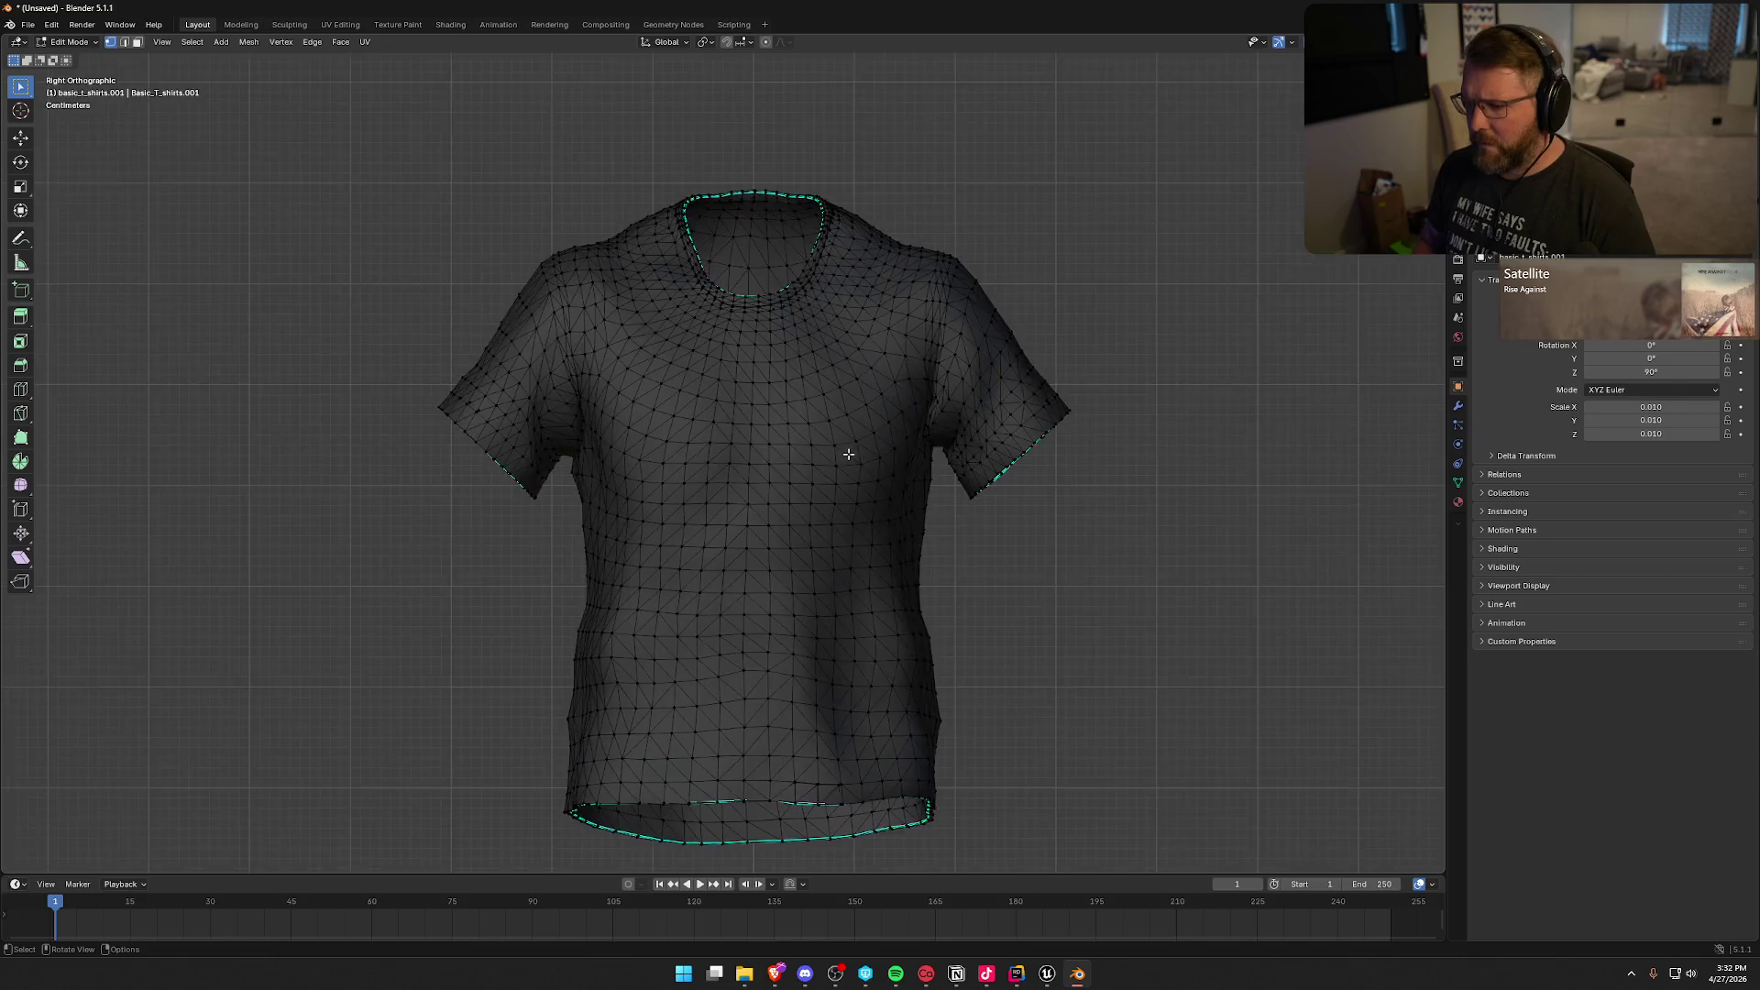
pyautogui.scroll(-2, 859, 460)
pyautogui.moveTo(1030, 523); pyautogui.dragTo(986, 440)
pyautogui.press('Tab')
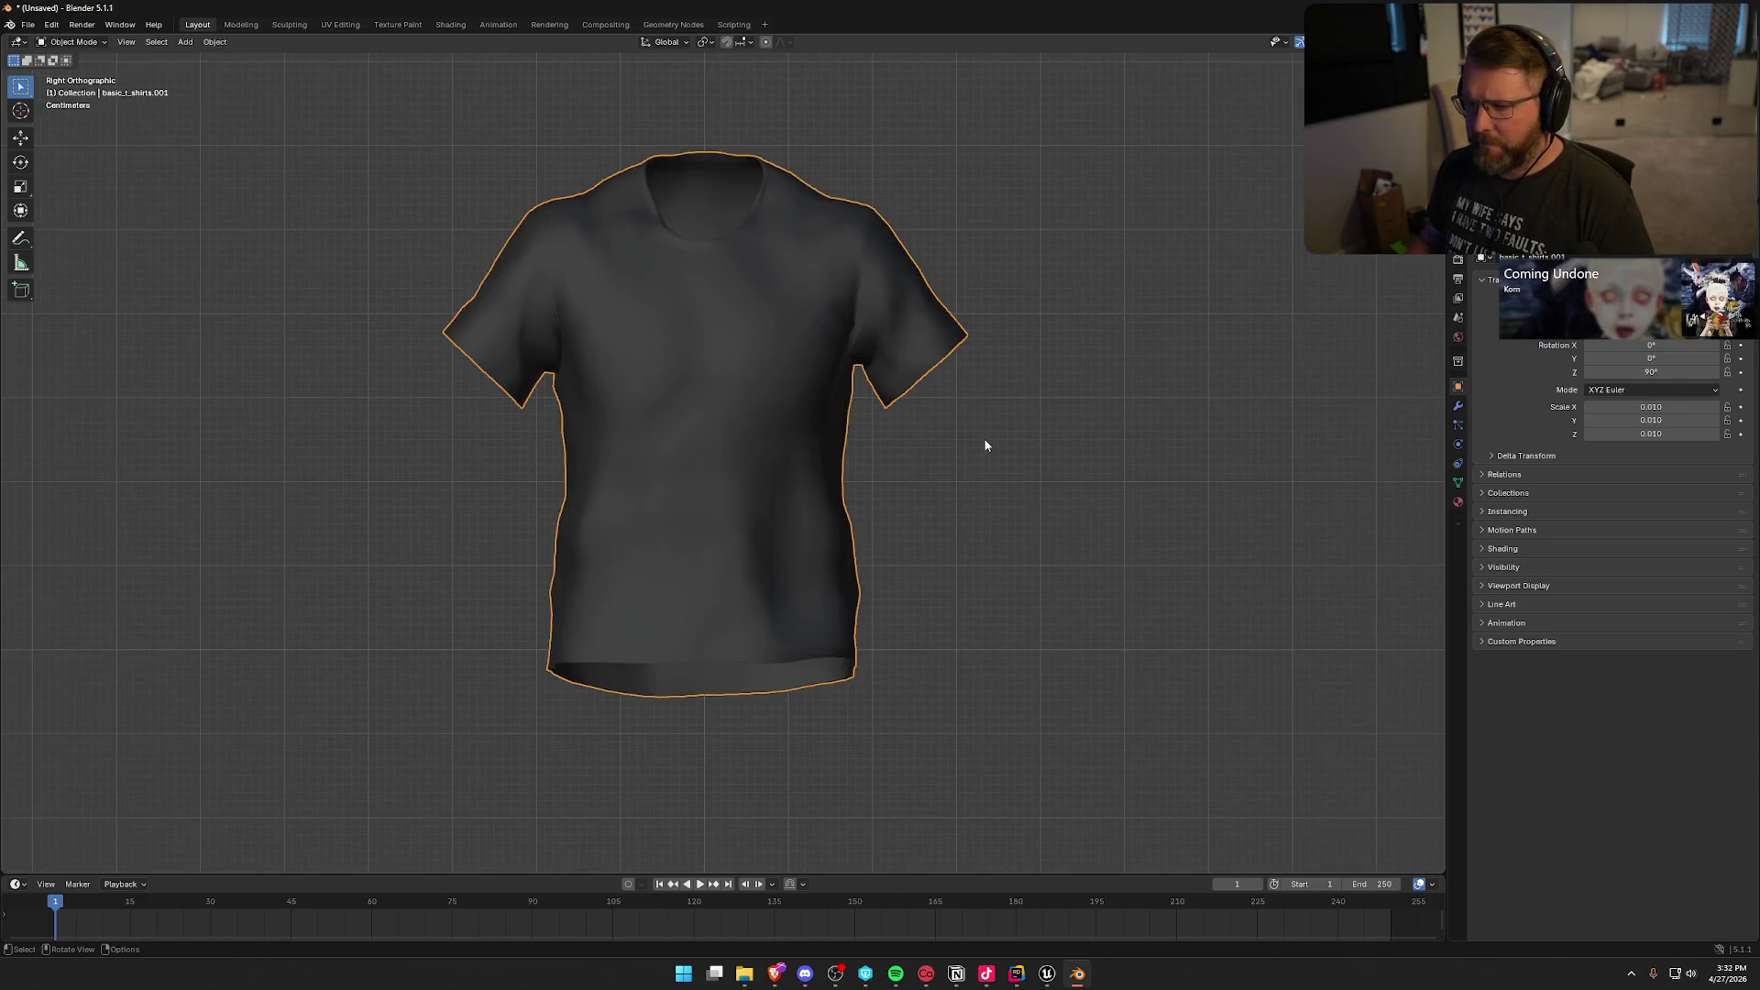
# Step: Deselect the shirt, add a cube, and move it up over the shirt
pyautogui.click(886, 463)
pyautogui.click(185, 42)
pyautogui.moveTo(238, 56)
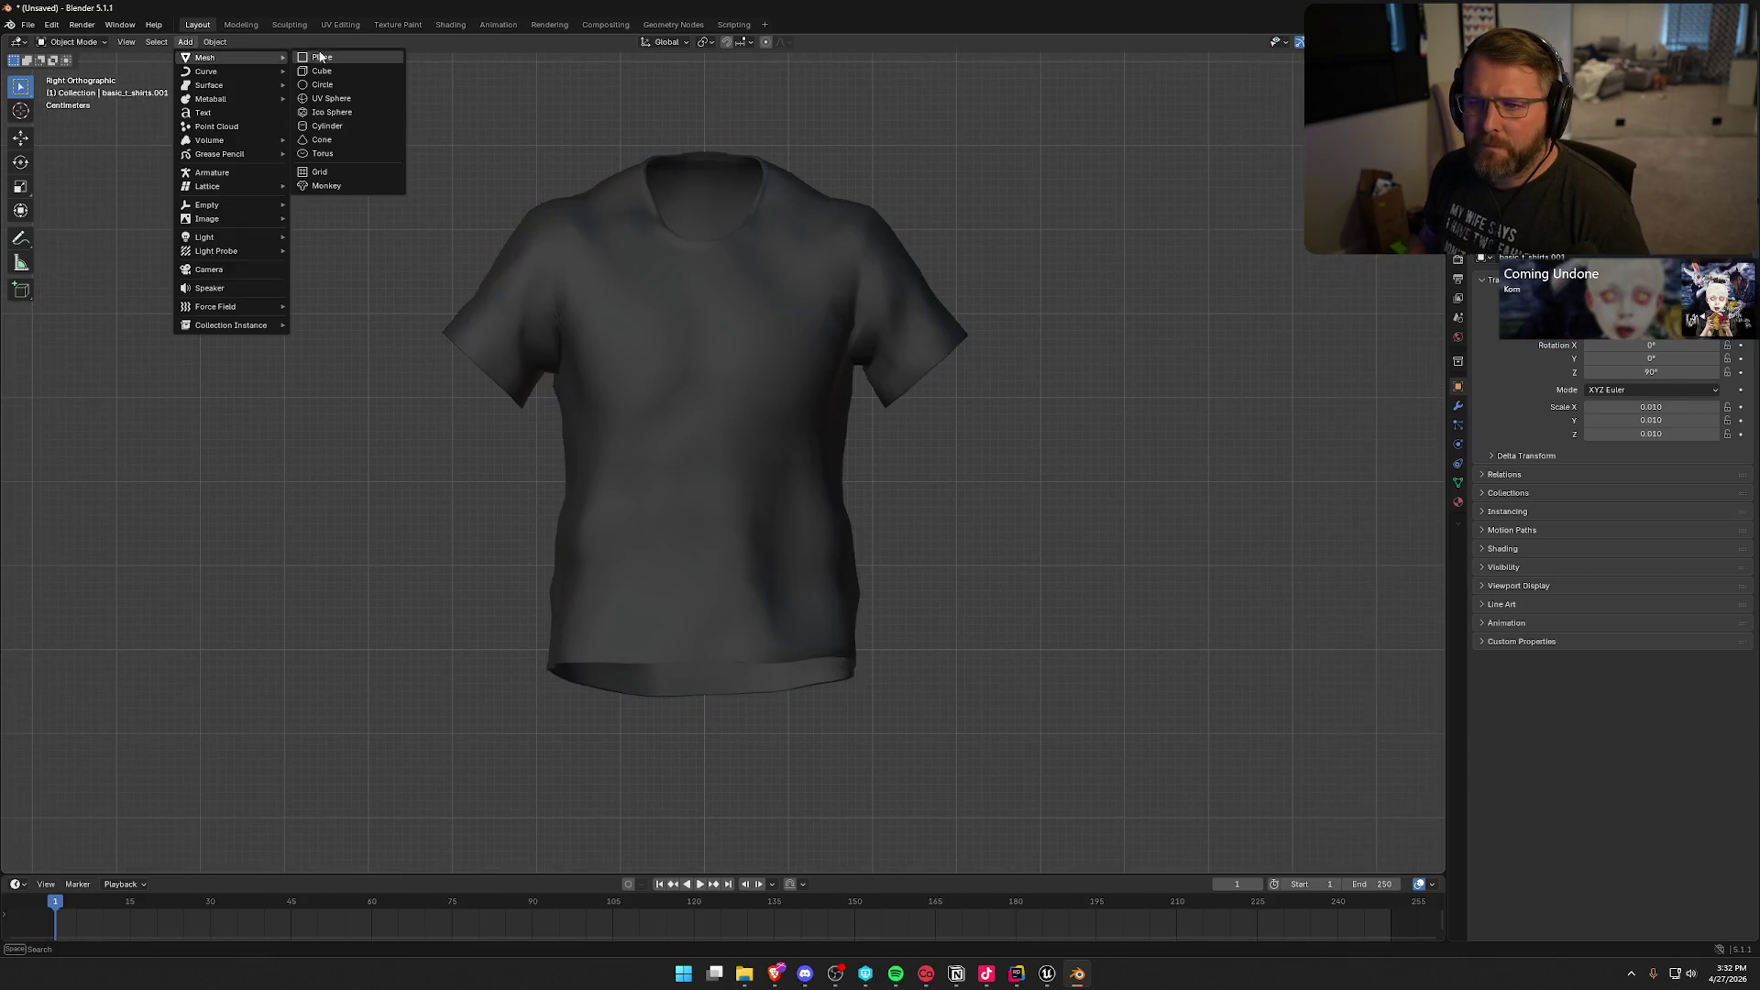
pyautogui.click(333, 71)
pyautogui.scroll(-6, 726, 420)
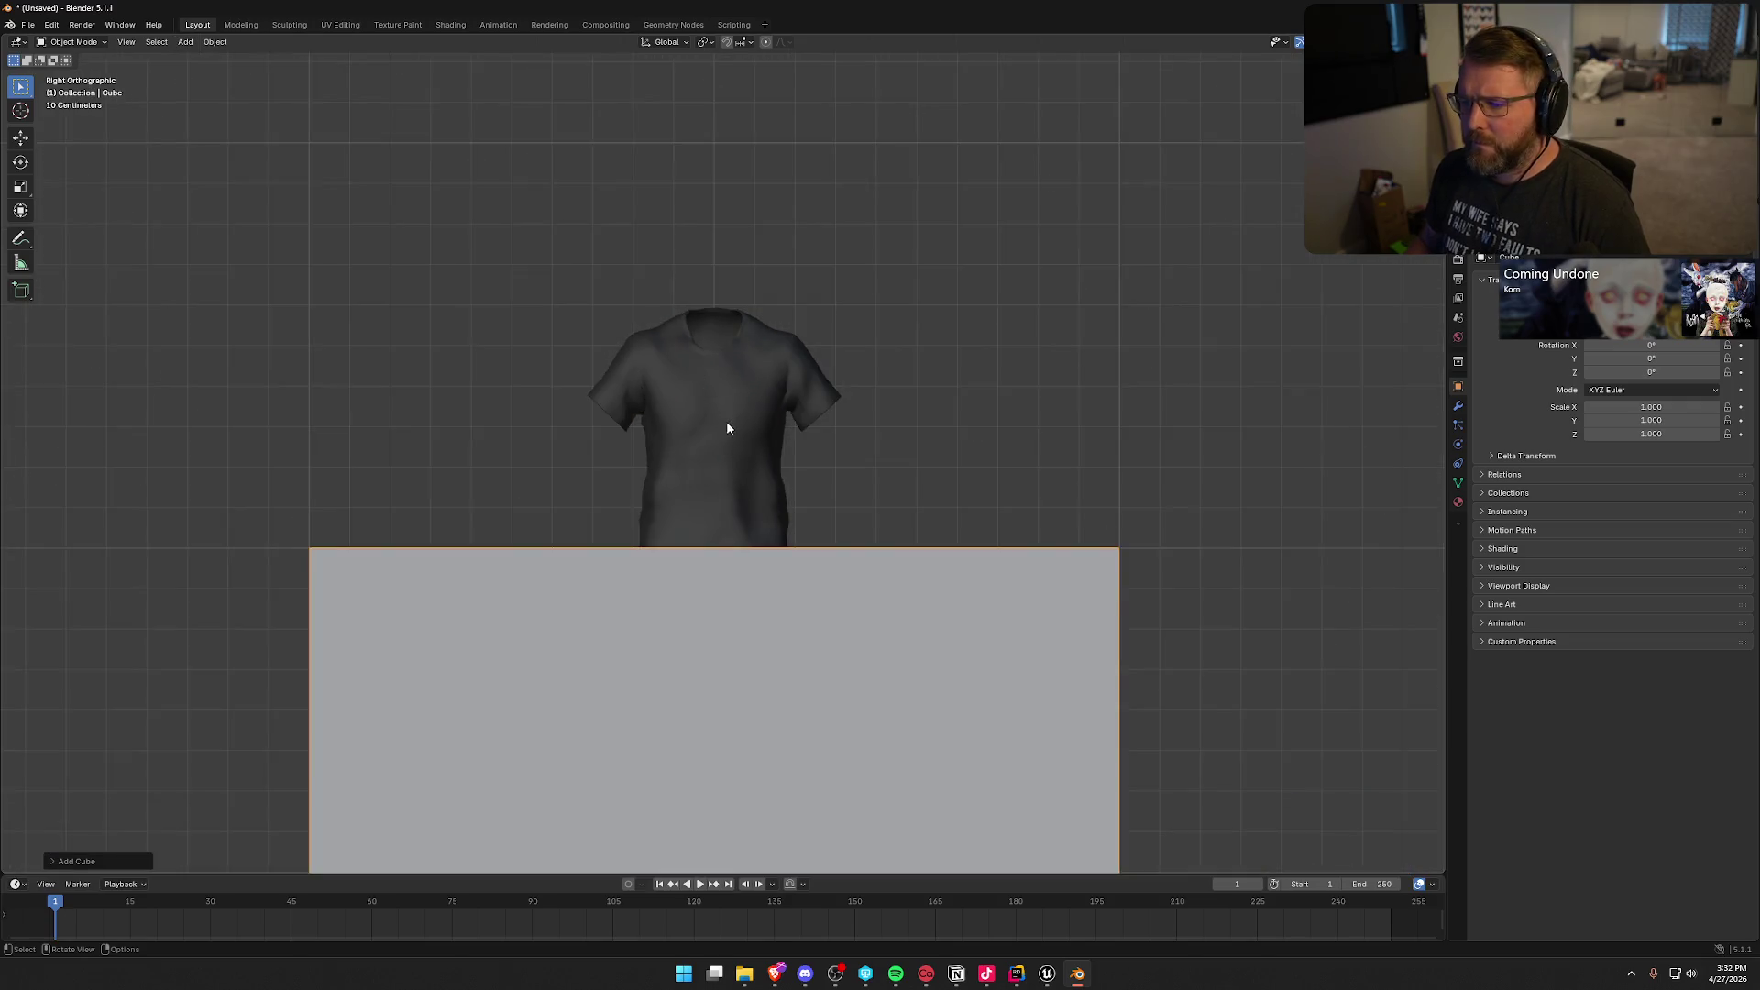
pyautogui.moveTo(804, 670); pyautogui.dragTo(810, 365)
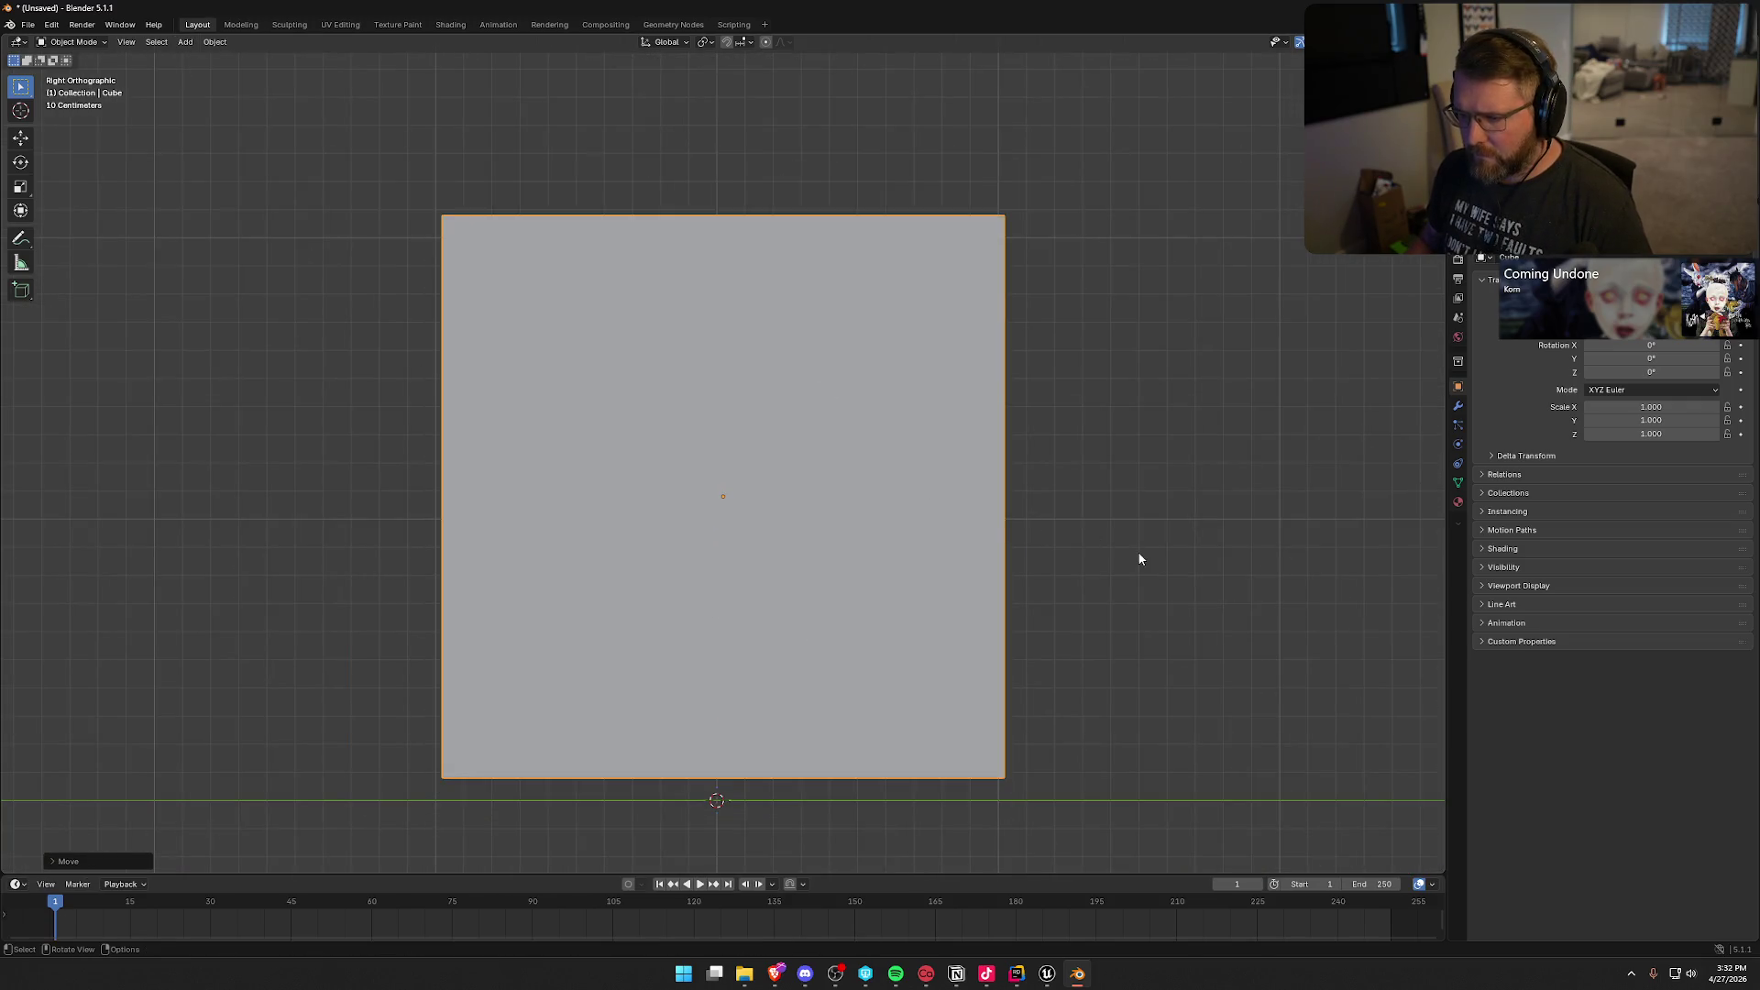
# Step: Flatten the cube along Y, shorten it along Z, and place it over the torso
pyautogui.press('s')
pyautogui.press('y')
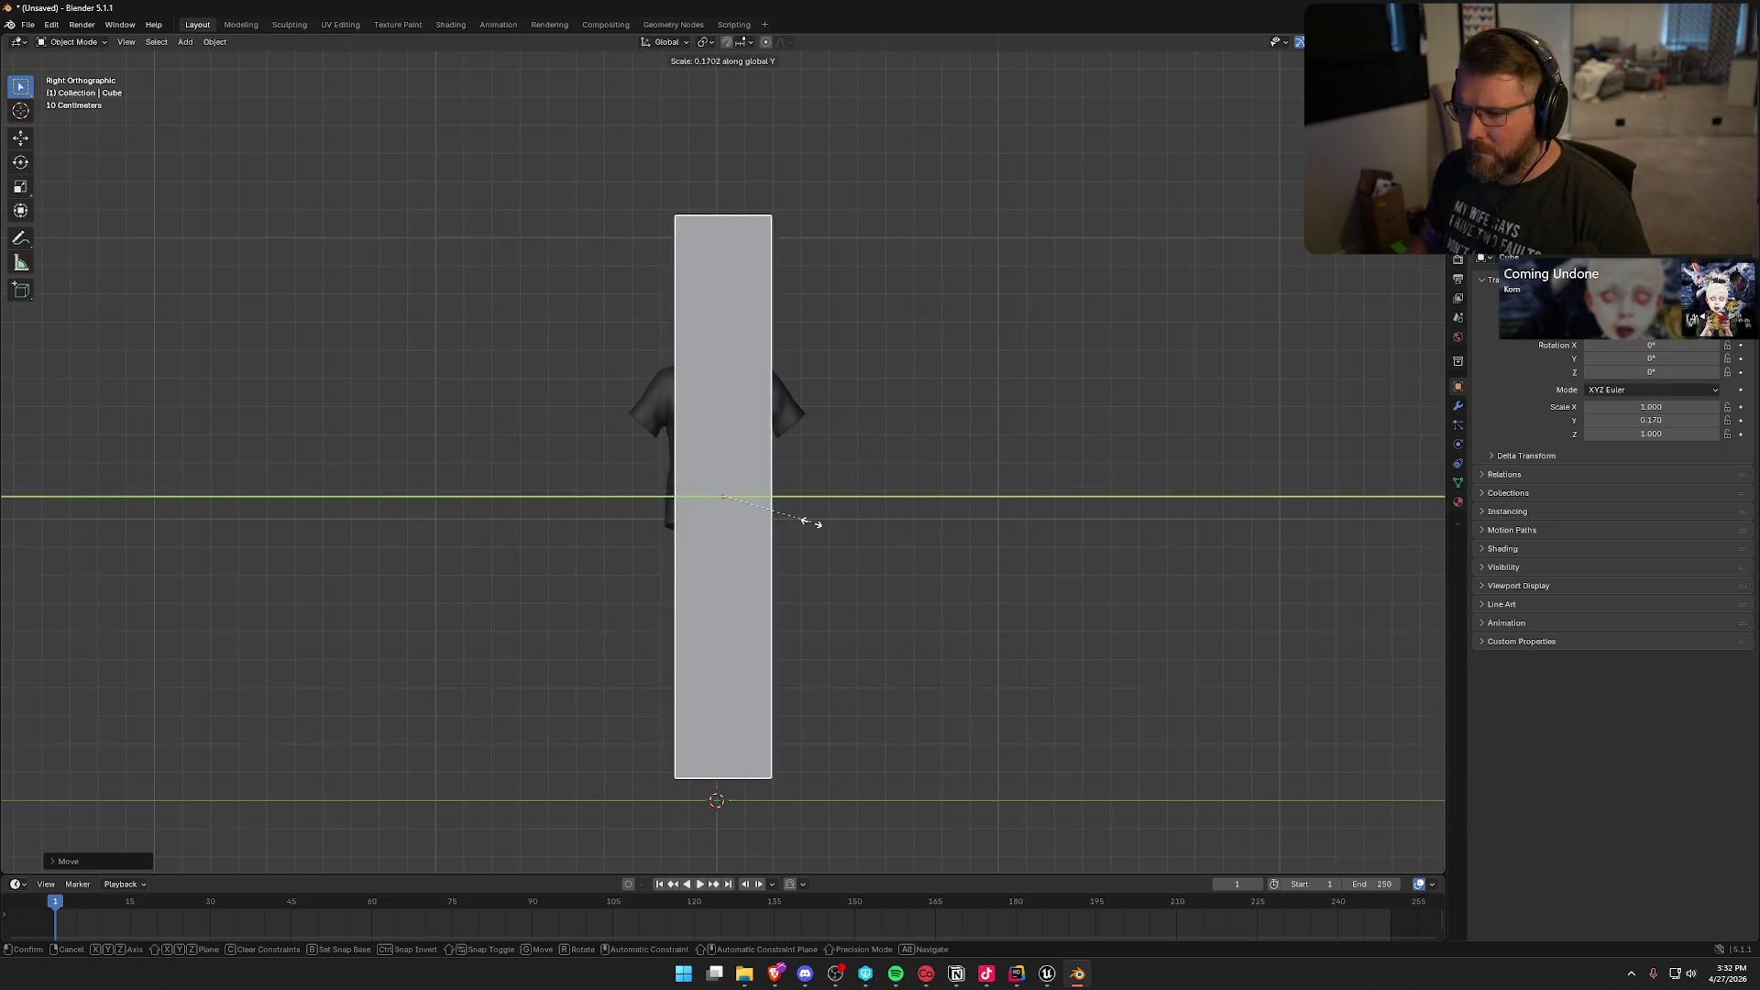
pyautogui.click(807, 524)
pyautogui.scroll(3, 811, 550)
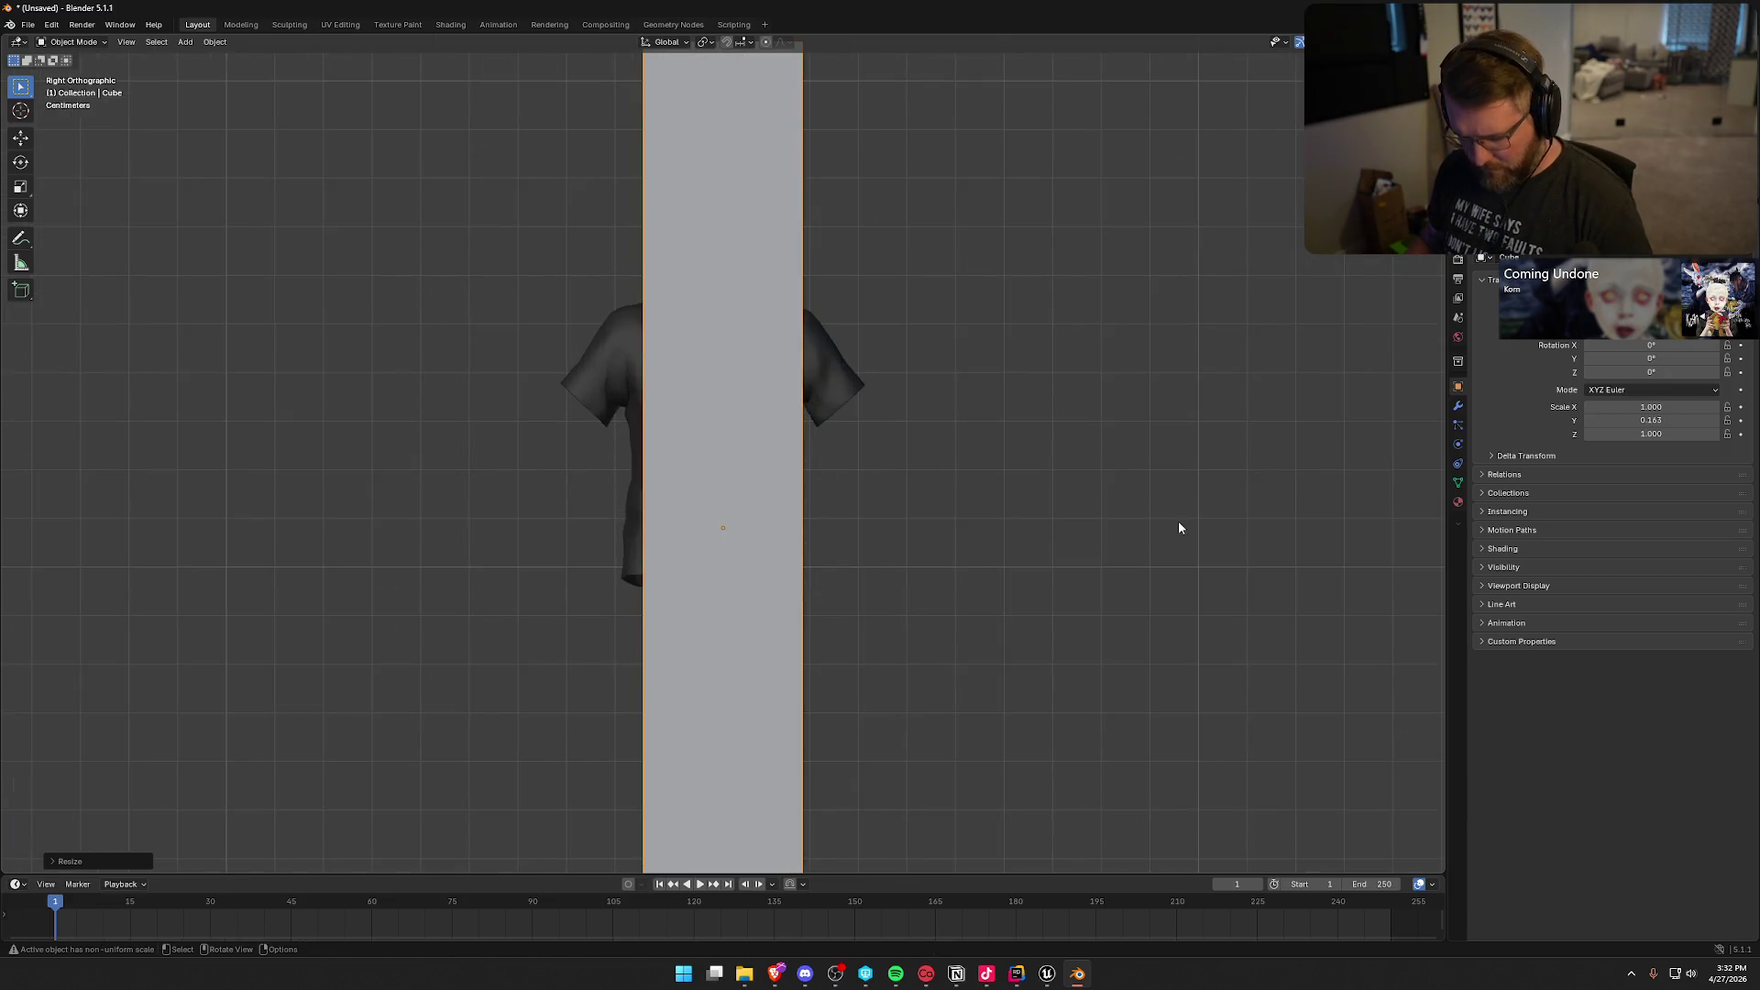
pyautogui.press('s')
pyautogui.press('x')
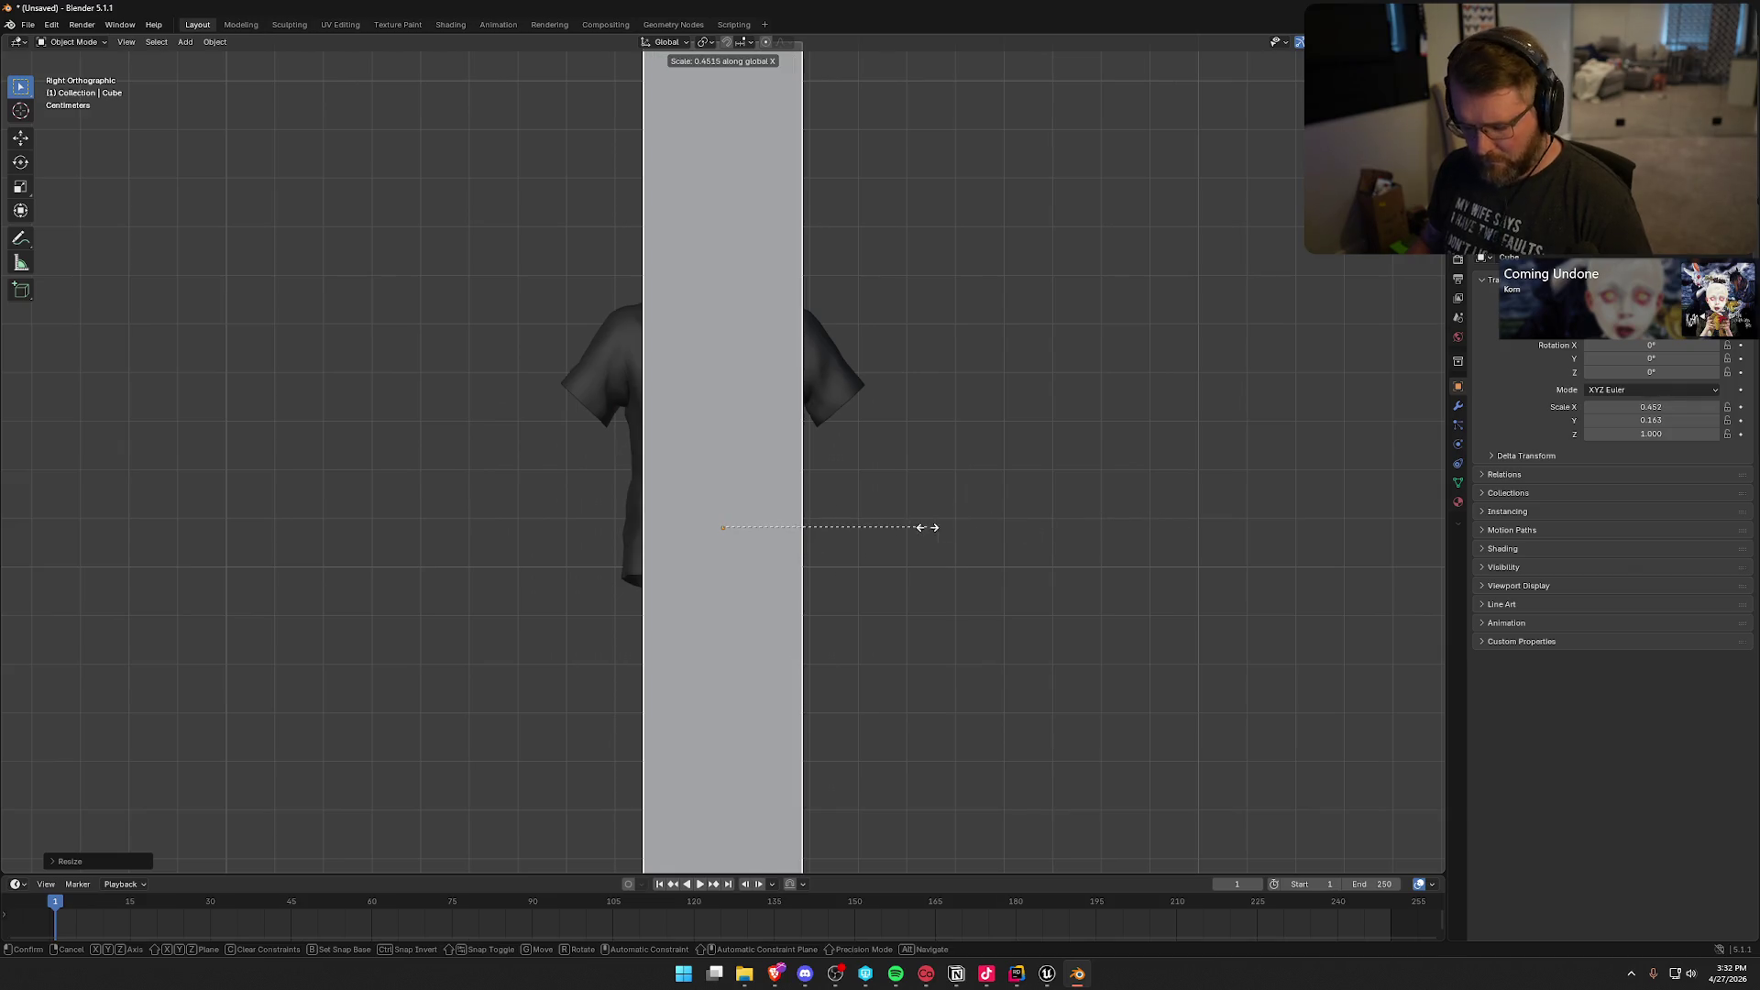
pyautogui.press('z')
pyautogui.click(911, 636)
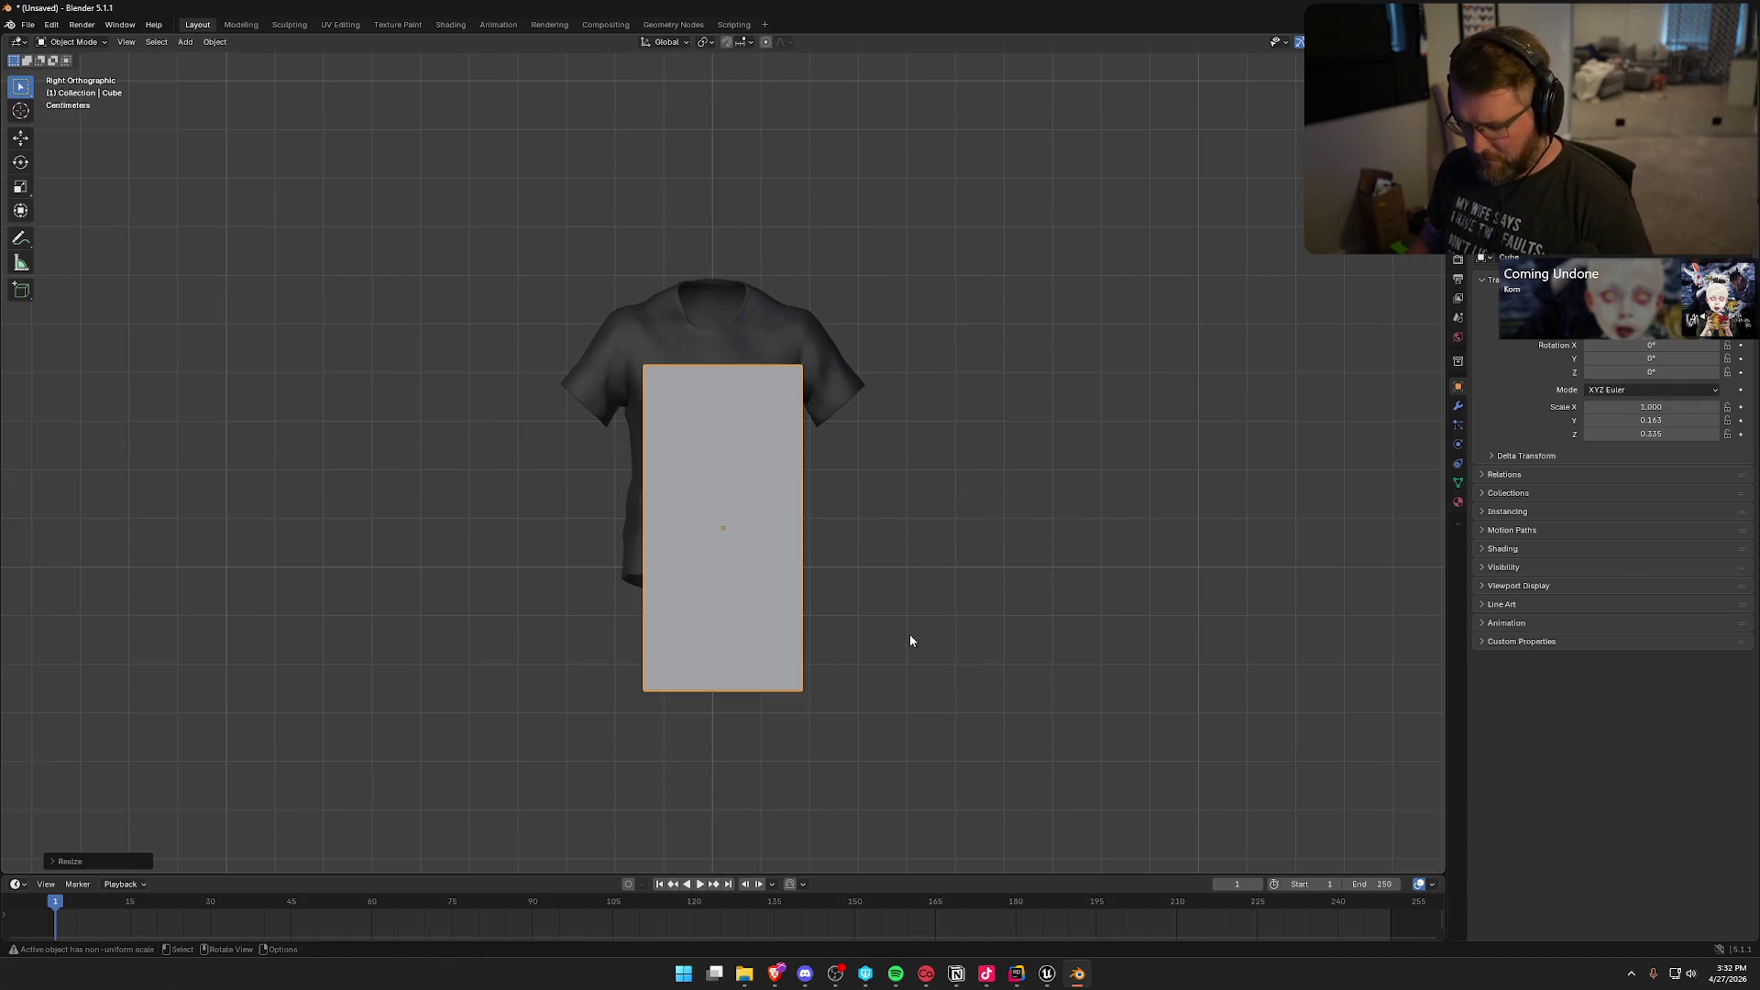
pyautogui.press('g')
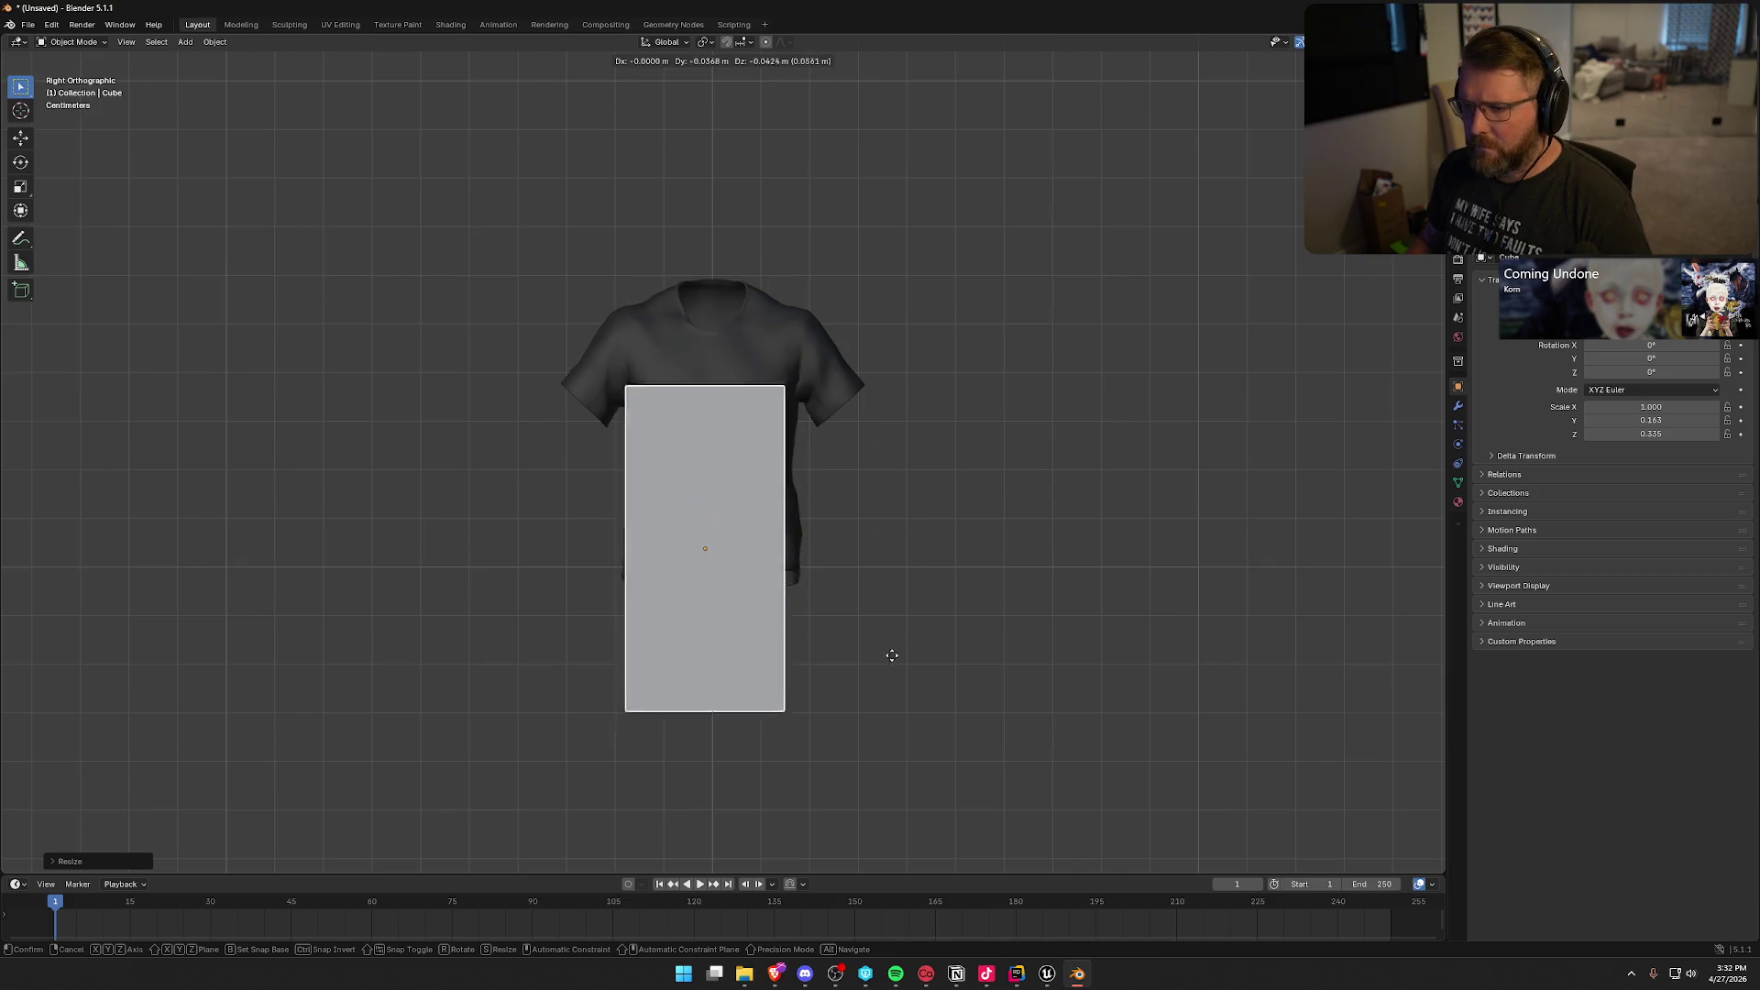
pyautogui.click(901, 584)
# Step: Narrow the box along X and return to the right orthographic view
pyautogui.moveTo(900, 585)
pyautogui.mouseDown()
pyautogui.moveTo(926, 617)
pyautogui.moveTo(1017, 514)
pyautogui.mouseUp()
pyautogui.scroll(5, 1014, 514)
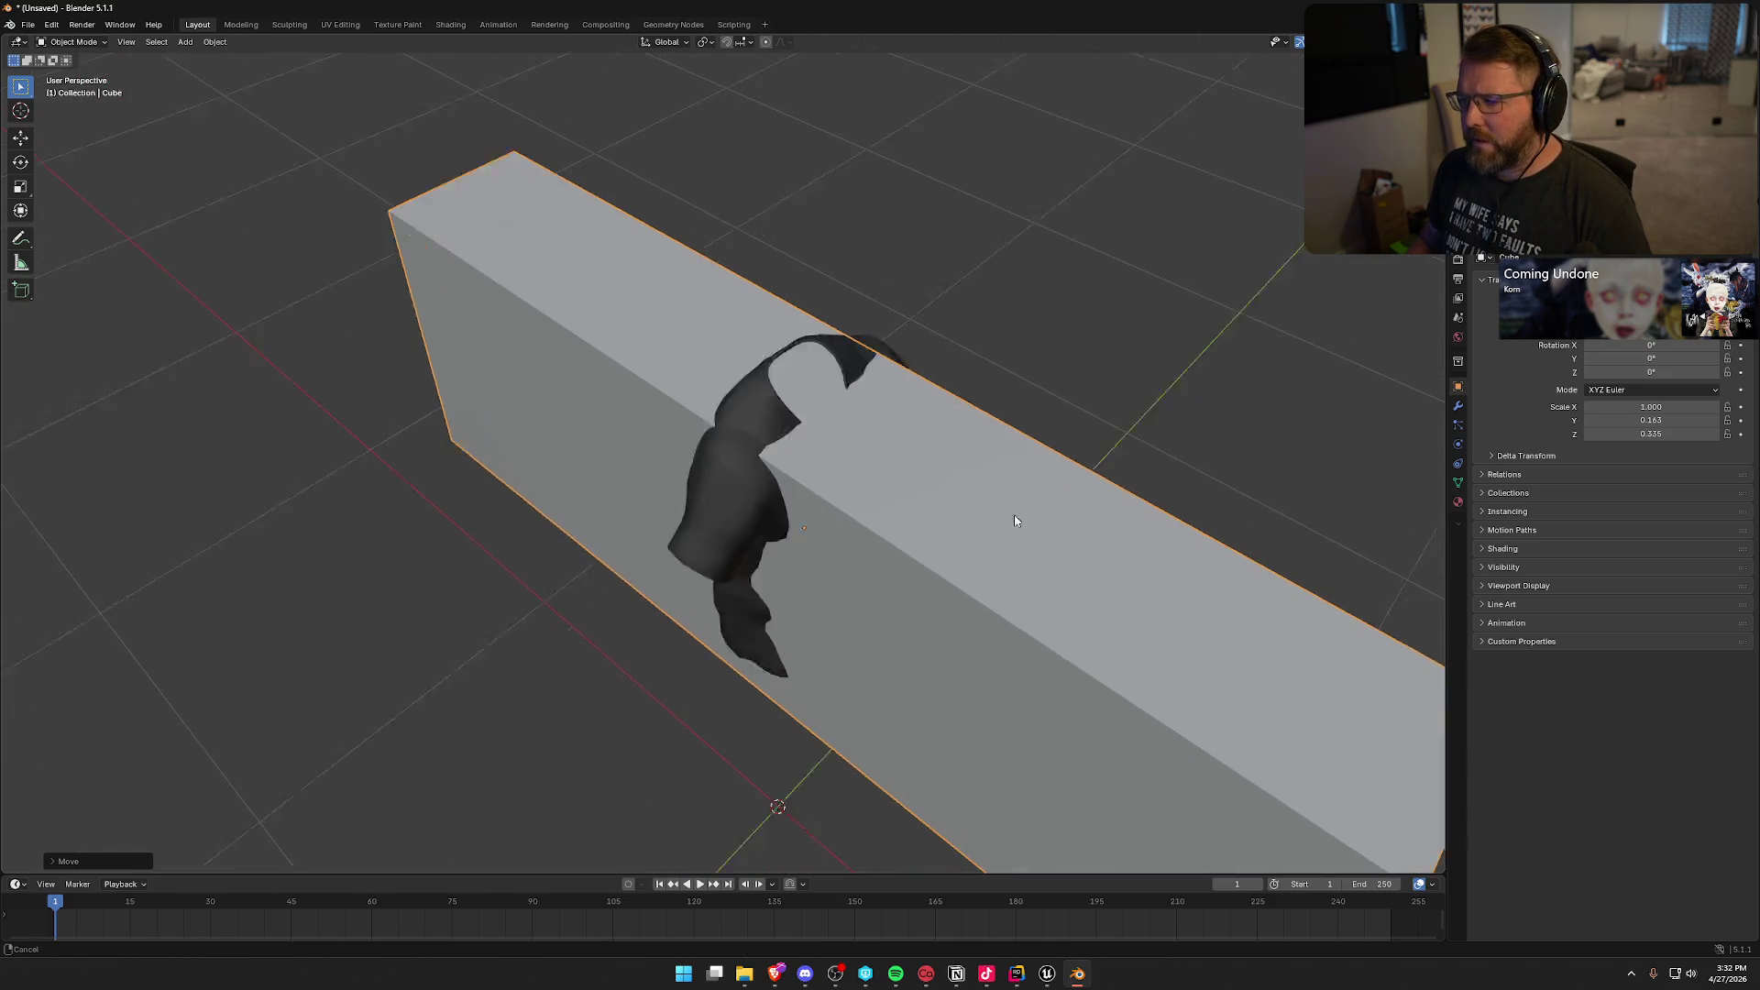
pyautogui.press('s')
pyautogui.press('x')
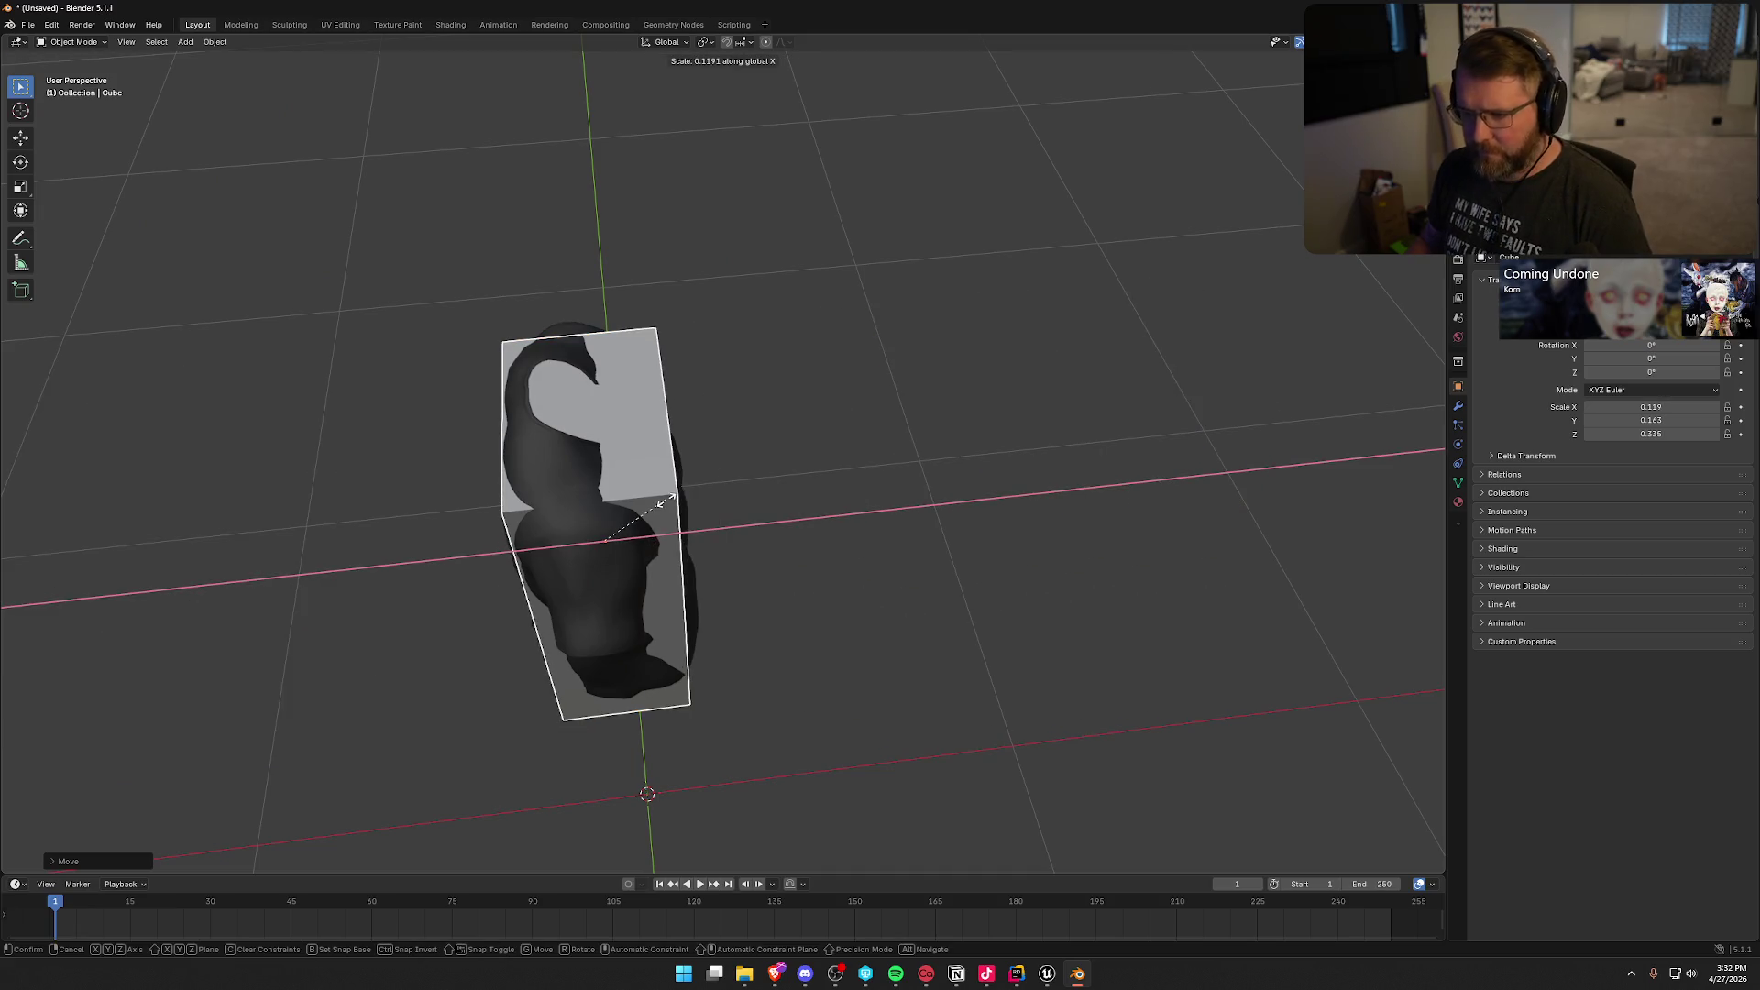
pyautogui.click(683, 510)
pyautogui.moveTo(684, 510)
pyautogui.mouseDown()
pyautogui.moveTo(626, 495)
pyautogui.moveTo(696, 500)
pyautogui.moveTo(772, 609)
pyautogui.moveTo(873, 648)
pyautogui.mouseUp()
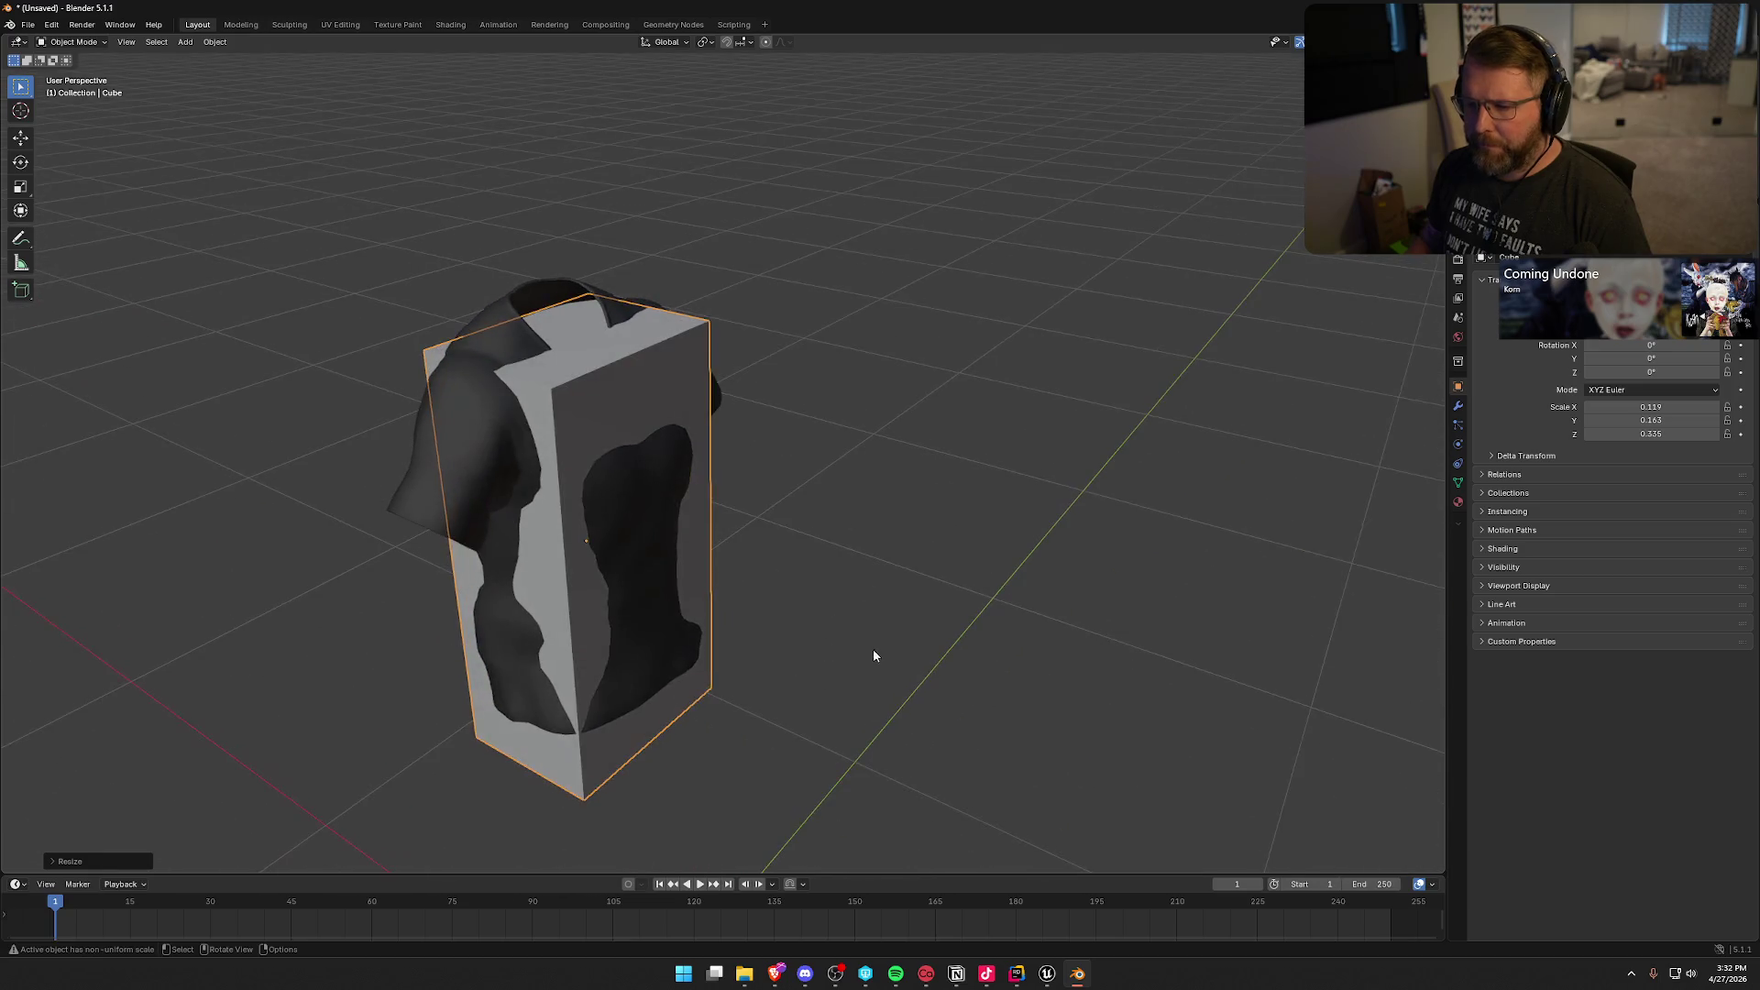
pyautogui.press('KP_3')
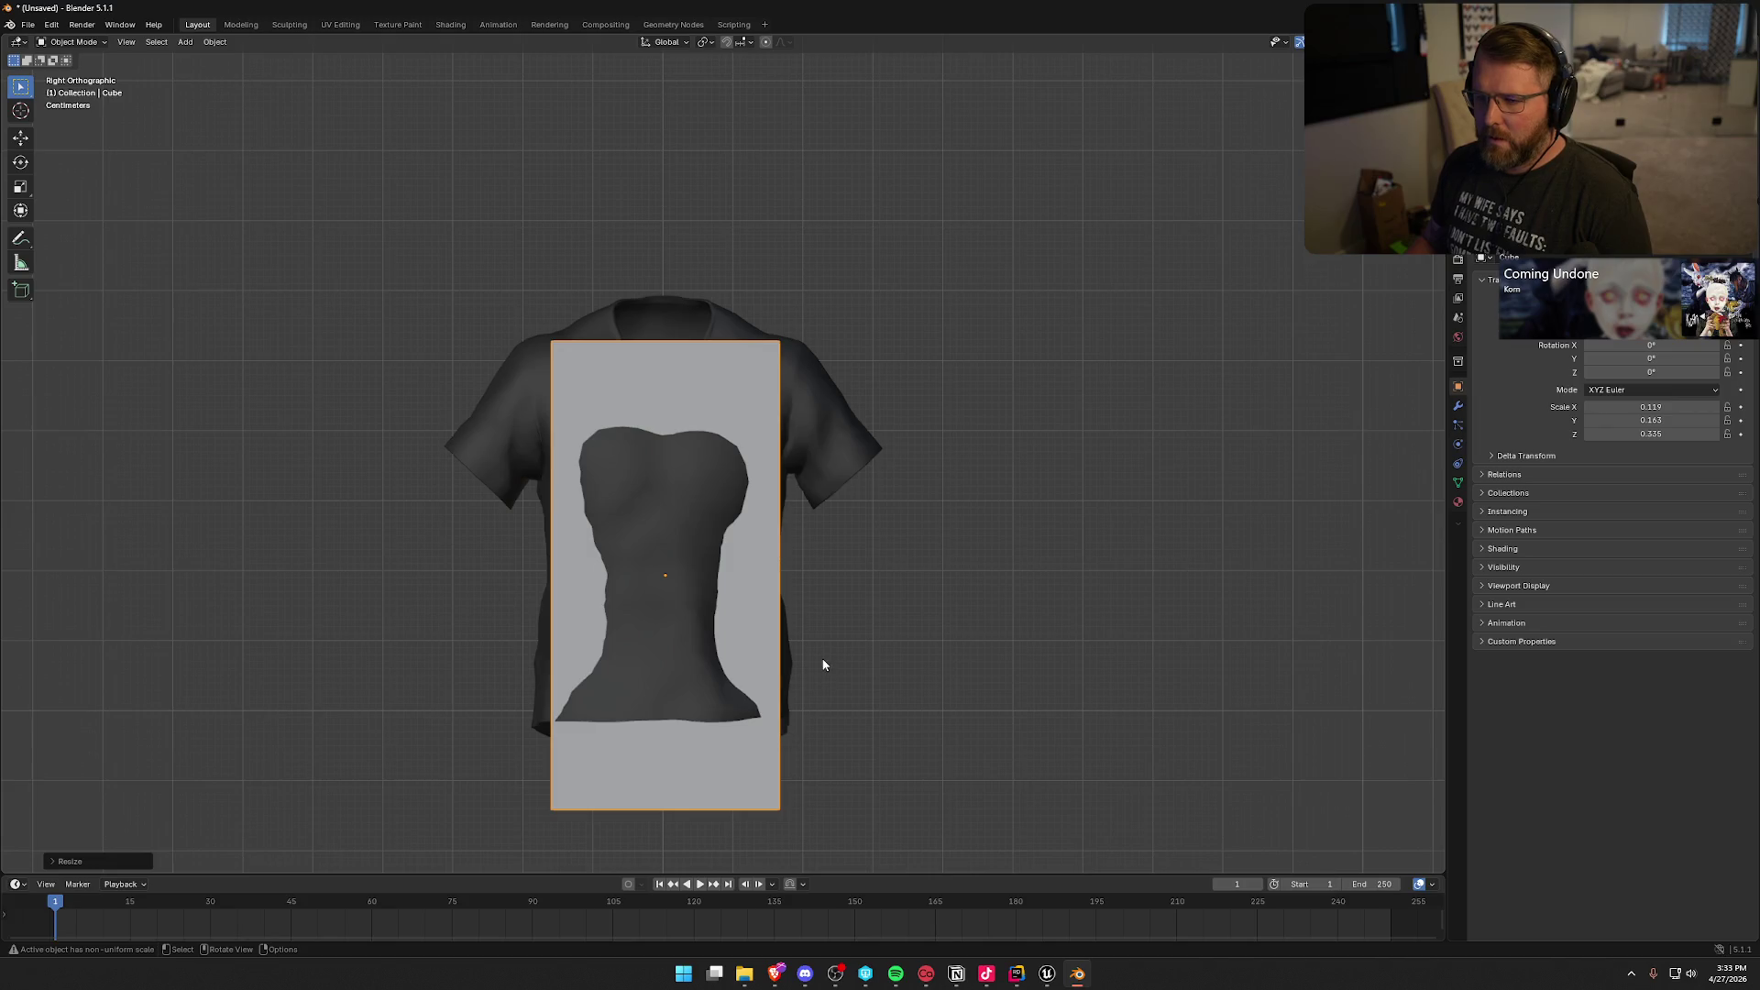
pyautogui.moveTo(1139, 684); pyautogui.dragTo(1118, 578)
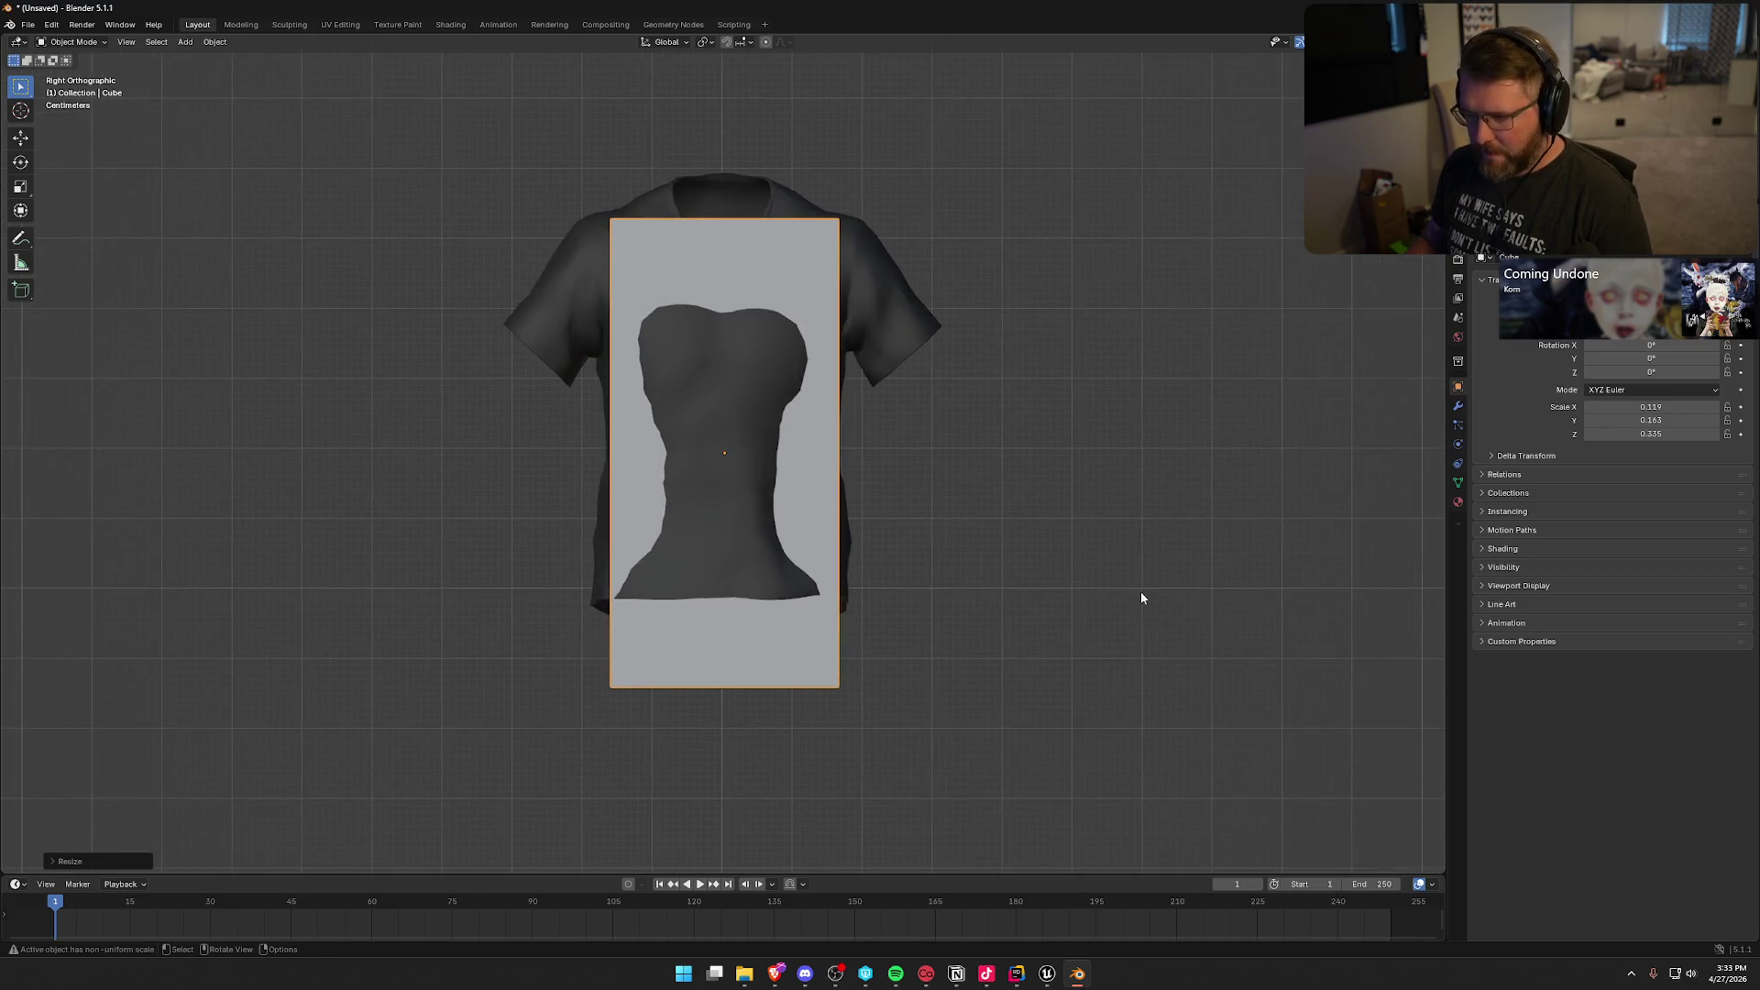
# Step: Shorten the box along Z, raise it, and widen along Y to 0.119 × 0.326 × 0.254
pyautogui.press('s')
pyautogui.press('z')
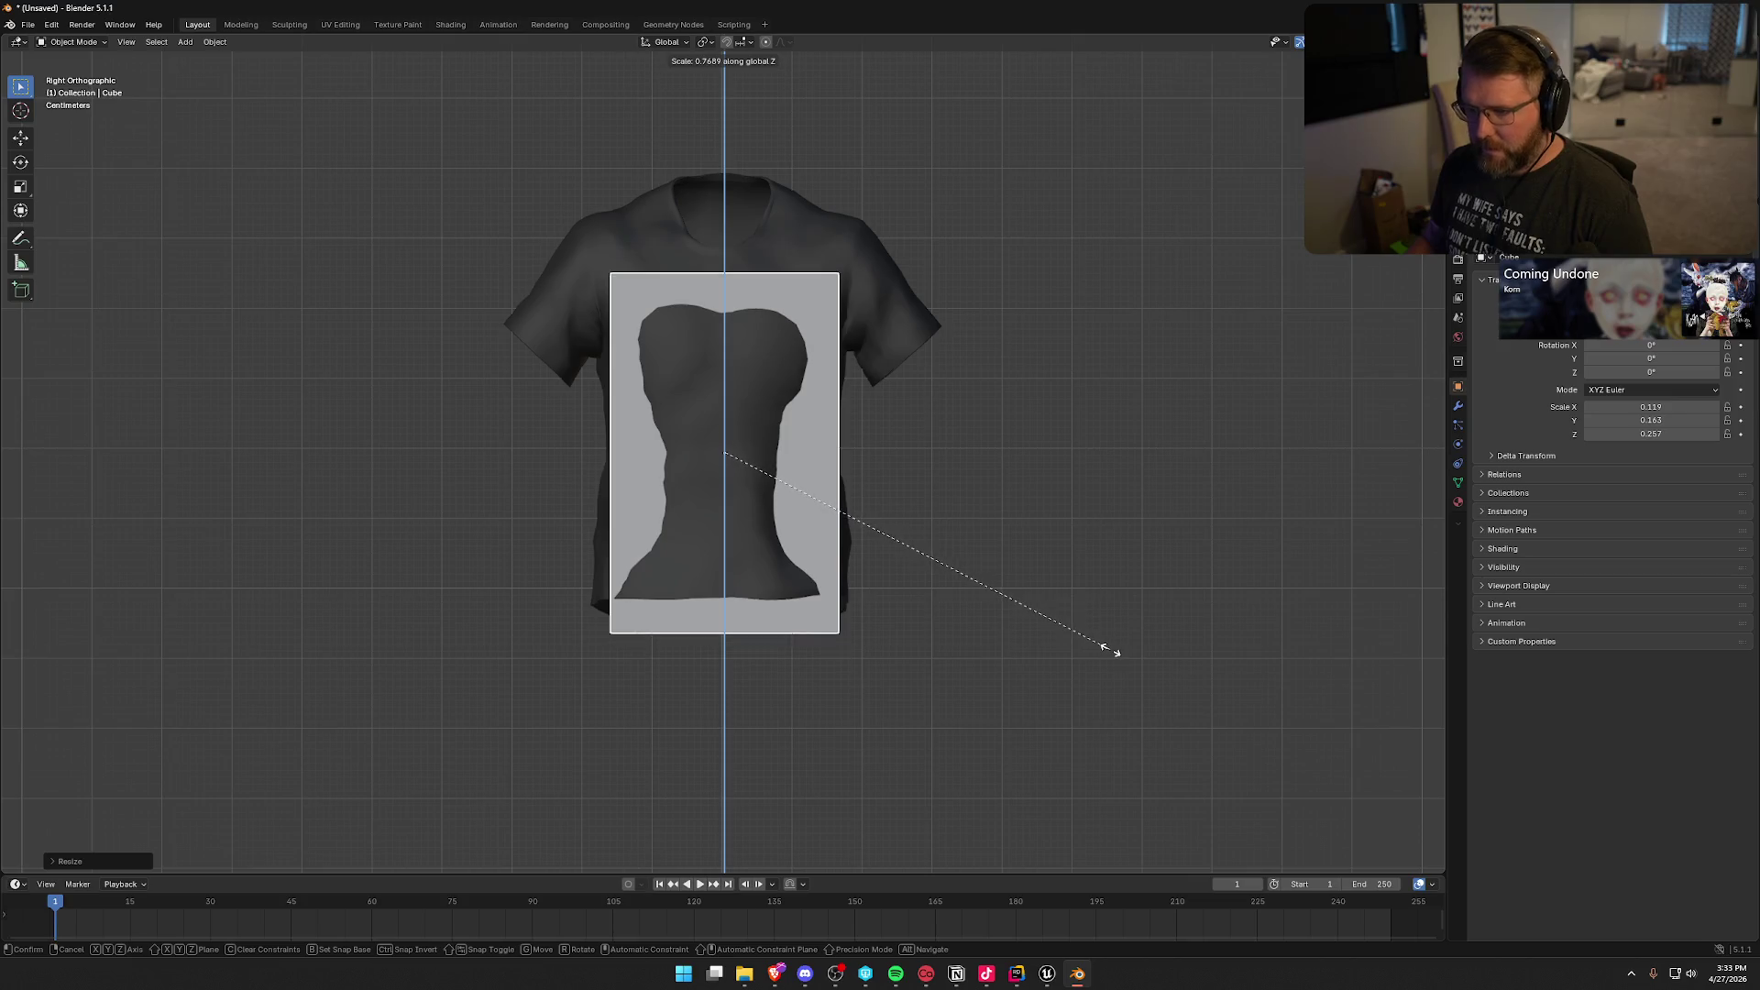
pyautogui.click(1109, 649)
pyautogui.press('g')
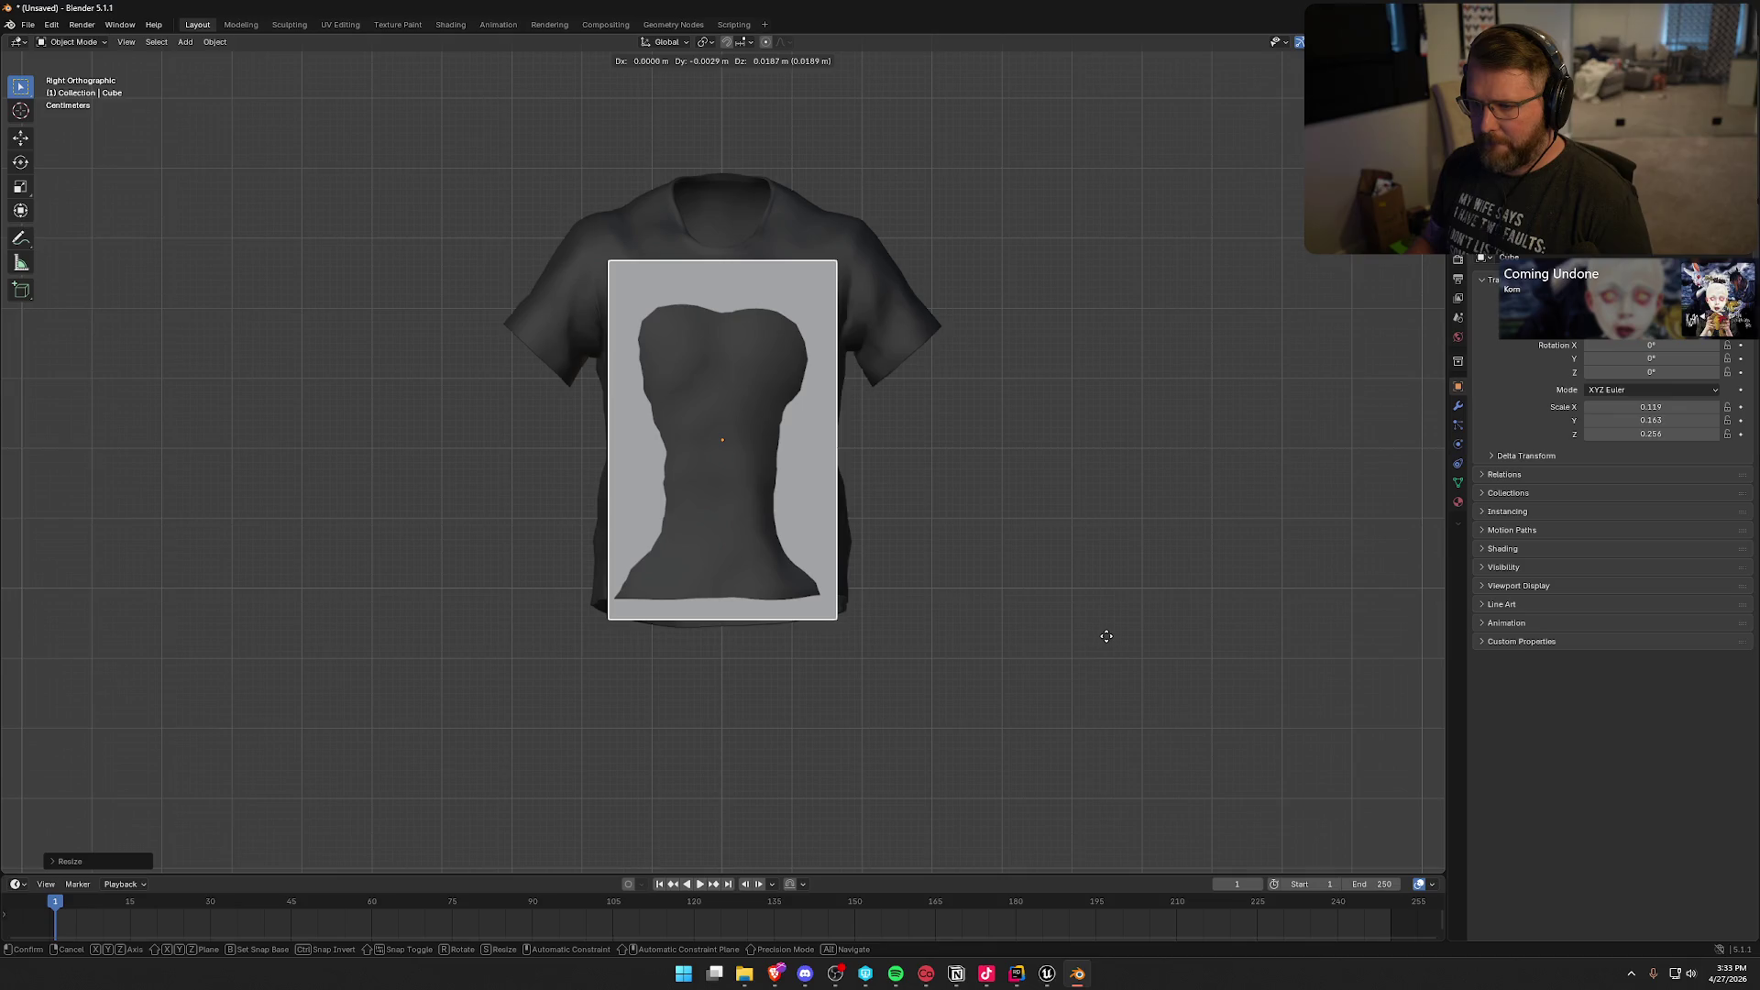
pyautogui.click(1109, 634)
pyautogui.press('s')
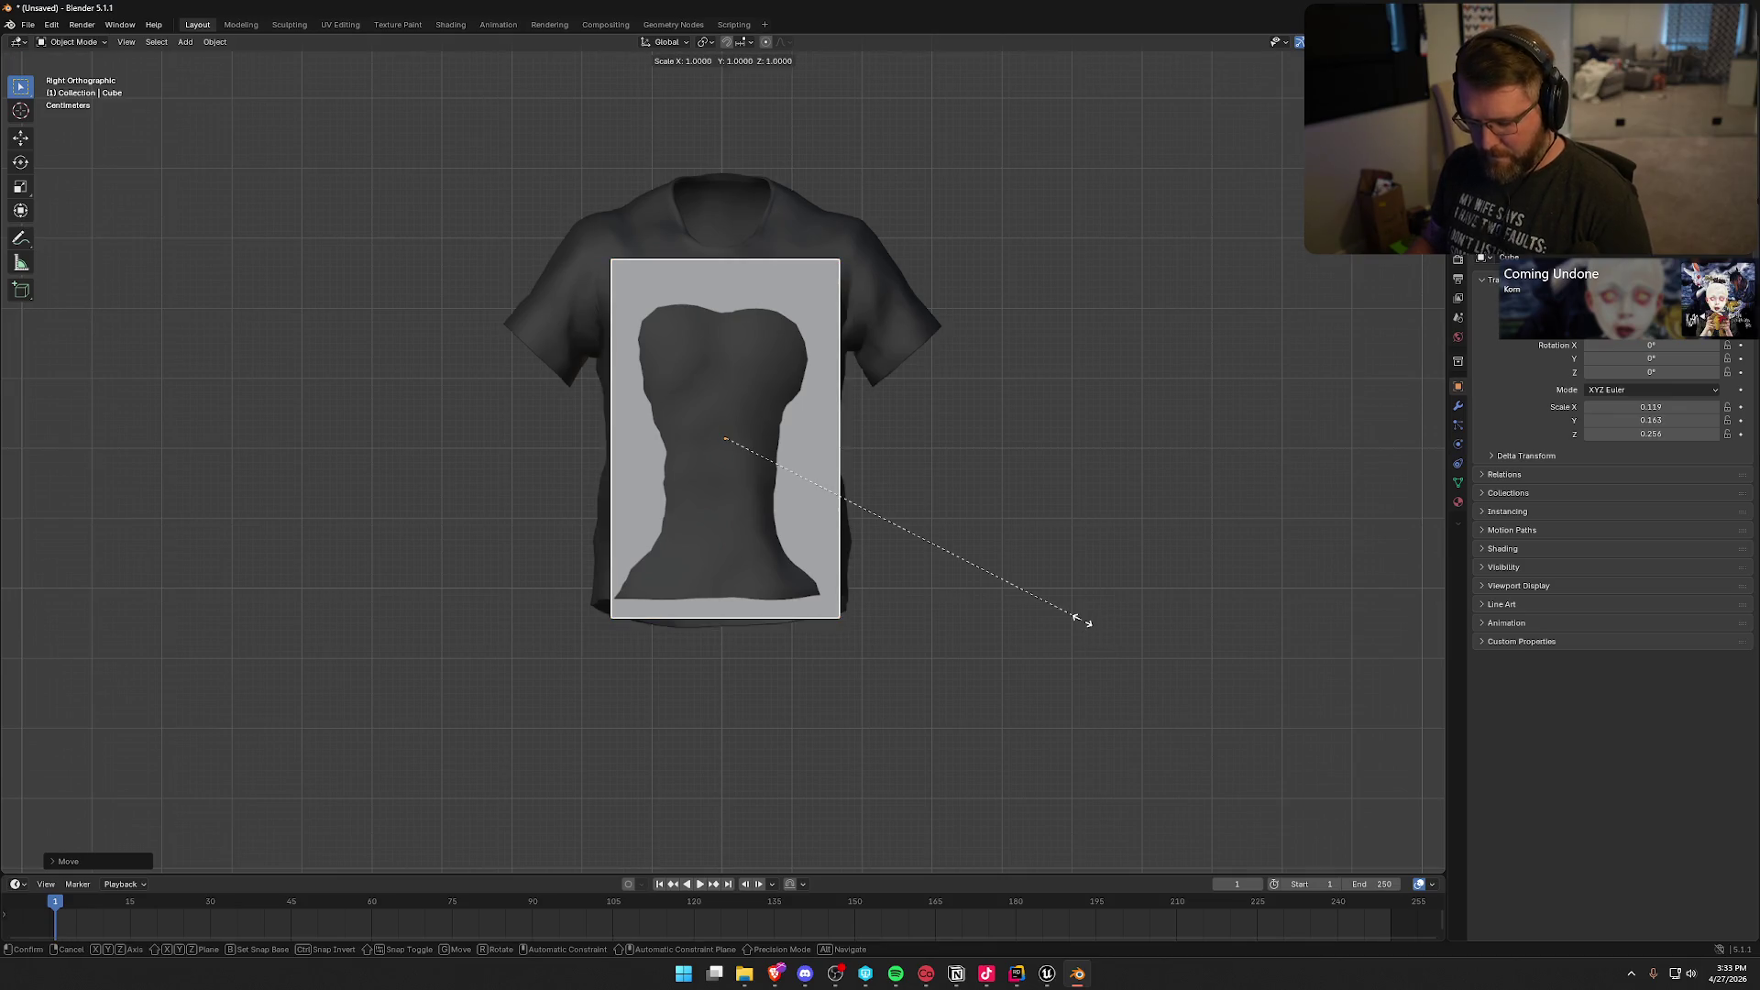
pyautogui.press('y')
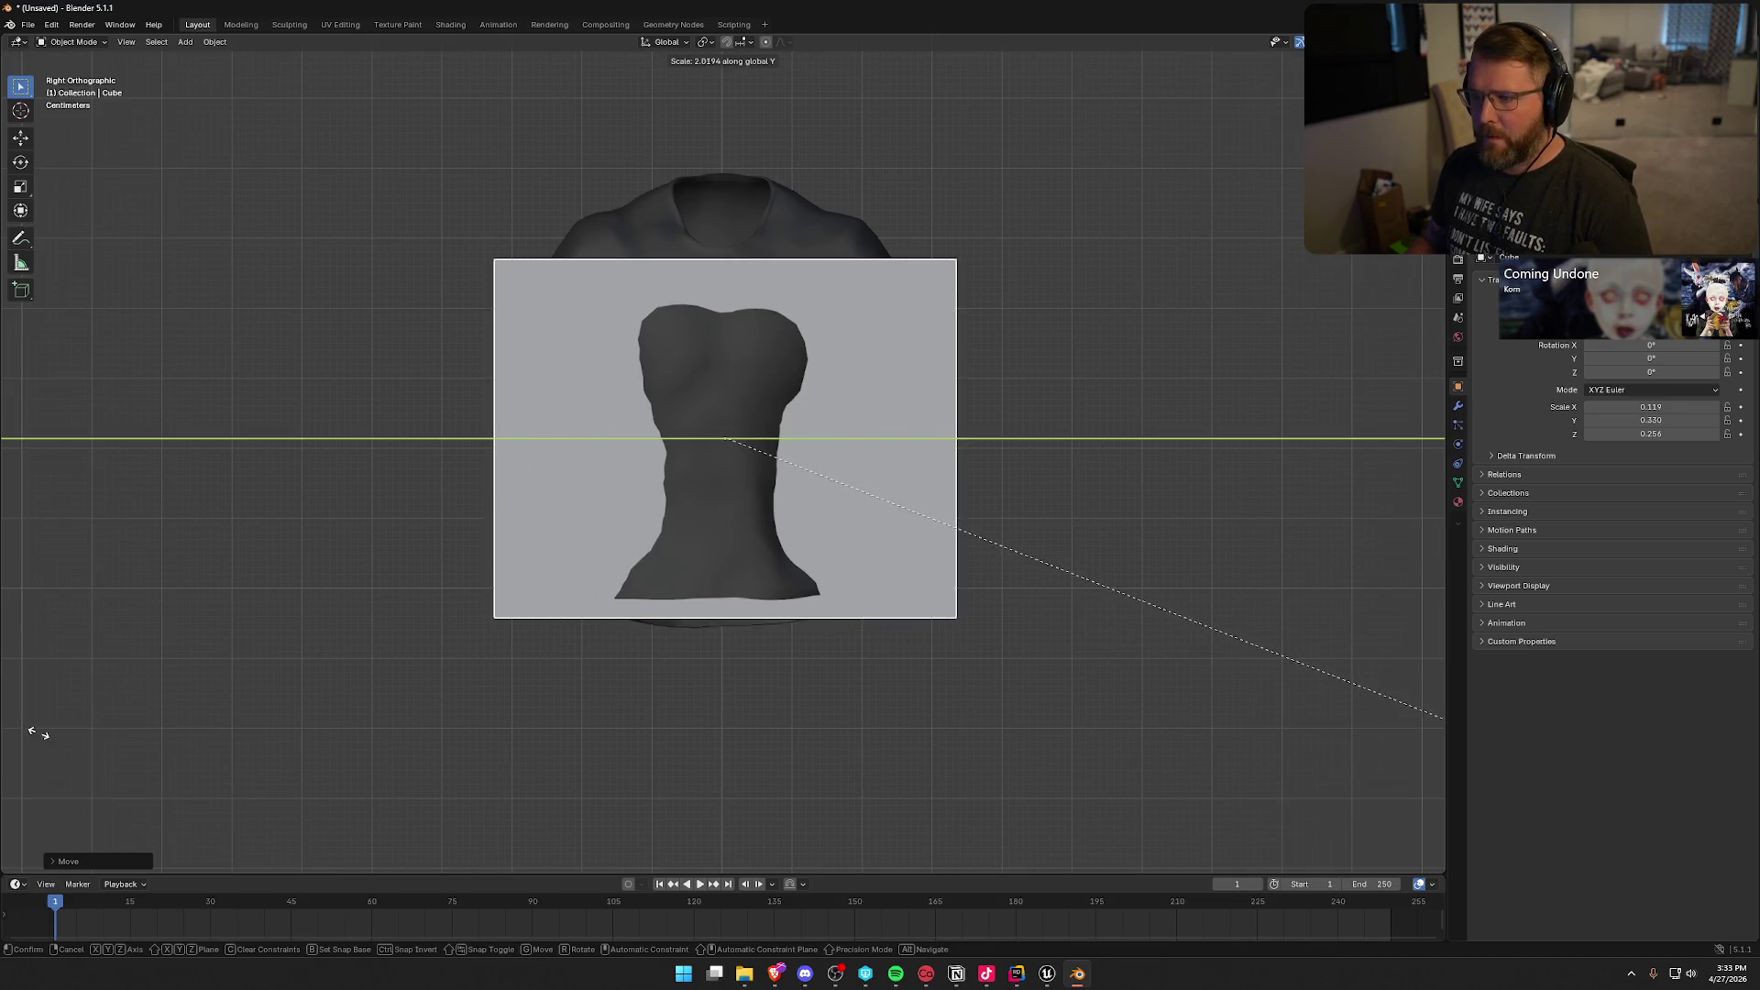
pyautogui.click(116, 736)
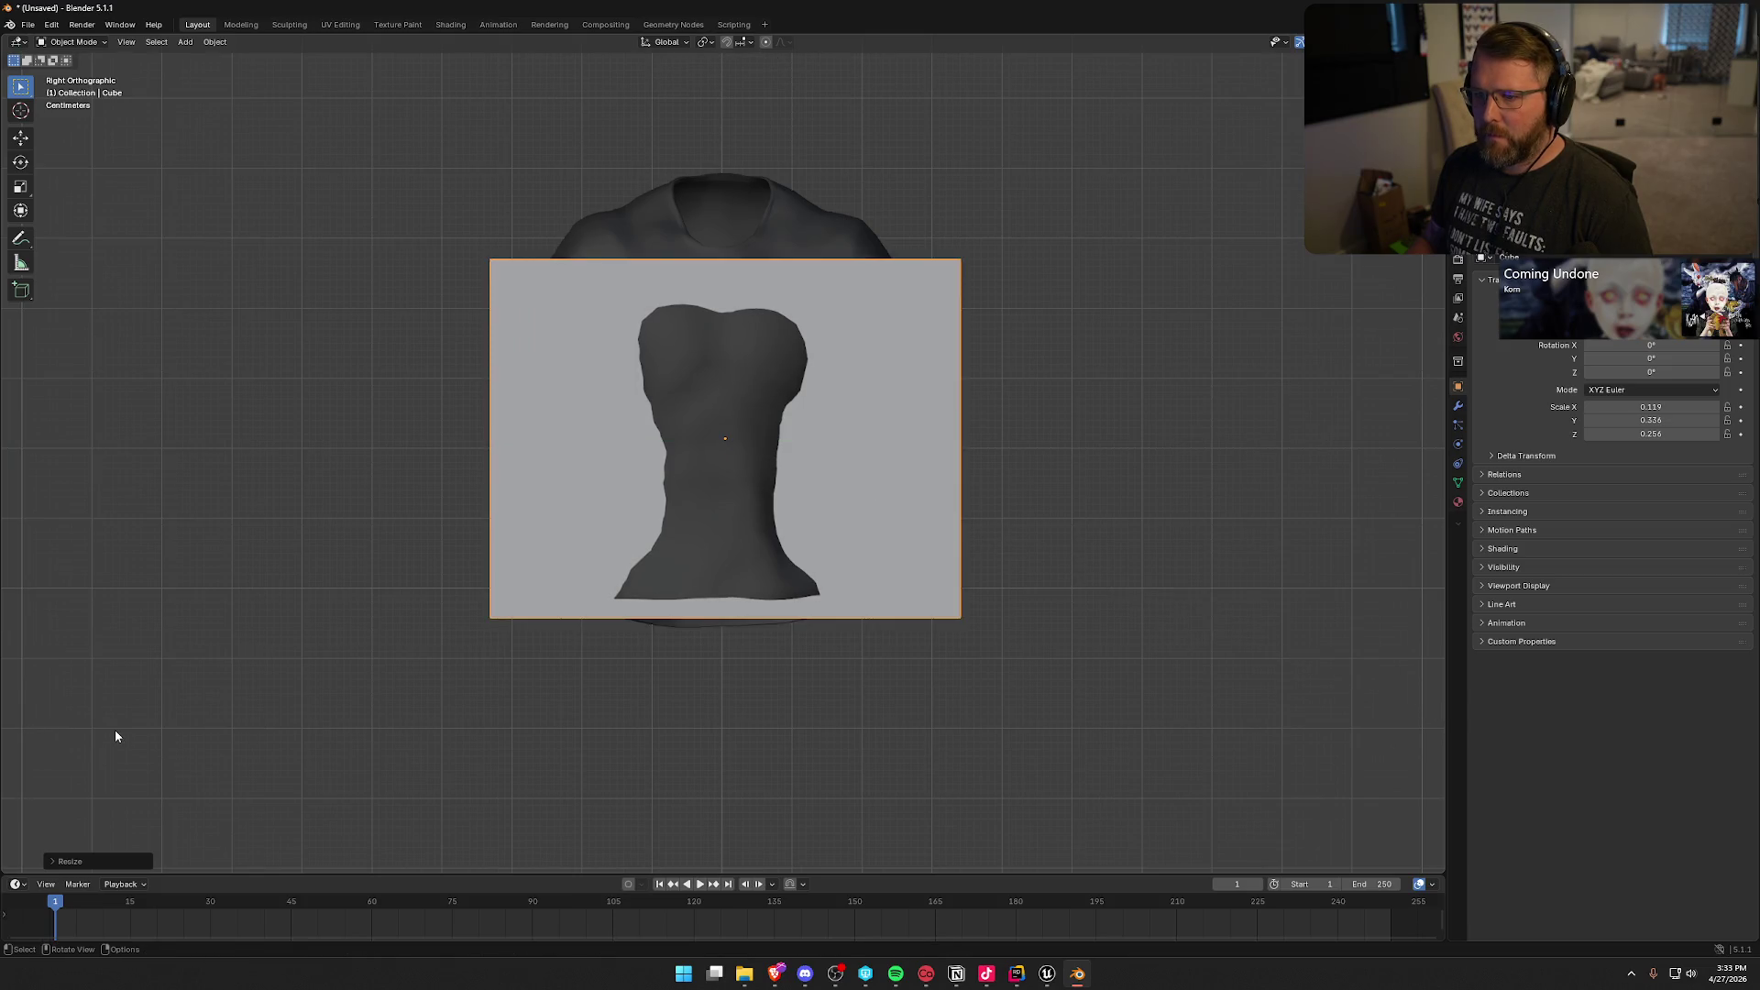
pyautogui.moveTo(239, 703); pyautogui.dragTo(370, 741)
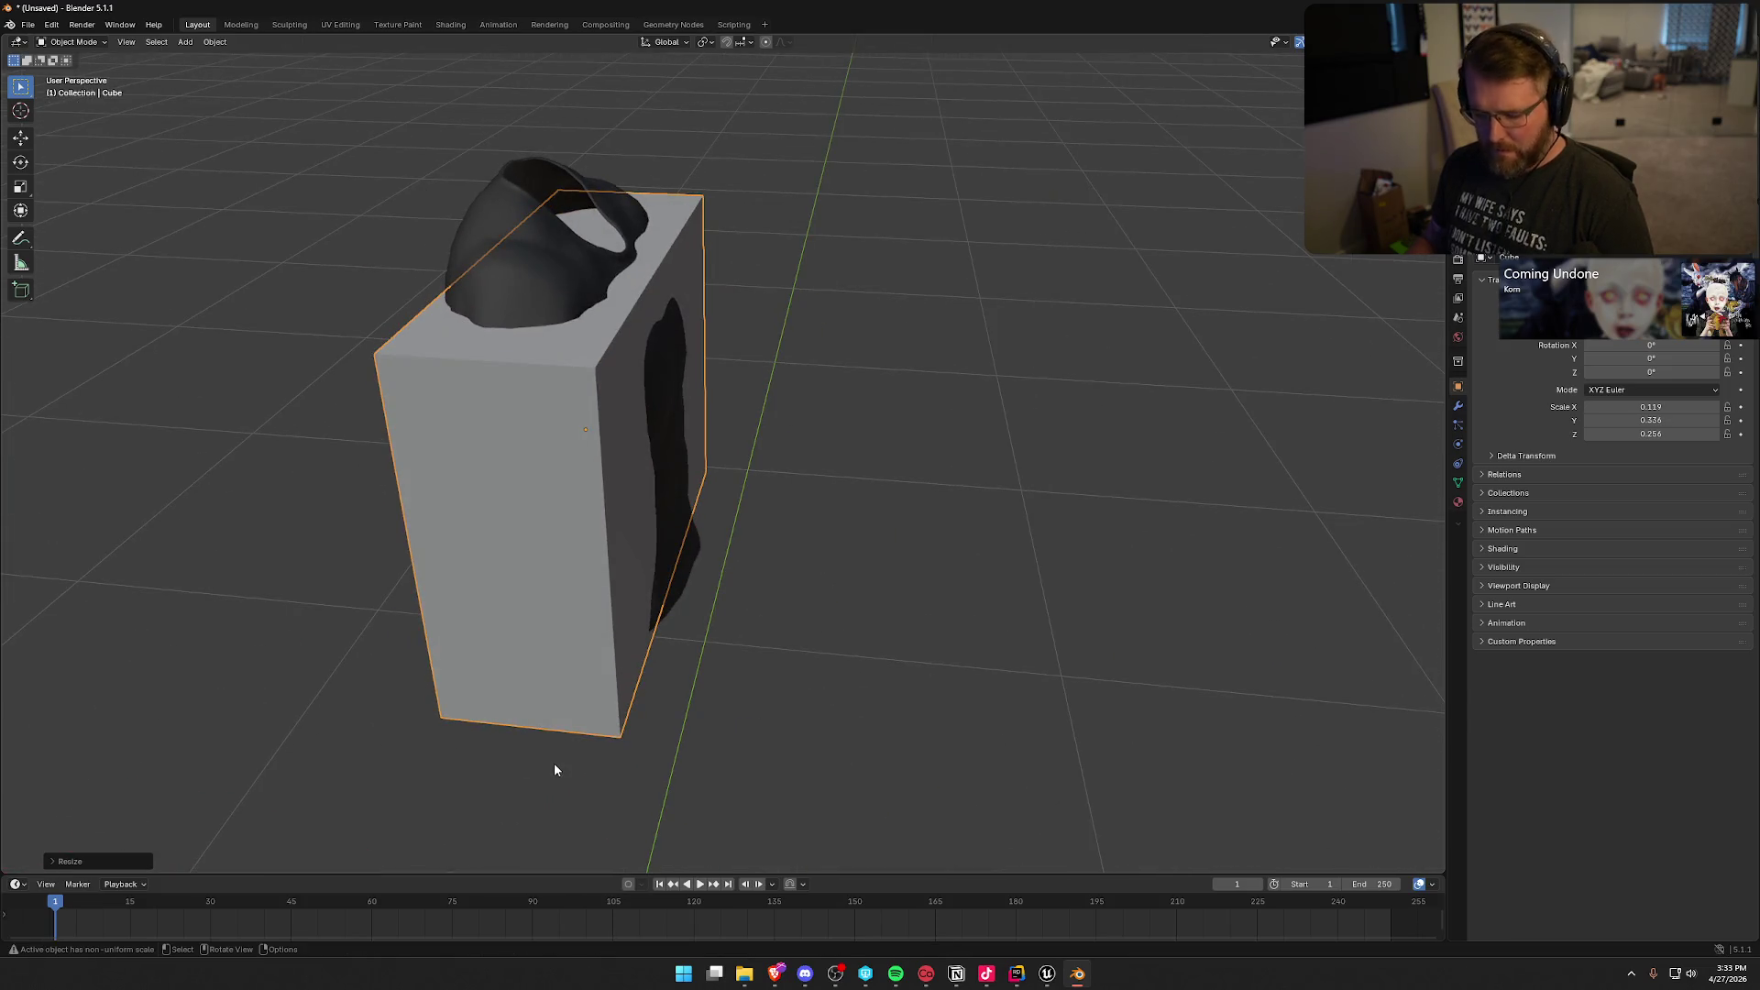
# Step: Thicken the box along X and check it in front and right orthographic views
pyautogui.press('s')
pyautogui.press('x')
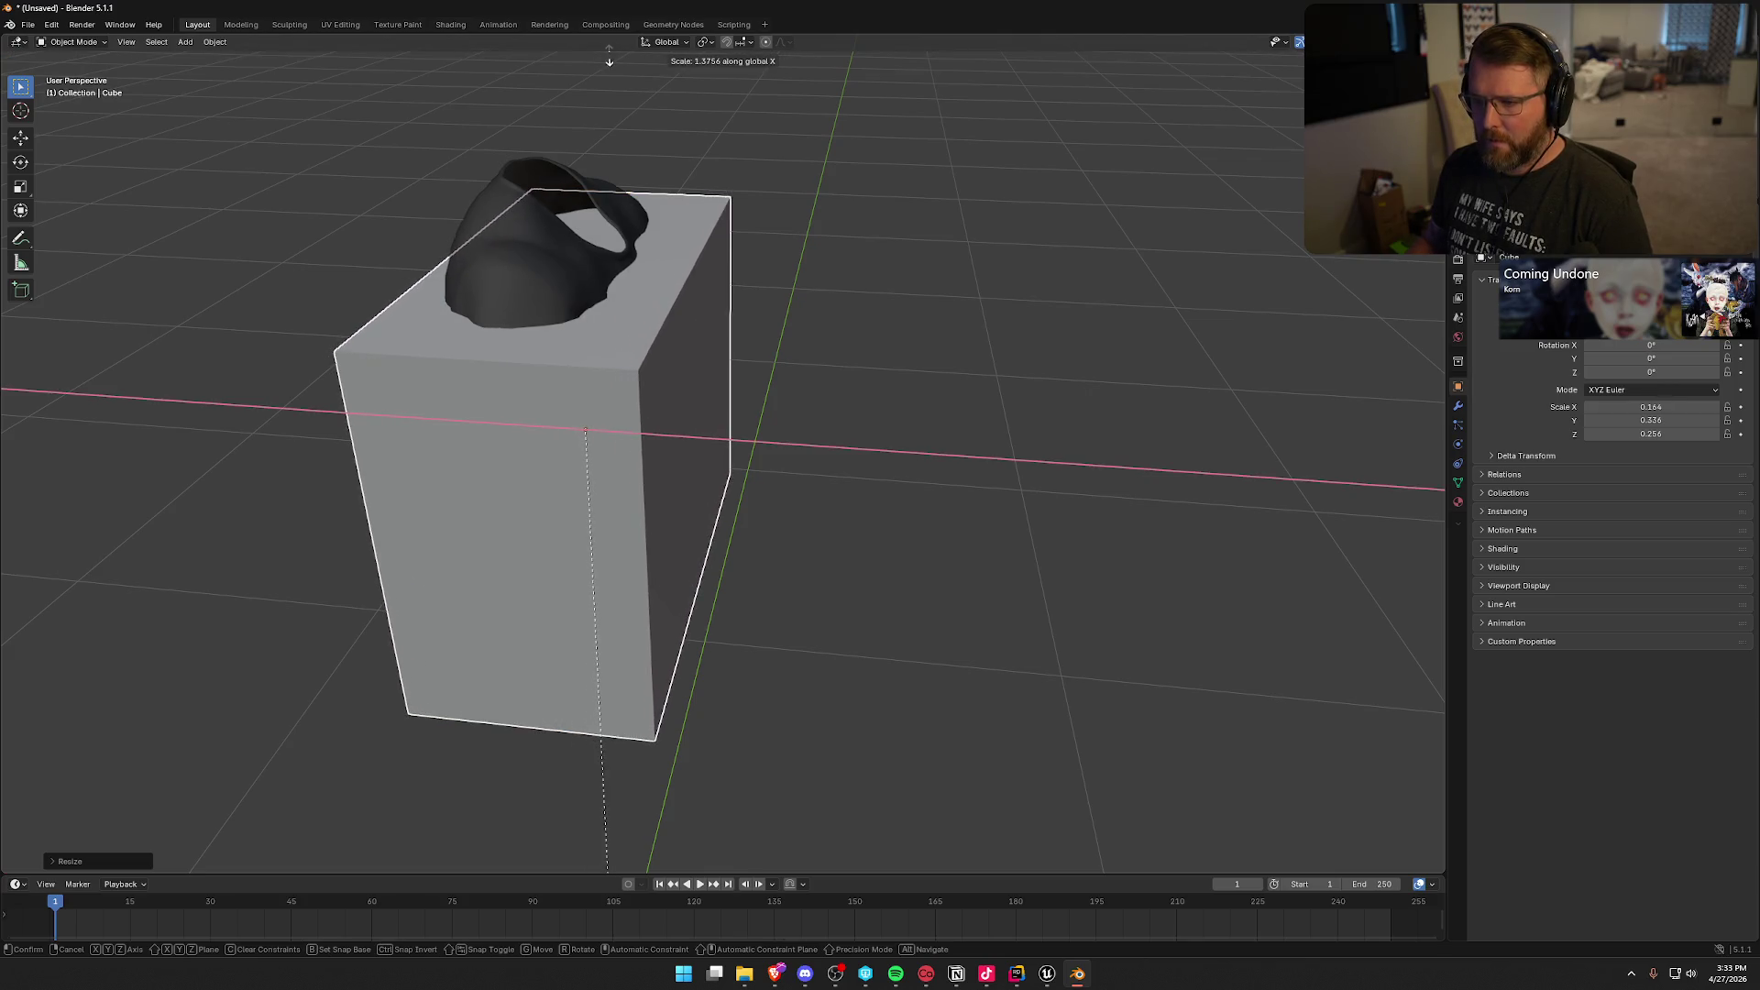
pyautogui.click(628, 84)
pyautogui.moveTo(702, 410)
pyautogui.mouseDown()
pyautogui.moveTo(904, 399)
pyautogui.moveTo(436, 404)
pyautogui.moveTo(397, 433)
pyautogui.moveTo(831, 401)
pyautogui.mouseUp()
pyautogui.press('KP_1')
pyautogui.press('KP_3')
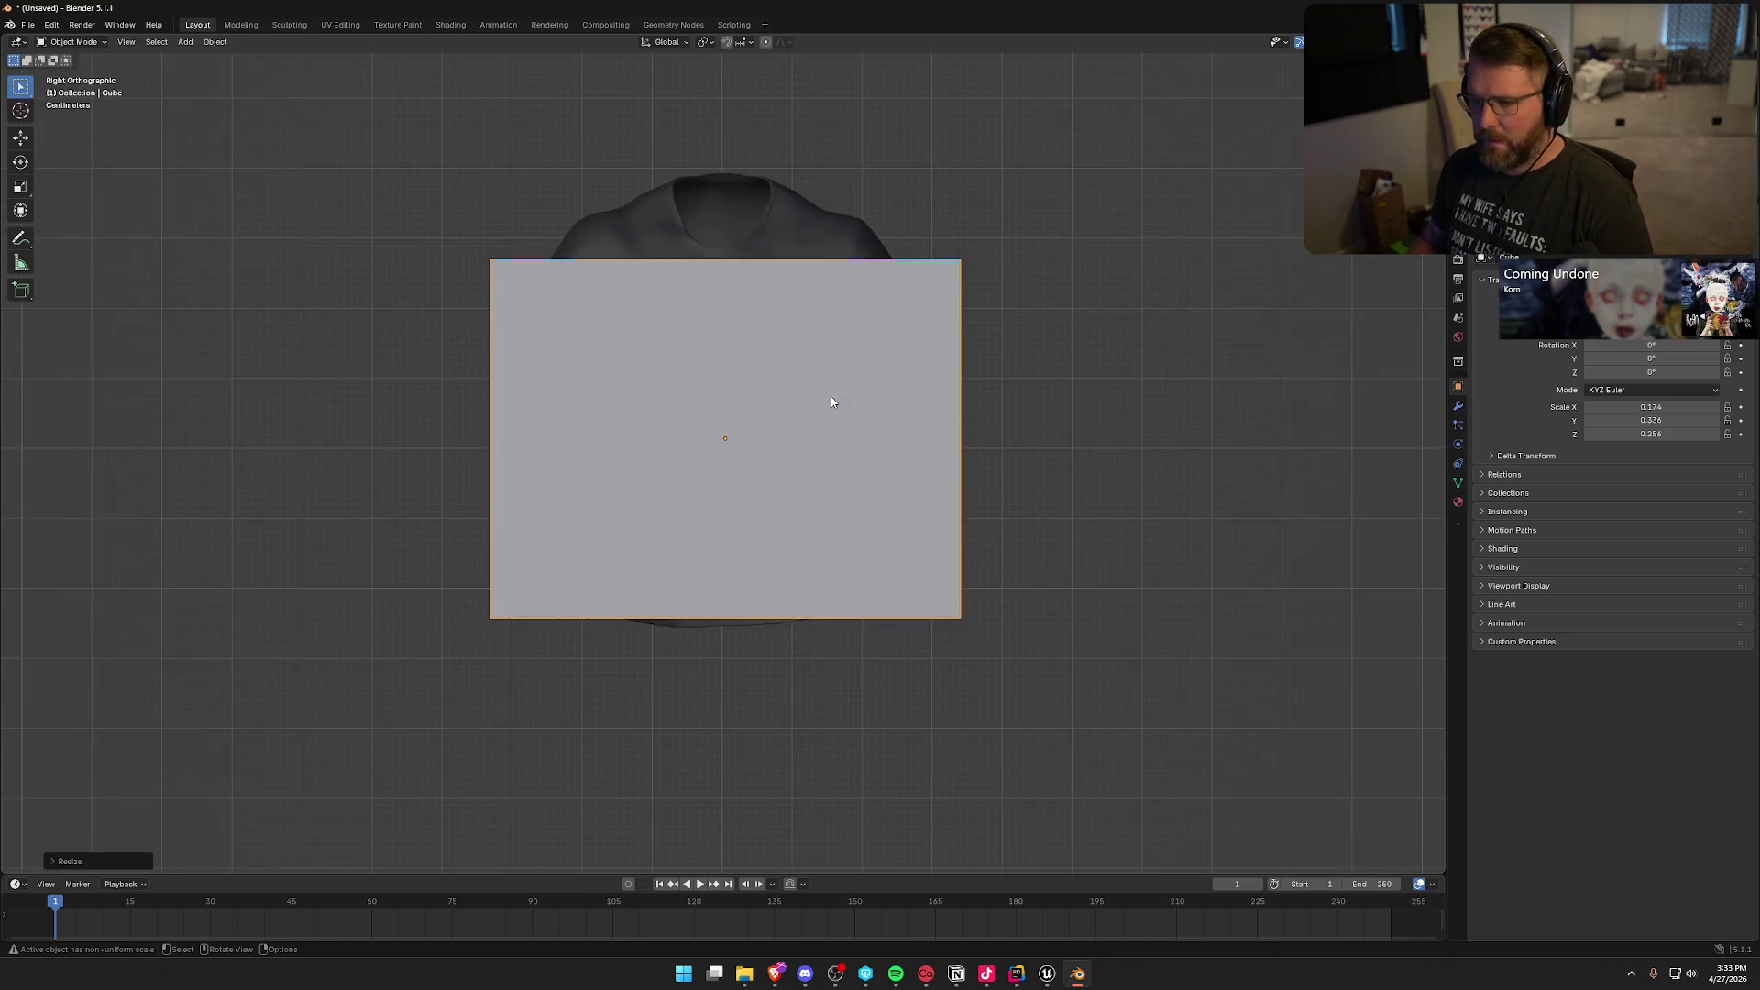
# Step: Unhide and reselect the box, then turn on X-ray in right orthographic view
pyautogui.press('h')
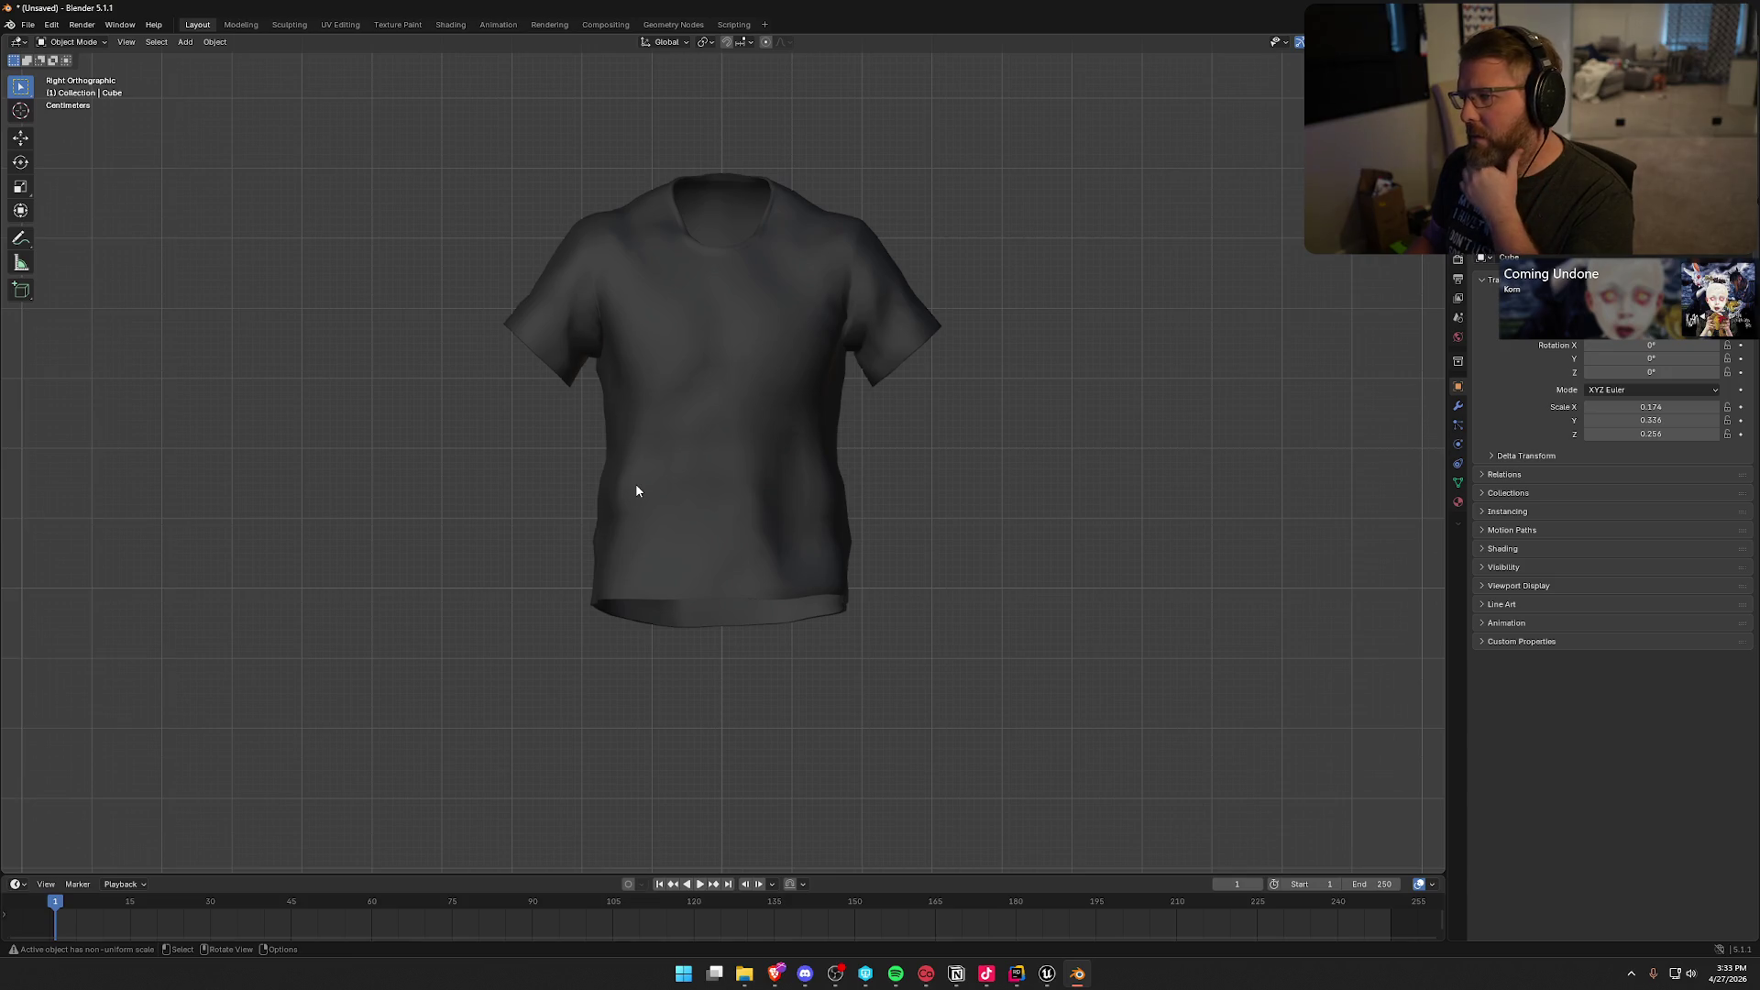
pyautogui.hotkey('alt', 'h')
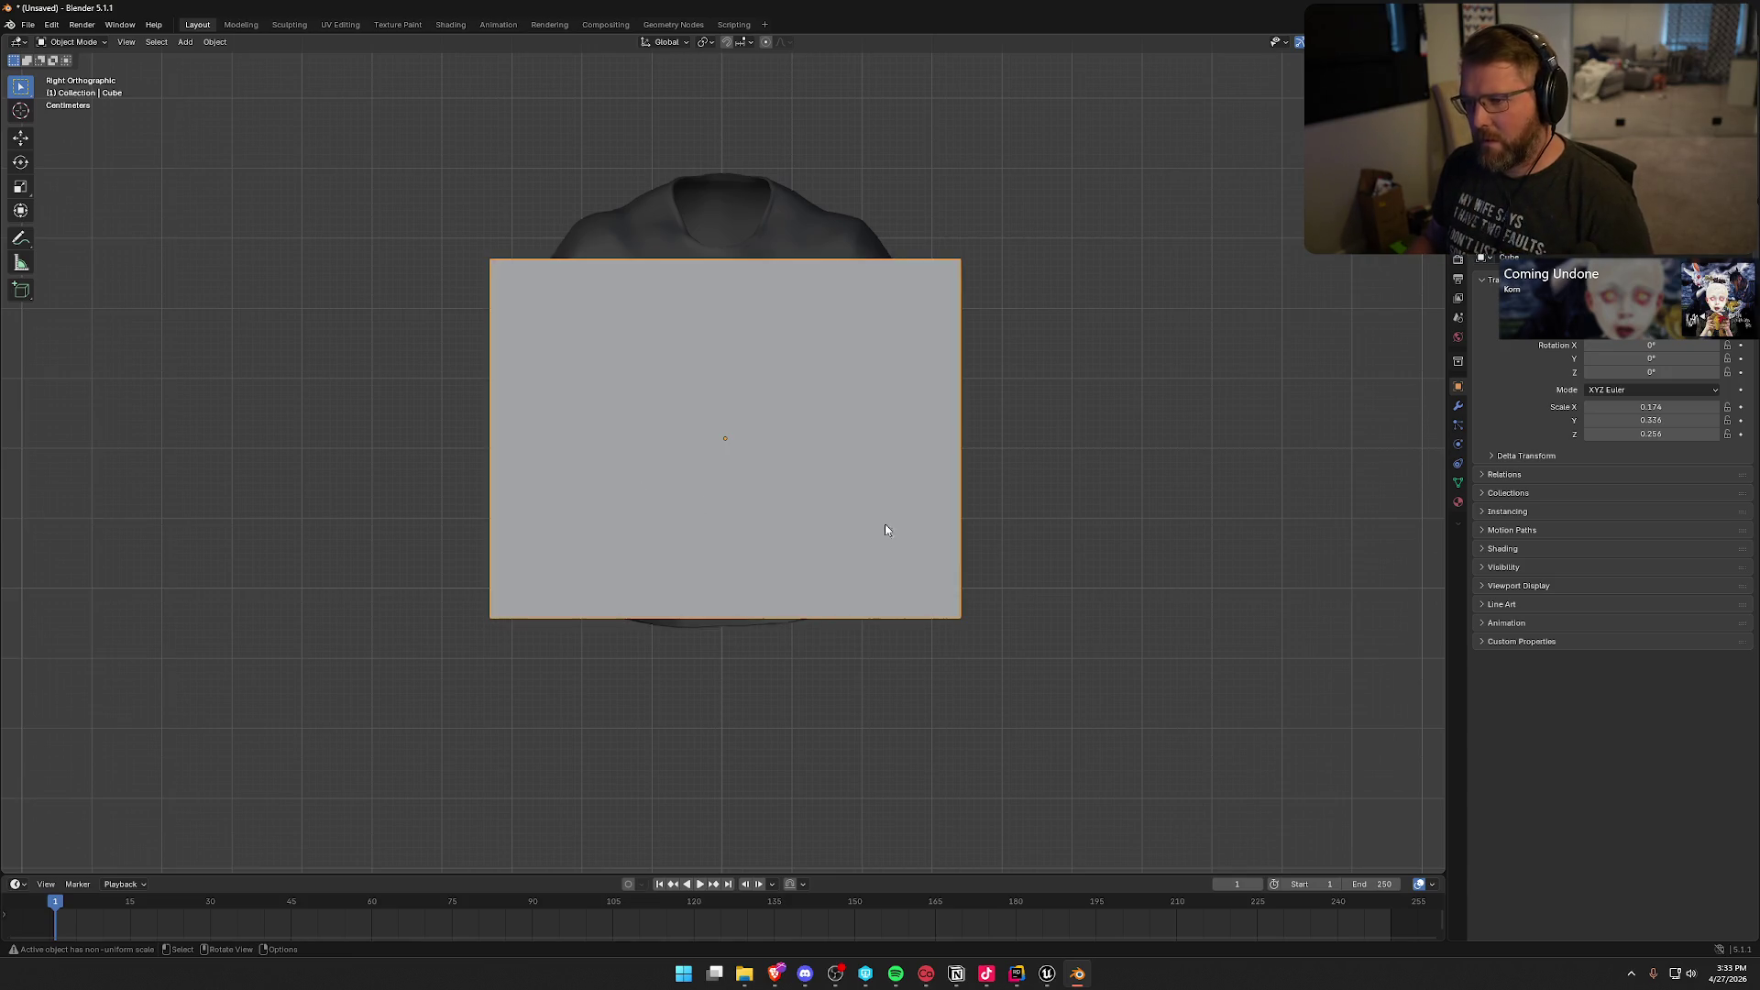
pyautogui.moveTo(1031, 531)
pyautogui.mouseDown()
pyautogui.moveTo(994, 558)
pyautogui.moveTo(1080, 605)
pyautogui.moveTo(935, 590)
pyautogui.moveTo(963, 586)
pyautogui.mouseUp()
pyautogui.click(806, 362)
pyautogui.moveTo(806, 361)
pyautogui.mouseDown()
pyautogui.moveTo(888, 554)
pyautogui.moveTo(1021, 538)
pyautogui.moveTo(898, 550)
pyautogui.mouseUp()
pyautogui.press('KP_3')
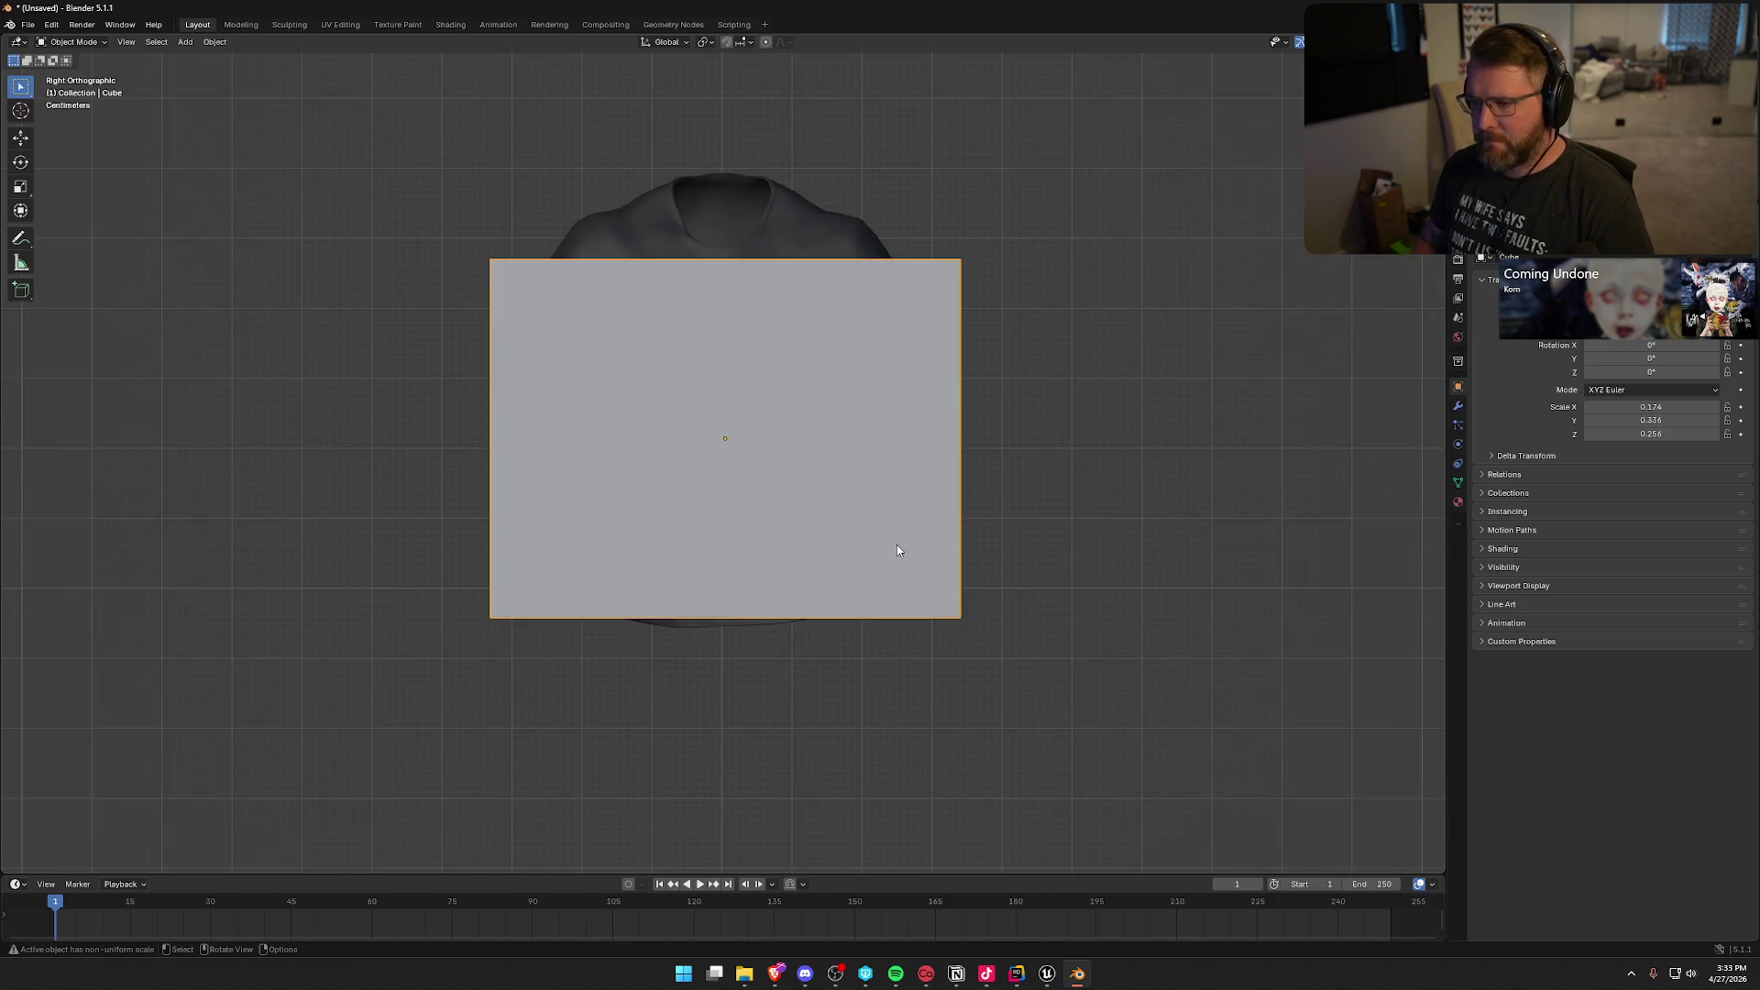
pyautogui.hotkey('alt', 'z')
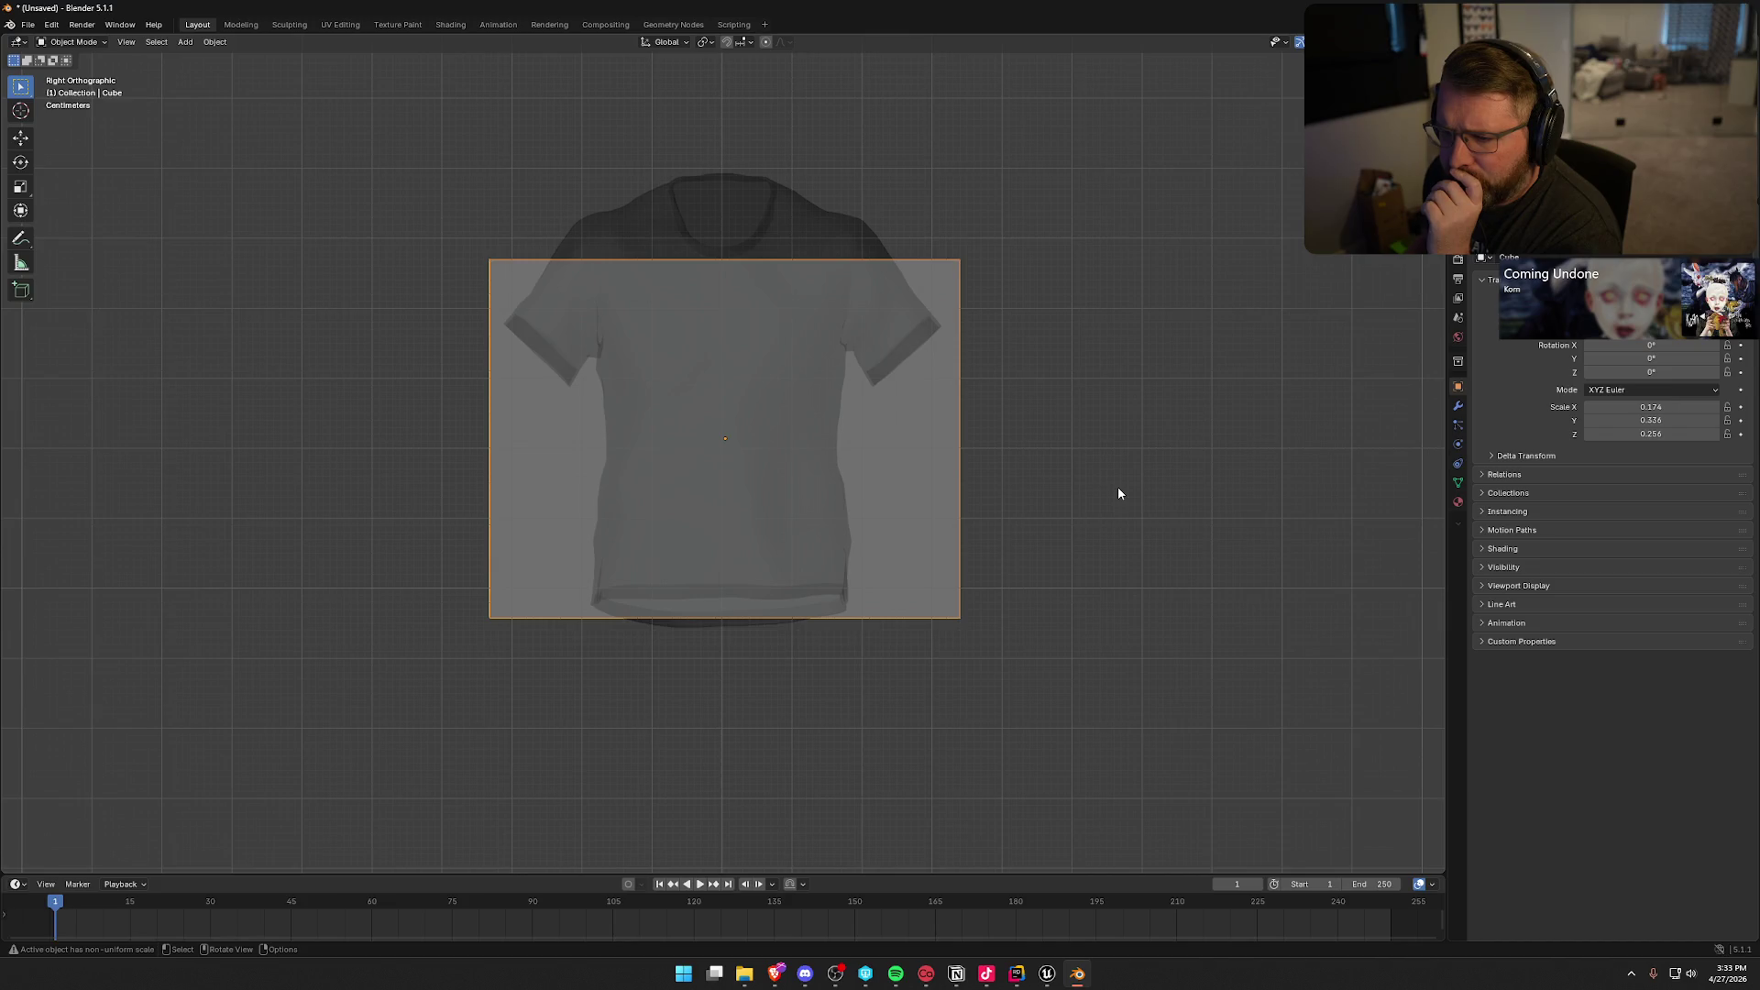
# Step: Scale the cube along Y to the torso width, nudge it slightly, then deselect it
pyautogui.press('s')
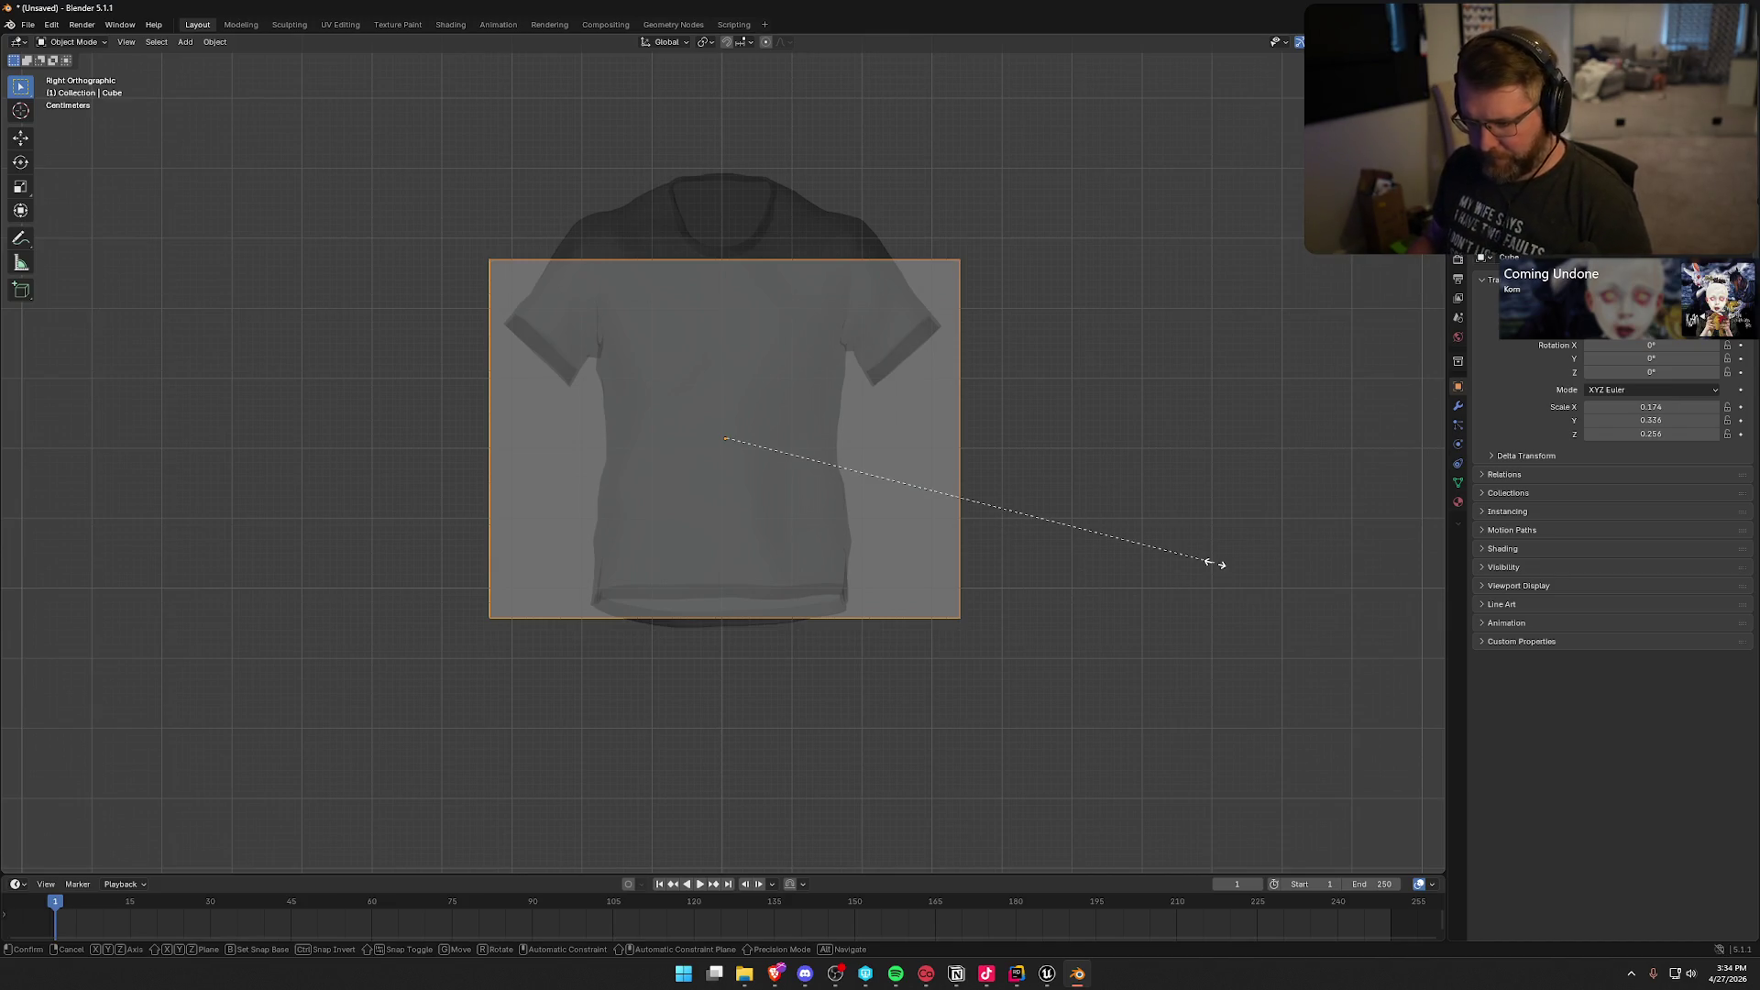
pyautogui.press('x')
pyautogui.press('Escape')
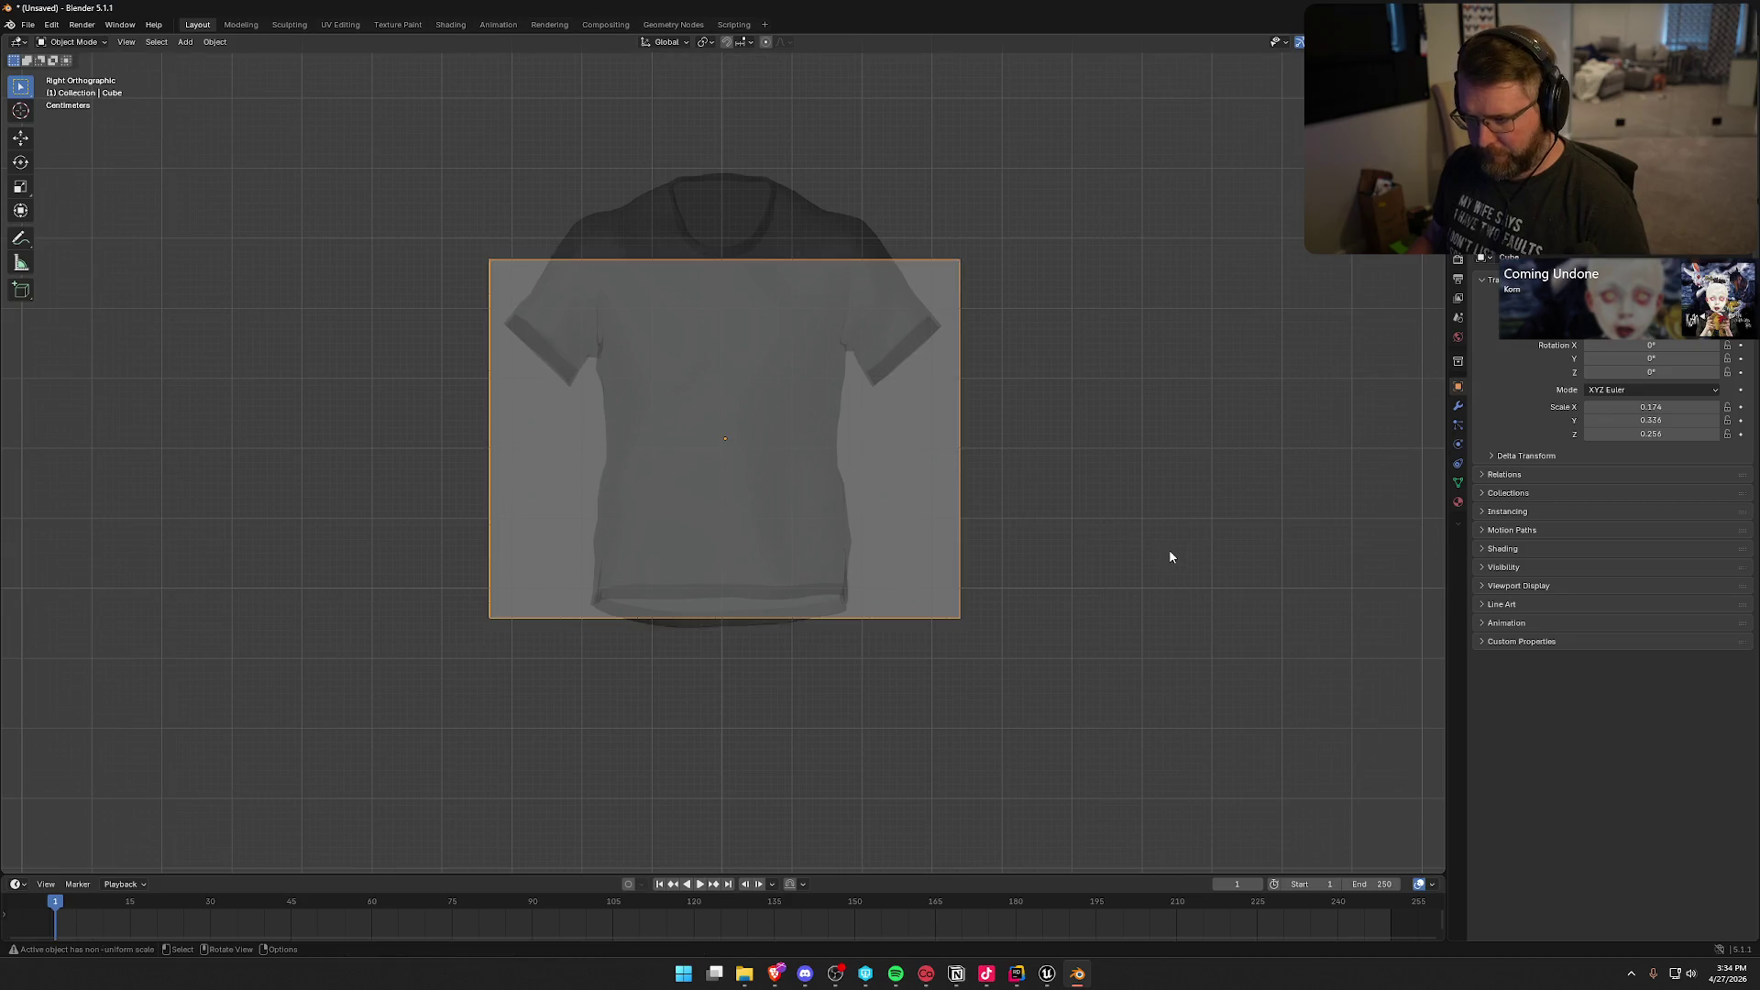
pyautogui.press('s')
pyautogui.press('y')
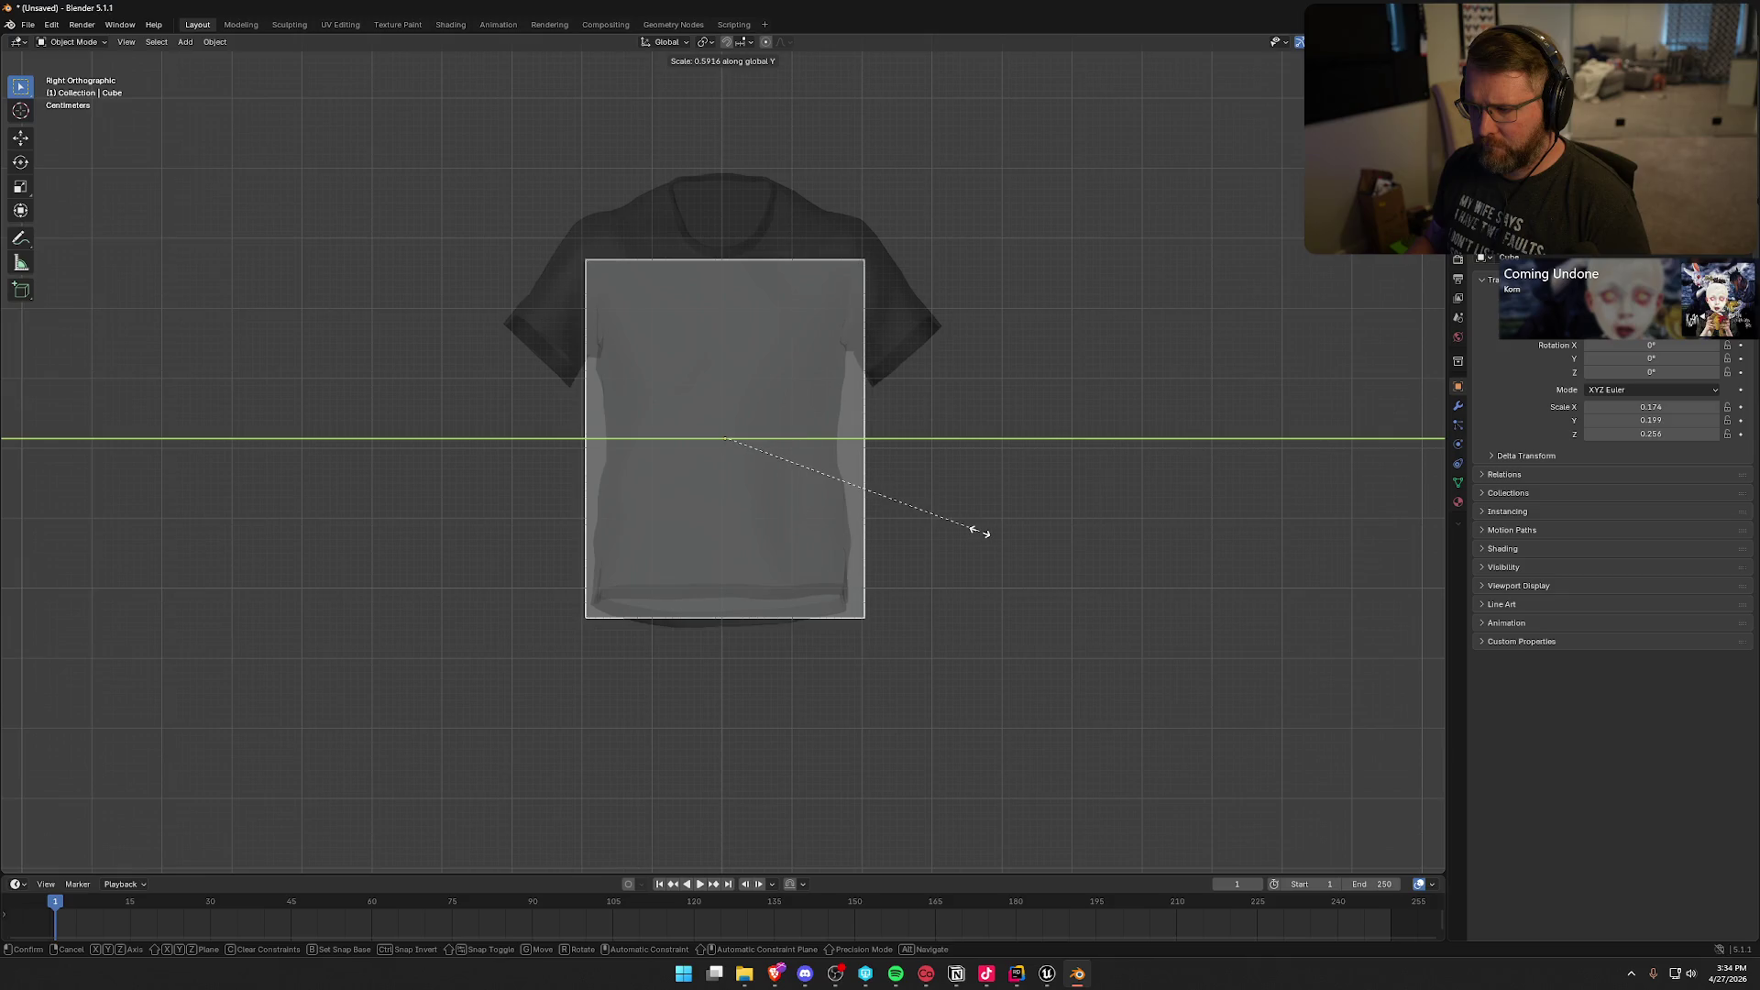
pyautogui.click(980, 535)
pyautogui.press('g')
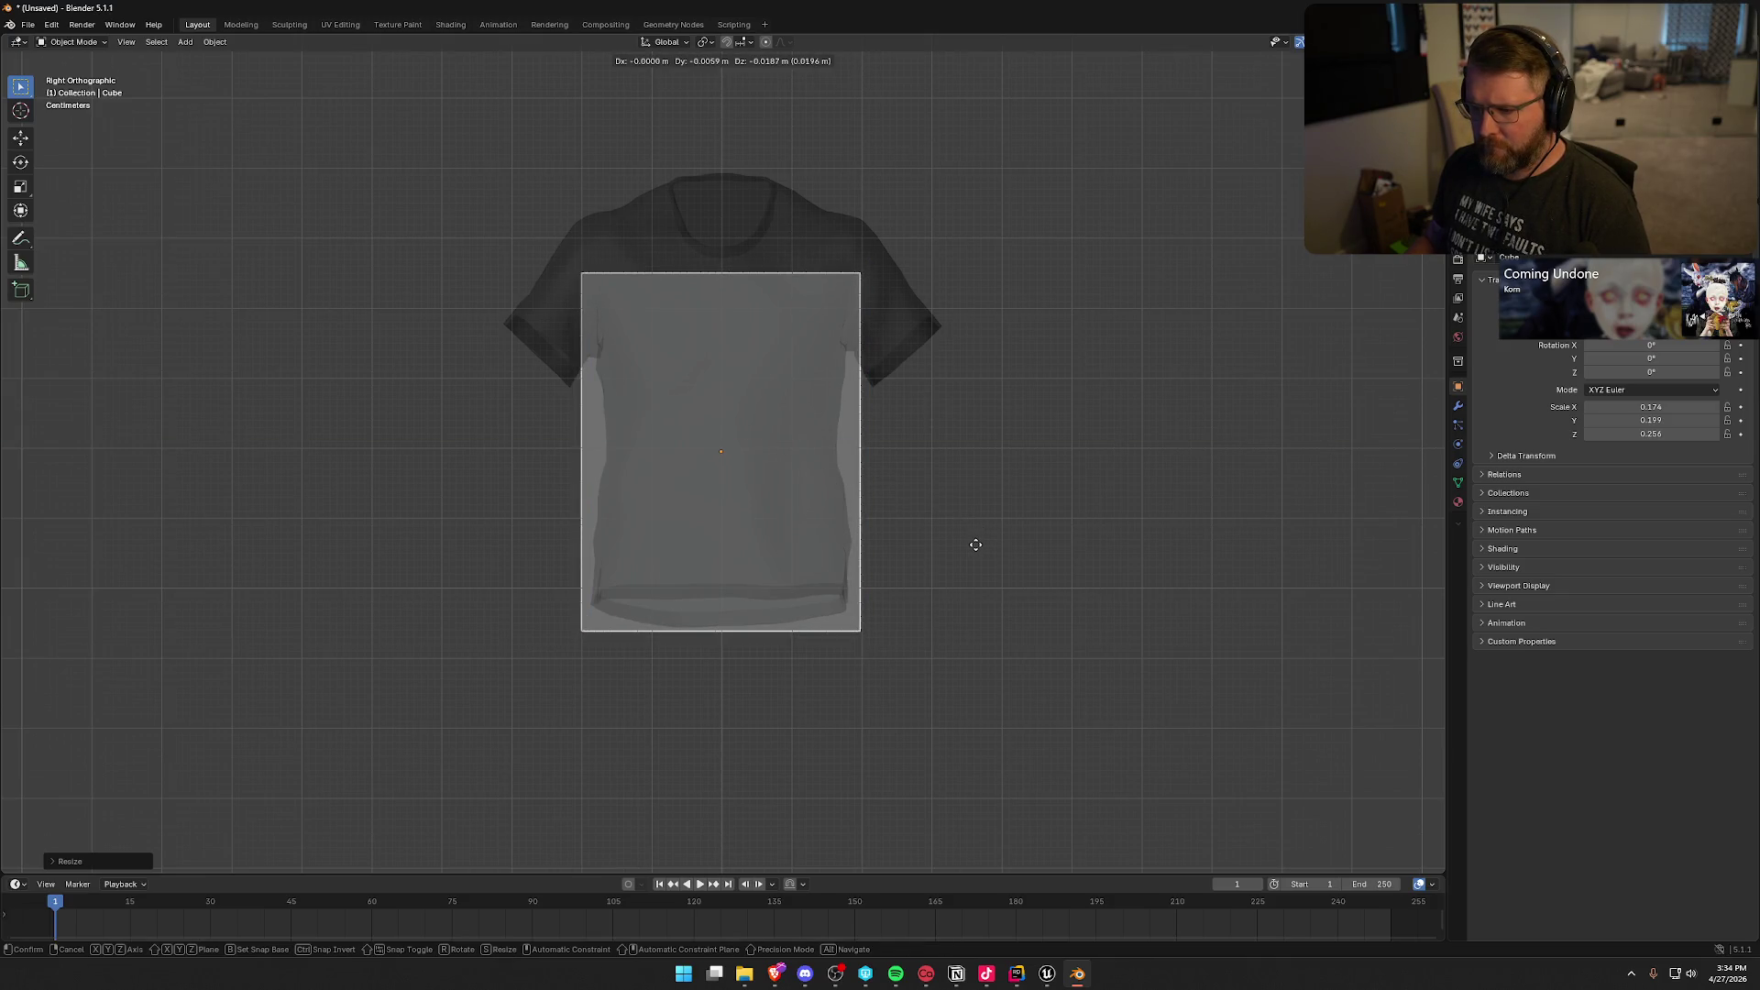
pyautogui.click(976, 549)
pyautogui.click(1002, 463)
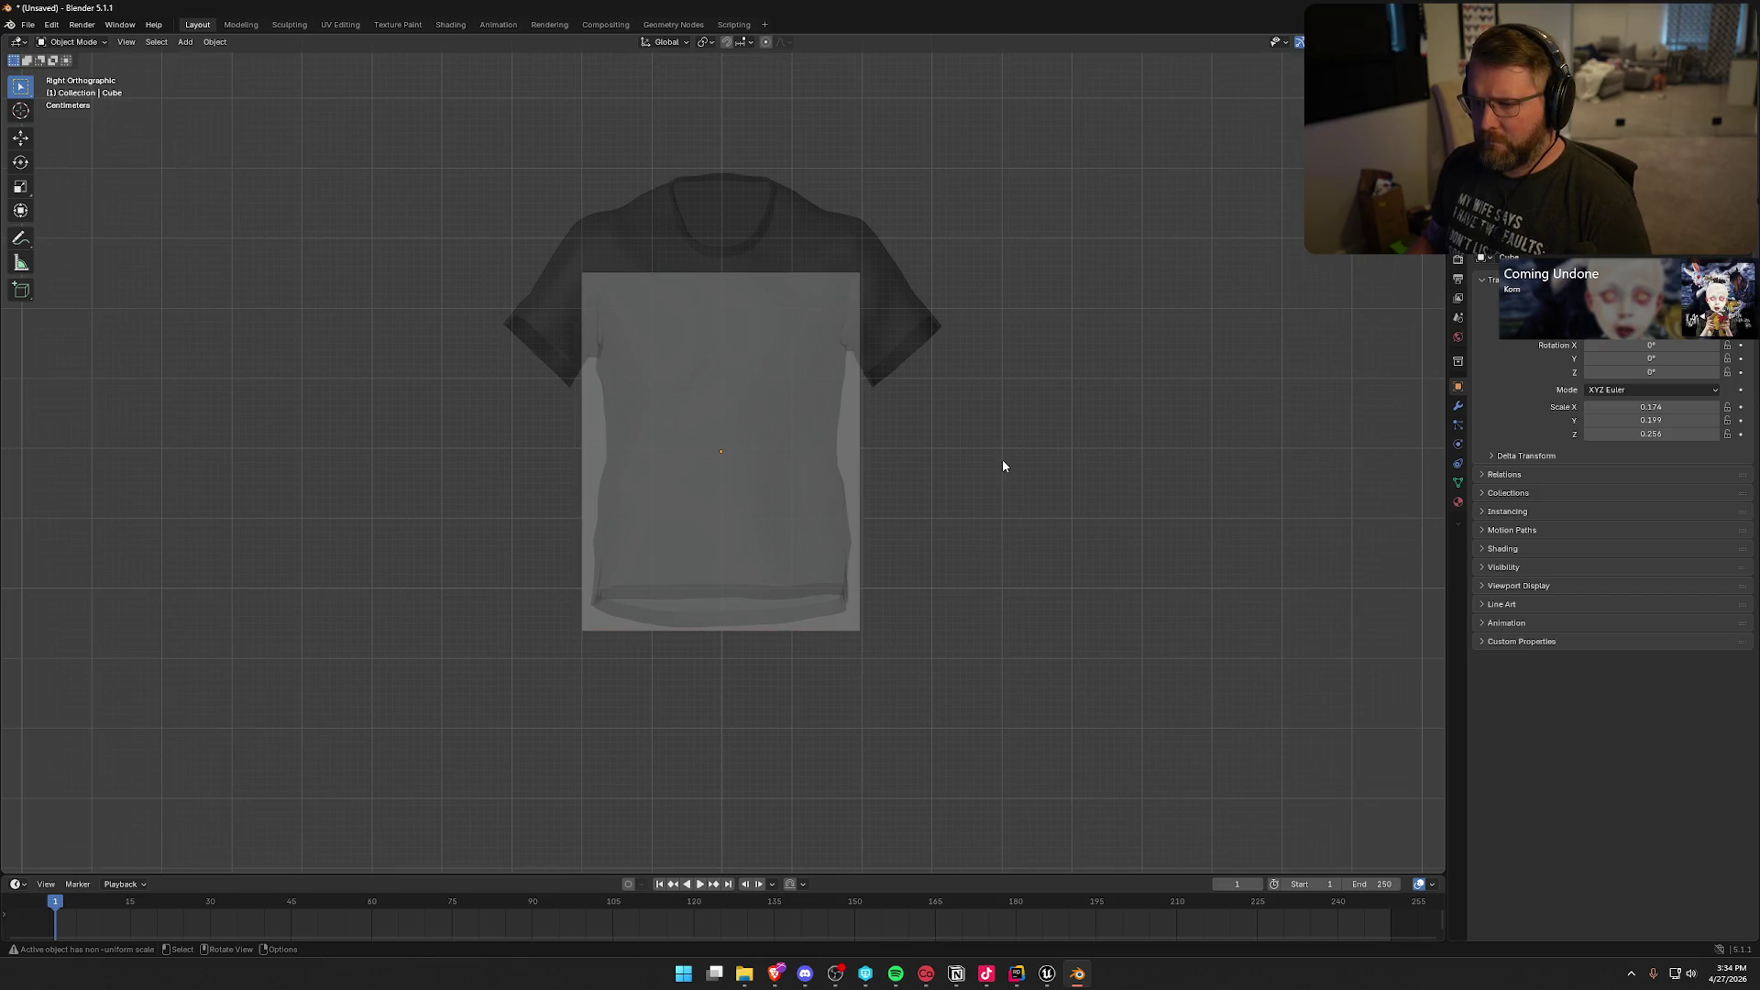
pyautogui.moveTo(966, 522)
pyautogui.mouseDown()
pyautogui.moveTo(1139, 537)
pyautogui.moveTo(1076, 573)
pyautogui.moveTo(829, 531)
pyautogui.moveTo(872, 562)
pyautogui.moveTo(1087, 524)
pyautogui.moveTo(1041, 604)
pyautogui.moveTo(945, 561)
pyautogui.moveTo(813, 538)
pyautogui.moveTo(939, 511)
pyautogui.mouseUp()
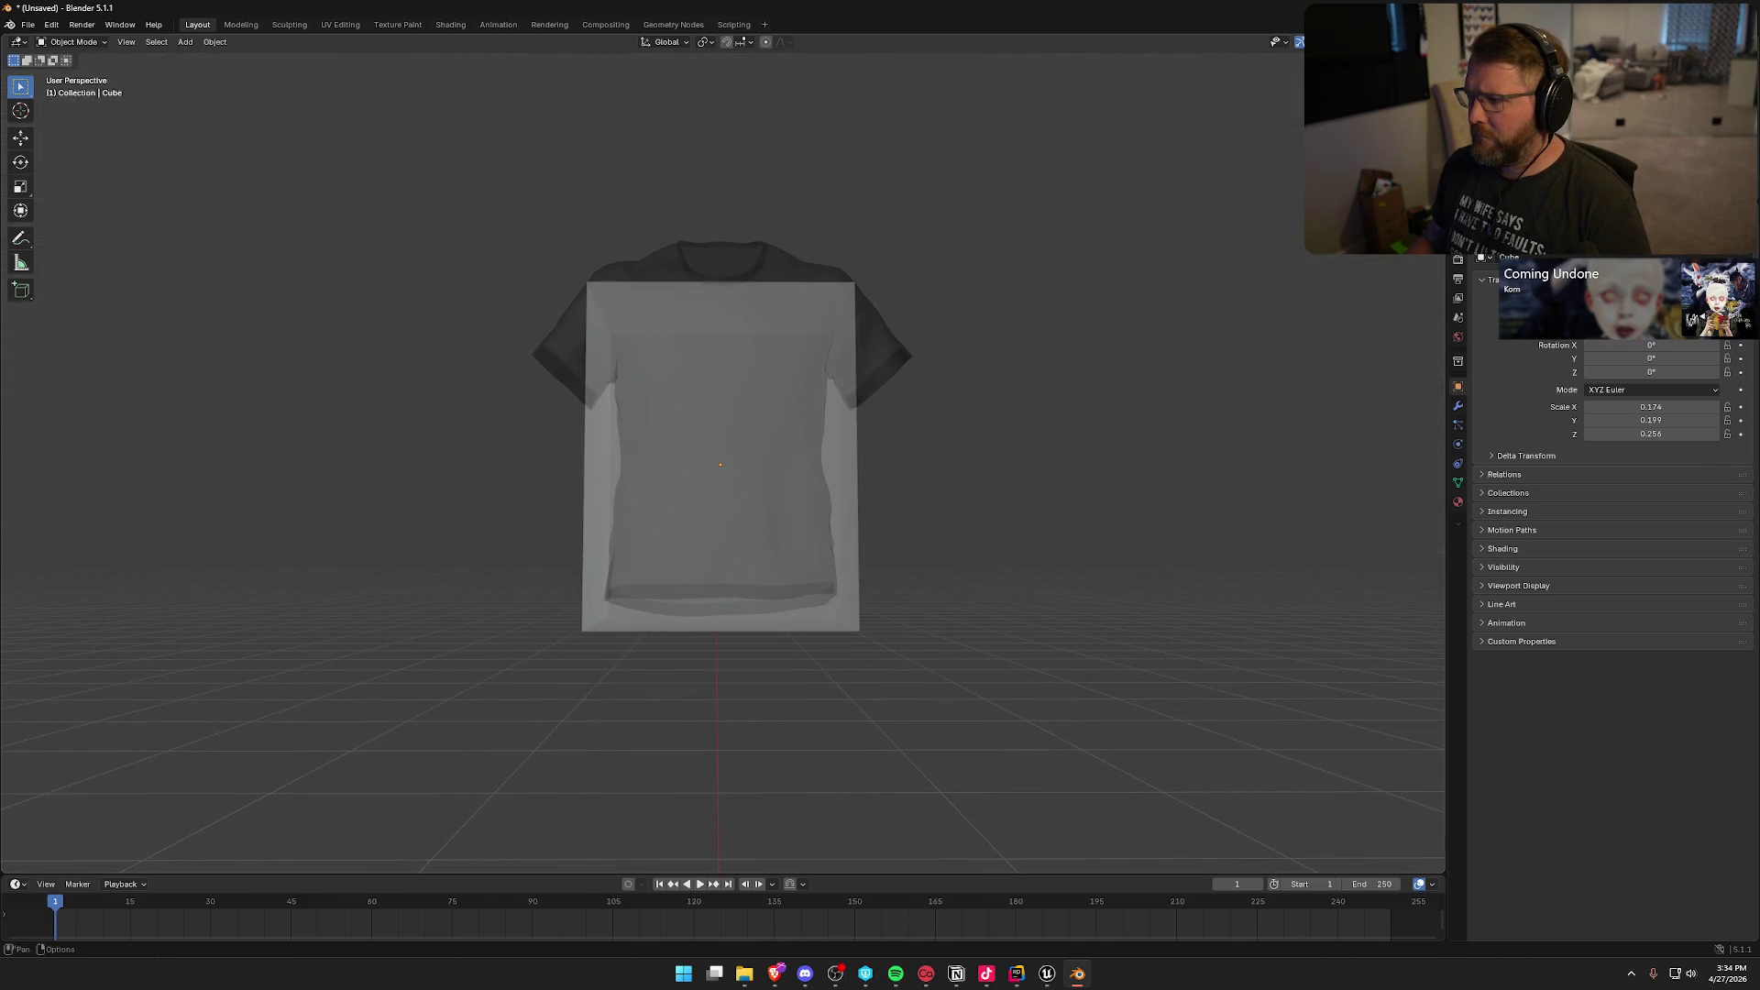
# Step: Turn off X-ray and view the solid box and shirt in perspective, then select the shirt
pyautogui.hotkey('alt', 'z')
pyautogui.press('KP_1')
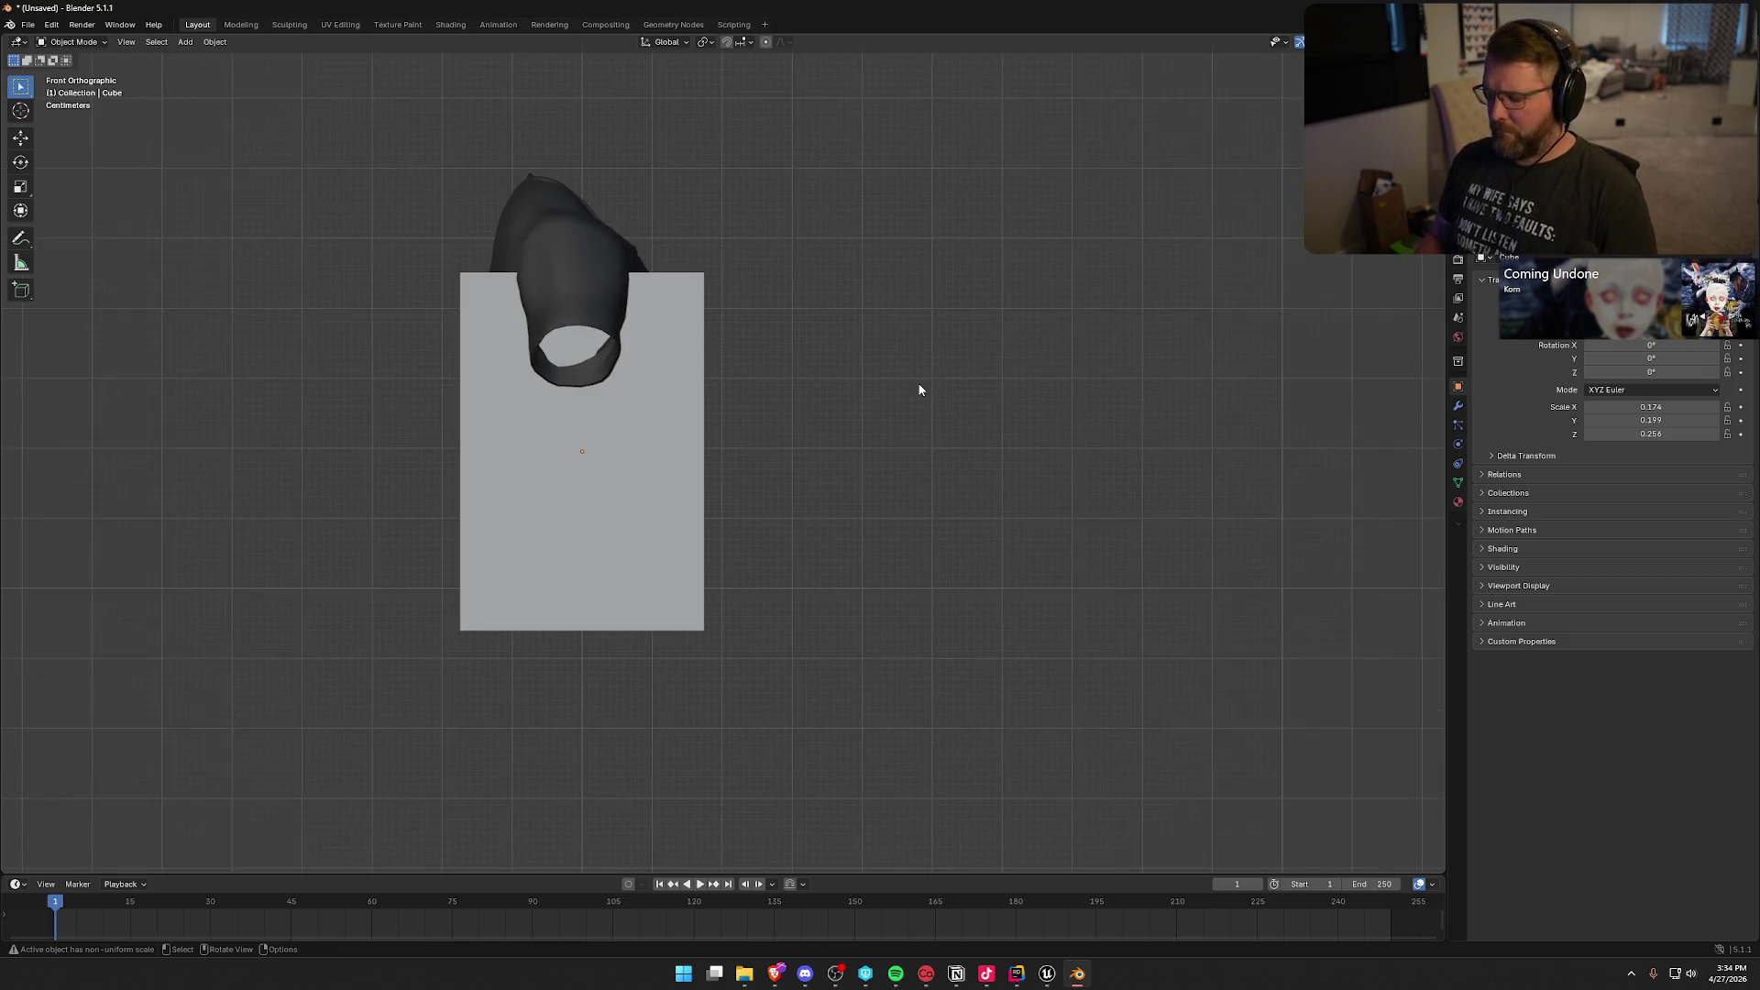
pyautogui.press('KP_3')
pyautogui.press('a')
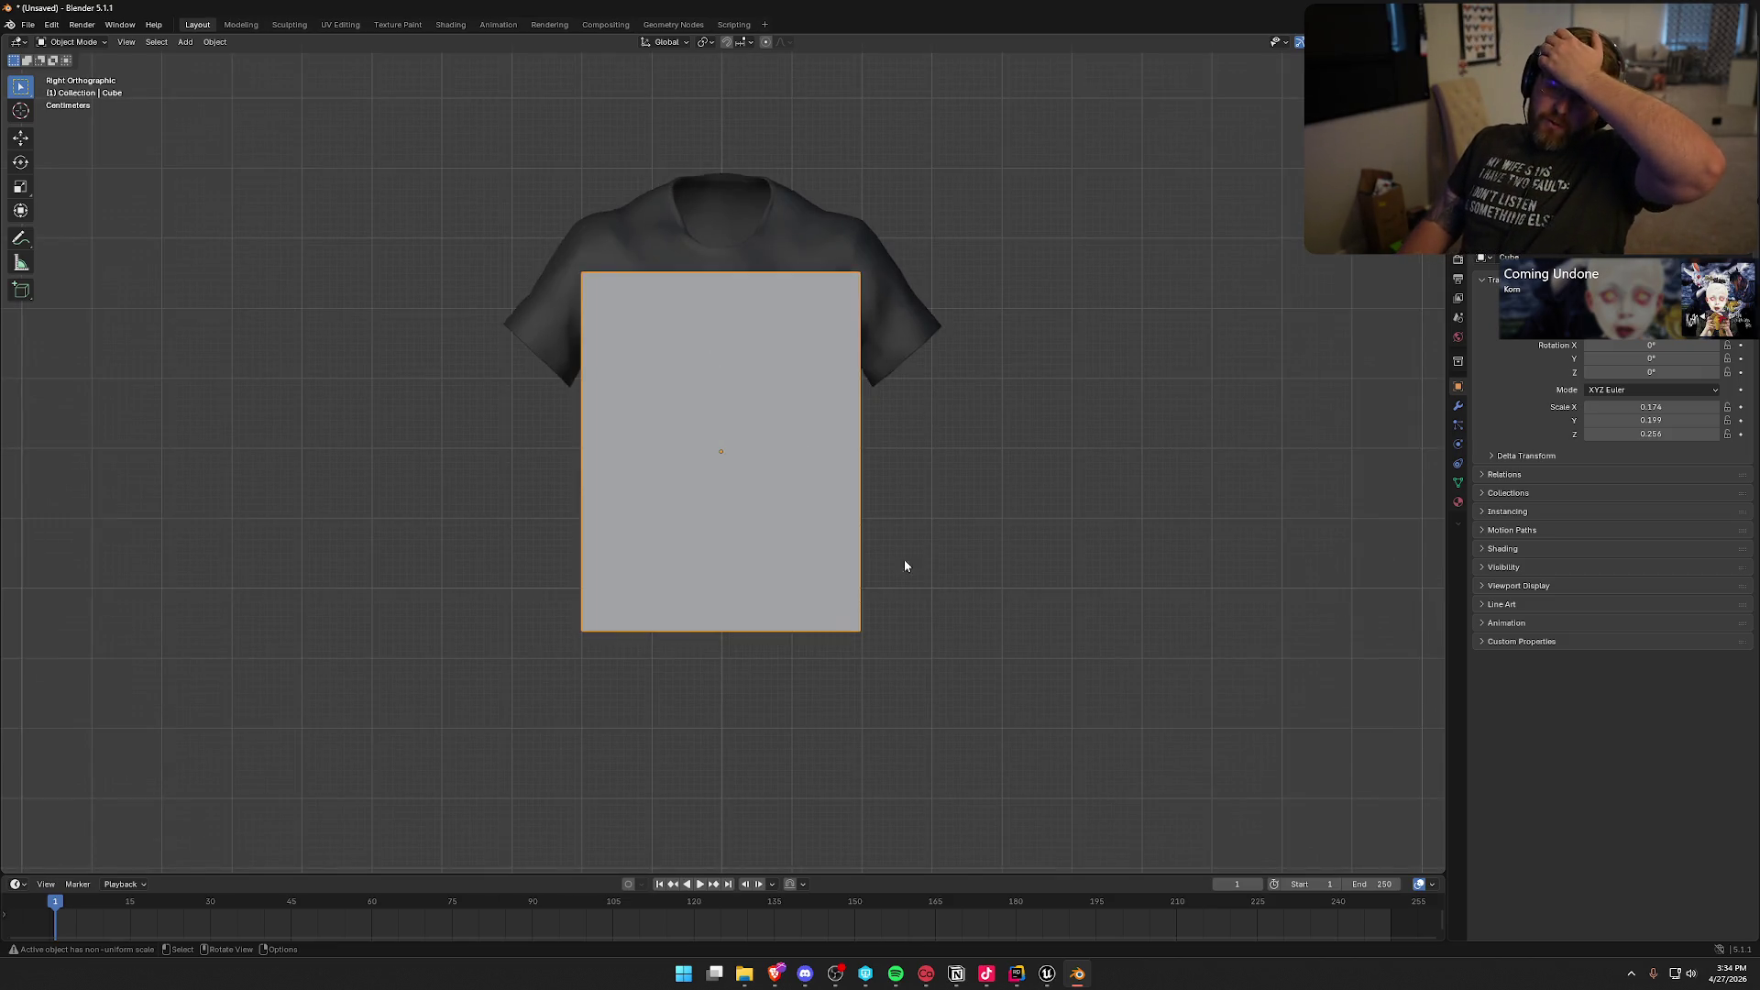
pyautogui.moveTo(919, 593)
pyautogui.mouseDown()
pyautogui.moveTo(970, 629)
pyautogui.moveTo(970, 687)
pyautogui.moveTo(960, 660)
pyautogui.mouseUp()
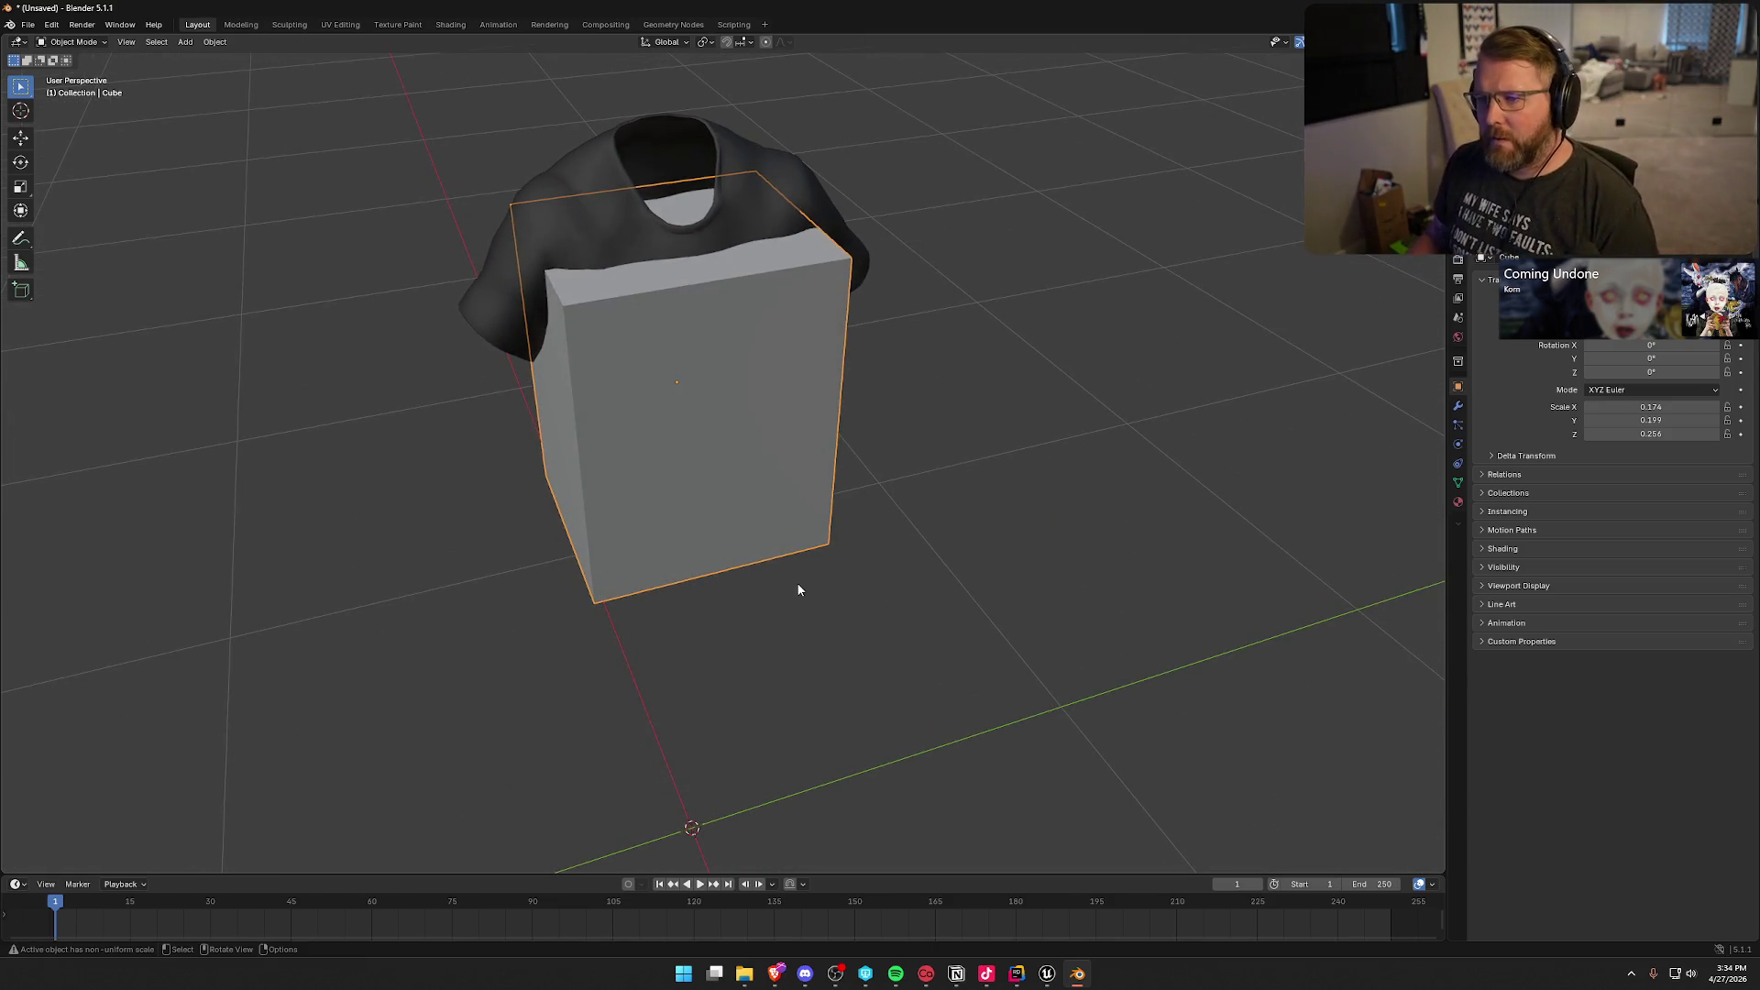
pyautogui.moveTo(794, 581)
pyautogui.mouseDown()
pyautogui.moveTo(856, 586)
pyautogui.moveTo(899, 538)
pyautogui.moveTo(871, 546)
pyautogui.mouseUp()
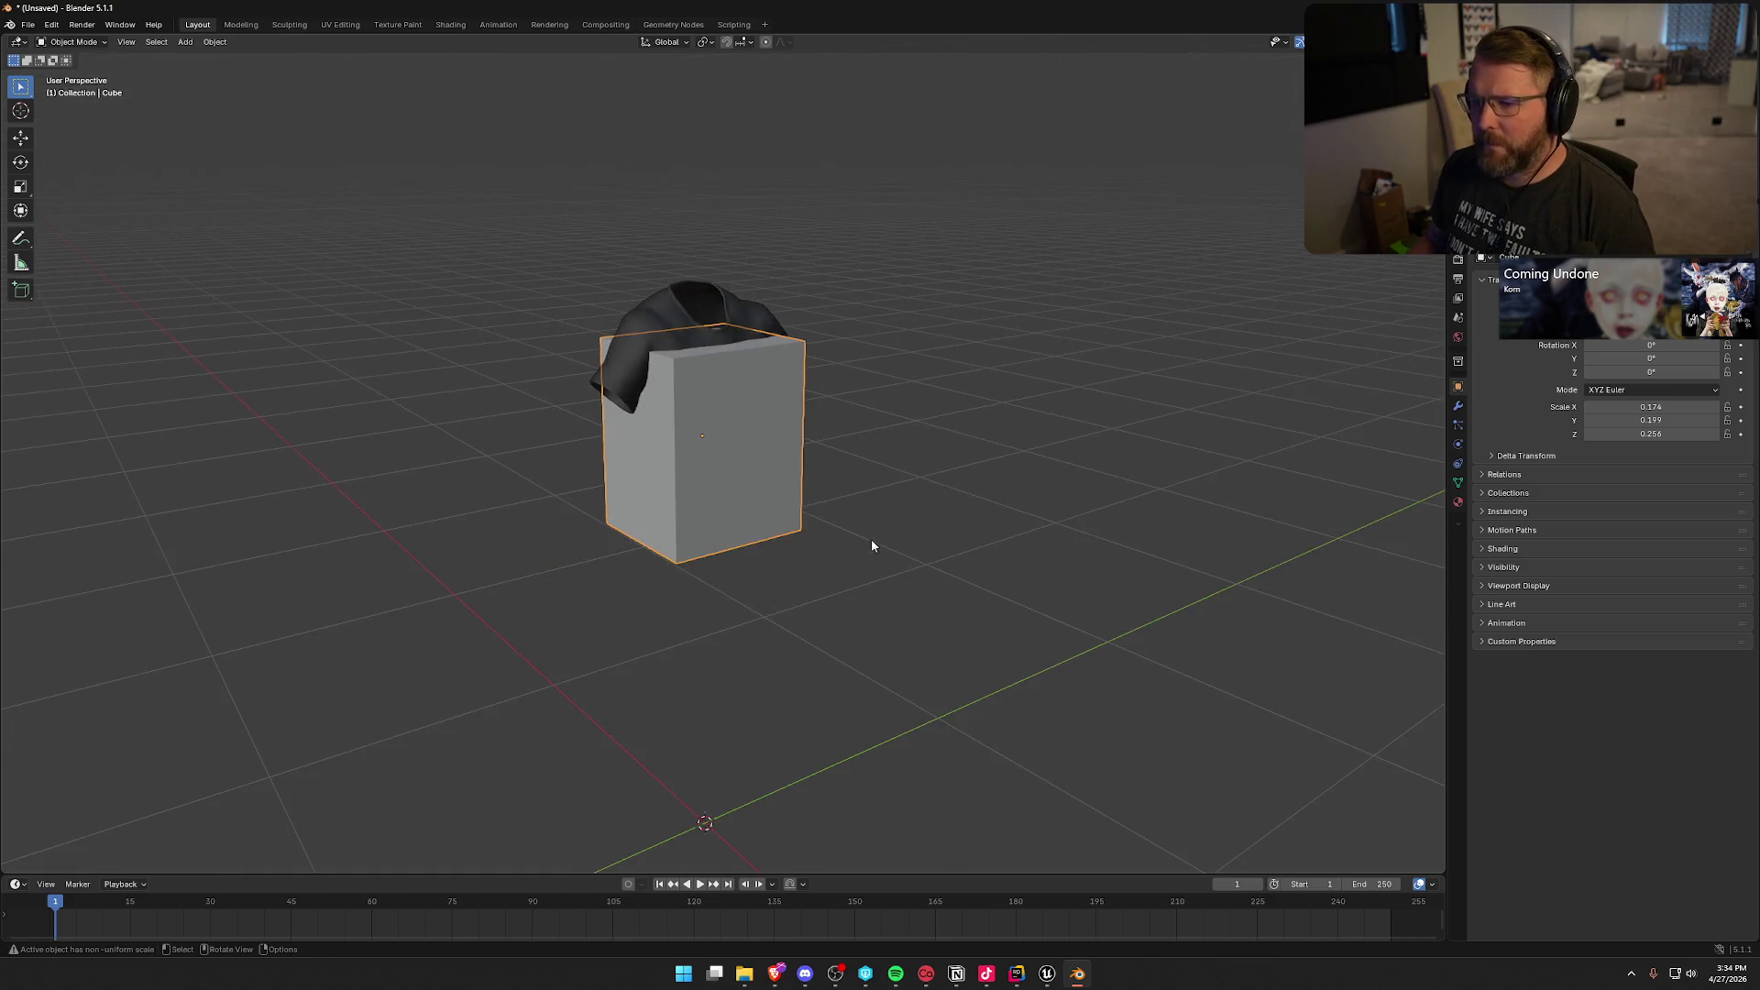
pyautogui.click(644, 315)
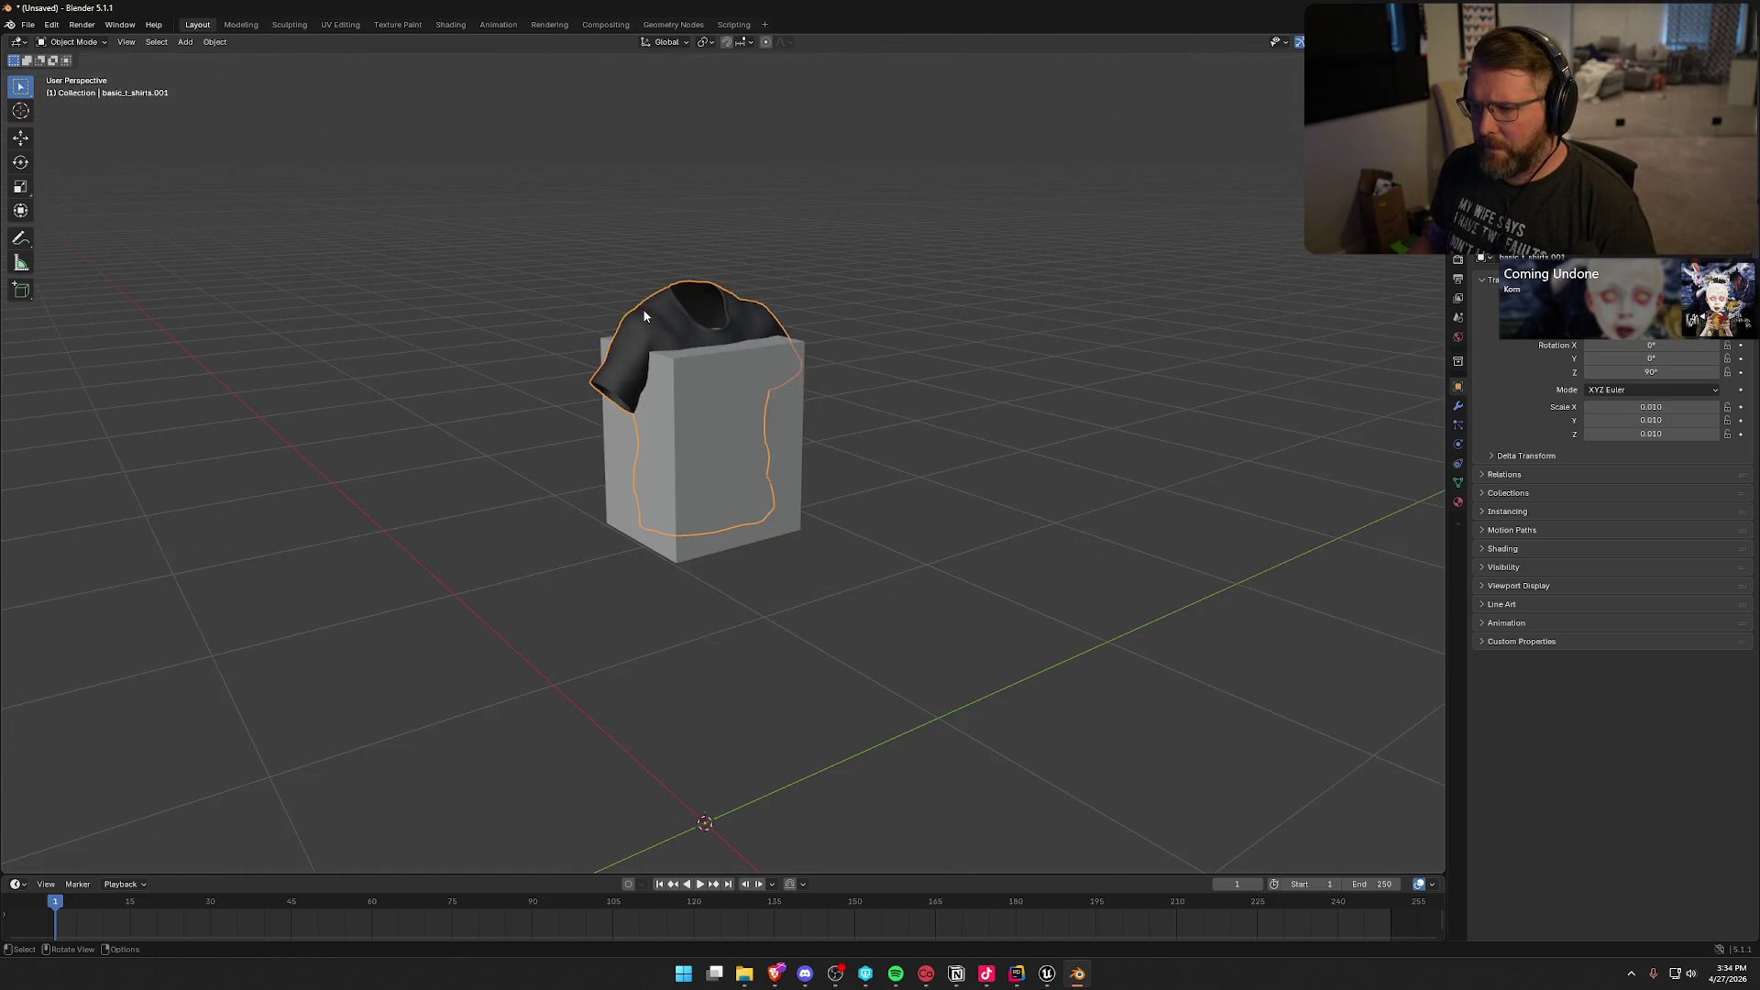
# Step: Delete the shirt mesh, leaving only the box
pyautogui.press('x')
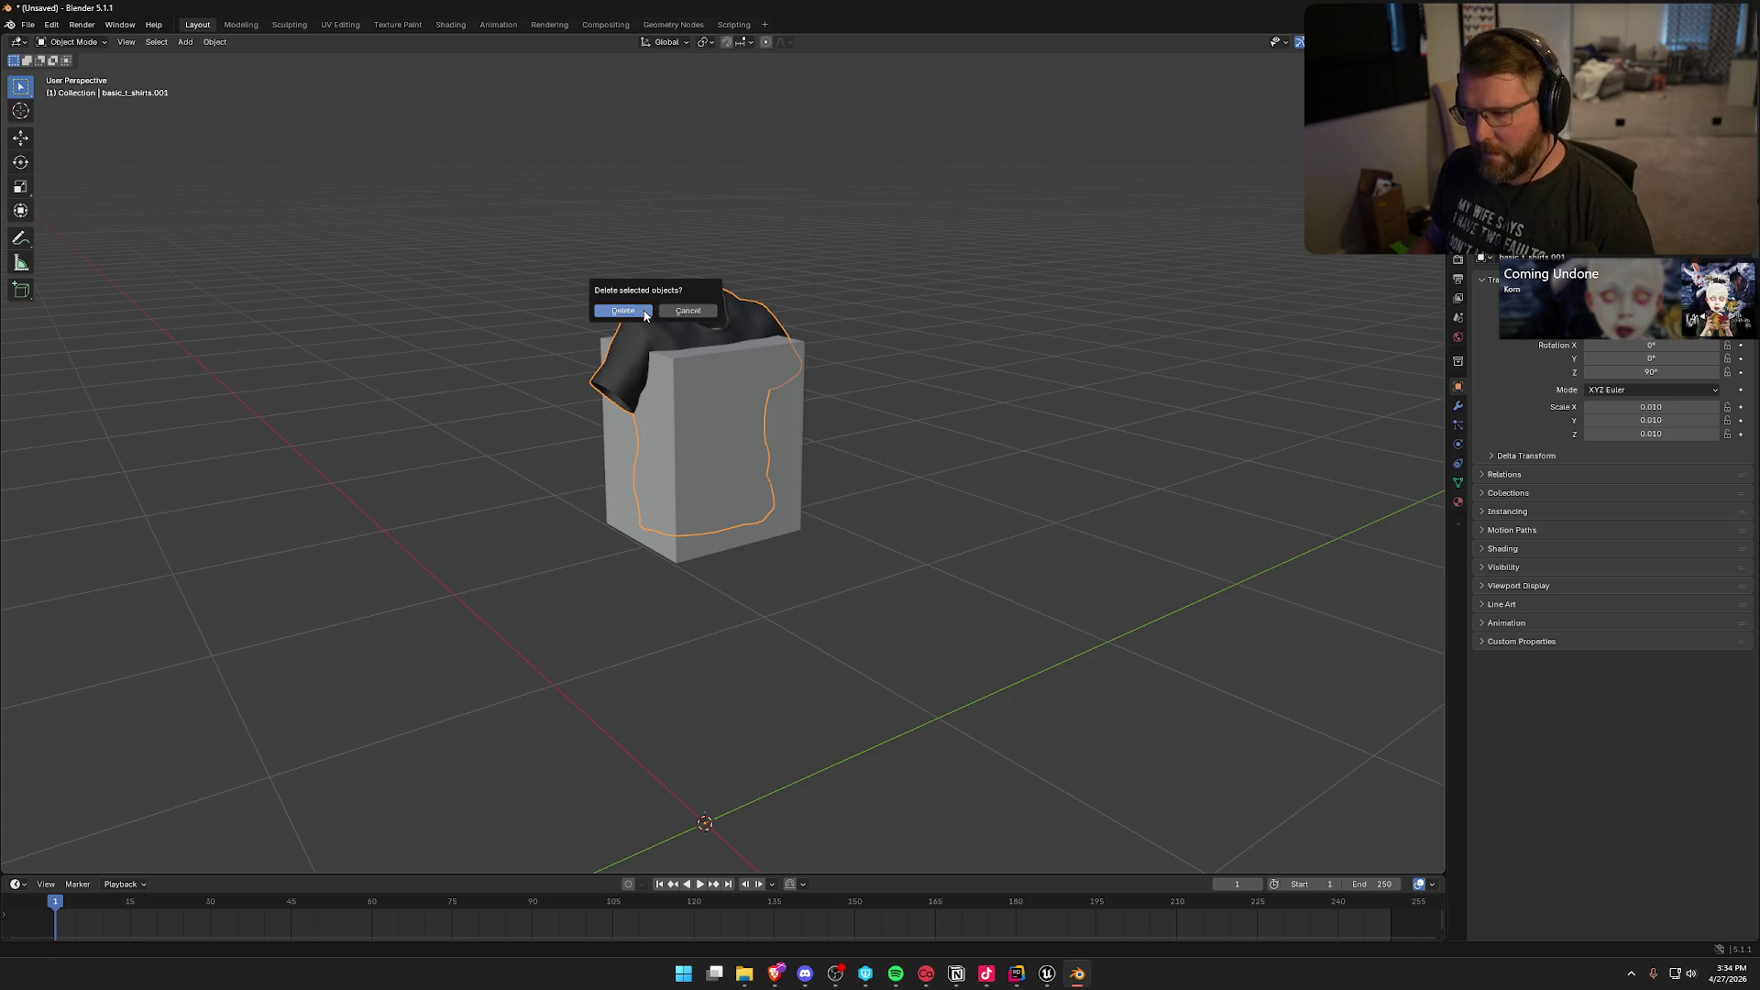
pyautogui.click(643, 312)
pyautogui.click(685, 441)
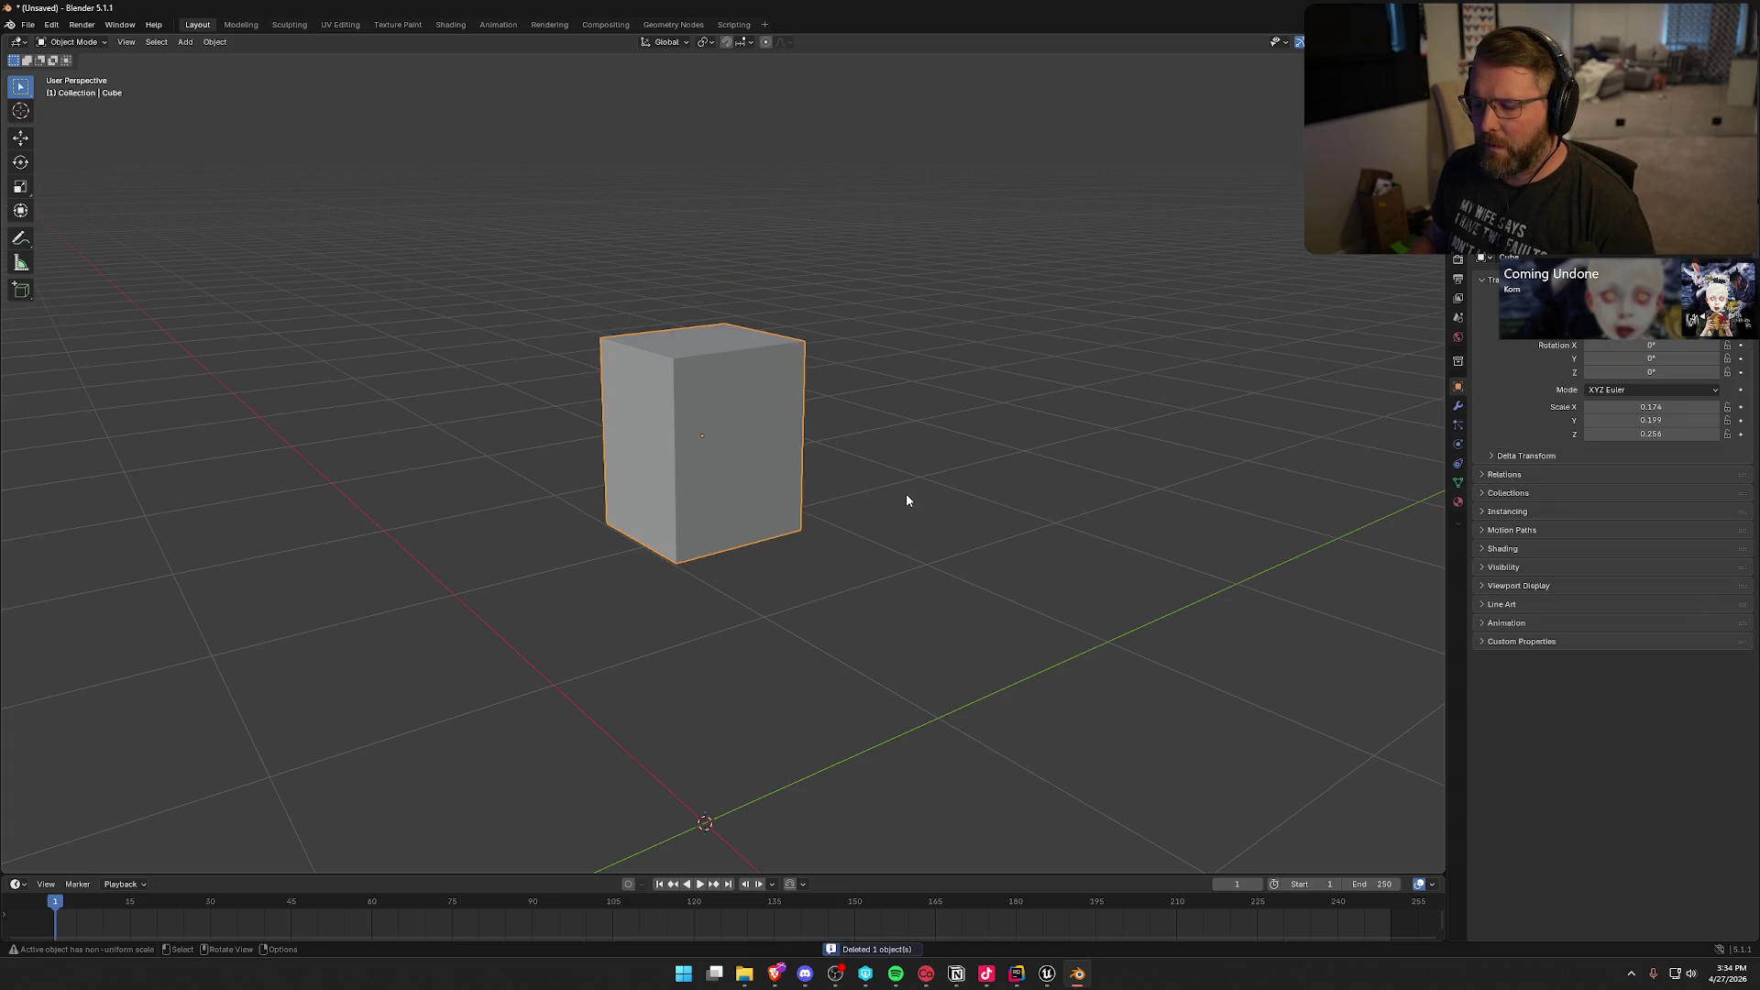
# Step: Reset the box's origin, orbit around it, and switch to Unreal Engine
pyautogui.rightClick(716, 460)
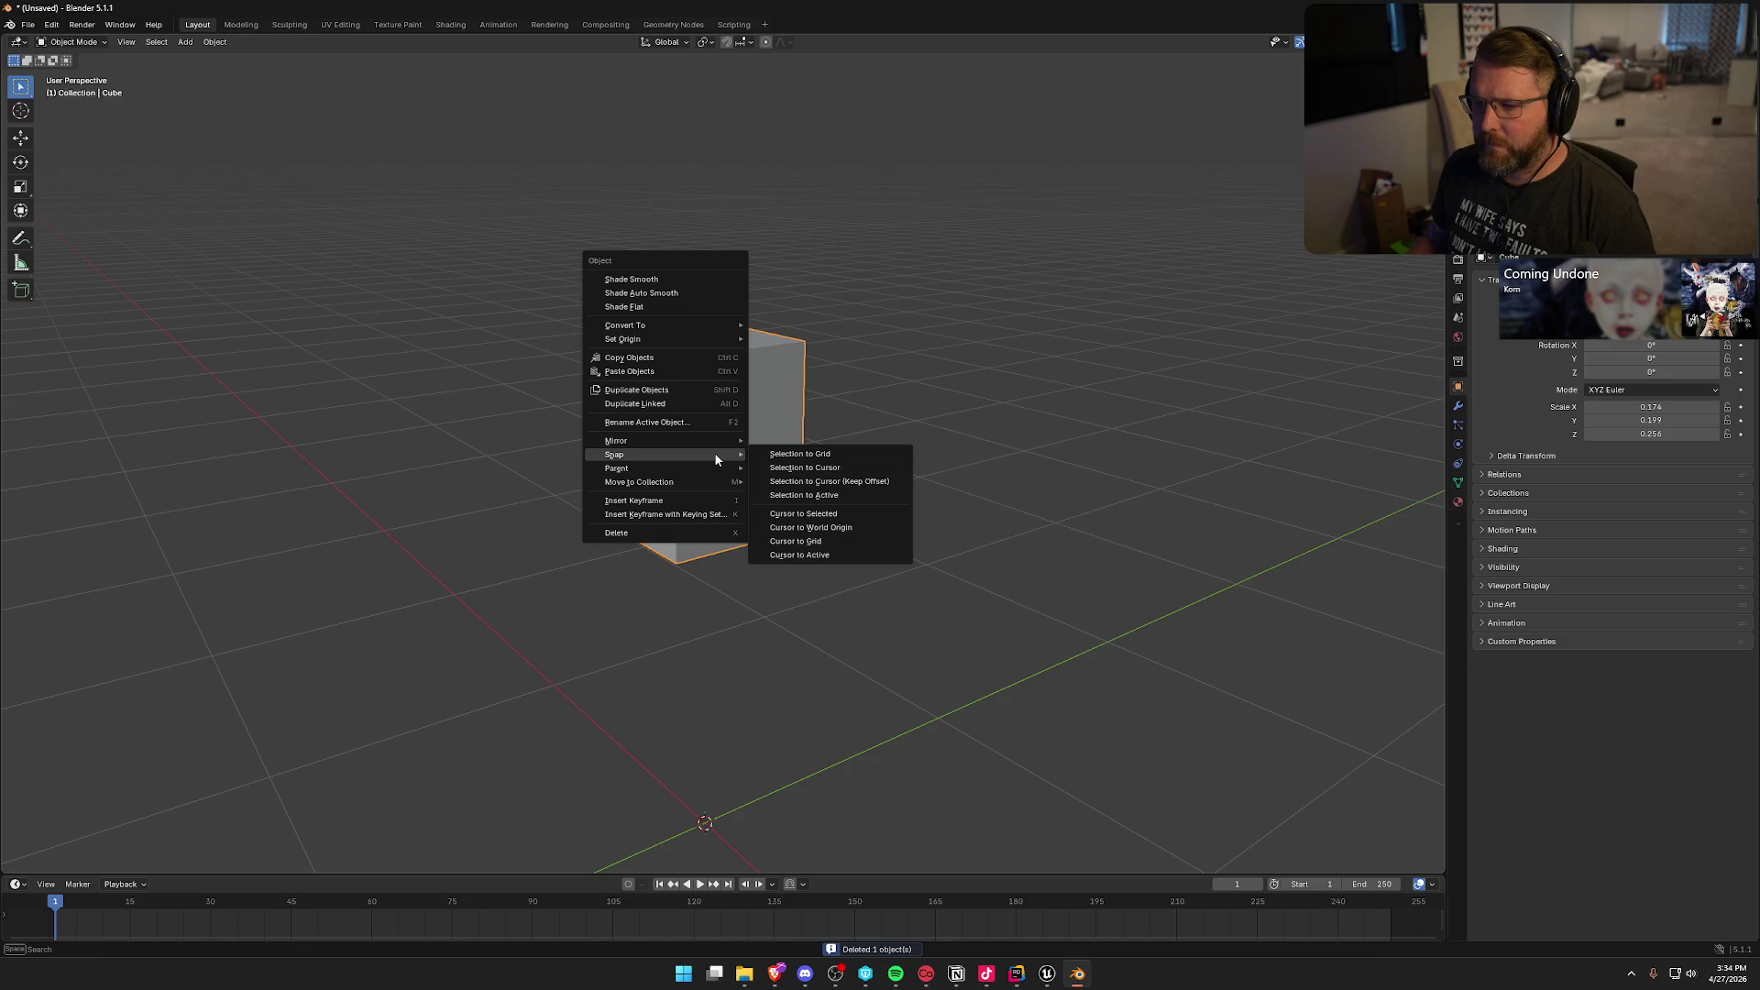
pyautogui.moveTo(694, 338)
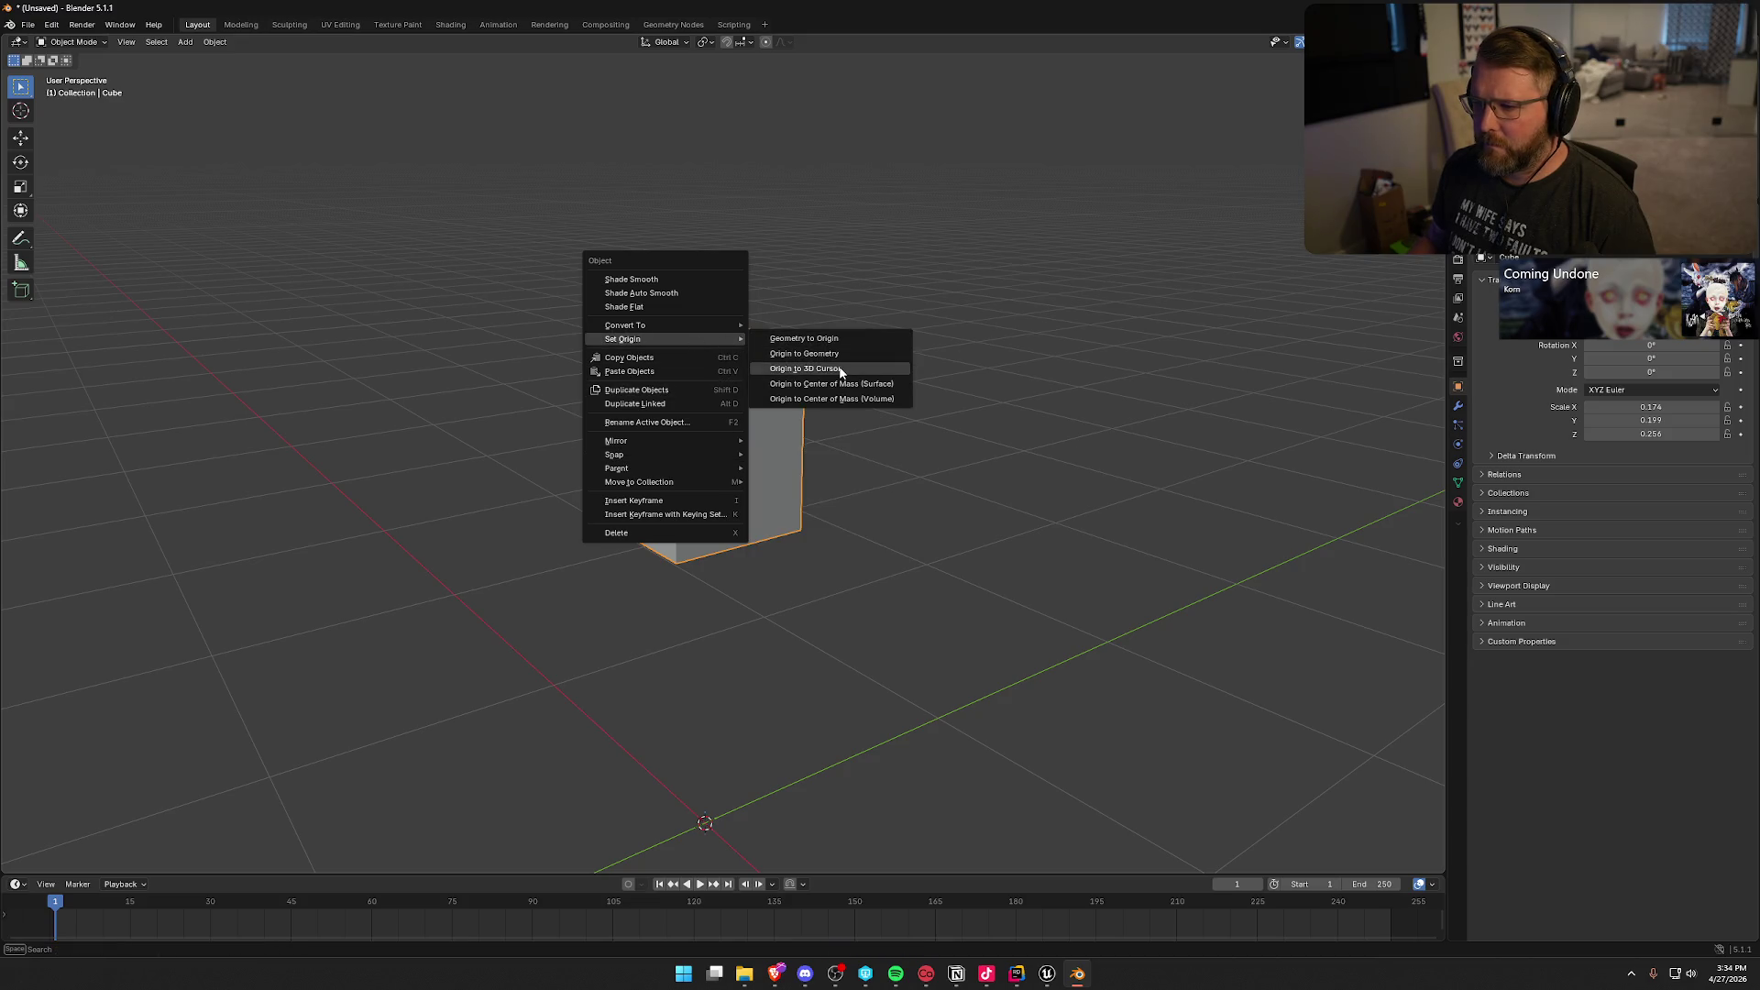
pyautogui.click(804, 354)
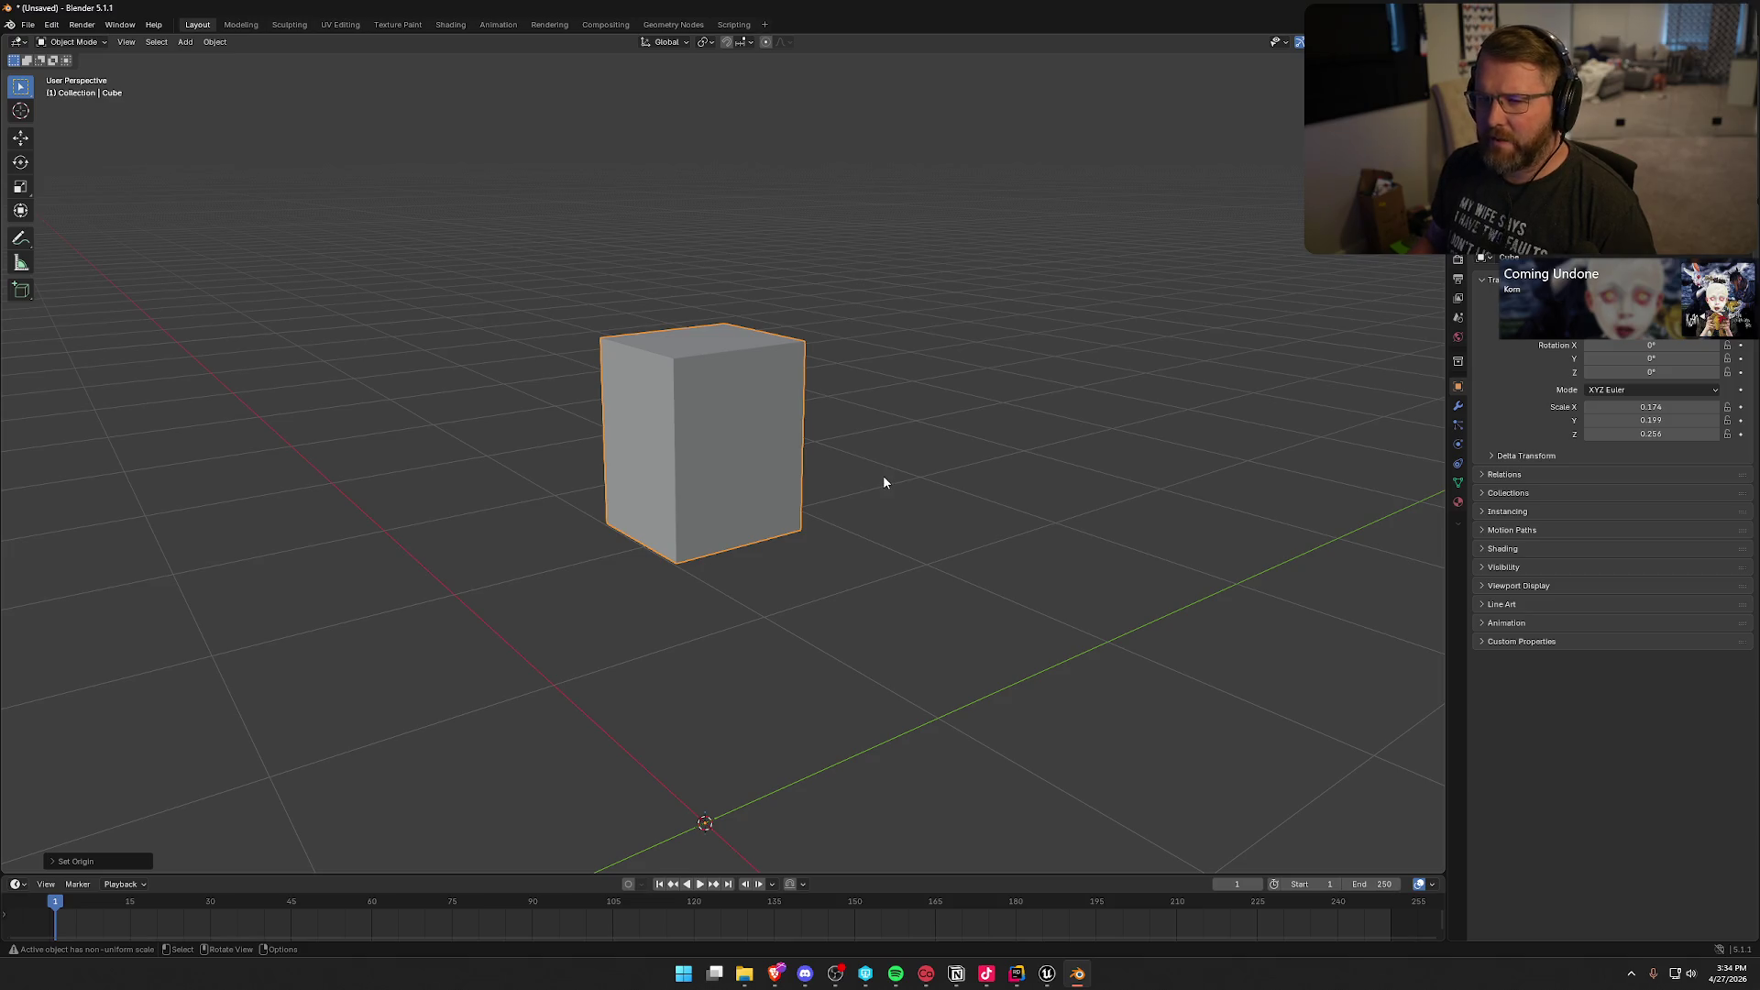
pyautogui.moveTo(883, 481); pyautogui.dragTo(858, 510)
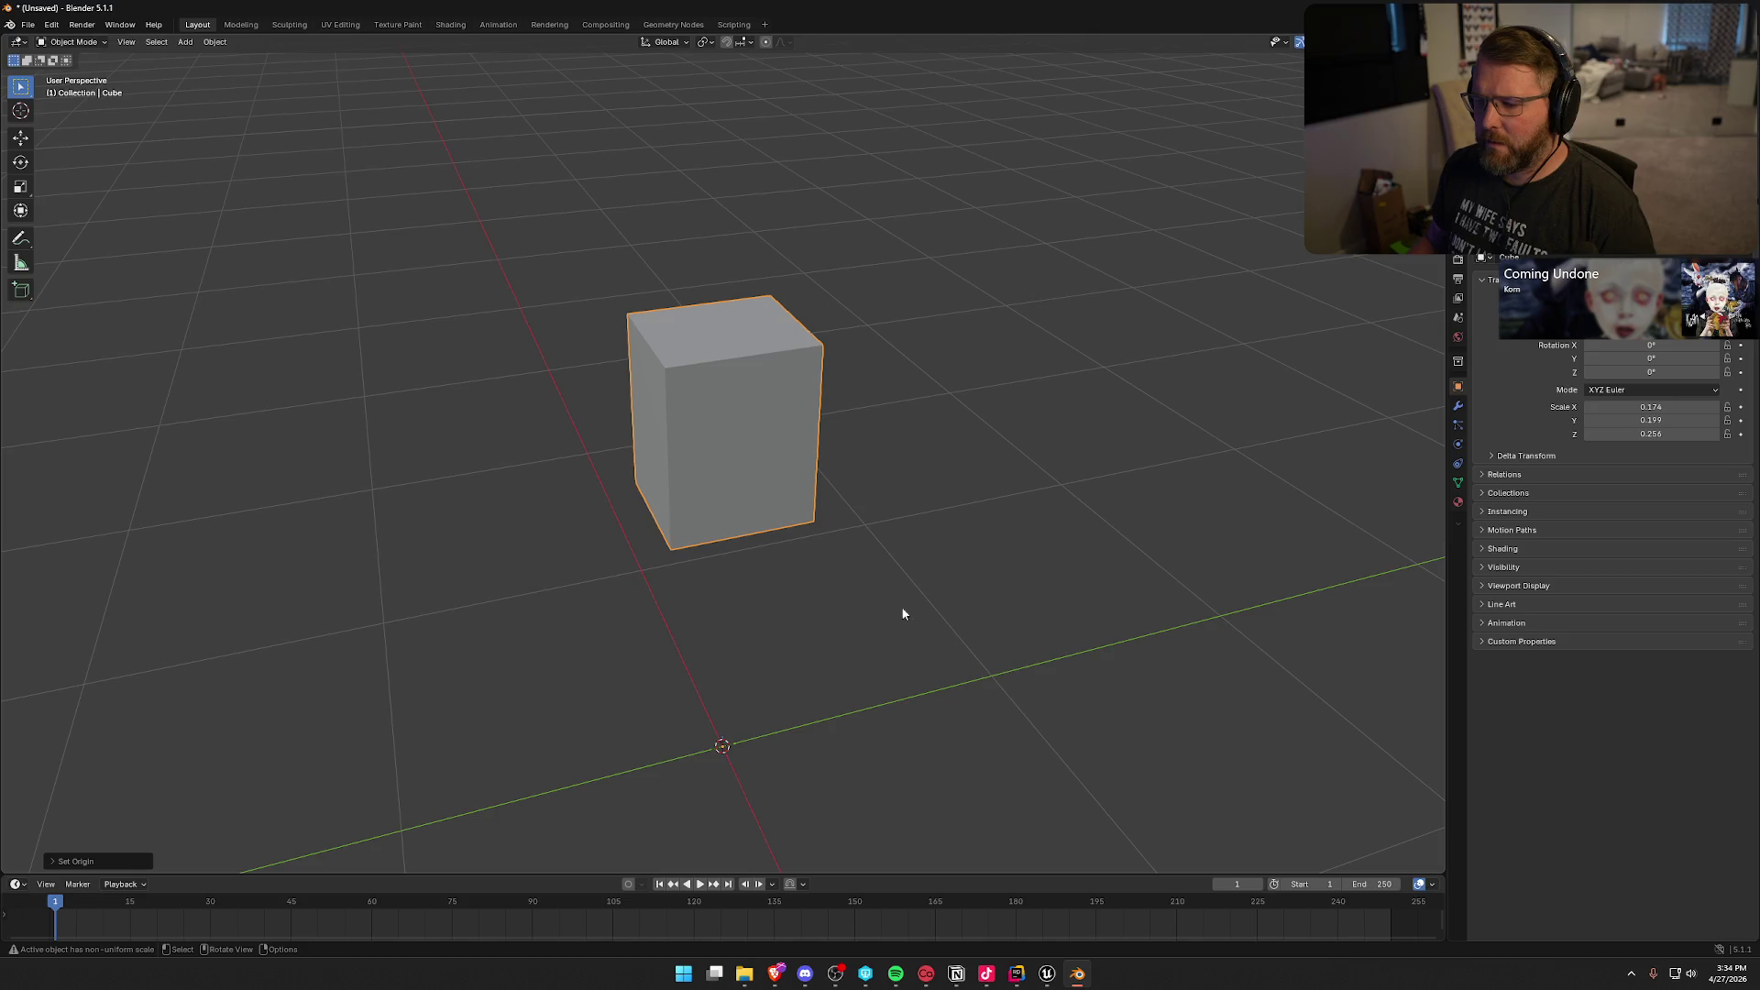
pyautogui.click(1047, 974)
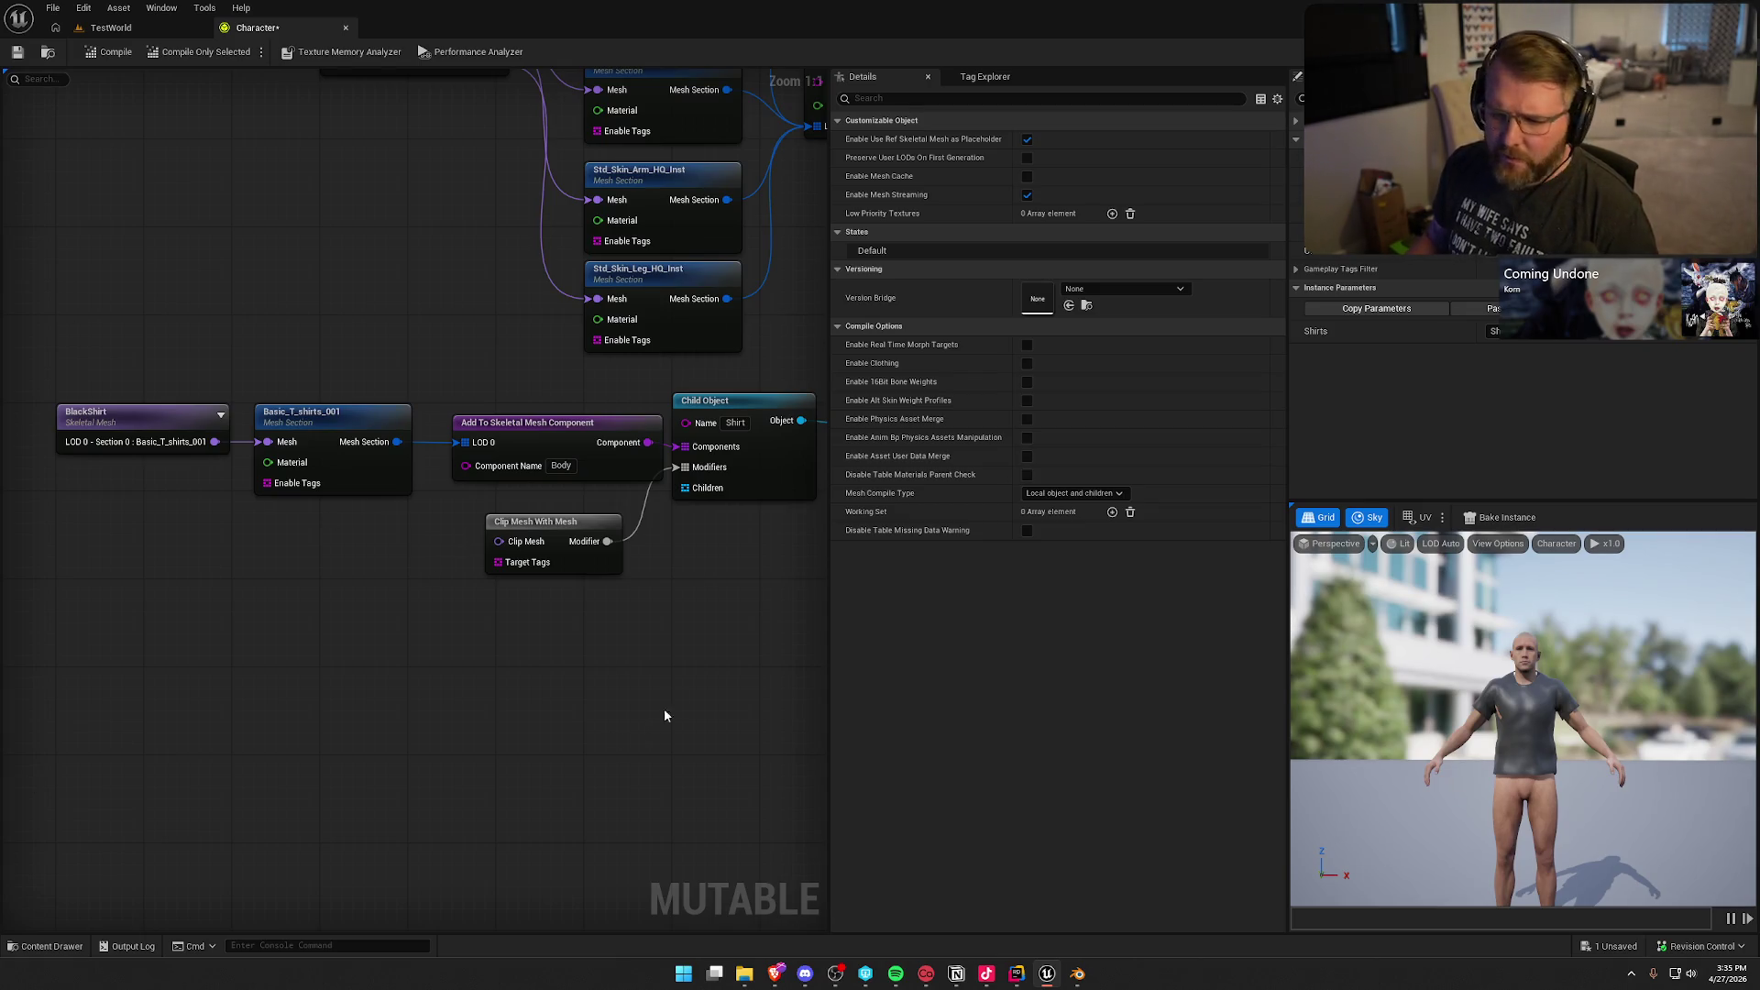
# Step: Return to Blender after reviewing the Mutable graph's clip-mesh setup
pyautogui.click(1077, 973)
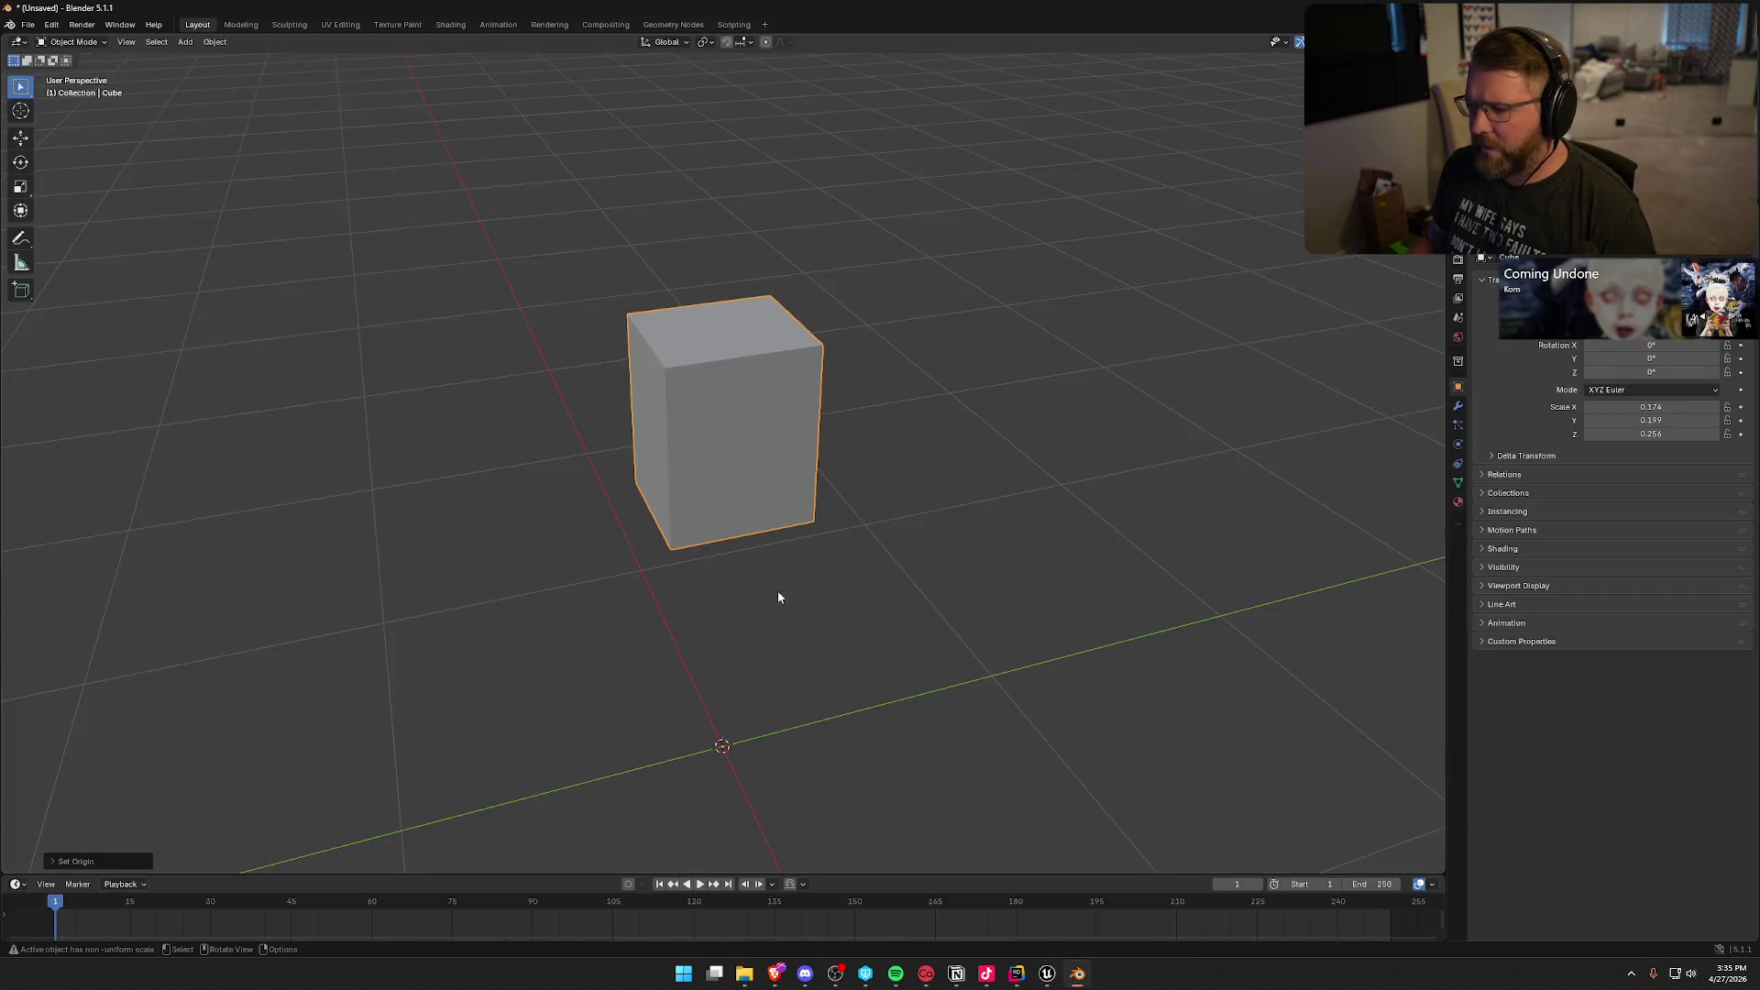
# Step: Re-import BlackShirt.fbx through the FBX importer after cancelling a first import dialog
pyautogui.click(23, 24)
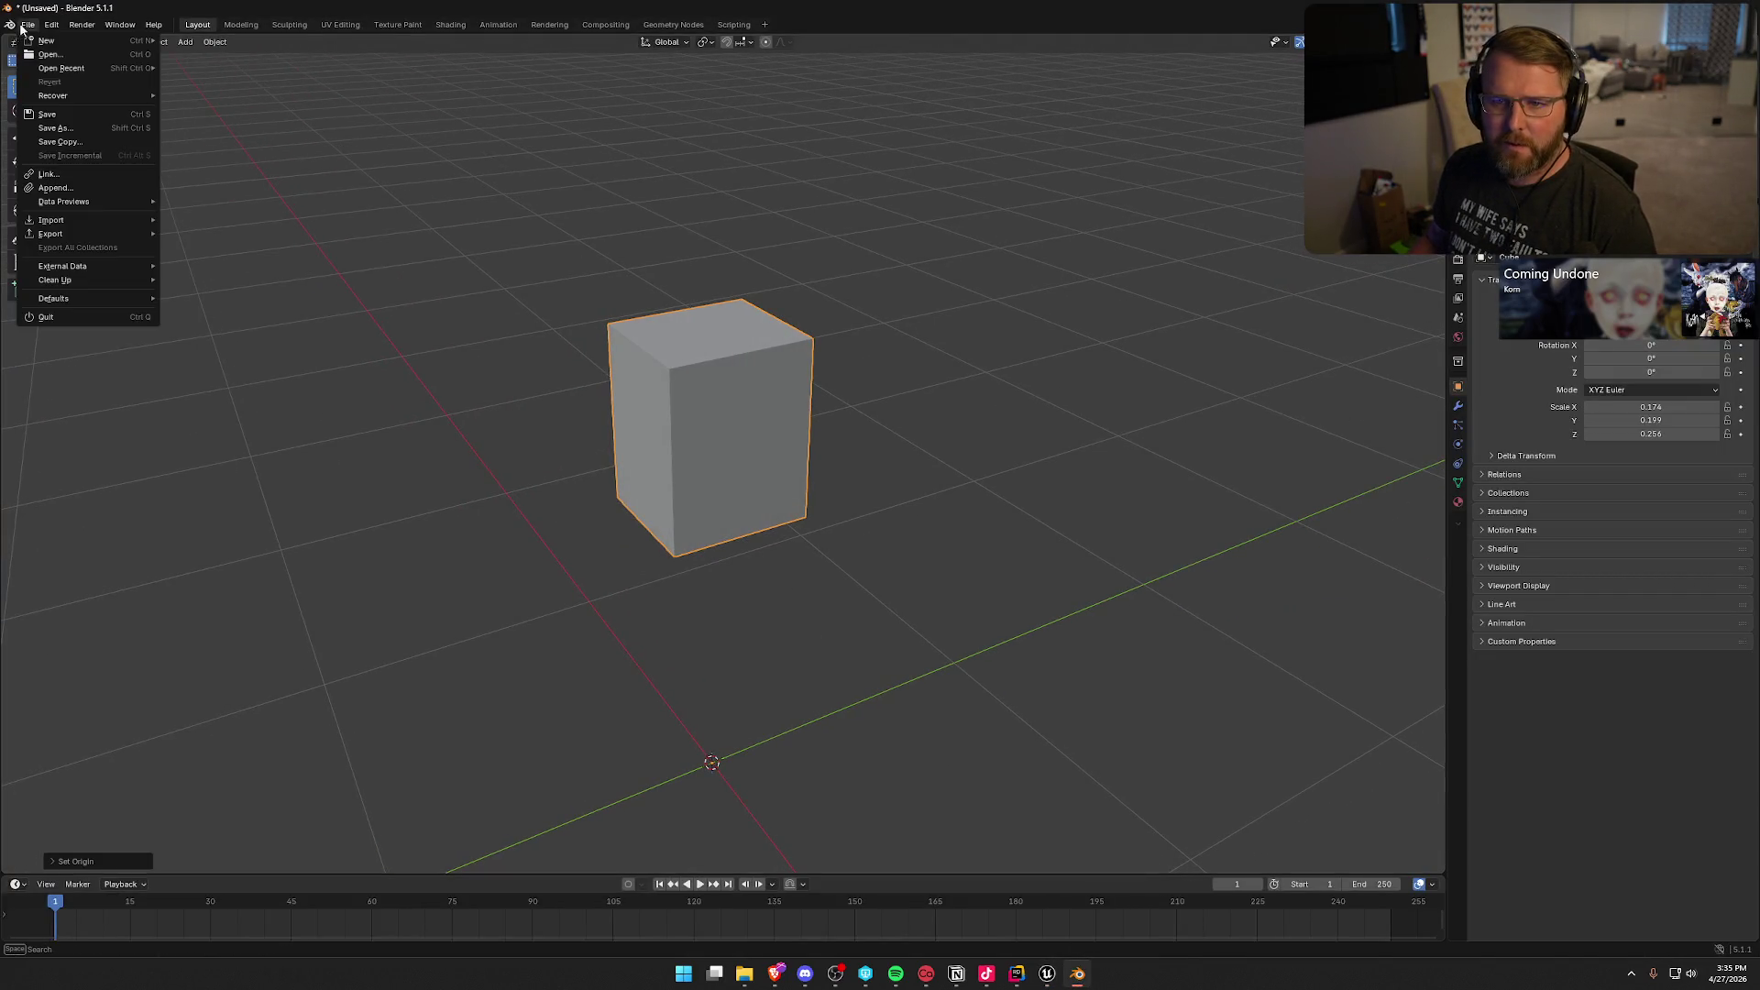
pyautogui.moveTo(87, 220)
pyautogui.click(236, 343)
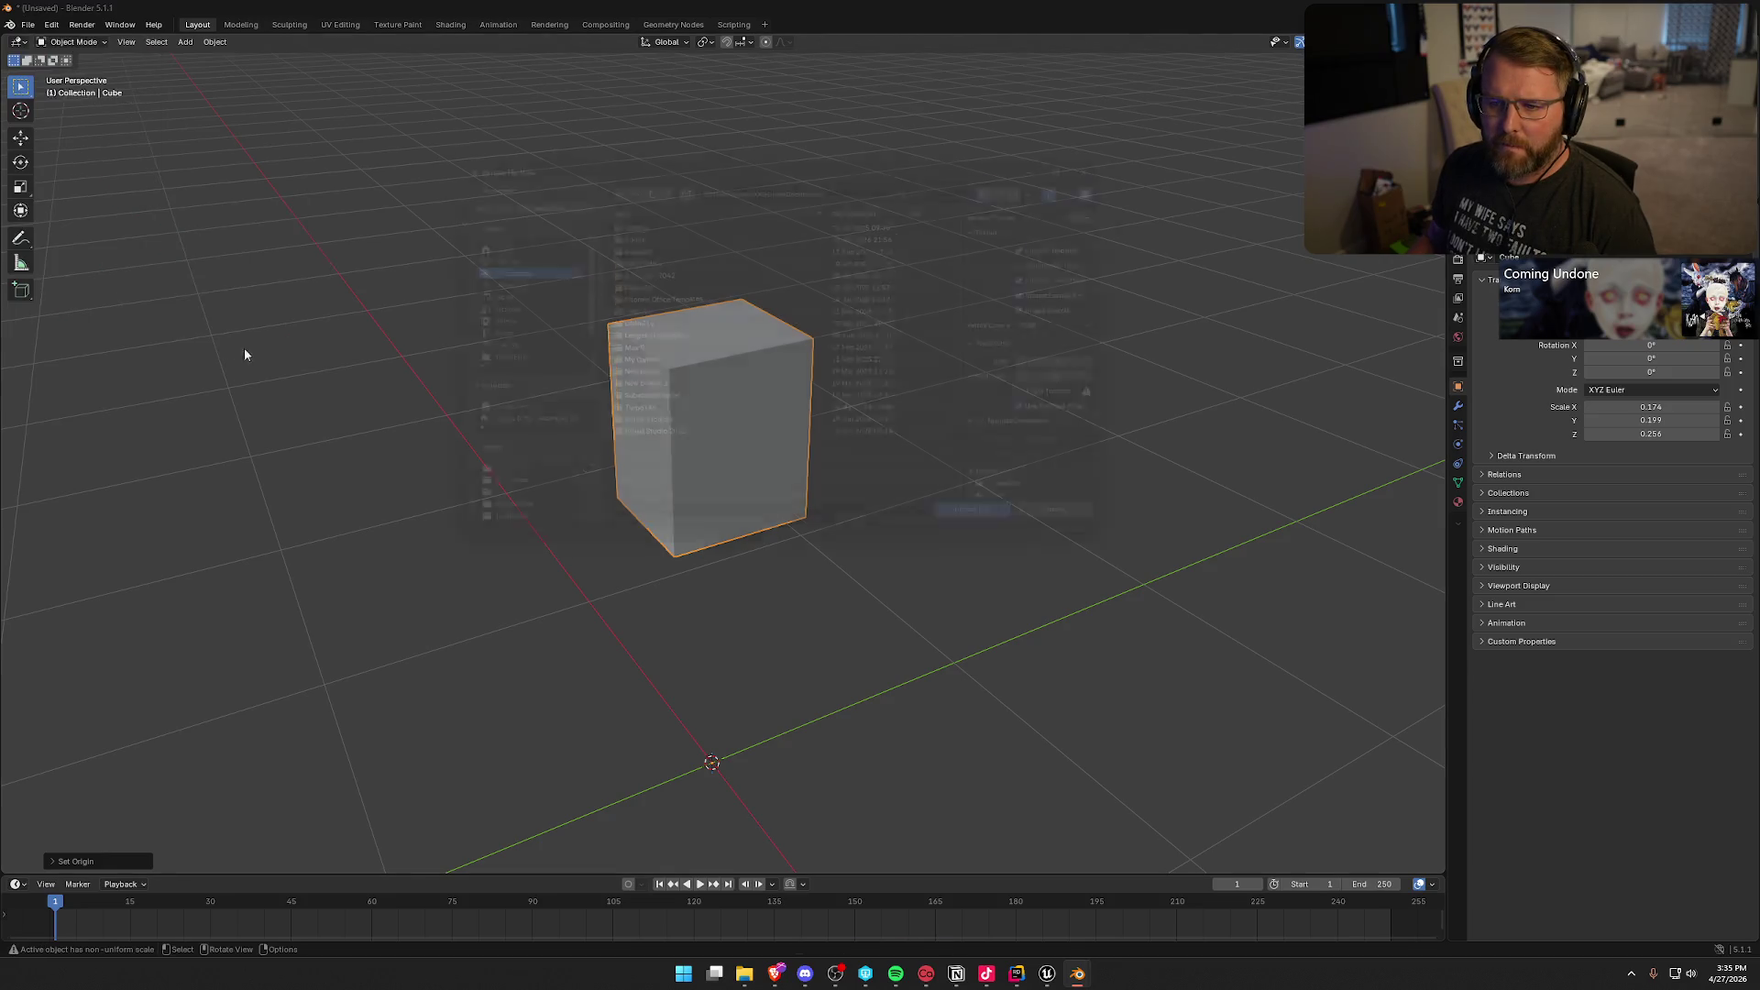
pyautogui.click(1023, 539)
pyautogui.click(27, 25)
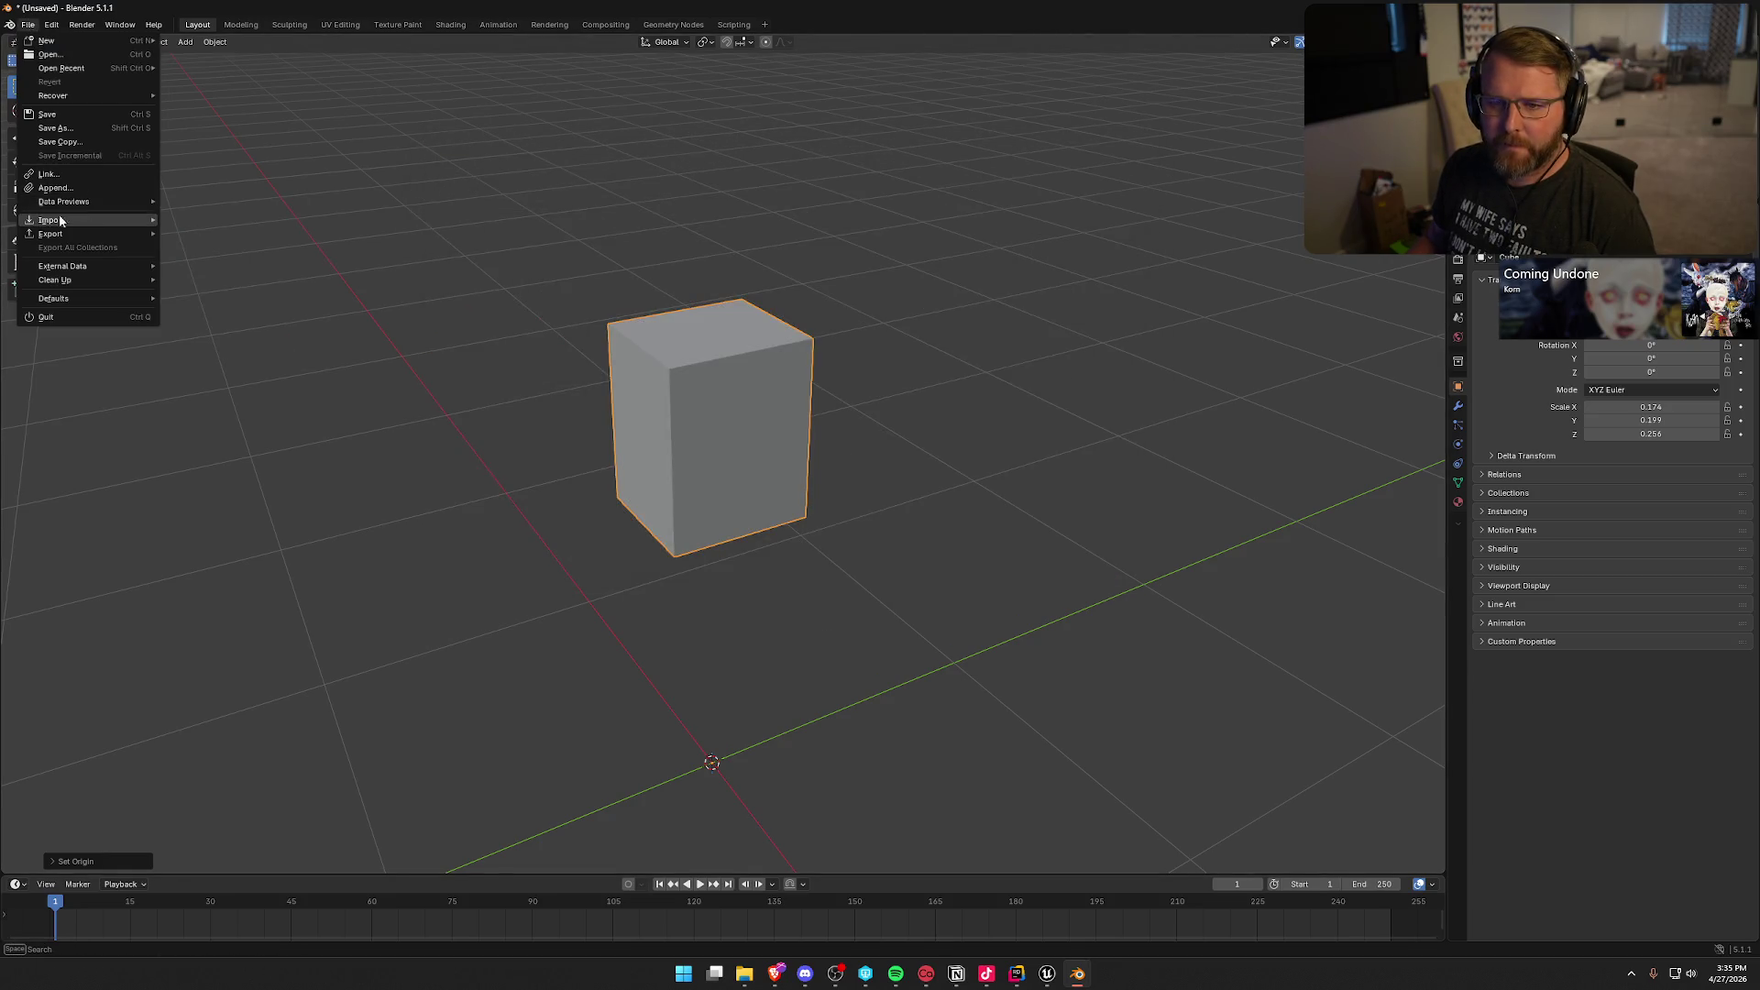
pyautogui.moveTo(99, 229)
pyautogui.click(209, 303)
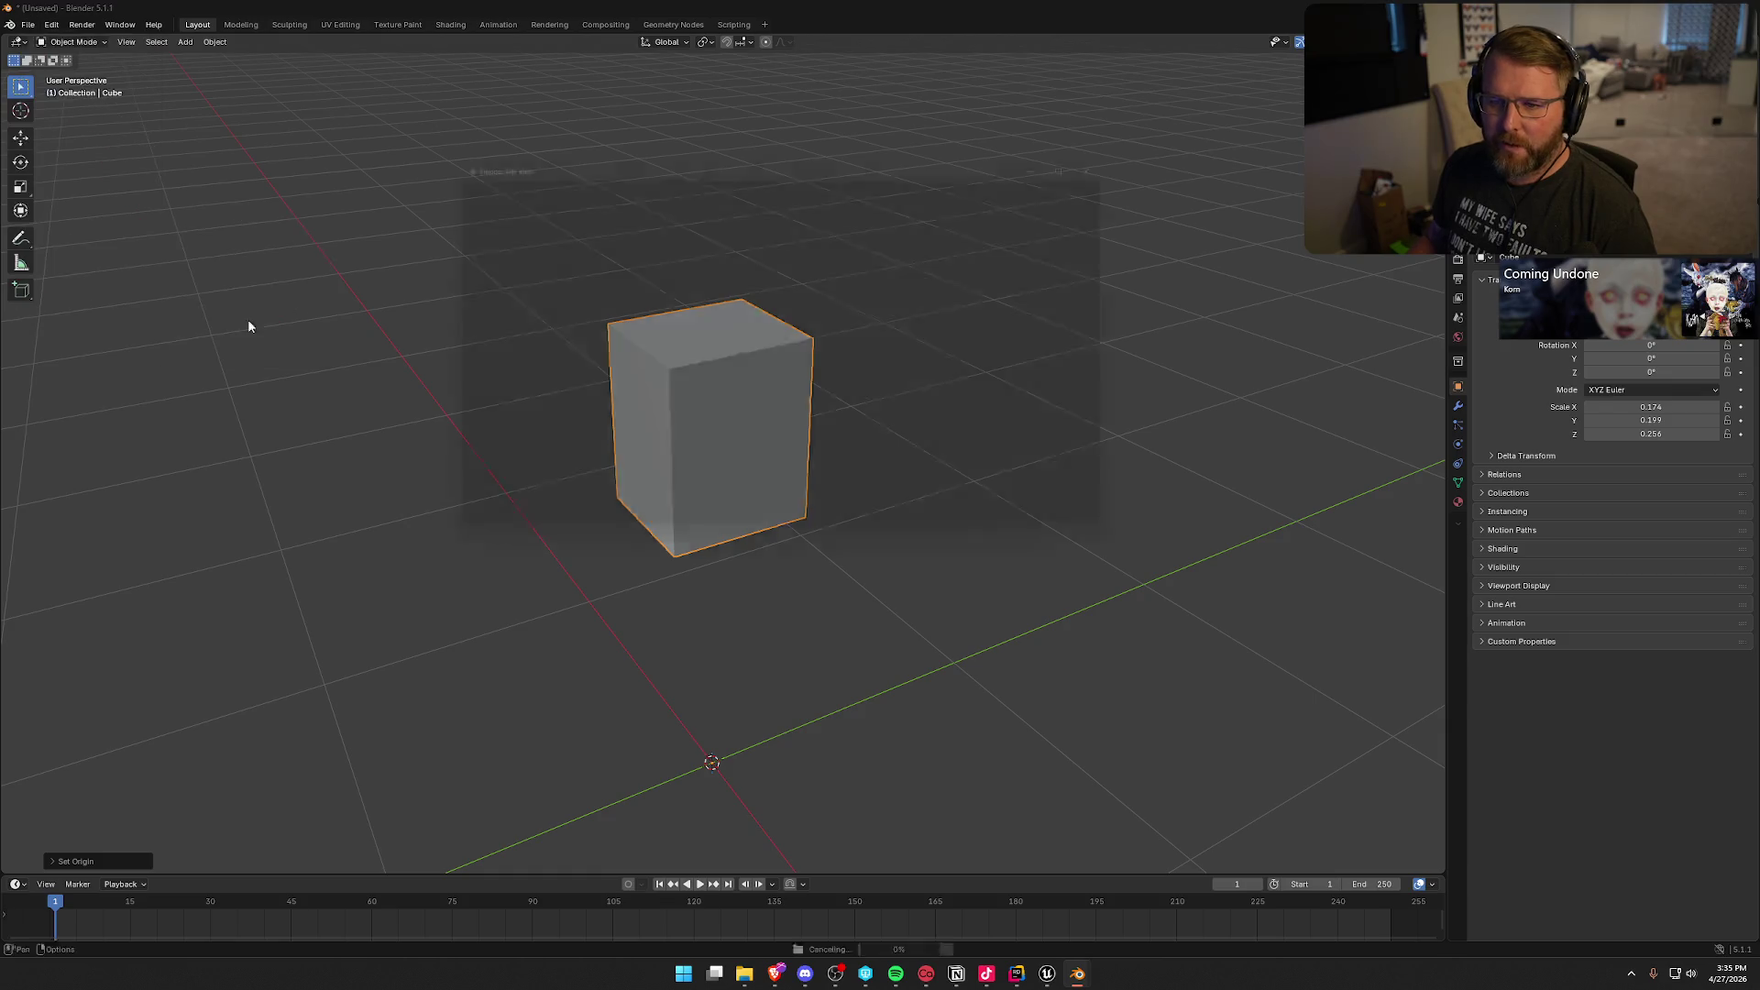
pyautogui.click(673, 240)
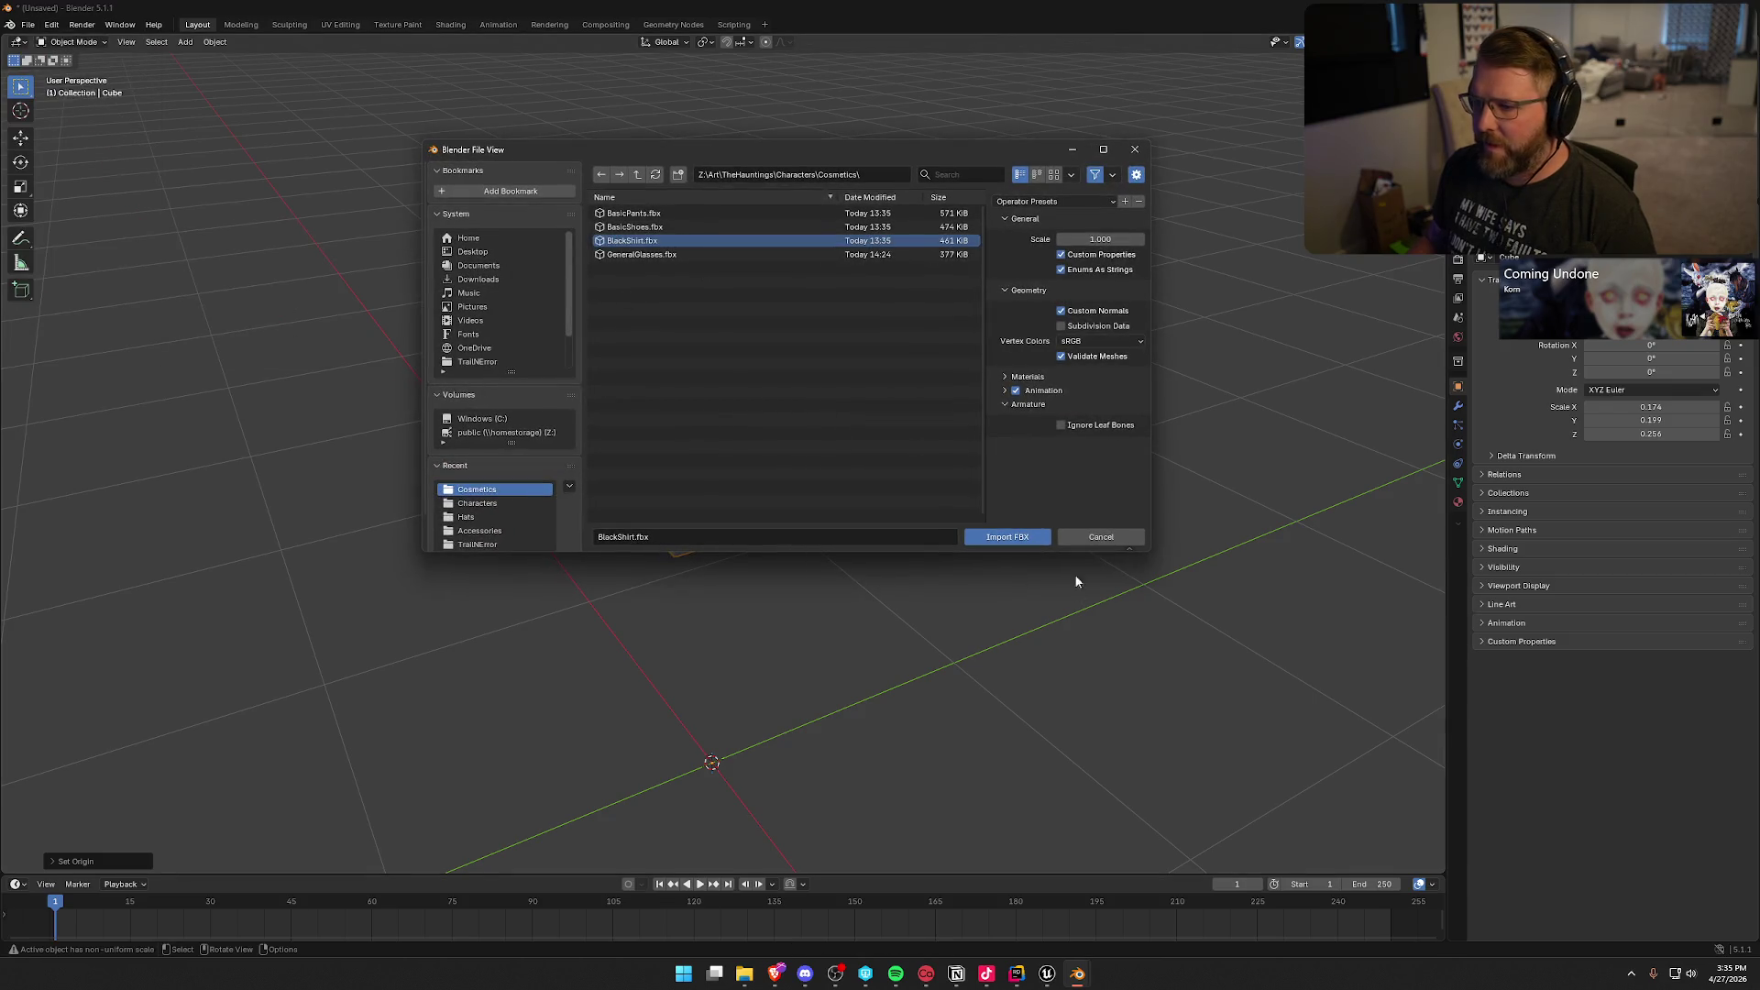
pyautogui.click(1024, 539)
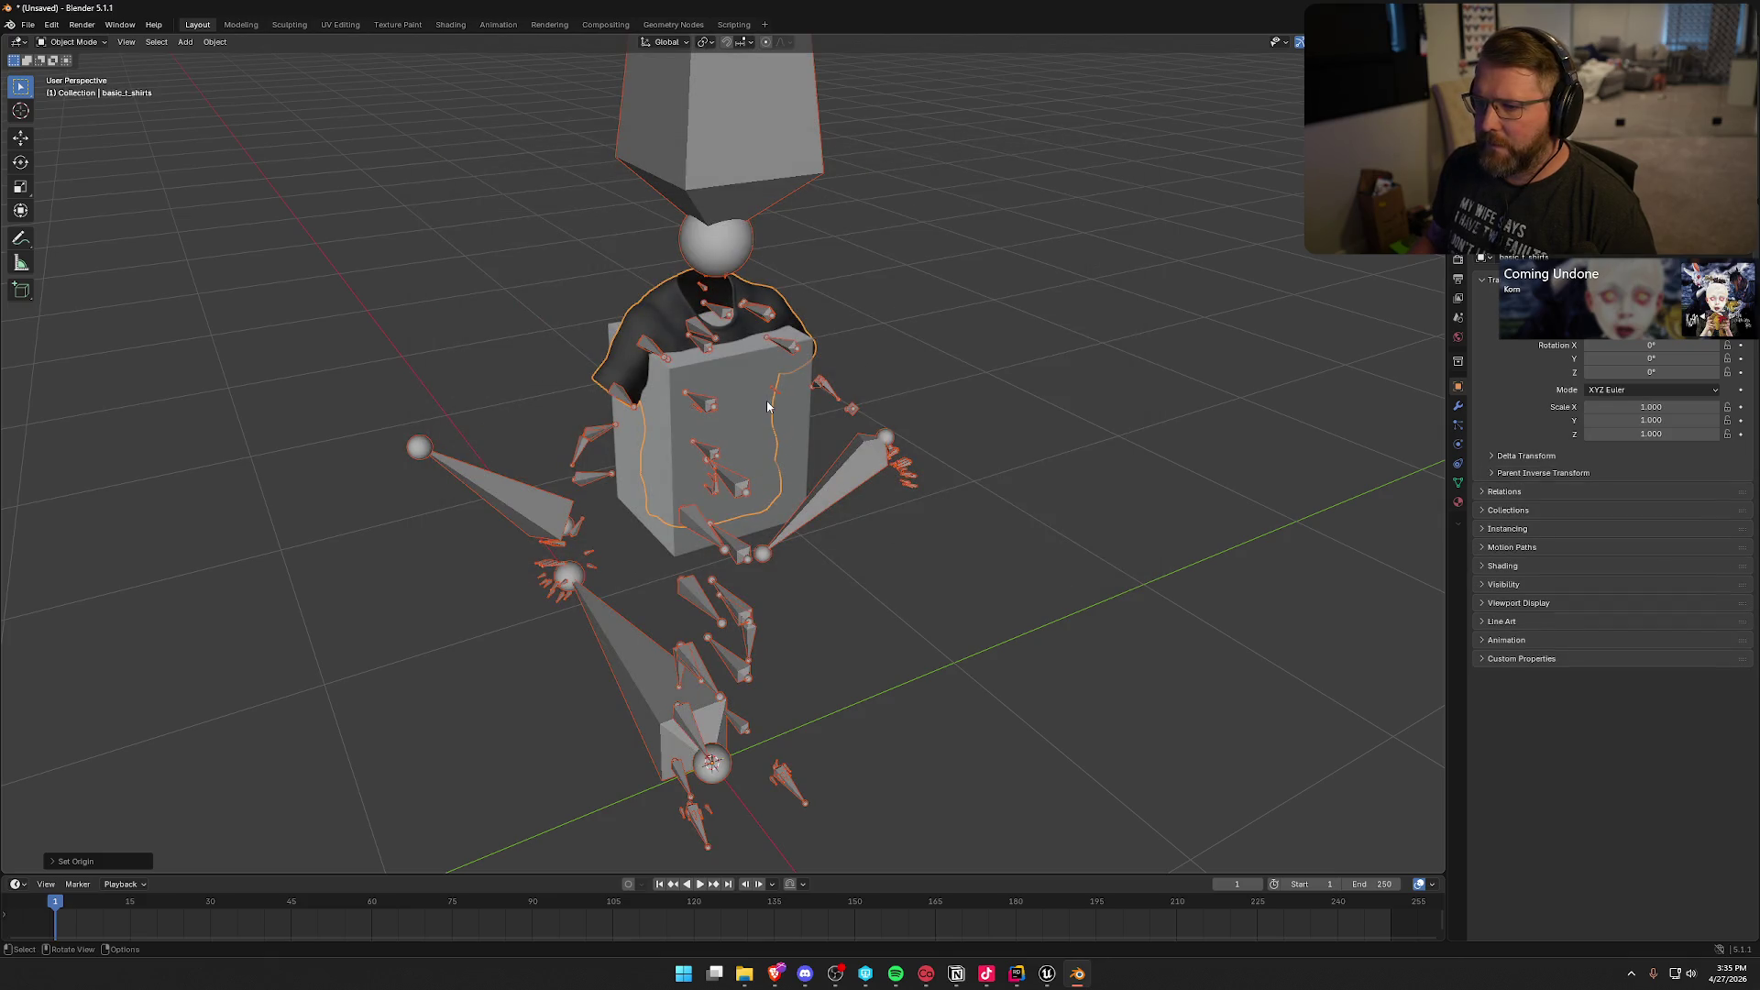
# Step: Select the box mesh, then add the shirt armature to the selection as the active object
pyautogui.click(655, 302)
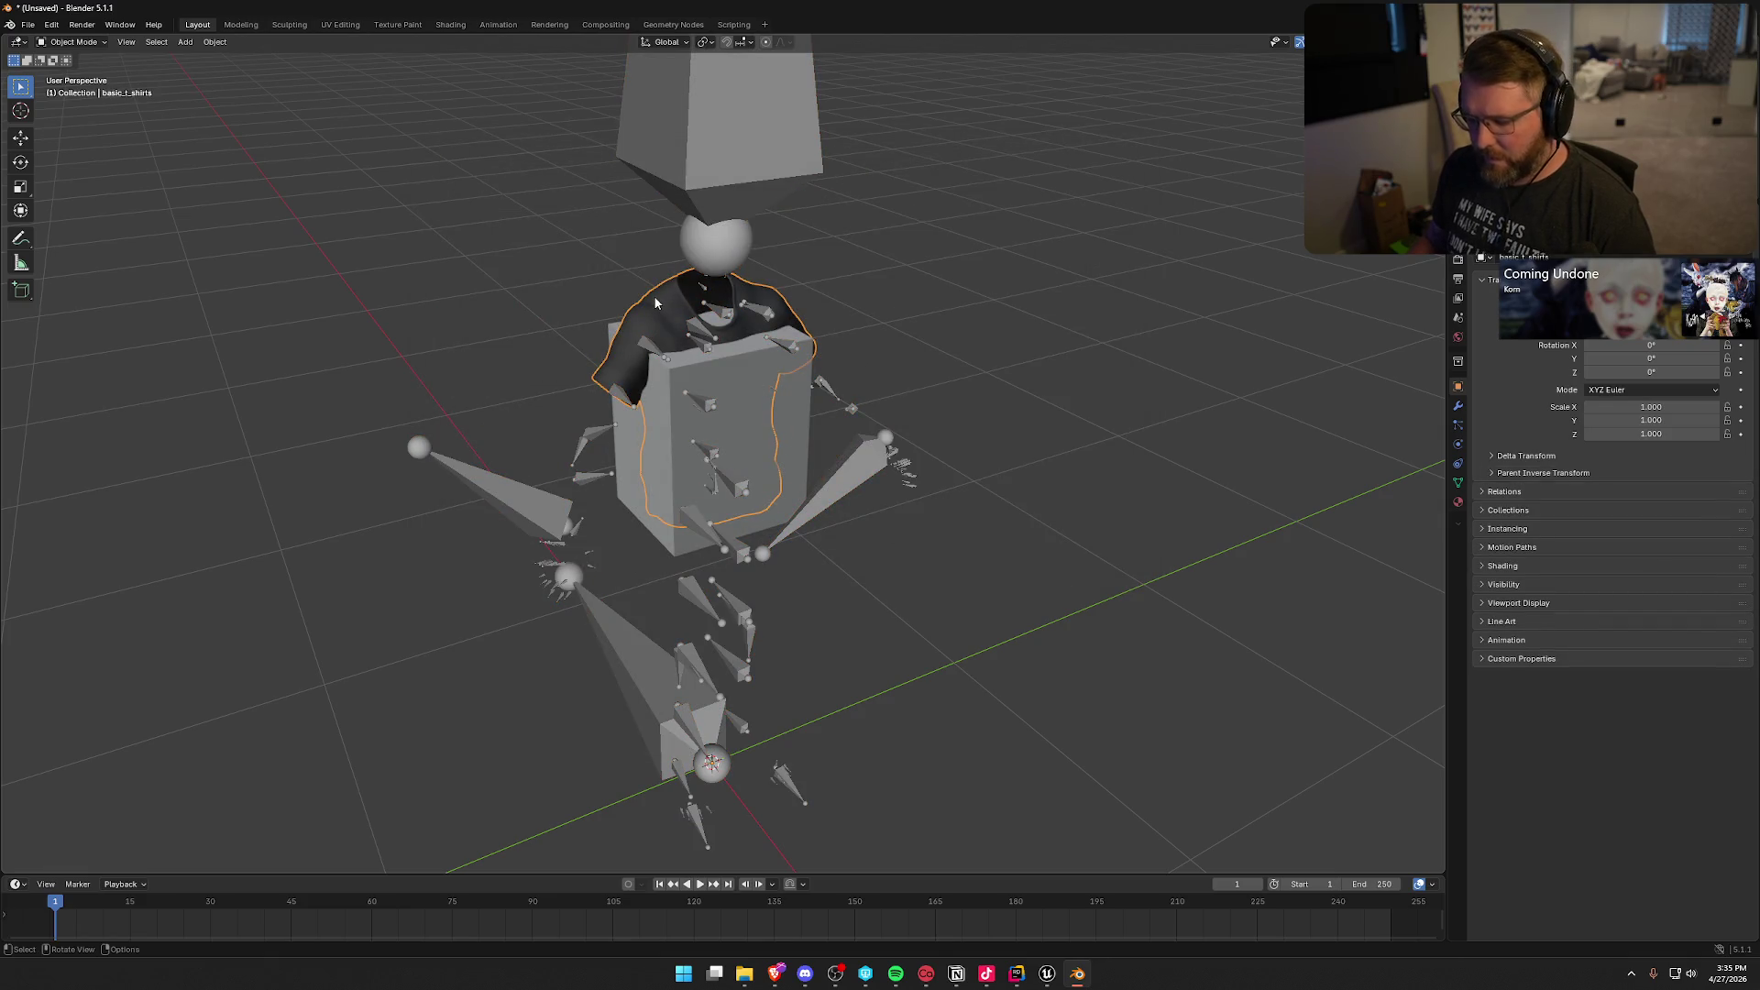
pyautogui.click(763, 372)
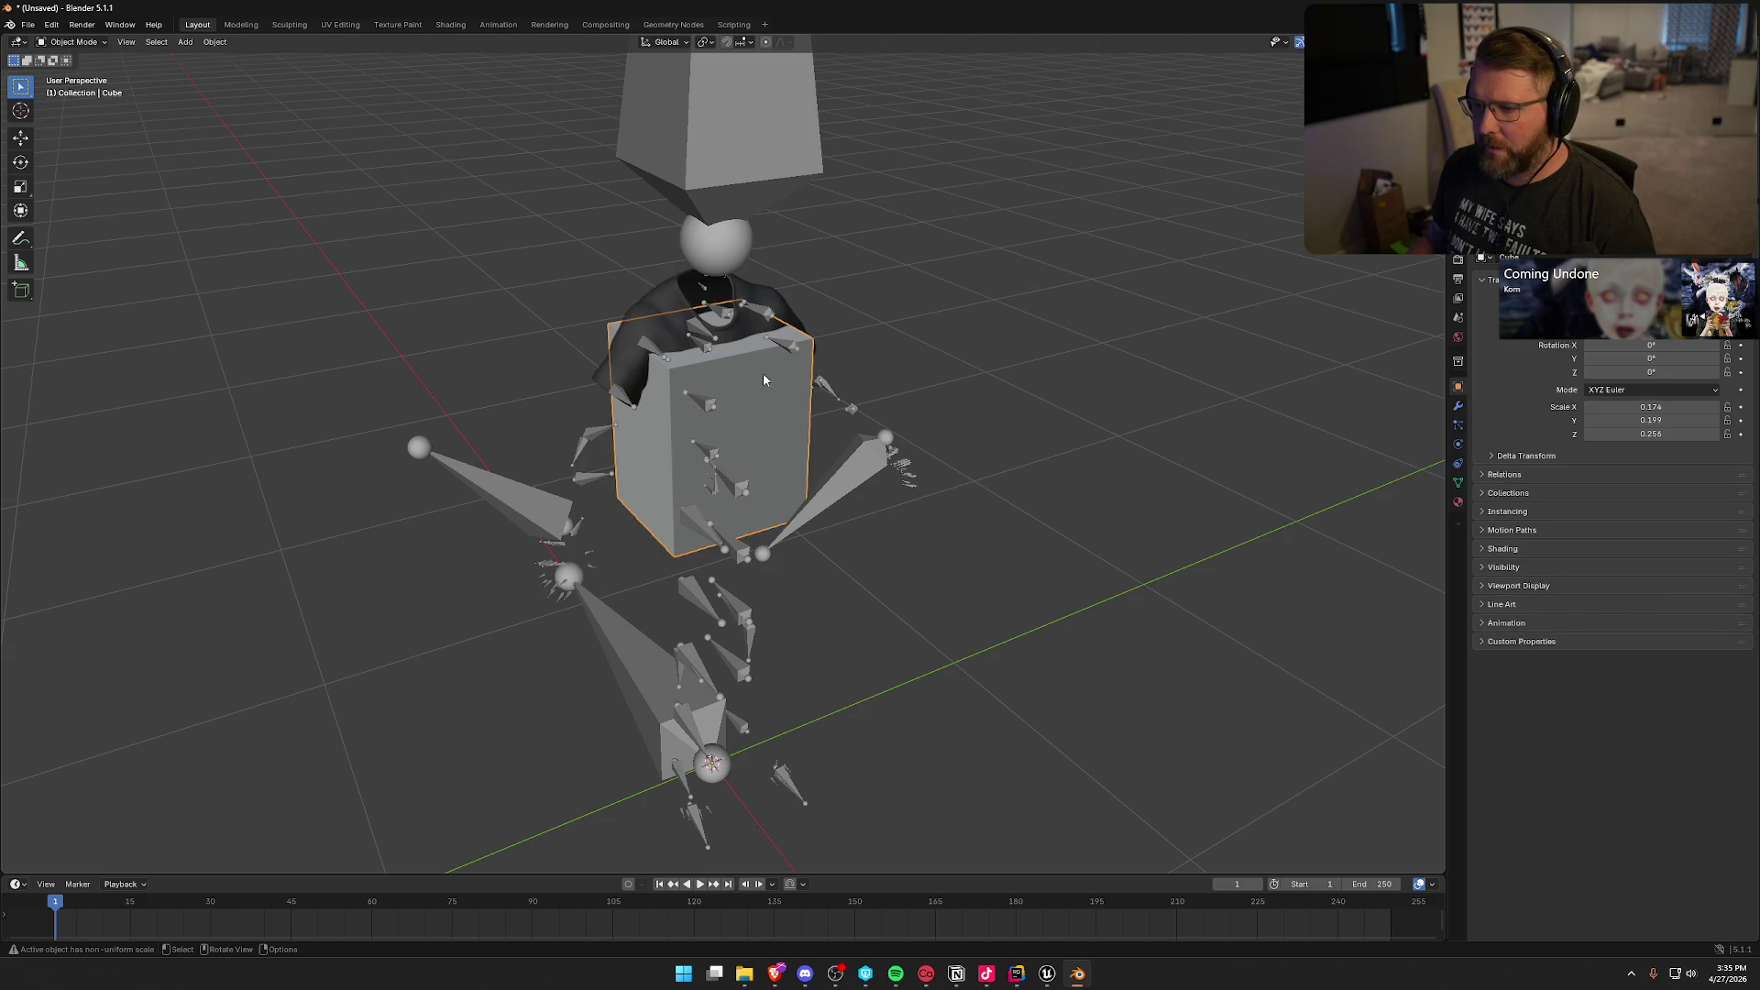
pyautogui.keyDown('shift'); pyautogui.click(740, 249); pyautogui.keyUp('shift')
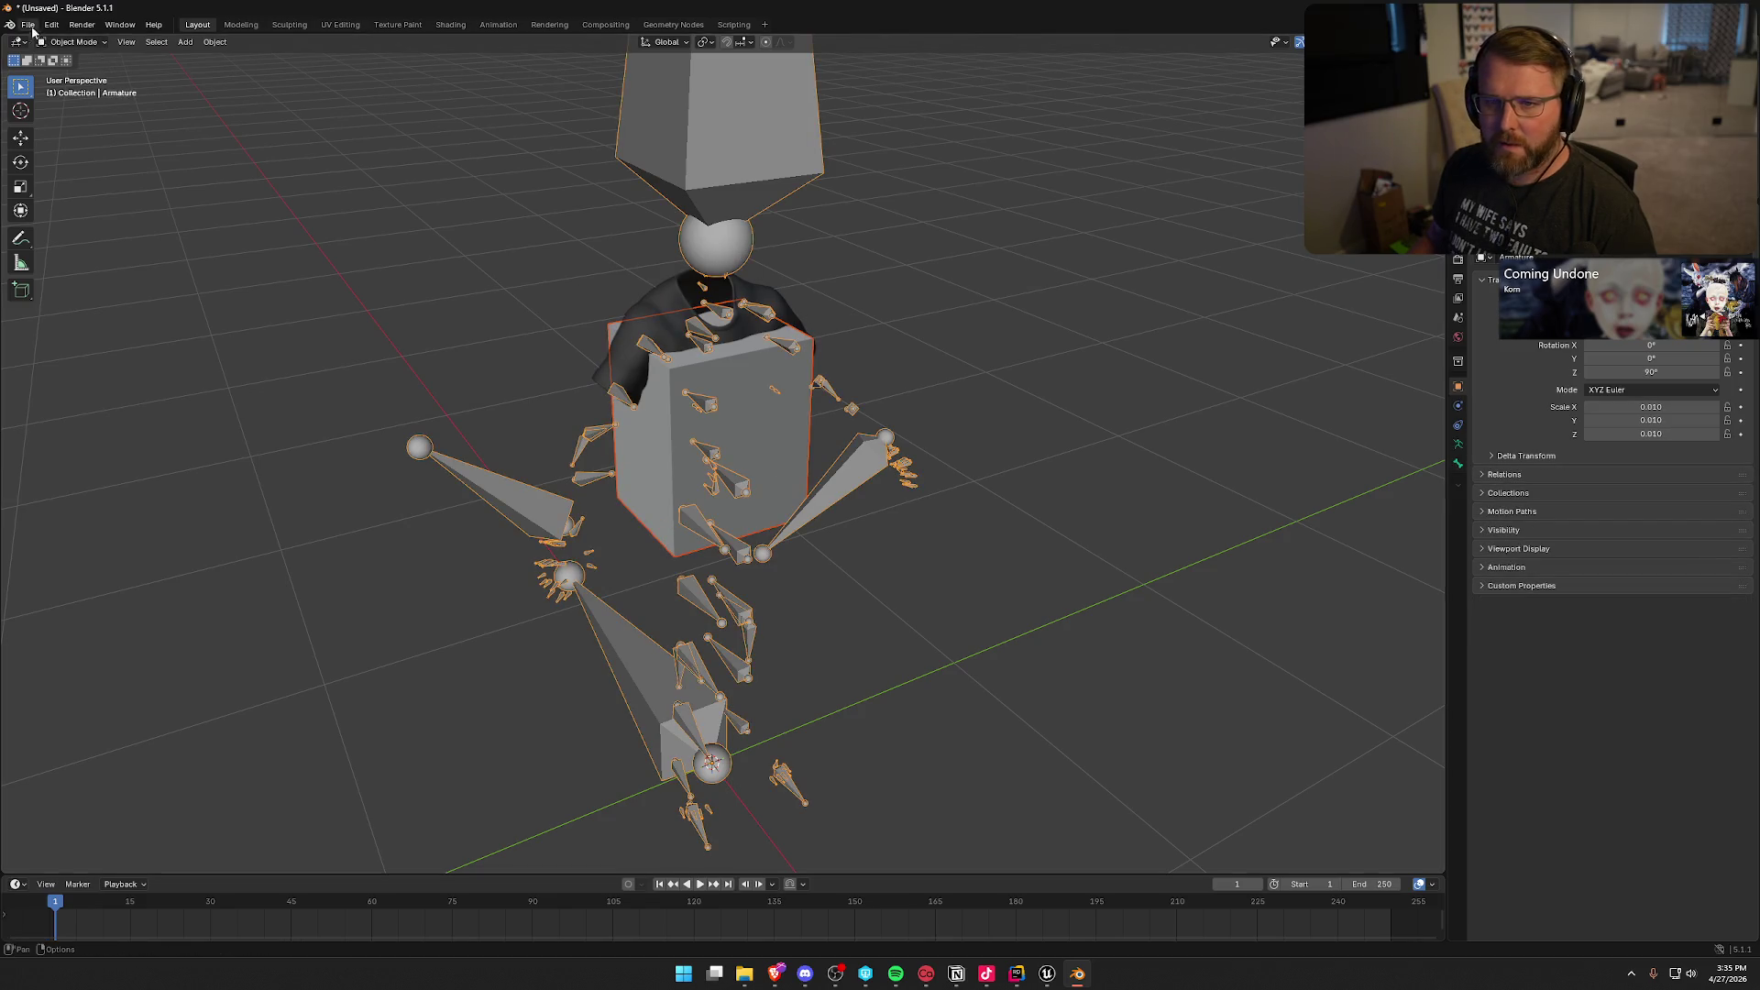
# Step: Start an FBX export to Z:\Art\TheHauntings\Characters\Cosmetics named ShirtBlocker
pyautogui.click(27, 25)
pyautogui.moveTo(55, 240)
pyautogui.click(229, 353)
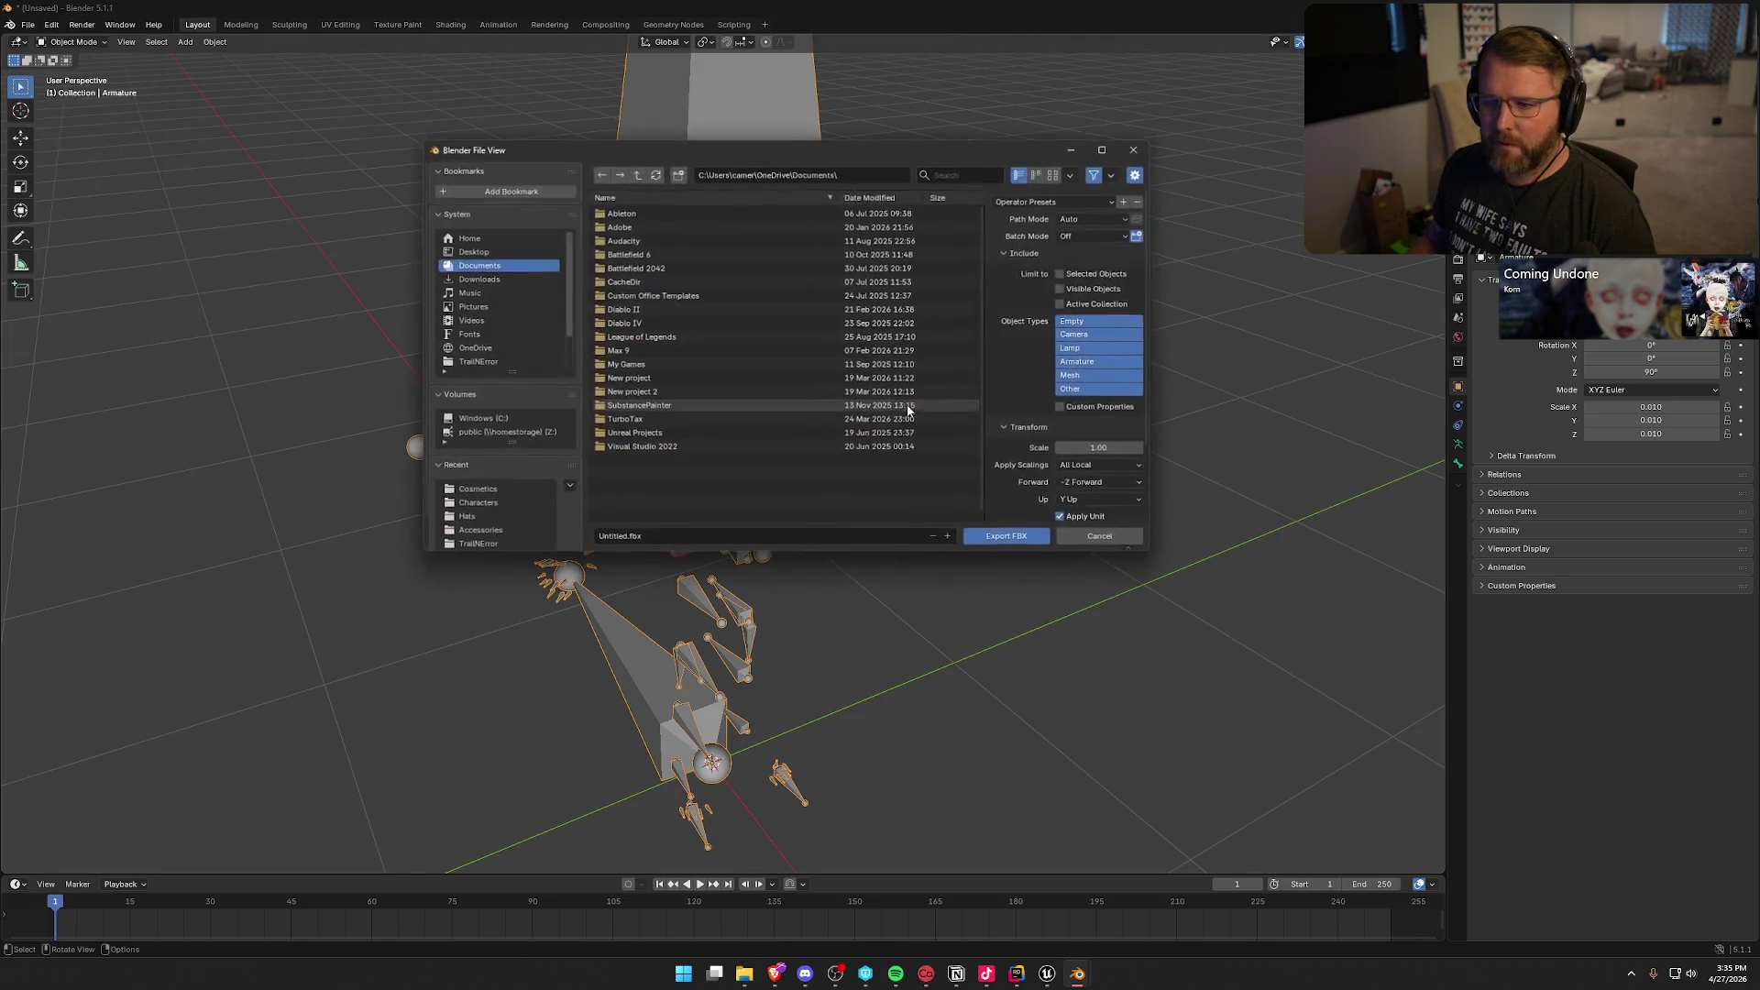
pyautogui.click(477, 432)
pyautogui.doubleClick(630, 225)
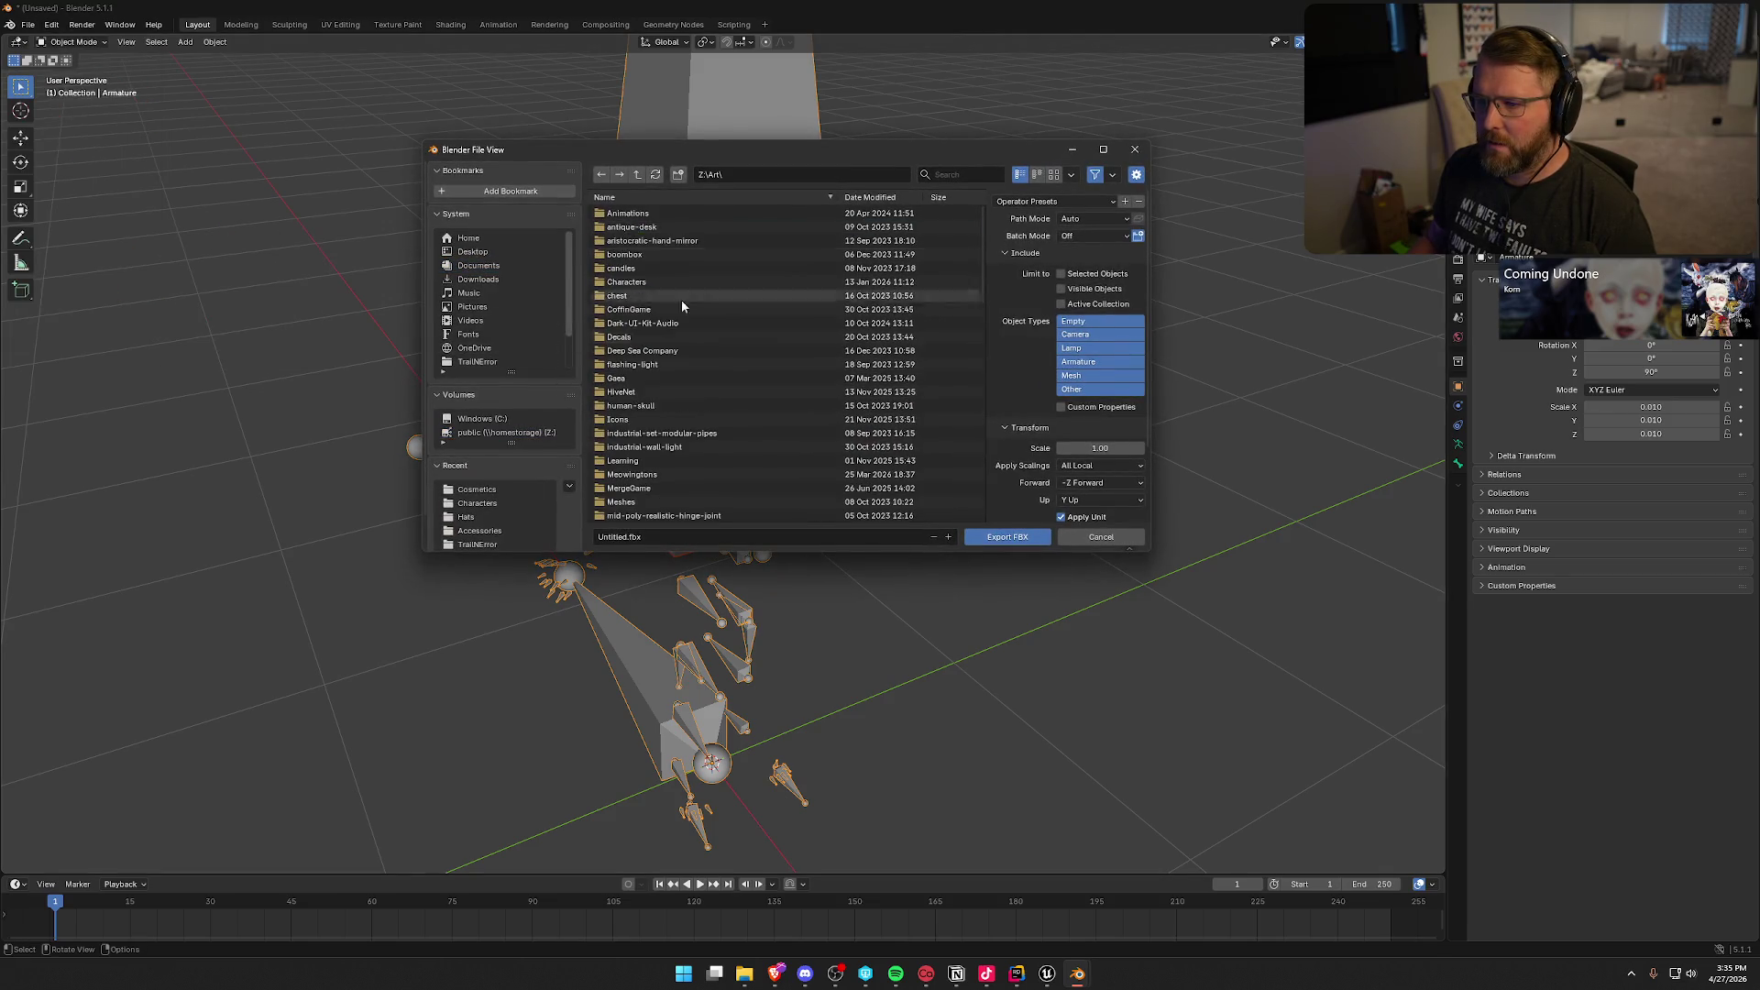
pyautogui.scroll(-5, 727, 429)
pyautogui.doubleClick(646, 488)
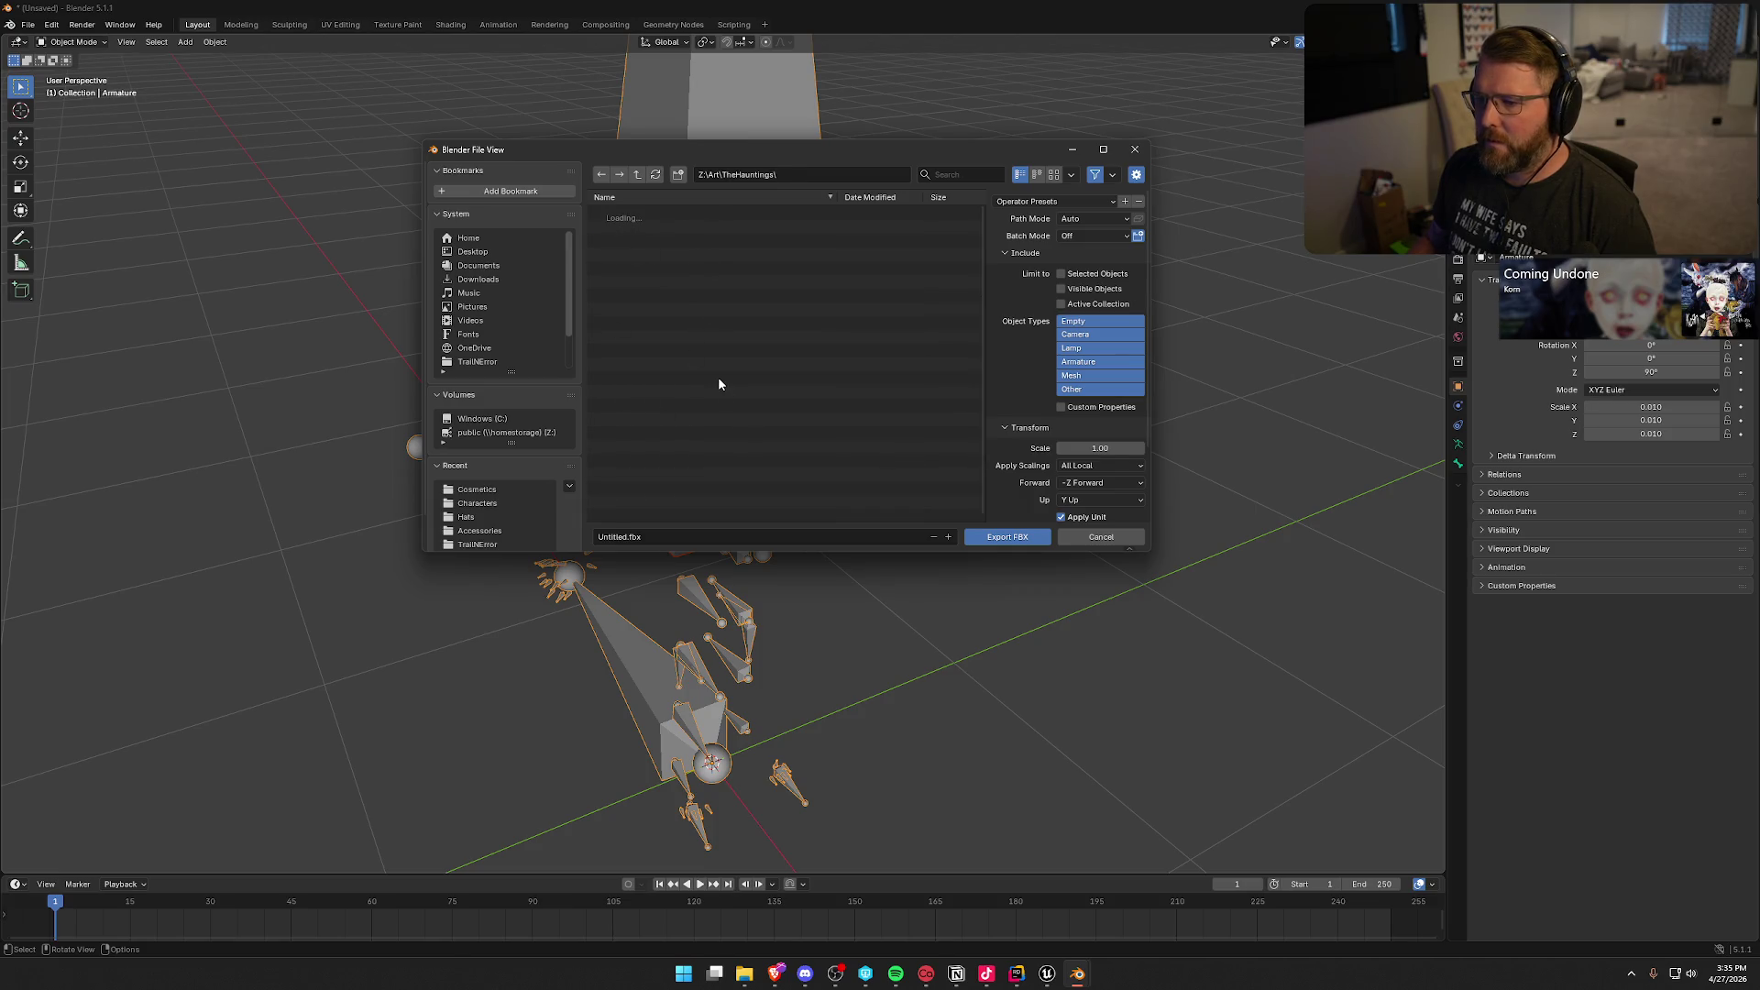
pyautogui.doubleClick(620, 216)
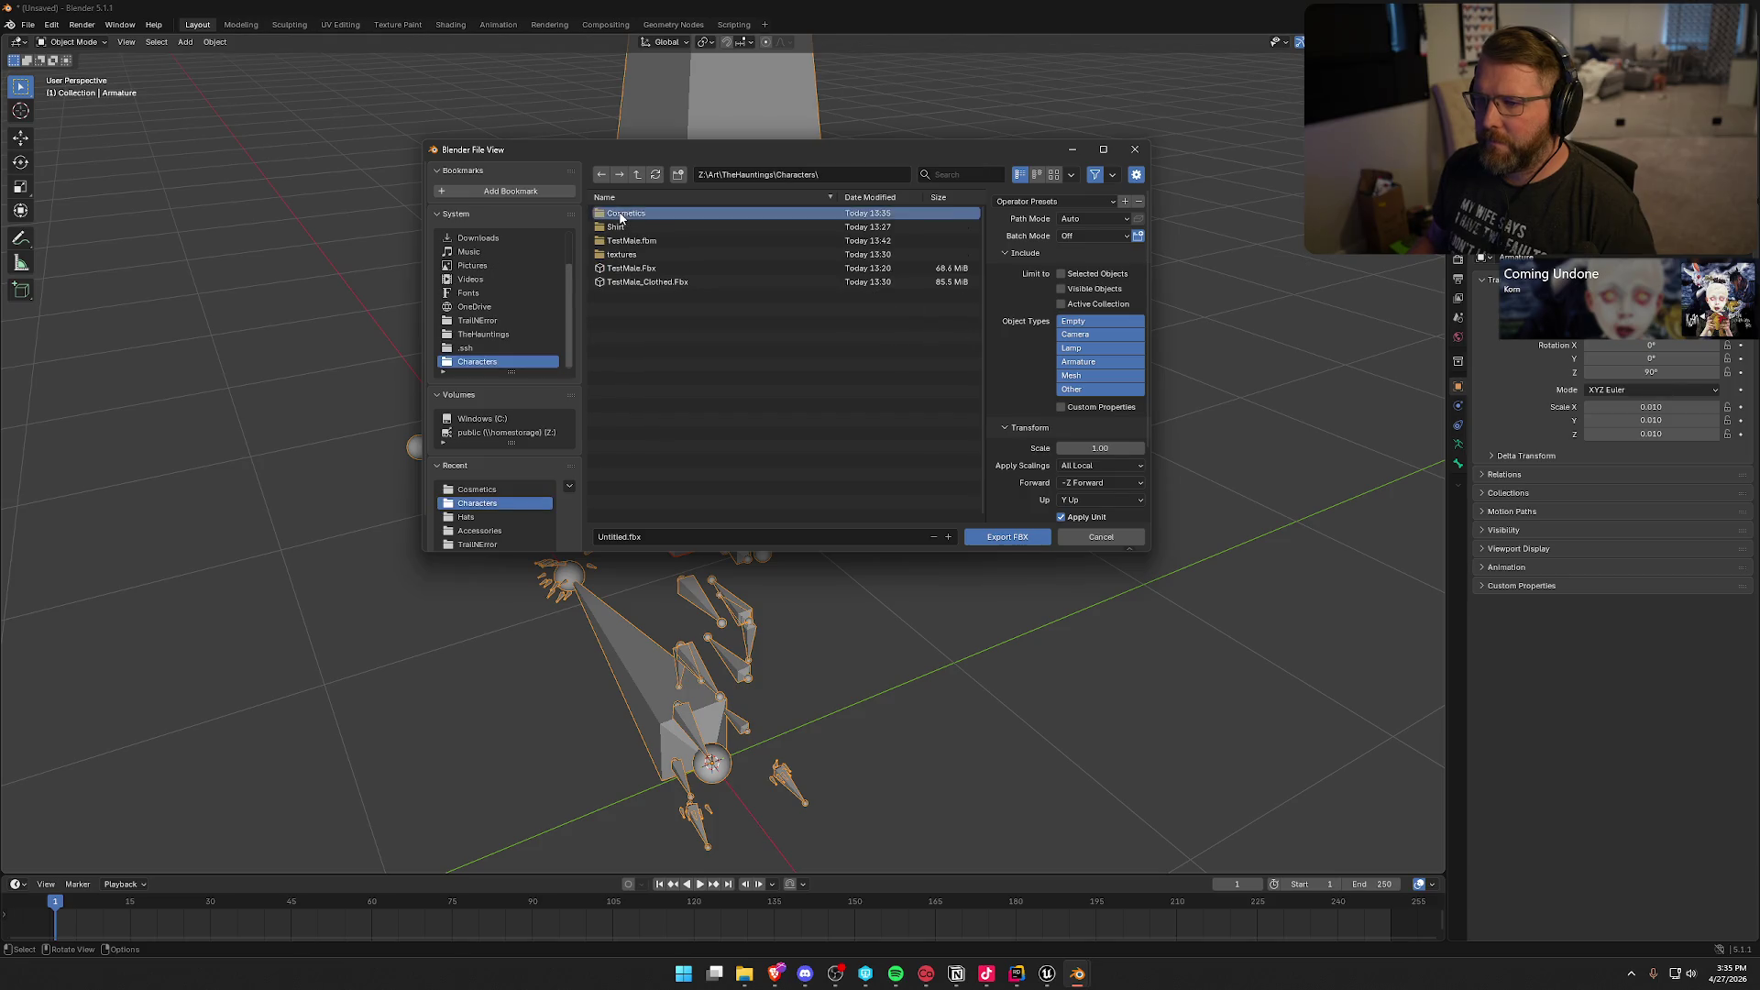
pyautogui.doubleClick(621, 217)
pyautogui.click(664, 540)
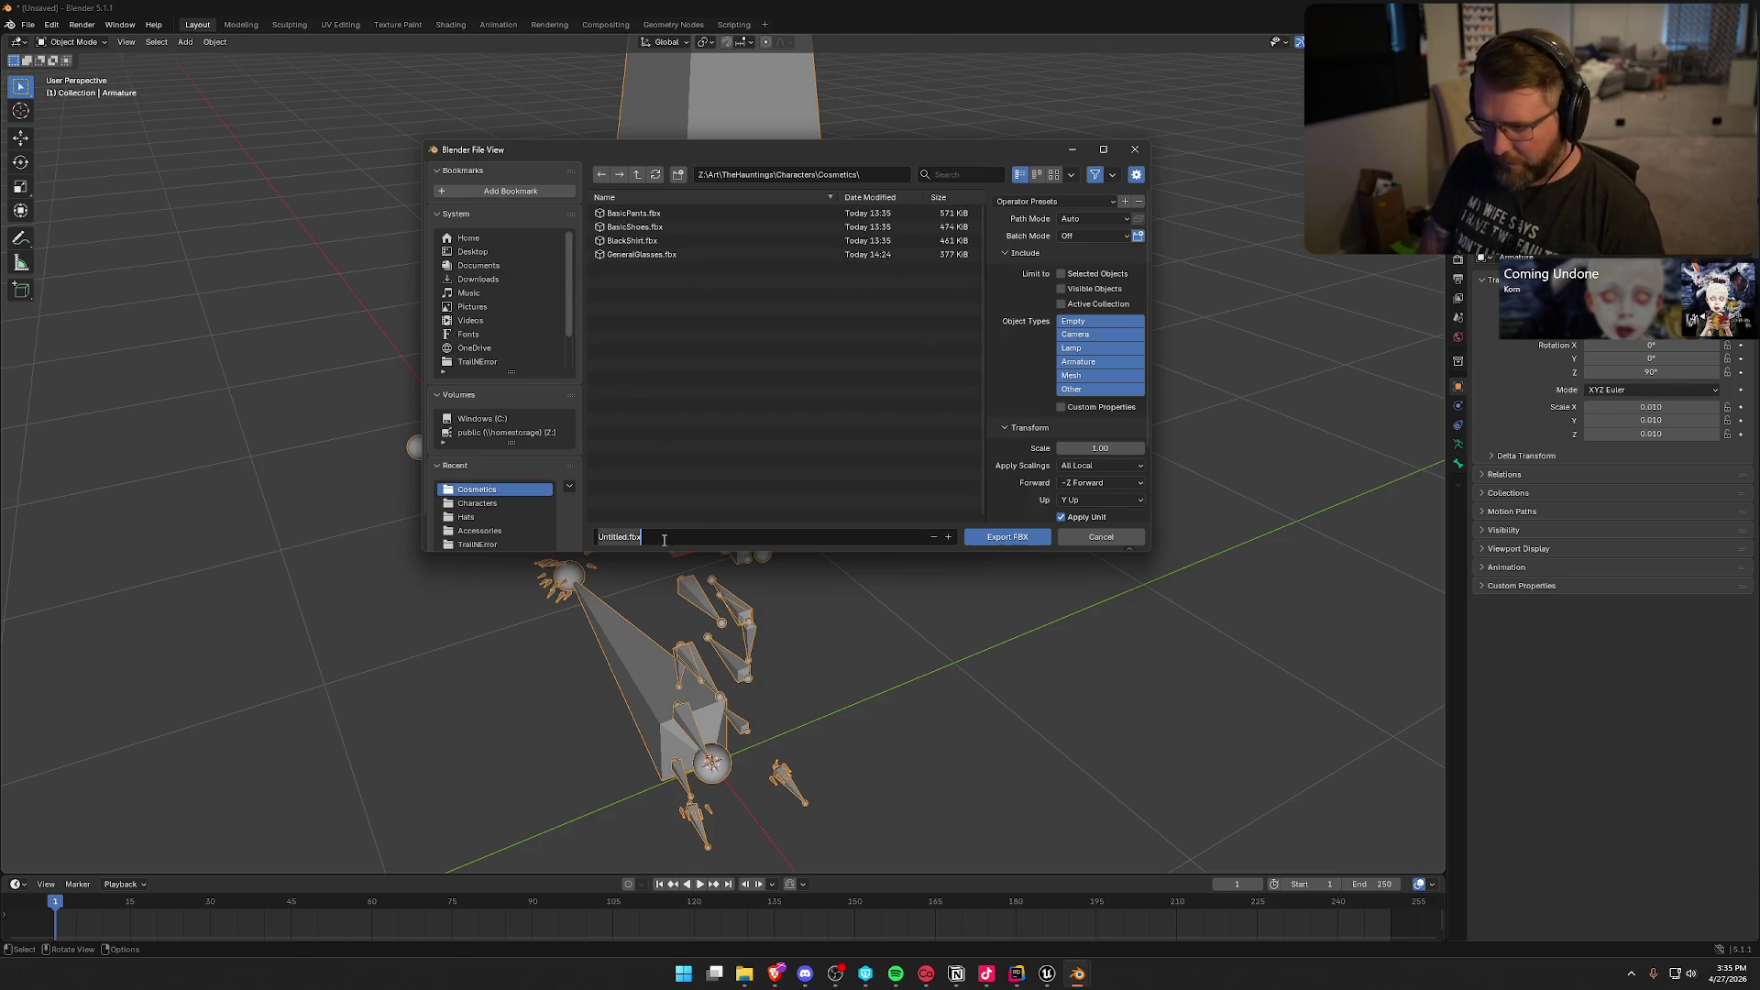
pyautogui.write('ShirtBlocker')
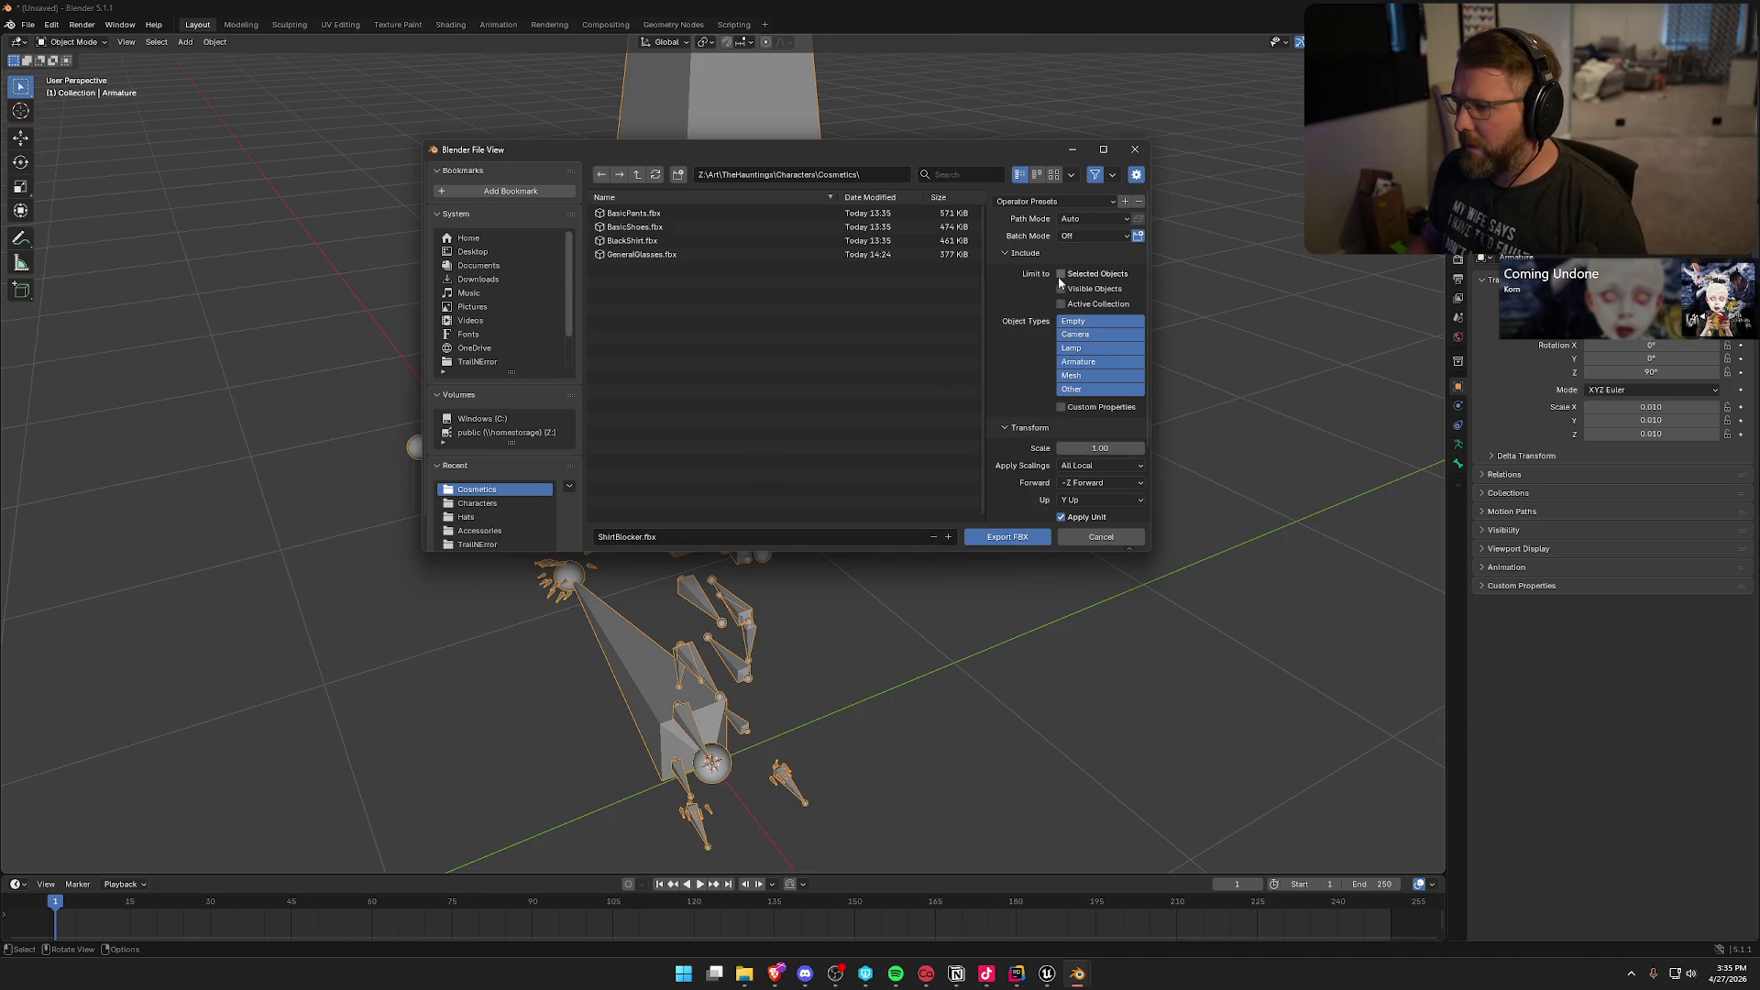
# Step: Set X Forward, Z Up and Face smoothing, then export ShirtBlocker.fbx
pyautogui.scroll(-3, 1045, 362)
pyautogui.click(1083, 401)
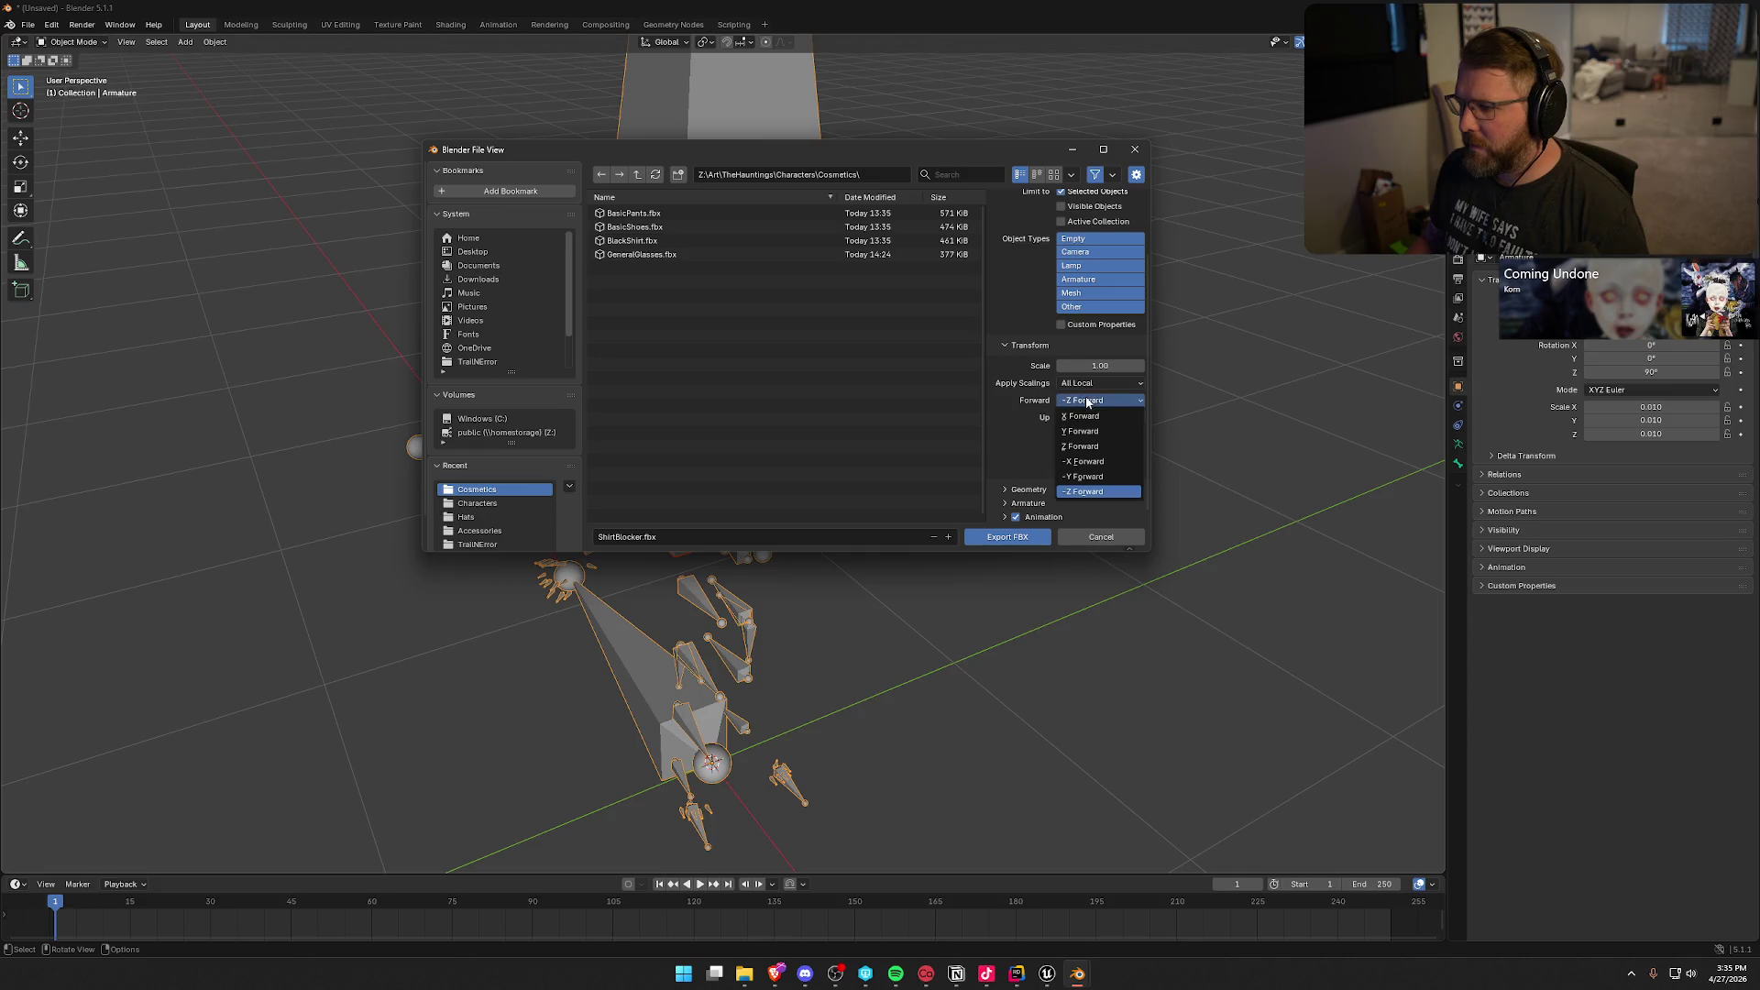
pyautogui.click(1090, 416)
pyautogui.click(1090, 419)
pyautogui.click(1083, 464)
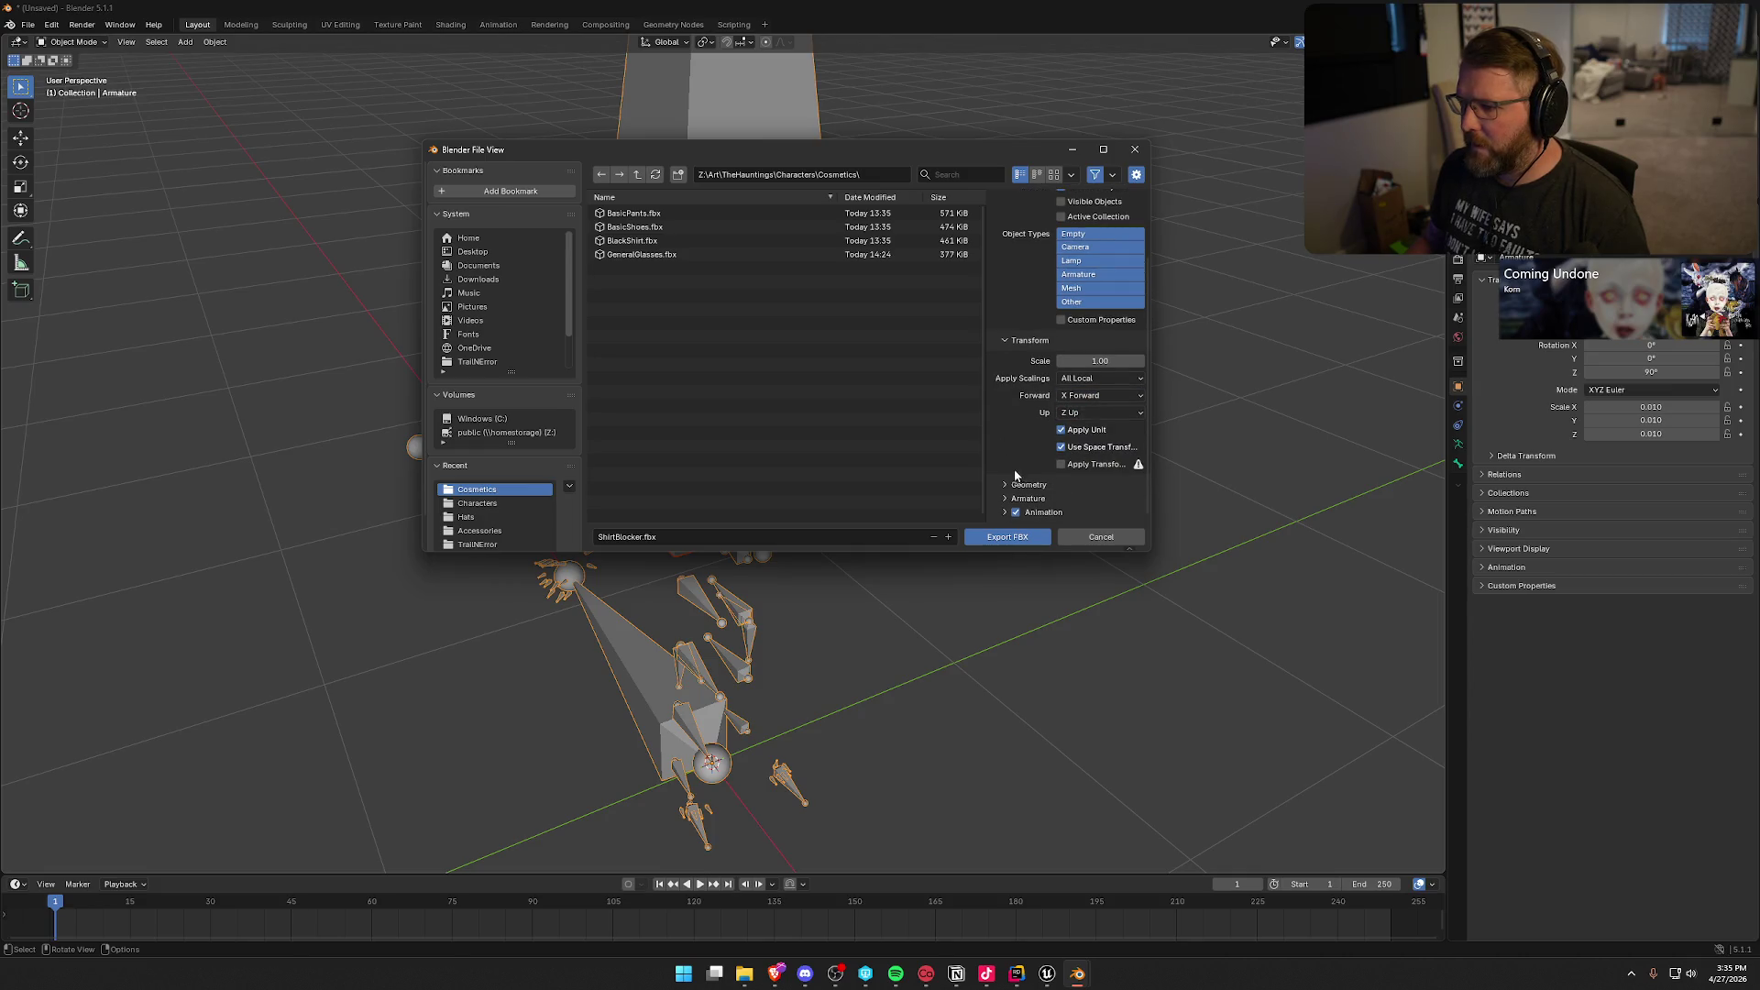
pyautogui.click(1006, 486)
pyautogui.click(1066, 505)
pyautogui.click(1048, 459)
pyautogui.scroll(-5, 1048, 458)
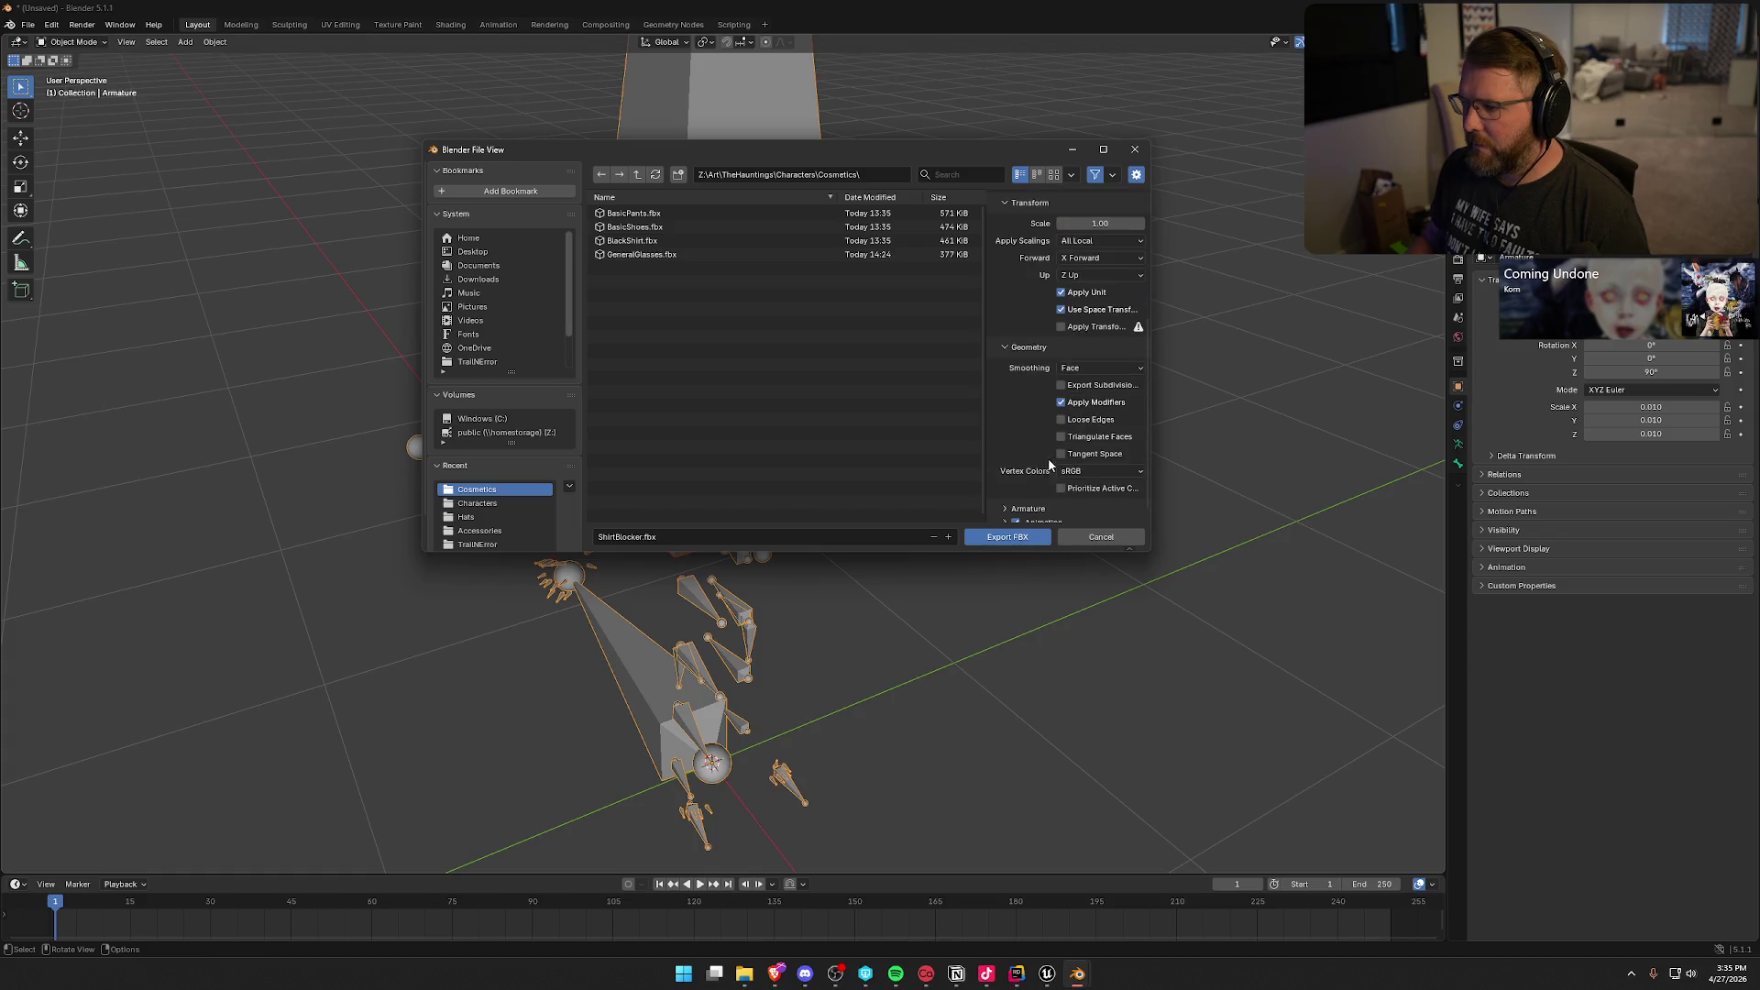
pyautogui.scroll(-3, 1021, 499)
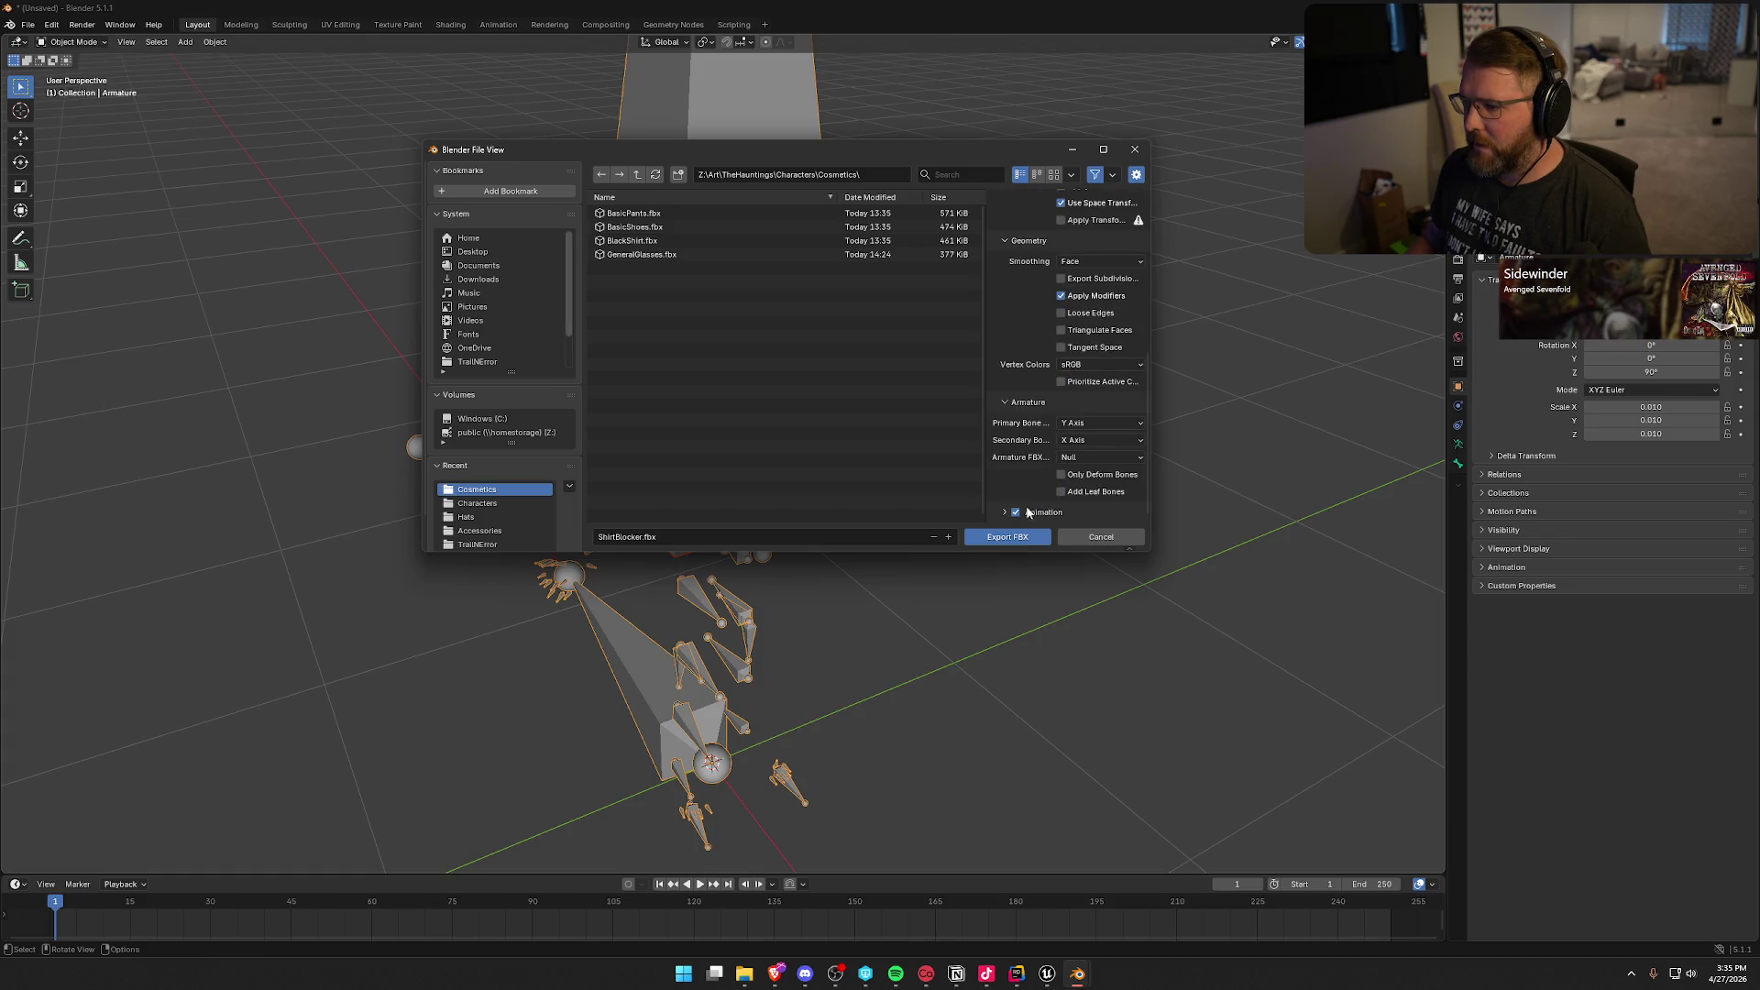
pyautogui.scroll(4, 1016, 513)
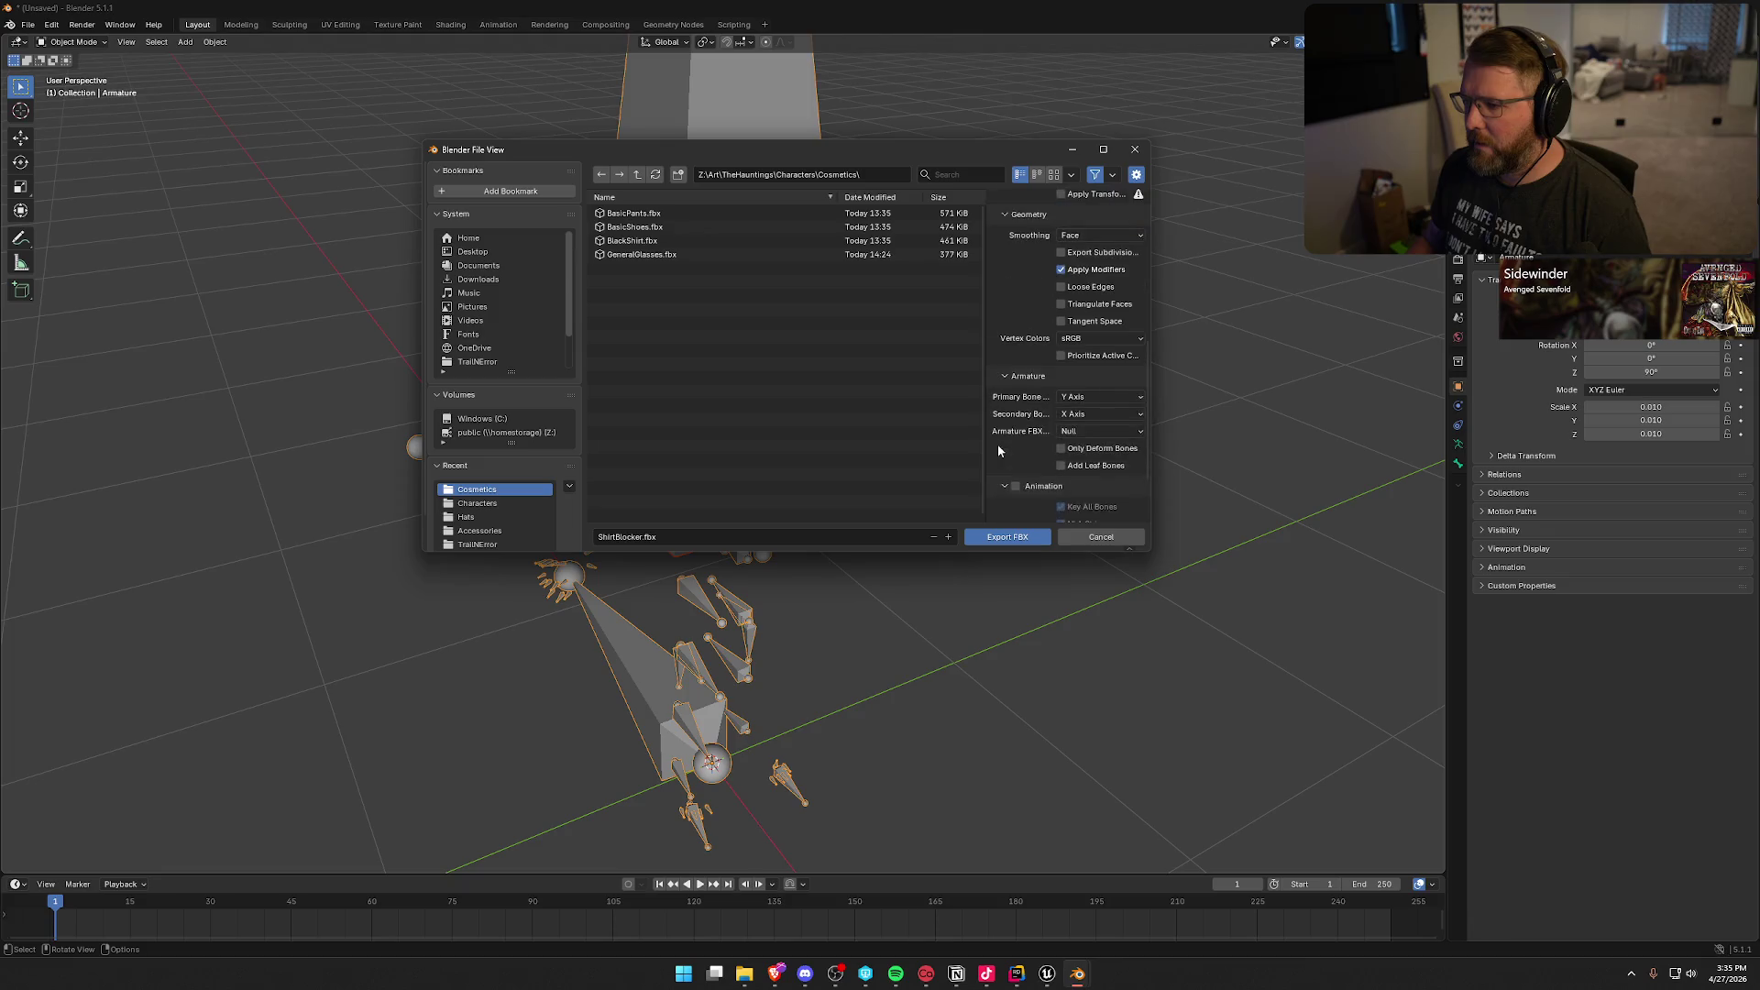
pyautogui.click(1014, 540)
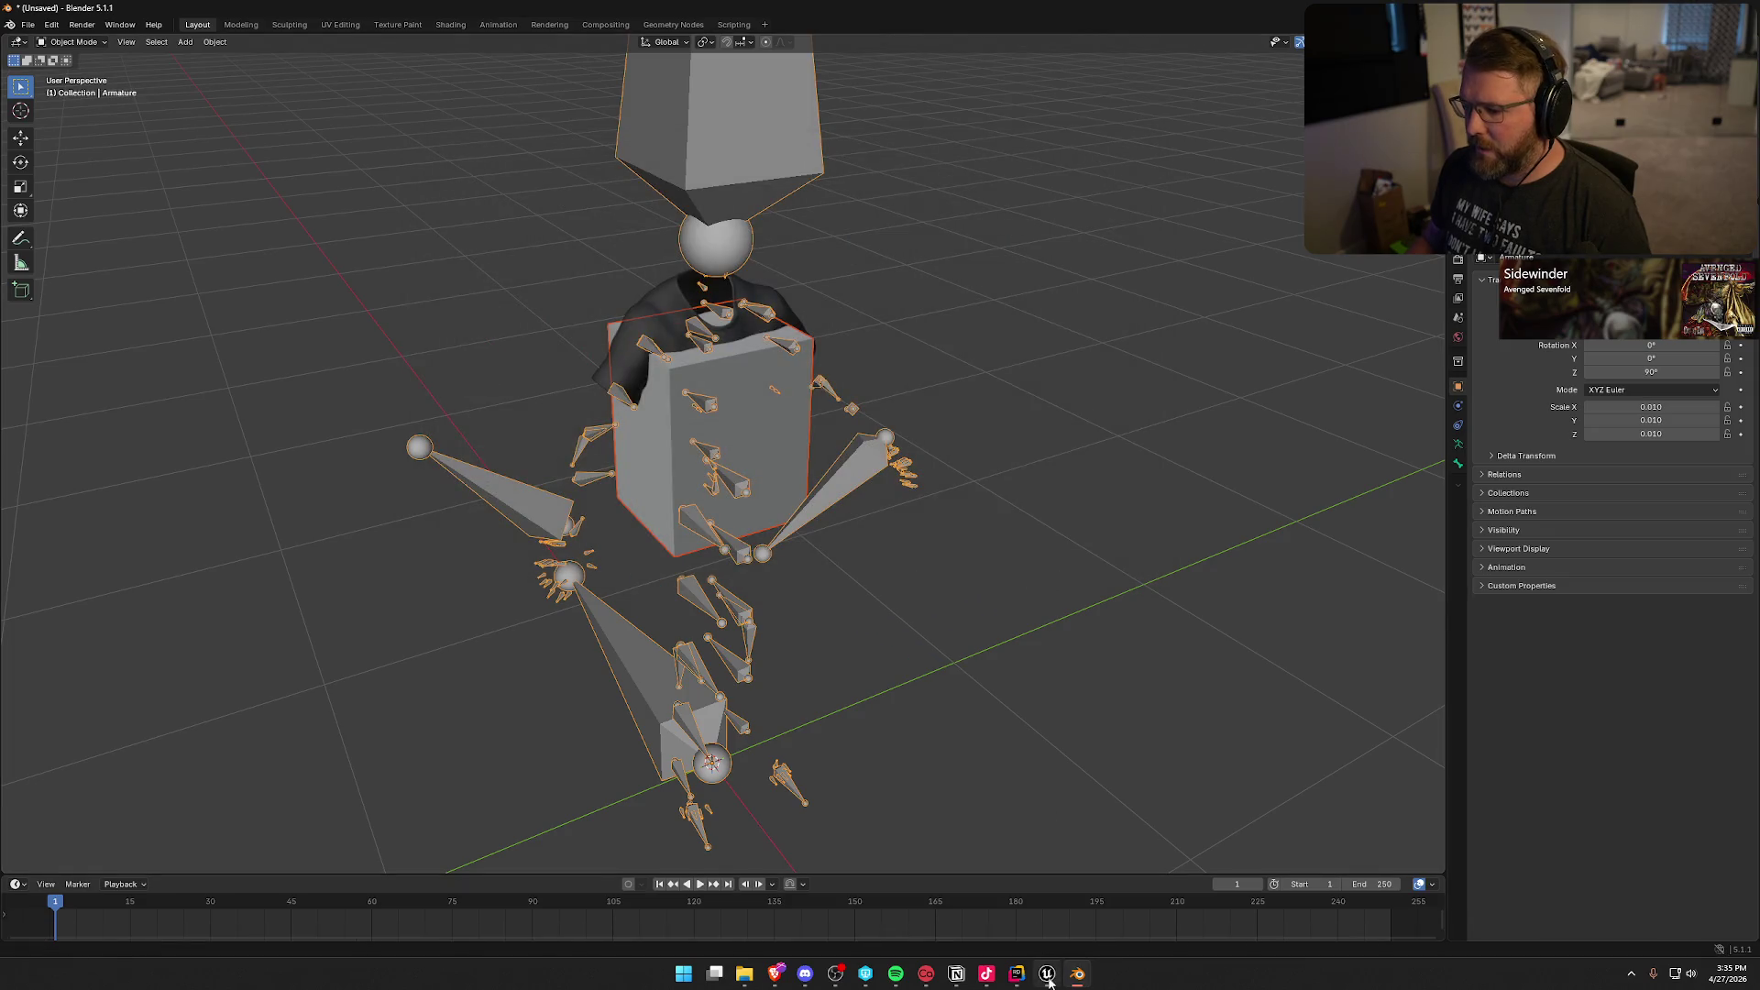
pyautogui.click(1048, 972)
# Step: Drop ShirtBlocker.fbx into the Cosmetics folder as a skeletal mesh using an existing skeleton
pyautogui.hotkey('ctrl', 'space')
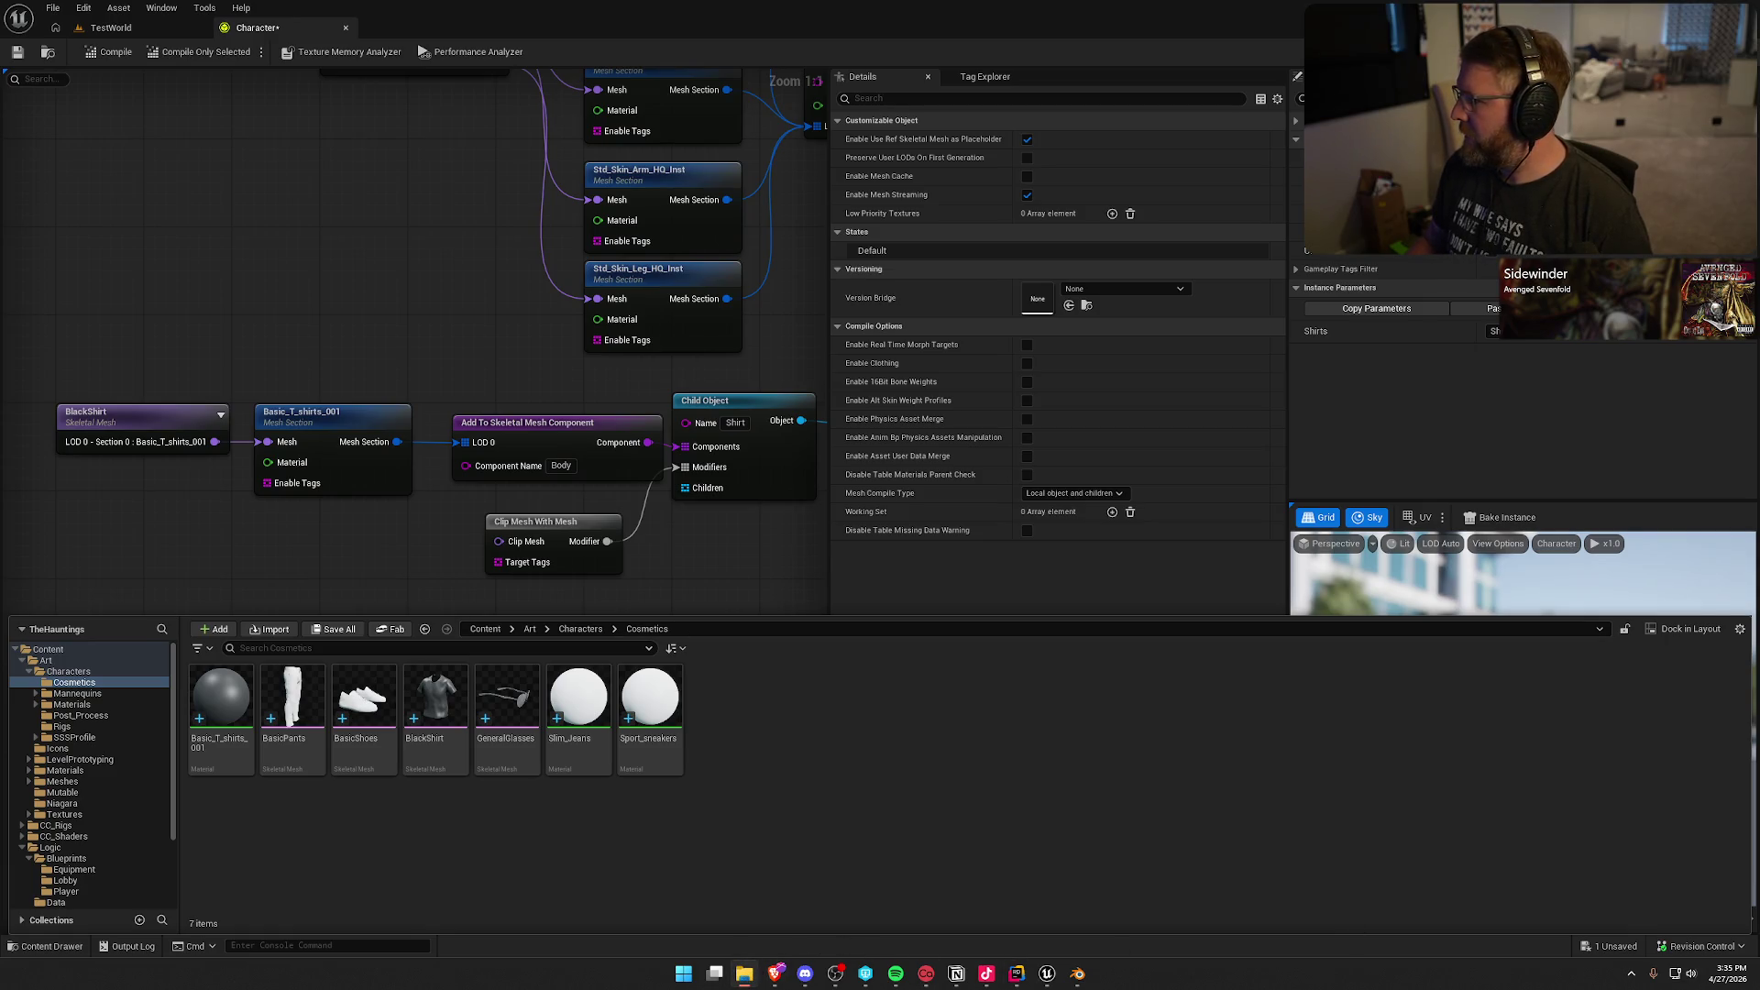
pyautogui.moveTo(1048, 972)
pyautogui.mouseDown()
pyautogui.moveTo(824, 725)
pyautogui.moveTo(906, 718)
pyautogui.mouseUp()
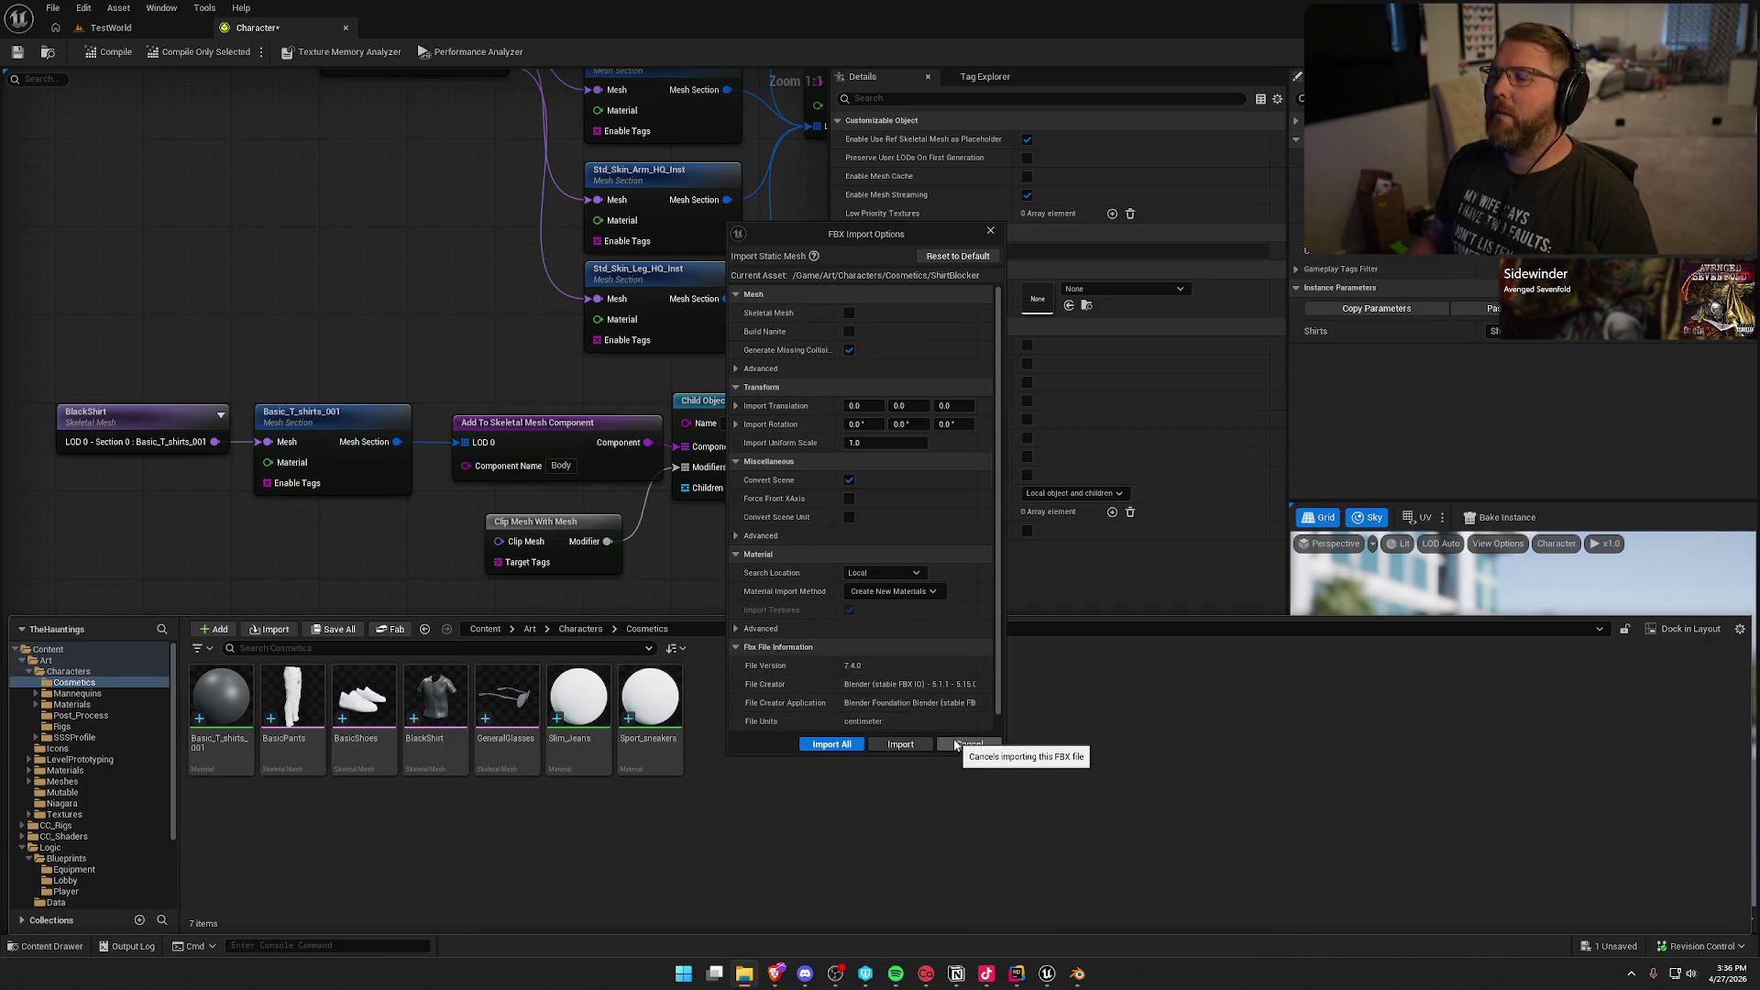
pyautogui.click(849, 313)
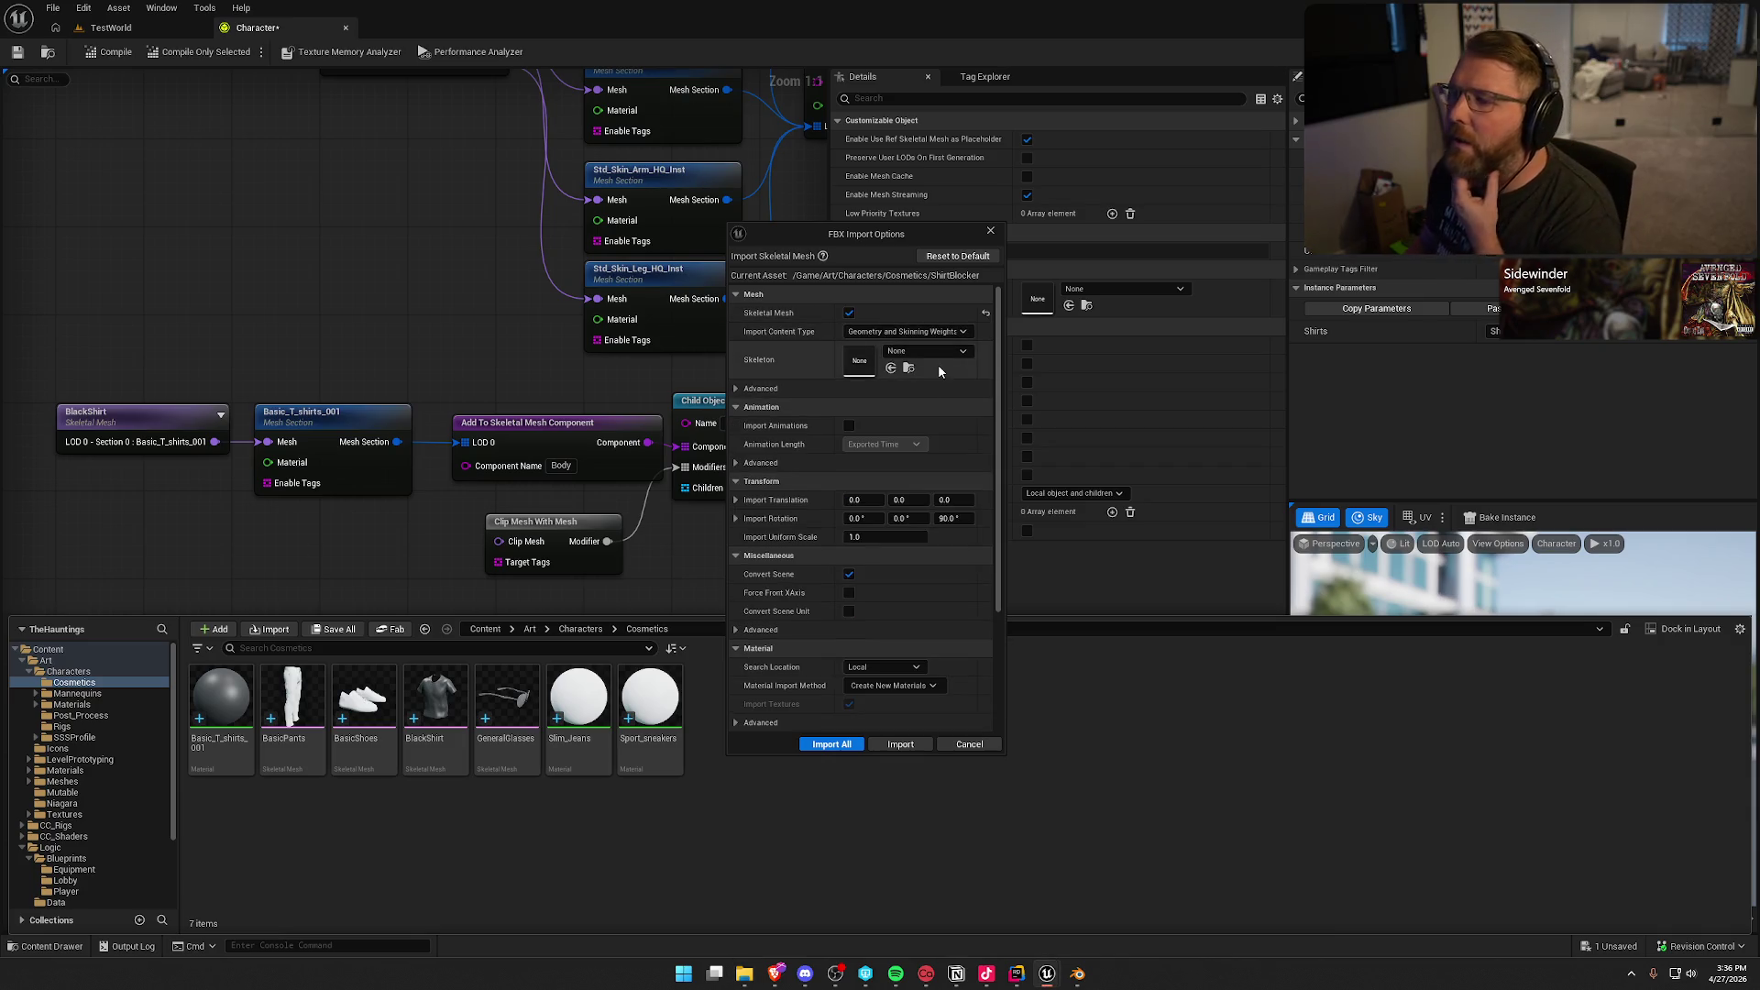
pyautogui.click(939, 354)
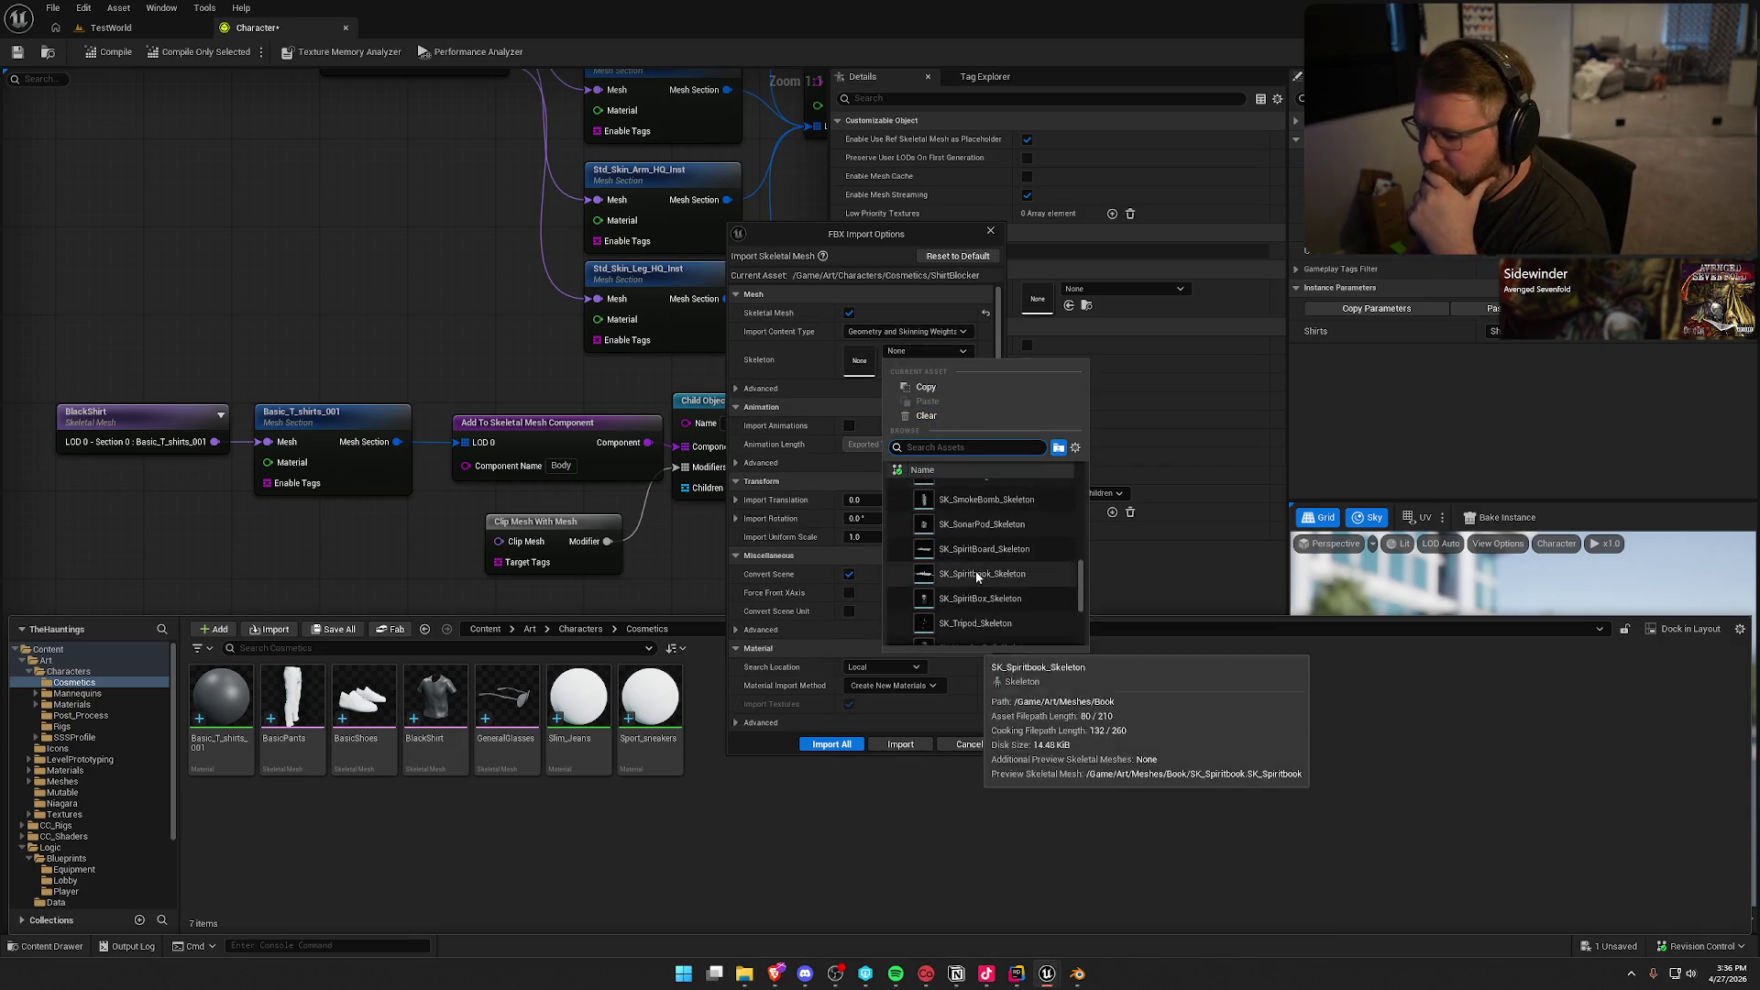
pyautogui.click(978, 591)
# Step: Import with Do Not Create Material and no textures, then cancel after the bone-merge failure
pyautogui.scroll(-3, 900, 624)
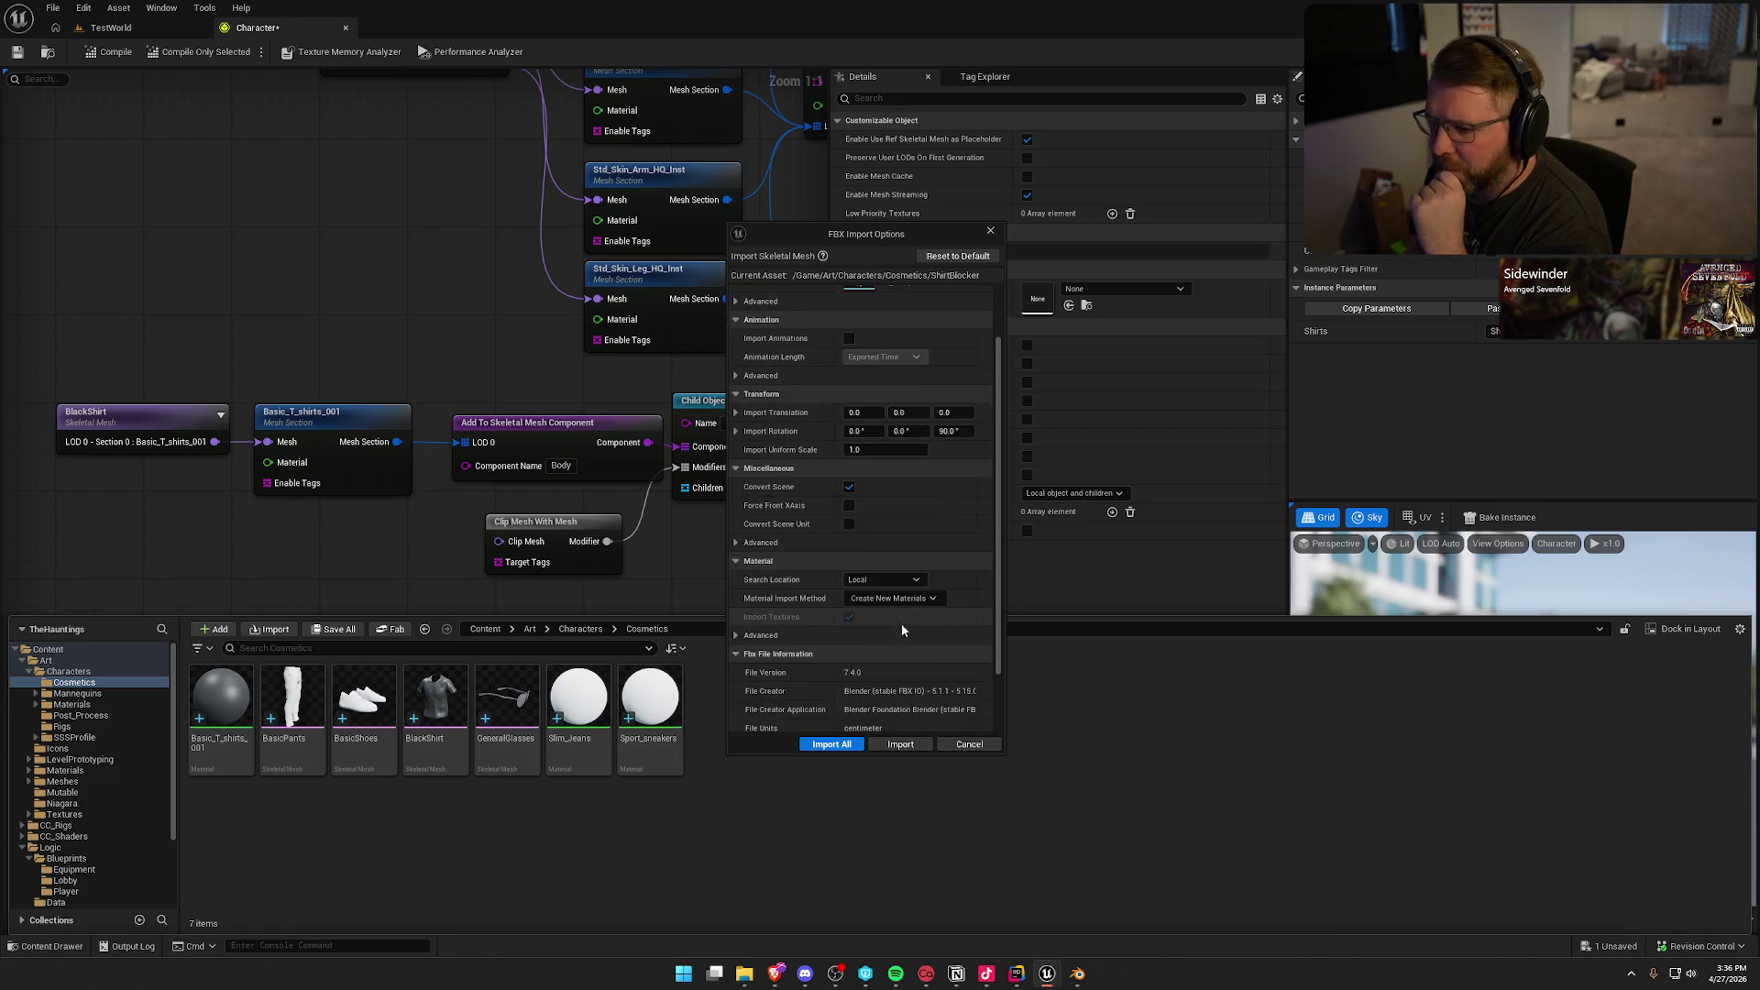
pyautogui.scroll(-2, 902, 630)
pyautogui.click(893, 532)
pyautogui.click(884, 584)
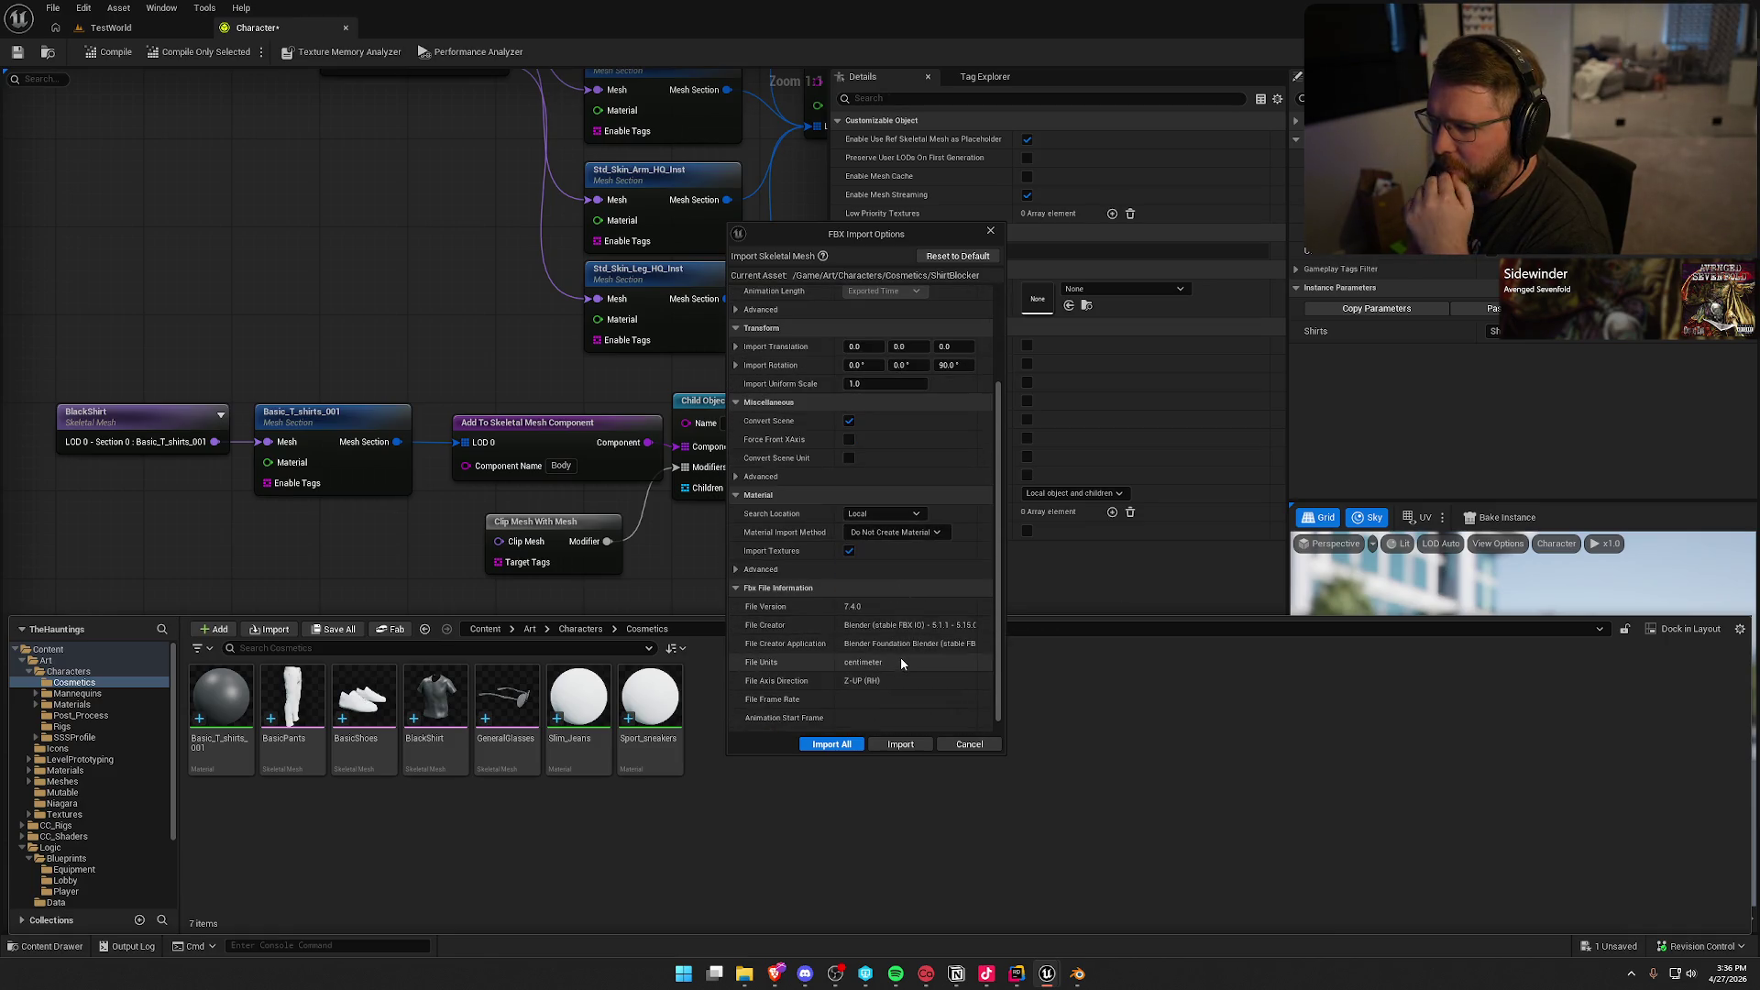
pyautogui.click(849, 550)
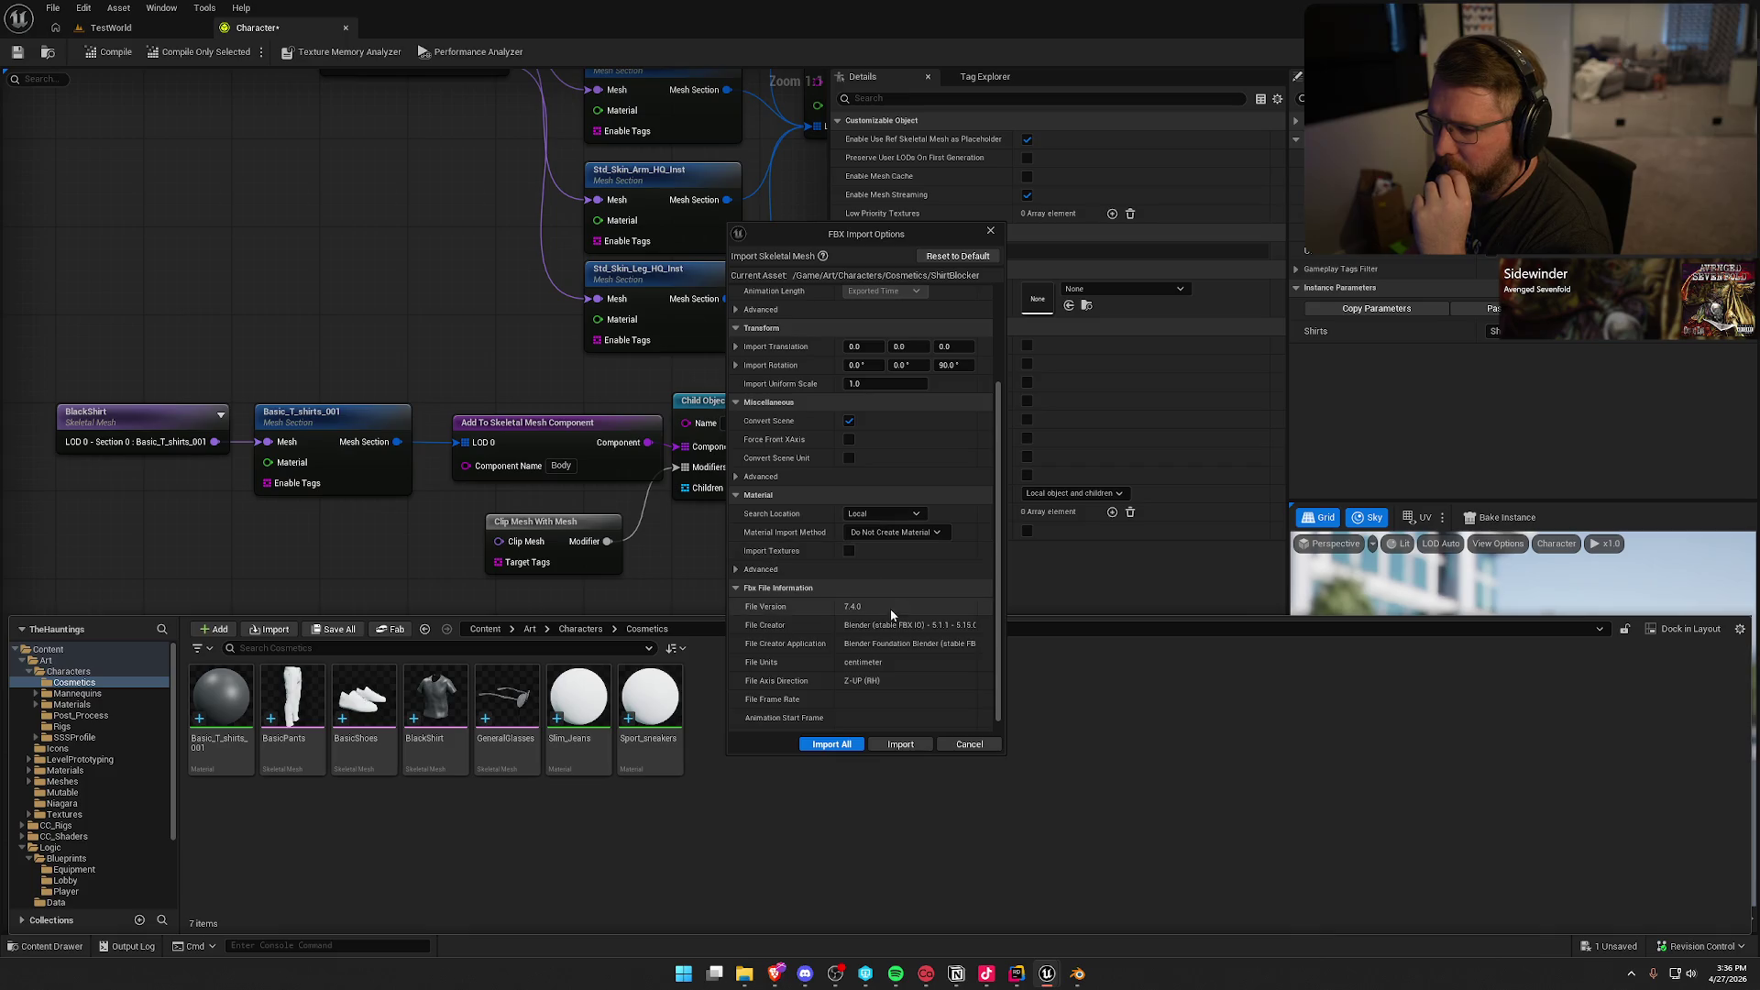
pyautogui.click(898, 744)
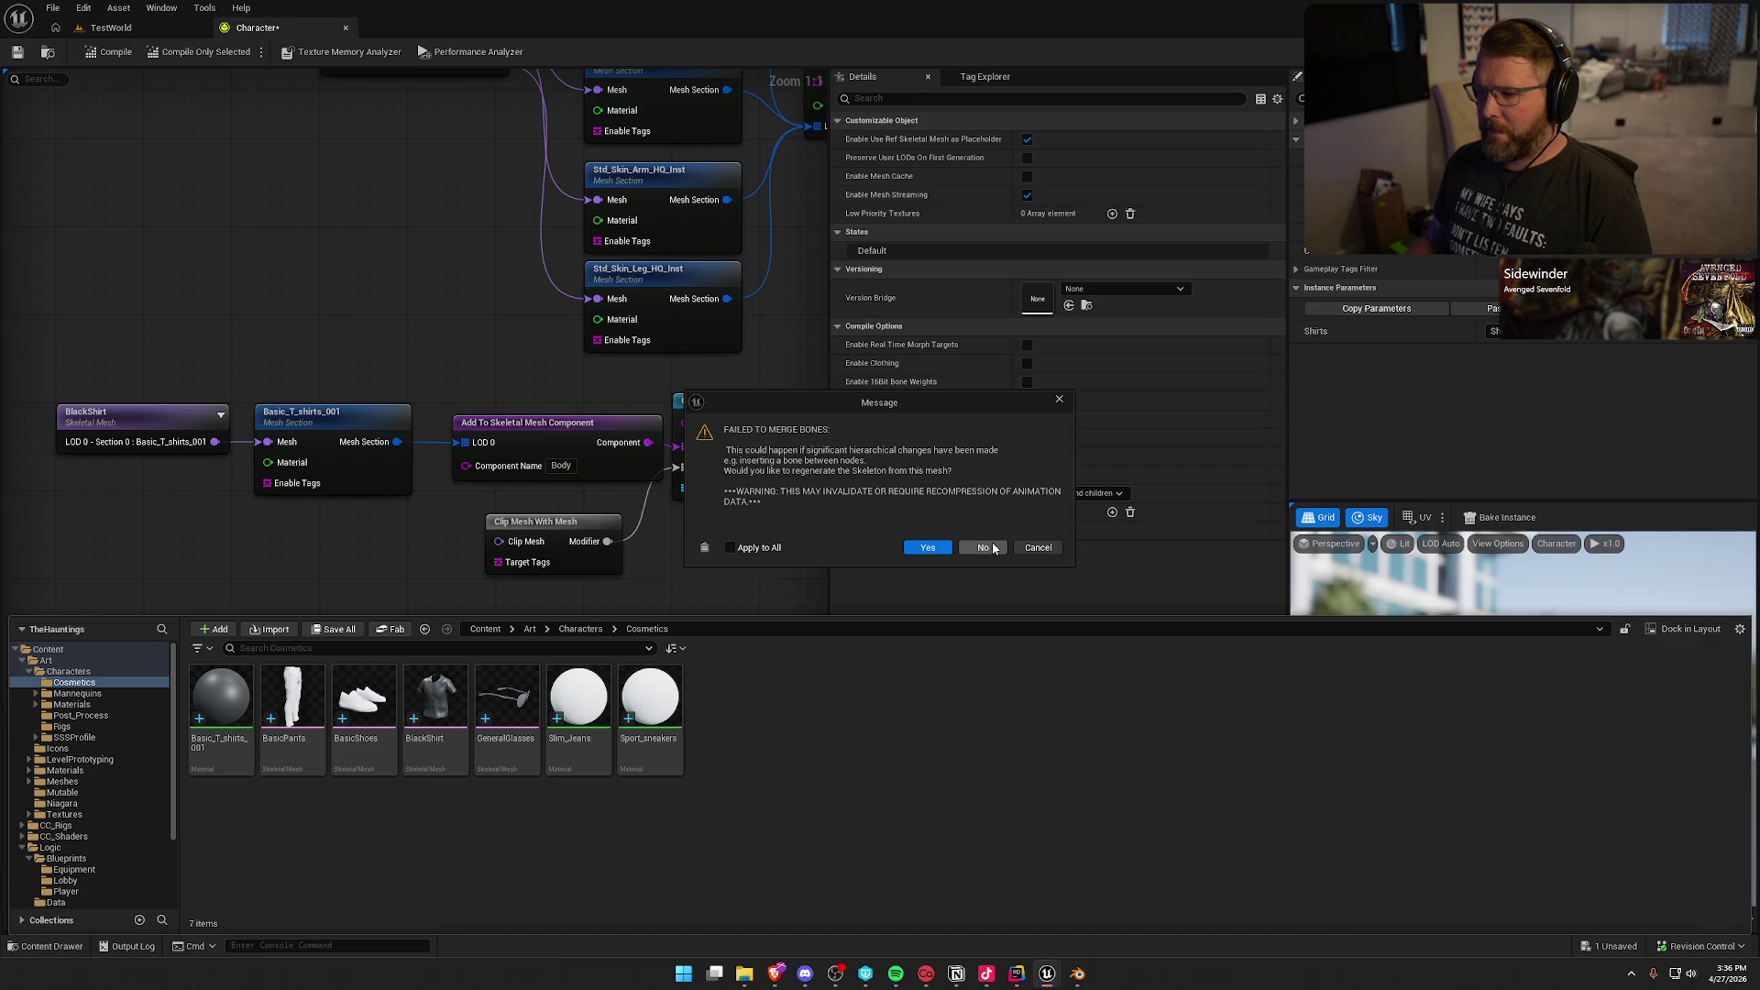
pyautogui.click(1041, 550)
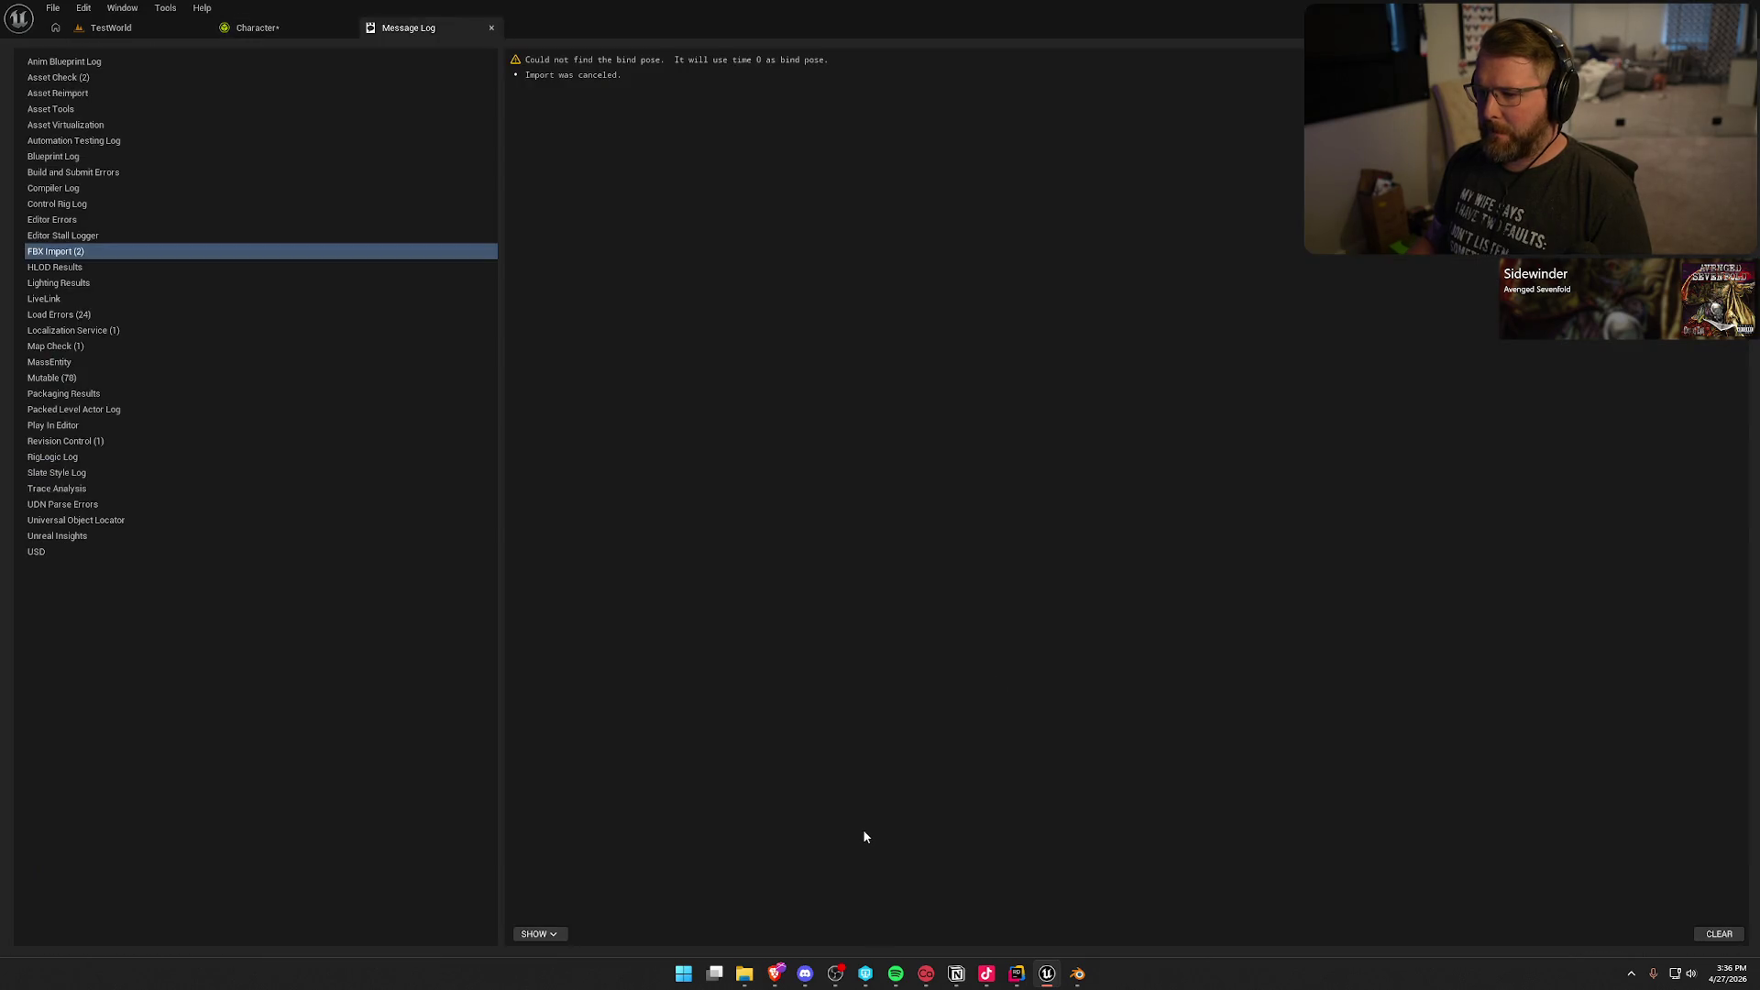
pyautogui.middleClick(447, 25)
pyautogui.hotkey('alt', 'Tab')
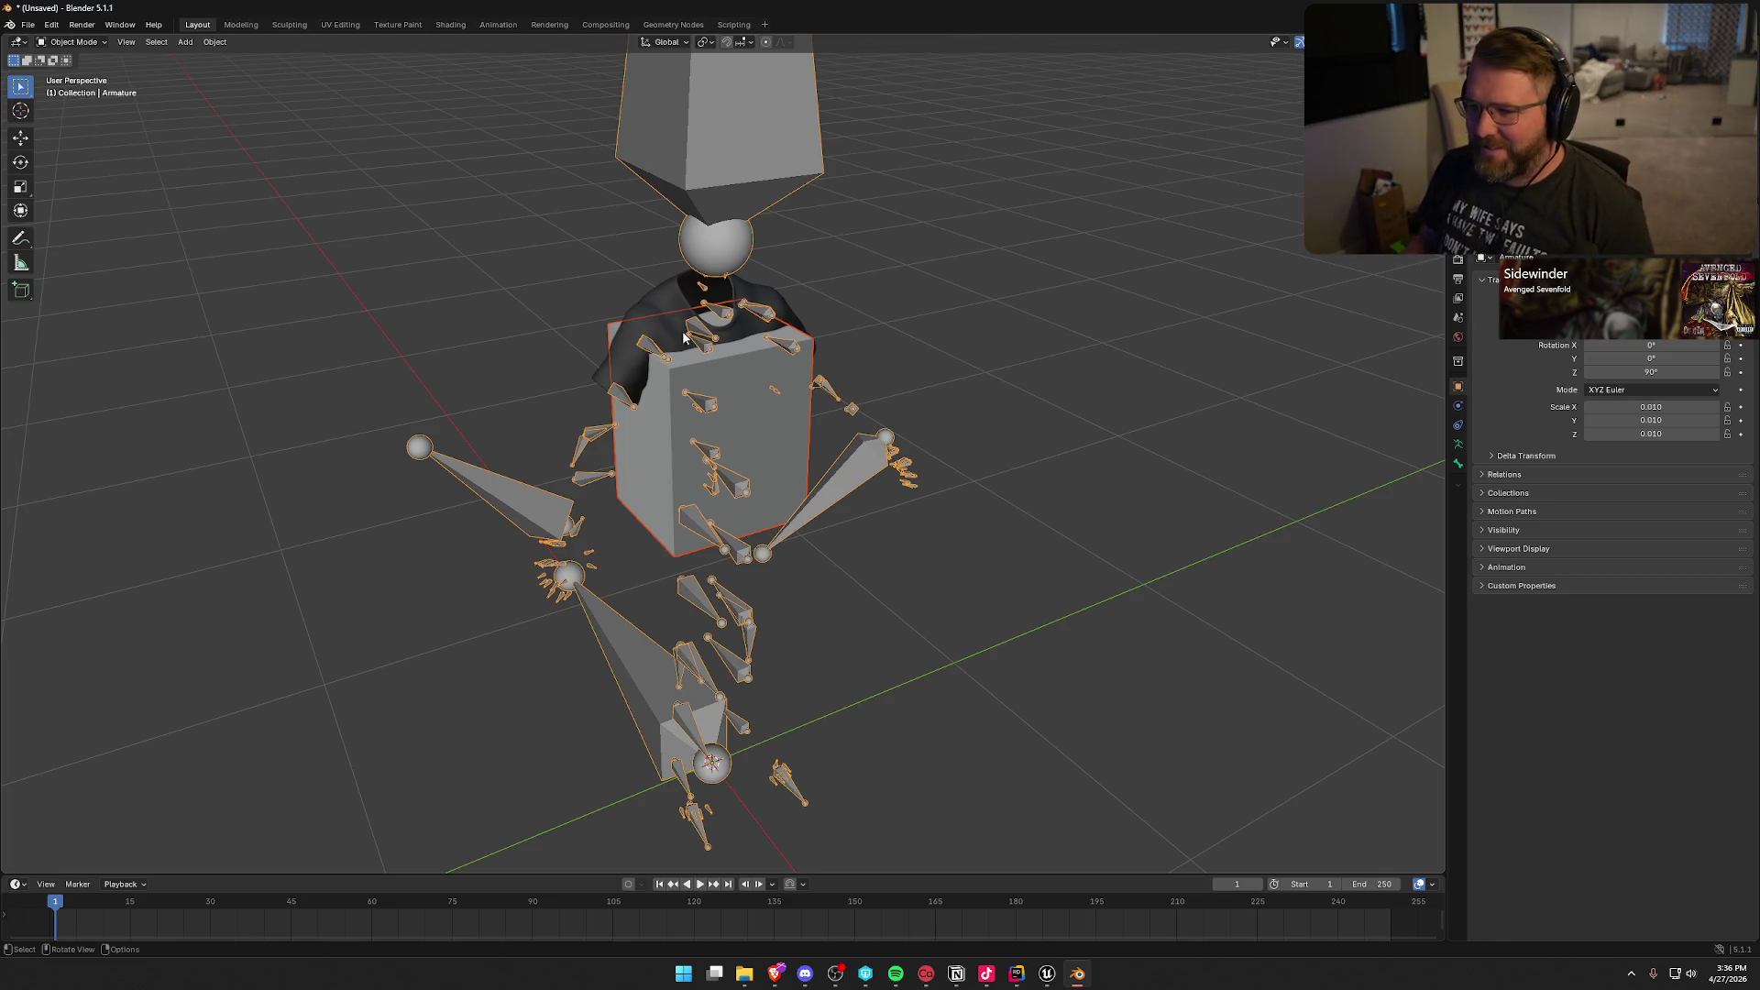
# Step: Hide the T-shirt and add a new renamed vertex group to the box mesh
pyautogui.click(655, 306)
pyautogui.press('h')
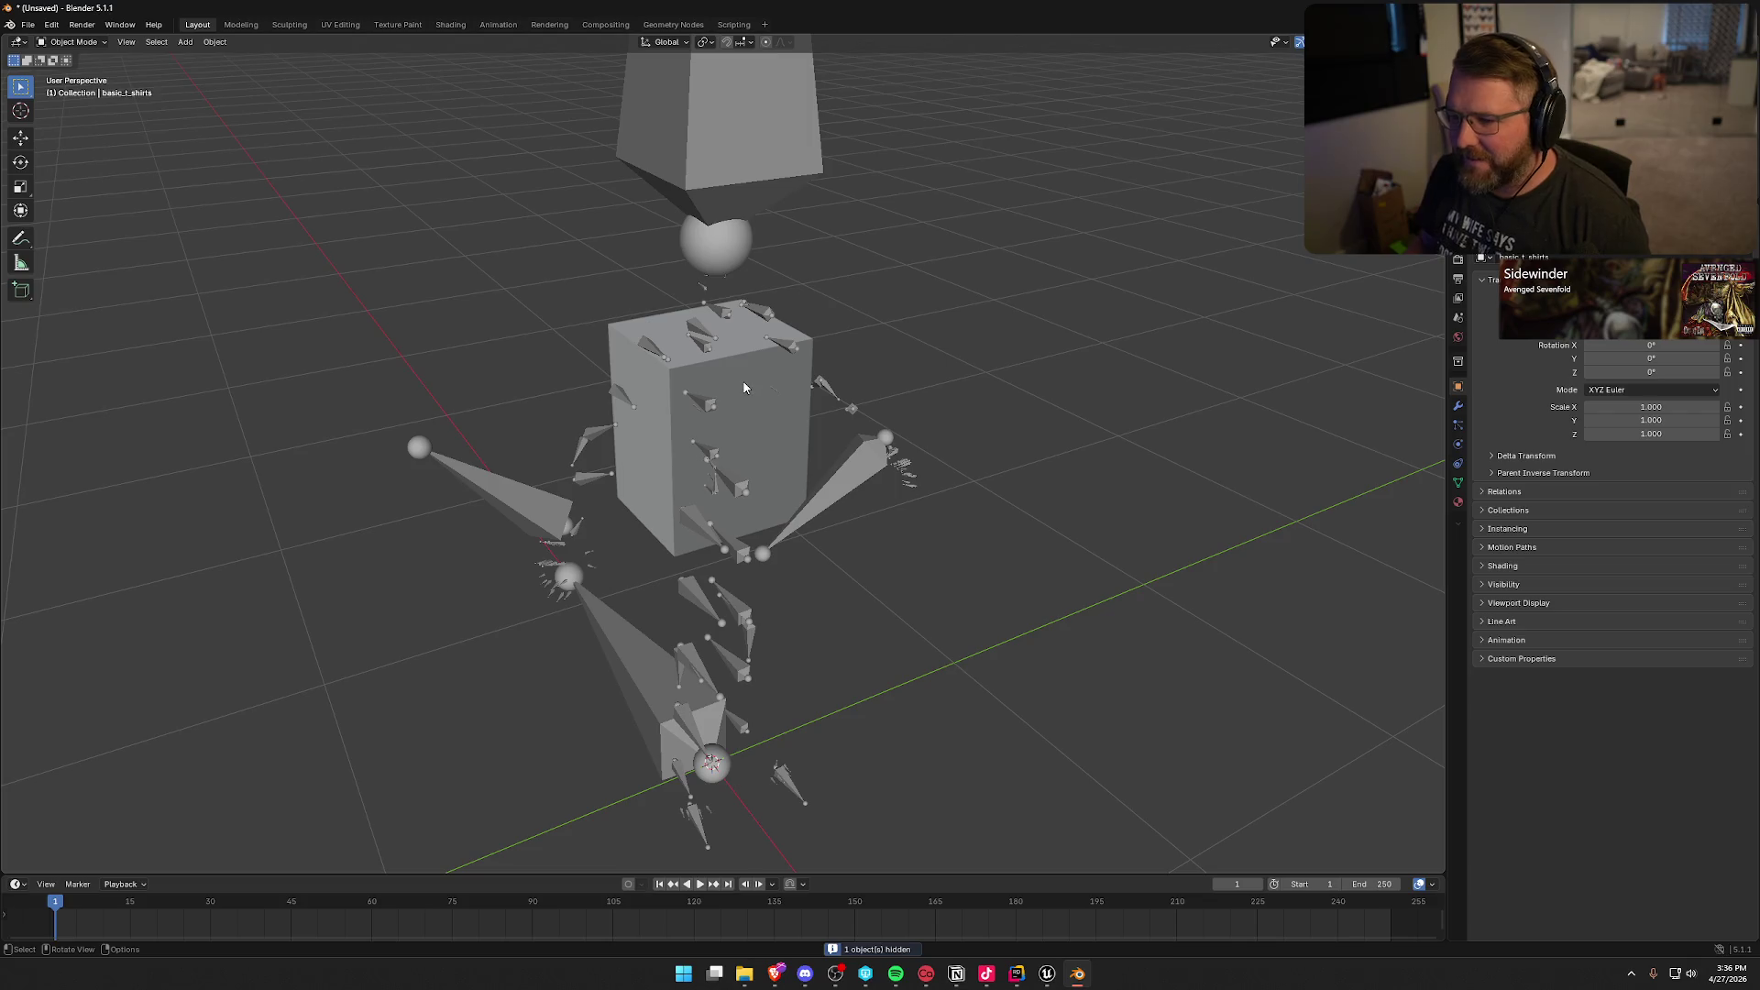
pyautogui.click(744, 387)
pyautogui.click(1458, 484)
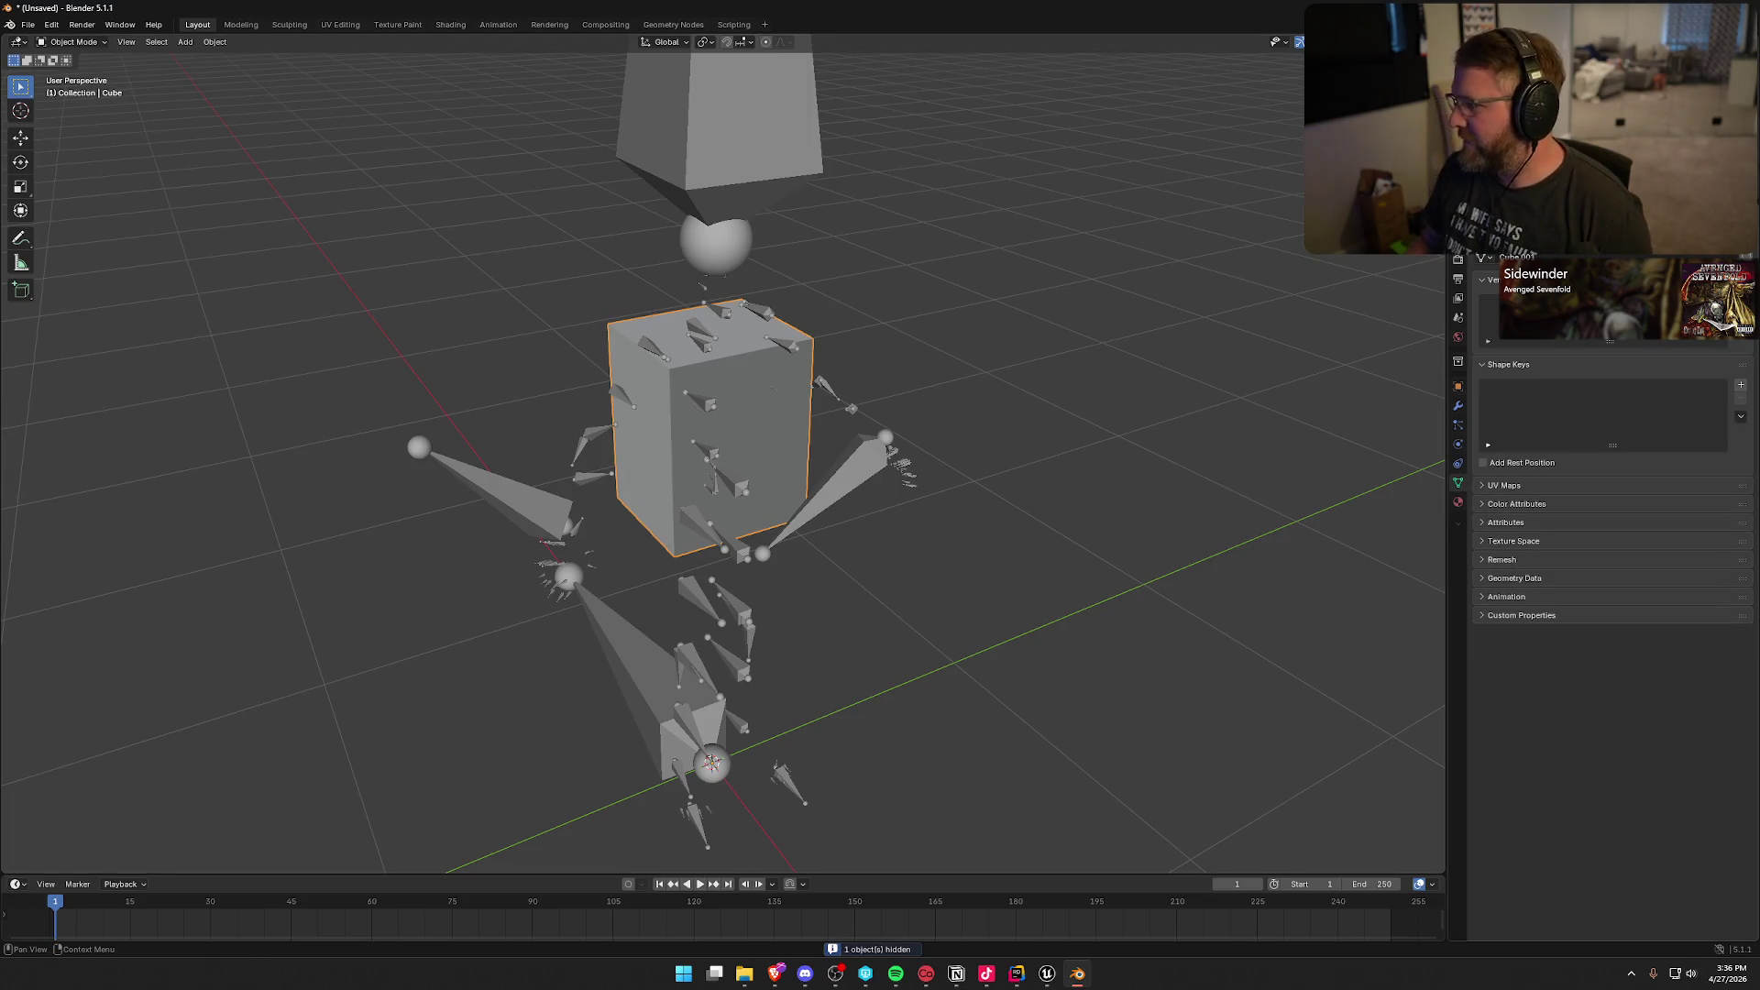
pyautogui.click(1741, 295)
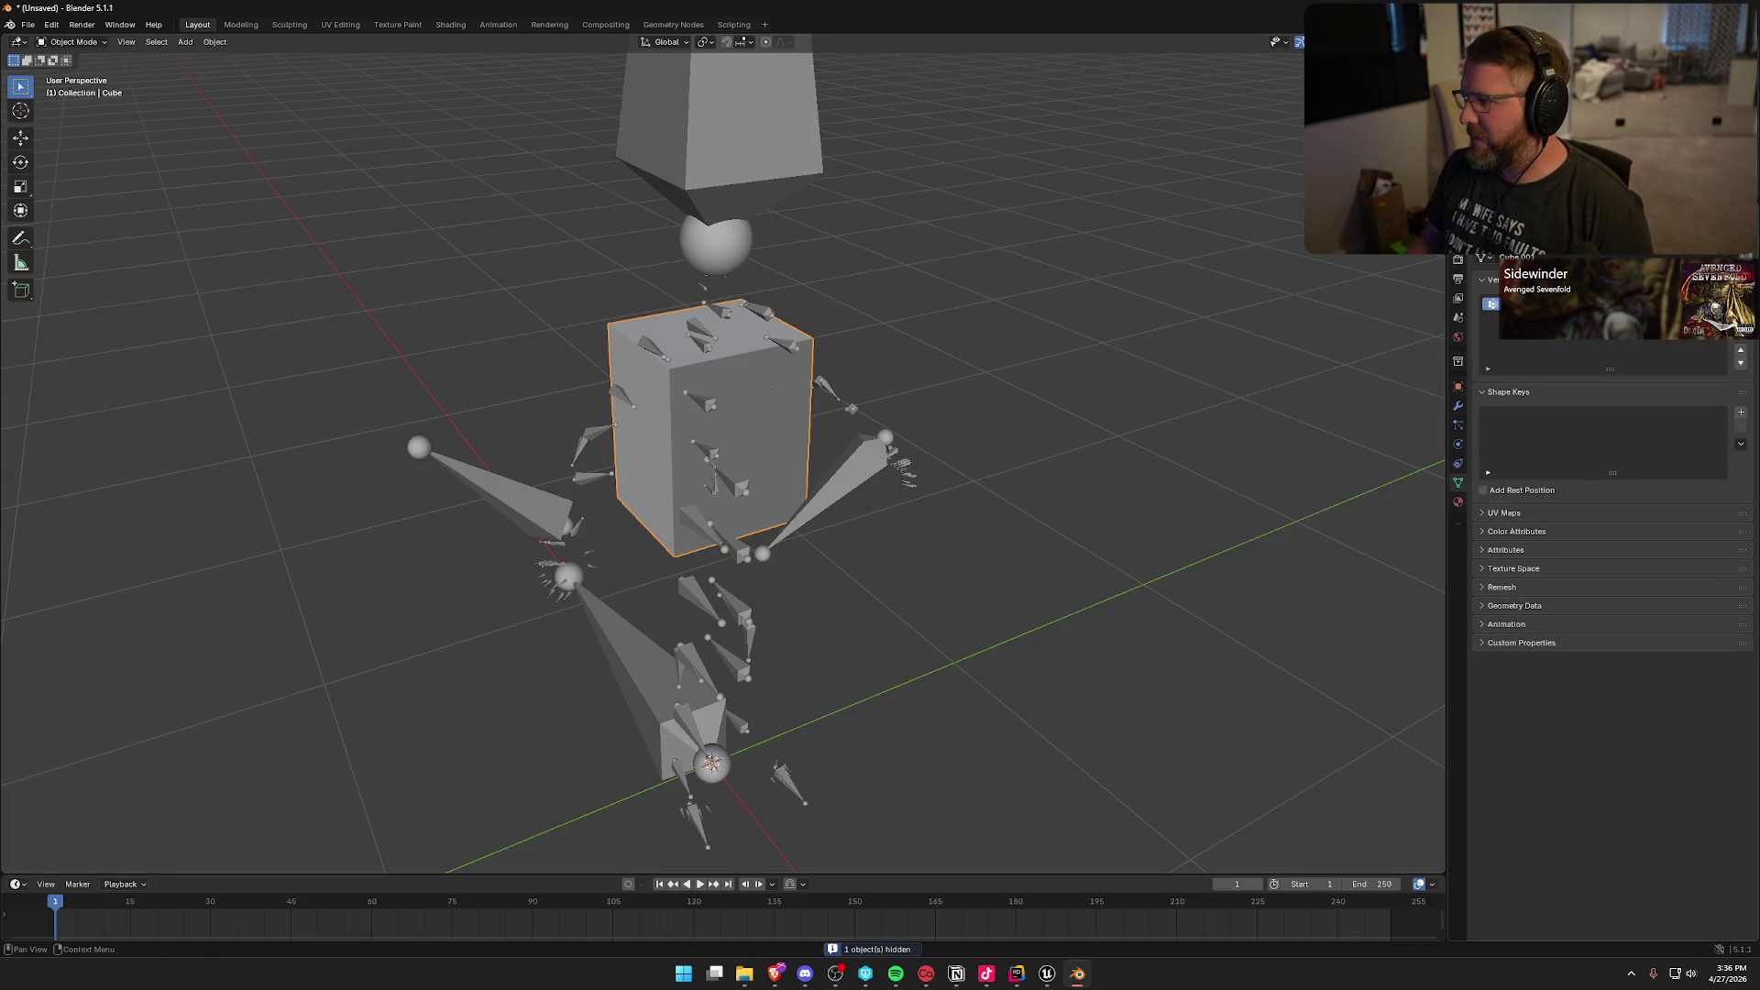
pyautogui.doubleClick(1540, 304)
pyautogui.press('Return')
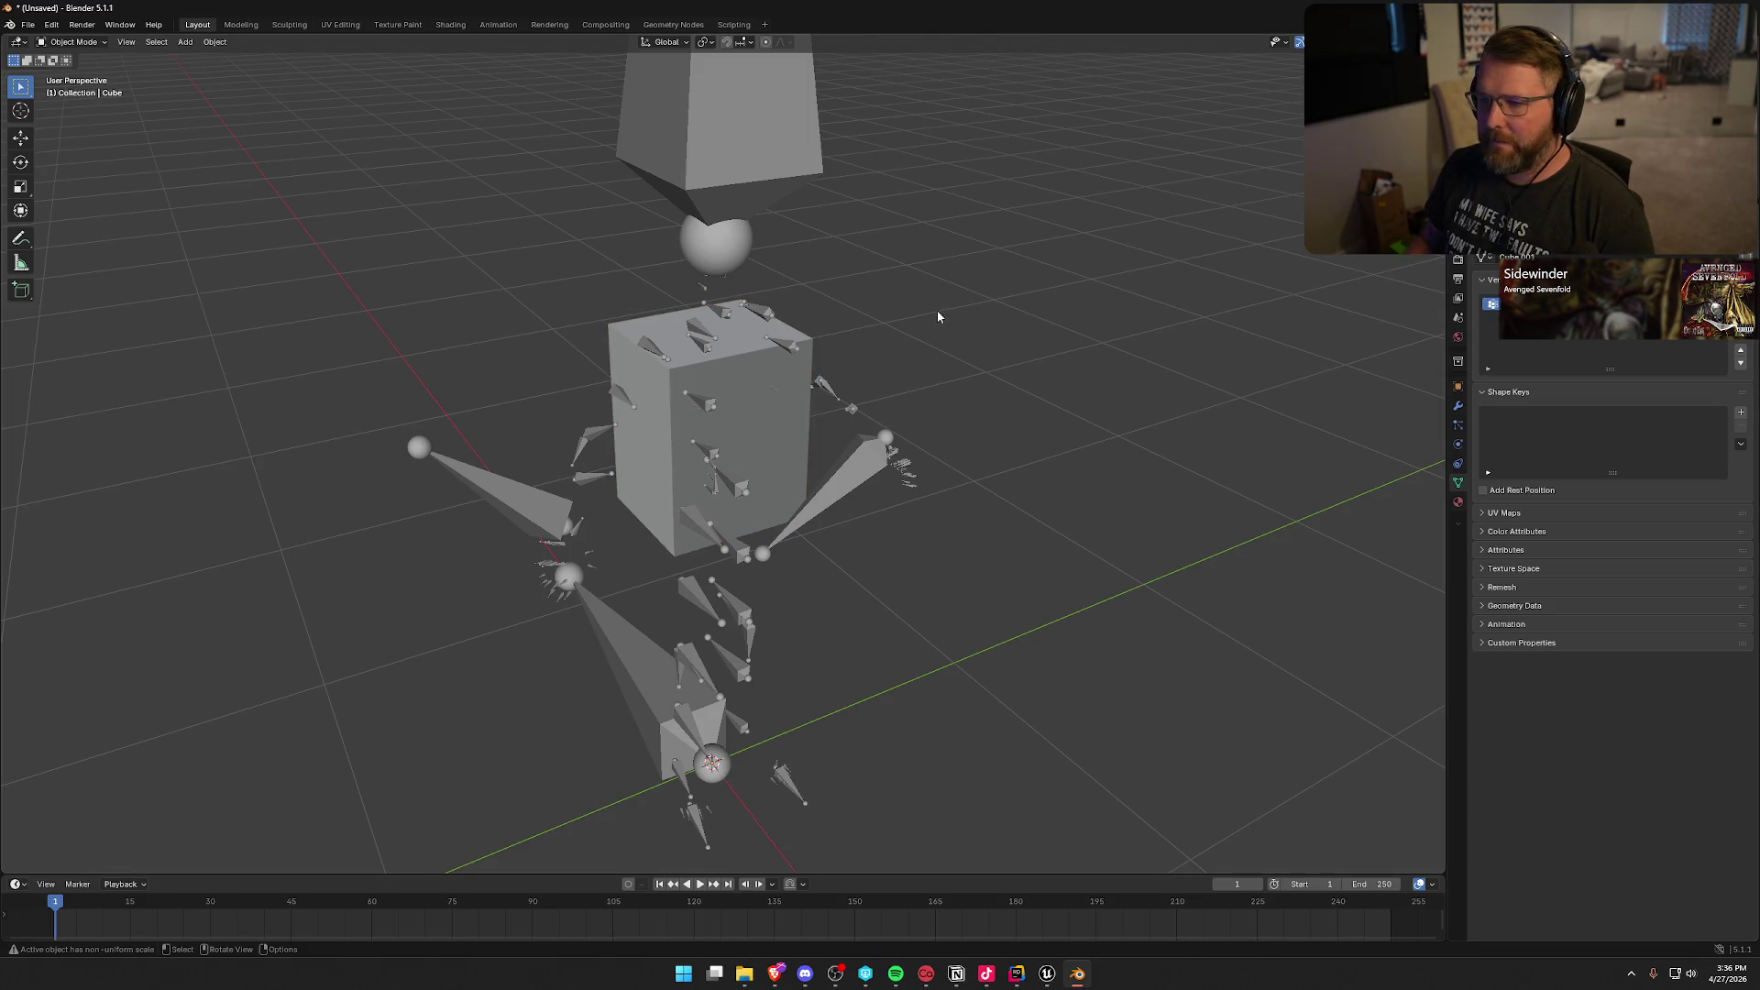
# Step: Select the armature with the box and export FBX, overwriting ShirtBlocker.fbx
pyautogui.keyDown('shift'); pyautogui.click(734, 275); pyautogui.keyUp('shift')
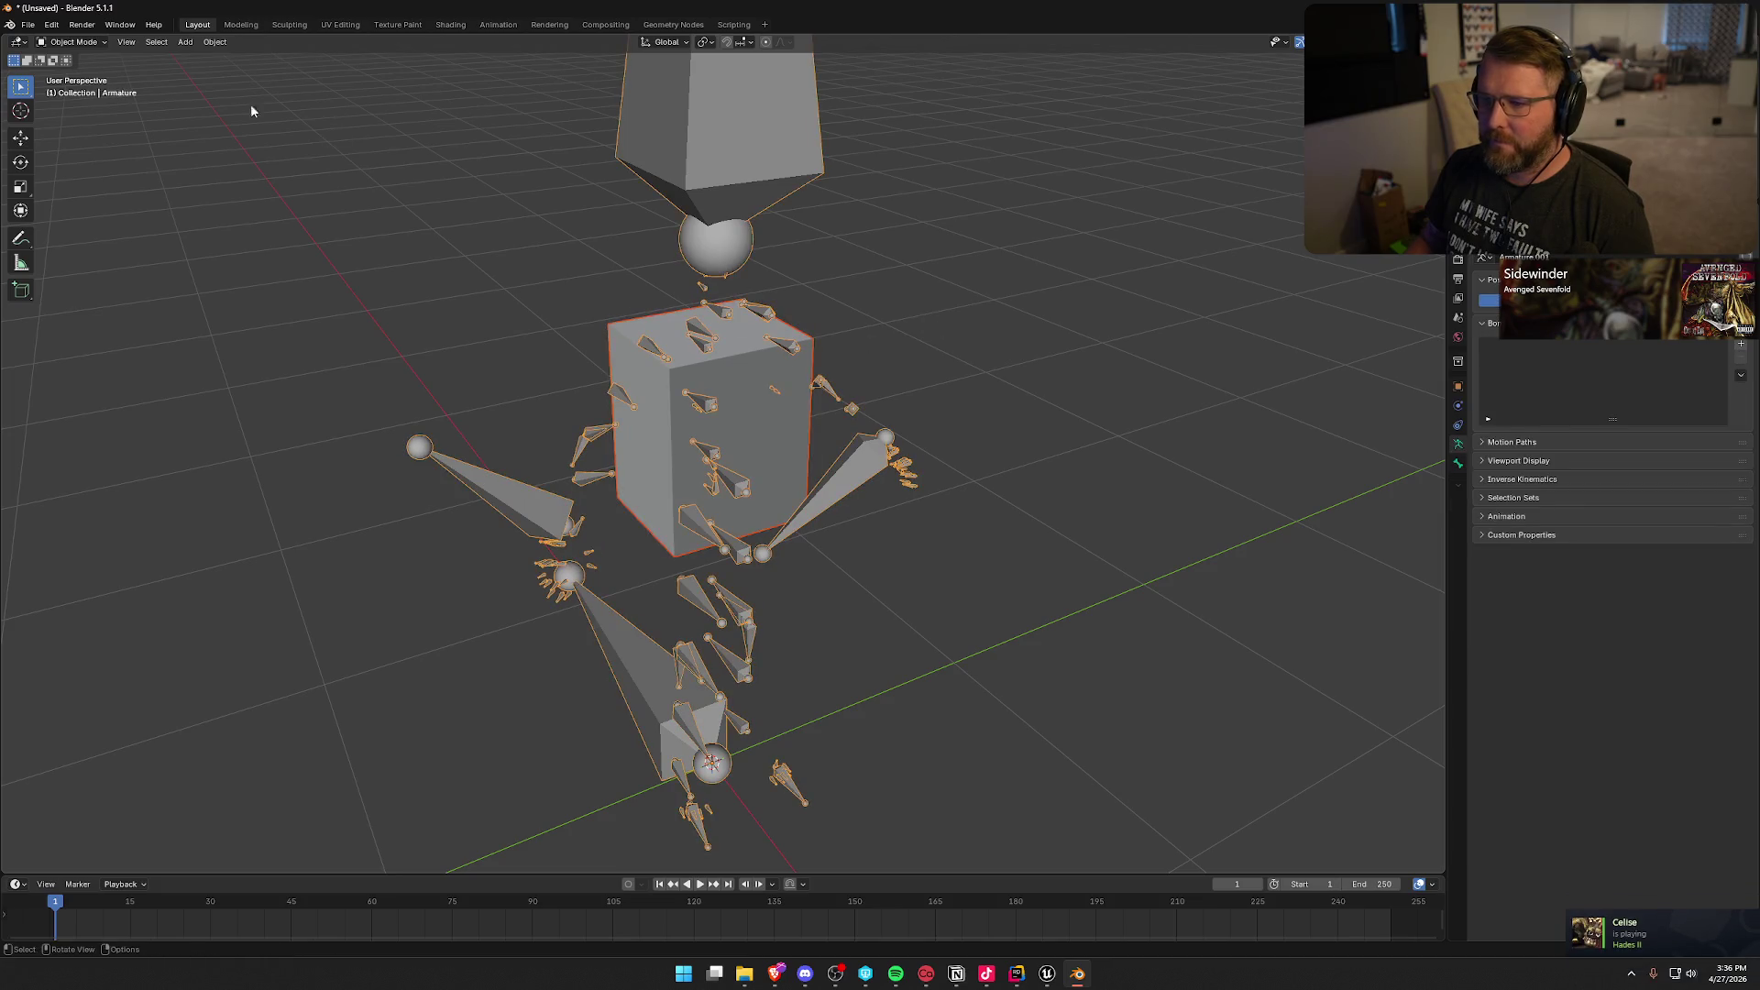
pyautogui.click(27, 24)
pyautogui.moveTo(110, 234)
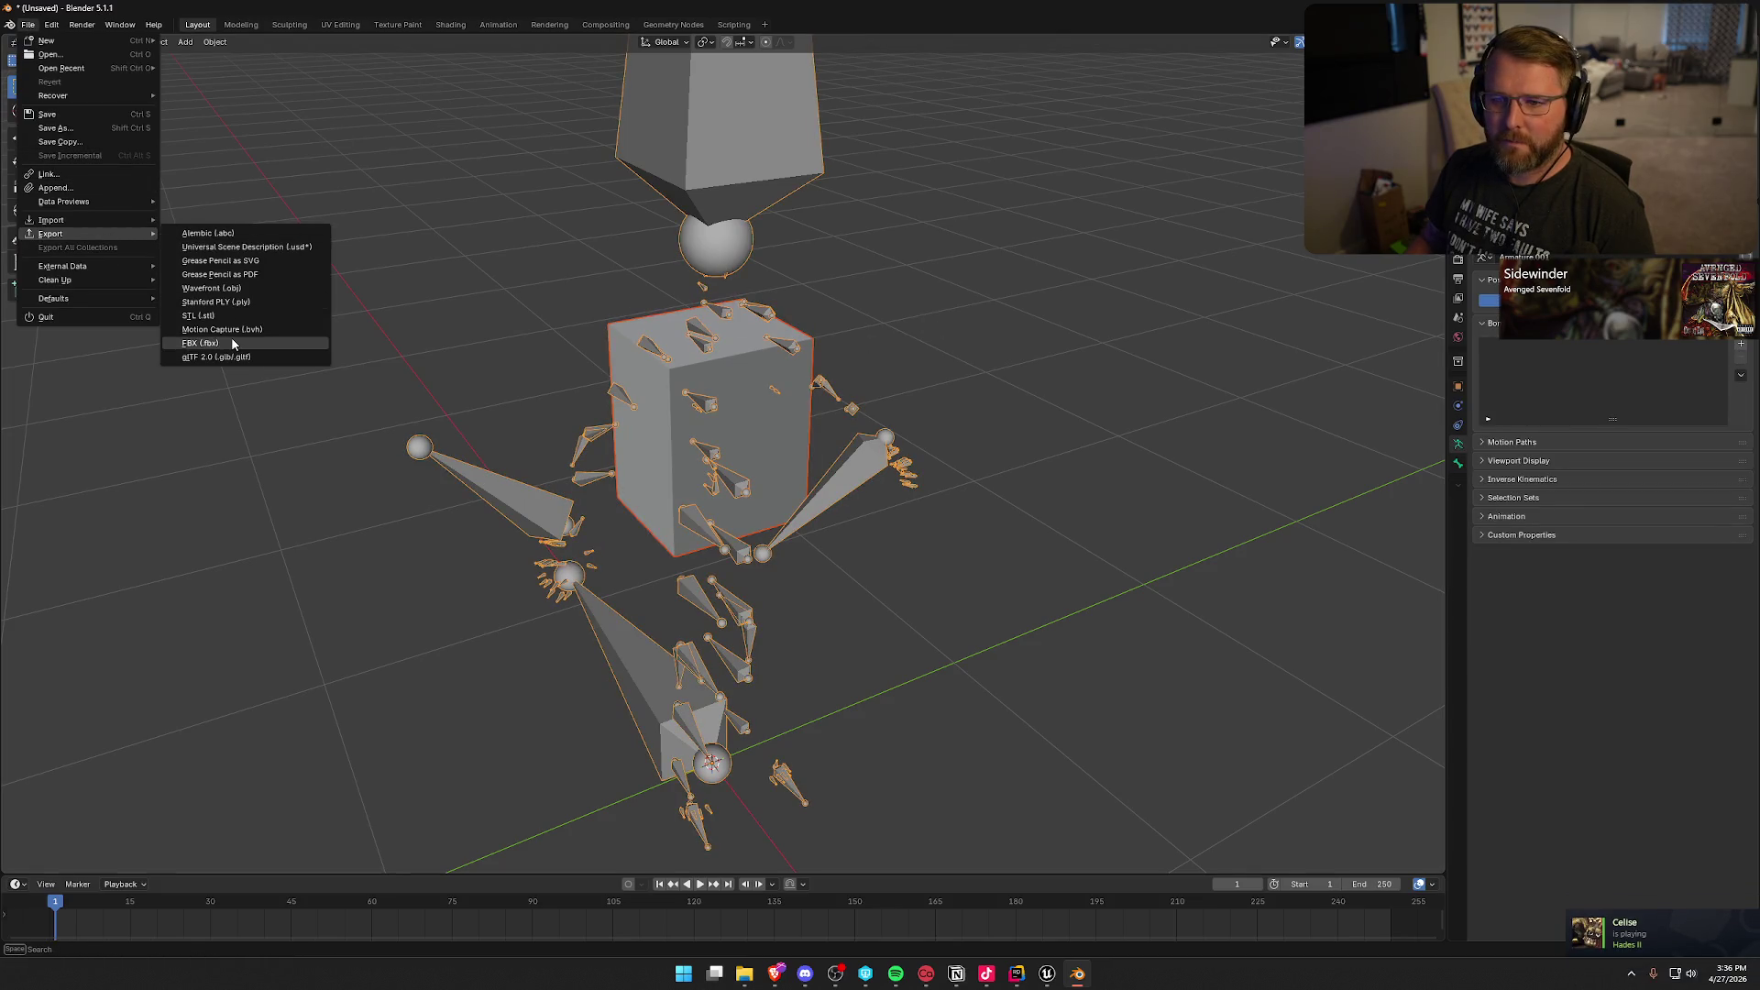
pyautogui.click(200, 343)
pyautogui.click(633, 269)
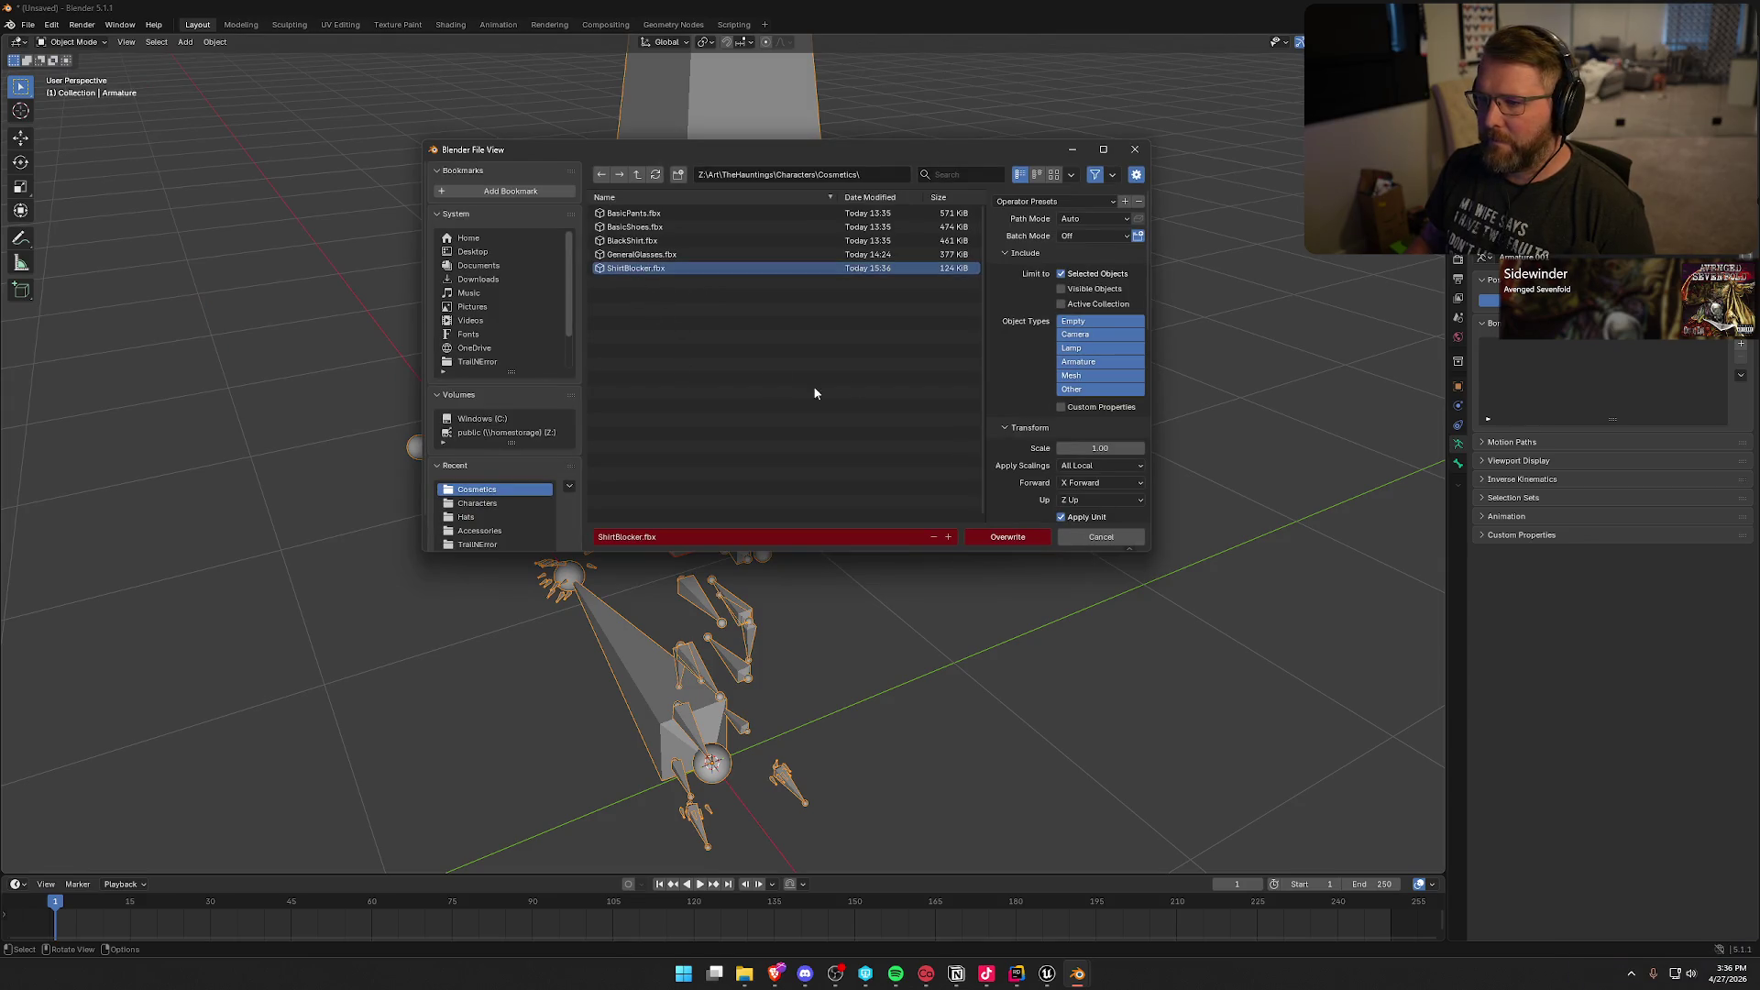
pyautogui.scroll(-6, 1009, 385)
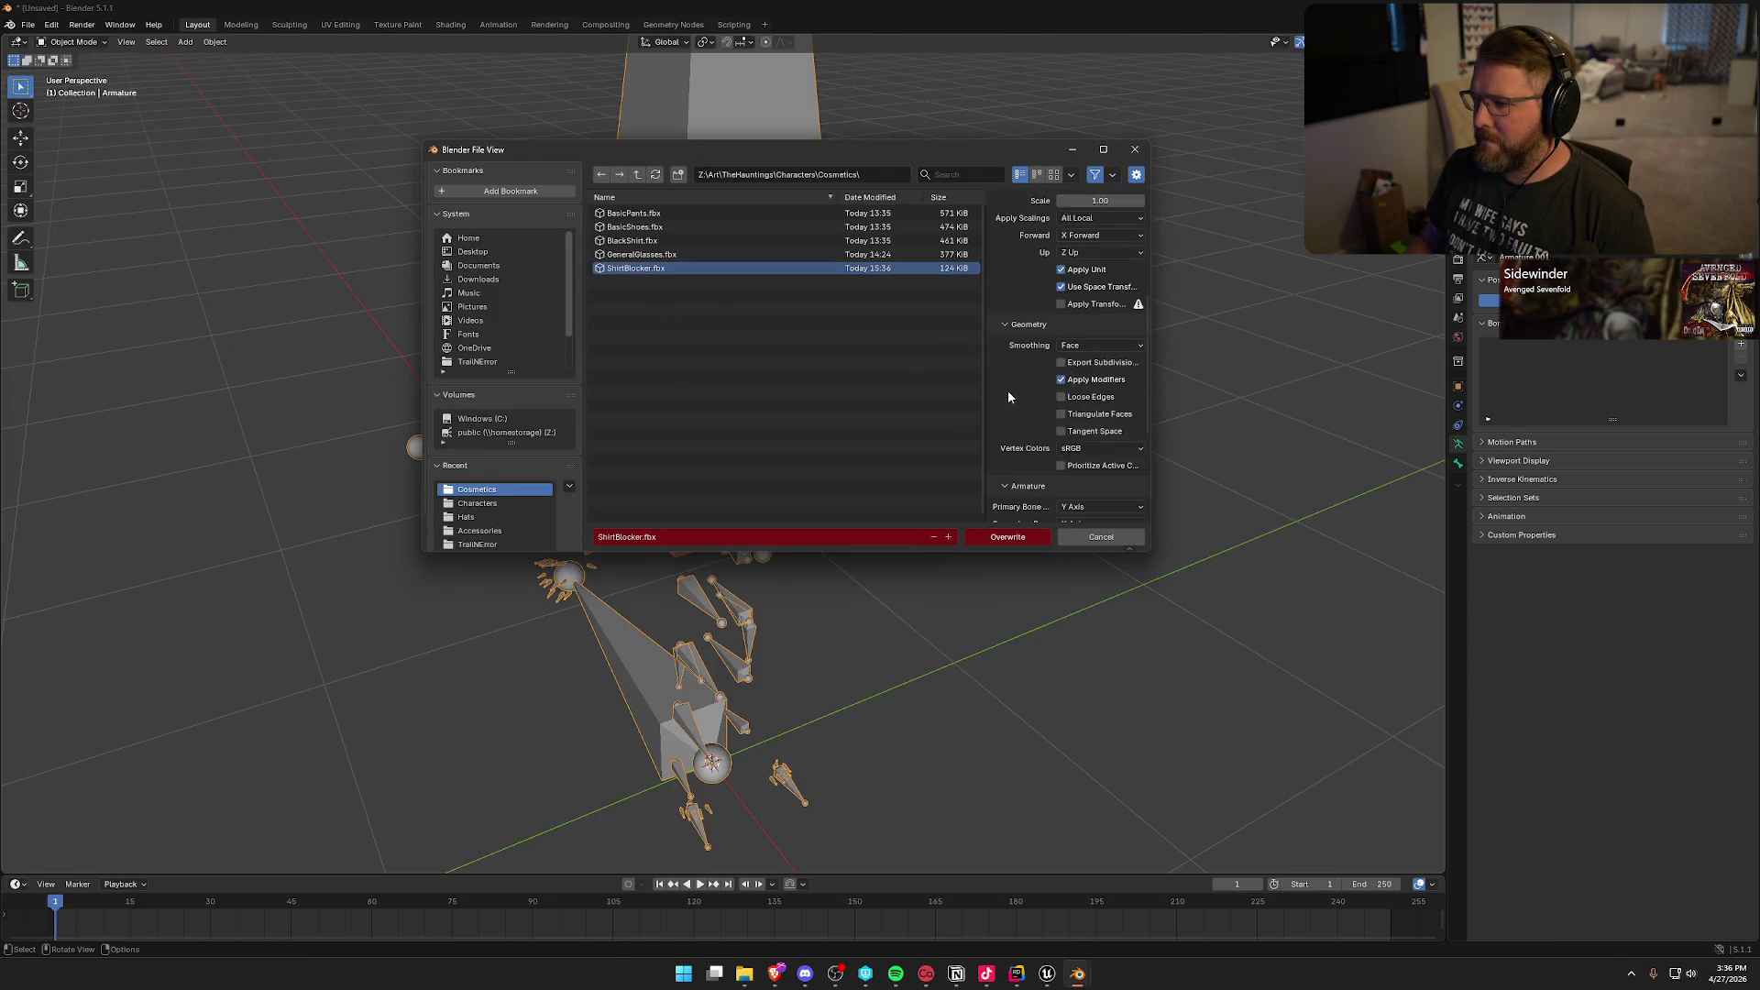
pyautogui.click(1009, 537)
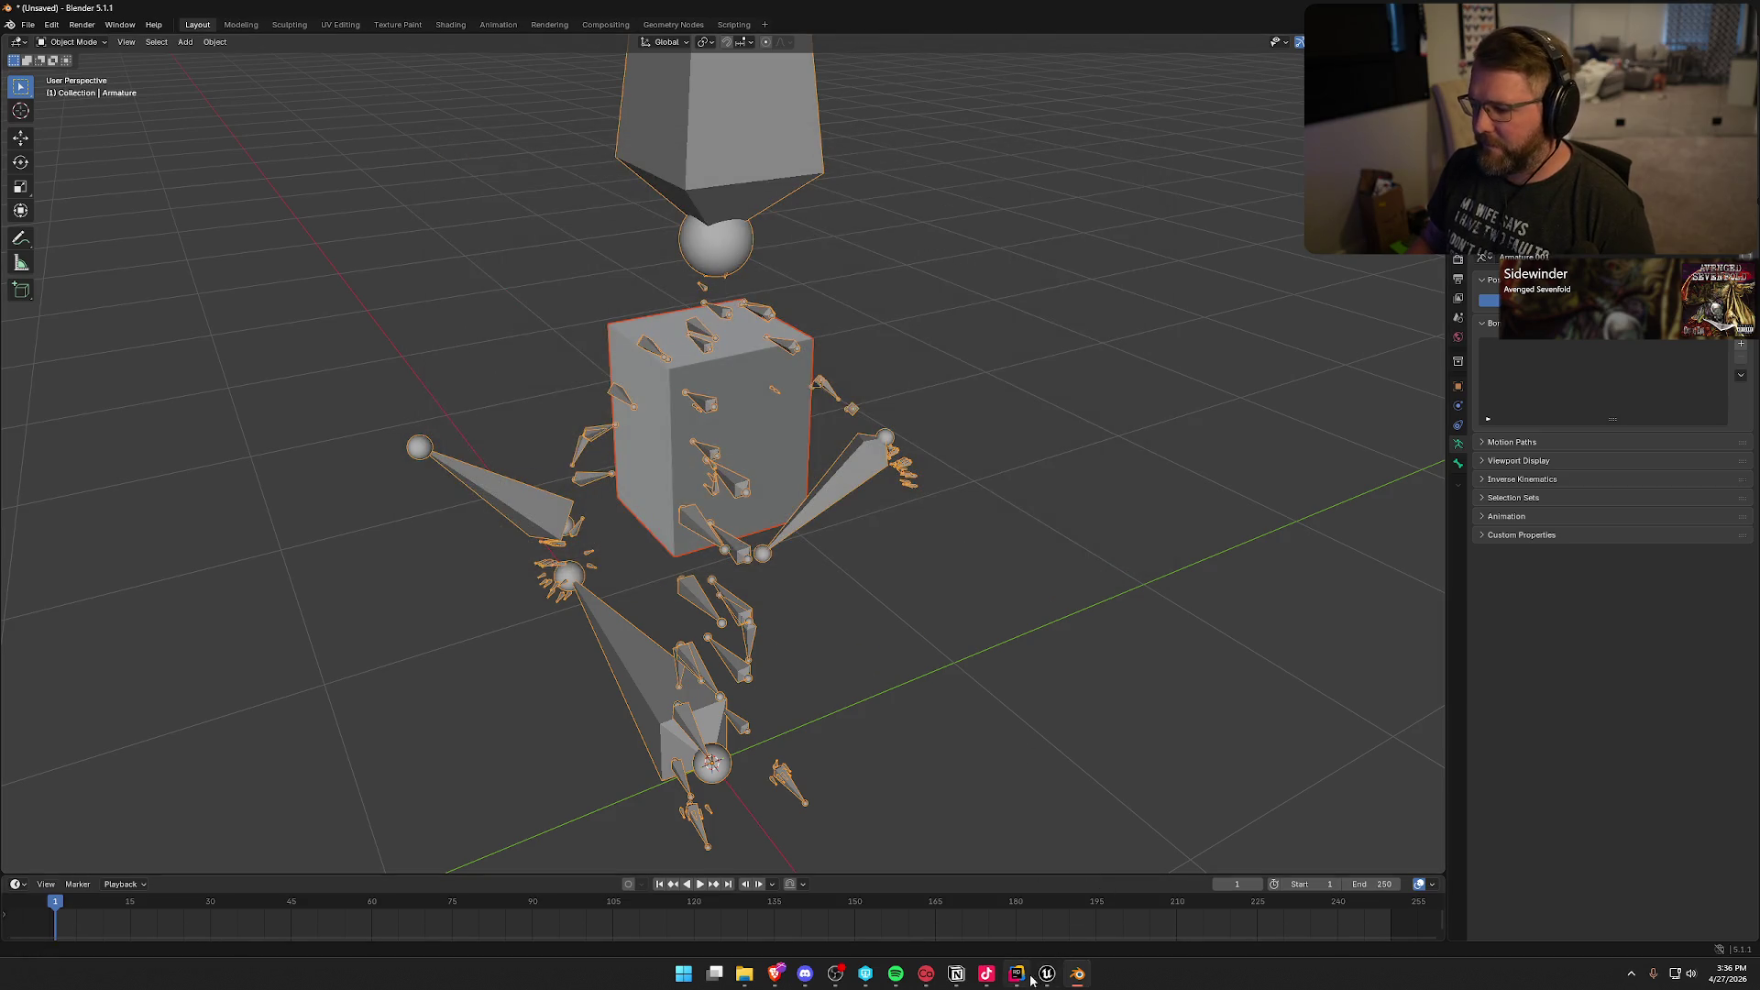
pyautogui.click(1046, 973)
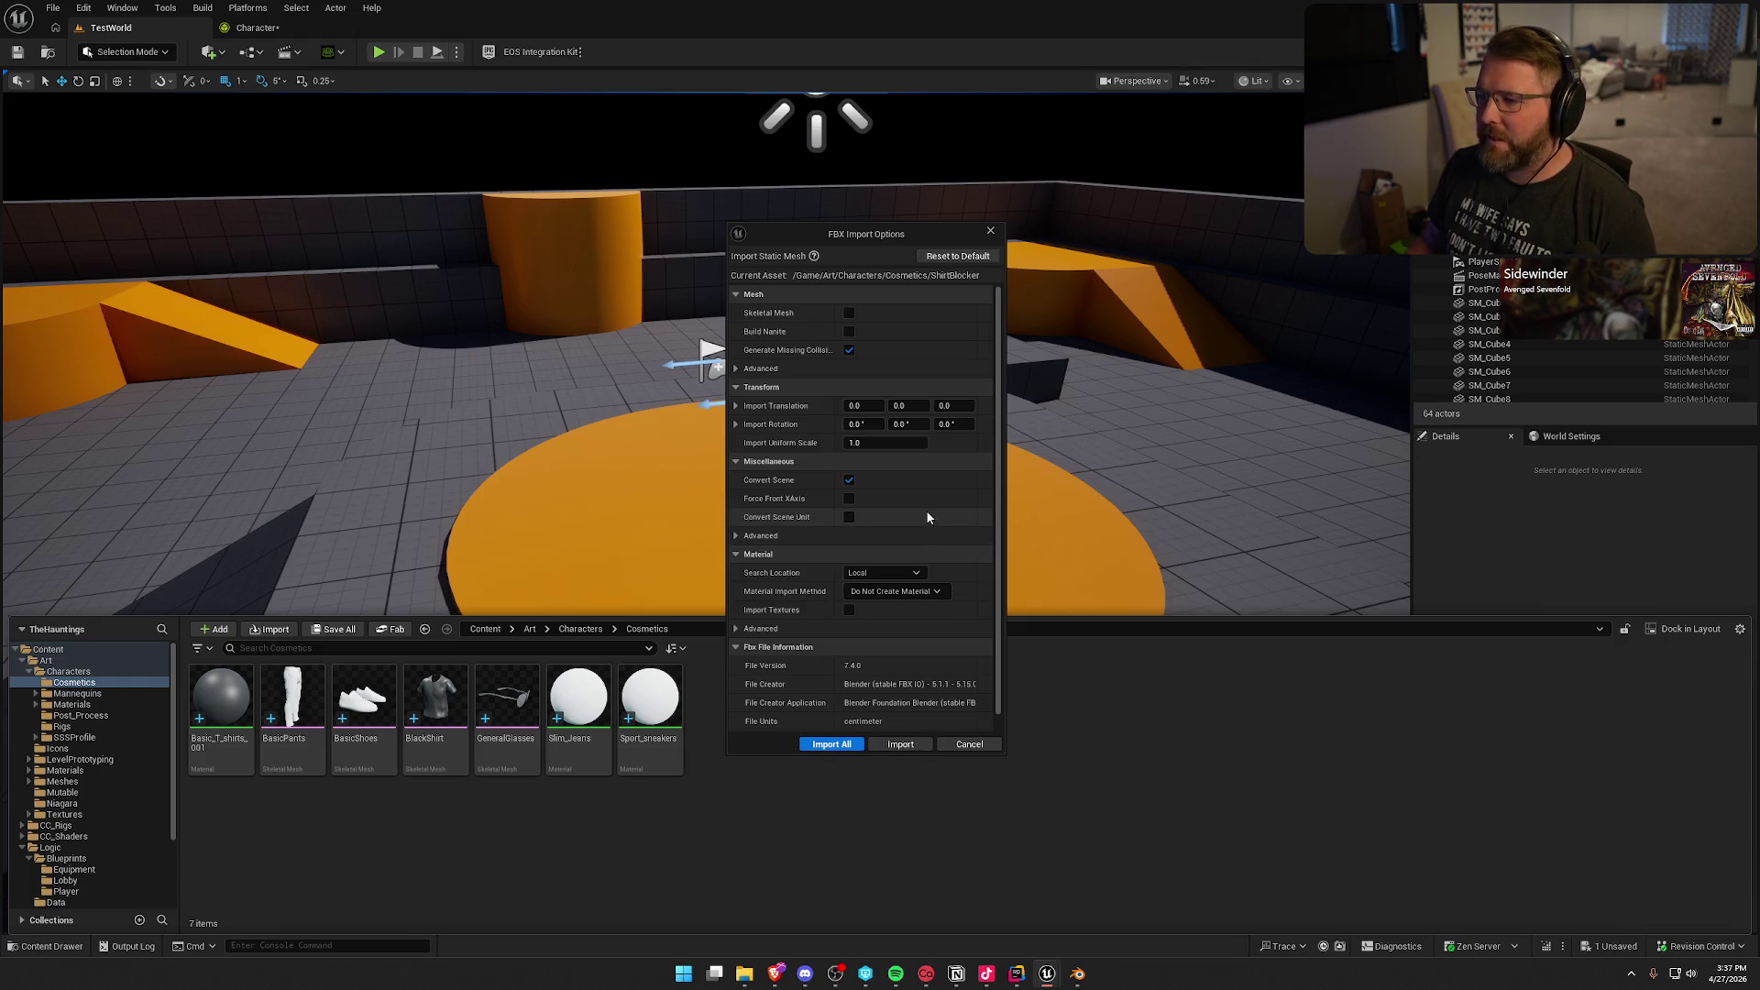
# Step: Cancel the second ShirtBlocker FBX import, close the Message Log, and return to Blender
pyautogui.click(968, 745)
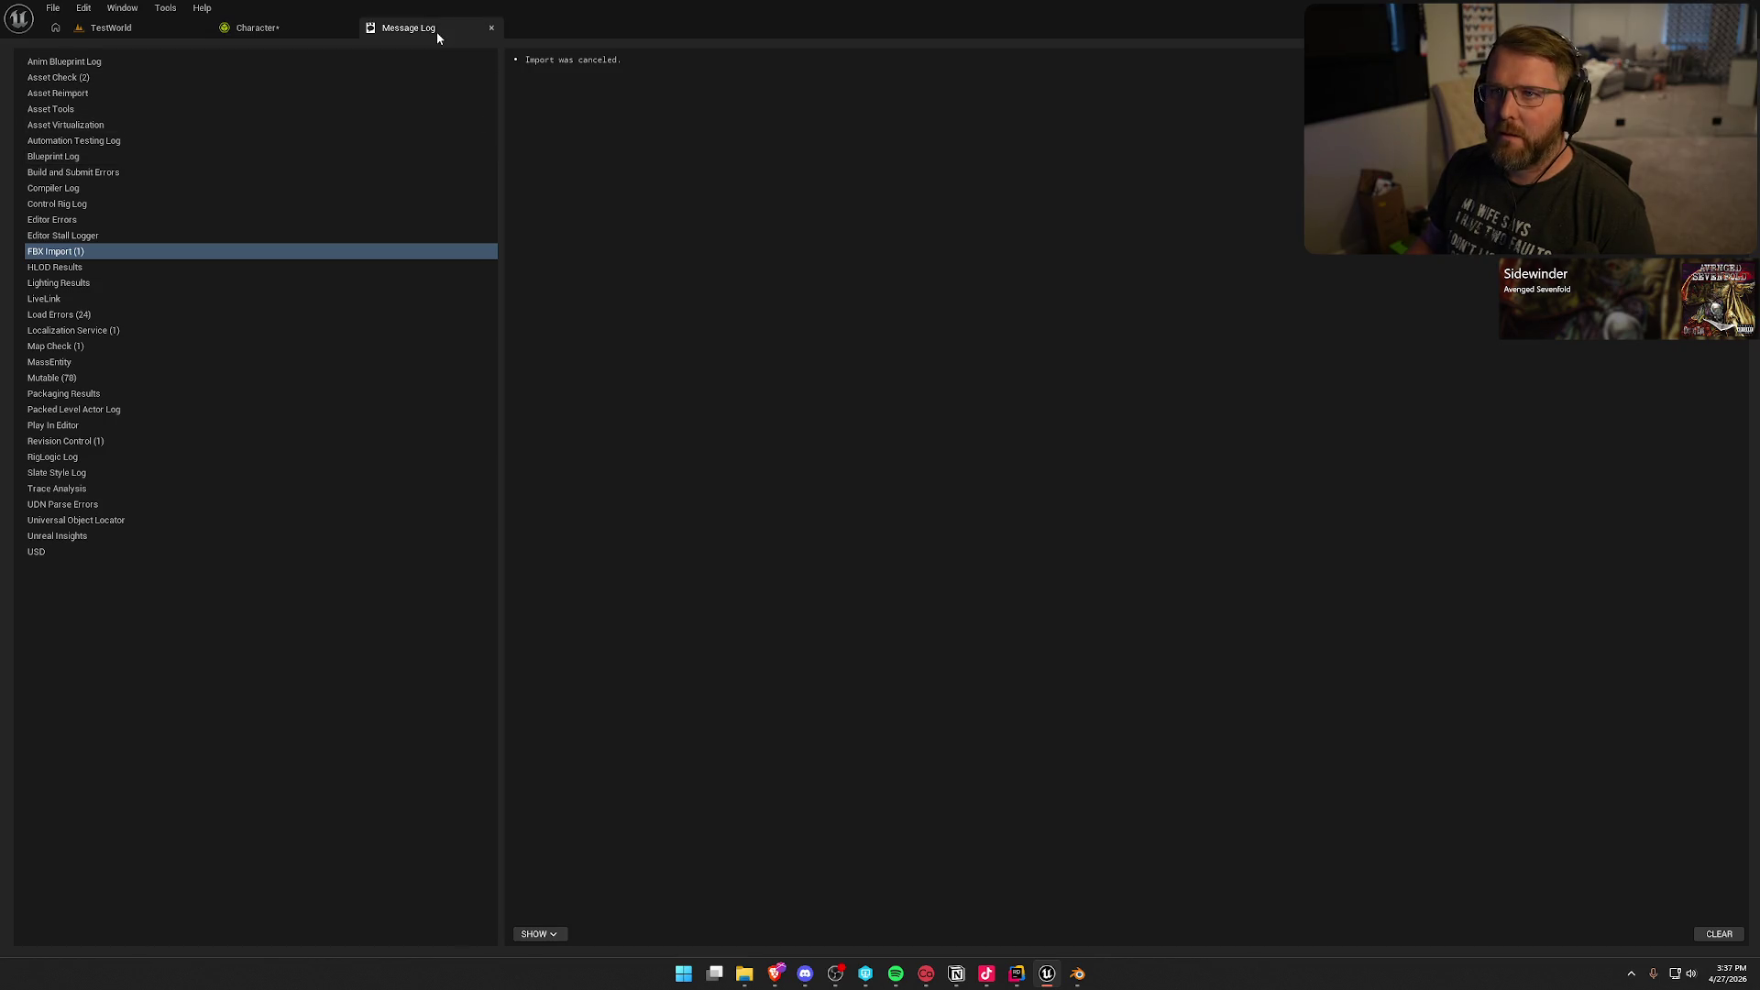
pyautogui.click(492, 28)
pyautogui.click(1077, 973)
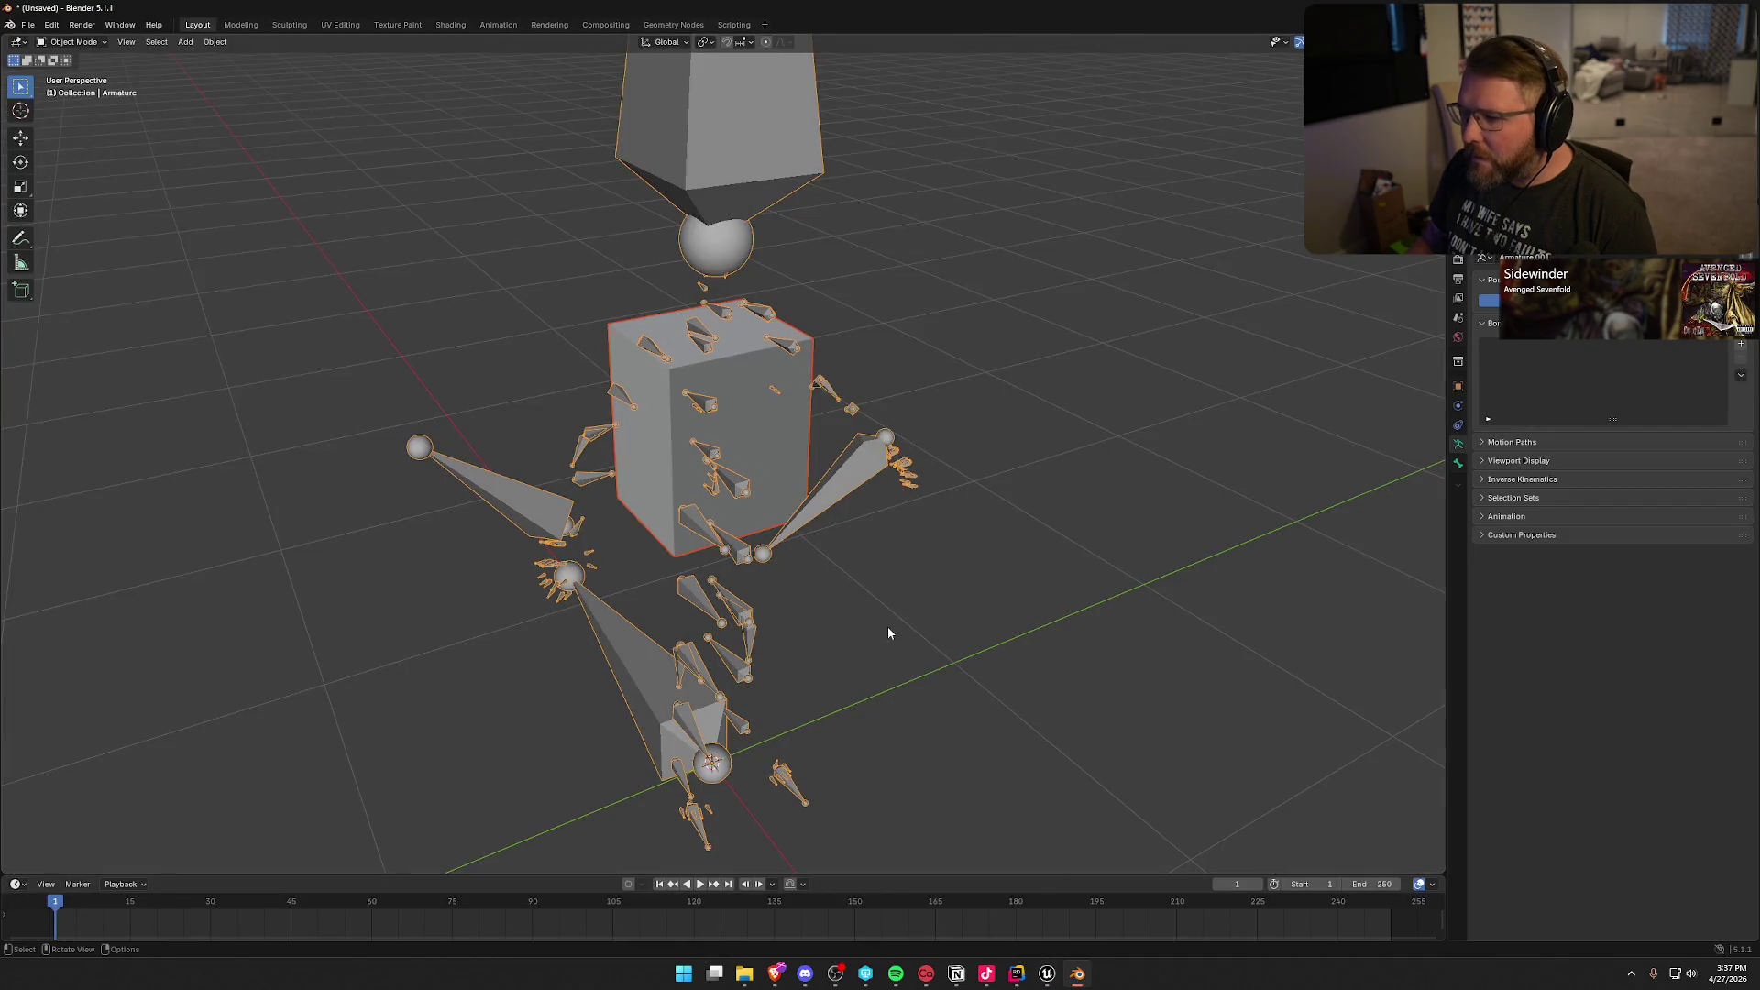
# Step: Hide the old armature and box, undoing an accidental deletion of them first
pyautogui.click(914, 560)
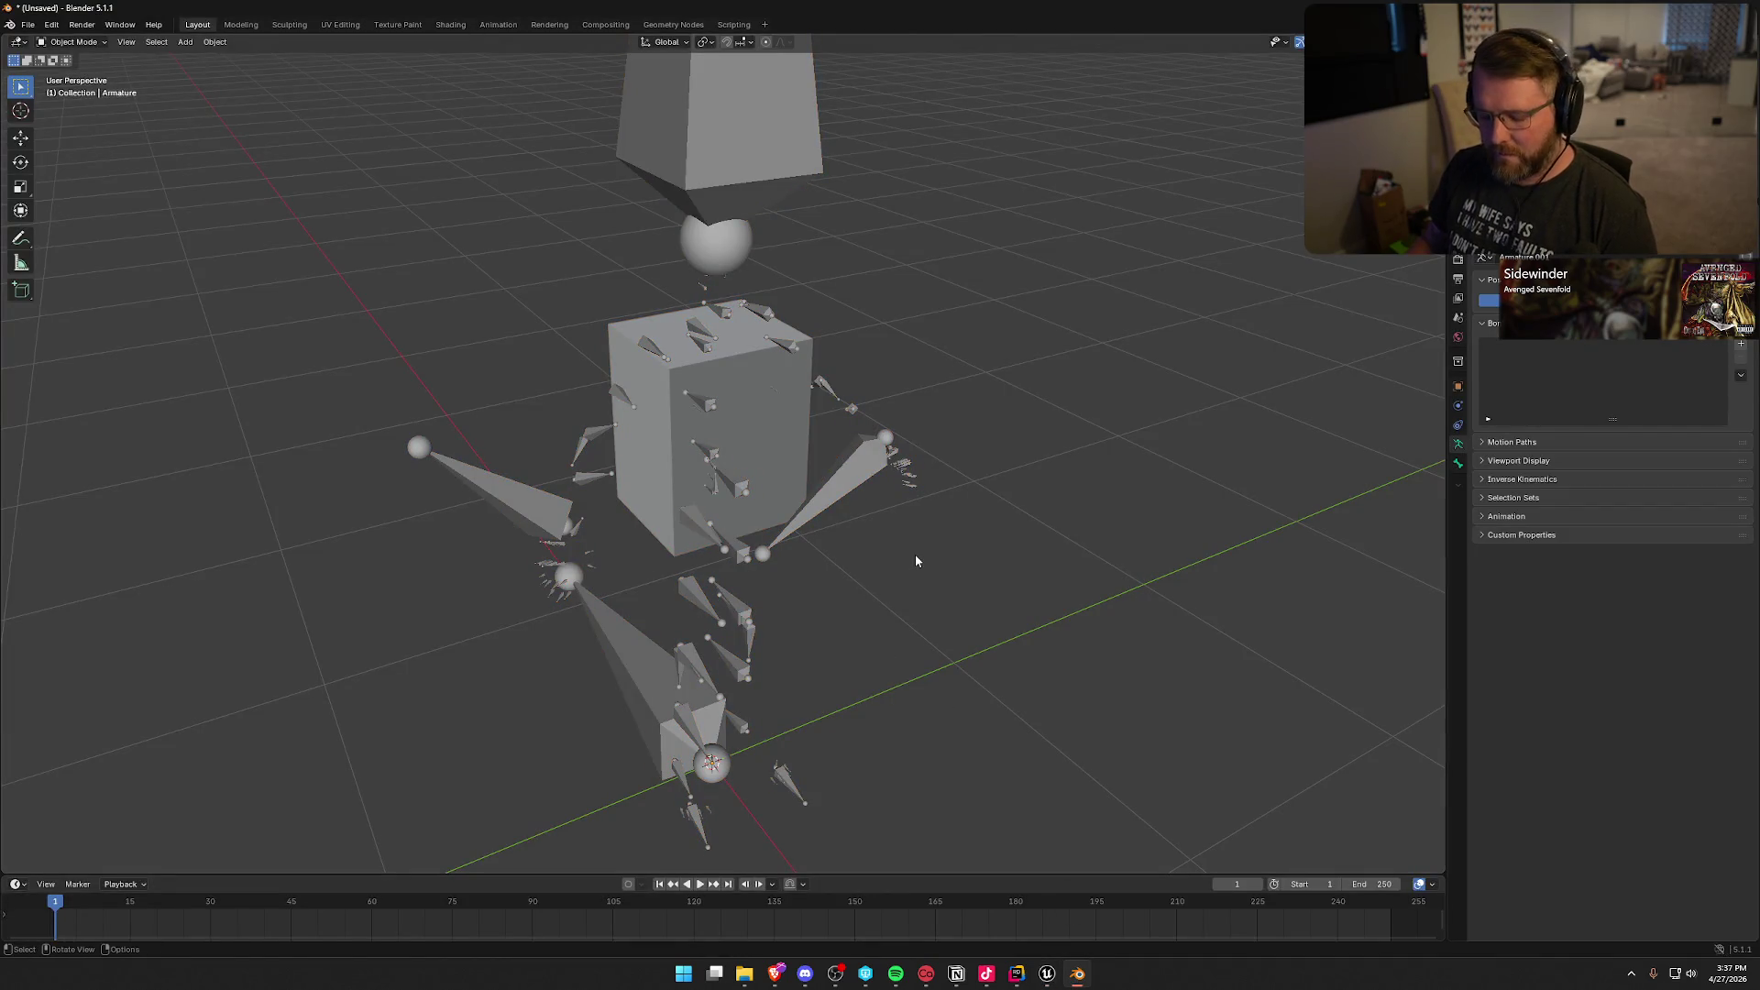
pyautogui.press('a')
pyautogui.press('x')
pyautogui.click(891, 552)
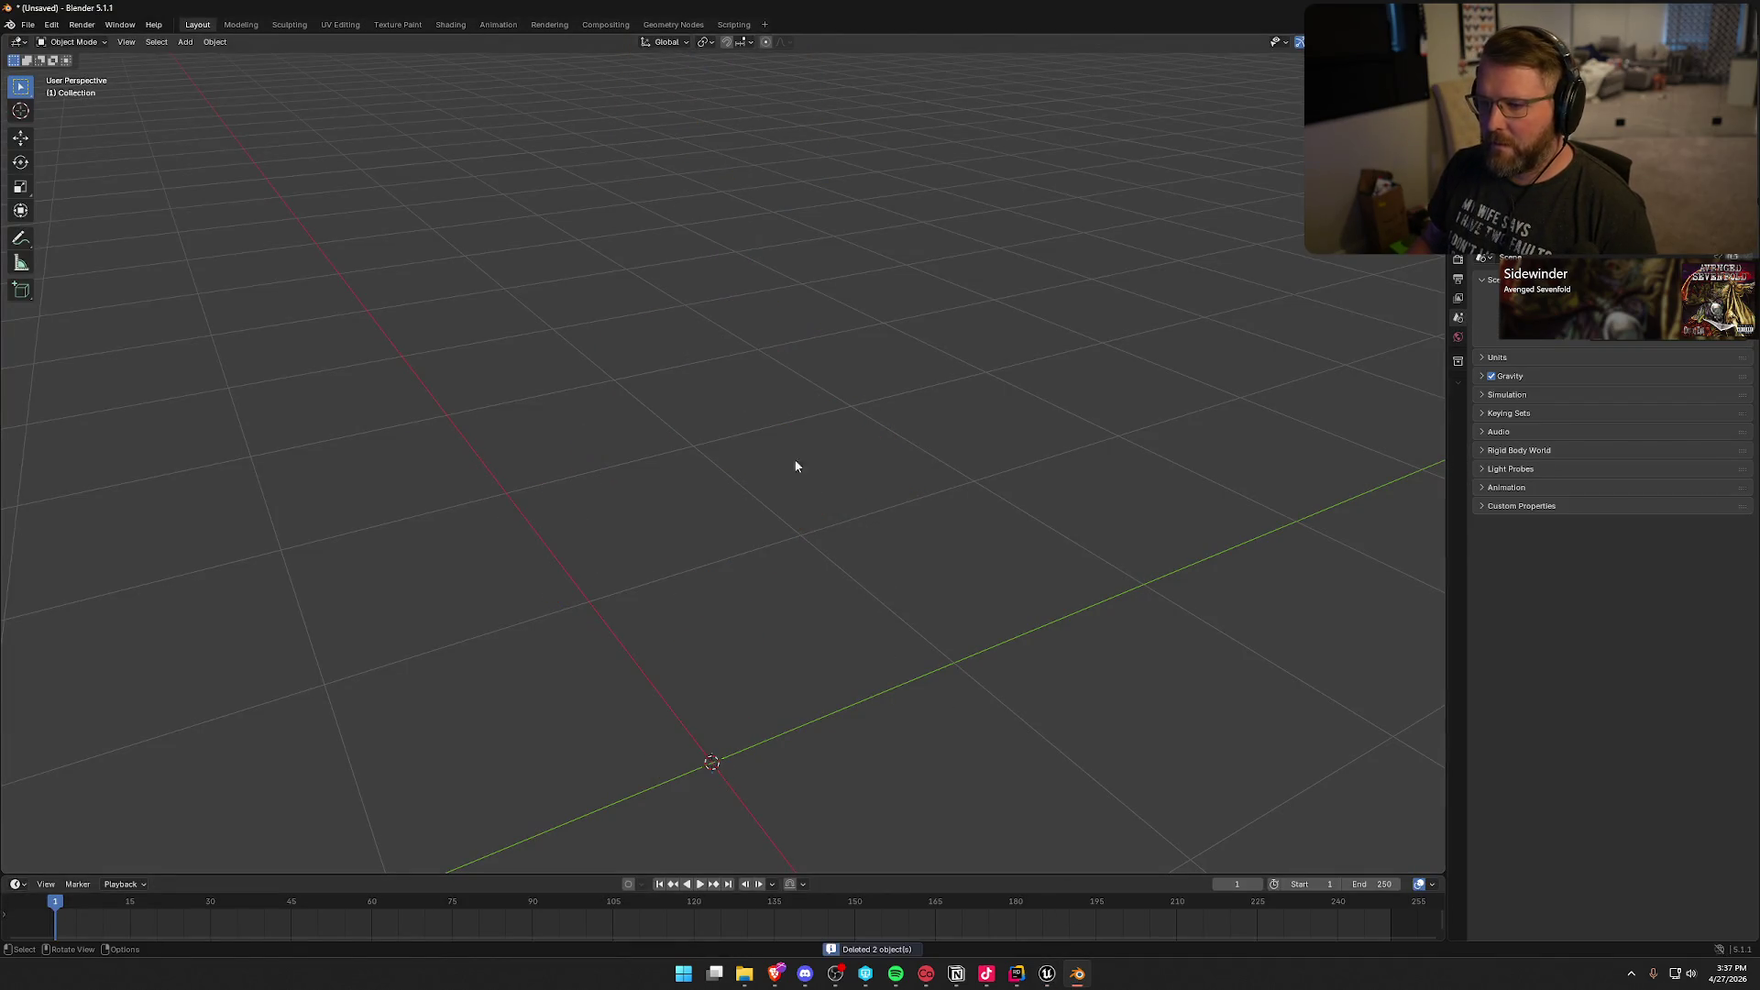
pyautogui.click(28, 25)
pyautogui.moveTo(69, 226)
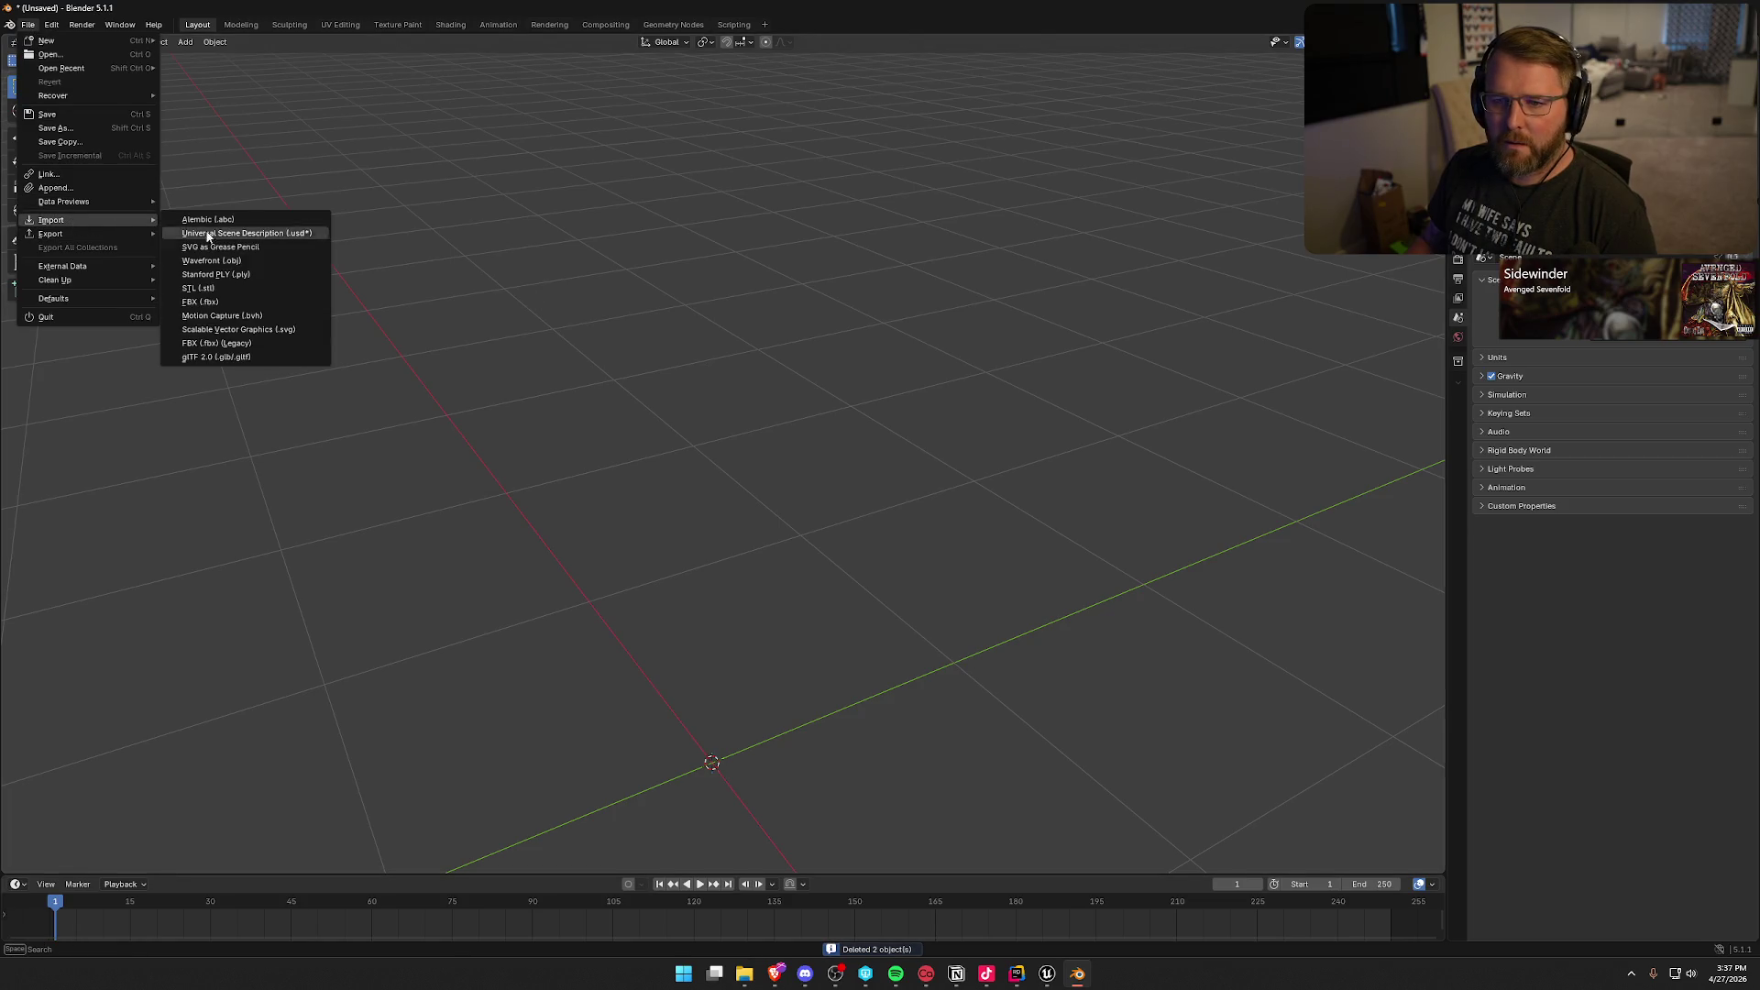
pyautogui.hotkey('ctrl', 'z')
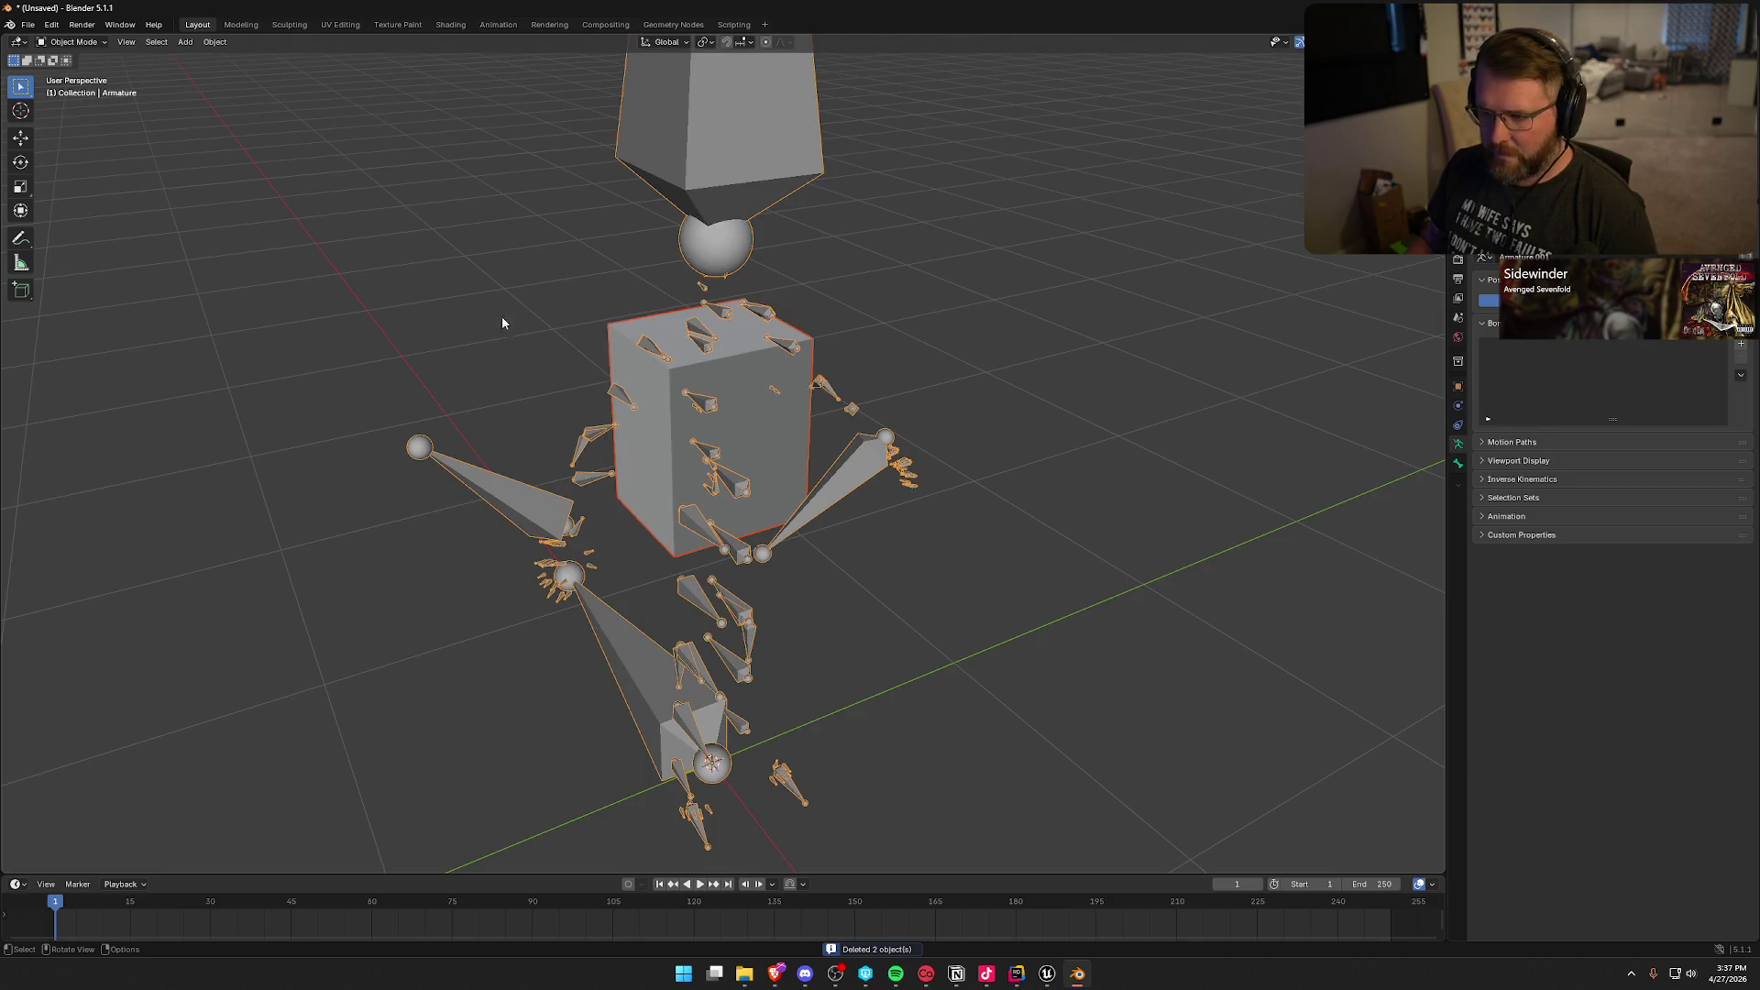
pyautogui.click(502, 322)
pyautogui.rightClick(464, 267)
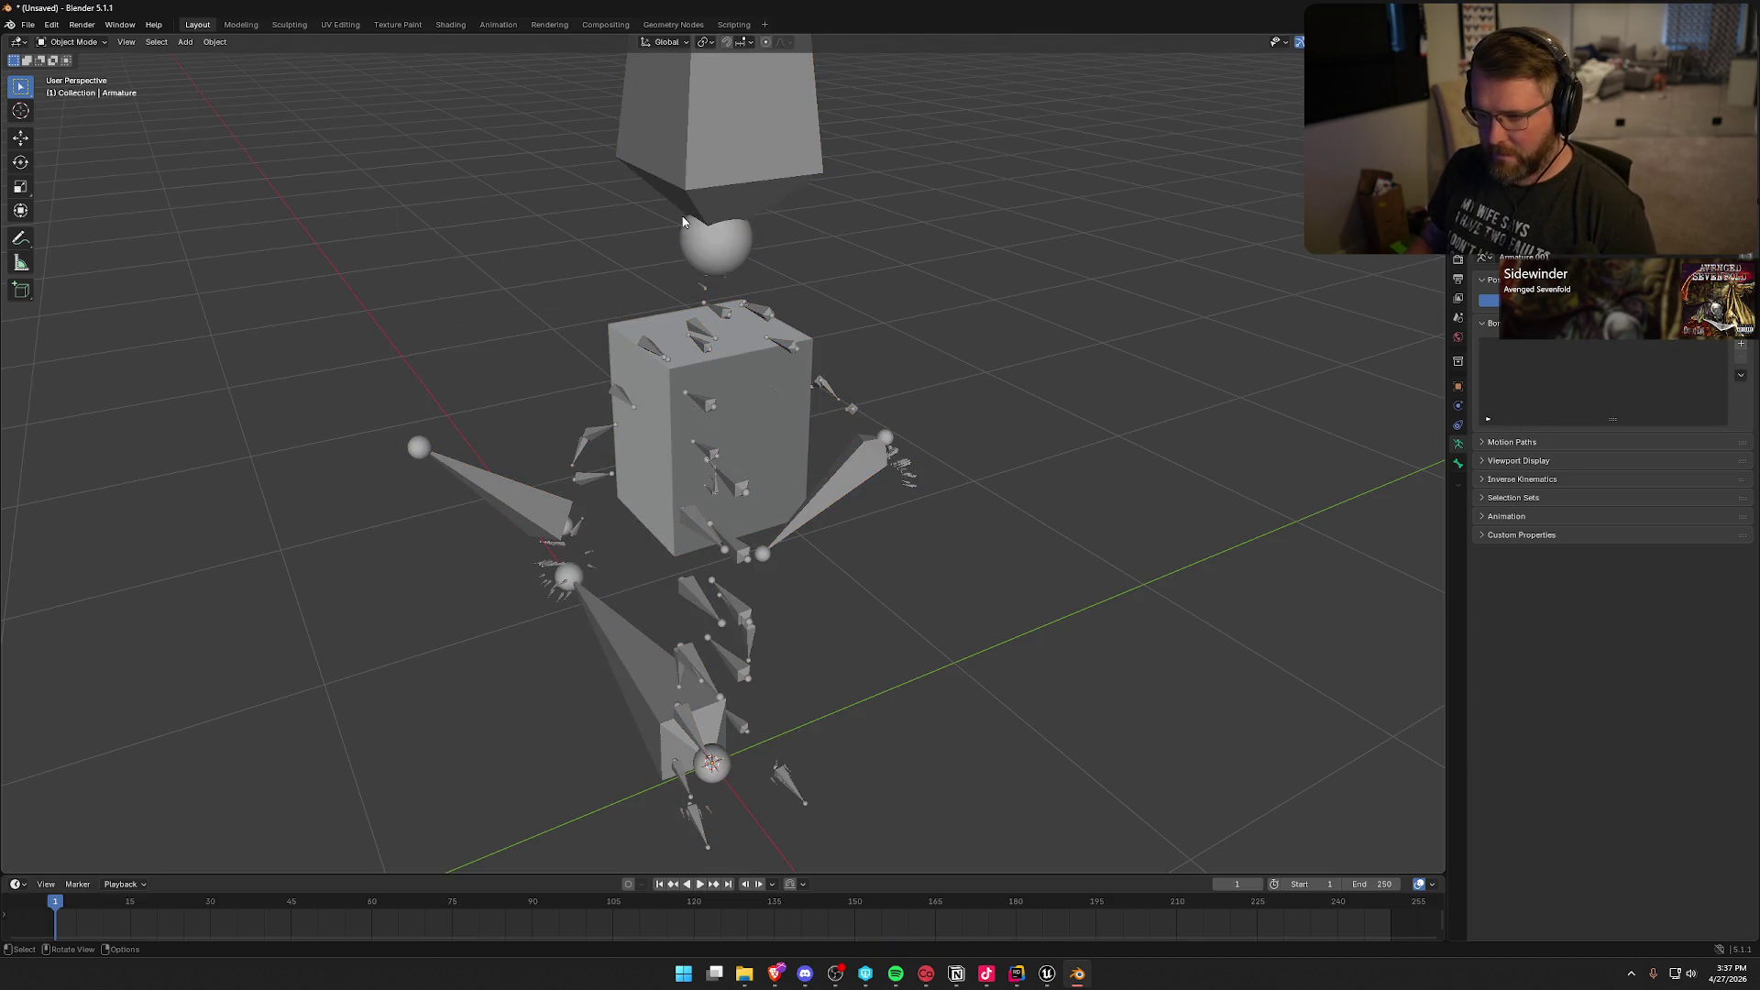
pyautogui.hotkey('shift', 'h')
# Step: Import ShirtBlocker.fbx, keep it at the origin, and select the imported box mesh
pyautogui.click(26, 25)
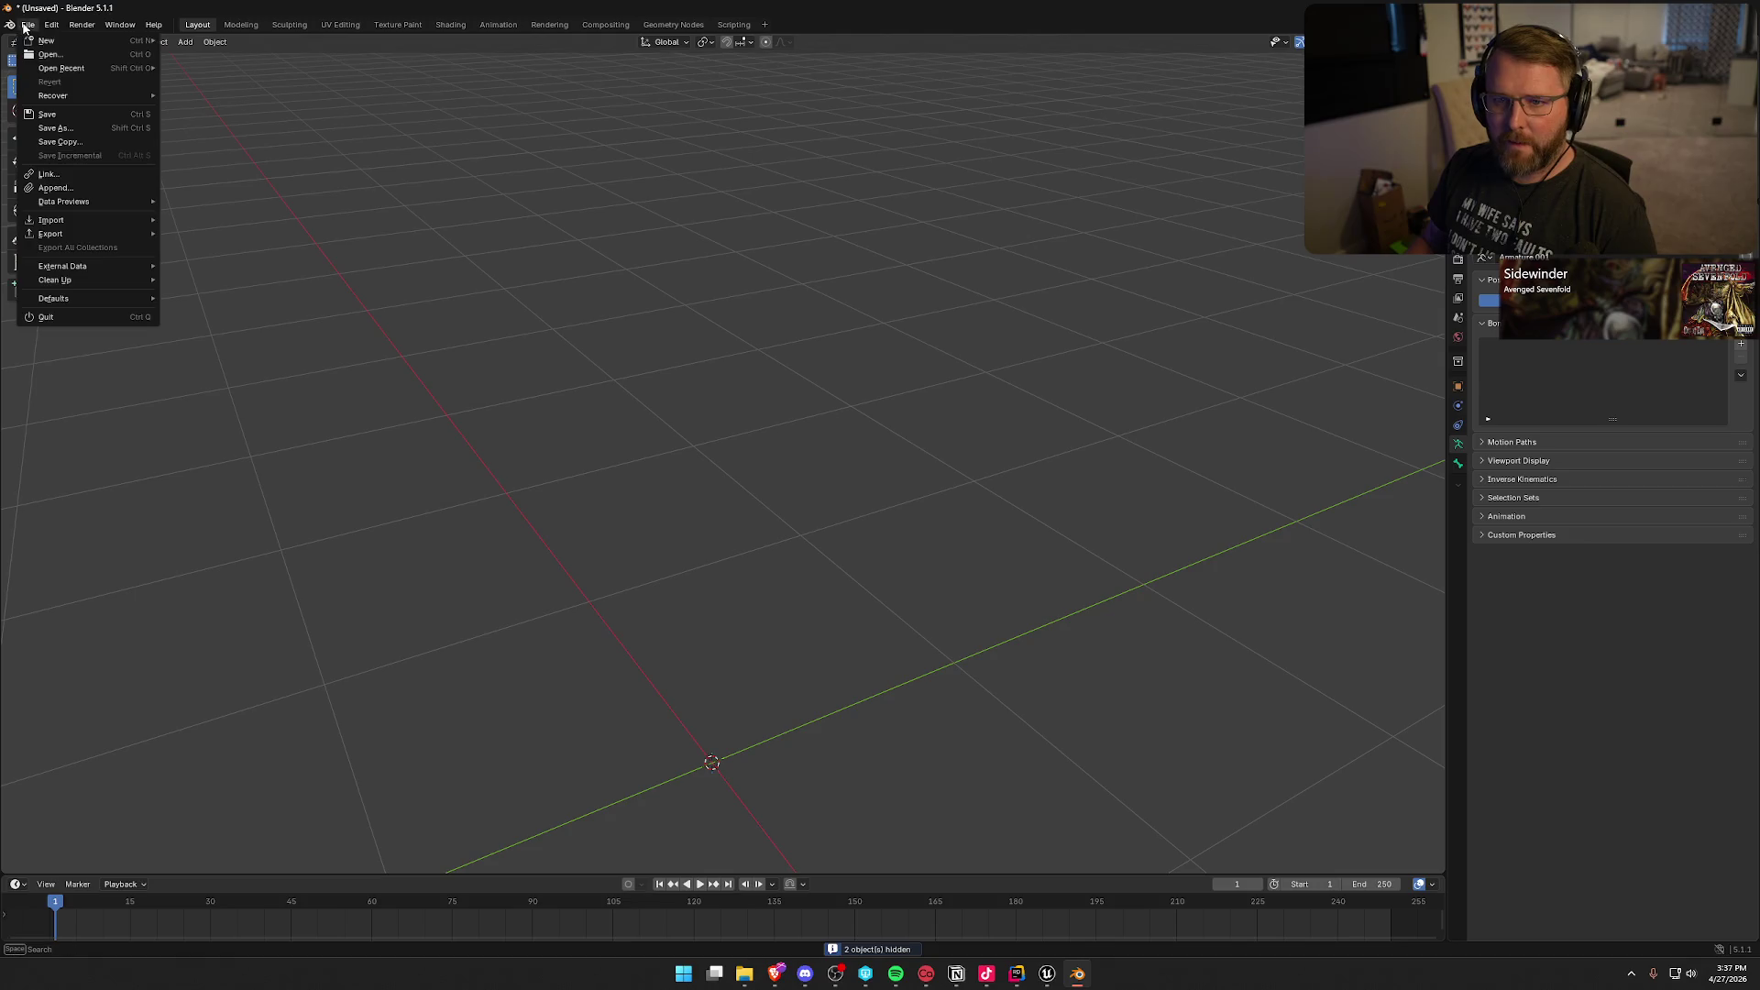
pyautogui.moveTo(120, 238)
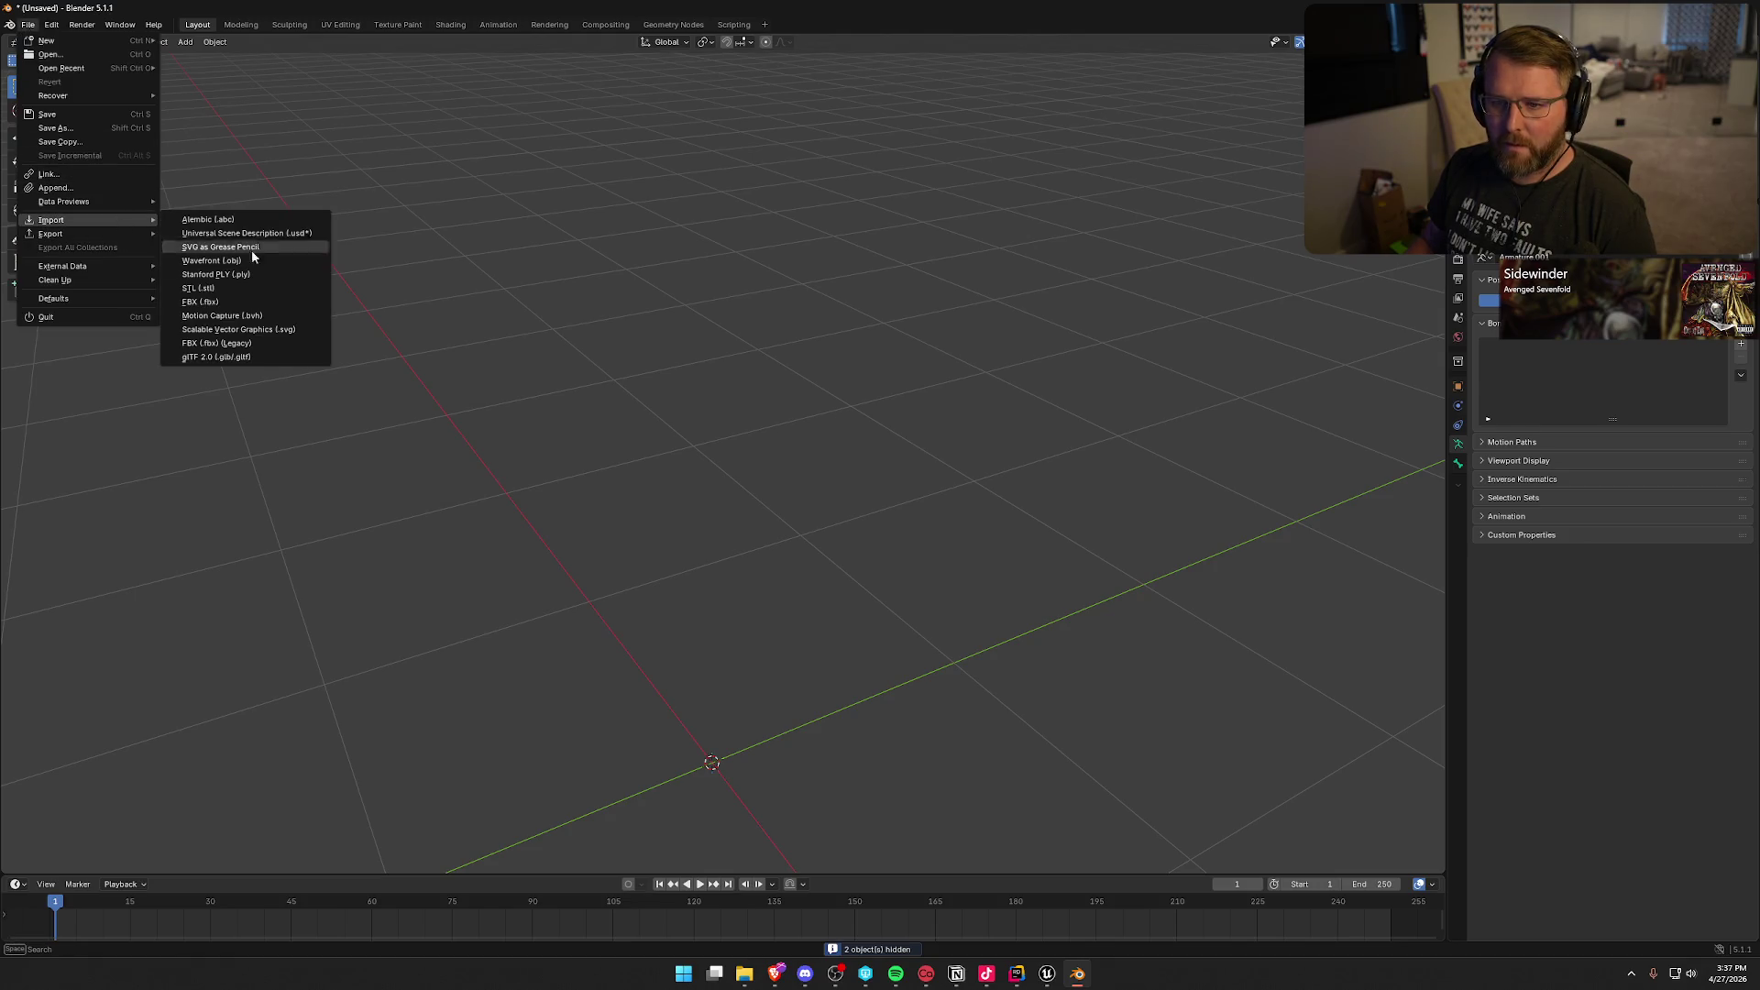
pyautogui.click(229, 304)
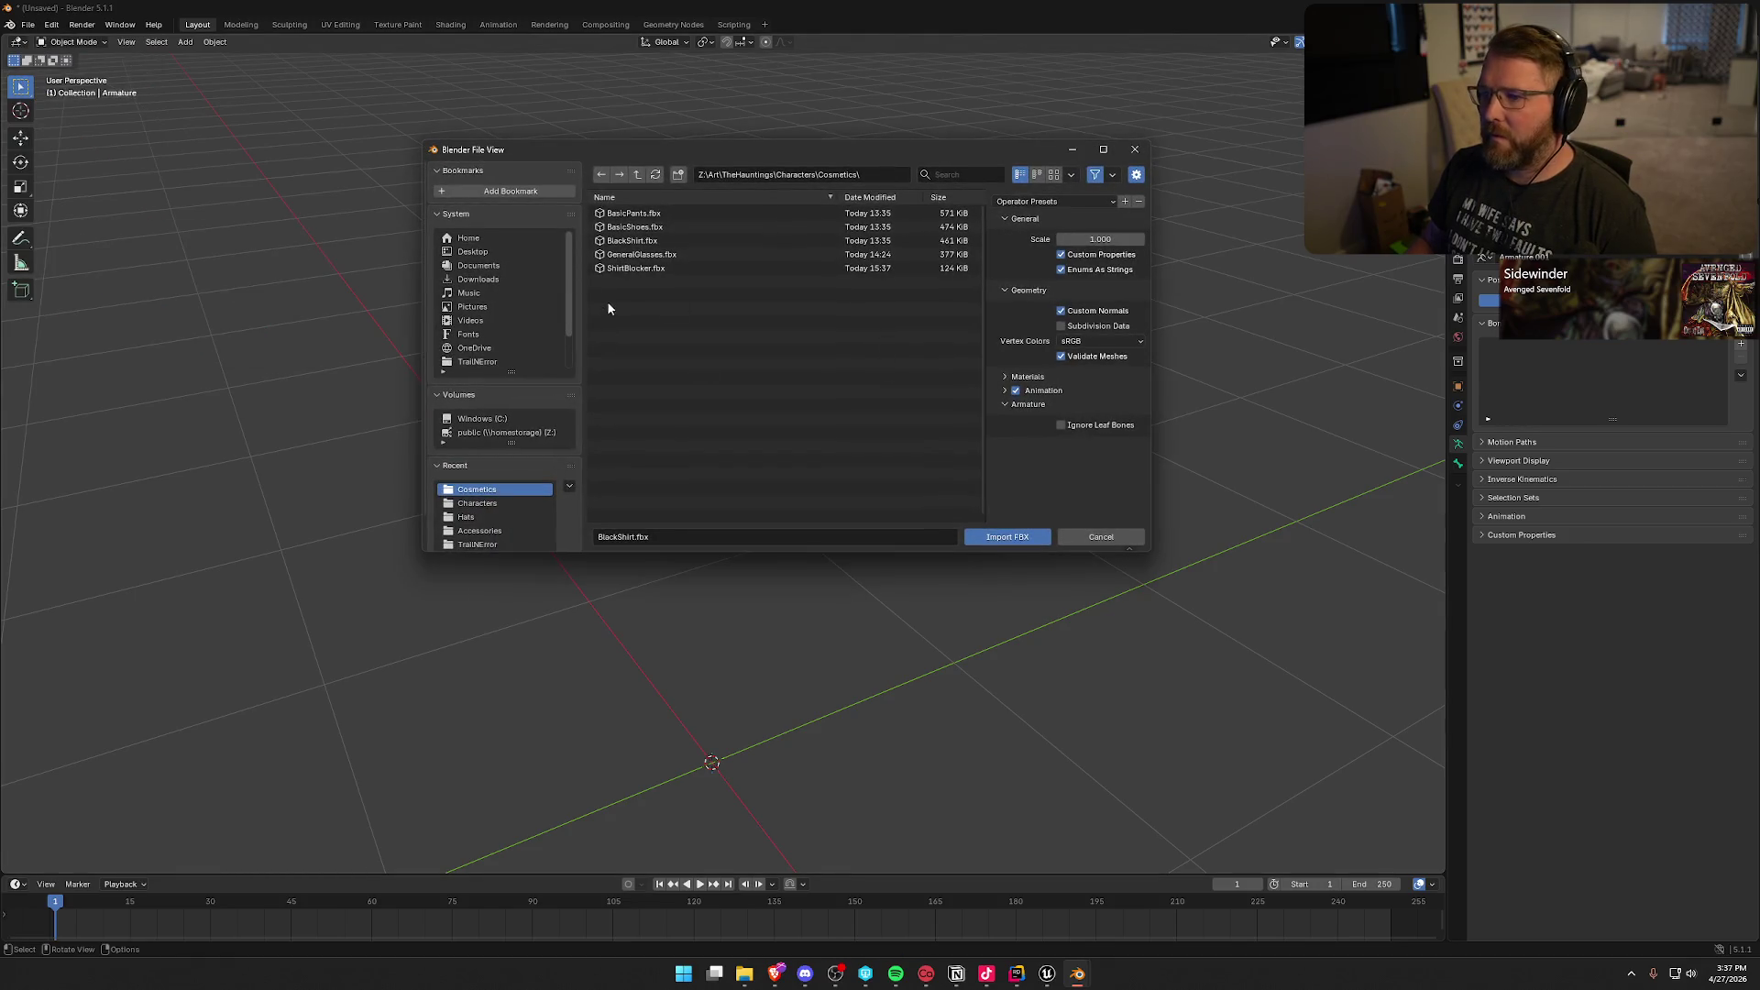
pyautogui.click(614, 268)
pyautogui.click(1008, 537)
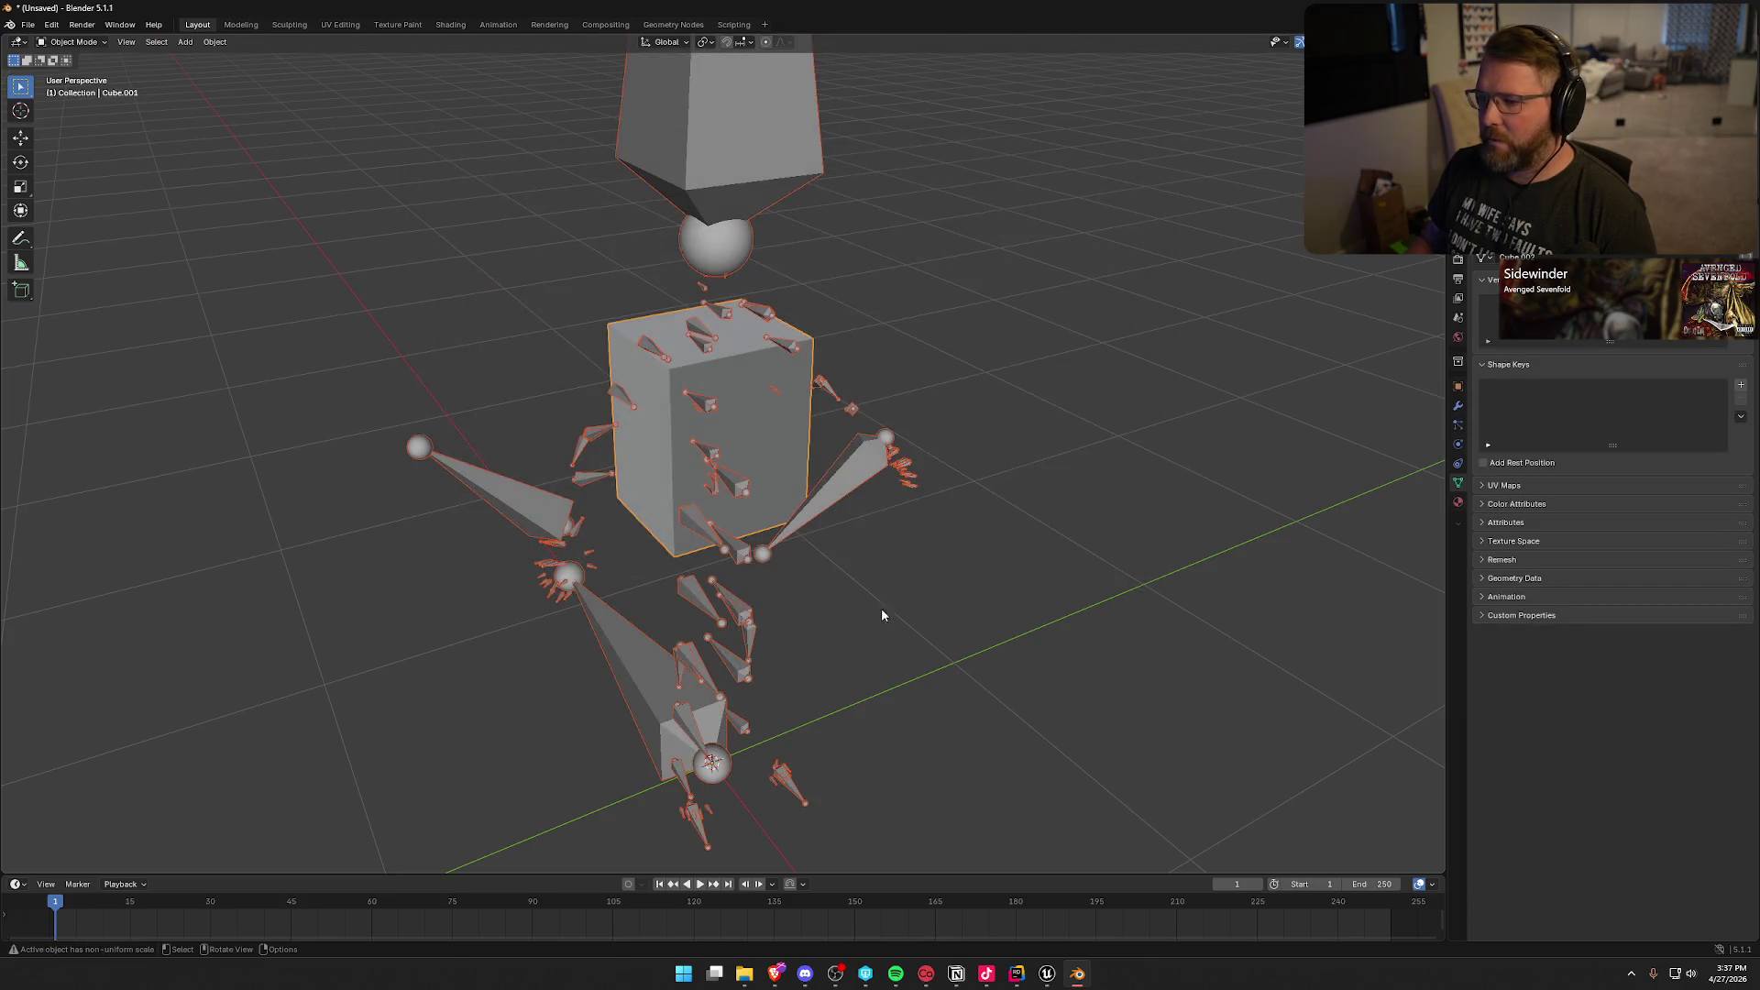
pyautogui.rightClick(815, 588)
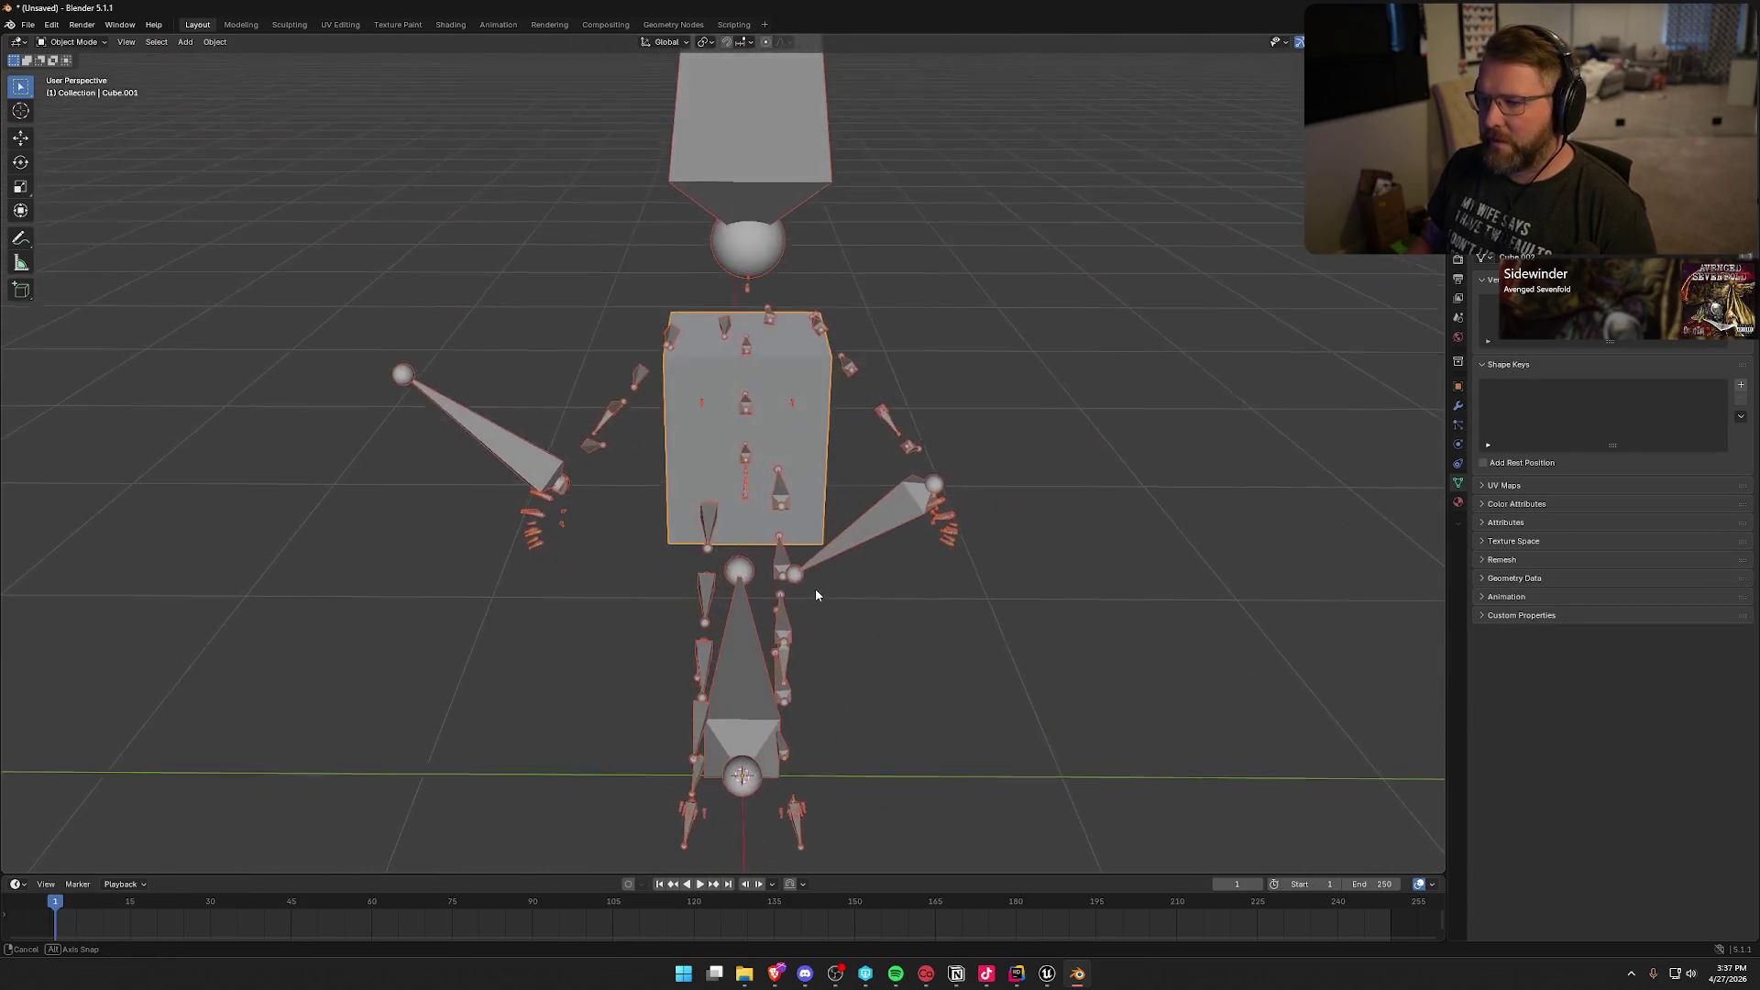
pyautogui.hotkey('ctrl', 'z')
pyautogui.hotkey('ctrl', 'shift', 'z')
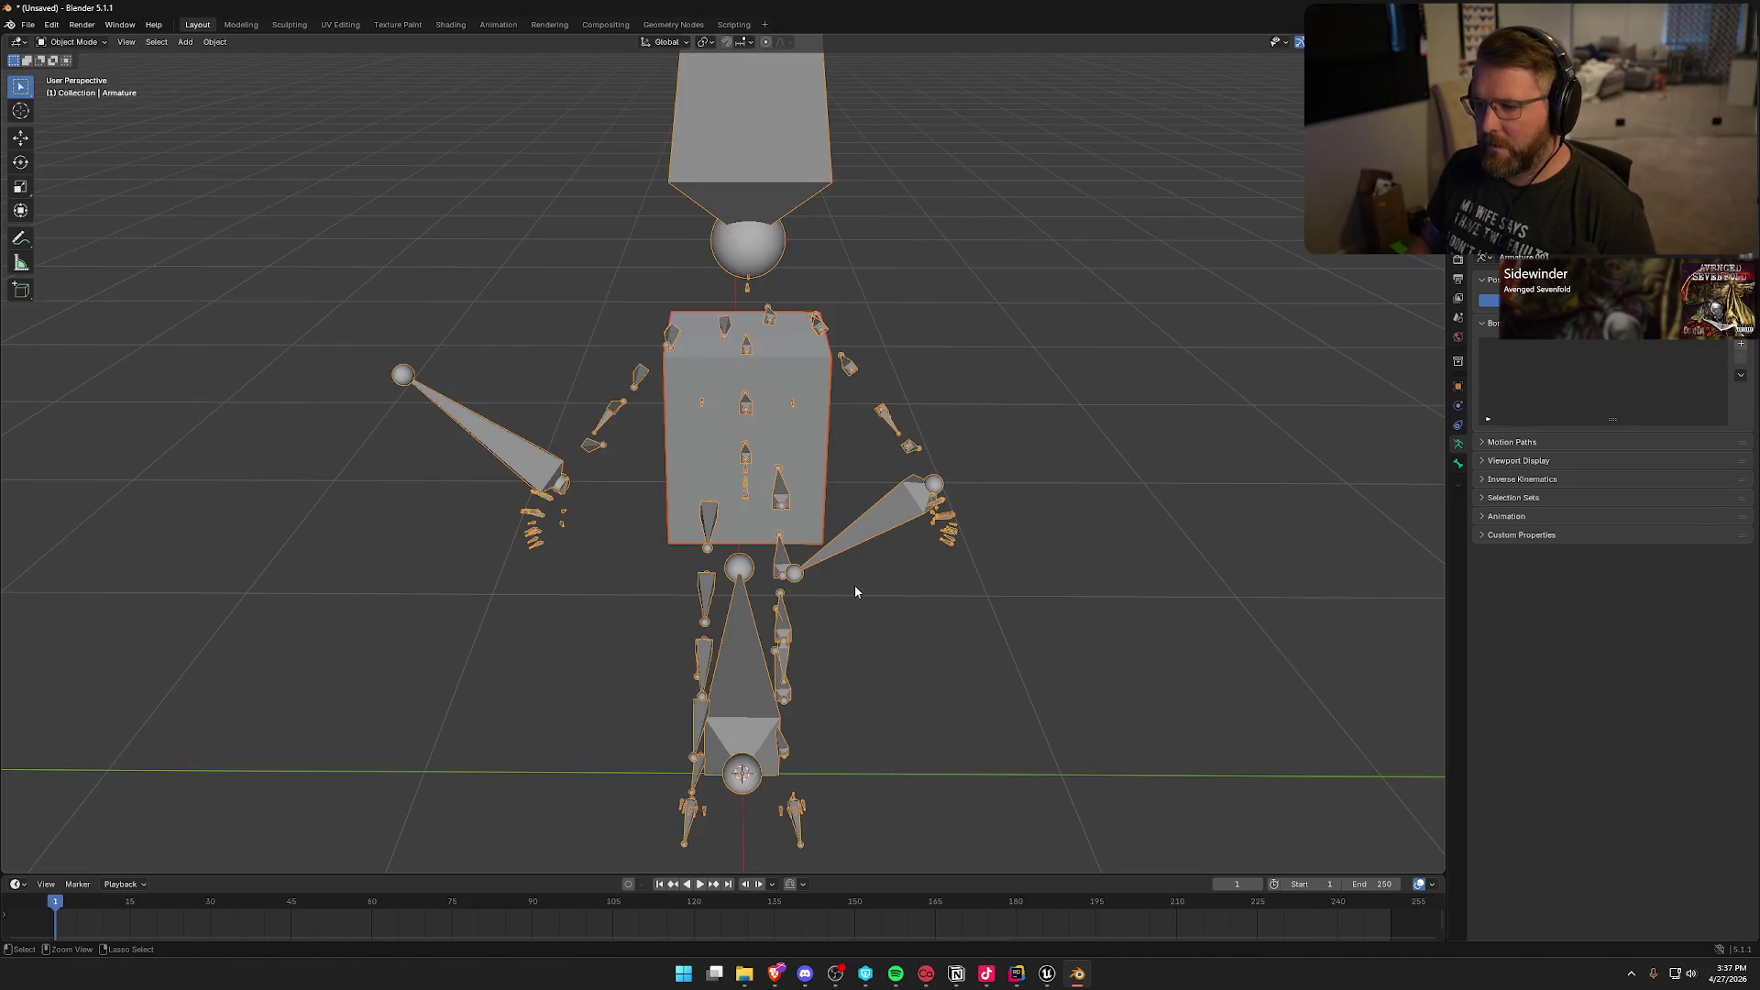
pyautogui.moveTo(855, 584); pyautogui.dragTo(981, 565)
pyautogui.click(706, 376)
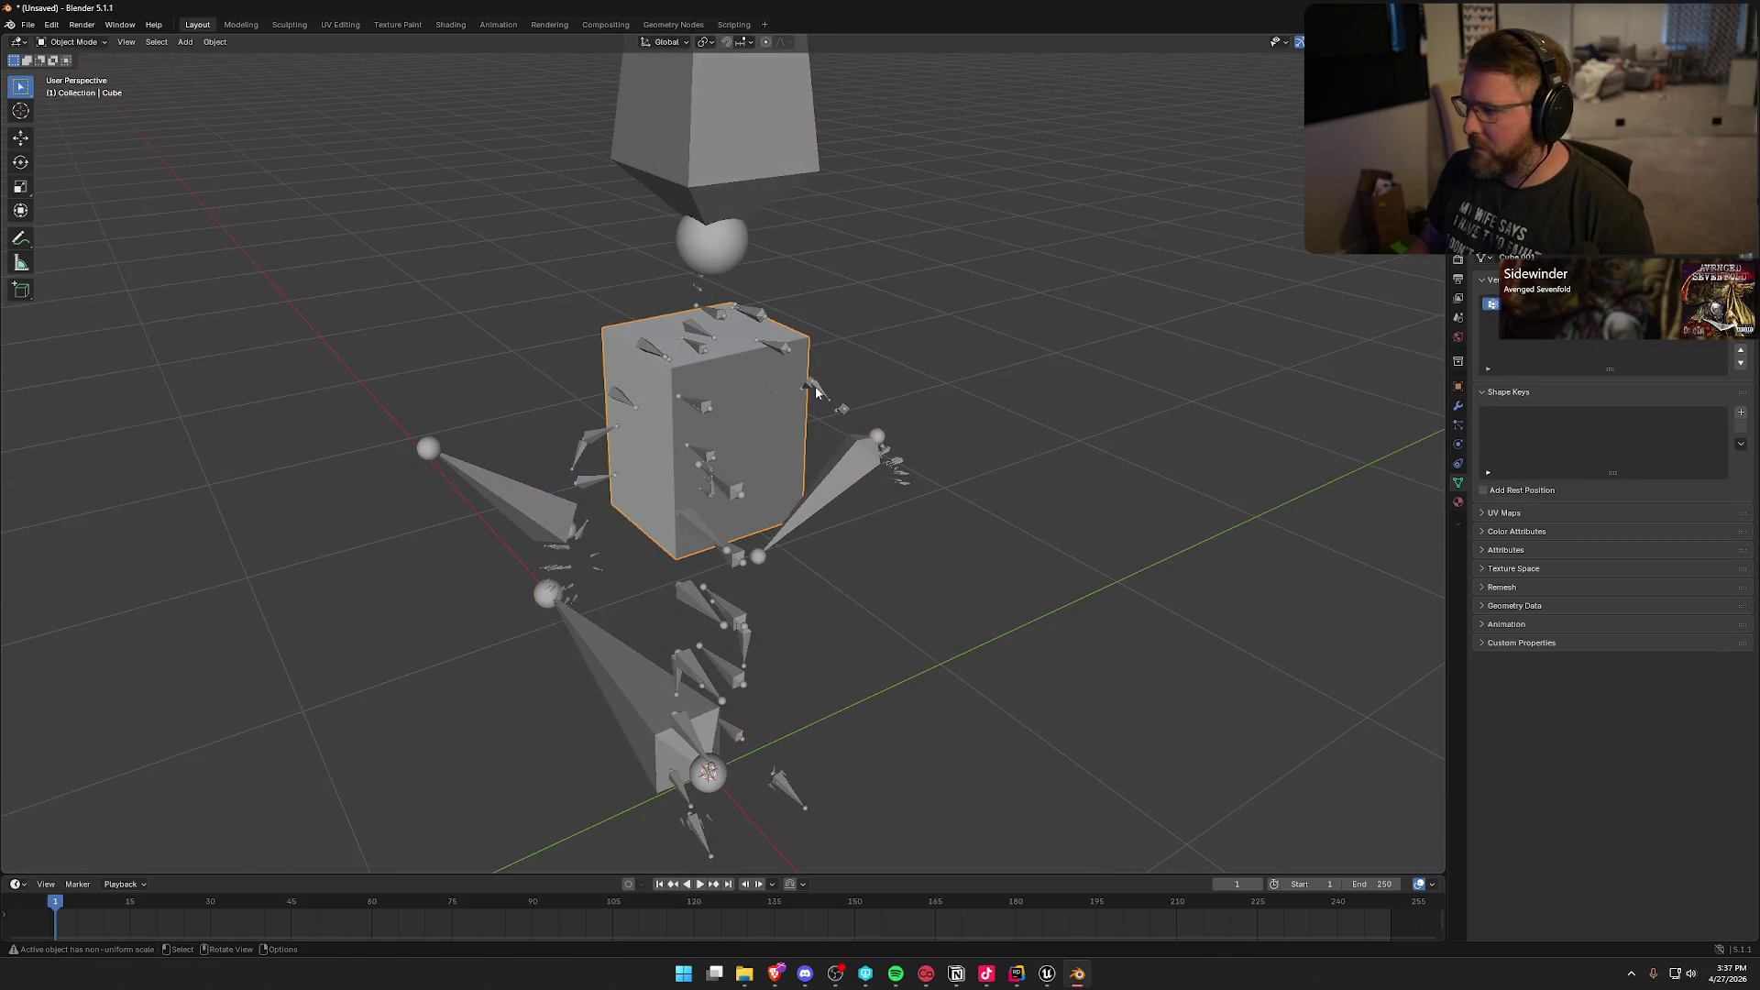
pyautogui.click(73, 42)
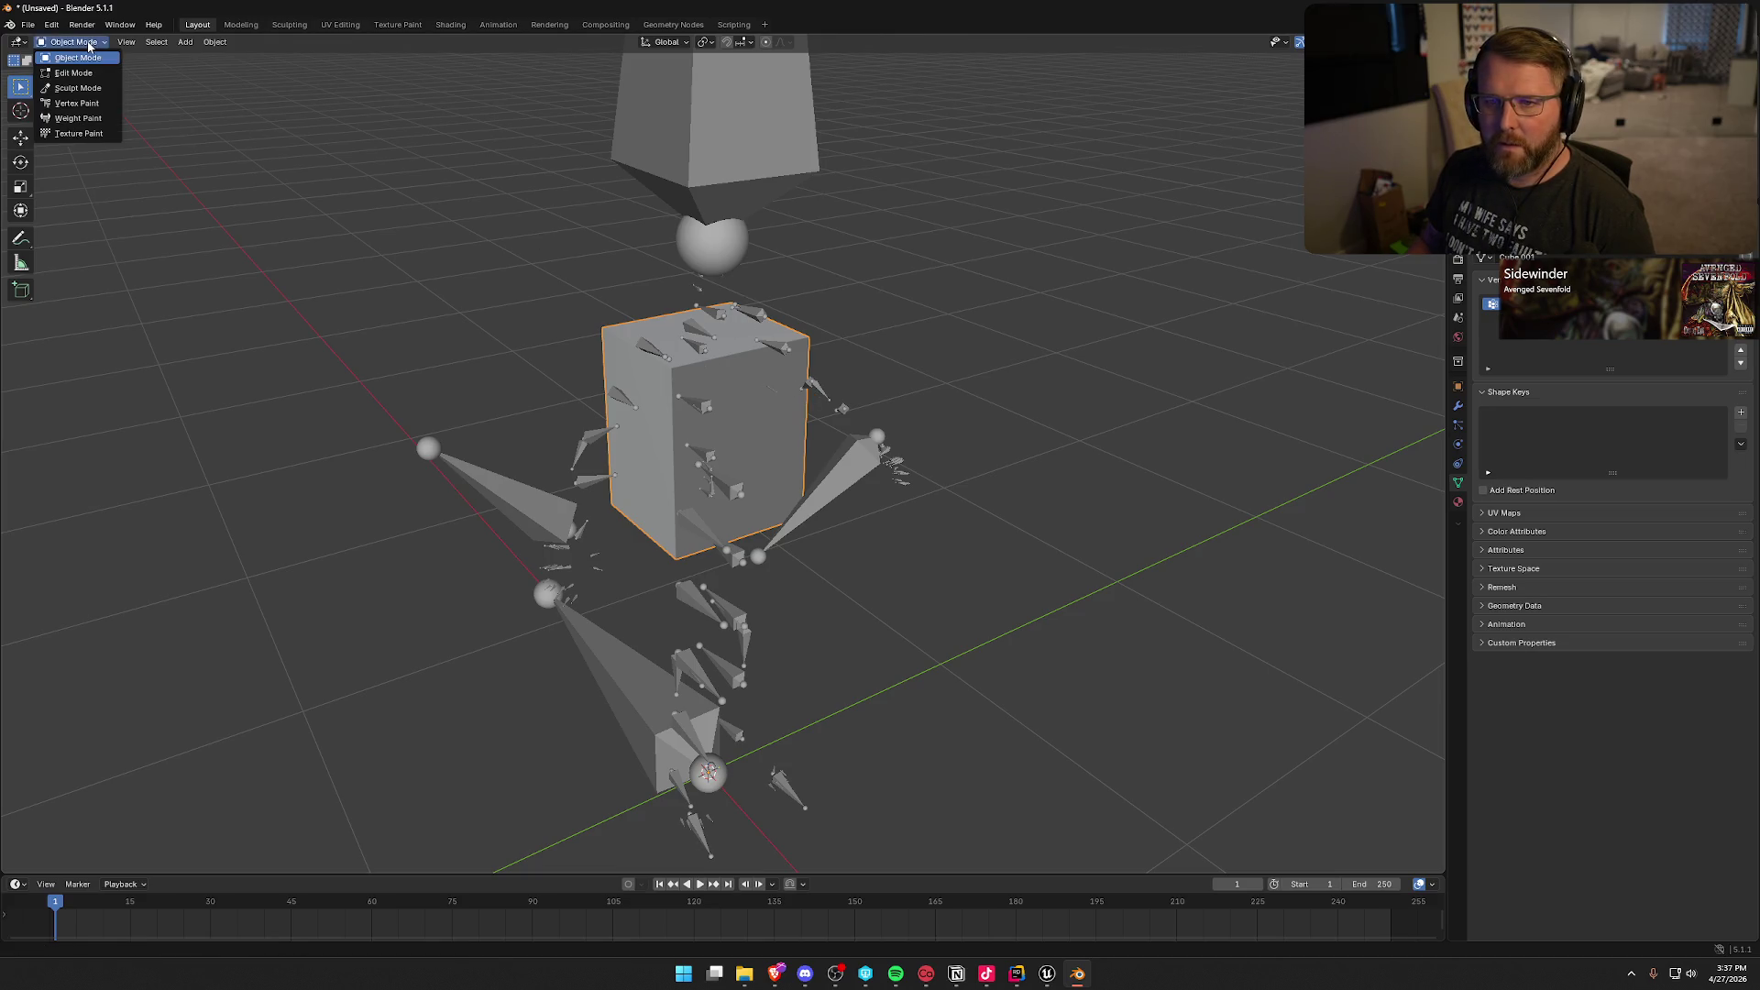
pyautogui.click(695, 150)
pyautogui.click(73, 42)
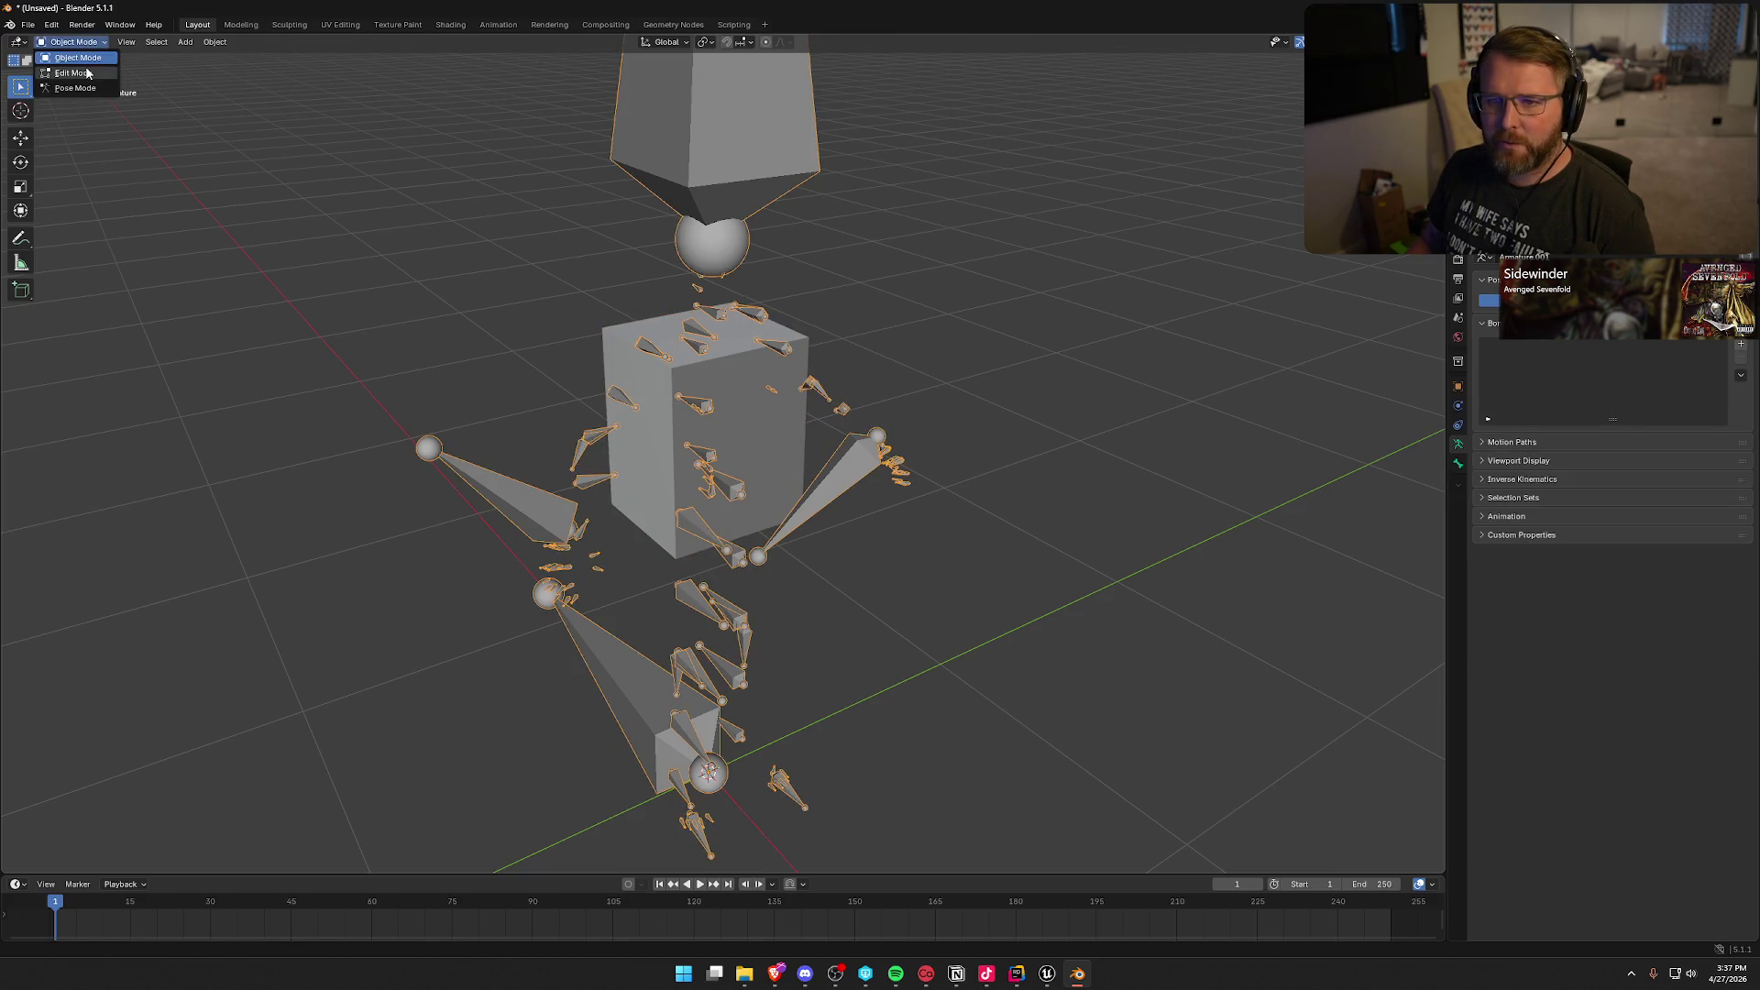
pyautogui.click(75, 88)
pyautogui.press('KP_4')
pyautogui.press('KP_4')
pyautogui.press('KP_4')
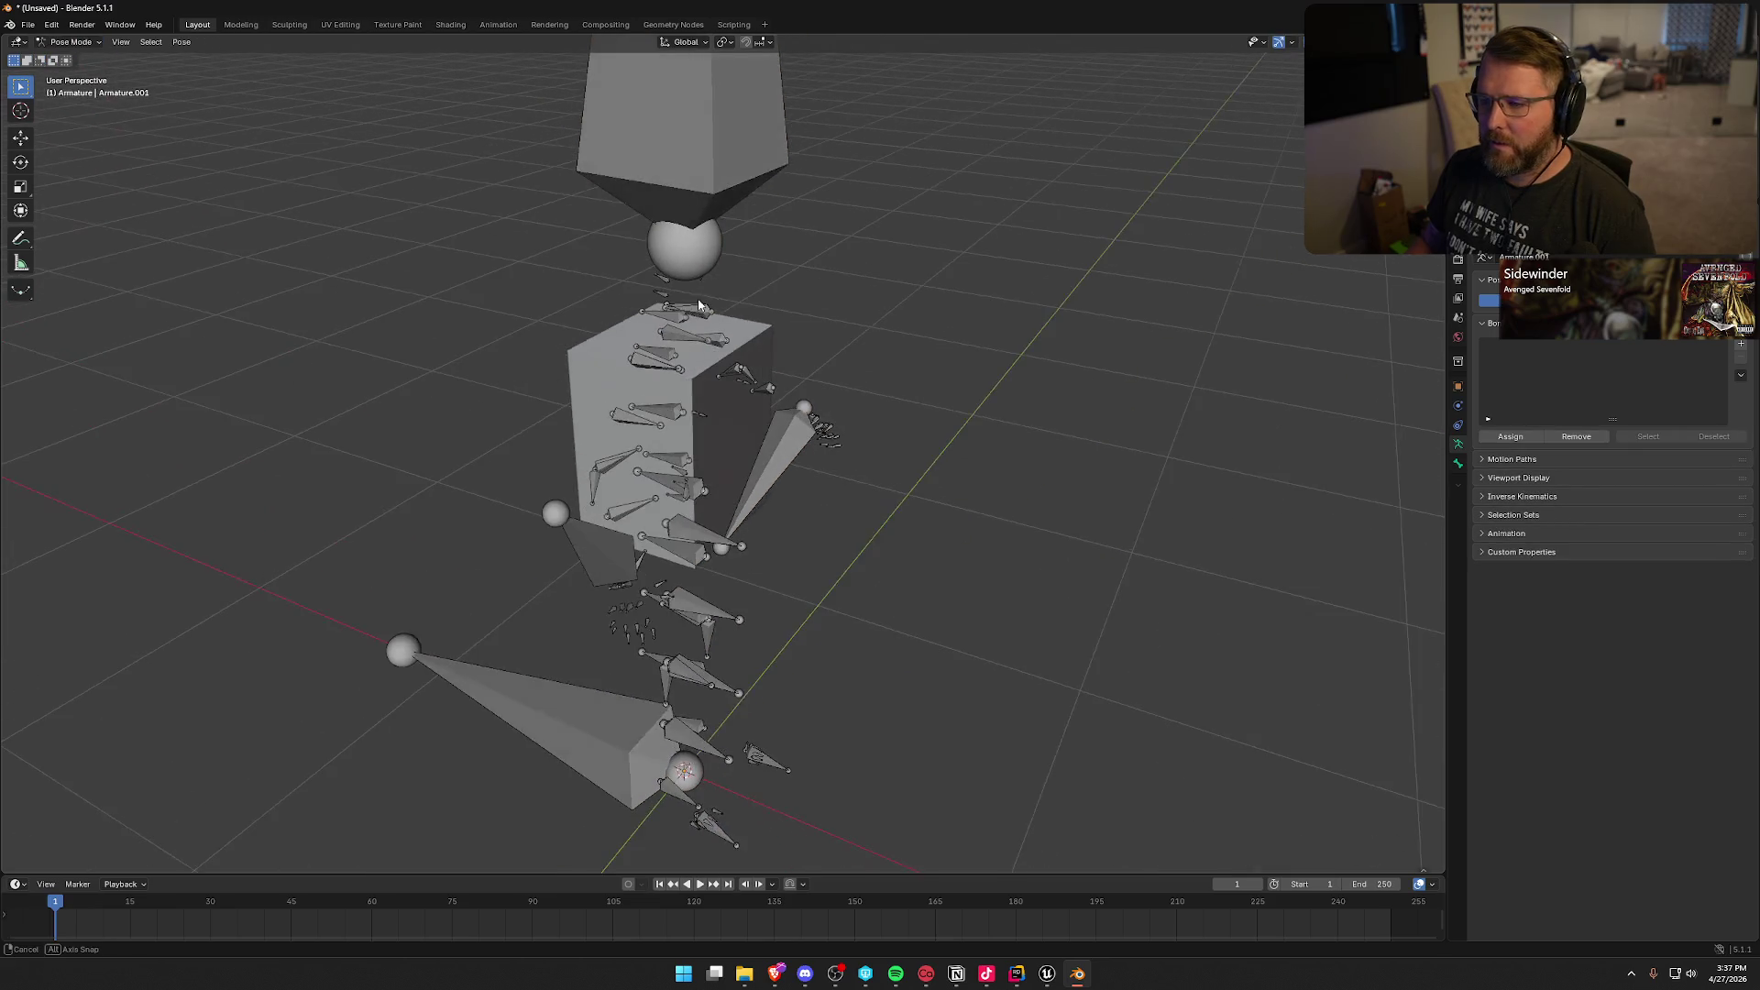
pyautogui.press('KP_4')
pyautogui.press('KP_8')
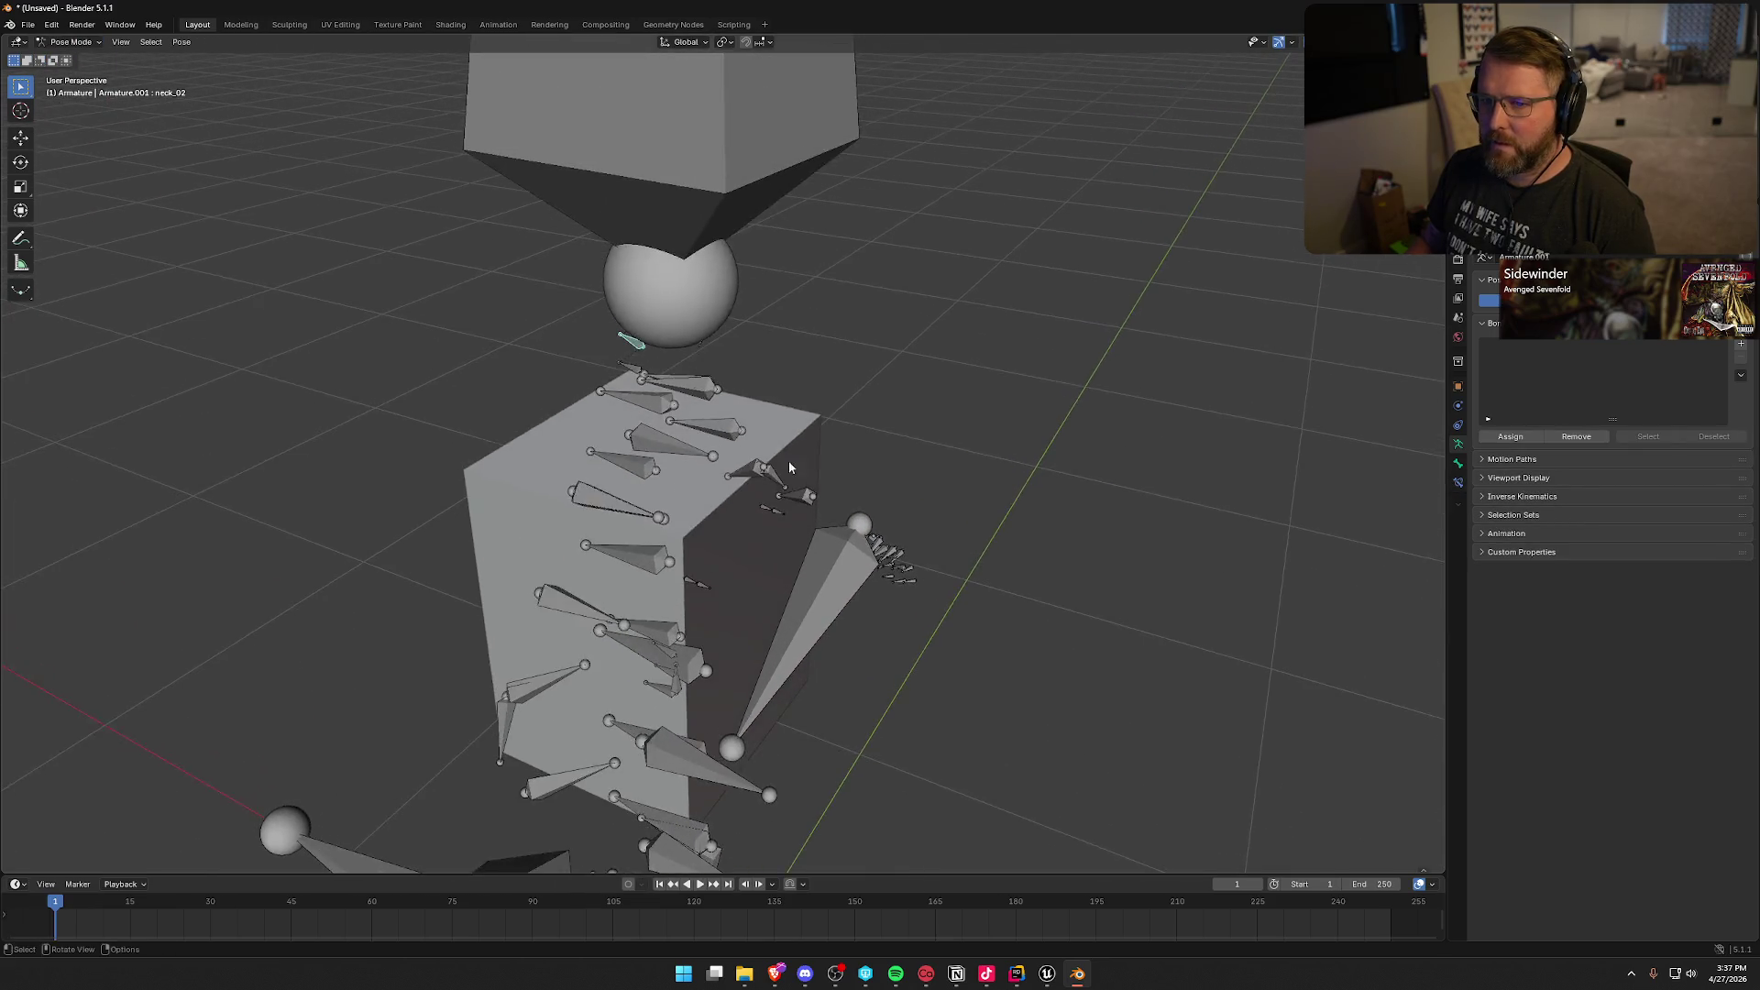
pyautogui.scroll(2, 788, 460)
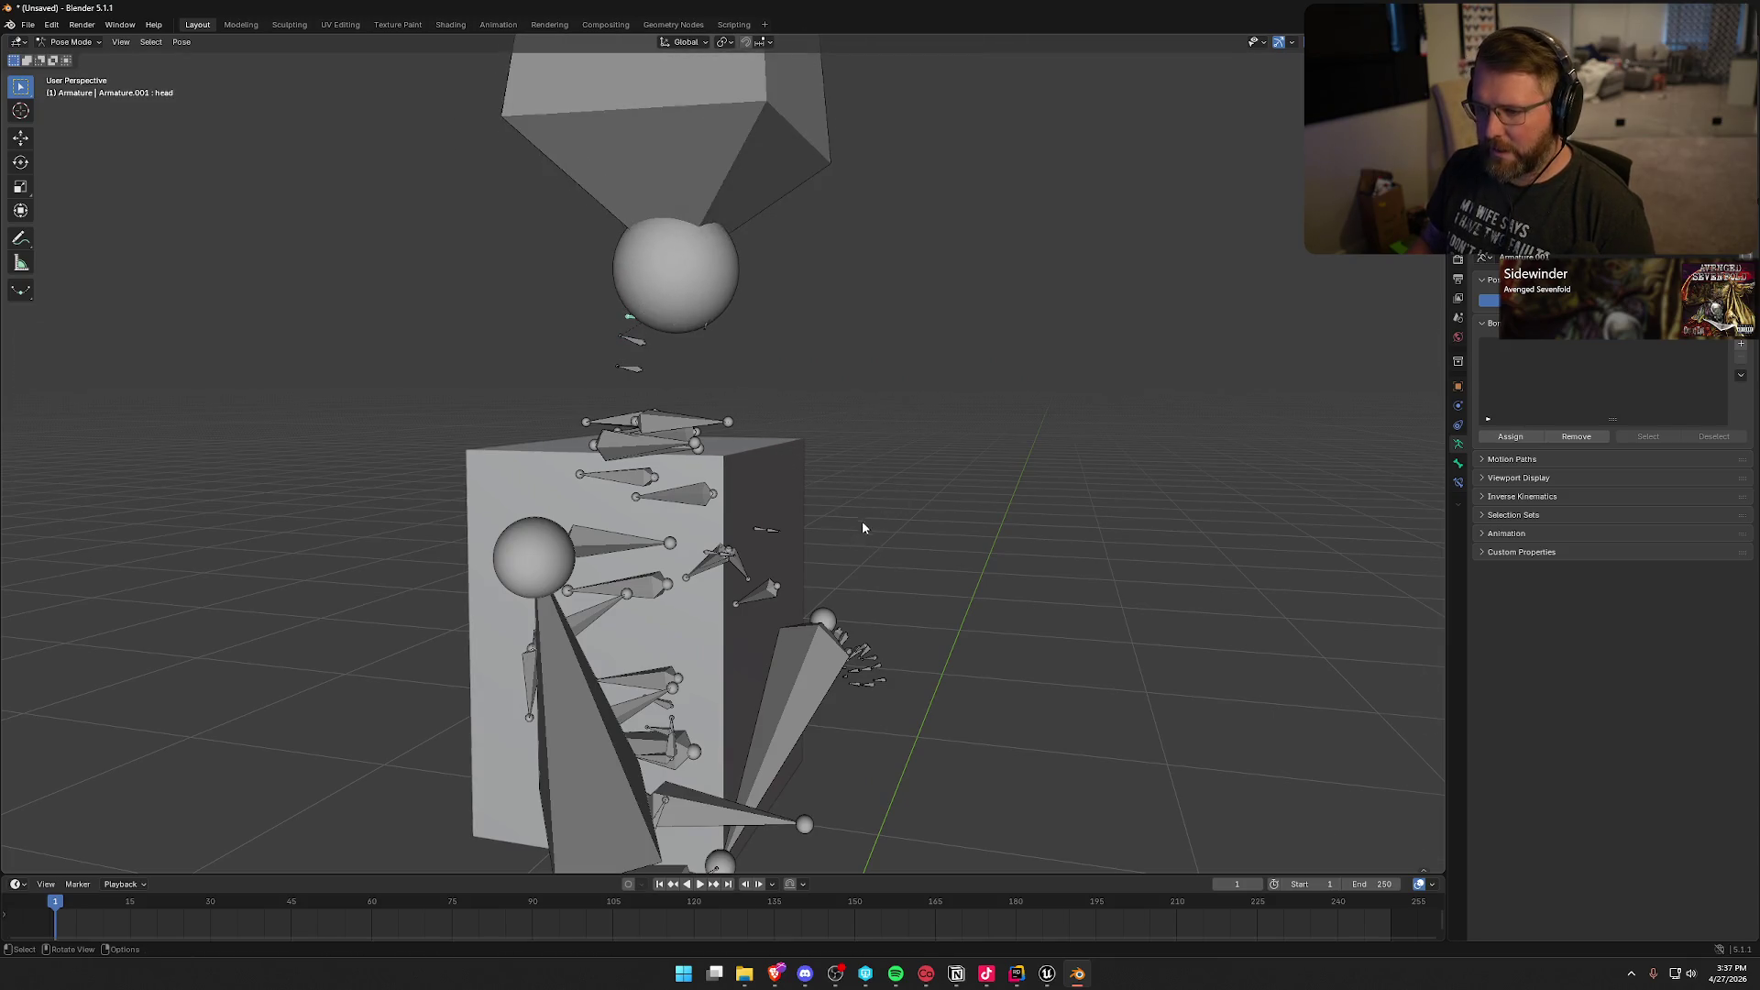
pyautogui.press('KP_2')
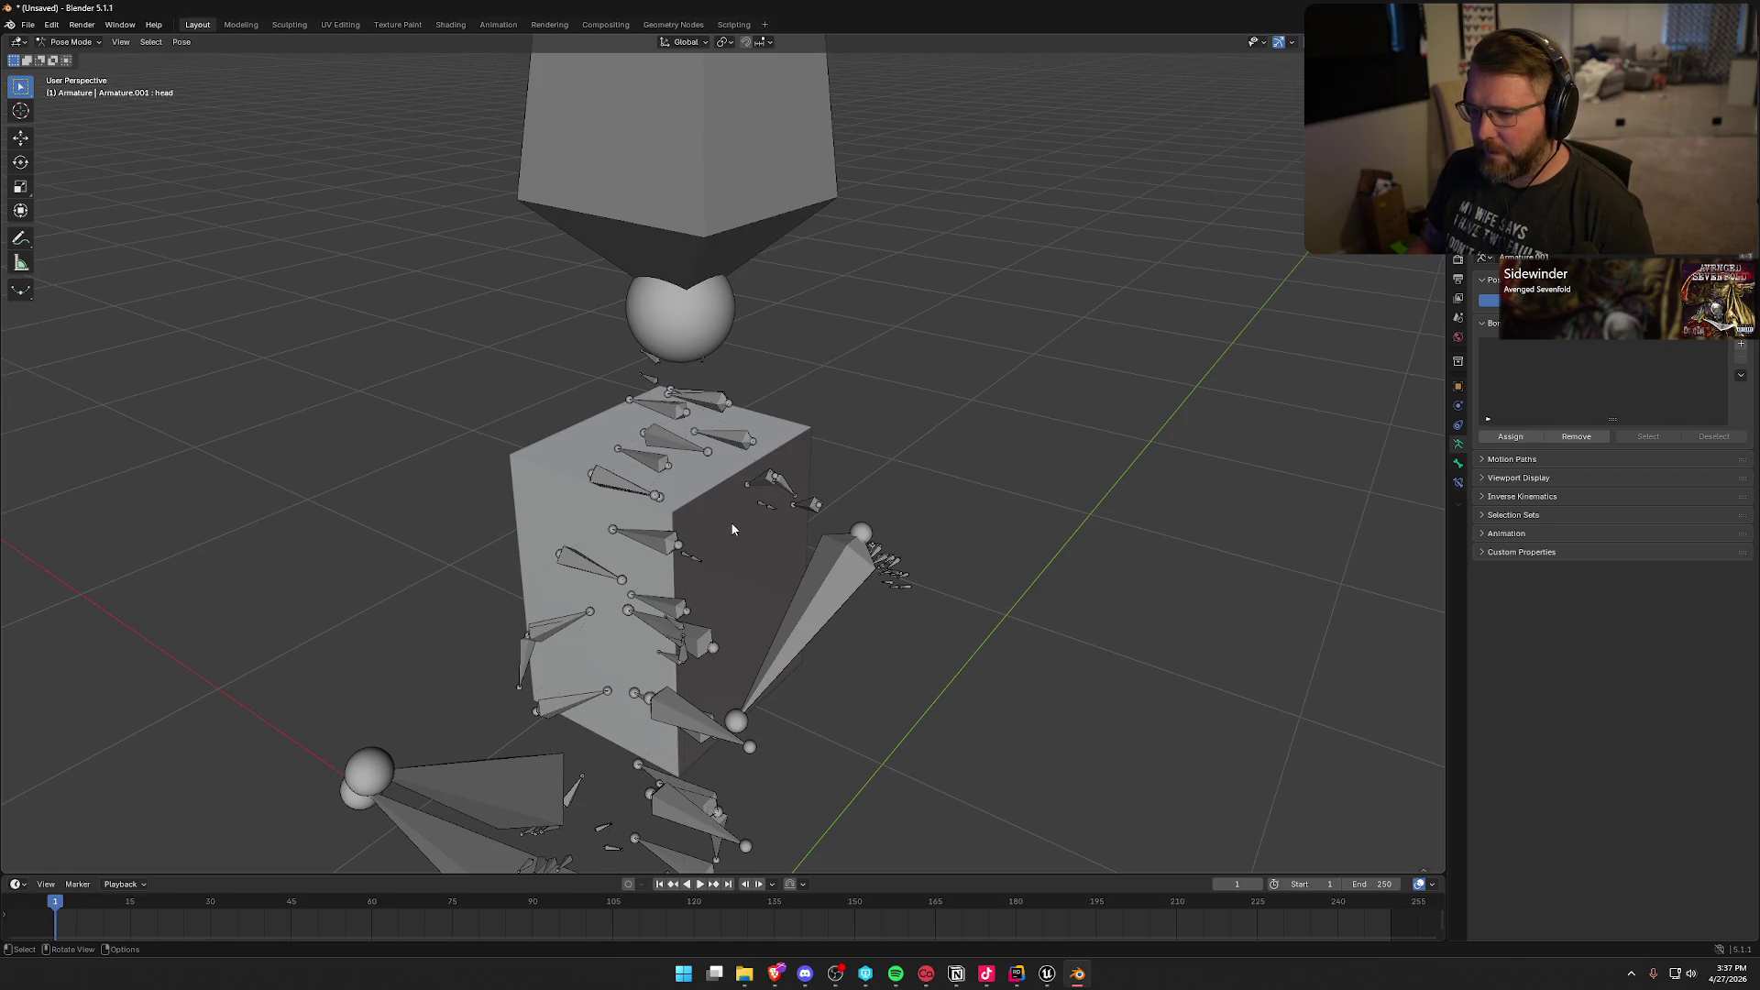
pyautogui.click(69, 41)
pyautogui.click(69, 57)
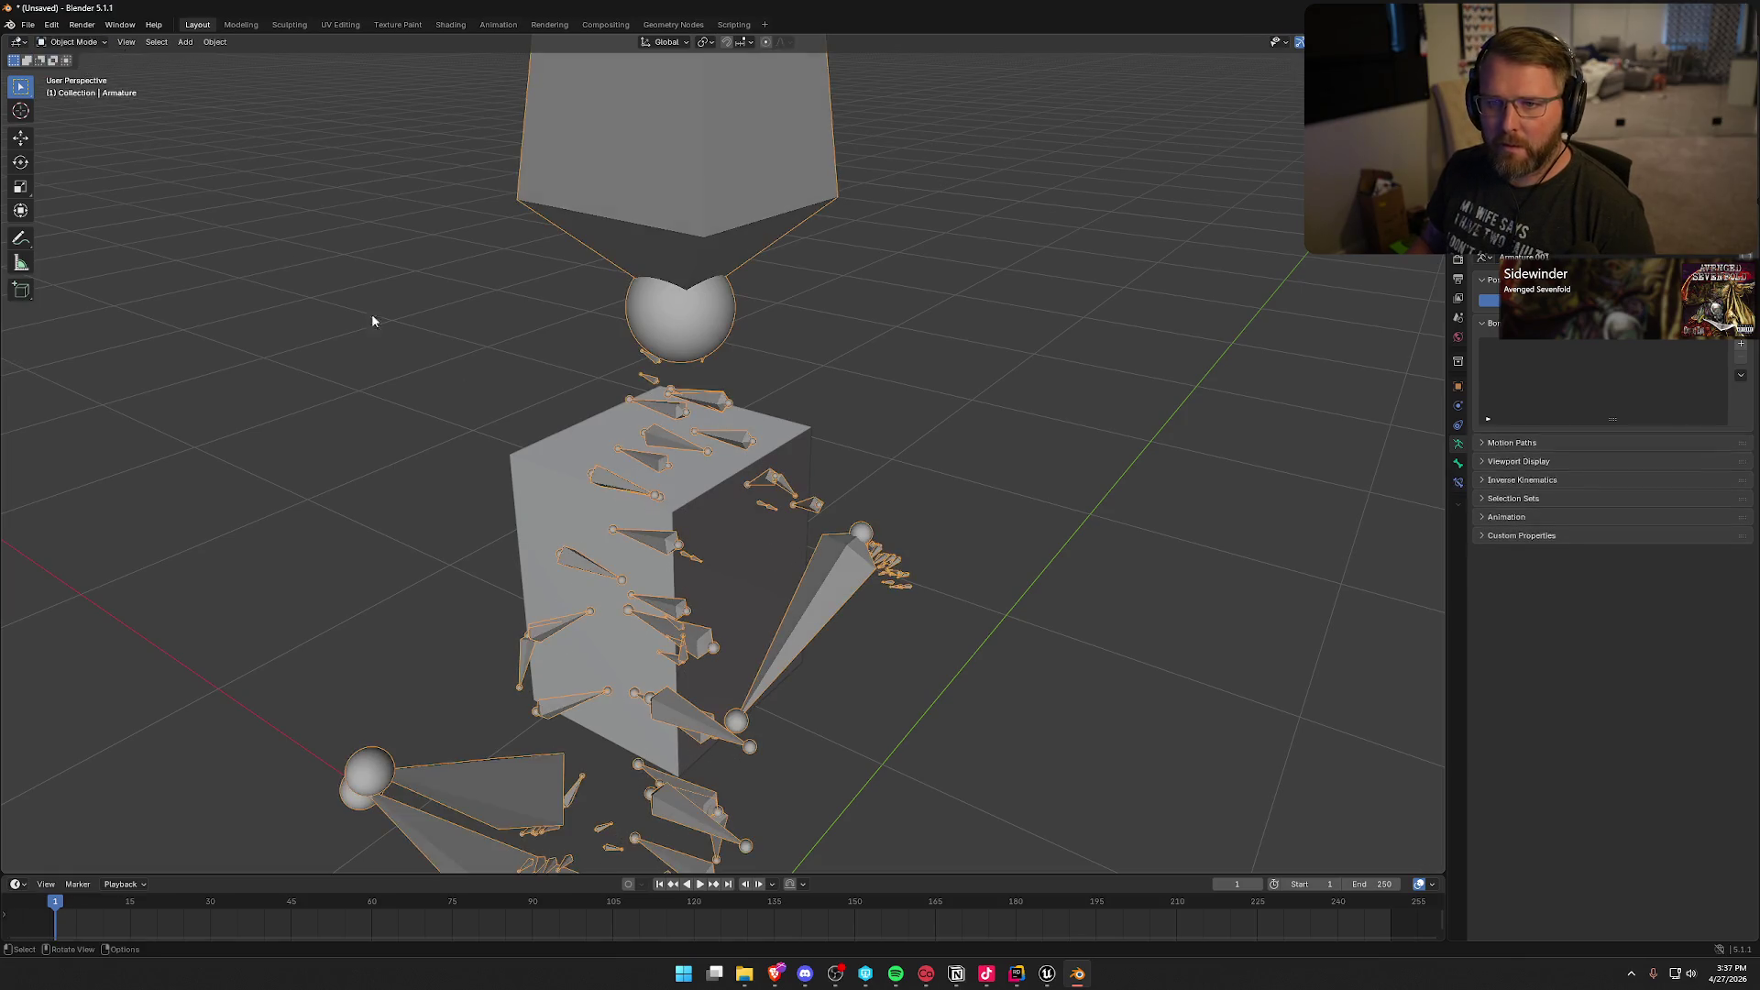
pyautogui.click(756, 500)
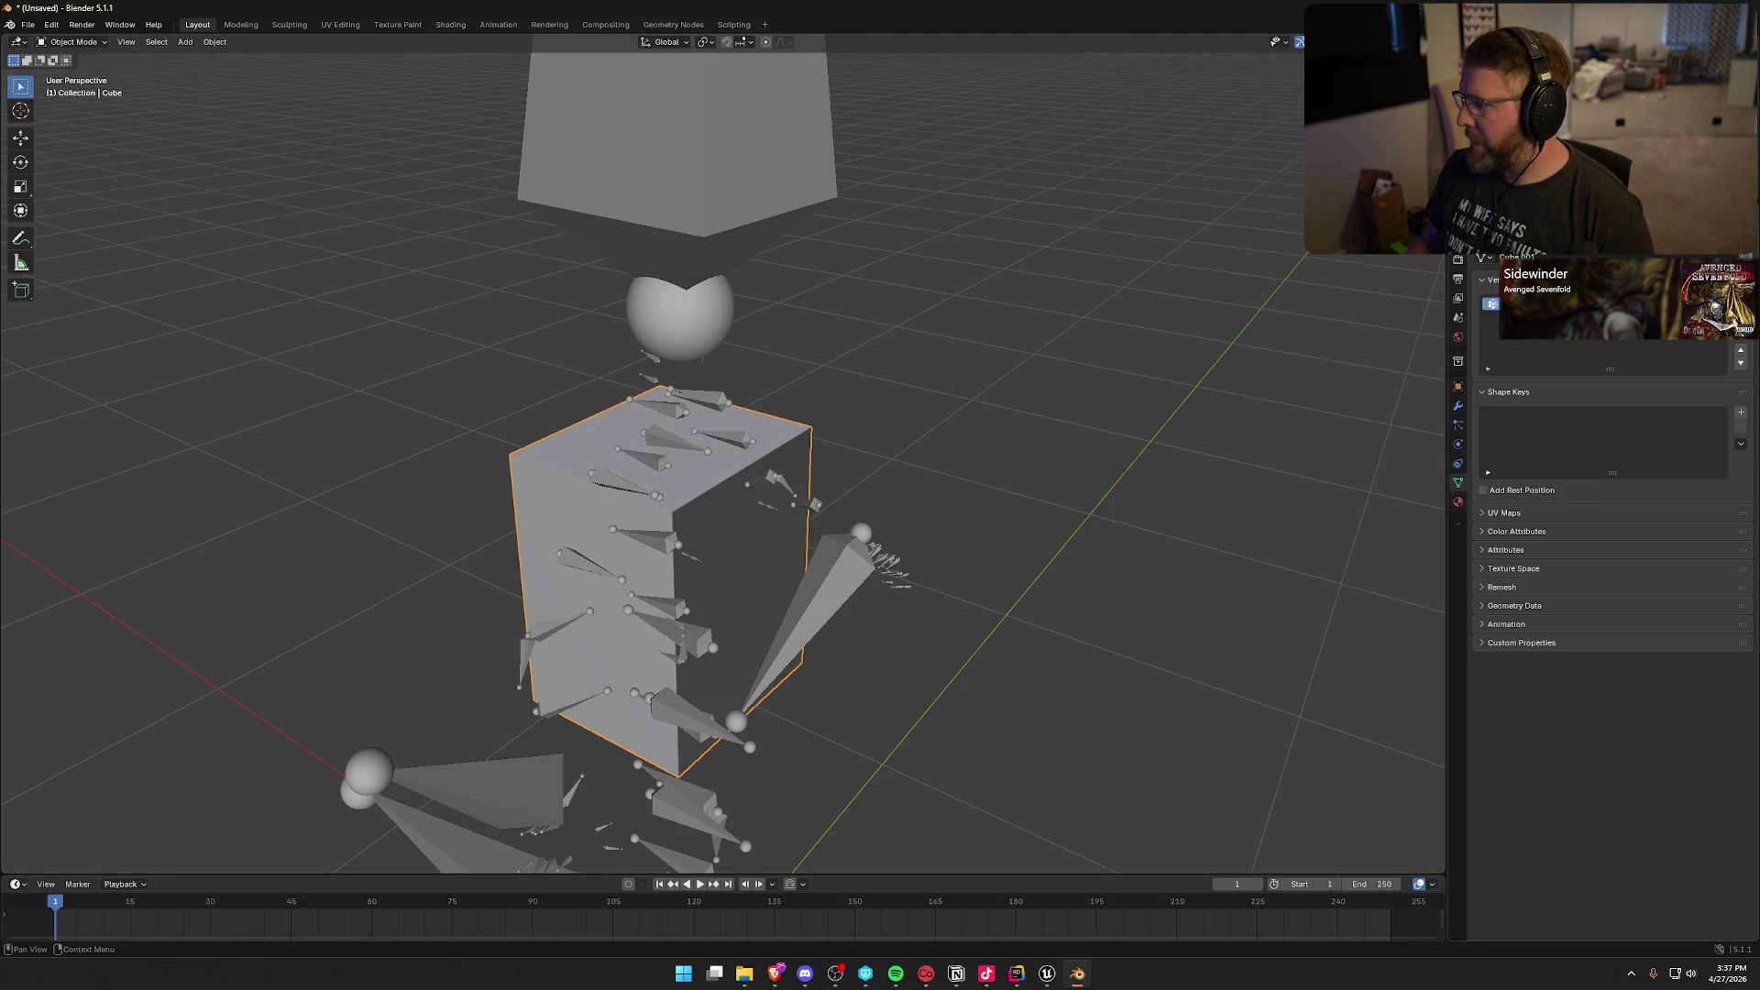
# Step: Assign all of the box's faces to its vertex group and verify the assignment
pyautogui.press('Tab')
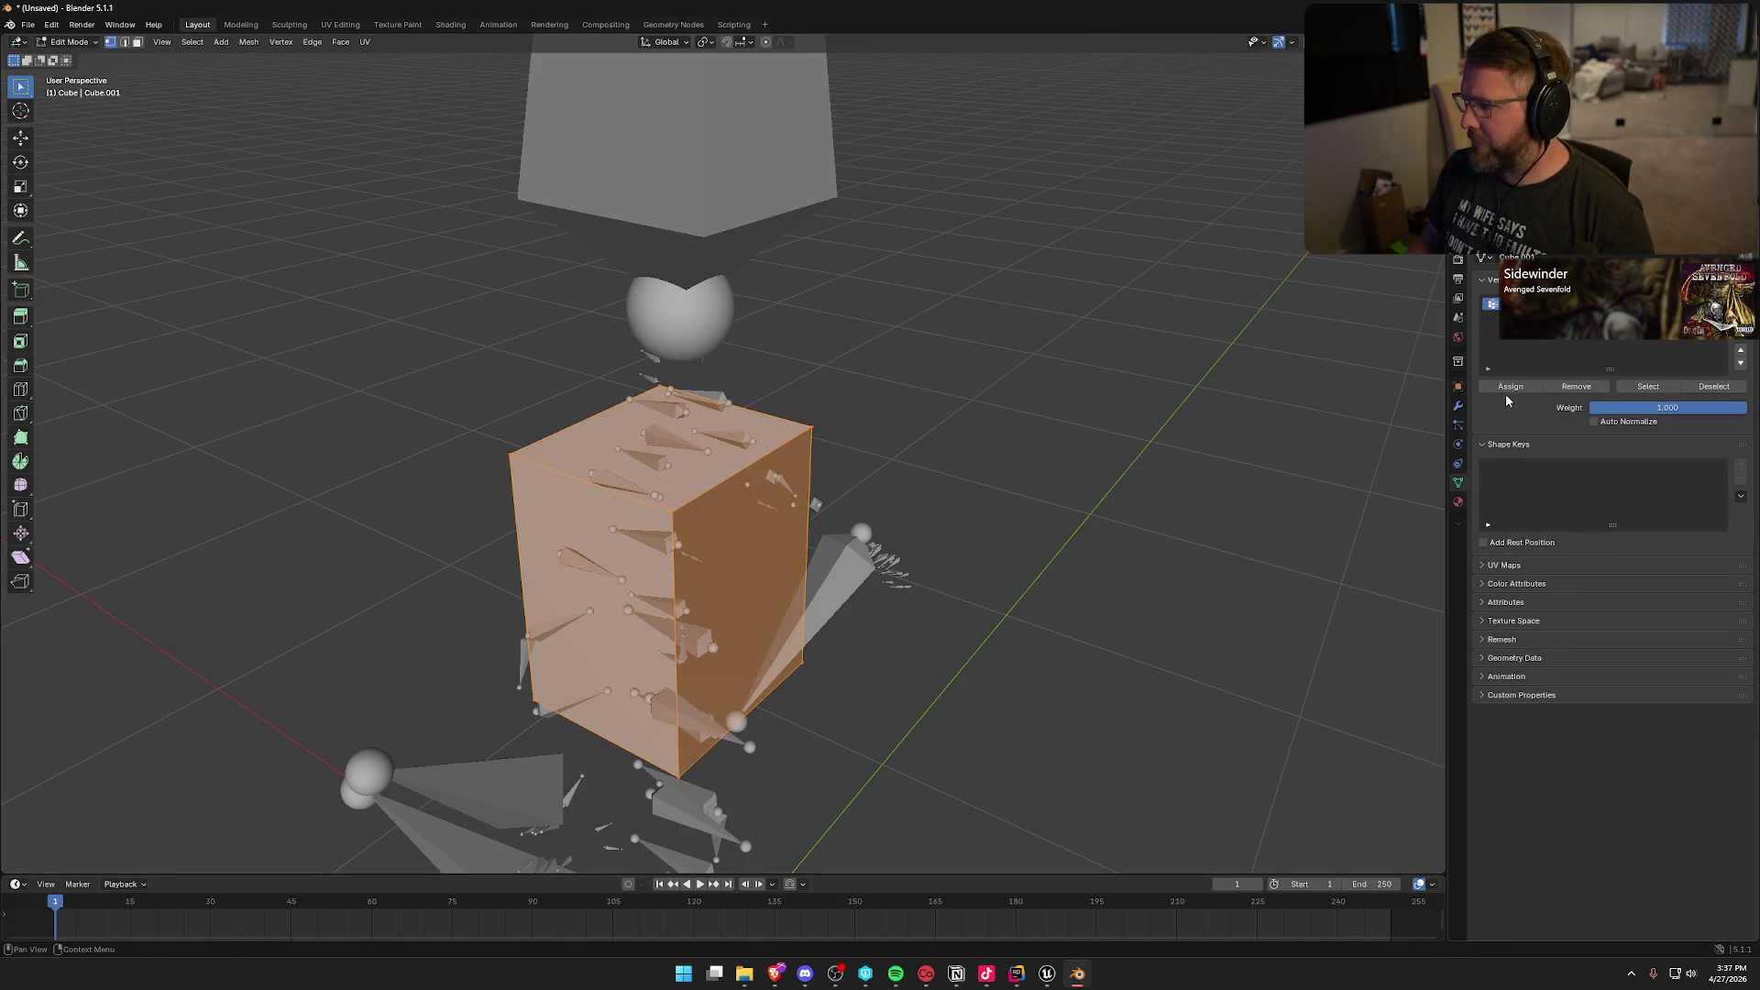
pyautogui.click(1508, 386)
pyautogui.hotkey('alt', 'a')
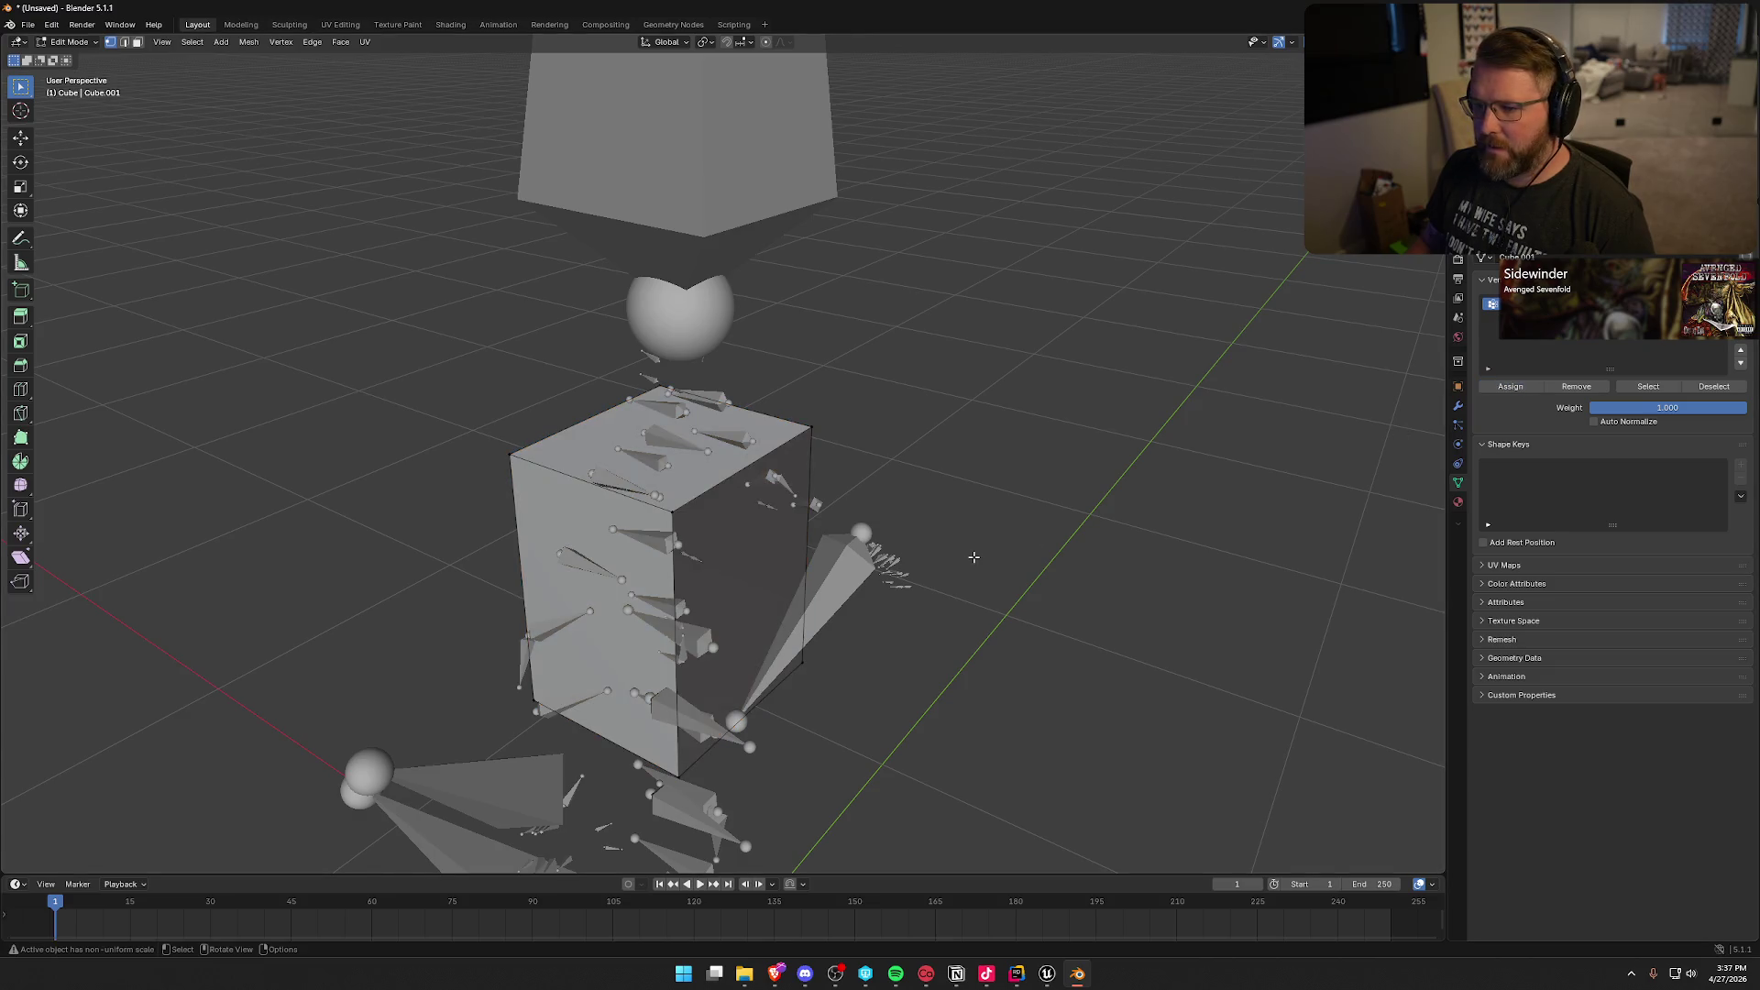
pyautogui.click(1629, 392)
pyautogui.hotkey('alt', 'a')
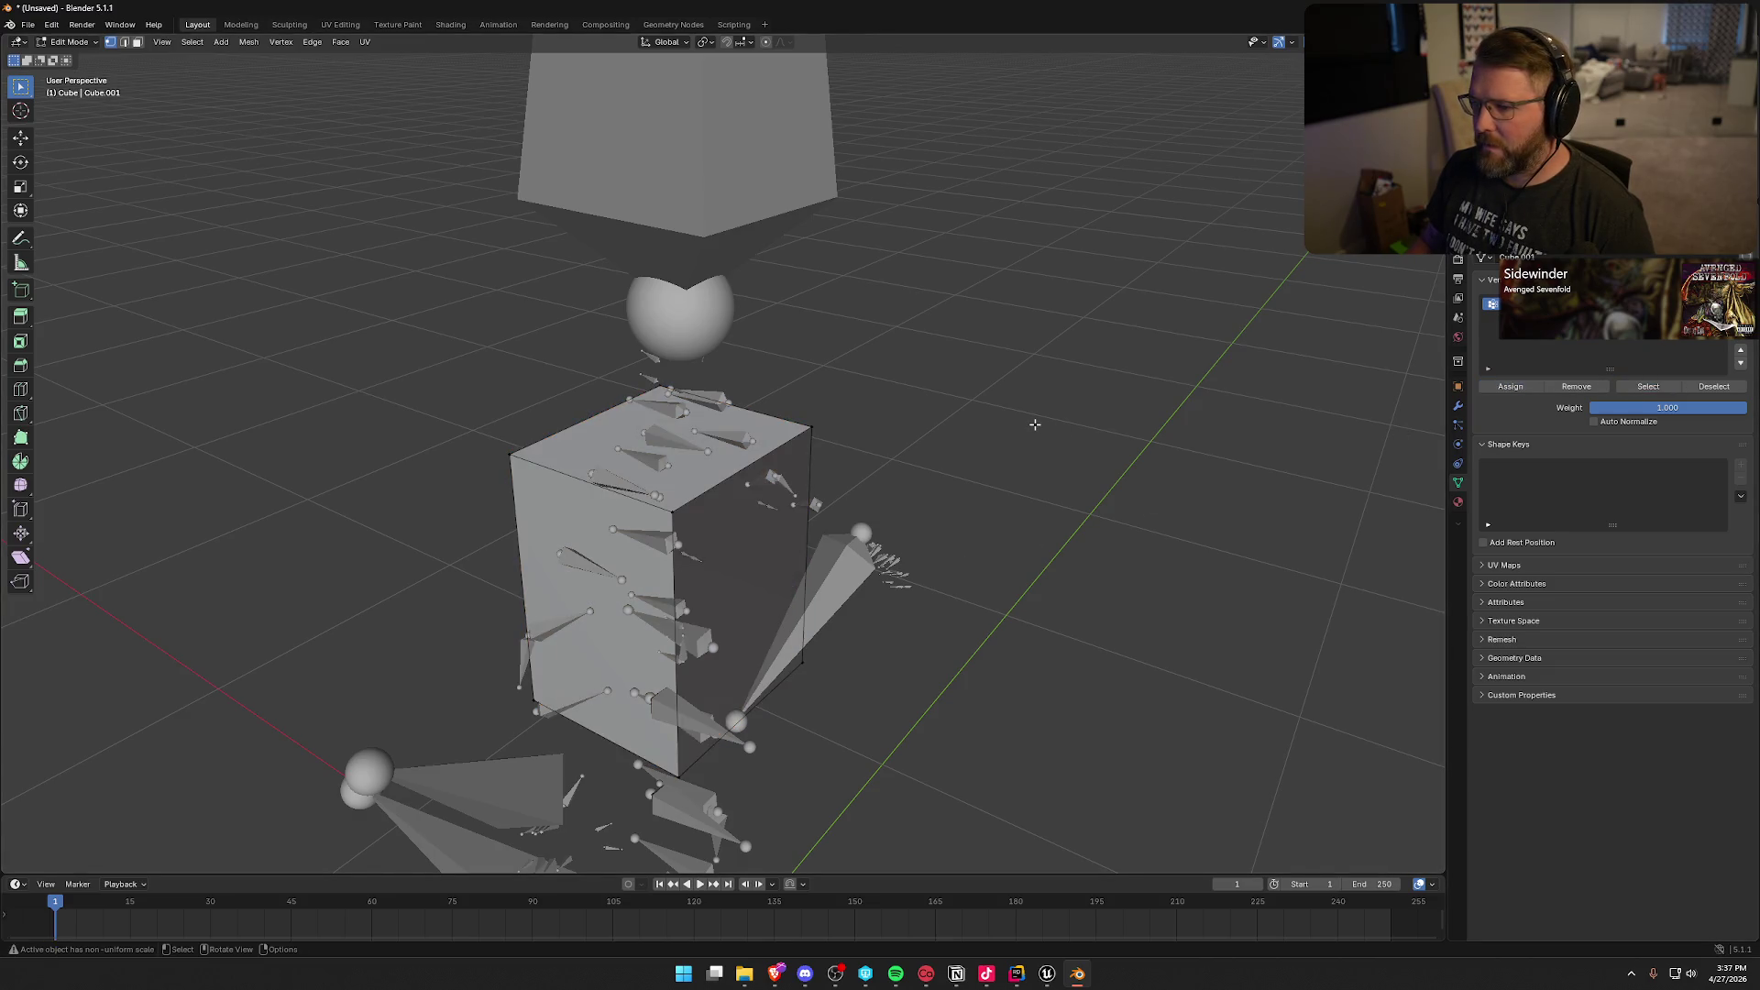
pyautogui.press('Tab')
# Step: Put the armature in Pose Mode and test-rotate the head bone, then cancel the rotation
pyautogui.click(72, 41)
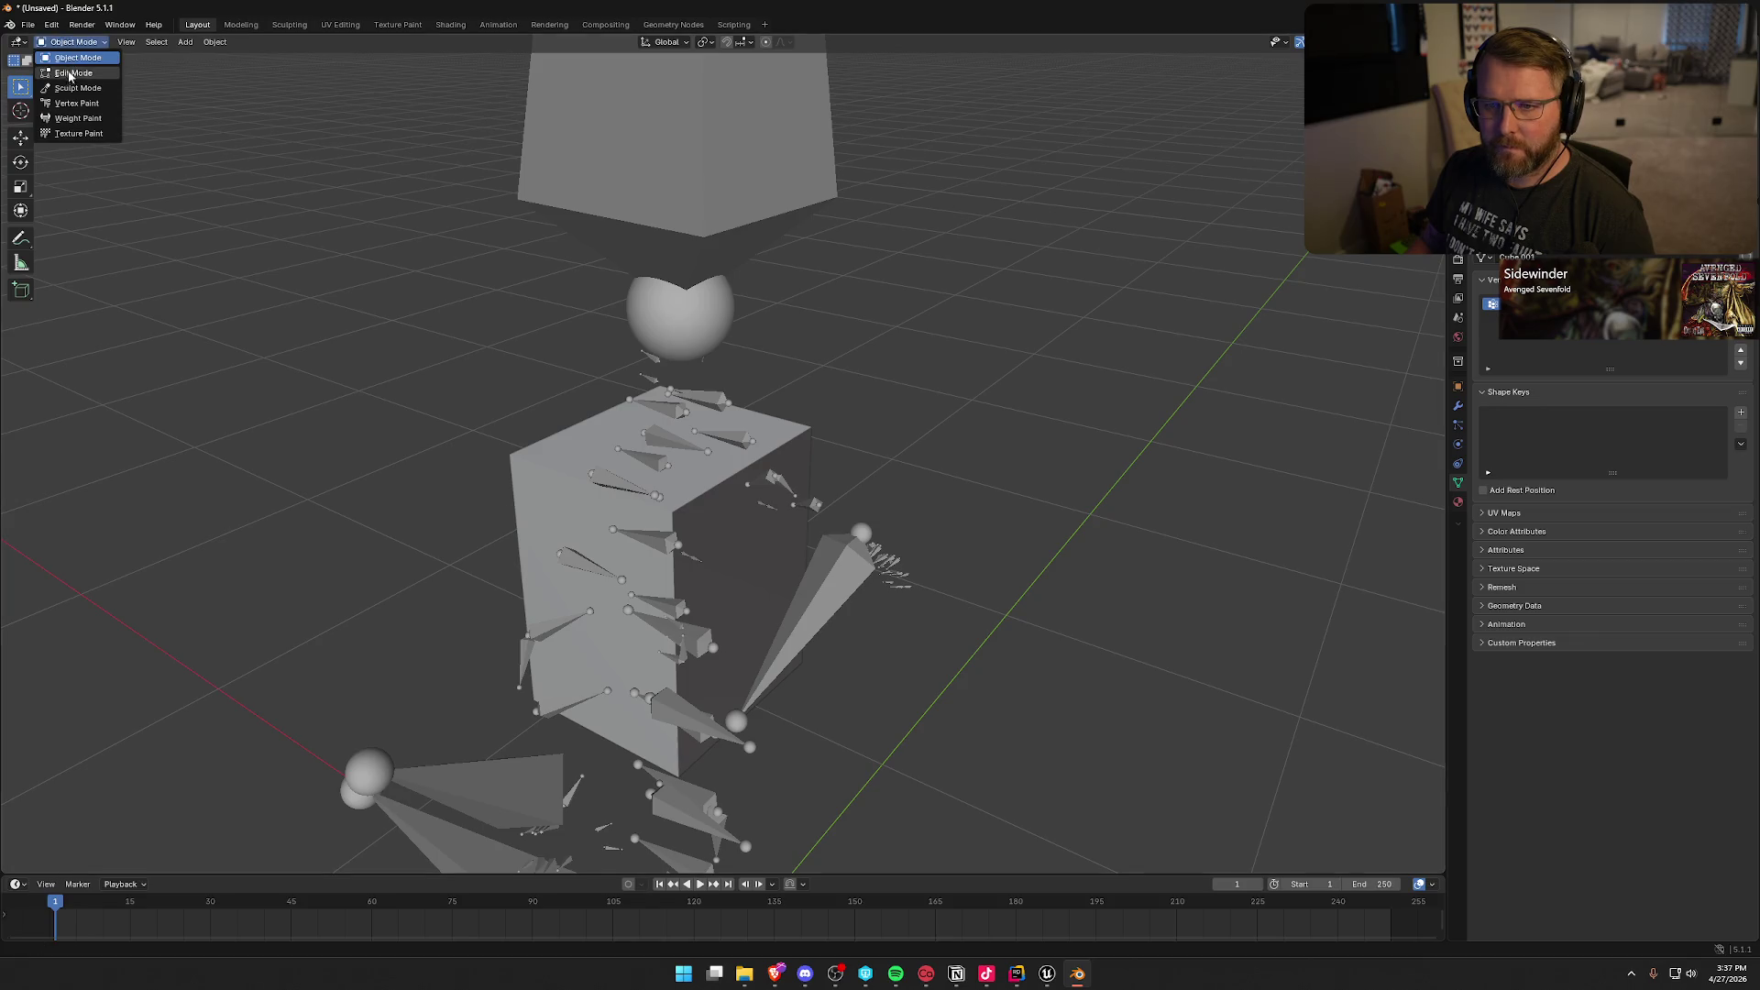
pyautogui.click(658, 205)
pyautogui.click(72, 41)
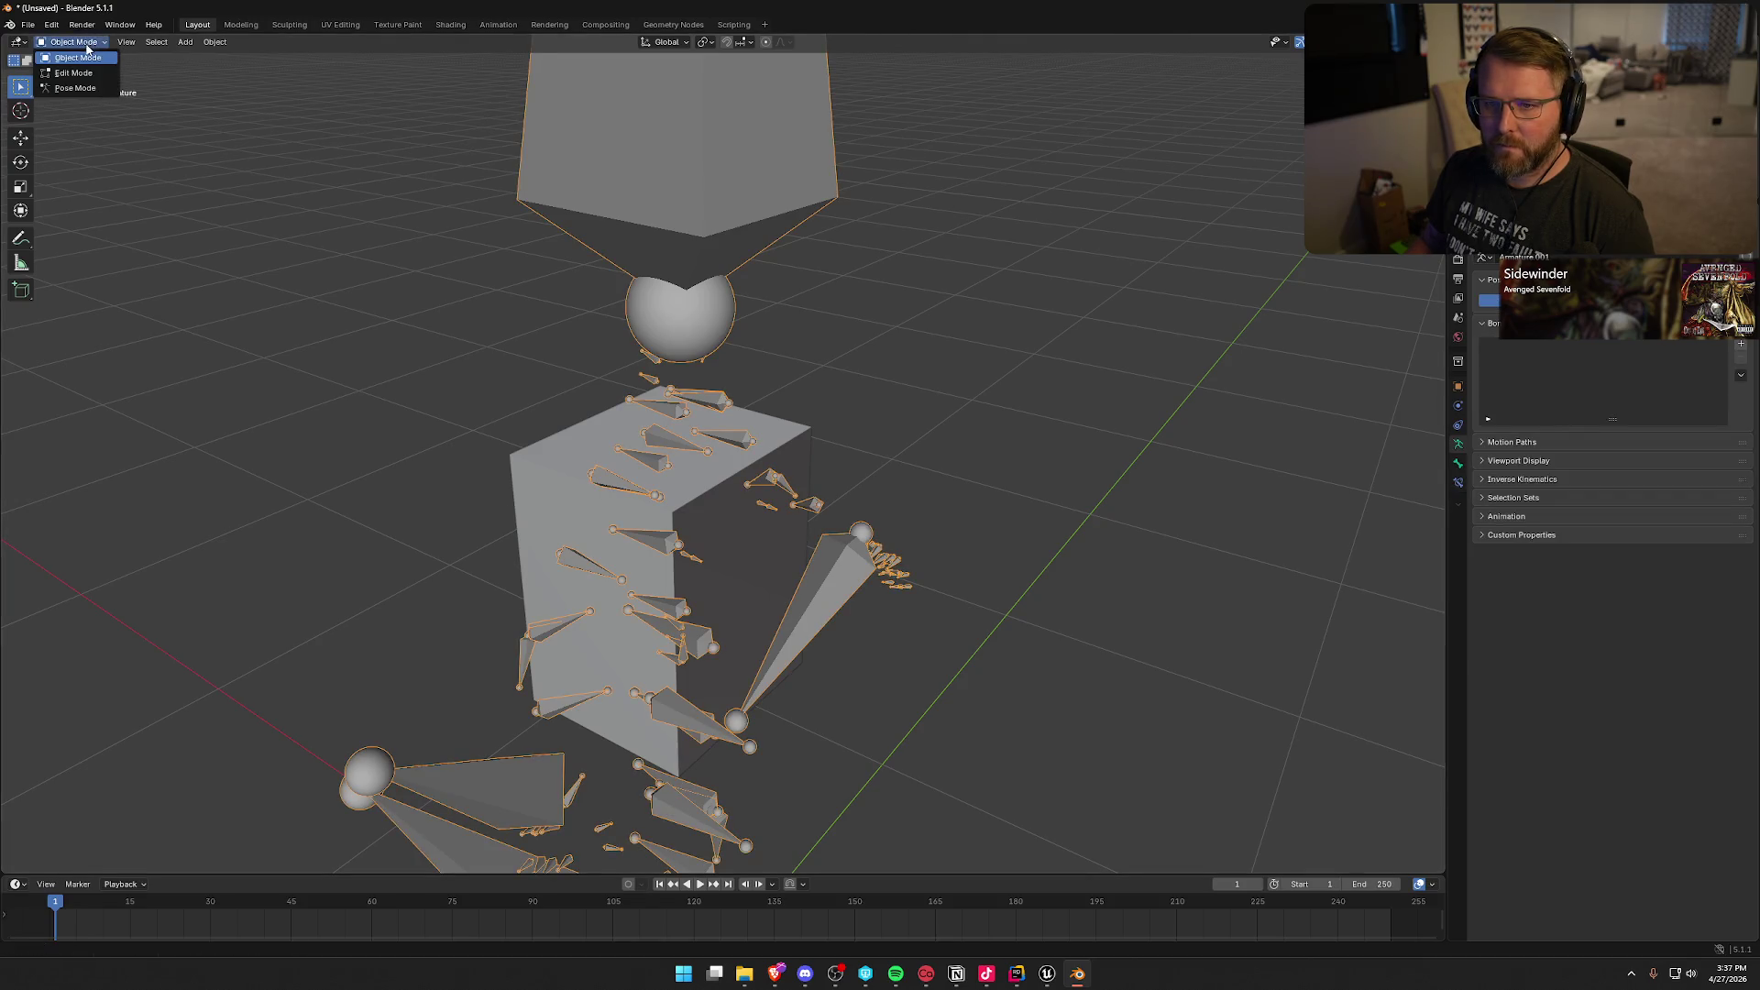
pyautogui.click(66, 89)
pyautogui.moveTo(606, 342); pyautogui.dragTo(651, 341)
pyautogui.press('r')
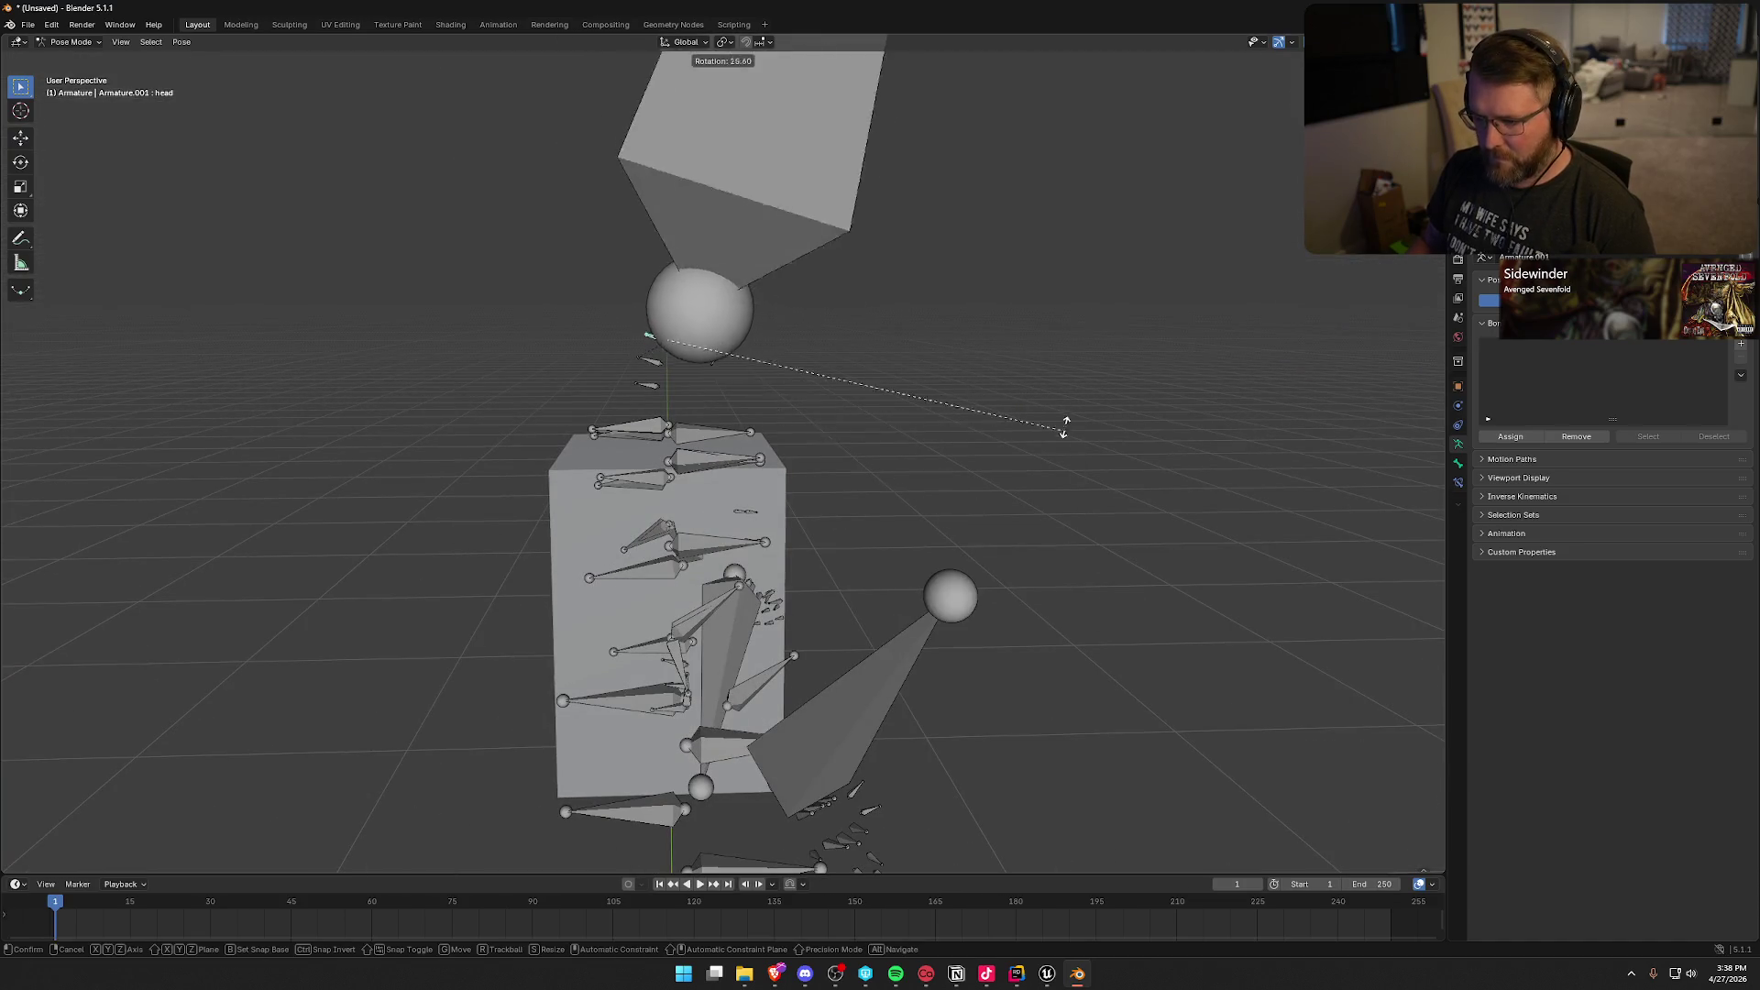
pyautogui.press('Escape')
pyautogui.moveTo(1045, 486)
pyautogui.mouseDown()
pyautogui.moveTo(946, 504)
pyautogui.moveTo(990, 459)
pyautogui.moveTo(955, 464)
pyautogui.moveTo(981, 476)
pyautogui.moveTo(776, 504)
pyautogui.mouseUp()
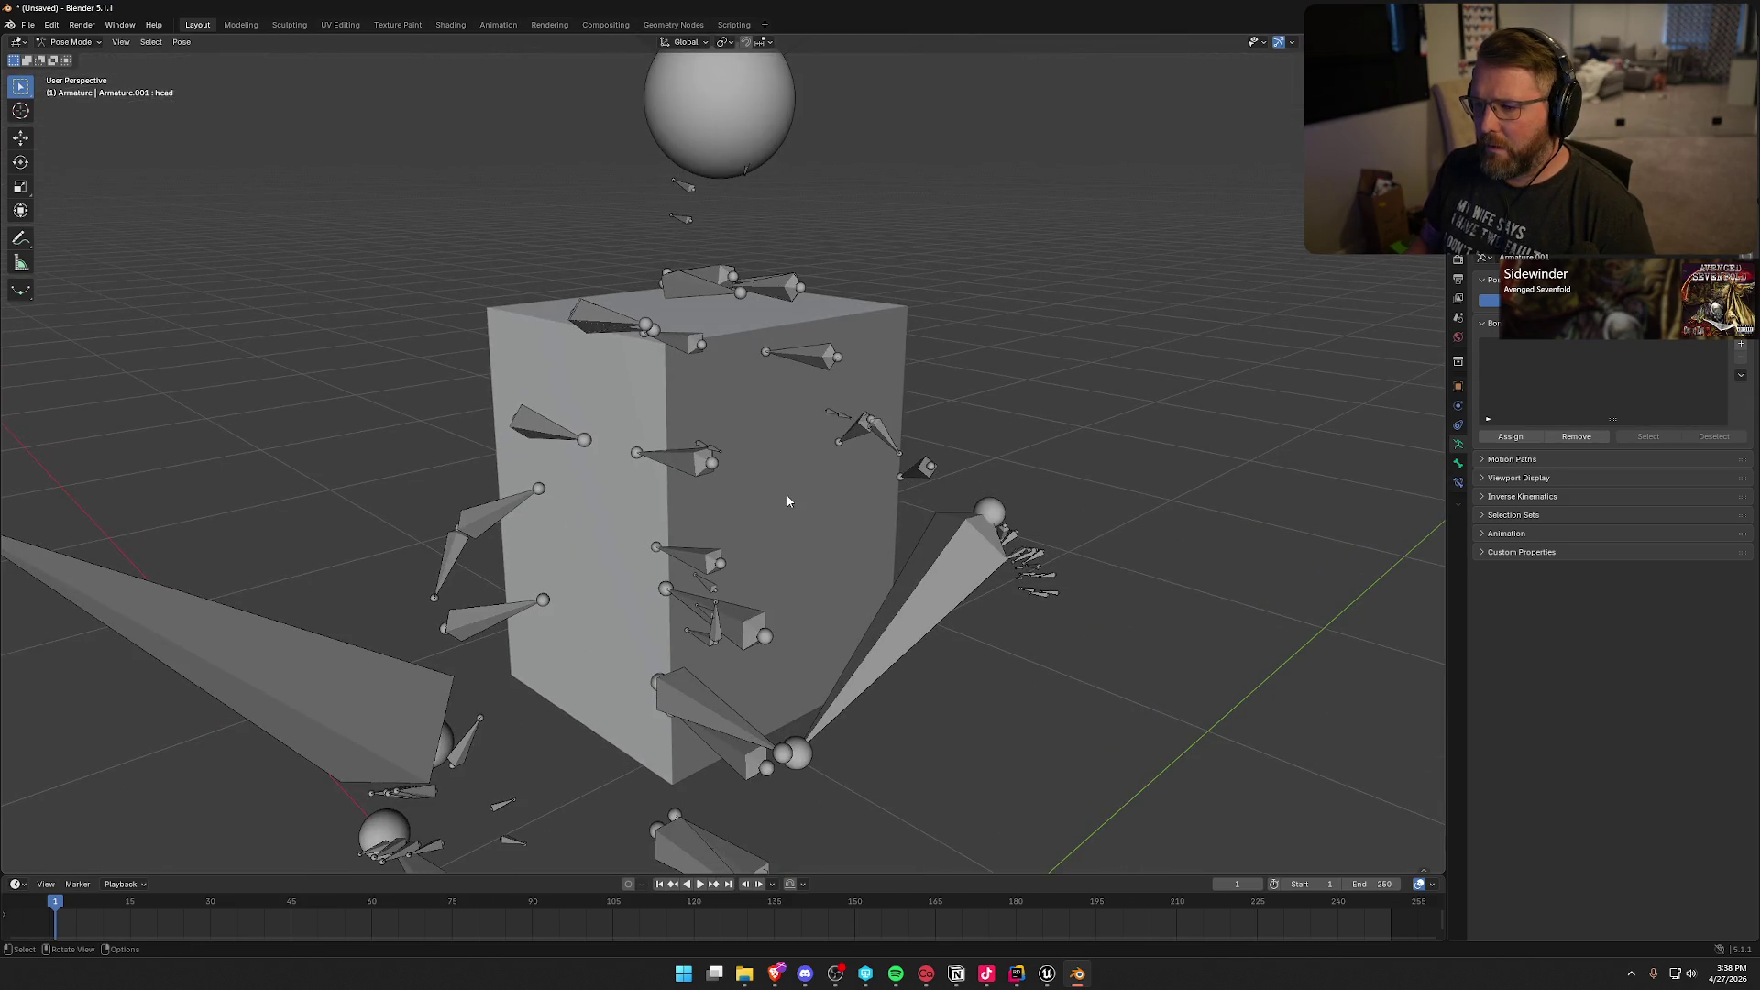
# Step: Return to Object Mode and select the armature together with the Cube box
pyautogui.click(69, 41)
pyautogui.click(64, 59)
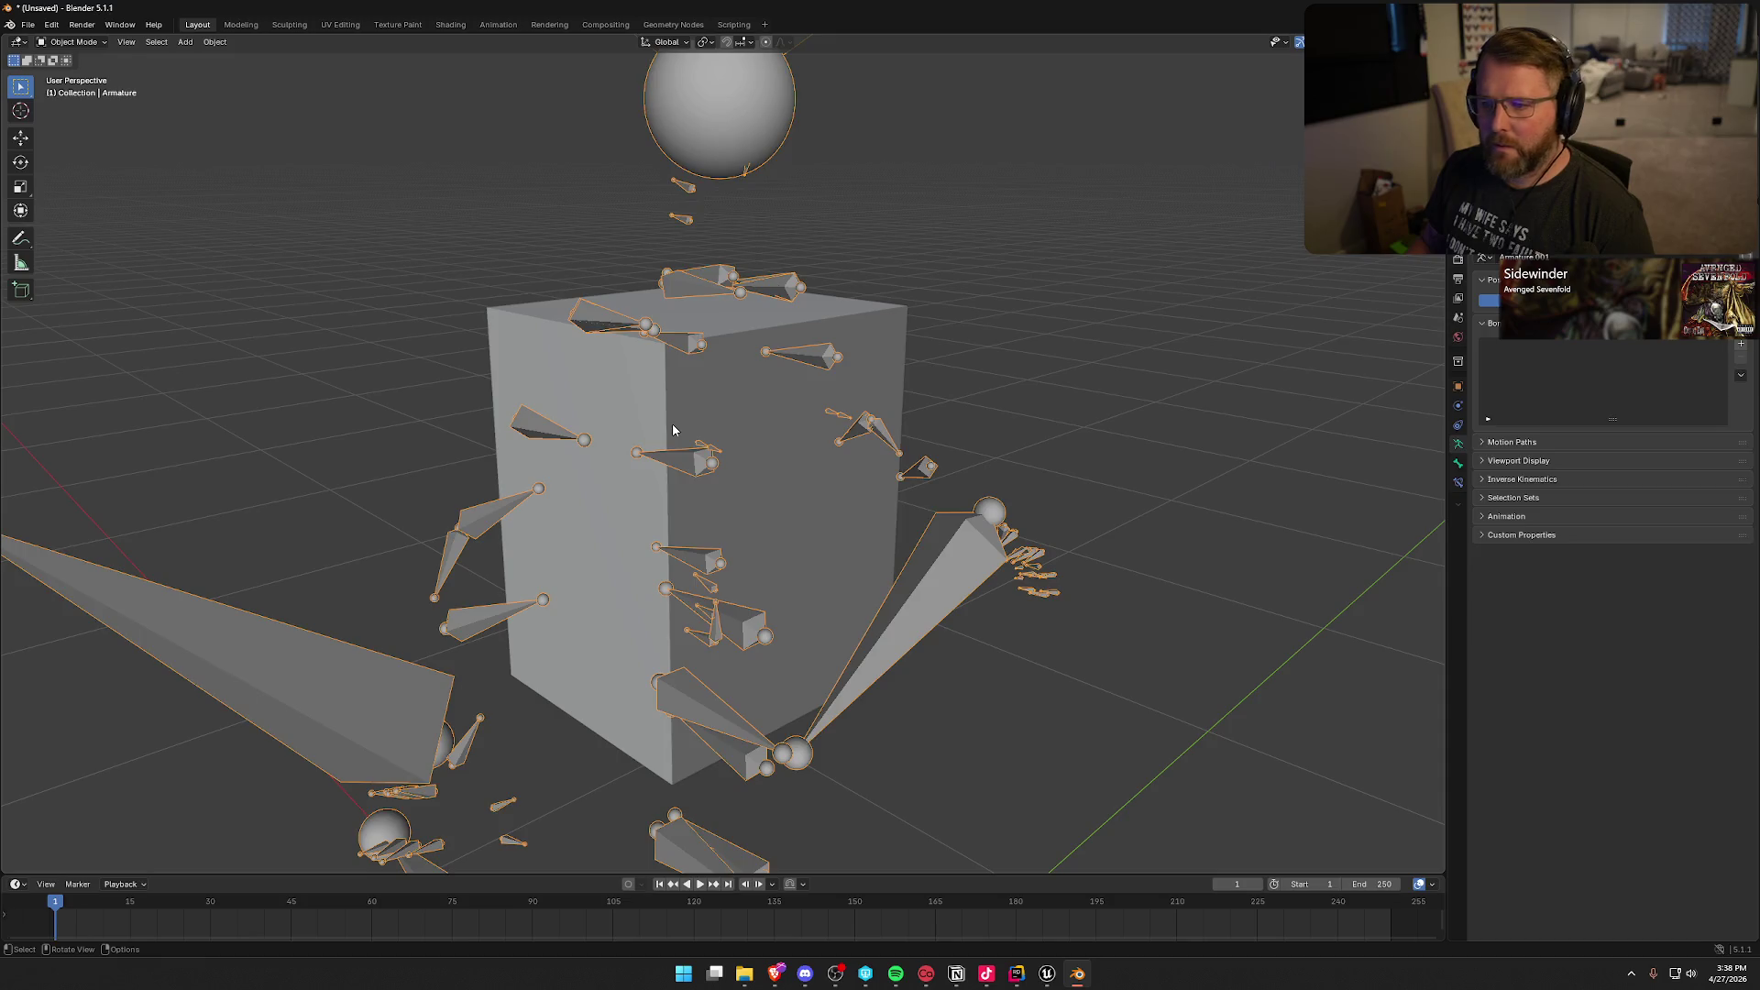
pyautogui.click(673, 424)
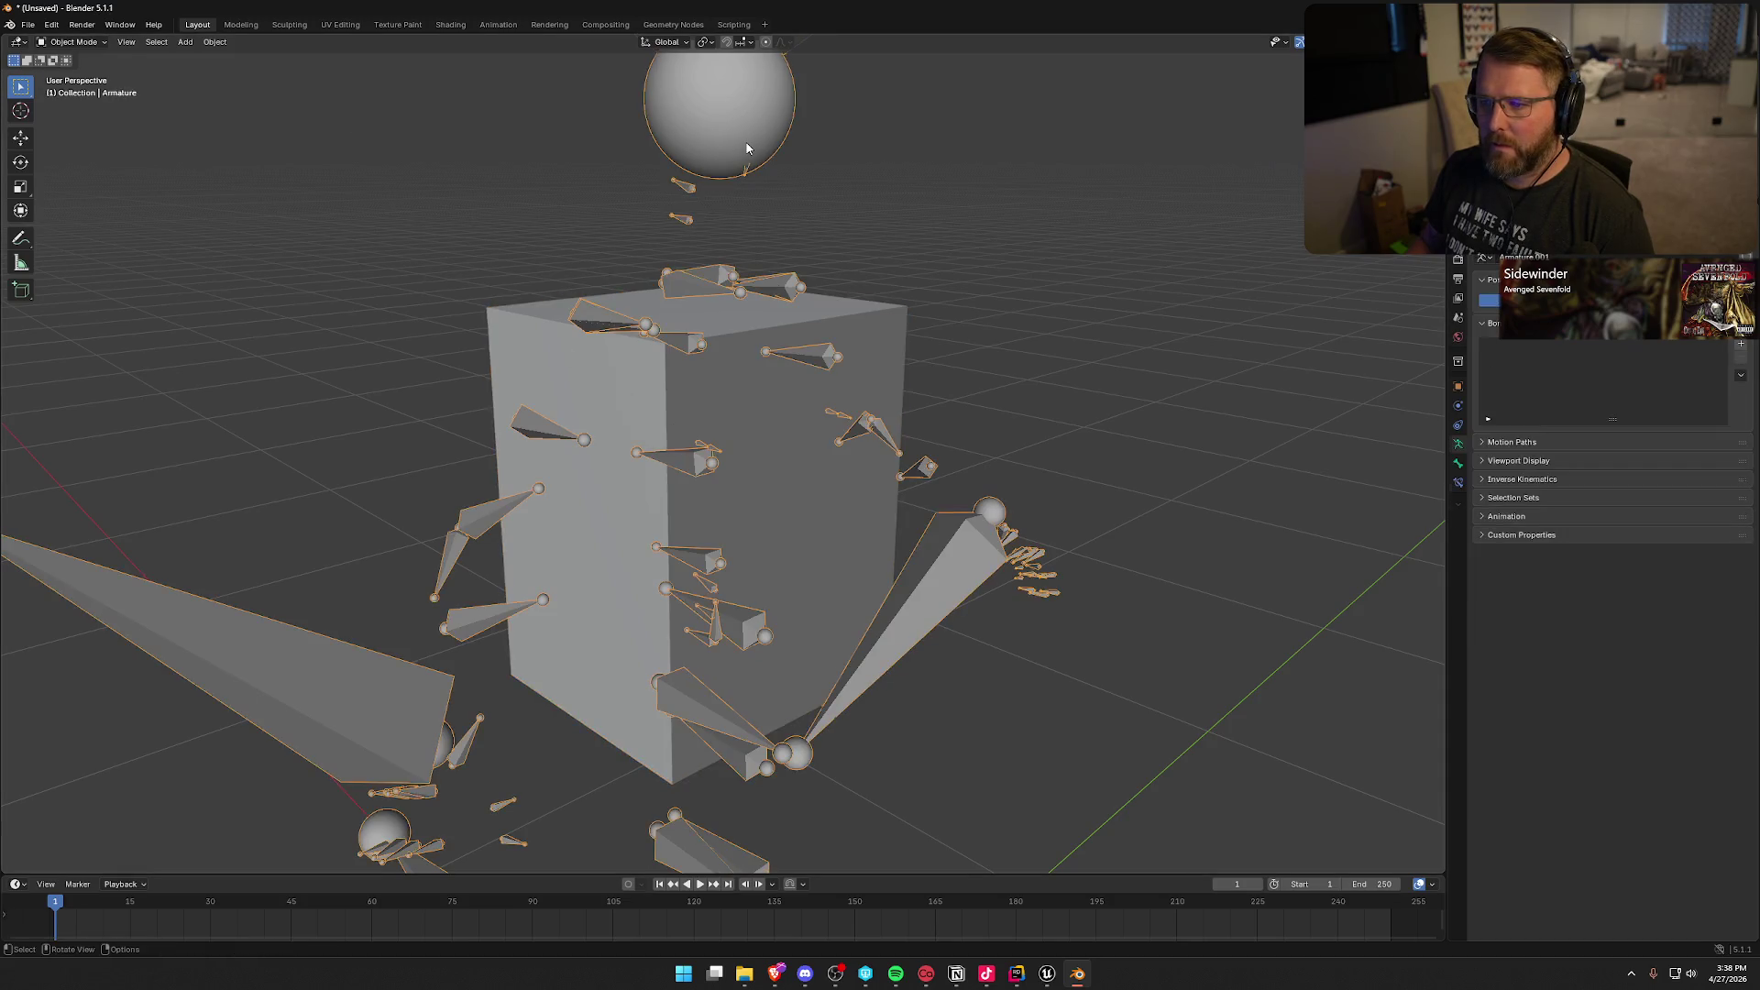
pyautogui.click(756, 415)
pyautogui.keyDown('shift'); pyautogui.click(756, 414); pyautogui.keyUp('shift')
pyautogui.click(72, 41)
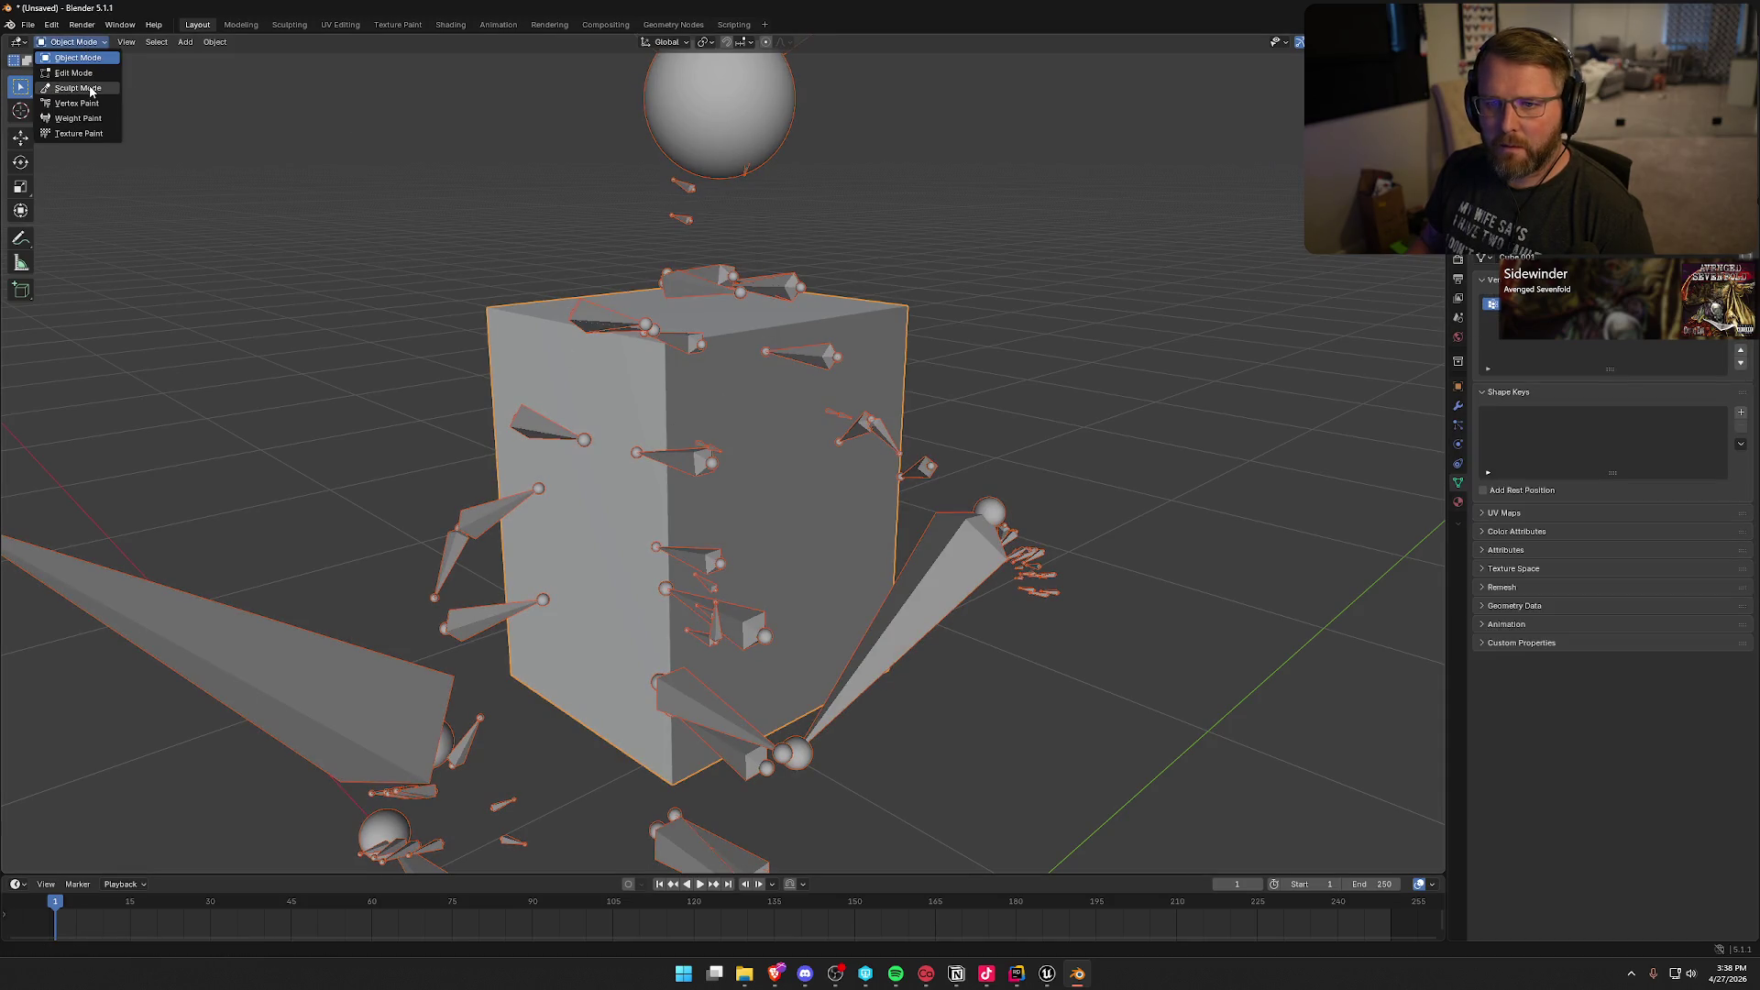
pyautogui.click(92, 119)
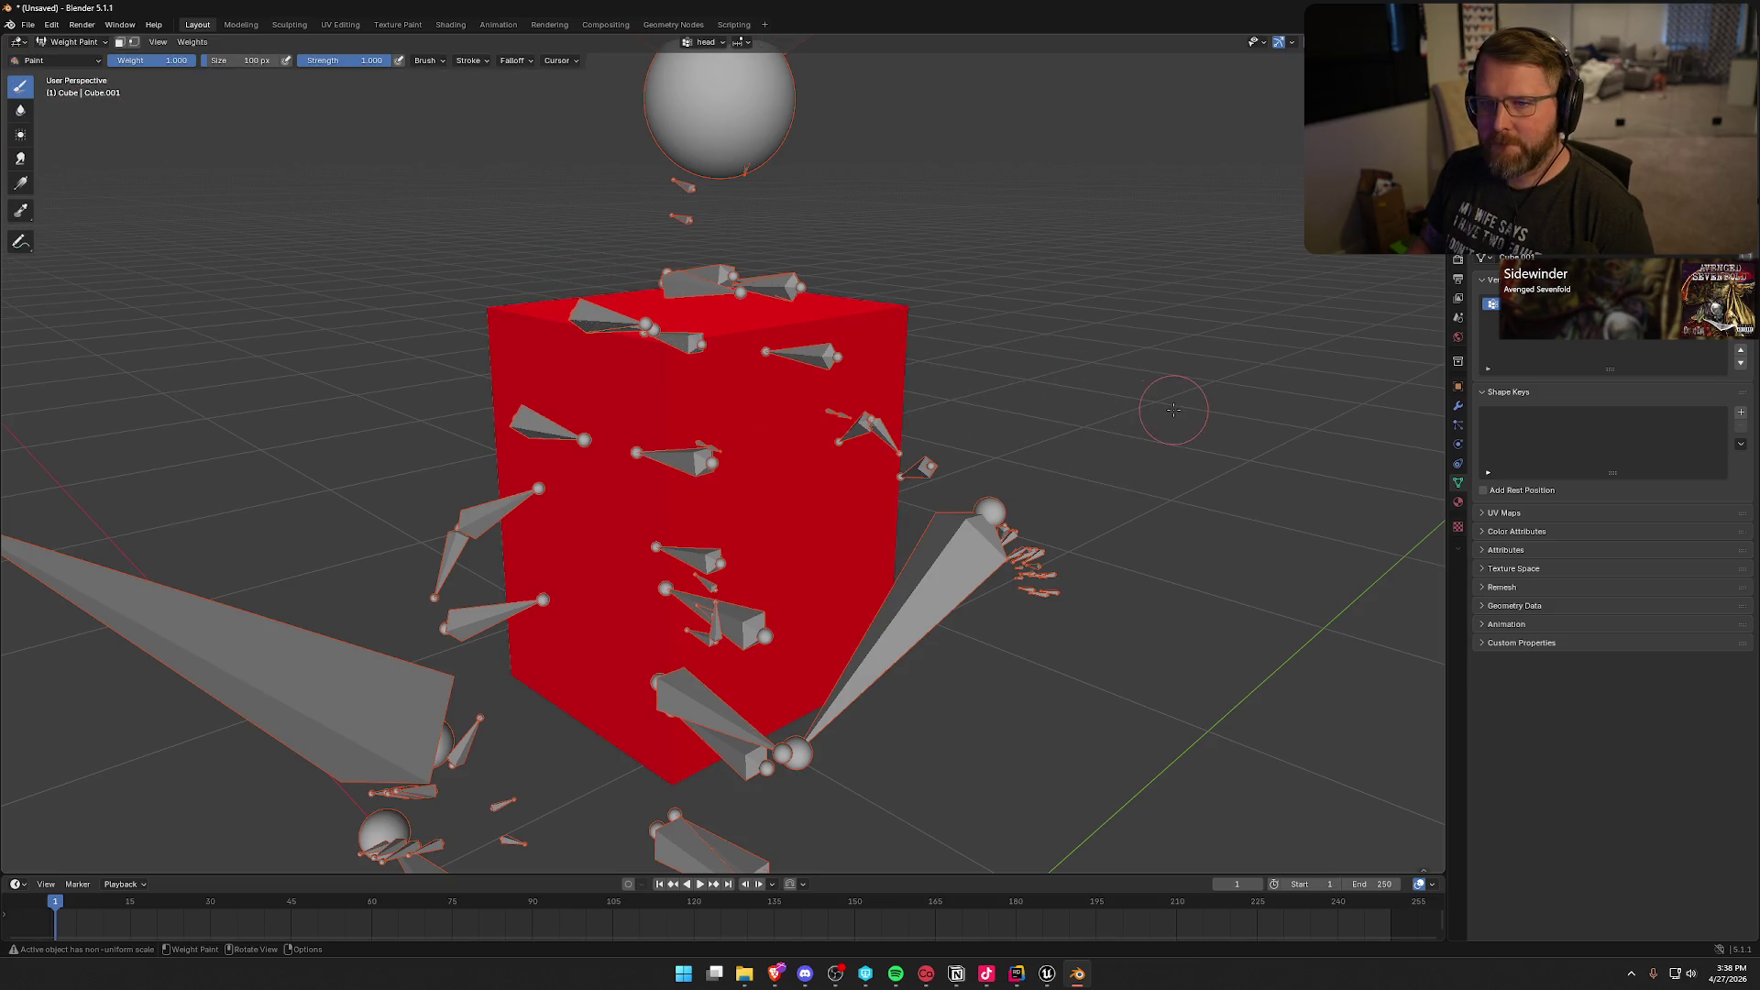
pyautogui.moveTo(1179, 404)
pyautogui.mouseDown()
pyautogui.moveTo(1014, 421)
pyautogui.moveTo(1006, 475)
pyautogui.moveTo(1014, 448)
pyautogui.moveTo(1022, 462)
pyautogui.mouseUp()
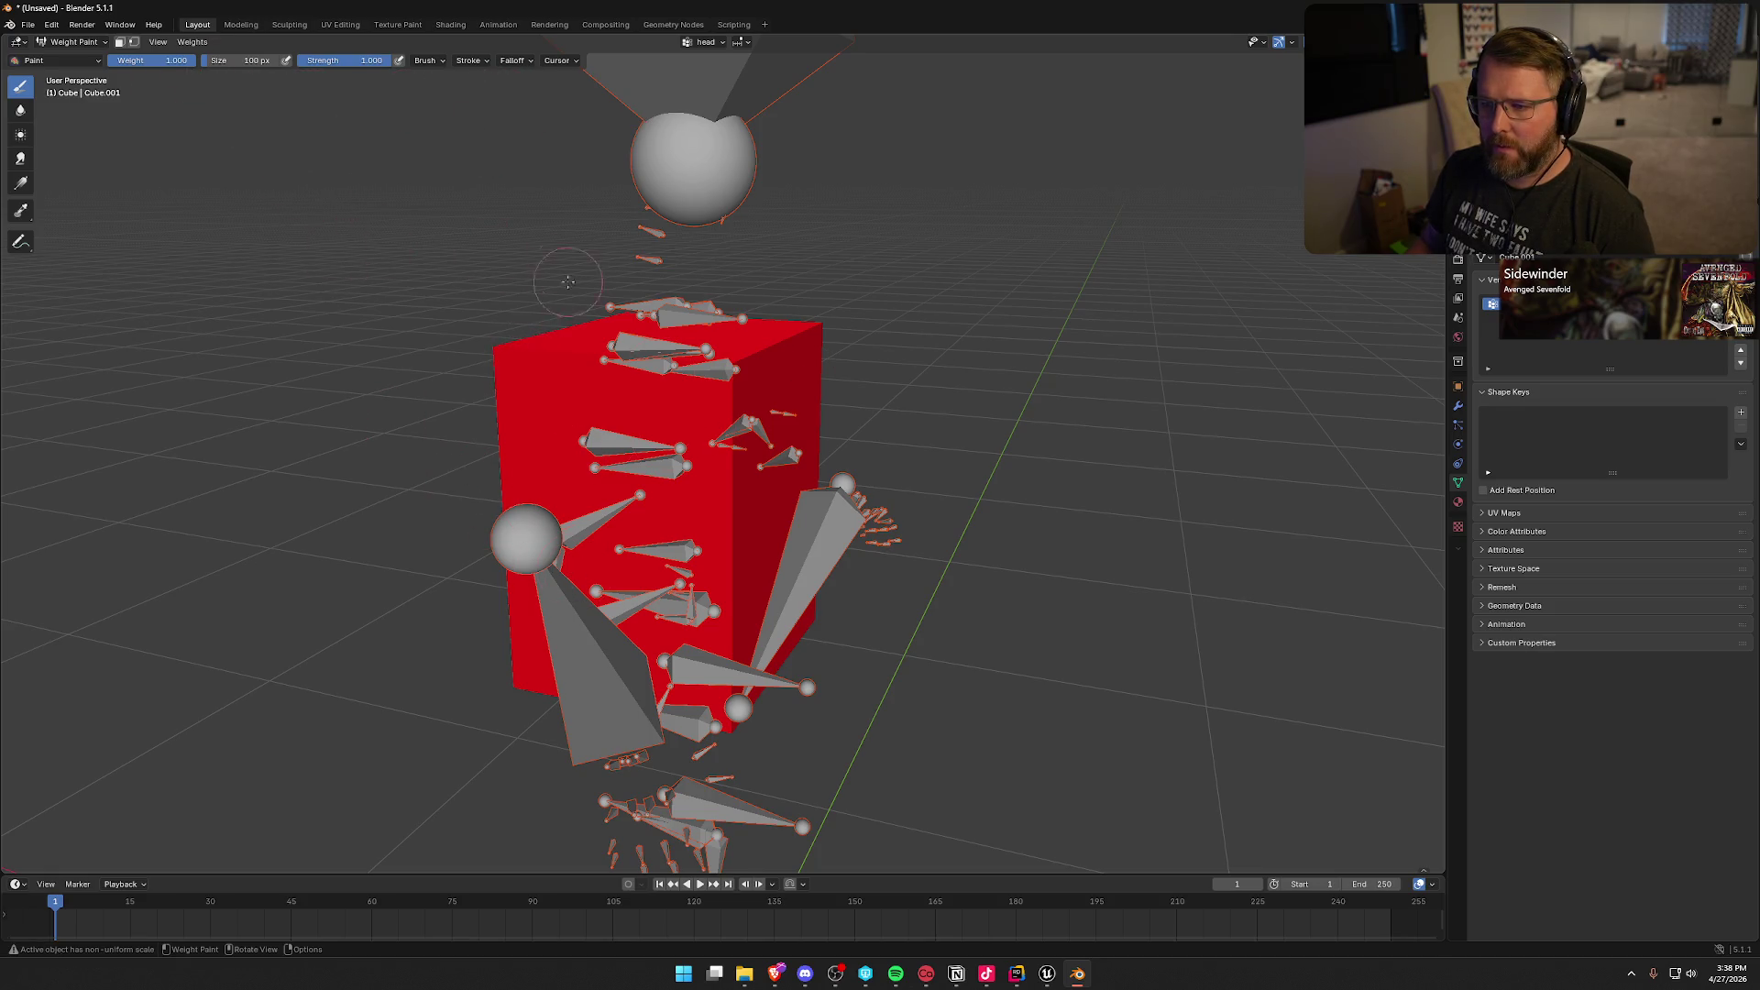
pyautogui.click(69, 44)
pyautogui.click(75, 72)
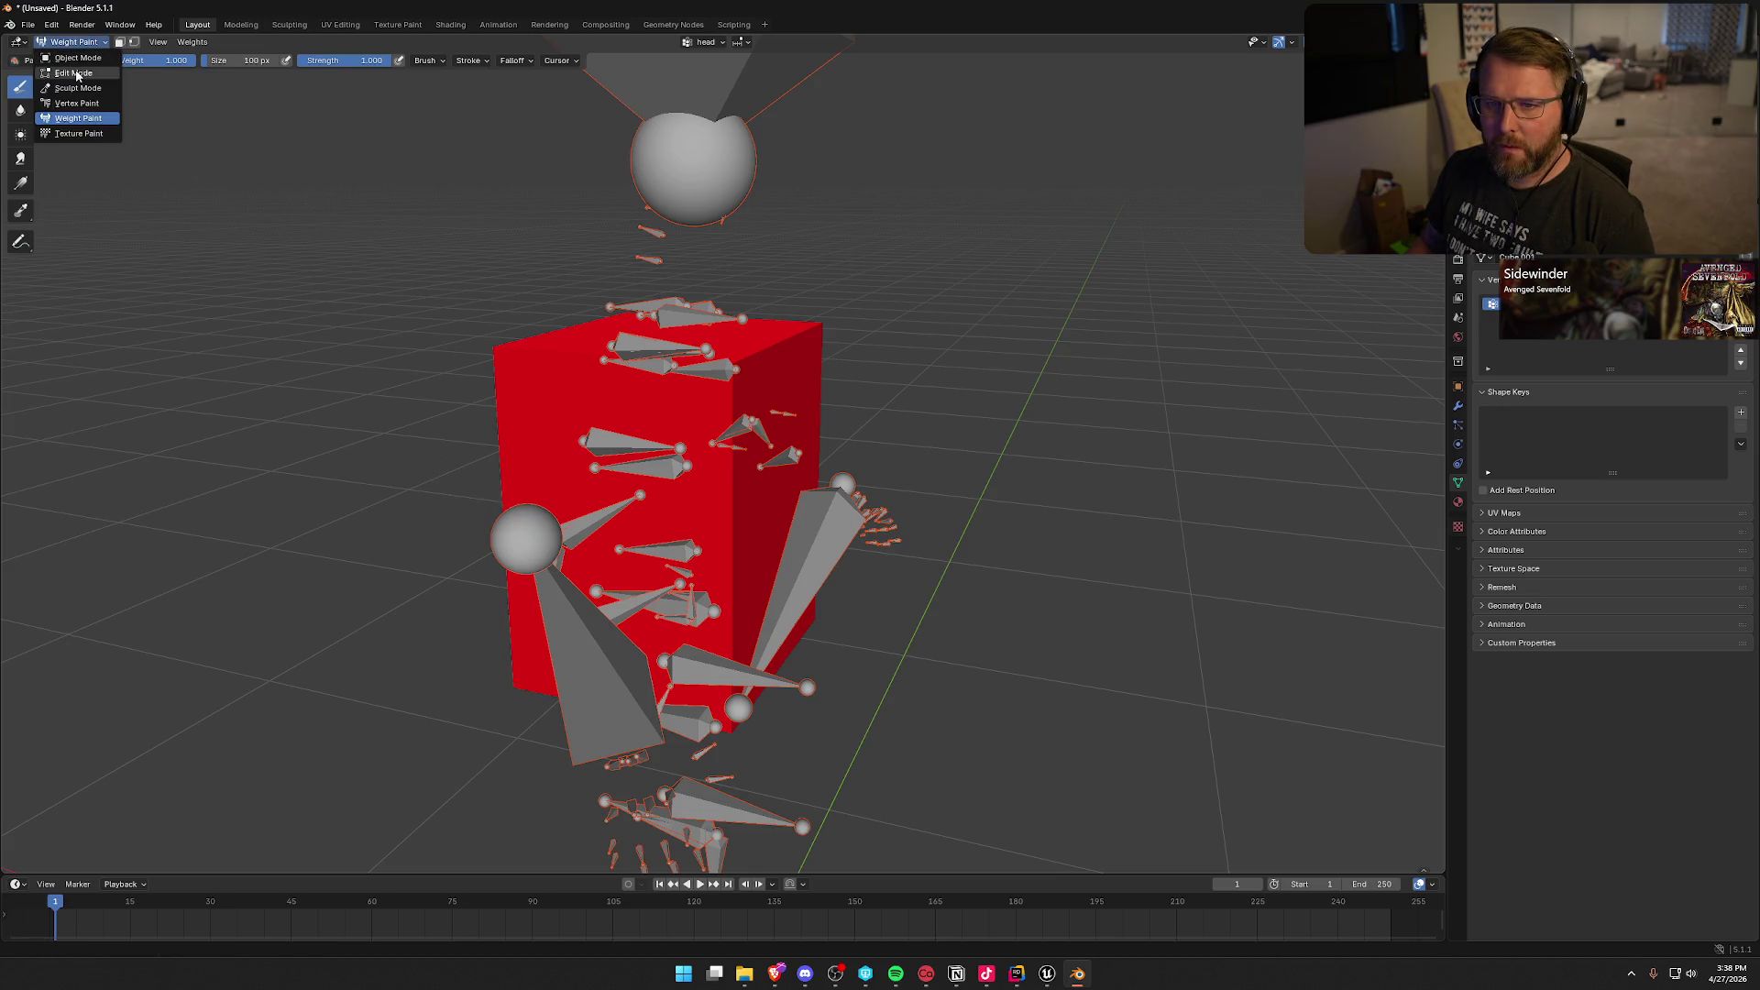
pyautogui.moveTo(249, 403); pyautogui.dragTo(312, 408)
pyautogui.press('a')
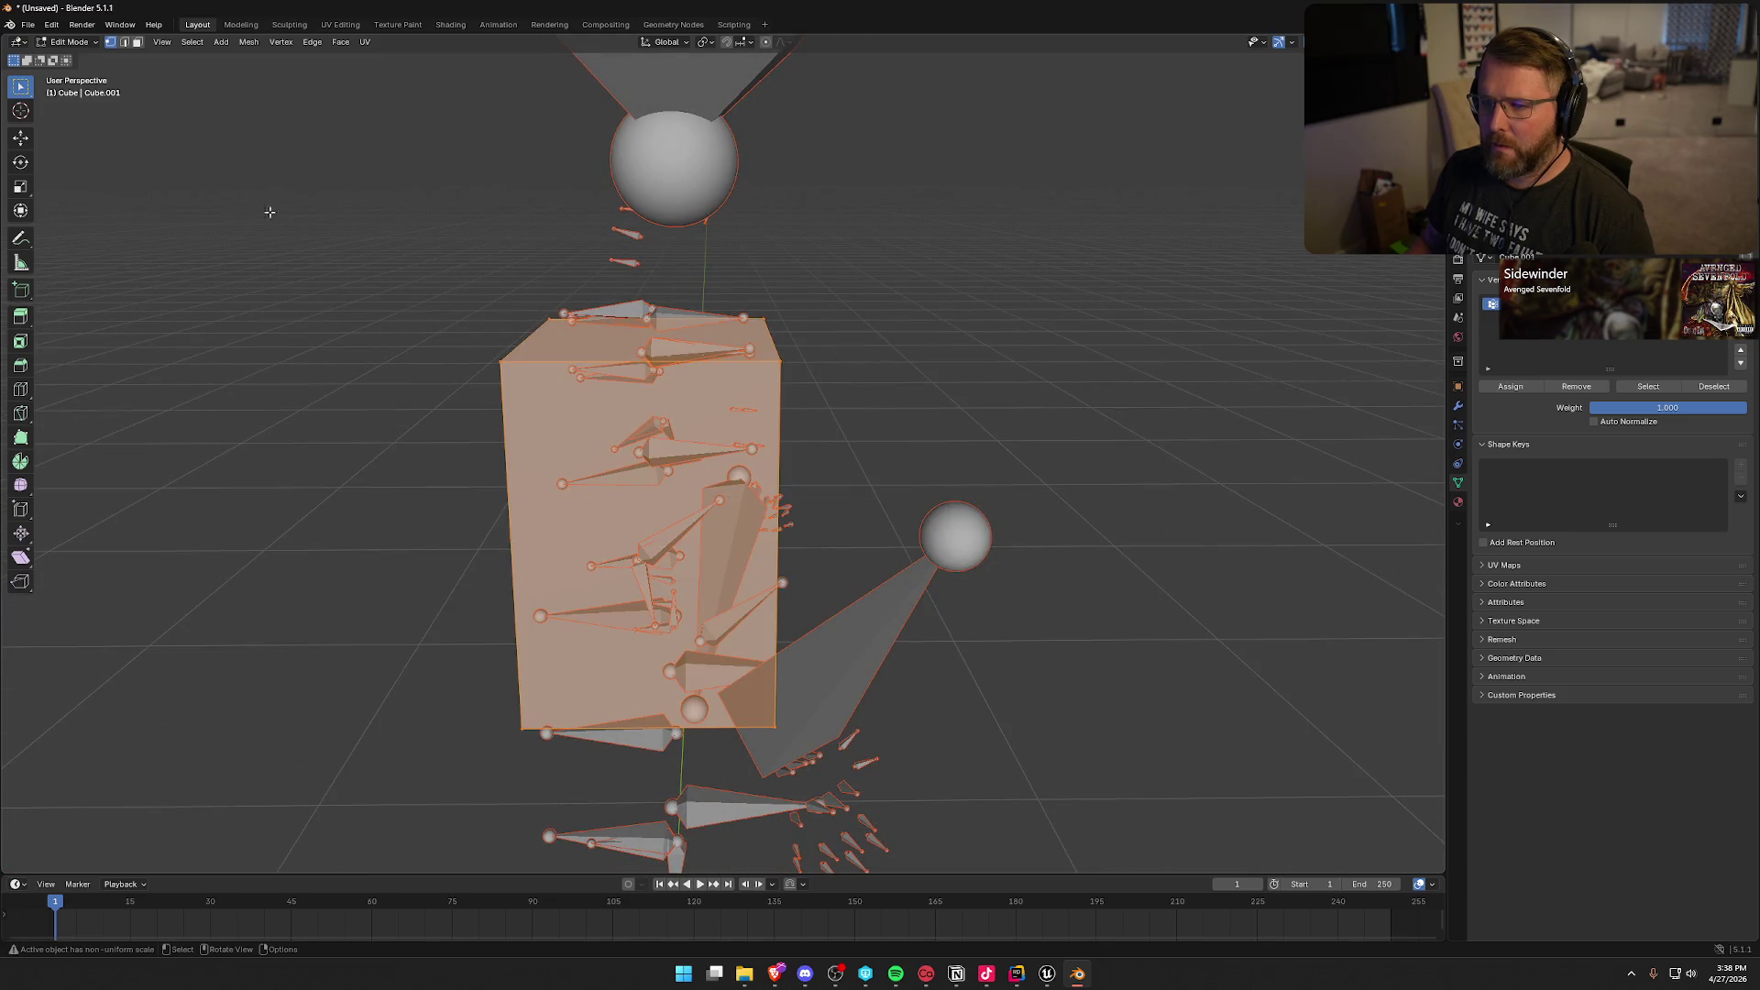
pyautogui.moveTo(332, 205)
pyautogui.mouseDown()
pyautogui.moveTo(388, 209)
pyautogui.moveTo(342, 208)
pyautogui.mouseUp()
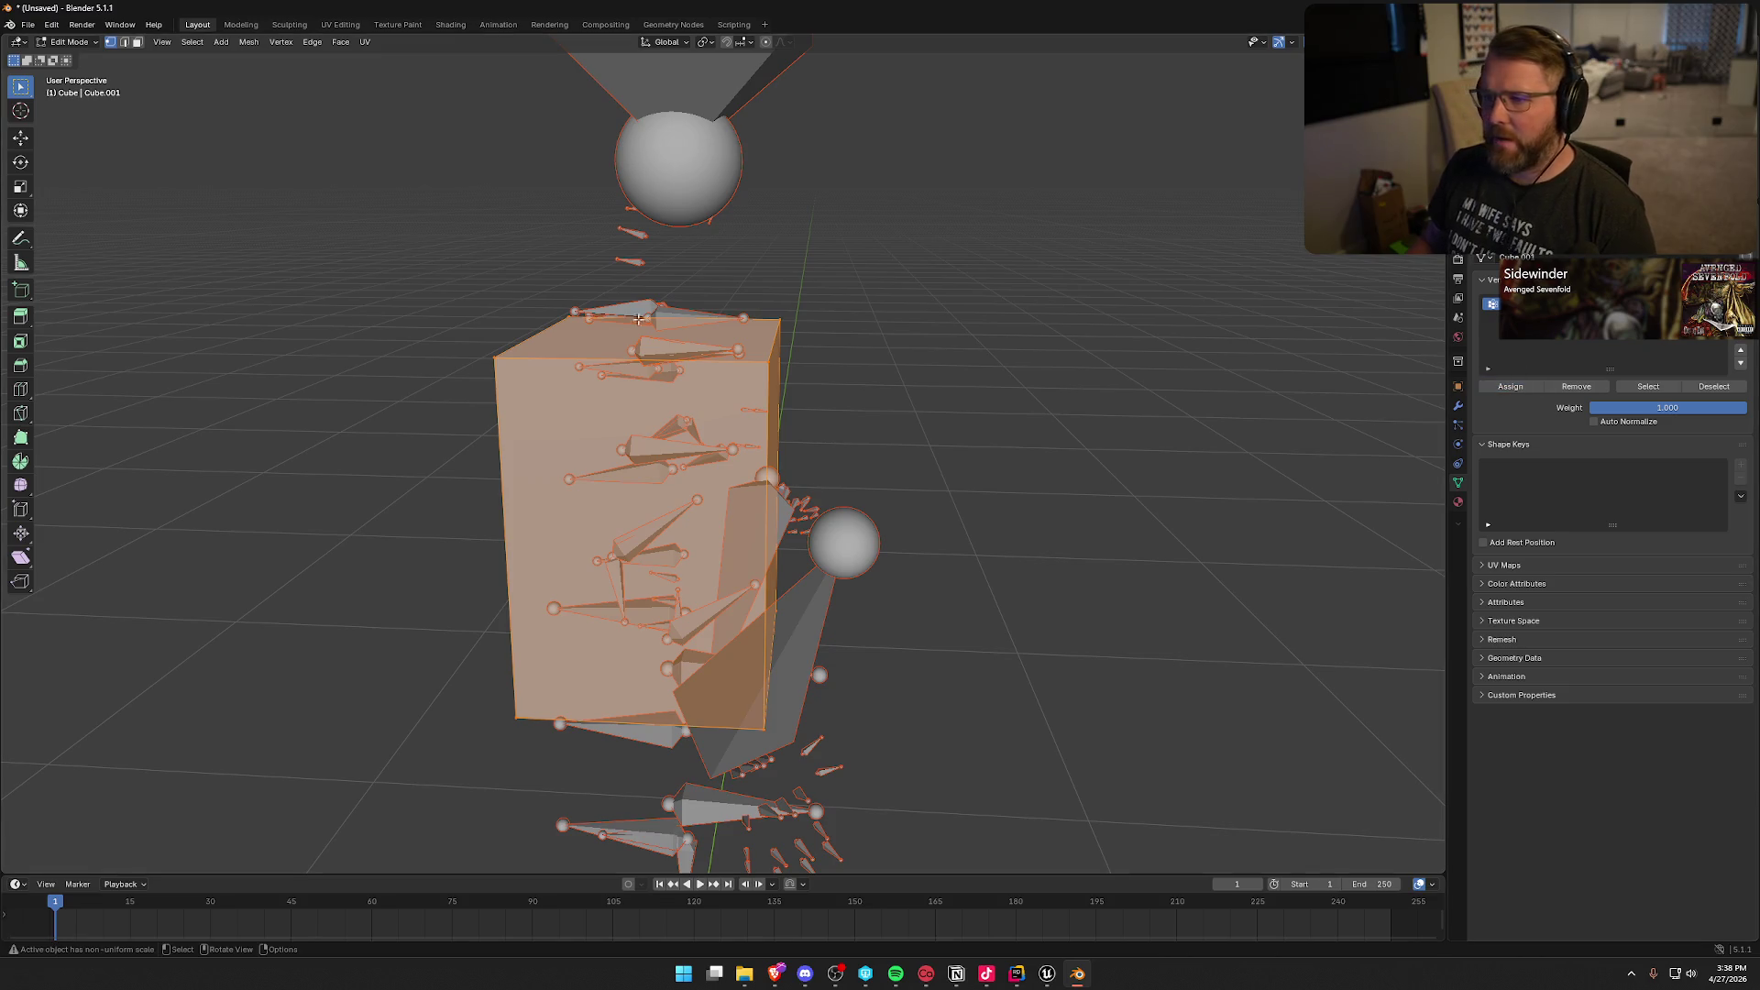
pyautogui.click(69, 41)
pyautogui.click(71, 57)
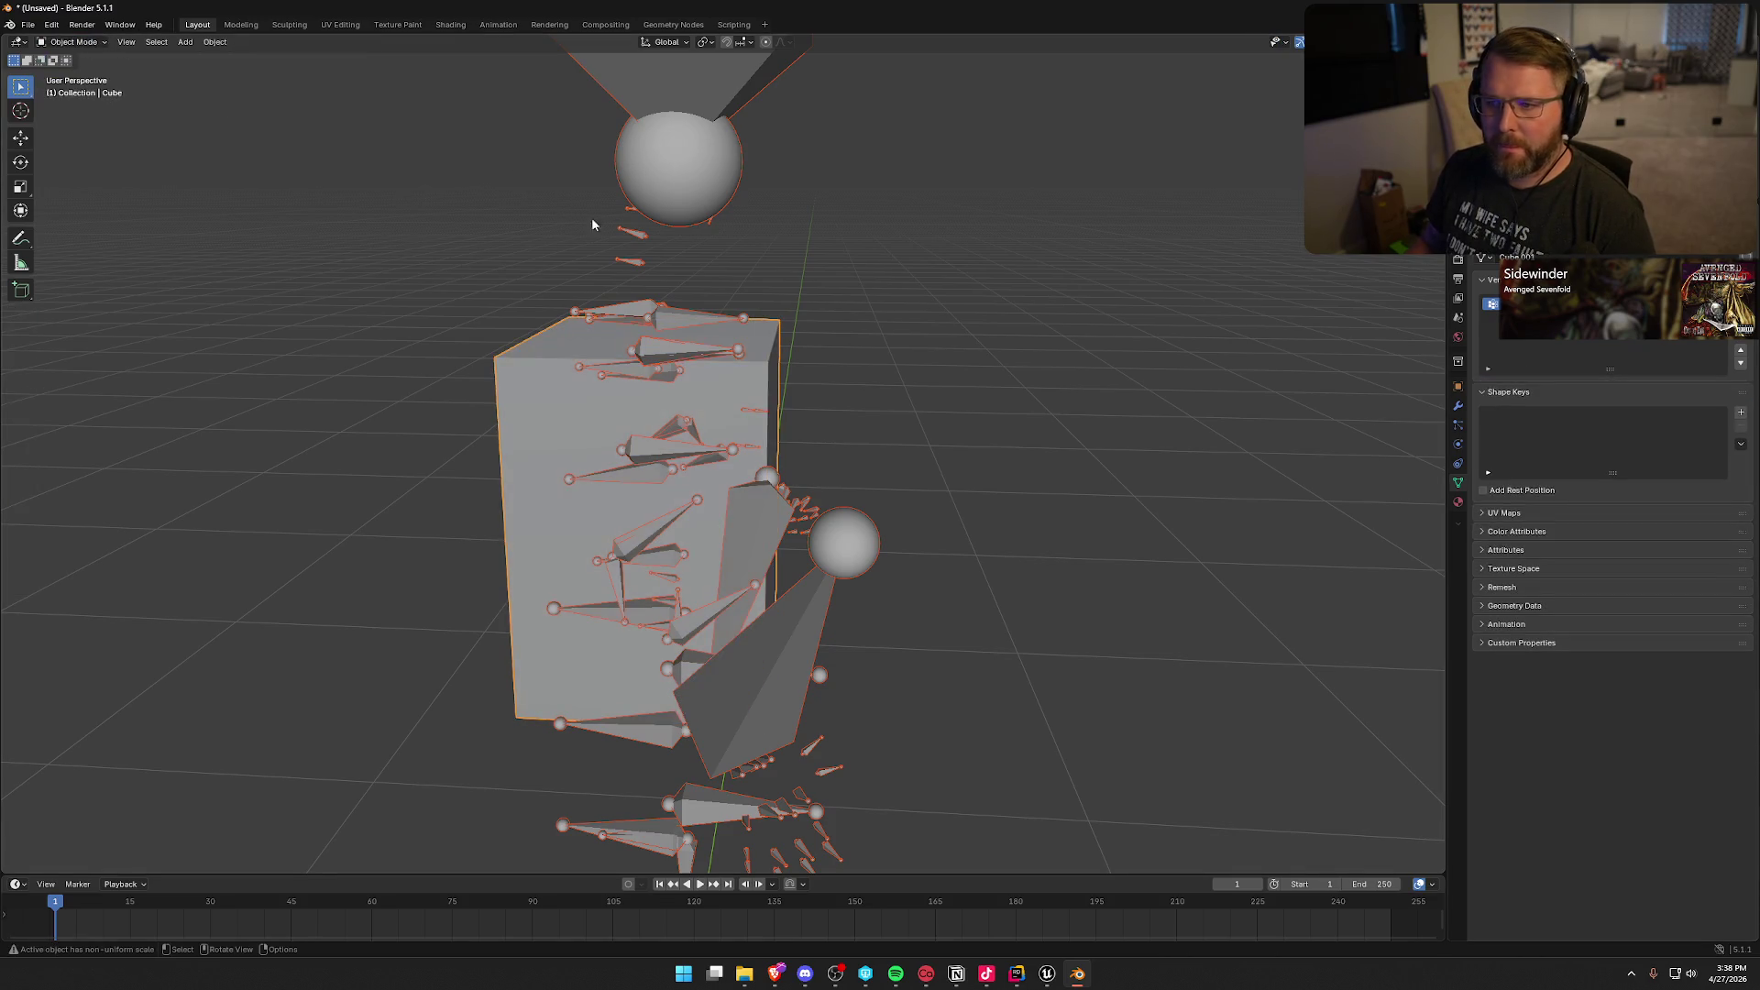
# Step: Test-rotate the head bone in Pose Mode, cancel it, and return the armature to Object Mode
pyautogui.click(628, 215)
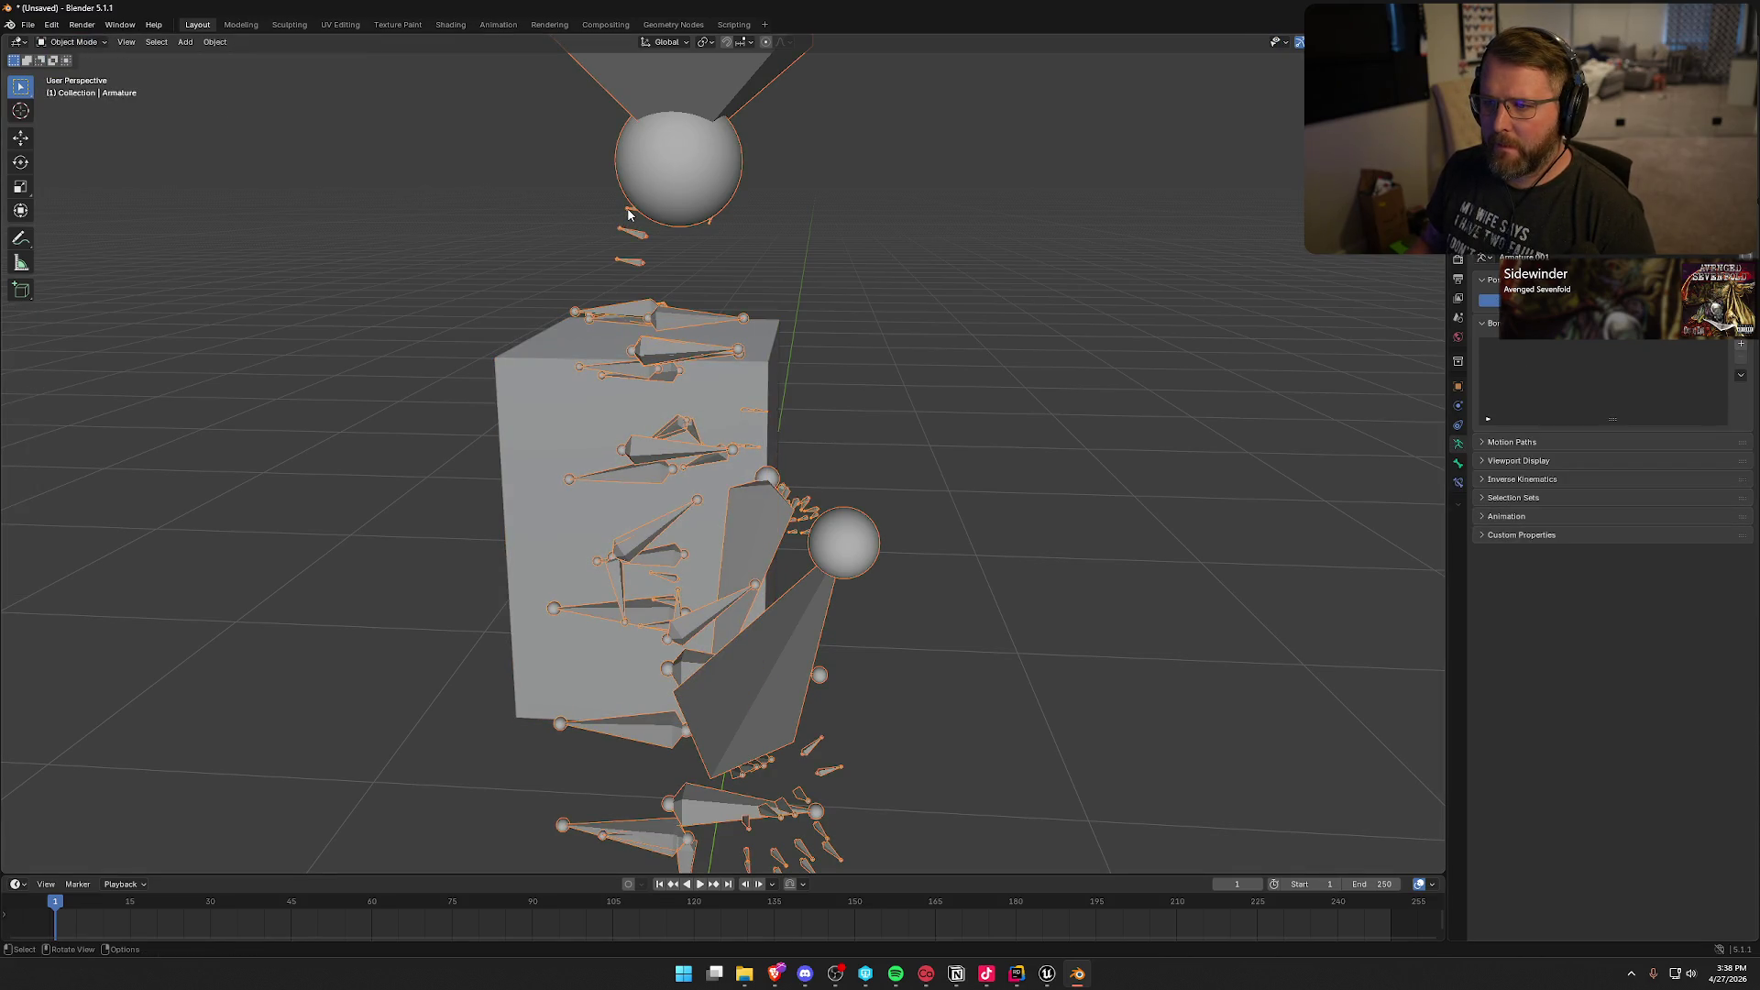
pyautogui.click(68, 41)
pyautogui.click(73, 90)
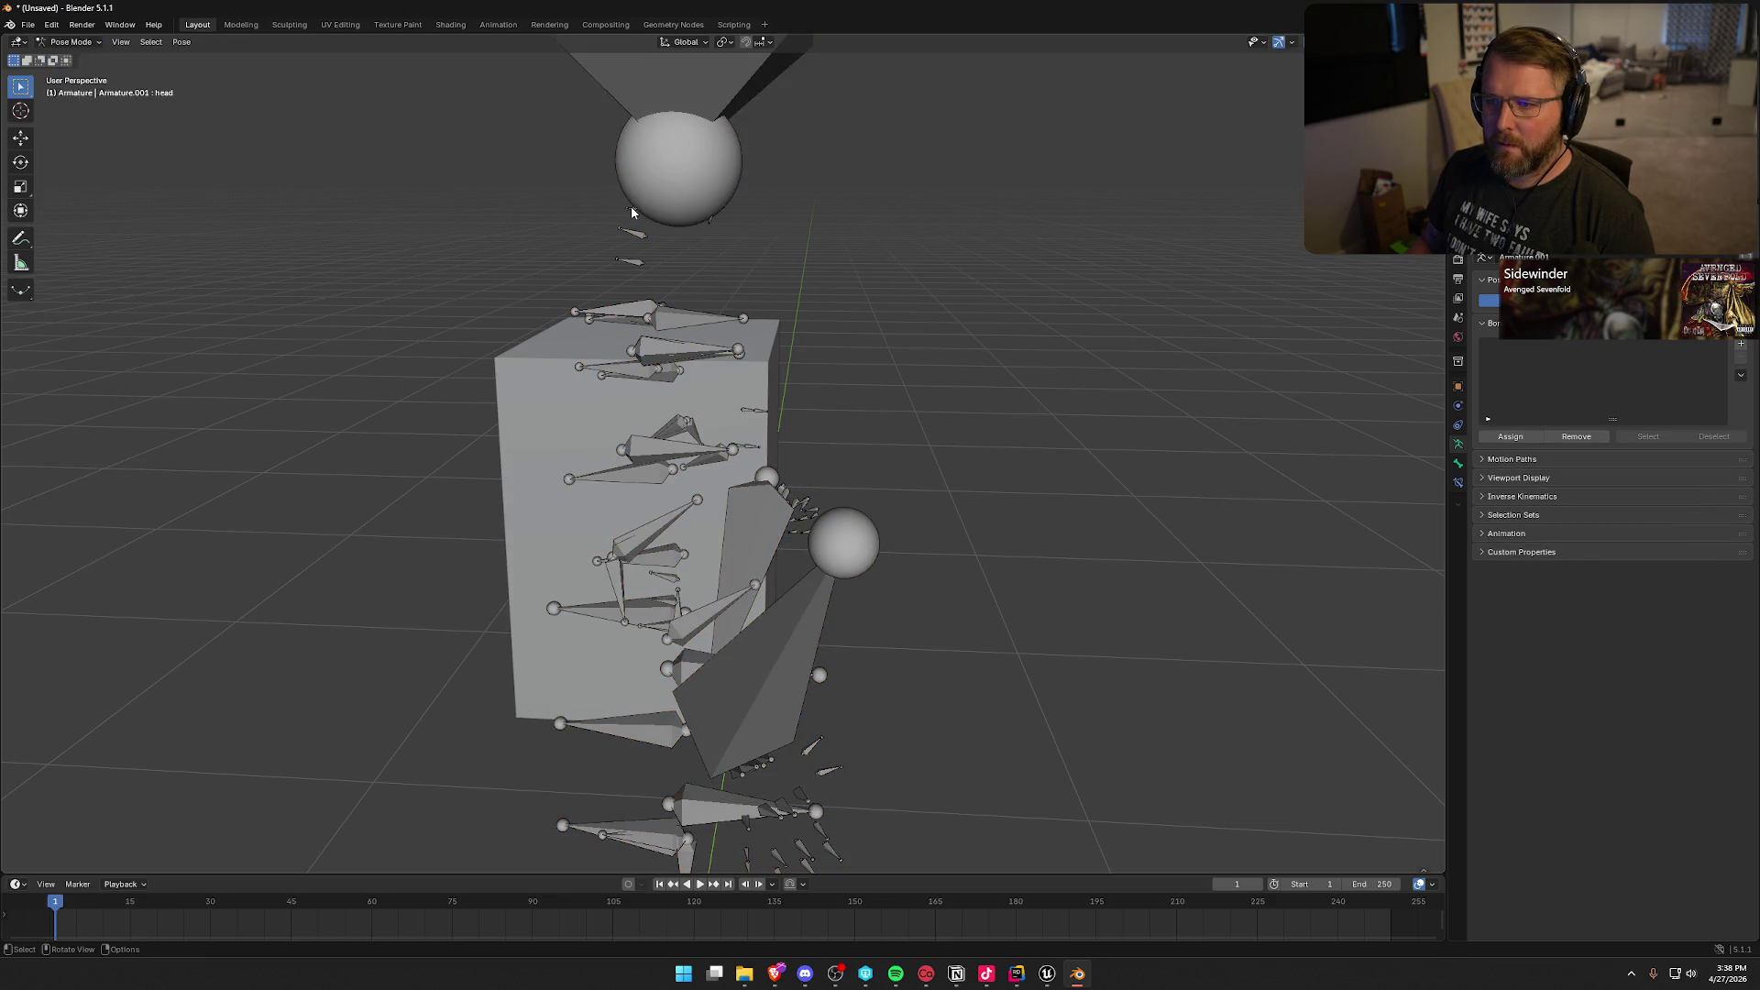
pyautogui.click(631, 206)
pyautogui.click(624, 214)
pyautogui.press('r')
pyautogui.press('Escape')
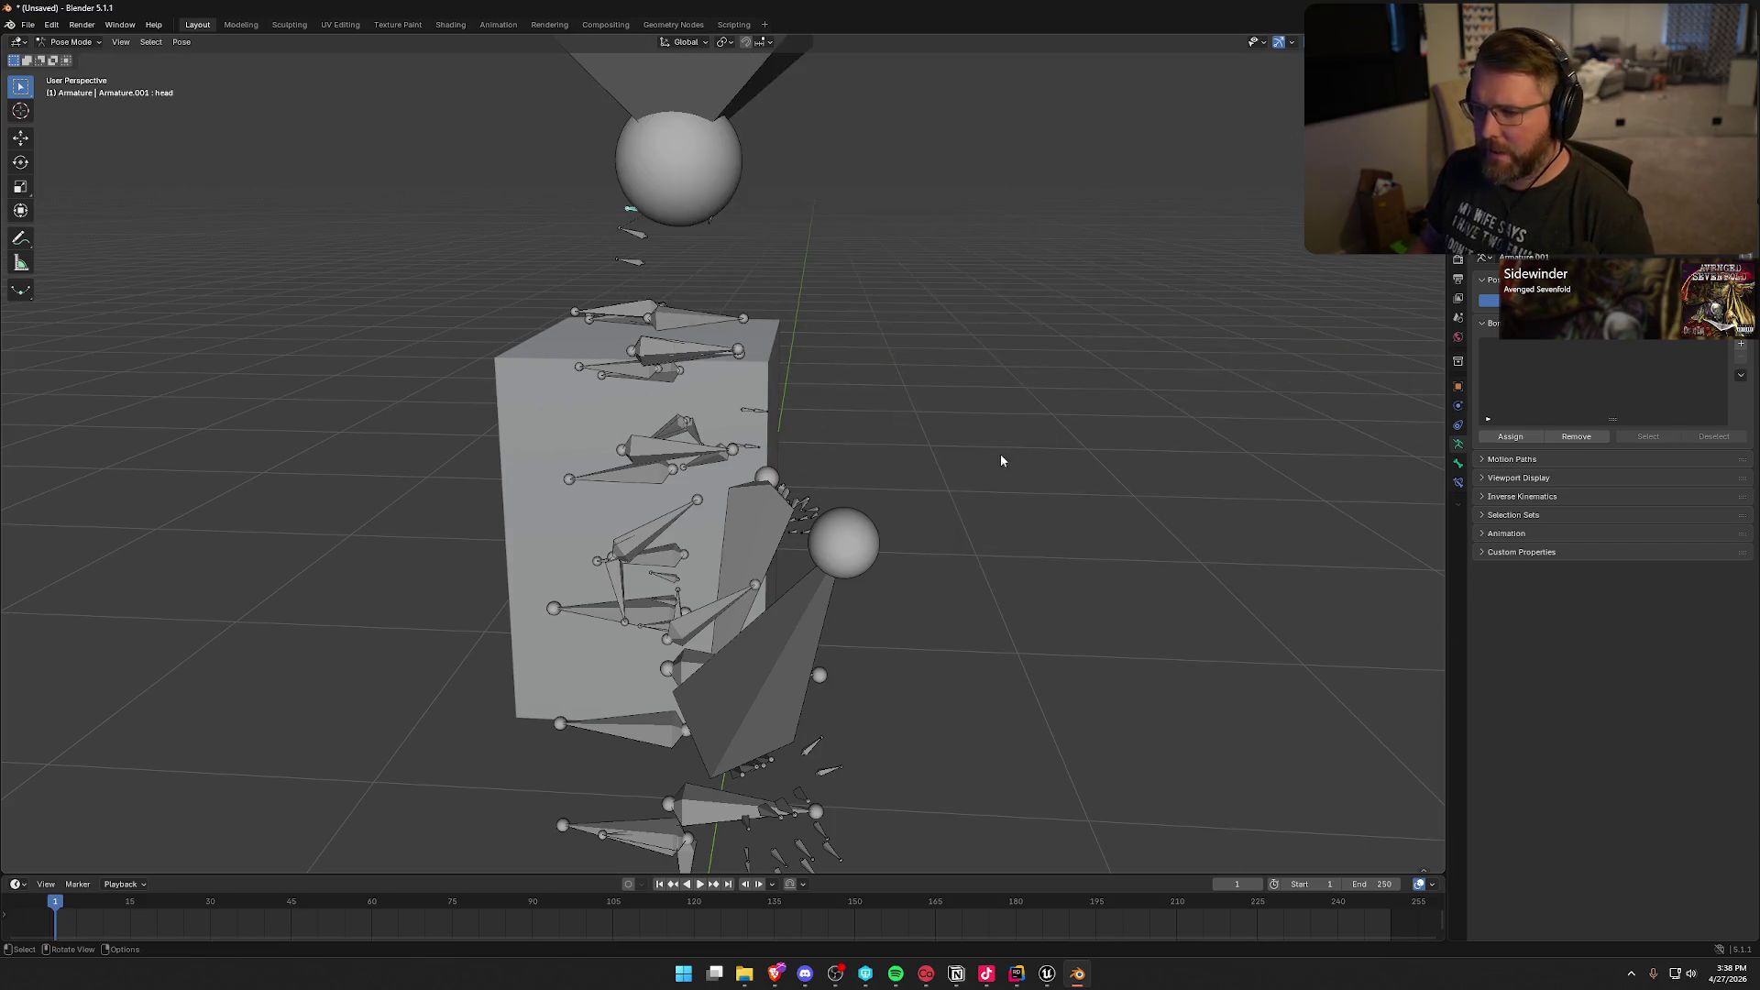
pyautogui.press('Tab')
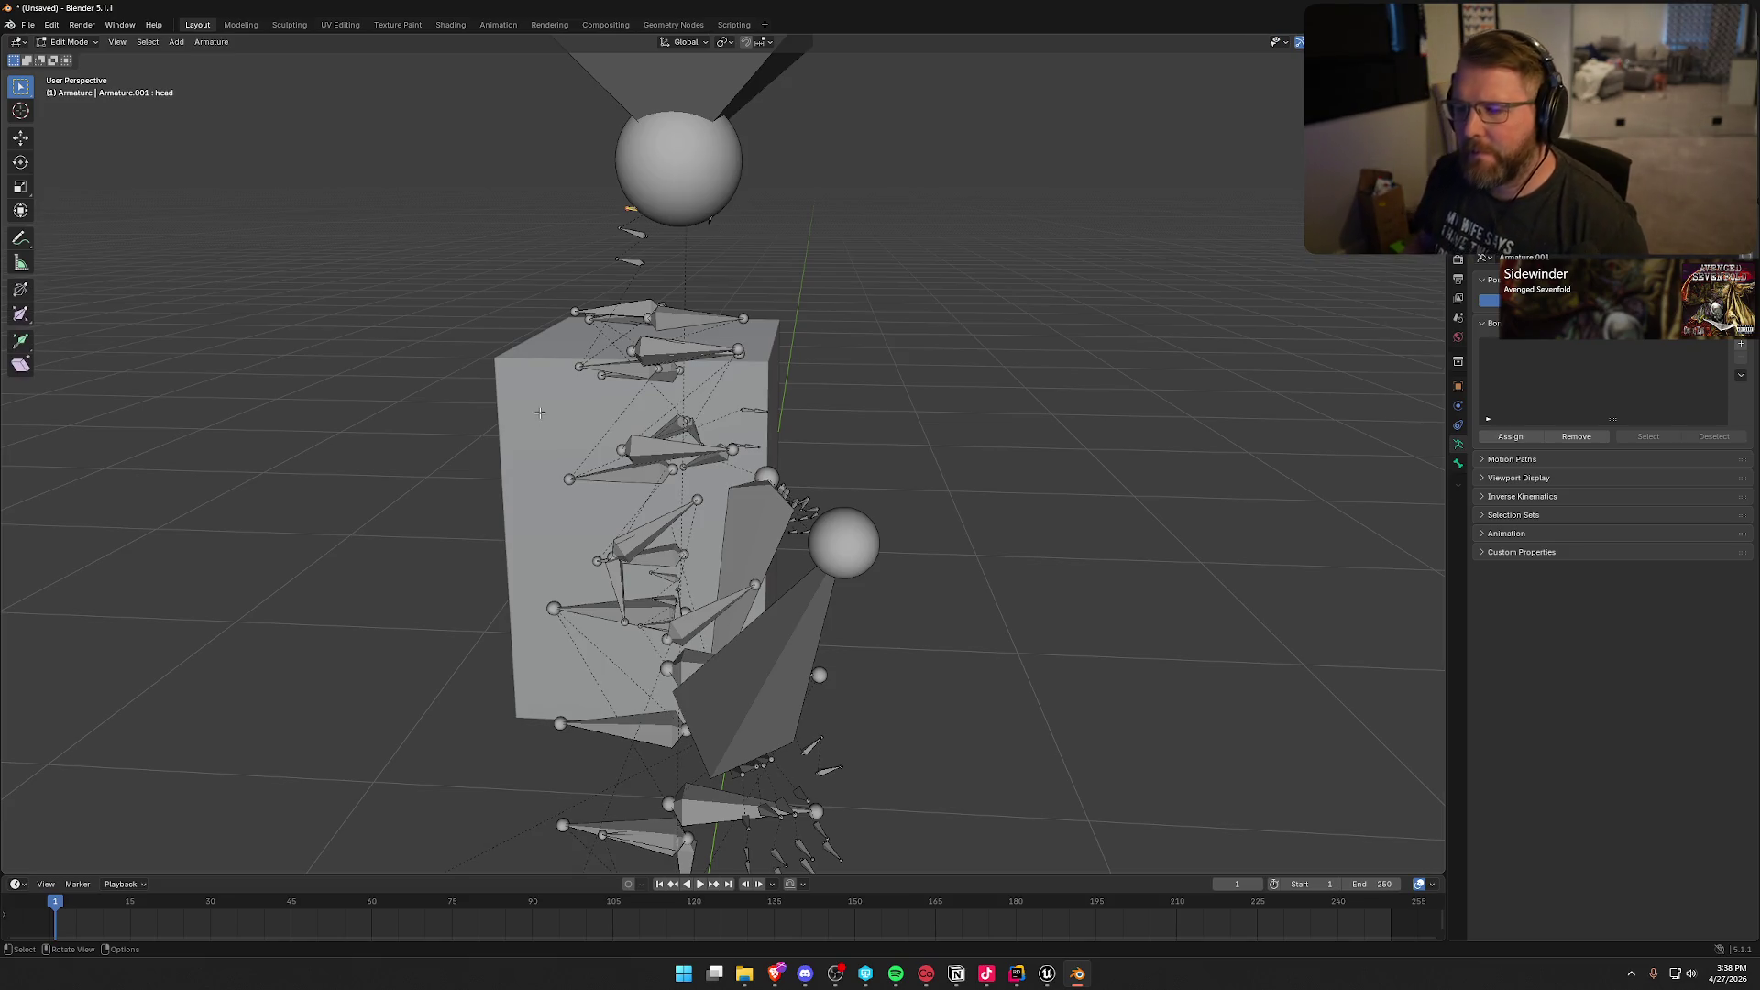
pyautogui.press('Tab')
pyautogui.hotkey('ctrl', 'Tab')
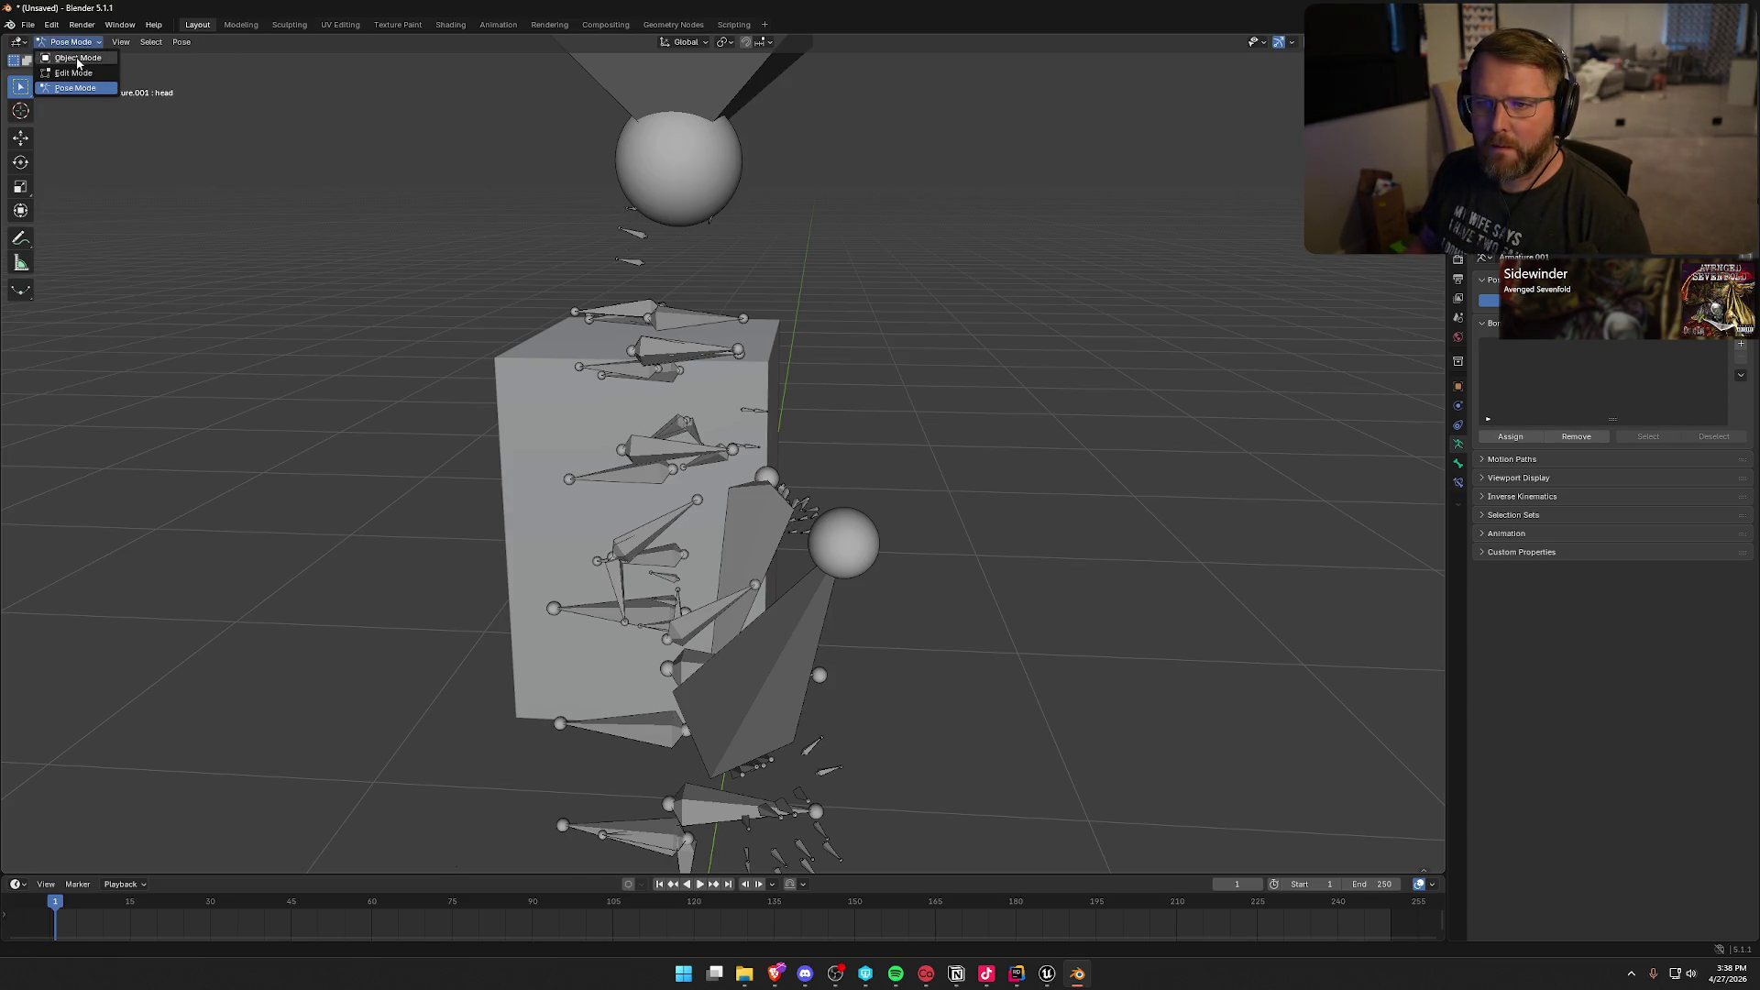
# Step: Select the box and switch to Weight Paint, showing solid full weight on the head group
pyautogui.click(477, 451)
pyautogui.click(527, 446)
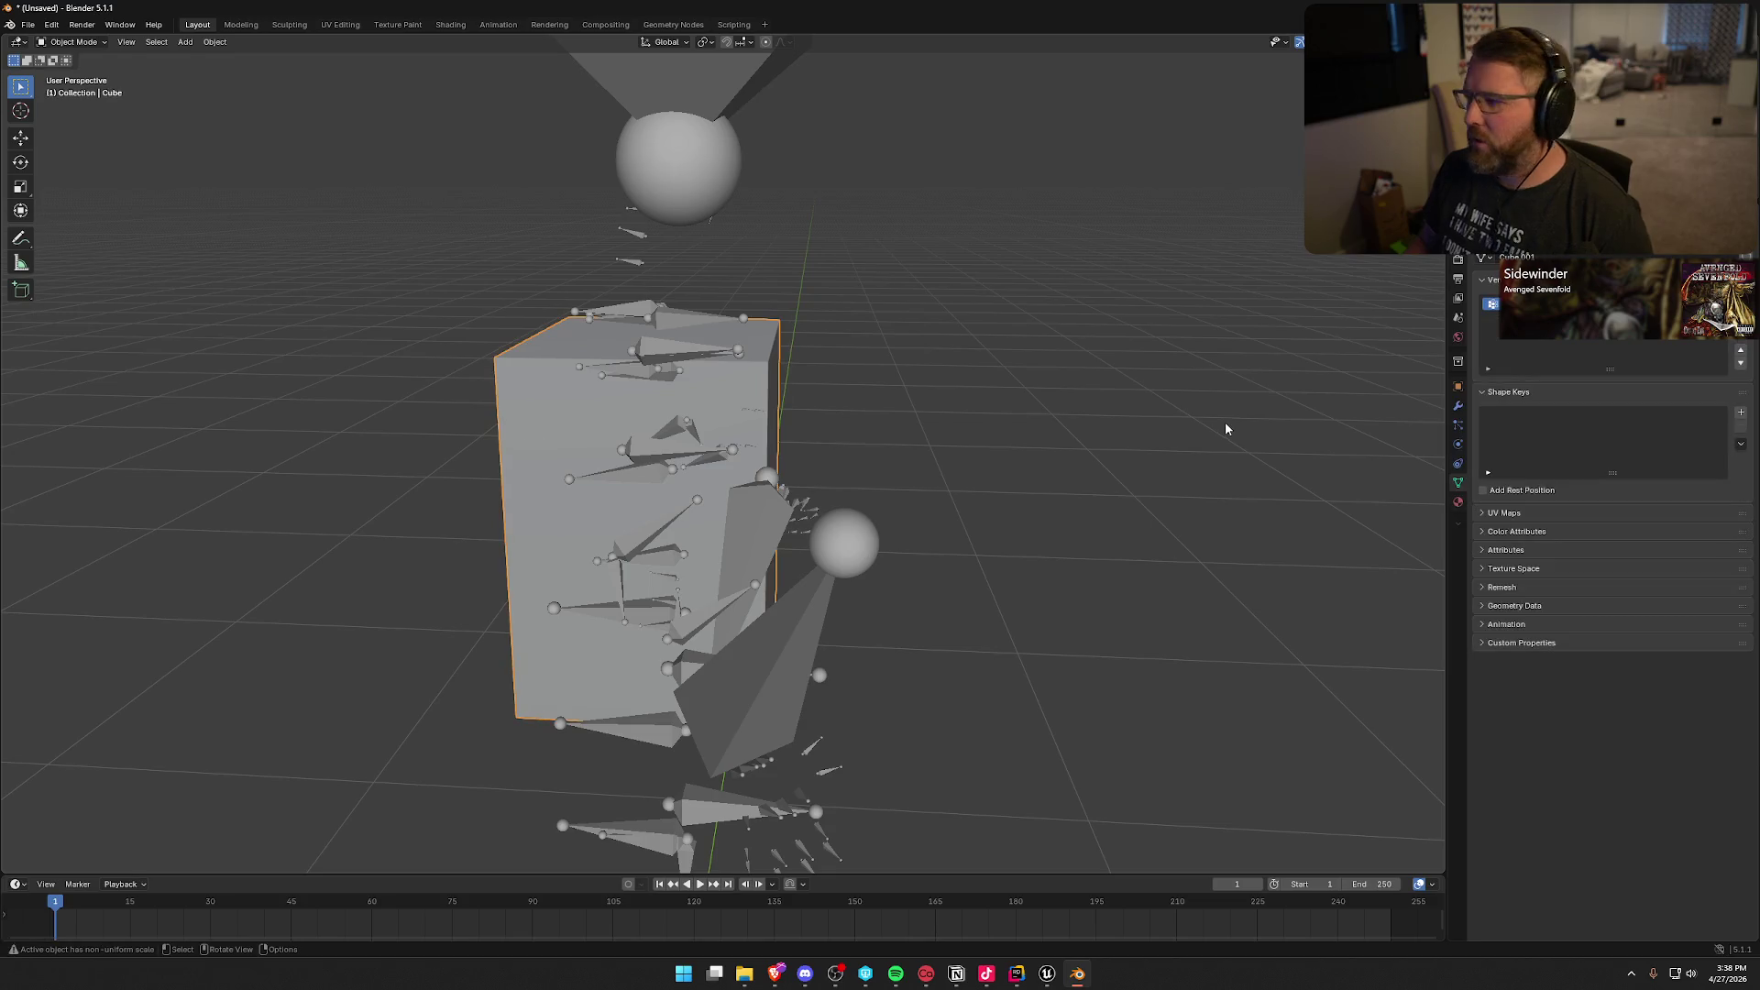
pyautogui.click(102, 42)
pyautogui.click(92, 117)
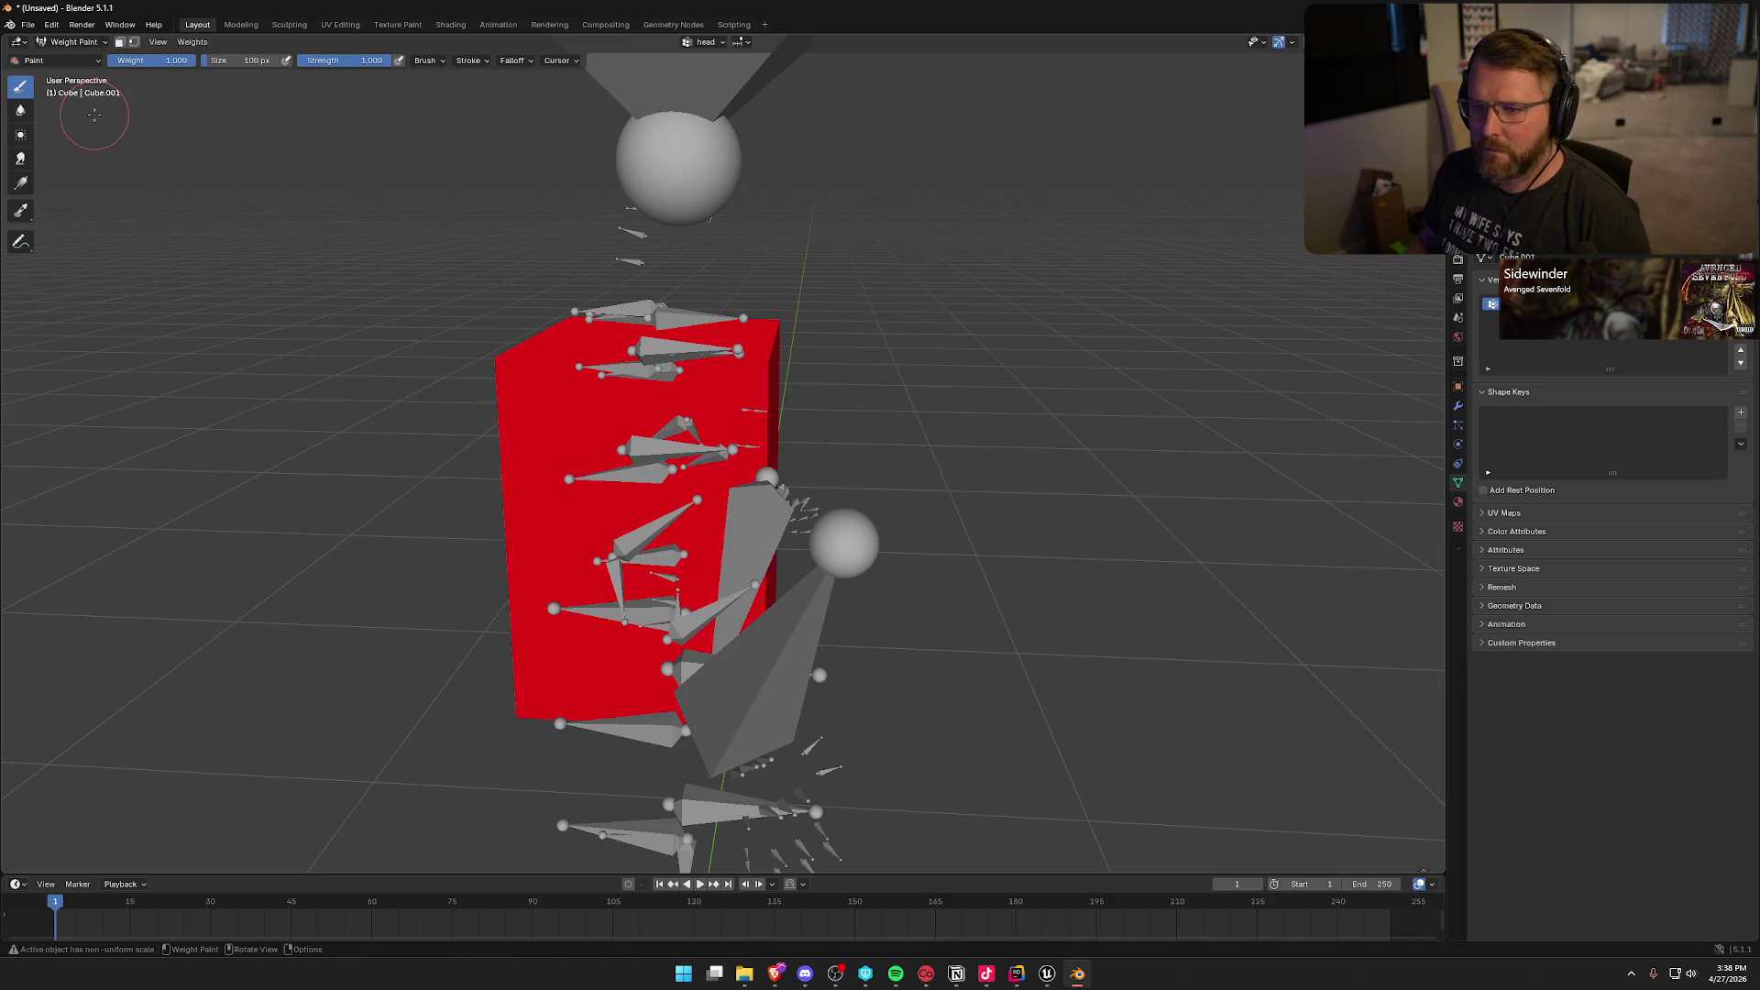
pyautogui.click(72, 42)
pyautogui.click(74, 72)
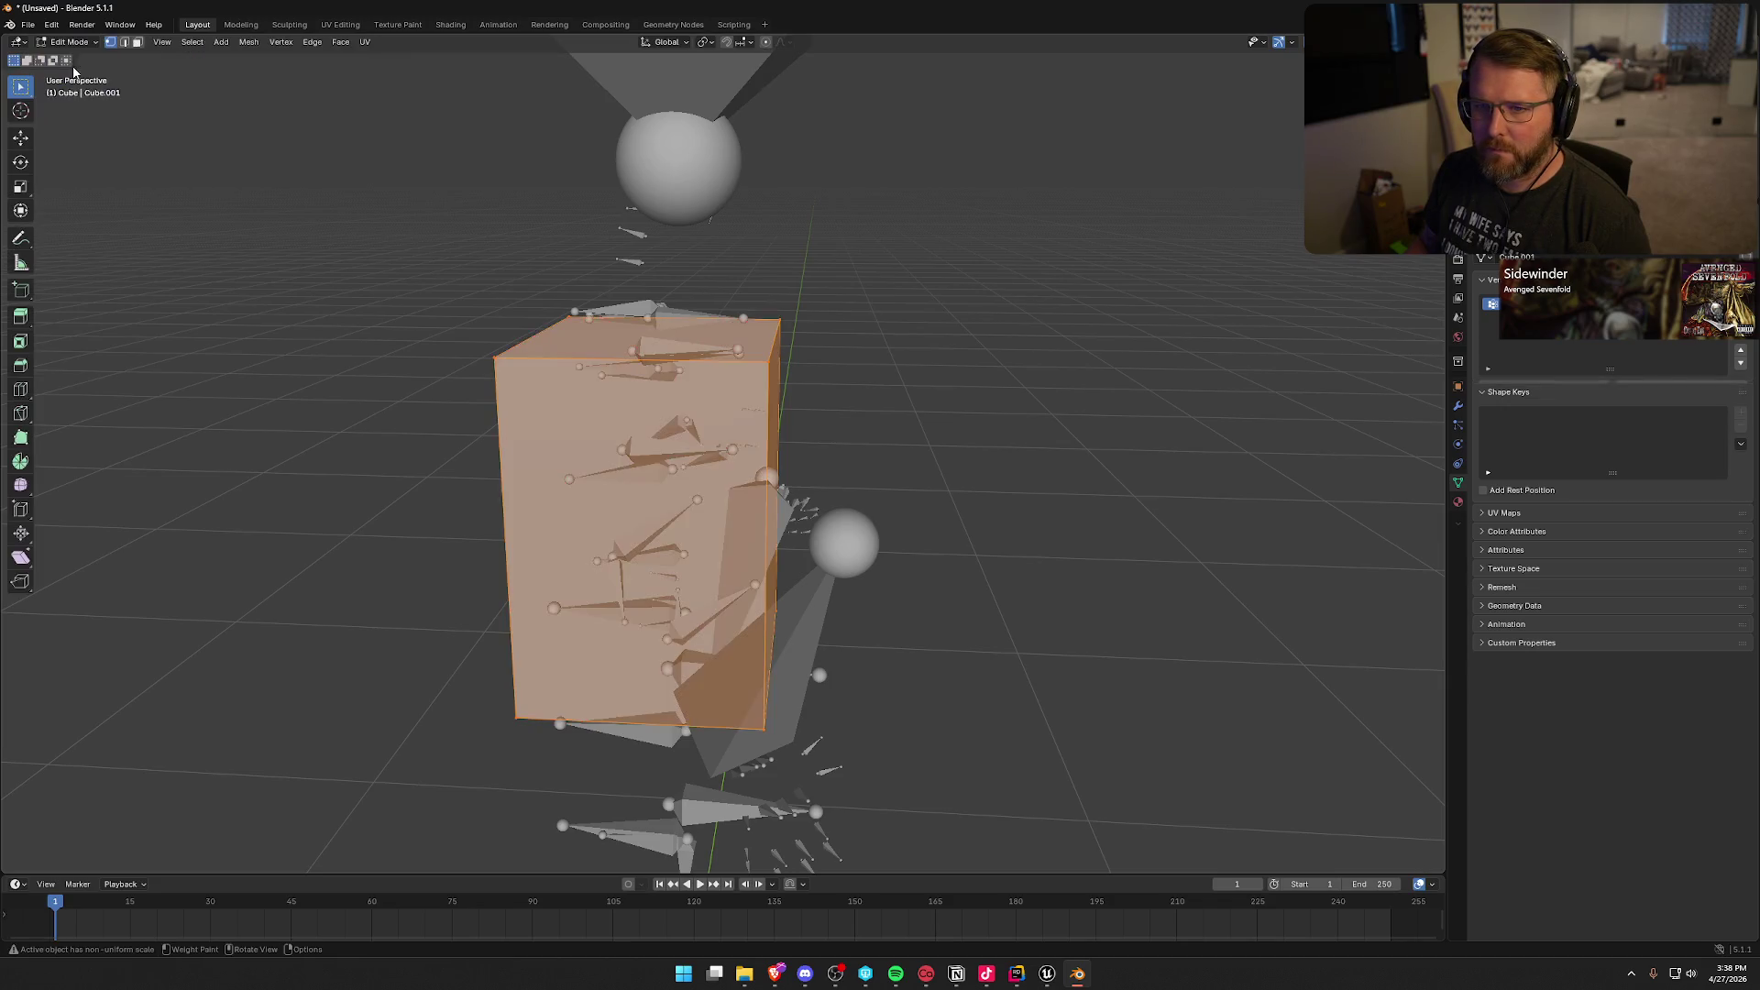
pyautogui.click(79, 42)
pyautogui.click(78, 58)
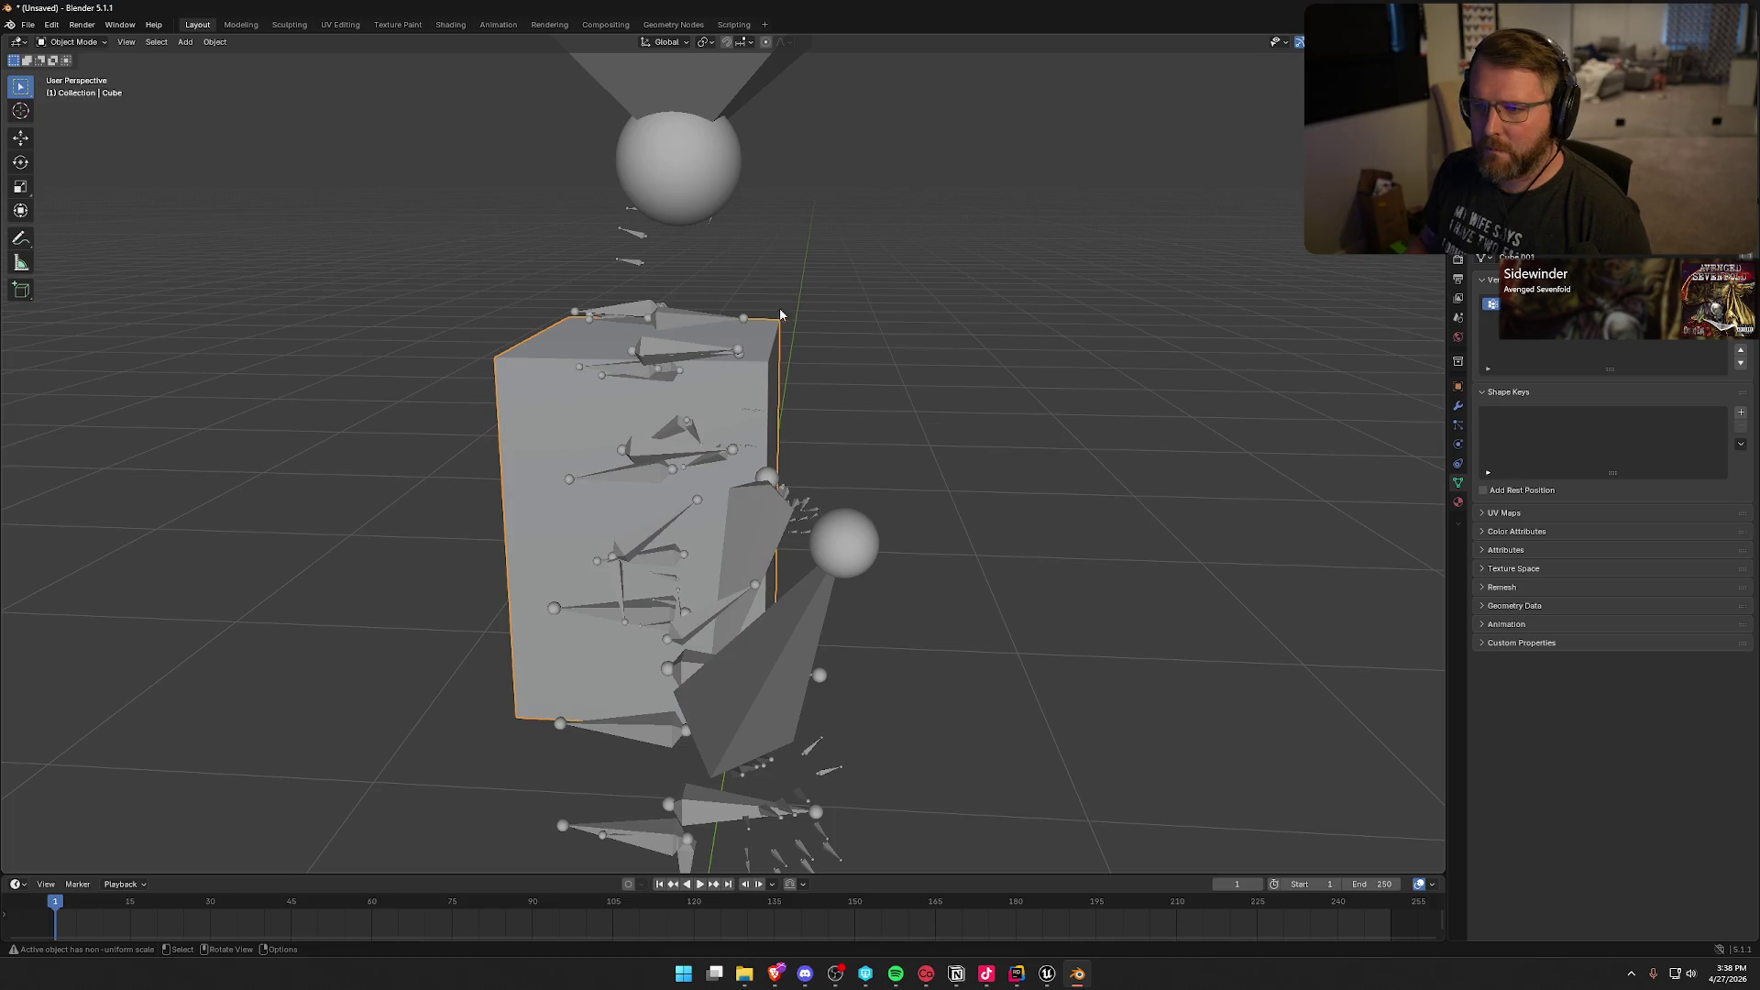
pyautogui.press('a')
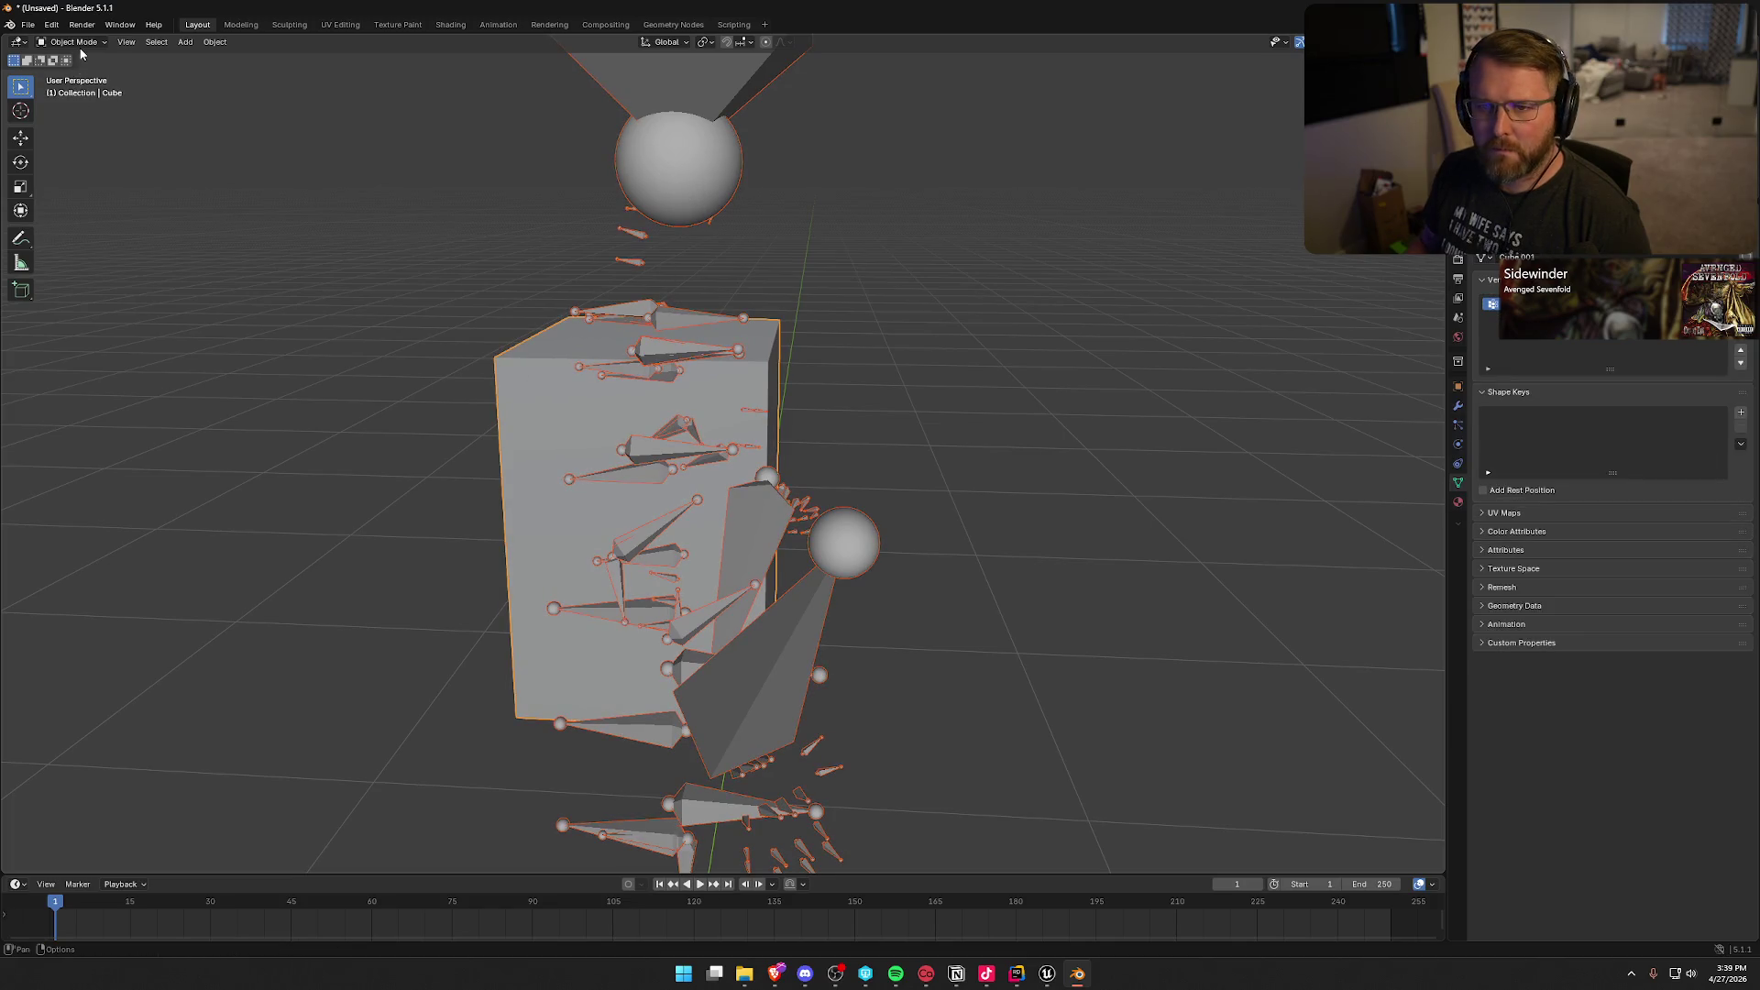
pyautogui.click(76, 42)
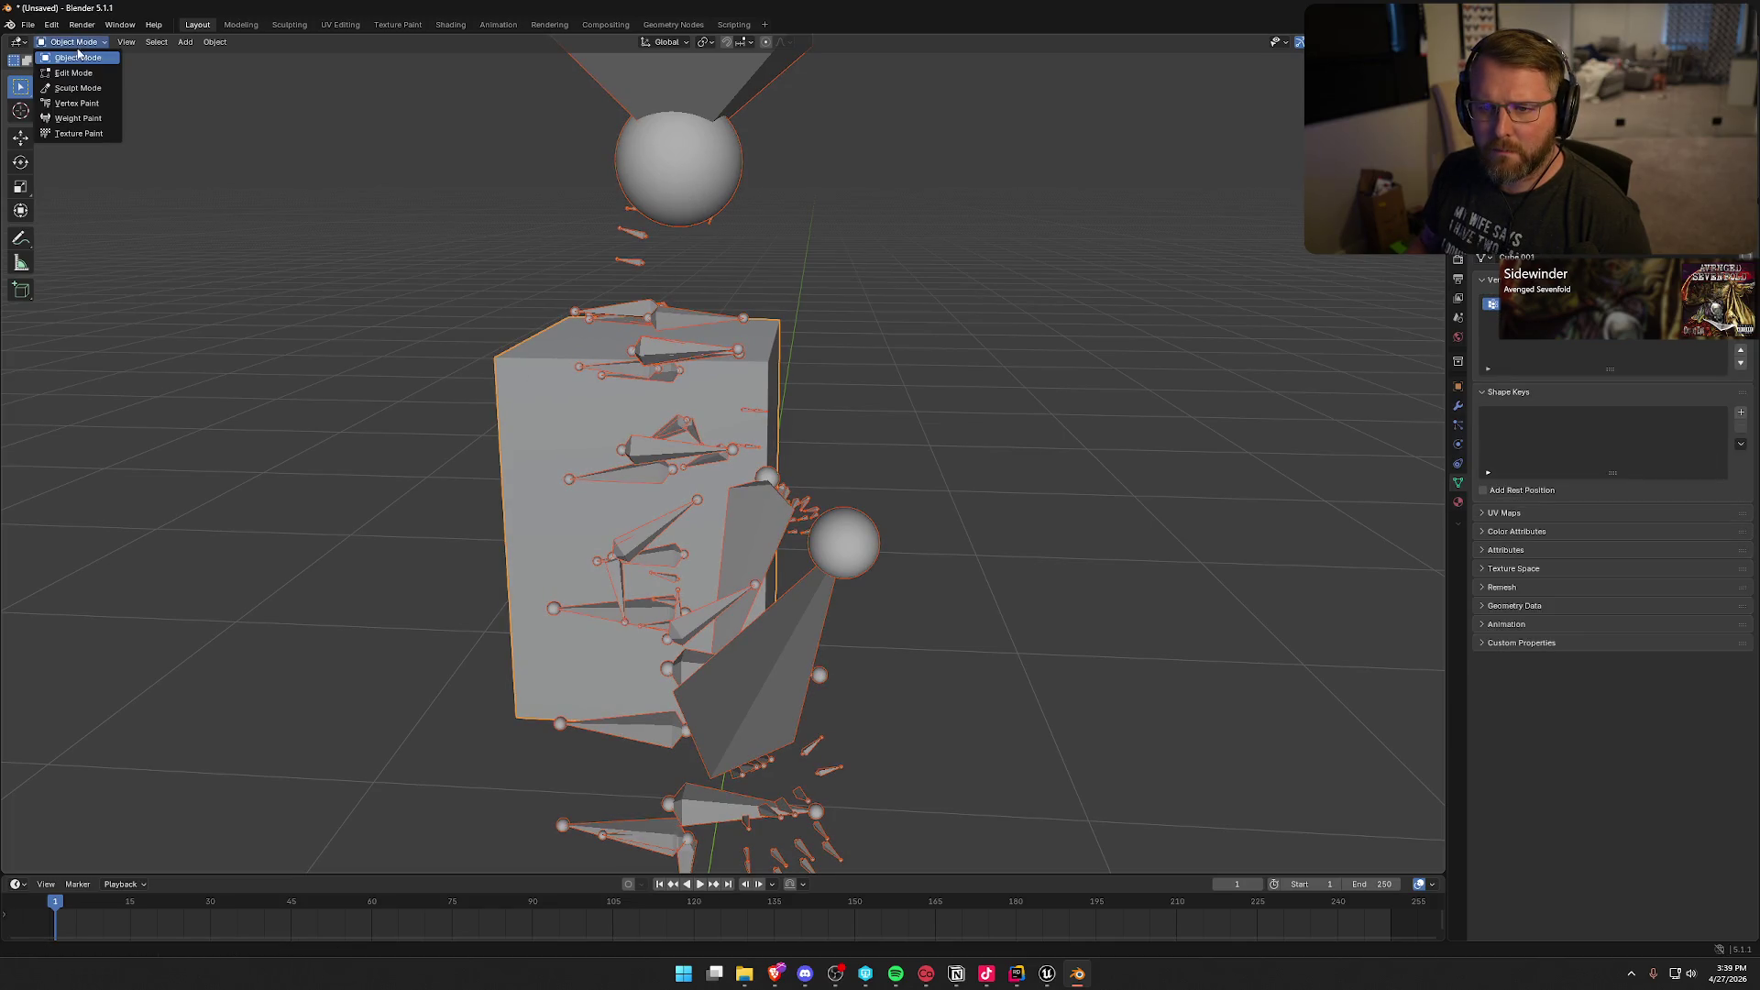
pyautogui.click(81, 118)
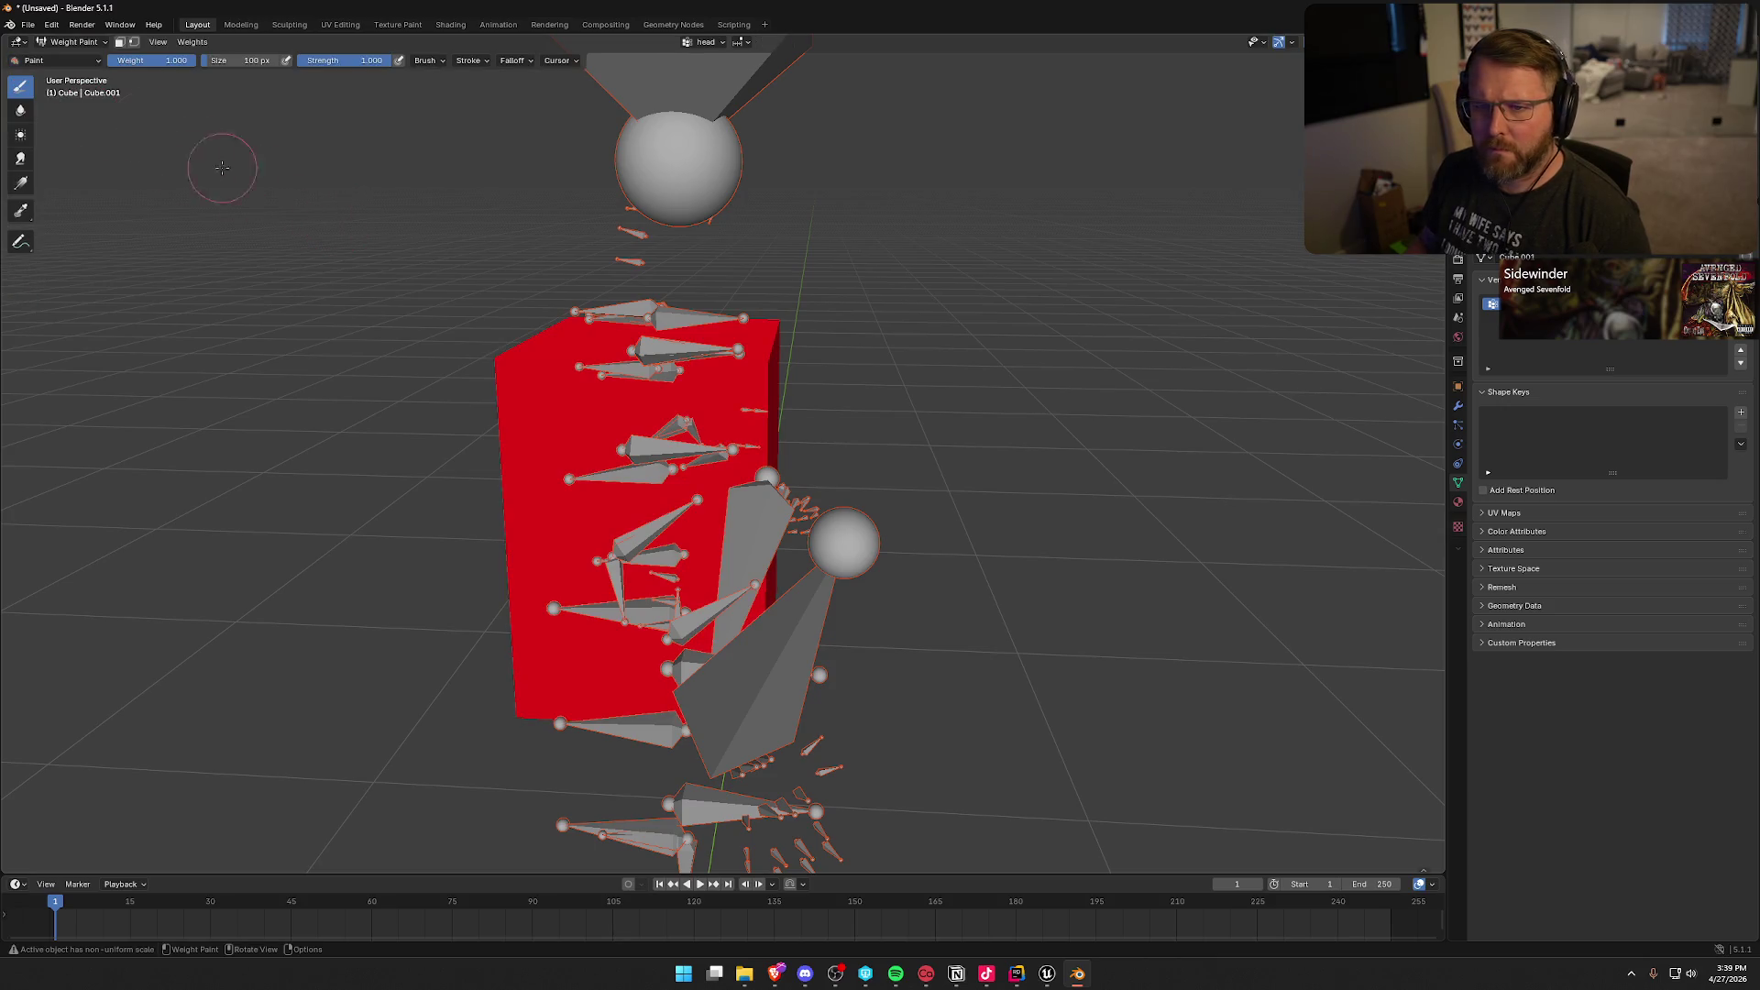
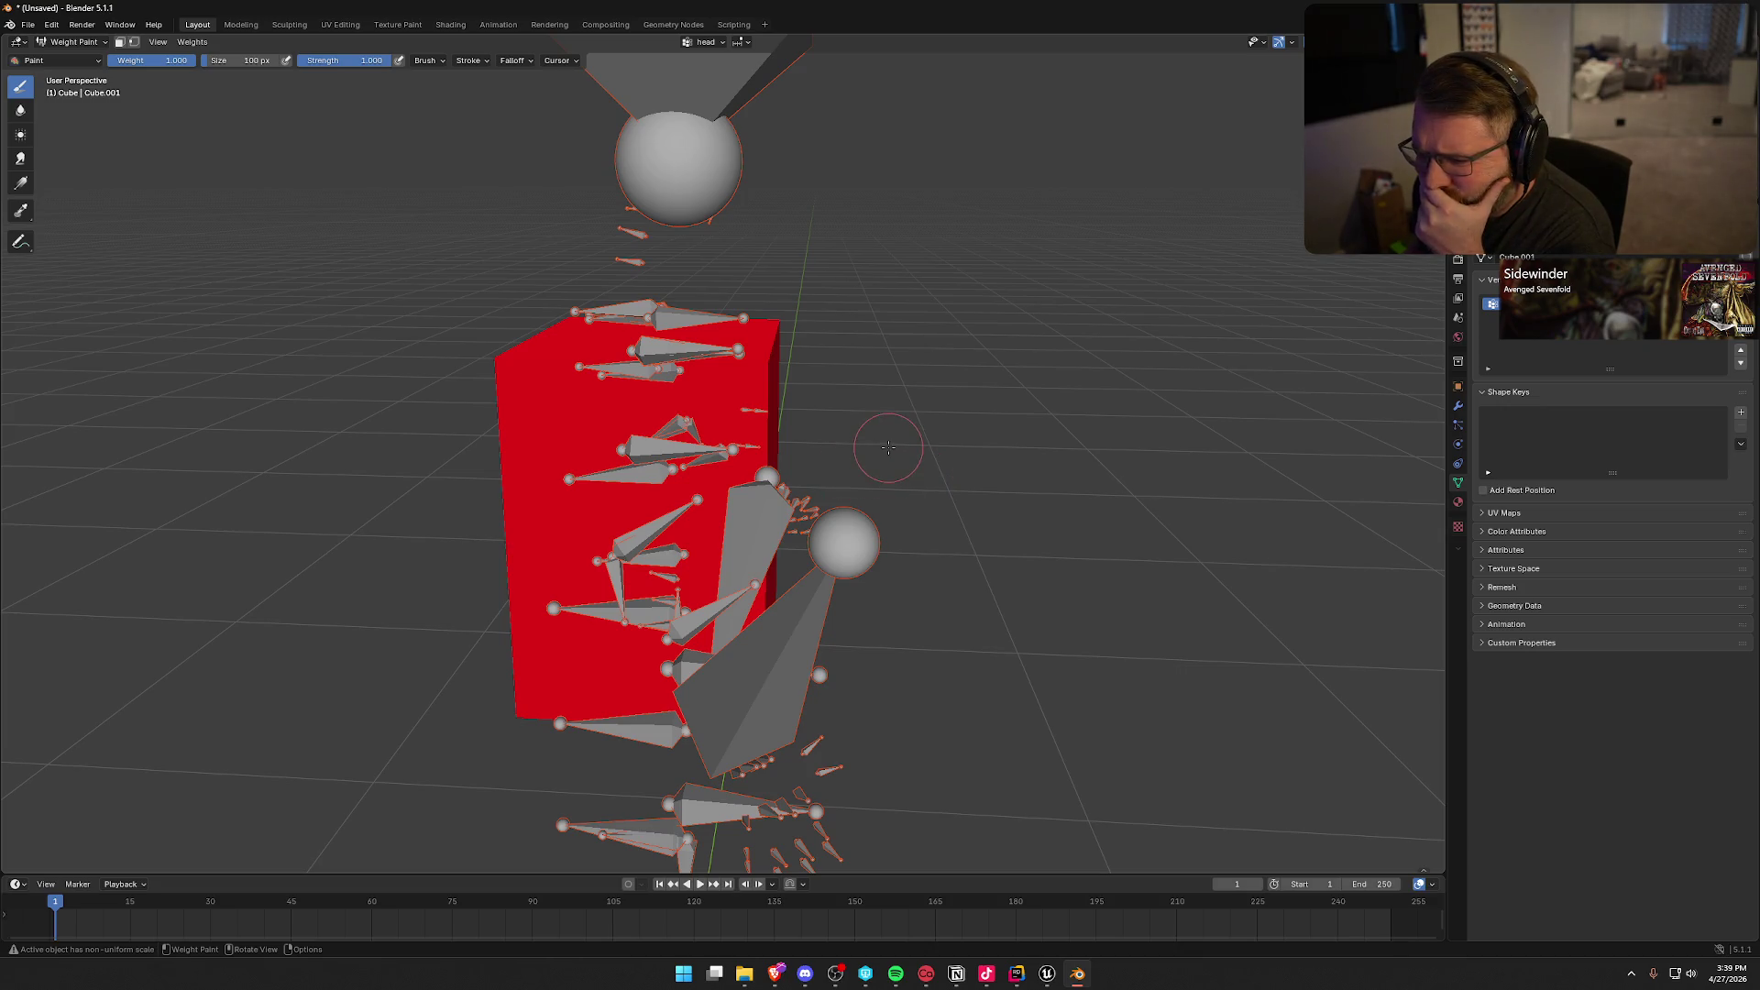
# Step: Confirm the cube is painted at weight 1.000 all around the rig, then enter Edit Mode
pyautogui.moveTo(888, 447)
pyautogui.mouseDown()
pyautogui.moveTo(926, 446)
pyautogui.moveTo(804, 435)
pyautogui.moveTo(936, 515)
pyautogui.mouseUp()
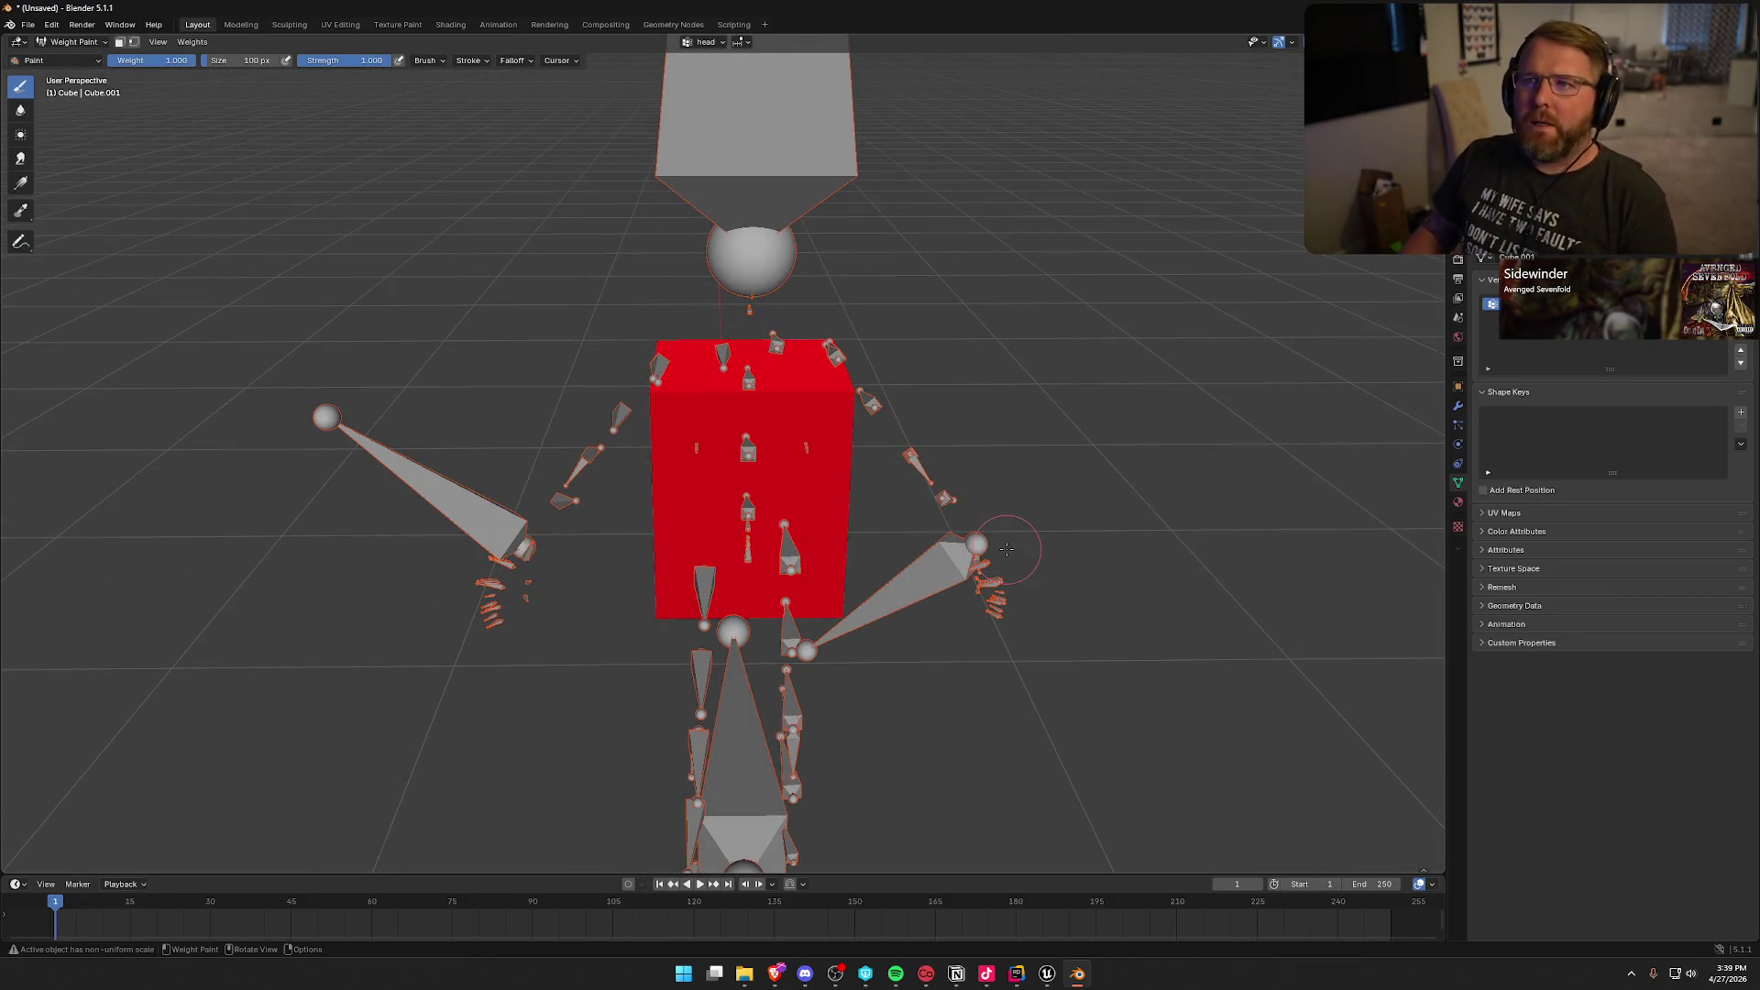
pyautogui.moveTo(1006, 548)
pyautogui.mouseDown()
pyautogui.moveTo(1061, 399)
pyautogui.moveTo(1049, 515)
pyautogui.moveTo(678, 309)
pyautogui.mouseUp()
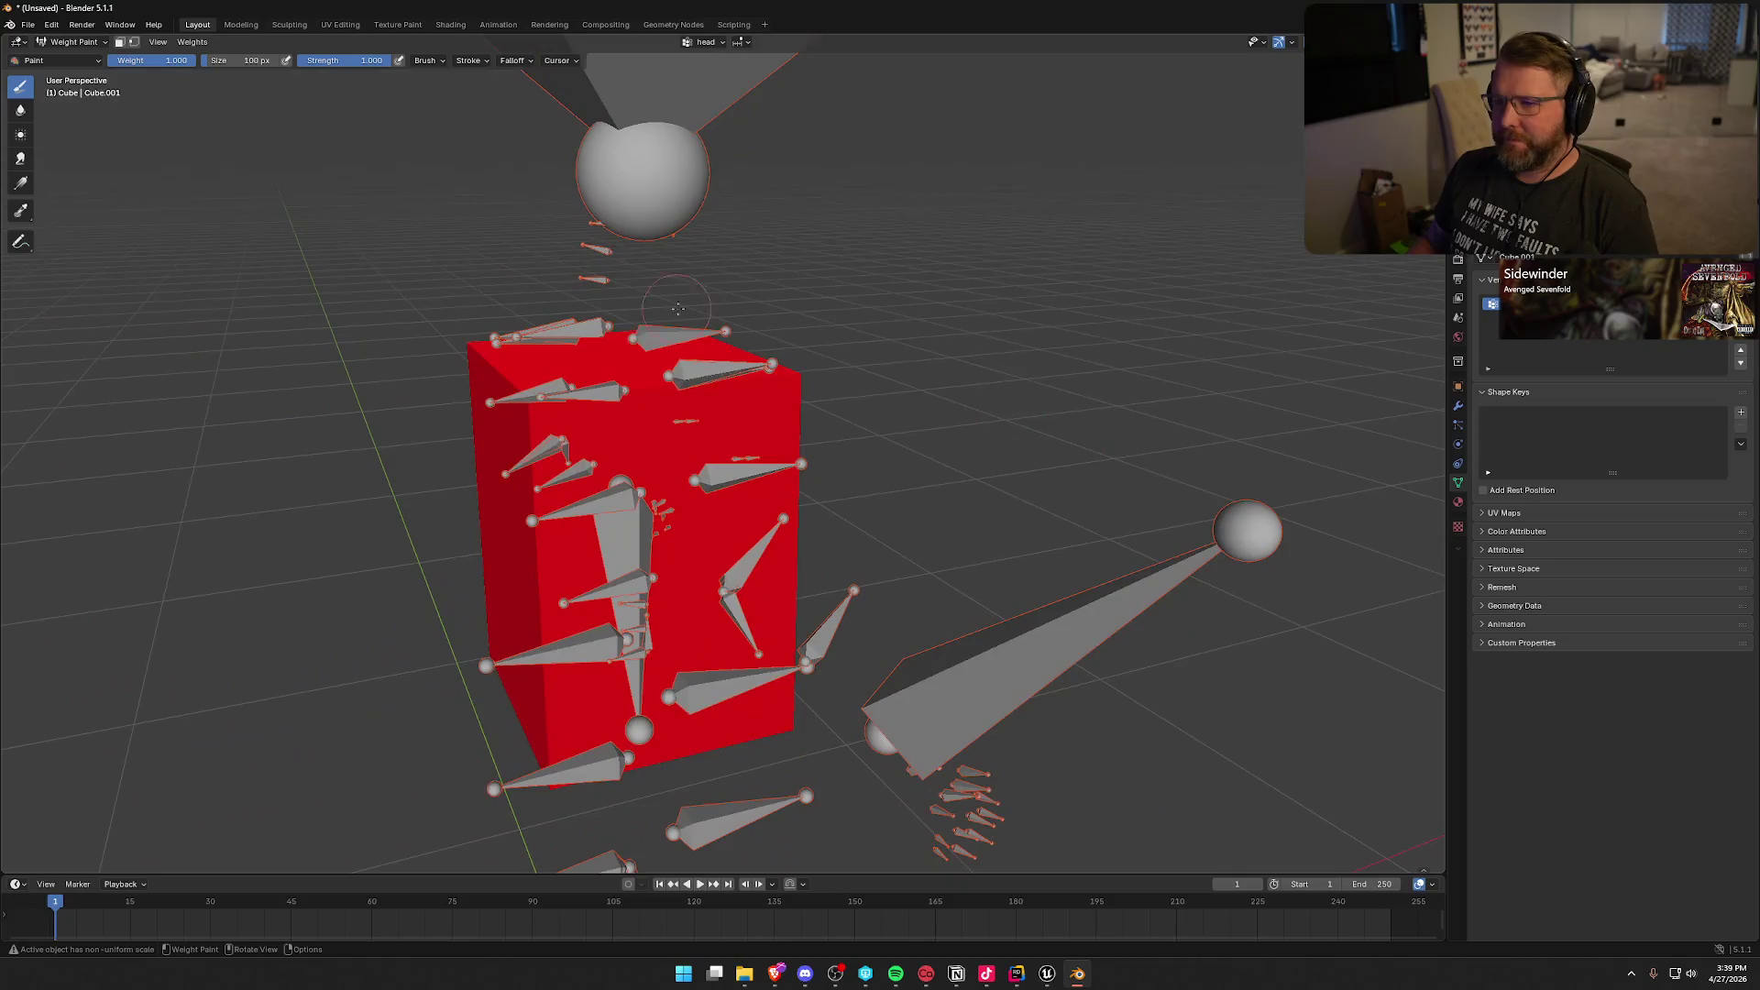
pyautogui.click(84, 42)
pyautogui.click(89, 46)
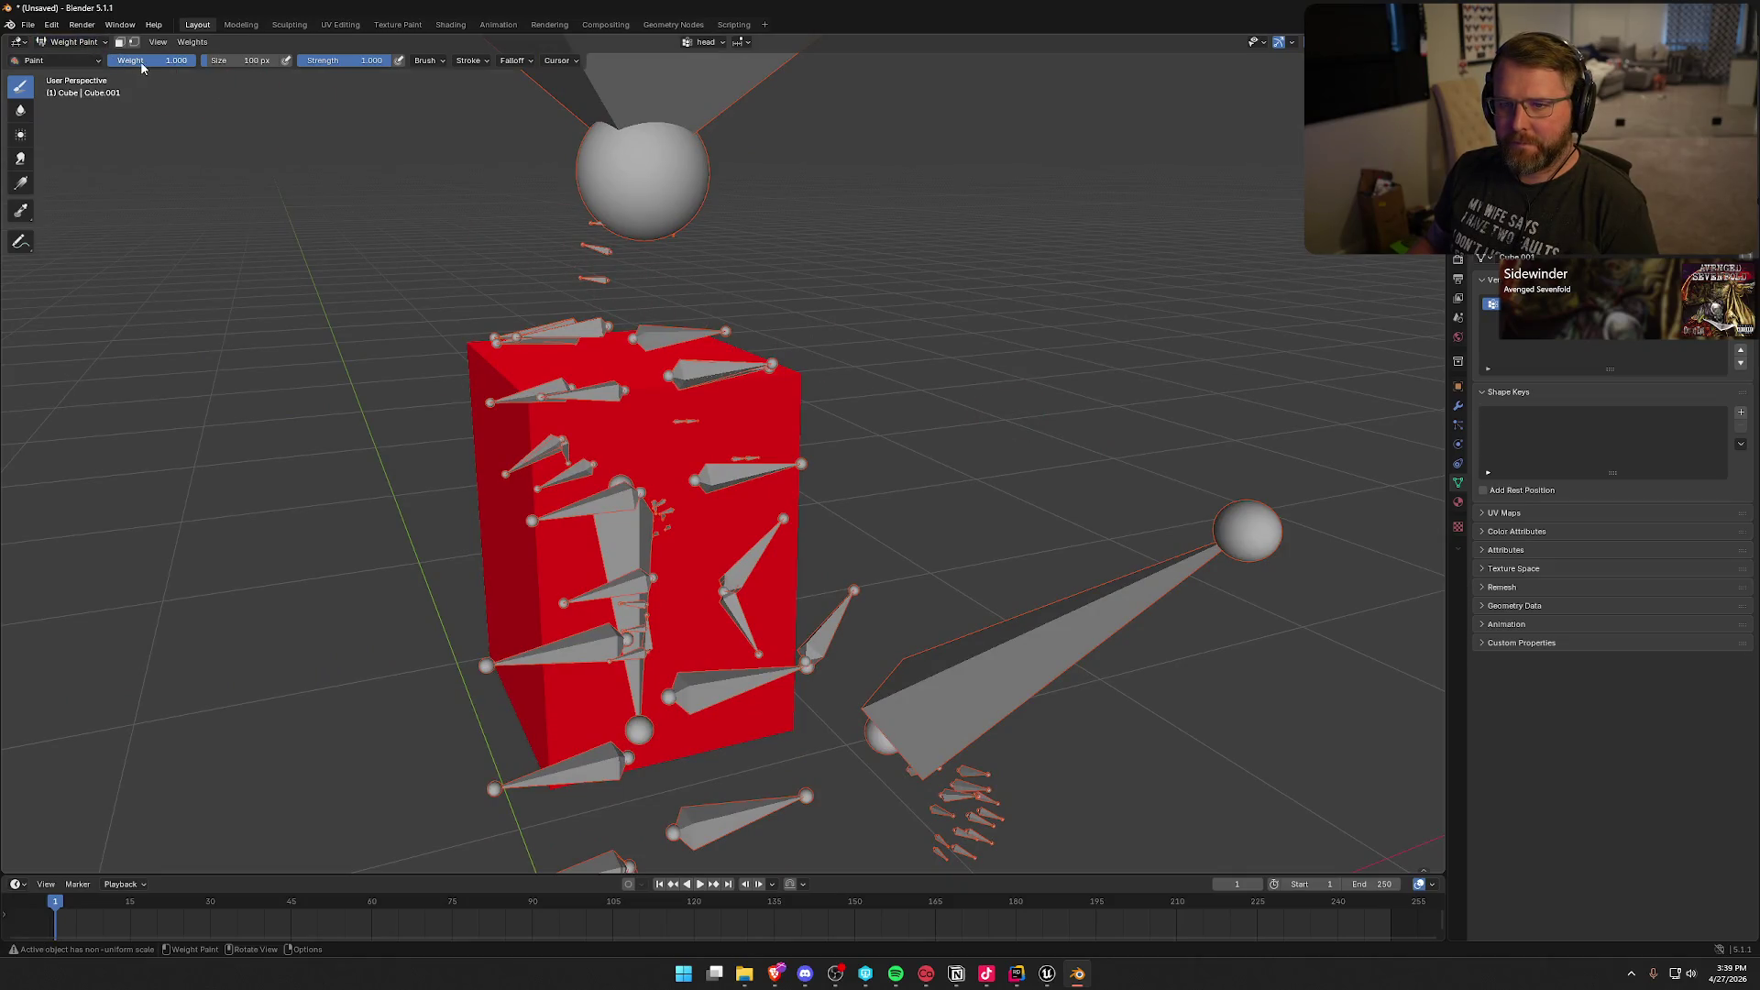
pyautogui.moveTo(757, 468); pyautogui.dragTo(762, 469)
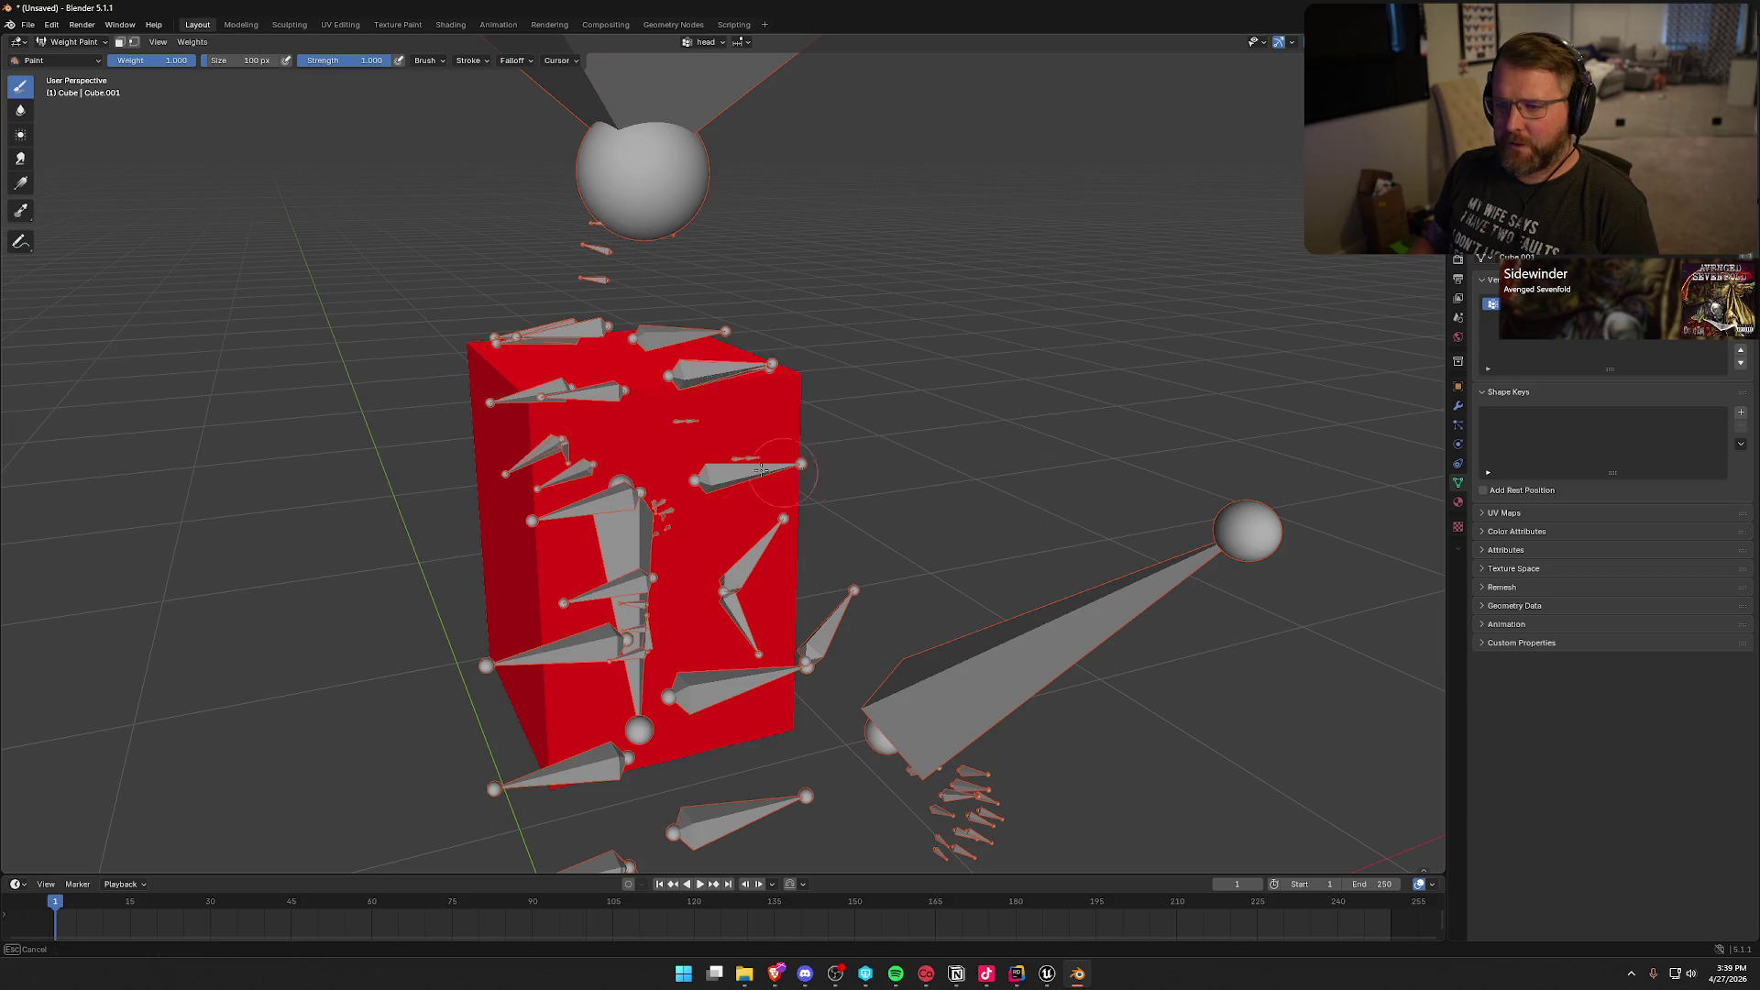
pyautogui.moveTo(525, 374)
pyautogui.mouseDown()
pyautogui.moveTo(346, 464)
pyautogui.moveTo(588, 463)
pyautogui.mouseUp()
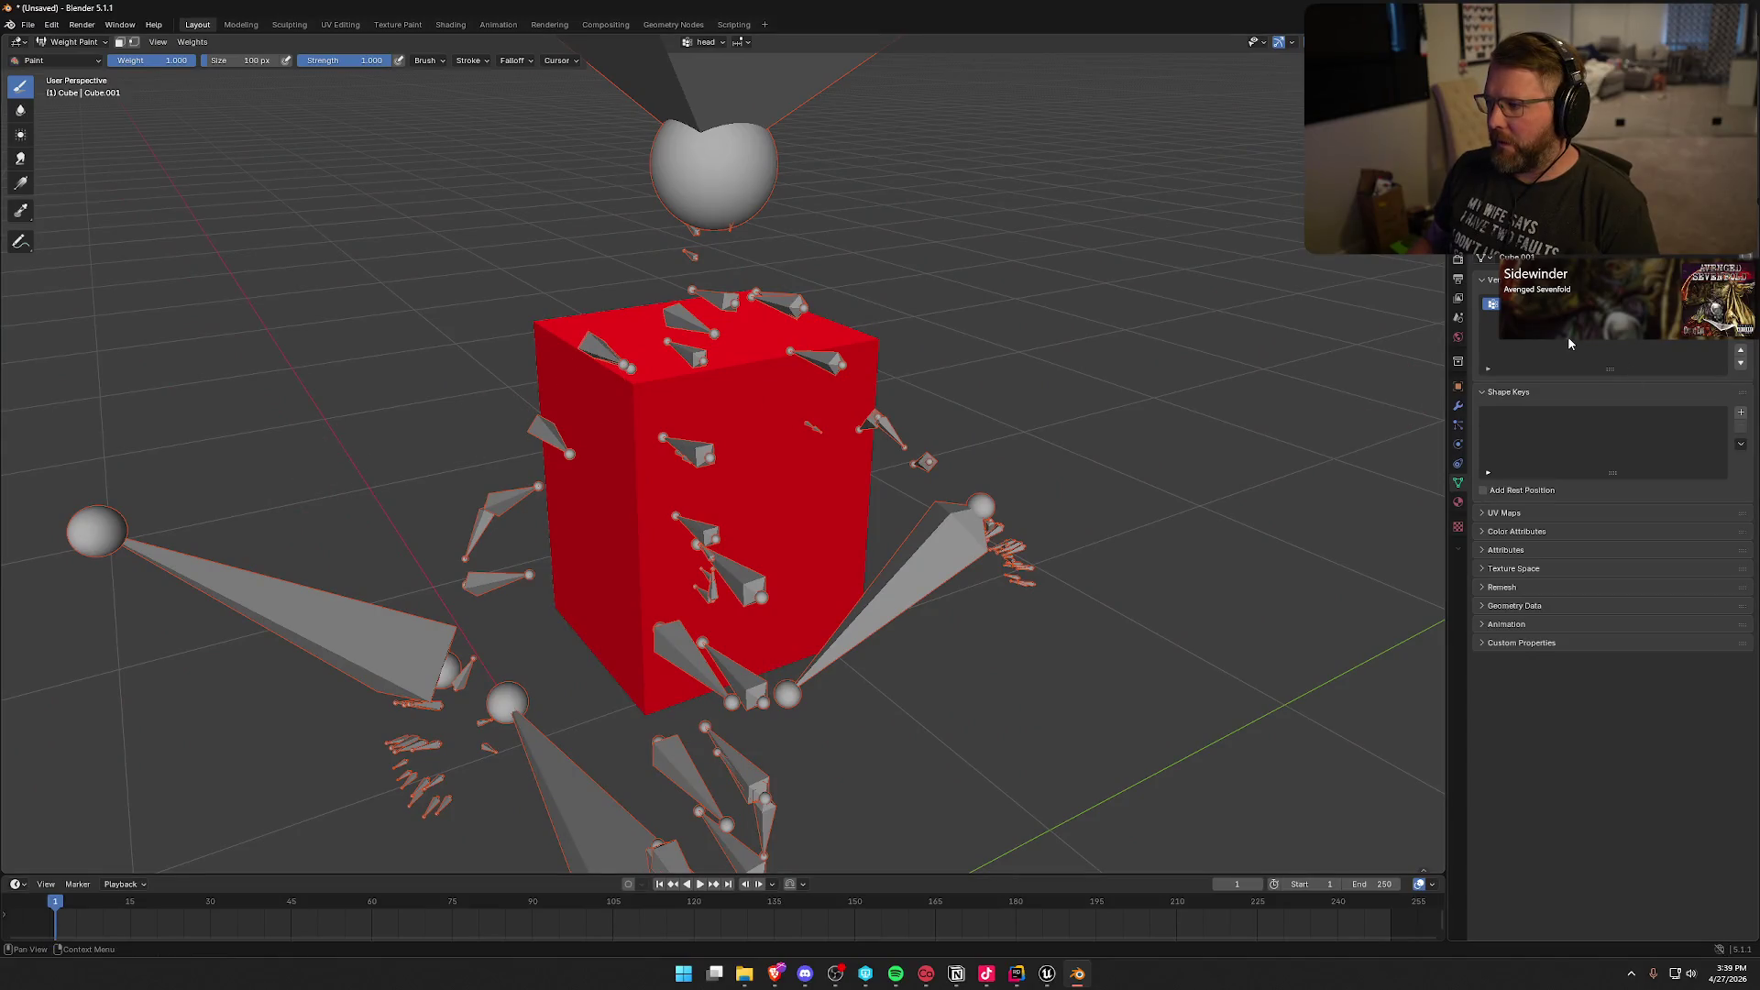
pyautogui.press('Tab')
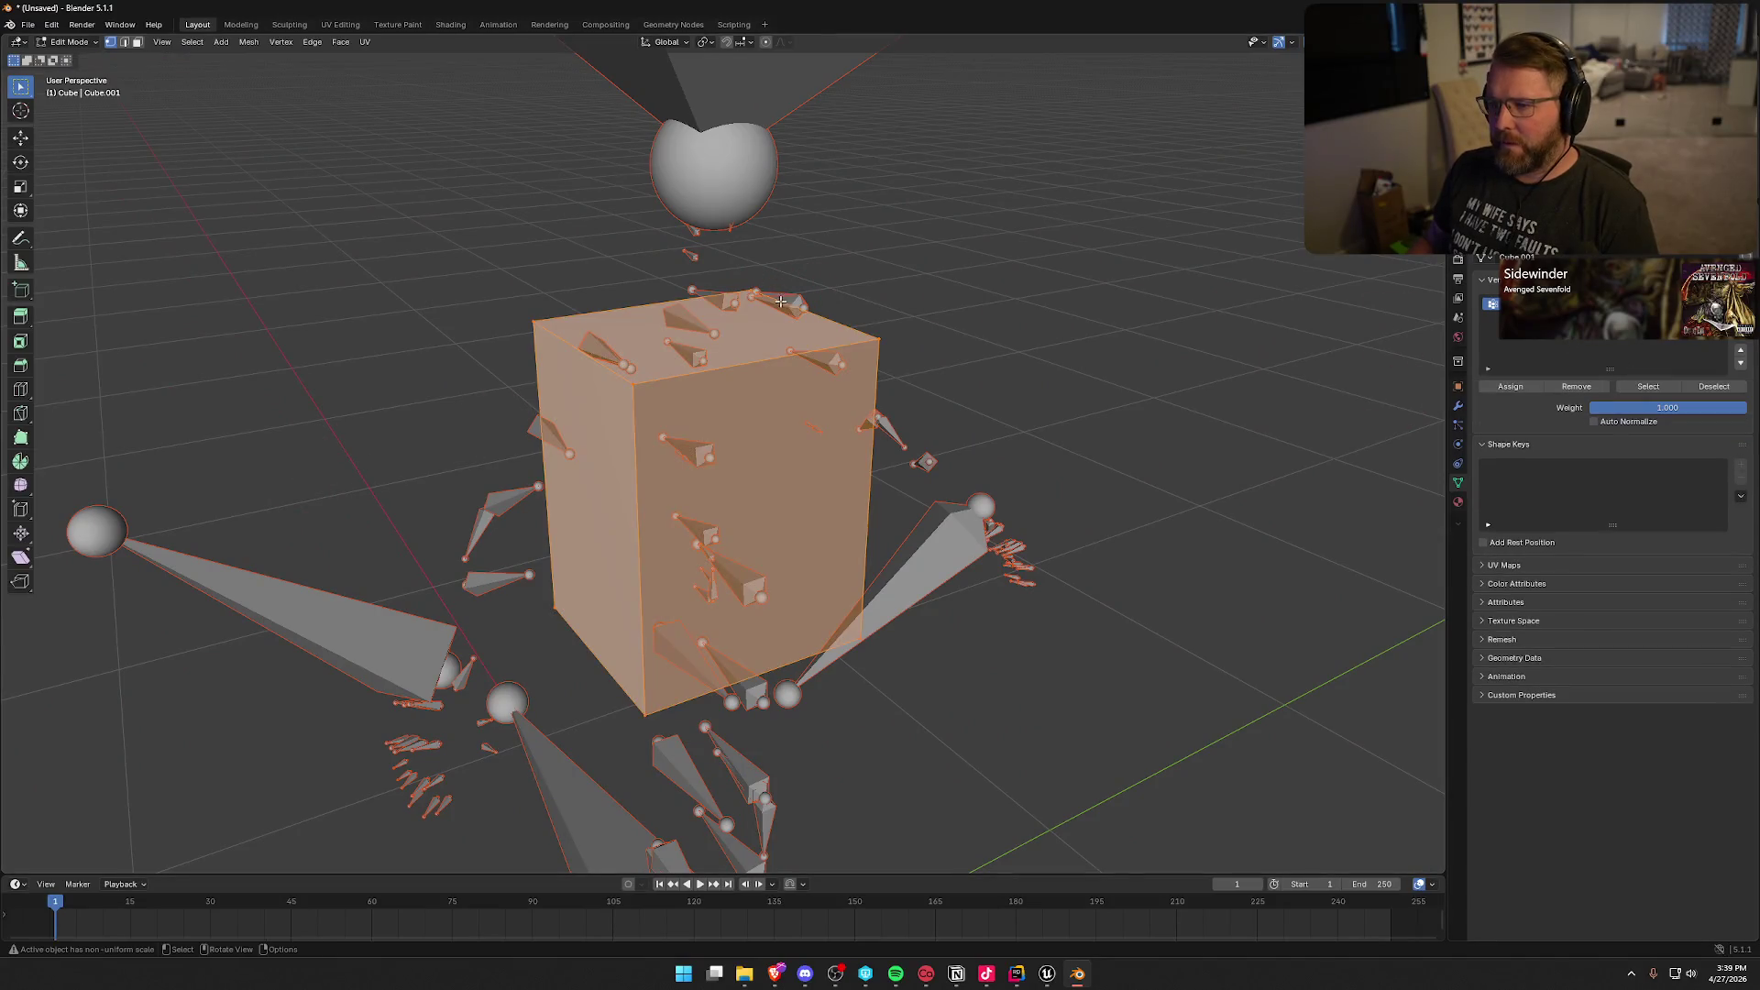
# Step: Select all cube geometry, return to Object Mode, and inspect the armature's bones in Edit Mode
pyautogui.hotkey('alt', 'a')
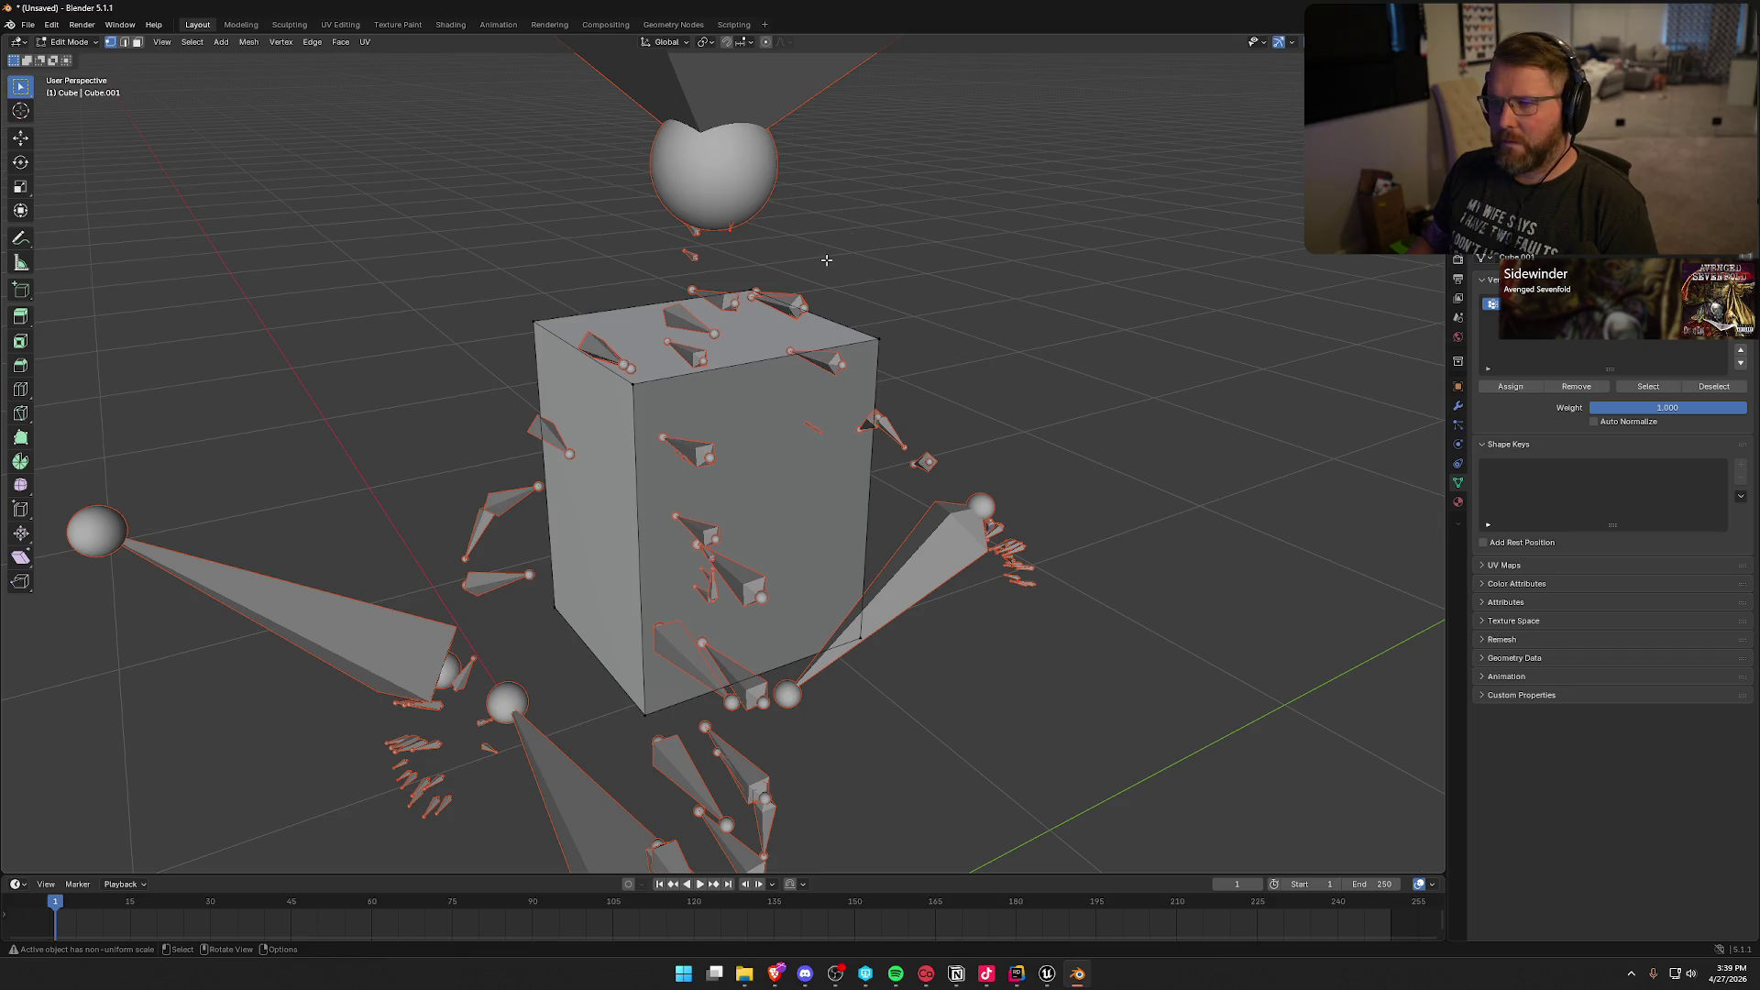
pyautogui.press('a')
pyautogui.click(69, 41)
pyautogui.click(74, 57)
pyautogui.click(713, 149)
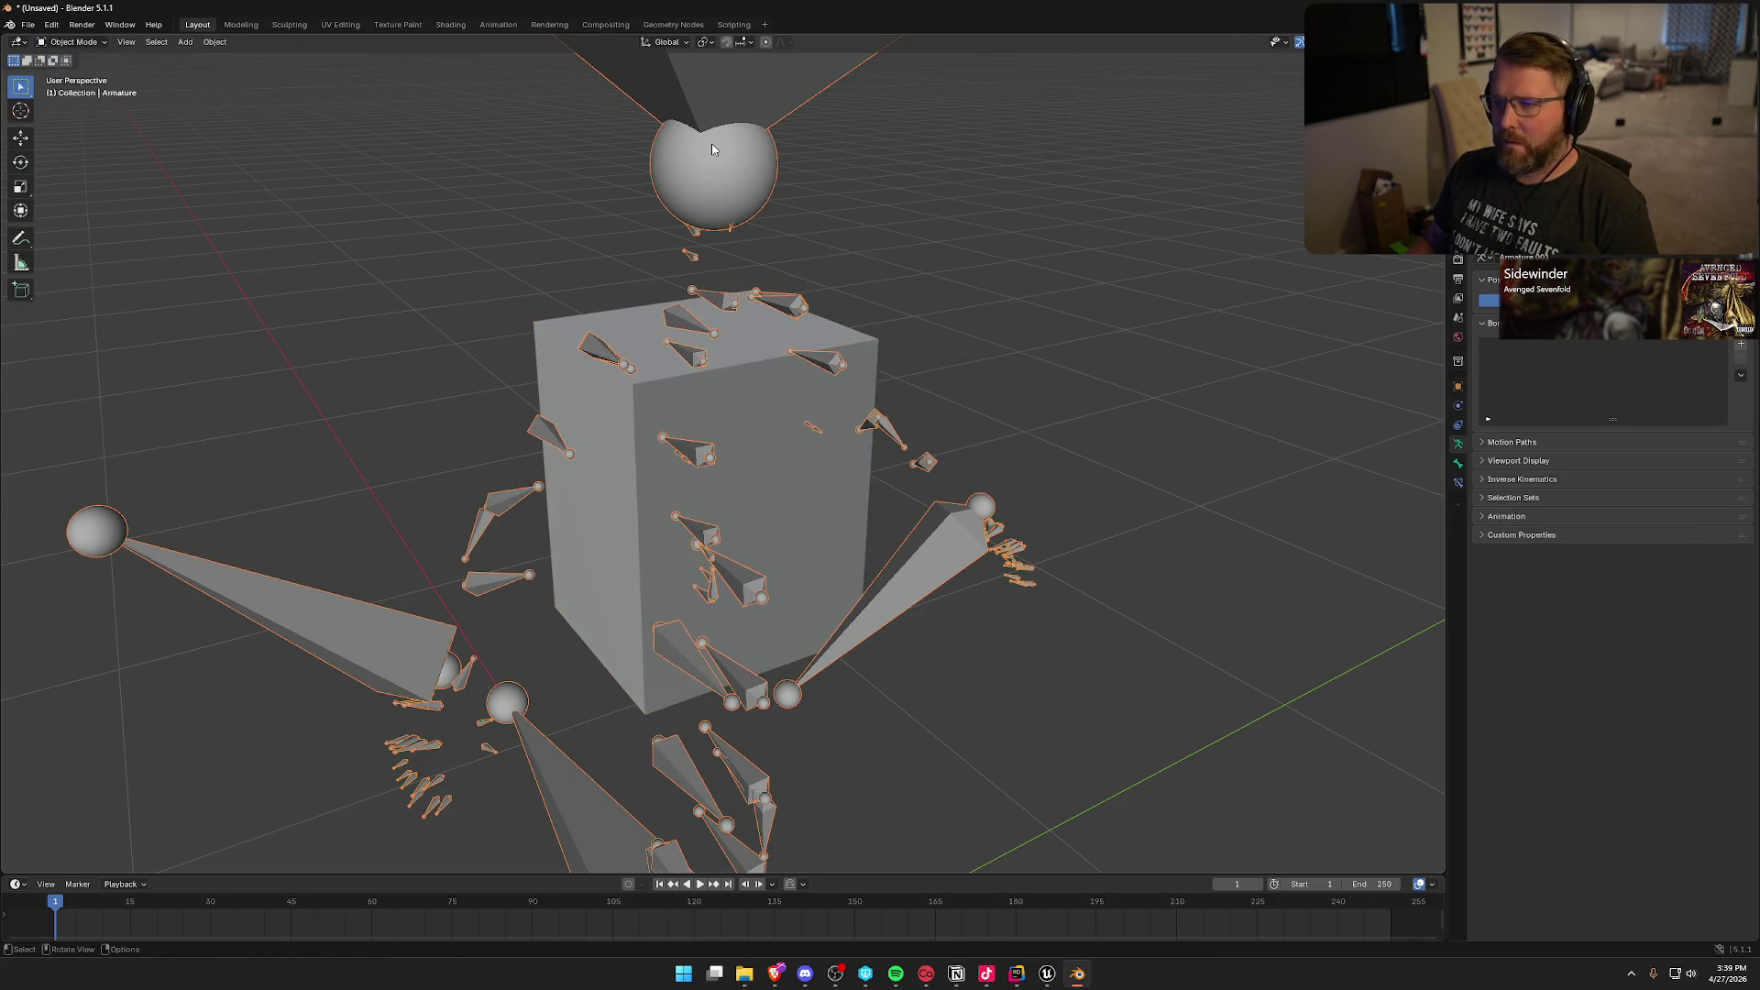
pyautogui.press('Tab')
pyautogui.press('a')
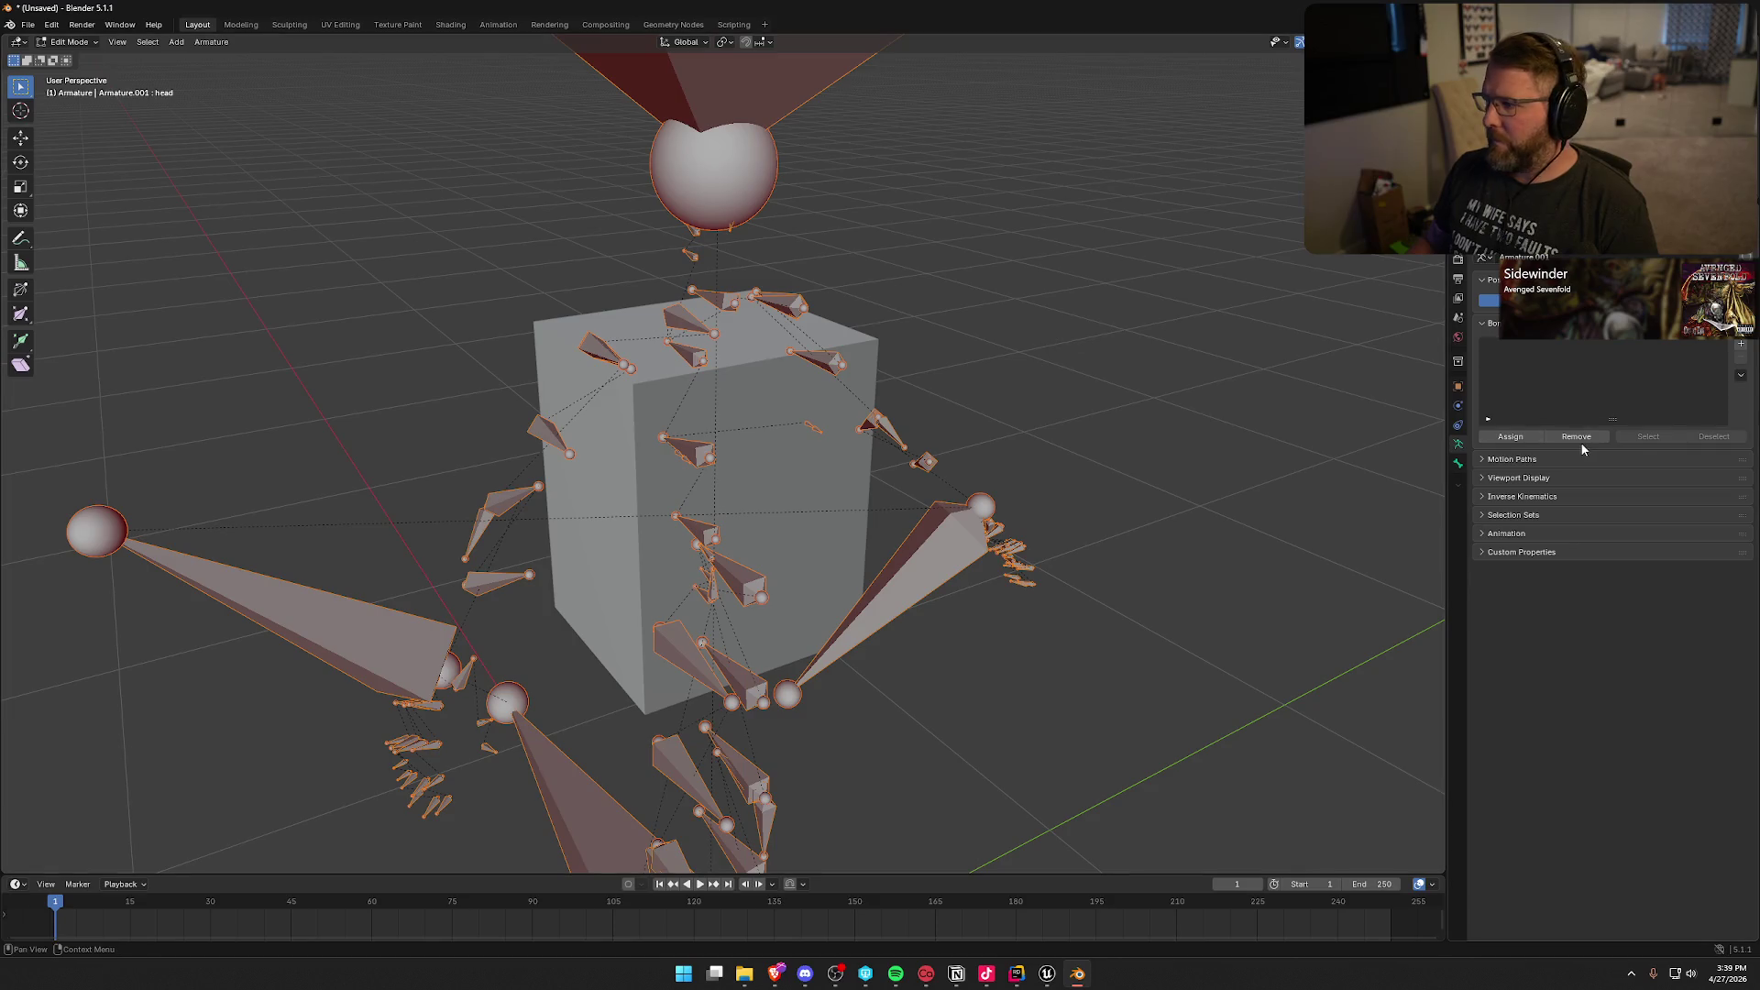
pyautogui.click(1457, 464)
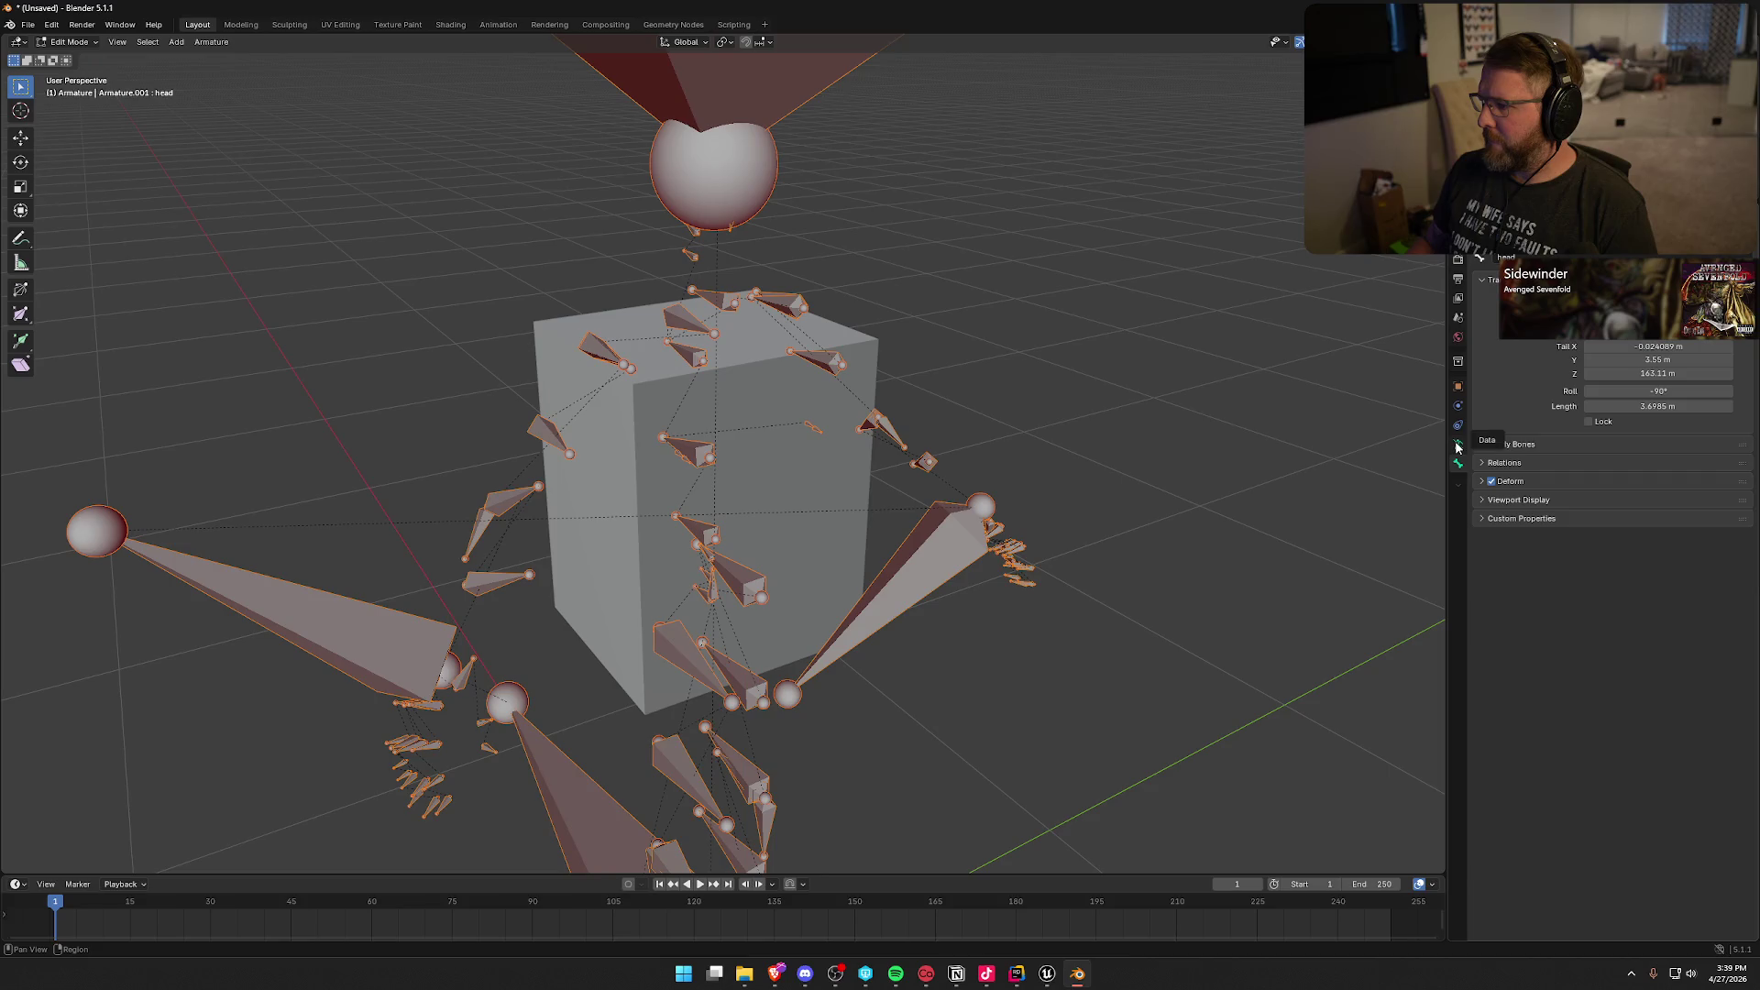
pyautogui.click(1457, 446)
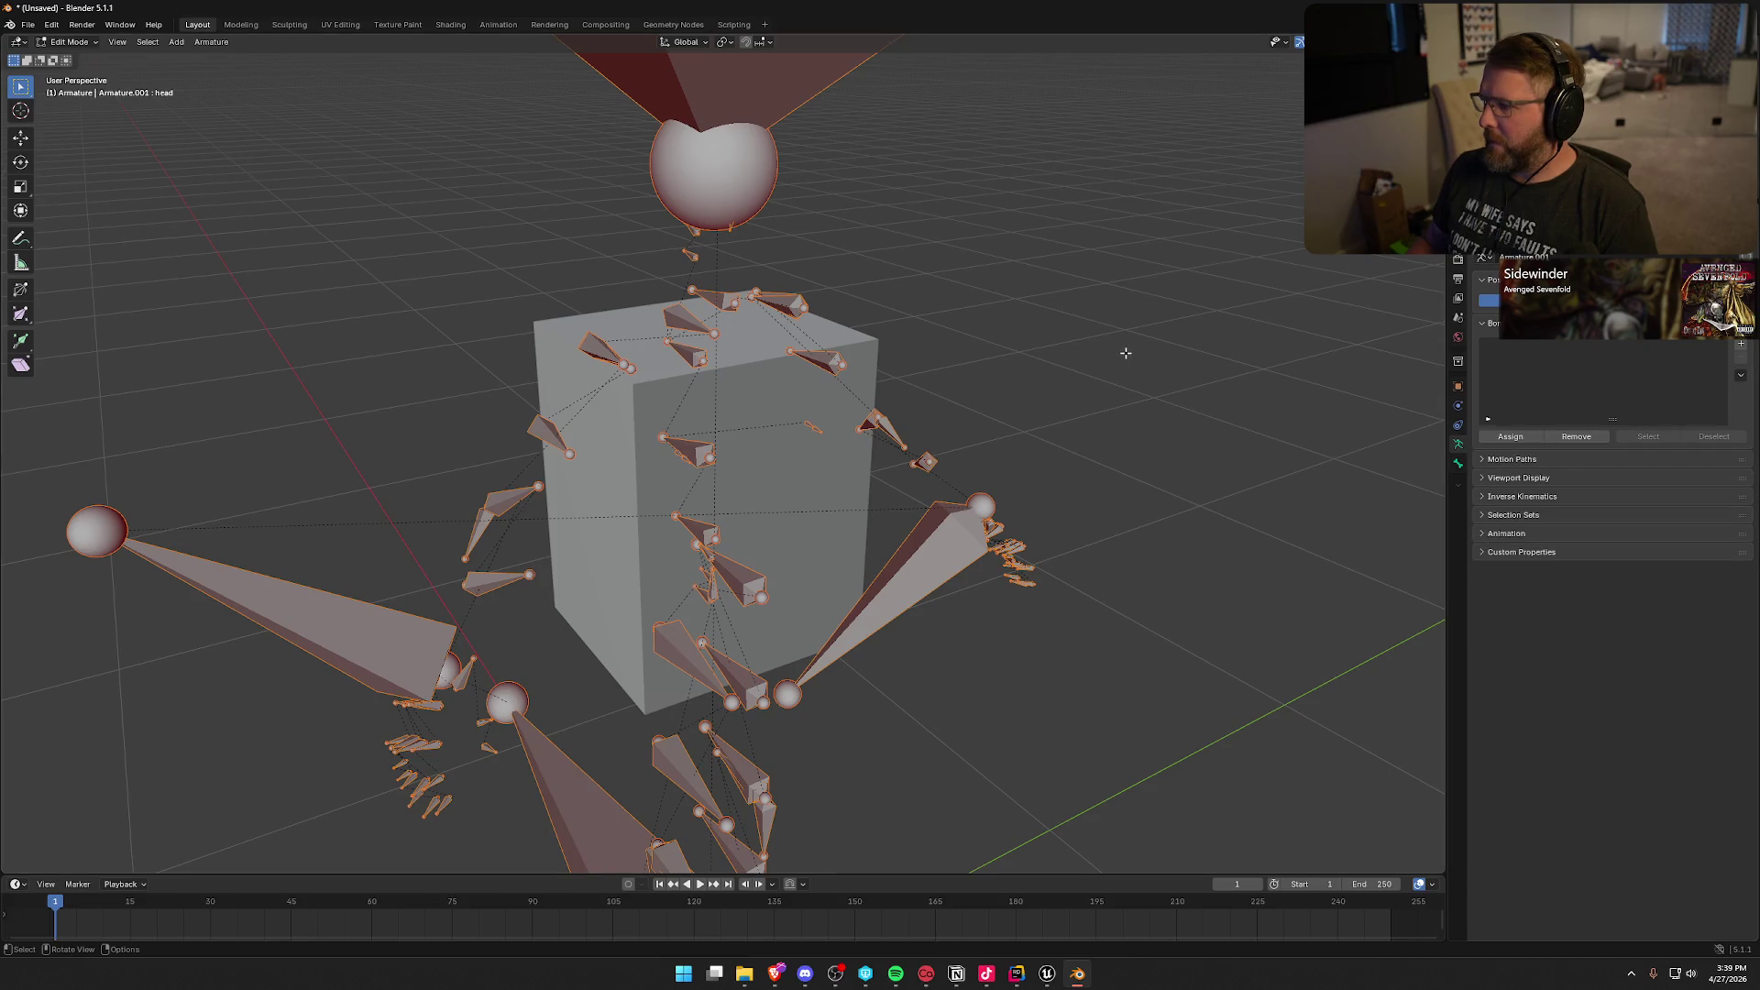
pyautogui.press('Tab')
# Step: Inspect the cube's faces and vertex groups in Edit Mode, then return to Object Mode
pyautogui.click(738, 378)
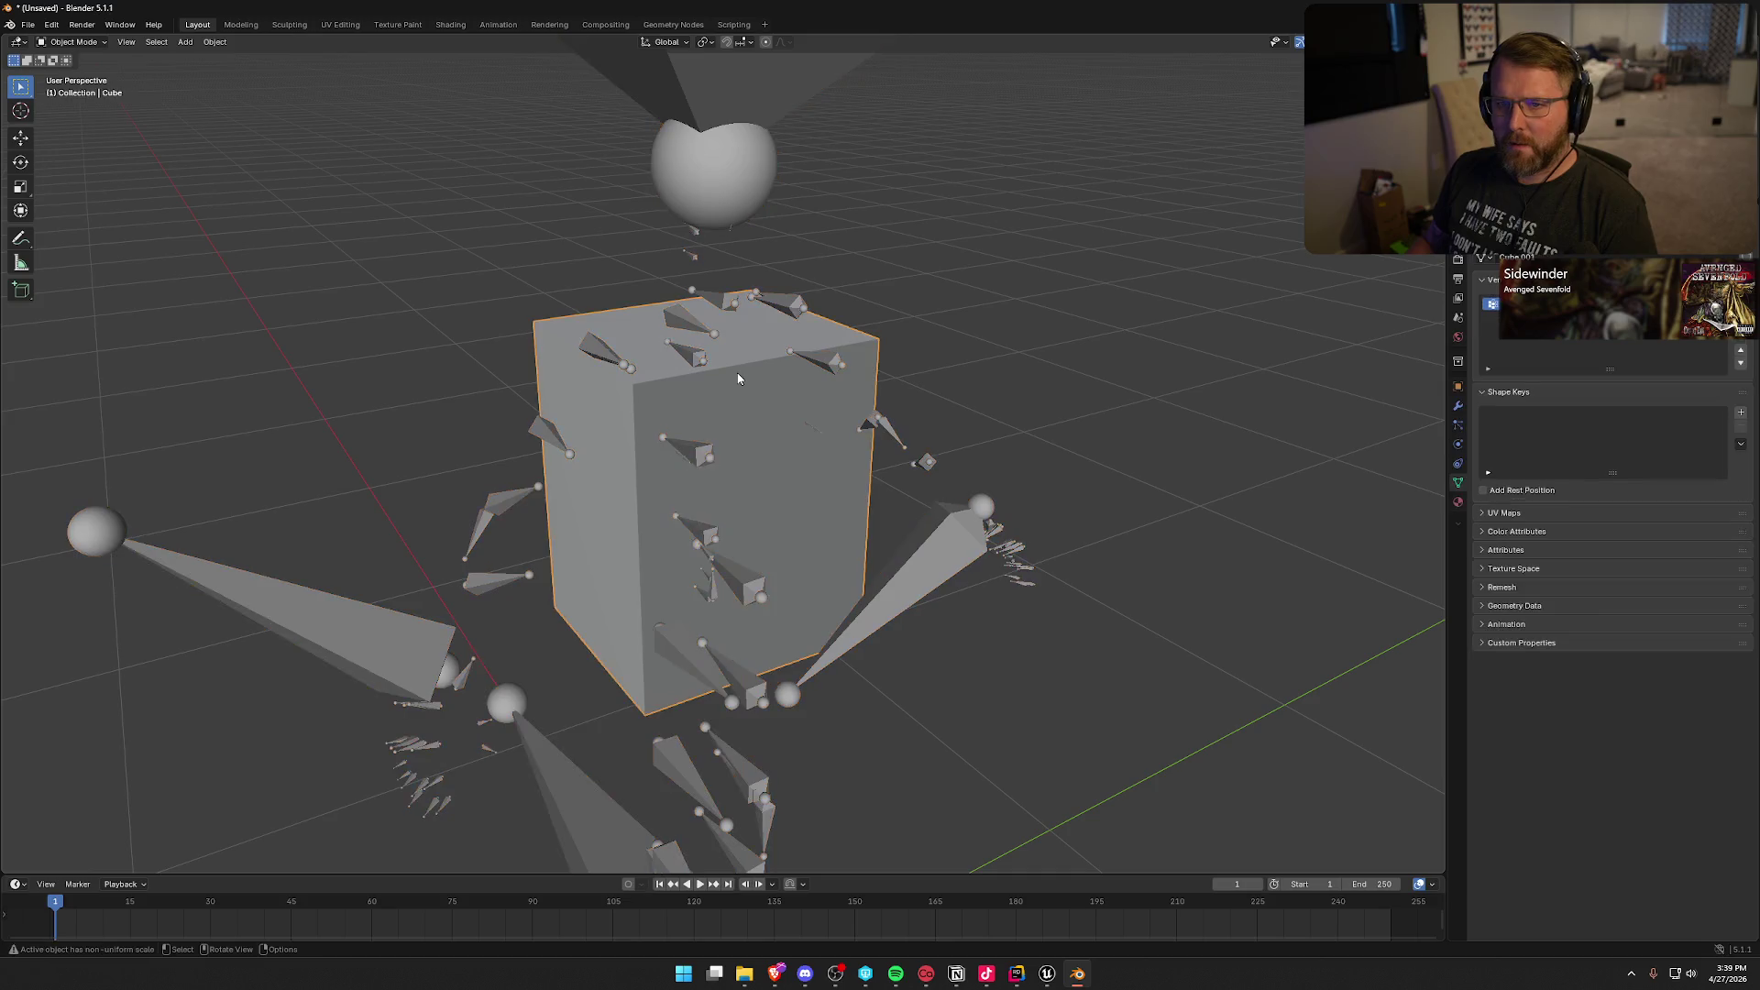
pyautogui.press('Tab')
pyautogui.press('a')
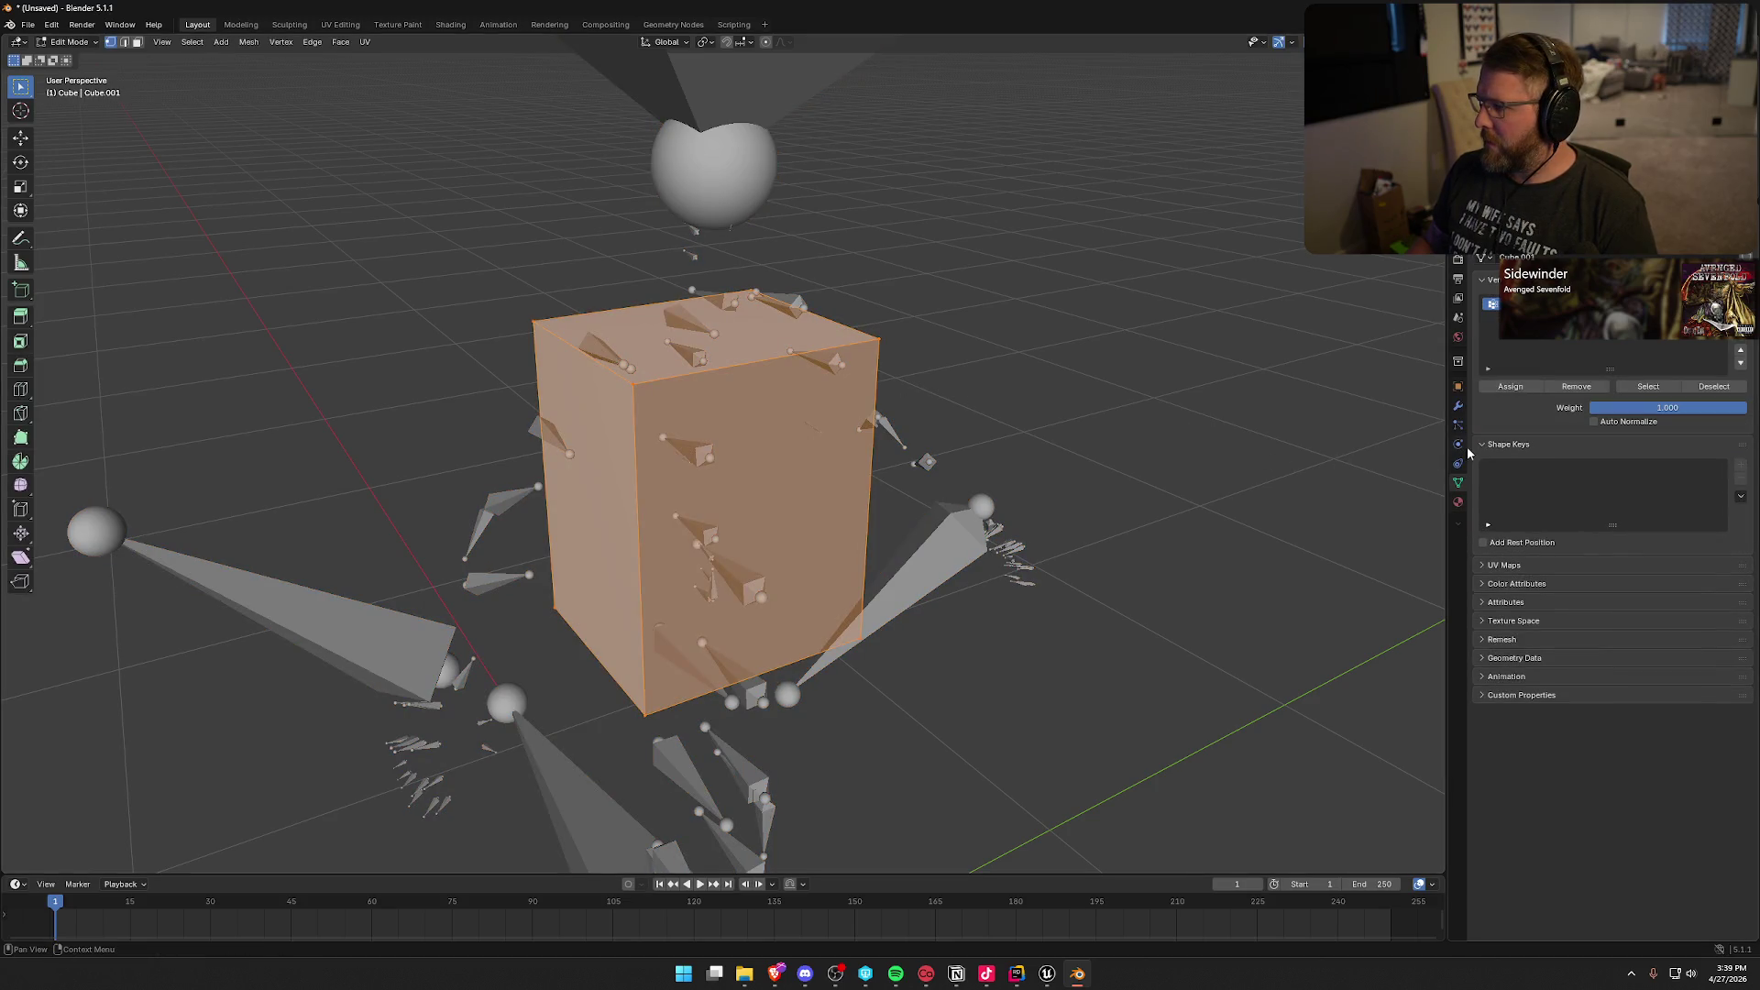
pyautogui.click(1488, 368)
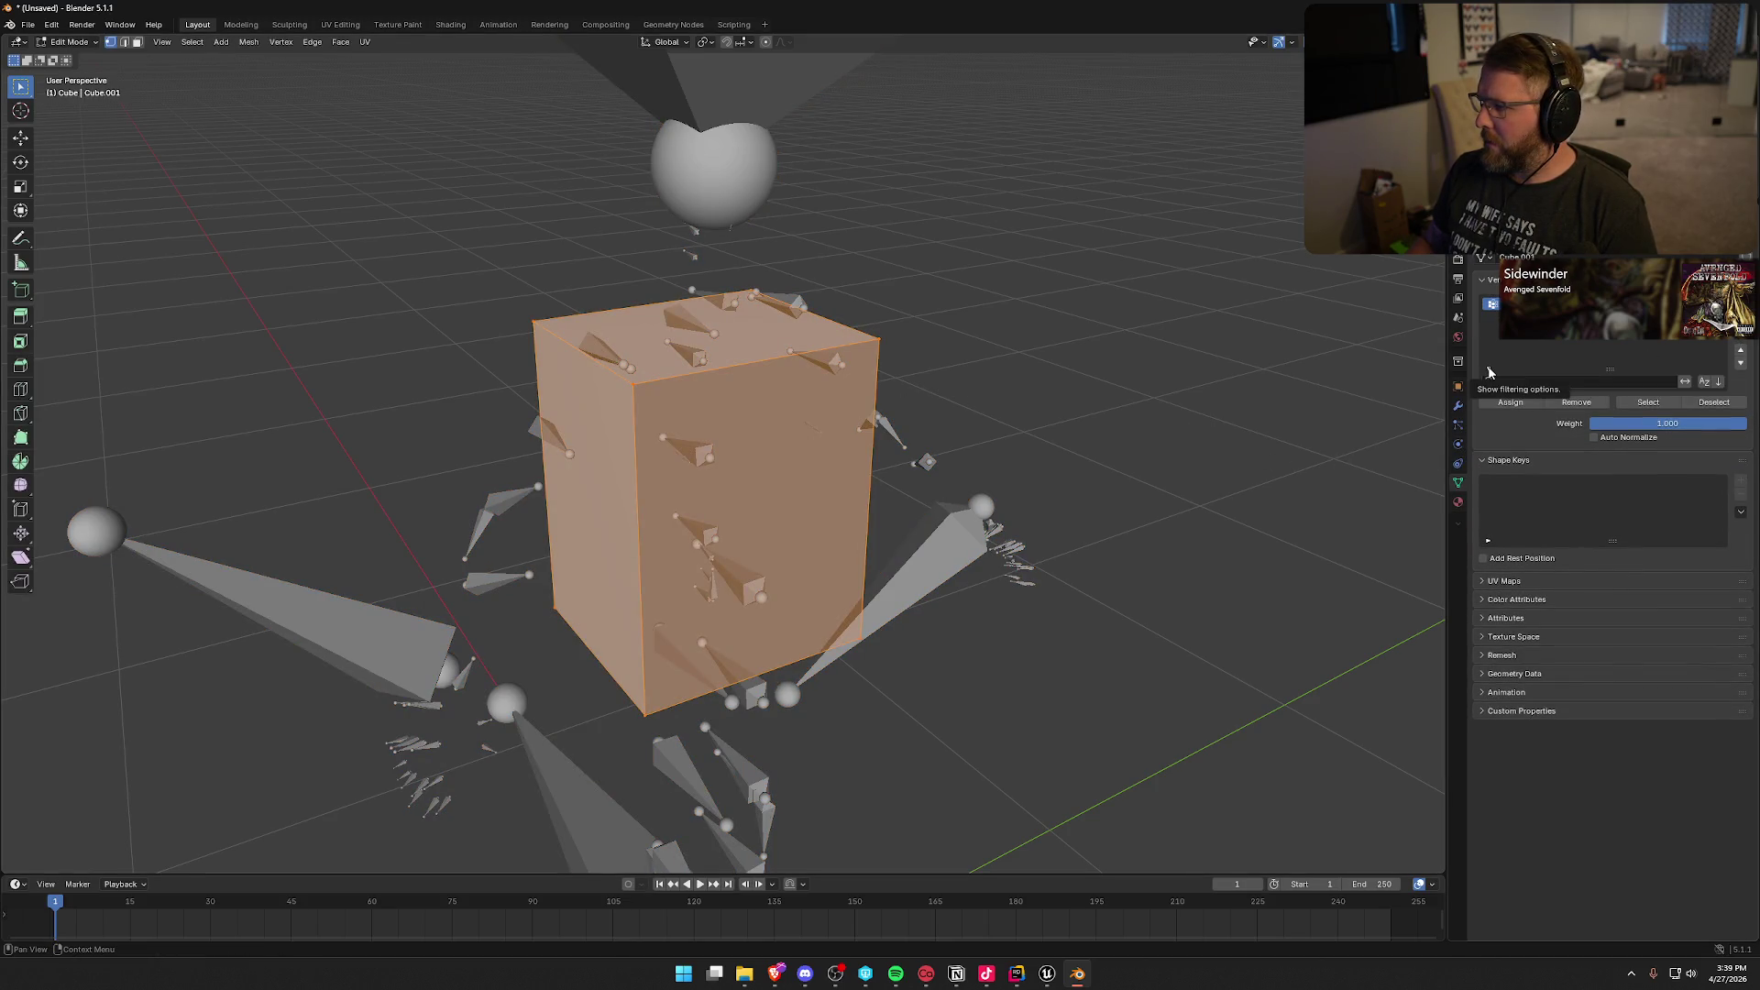
pyautogui.click(1489, 370)
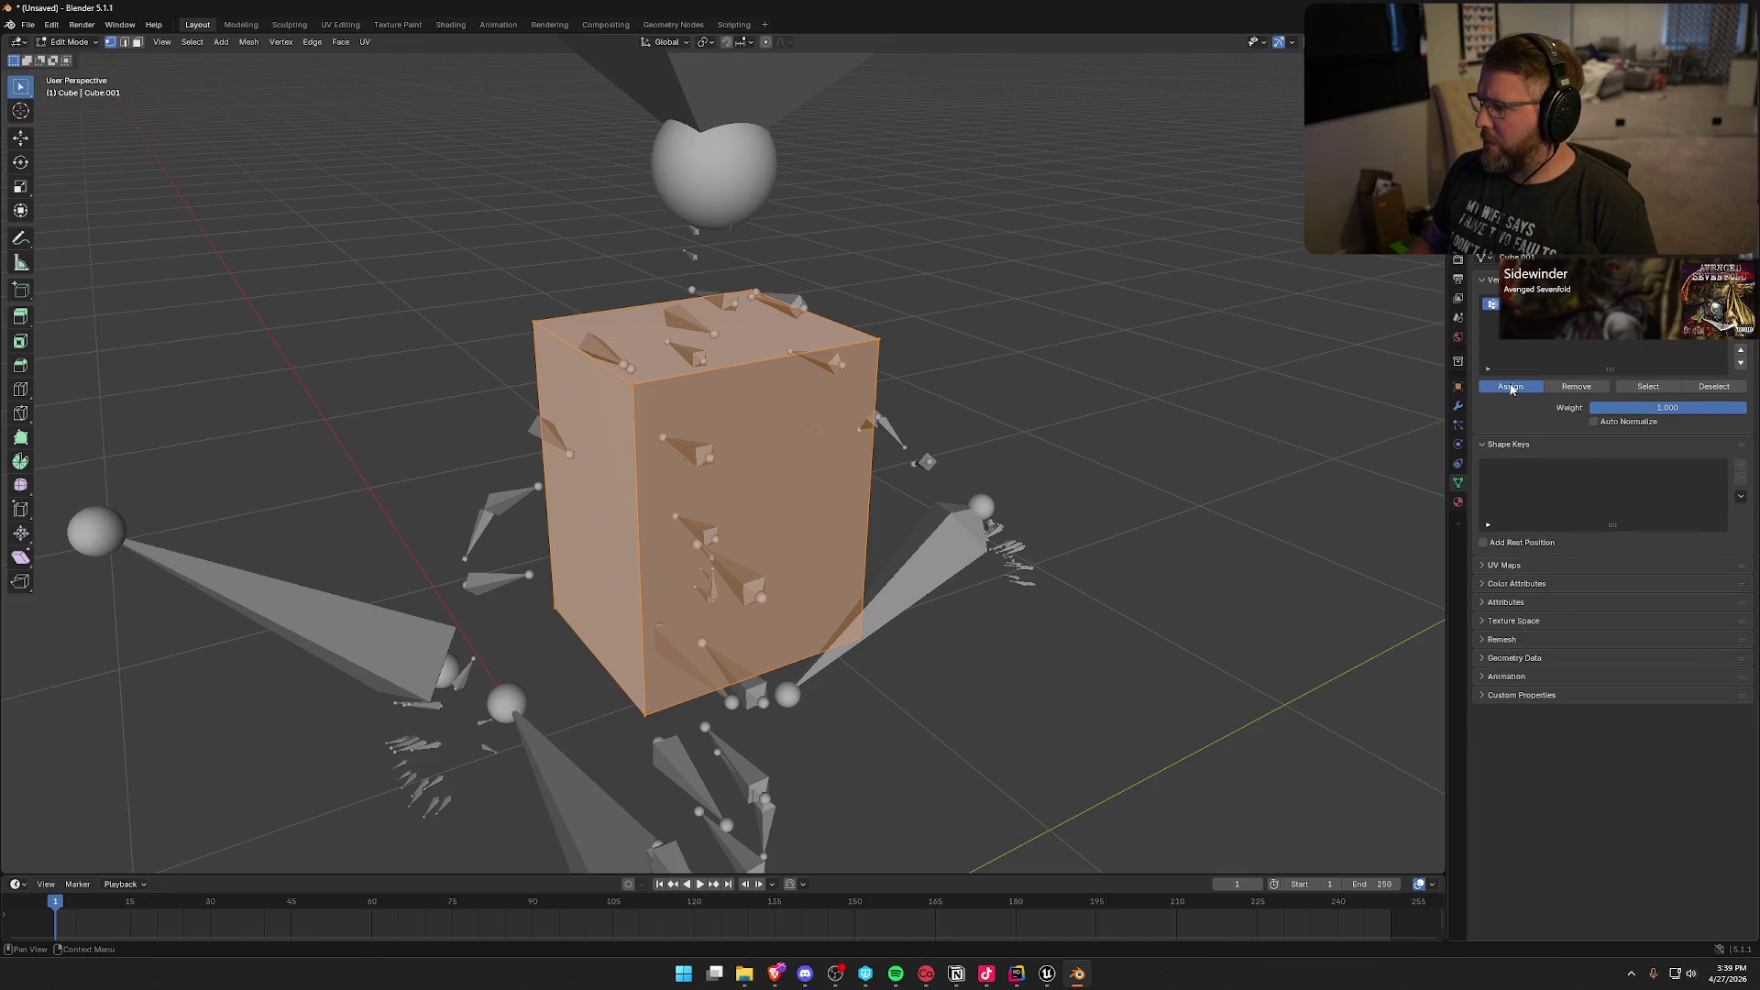
pyautogui.click(1213, 392)
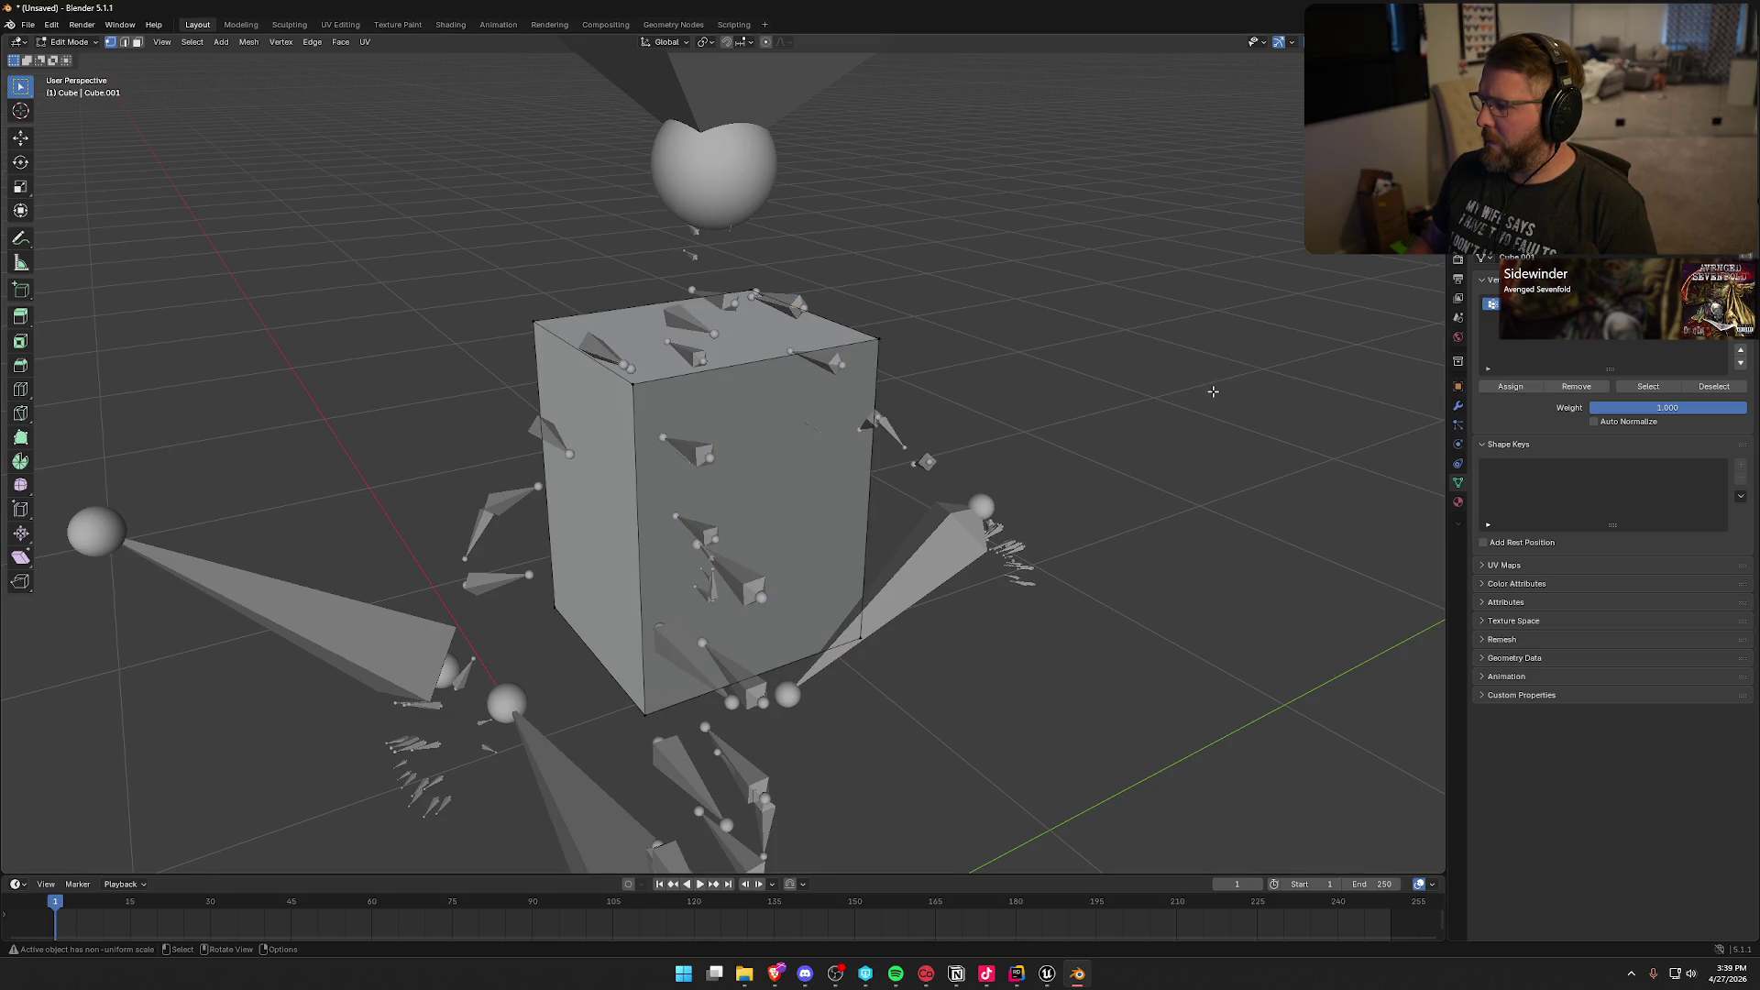
pyautogui.press('Tab')
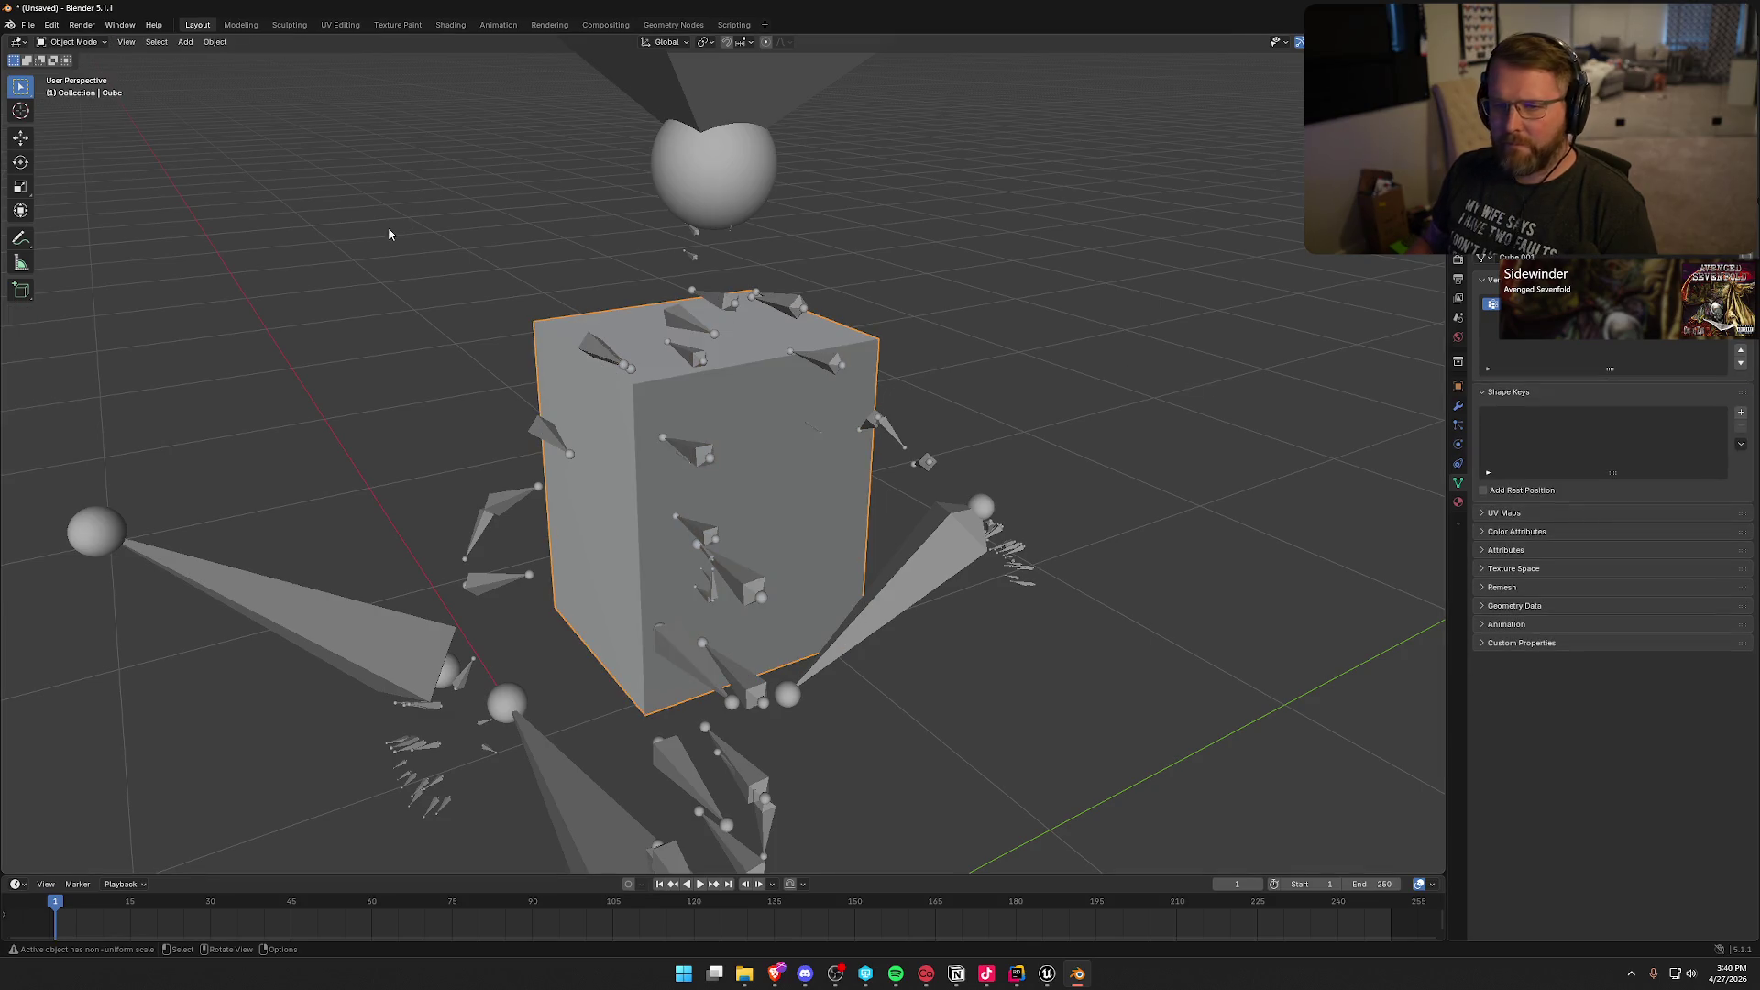
# Step: Select both the cube and the armature together in Object Mode
pyautogui.press('a')
pyautogui.hotkey('ctrl', 'z')
pyautogui.hotkey('ctrl', 'shift', 'z')
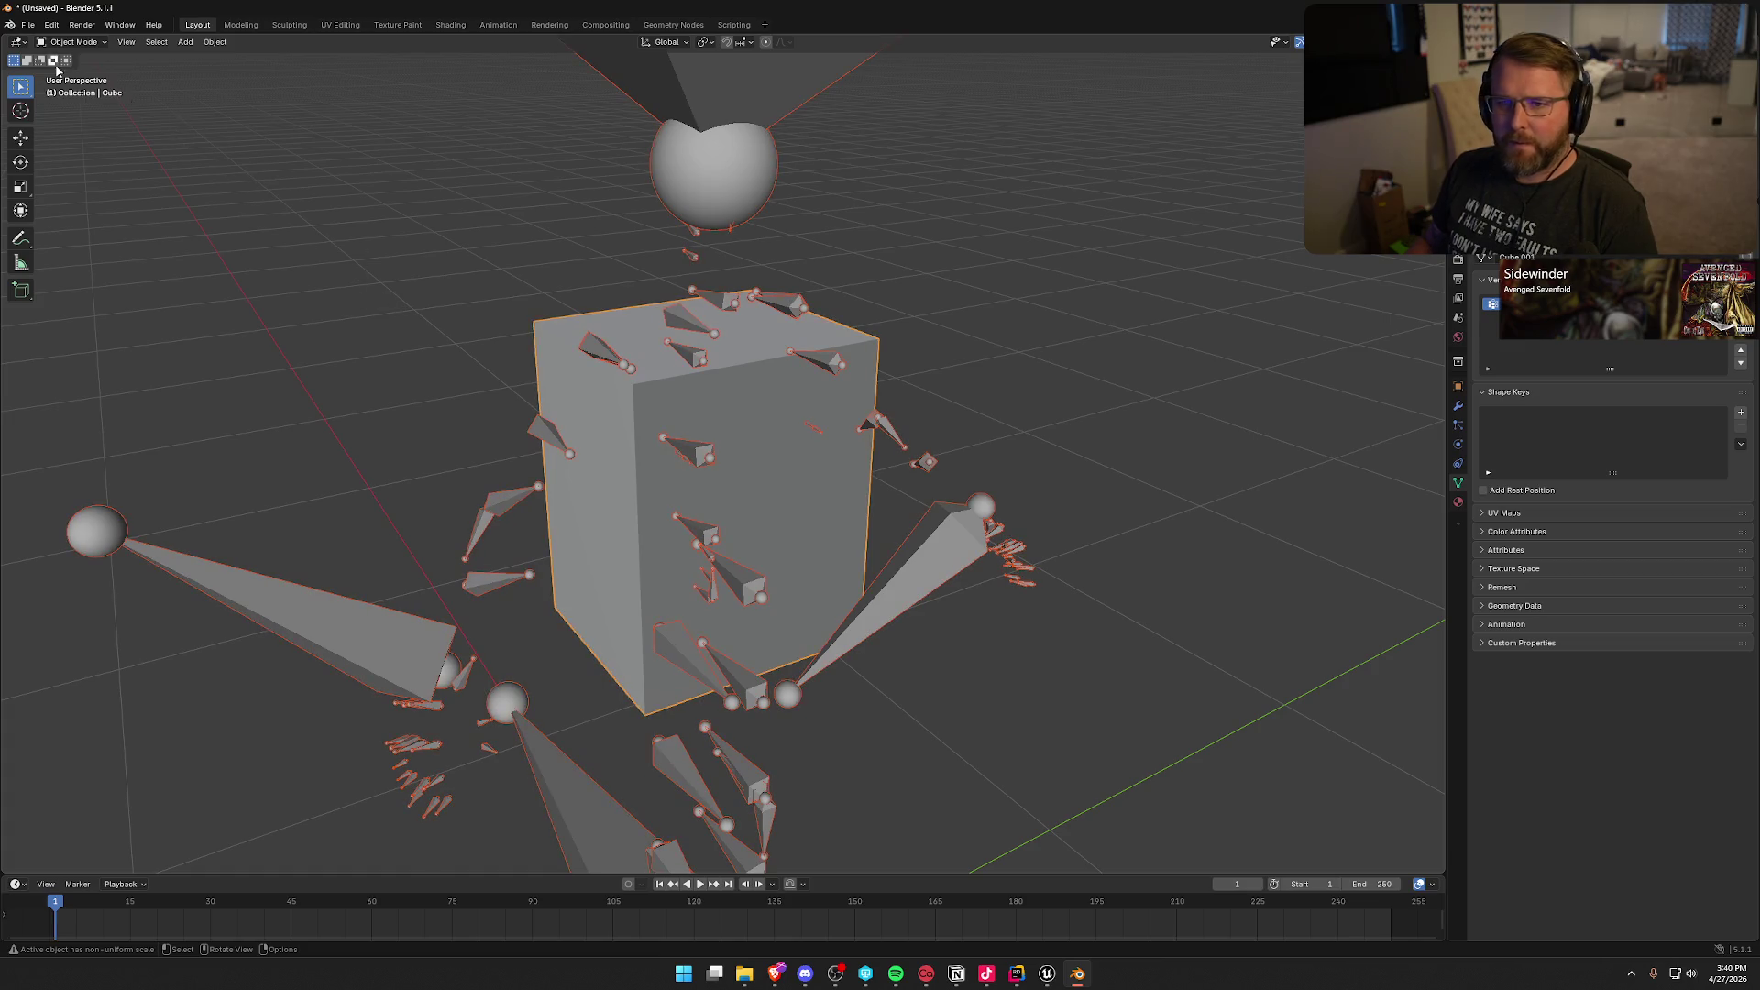
# Step: Export the selection as FBX over Cosmetics/ShirtBlocker.fbx, then bring up Unreal's Content Drawer
pyautogui.click(29, 25)
pyautogui.moveTo(83, 234)
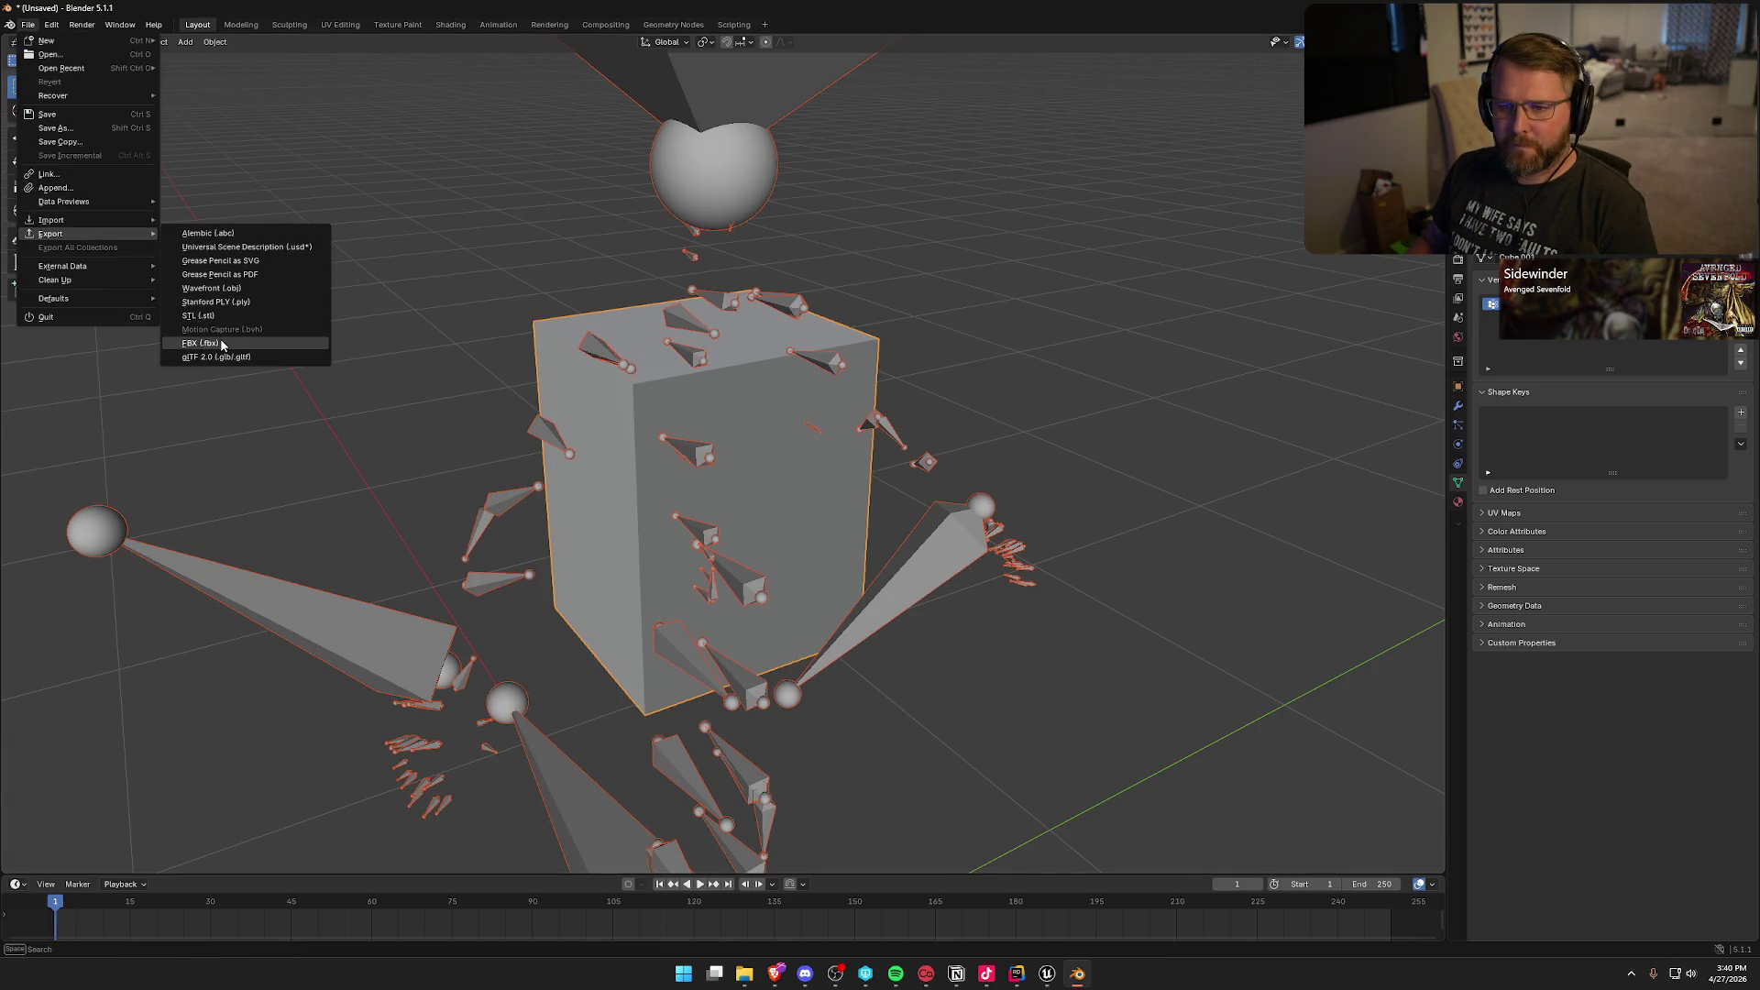
pyautogui.click(216, 340)
pyautogui.click(641, 268)
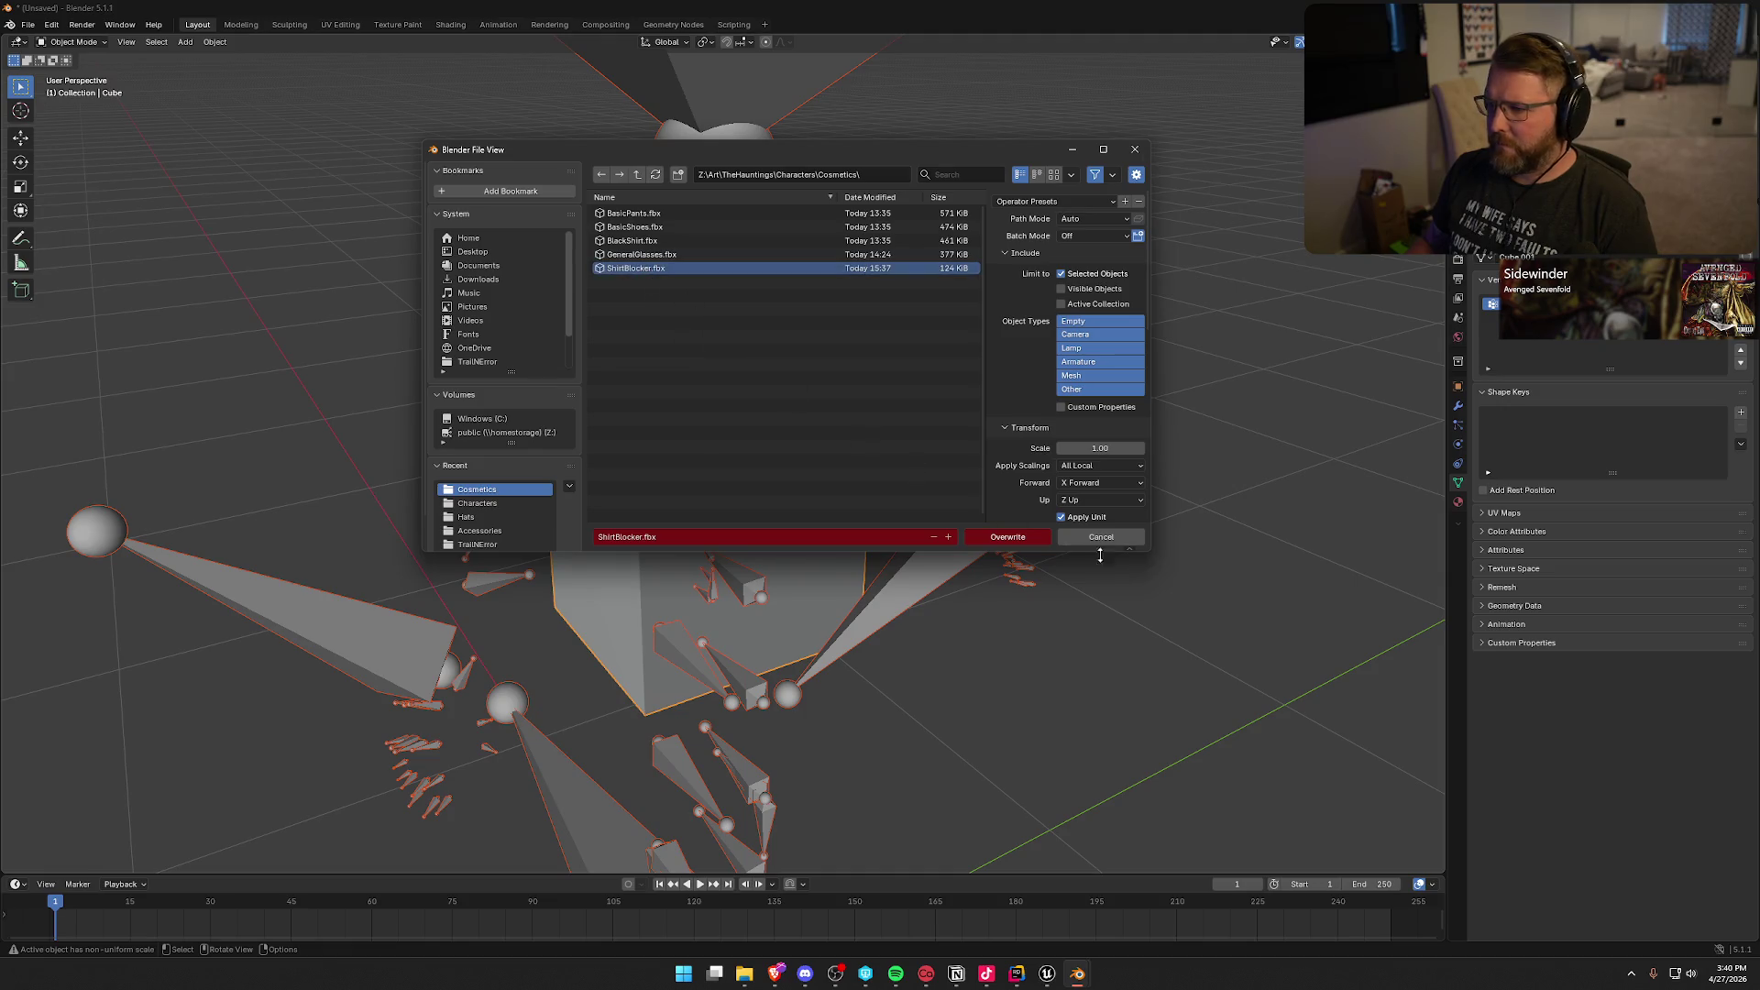
pyautogui.click(1004, 539)
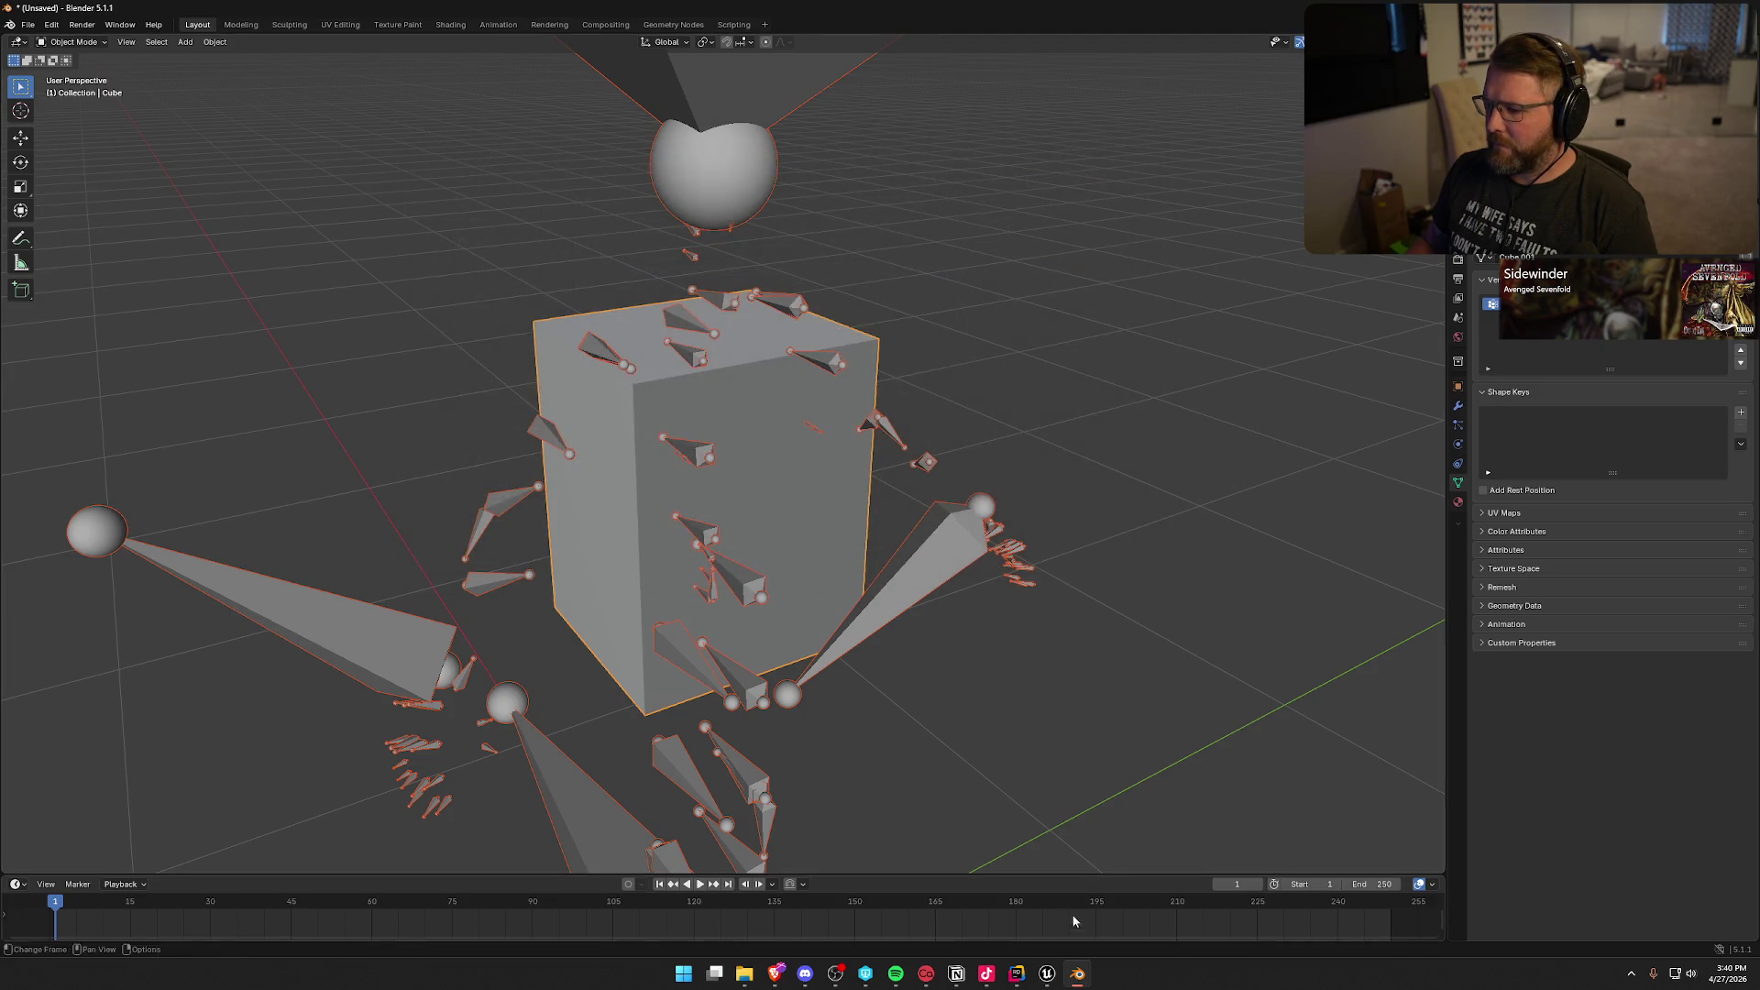
pyautogui.click(1052, 964)
pyautogui.hotkey('ctrl', 'space')
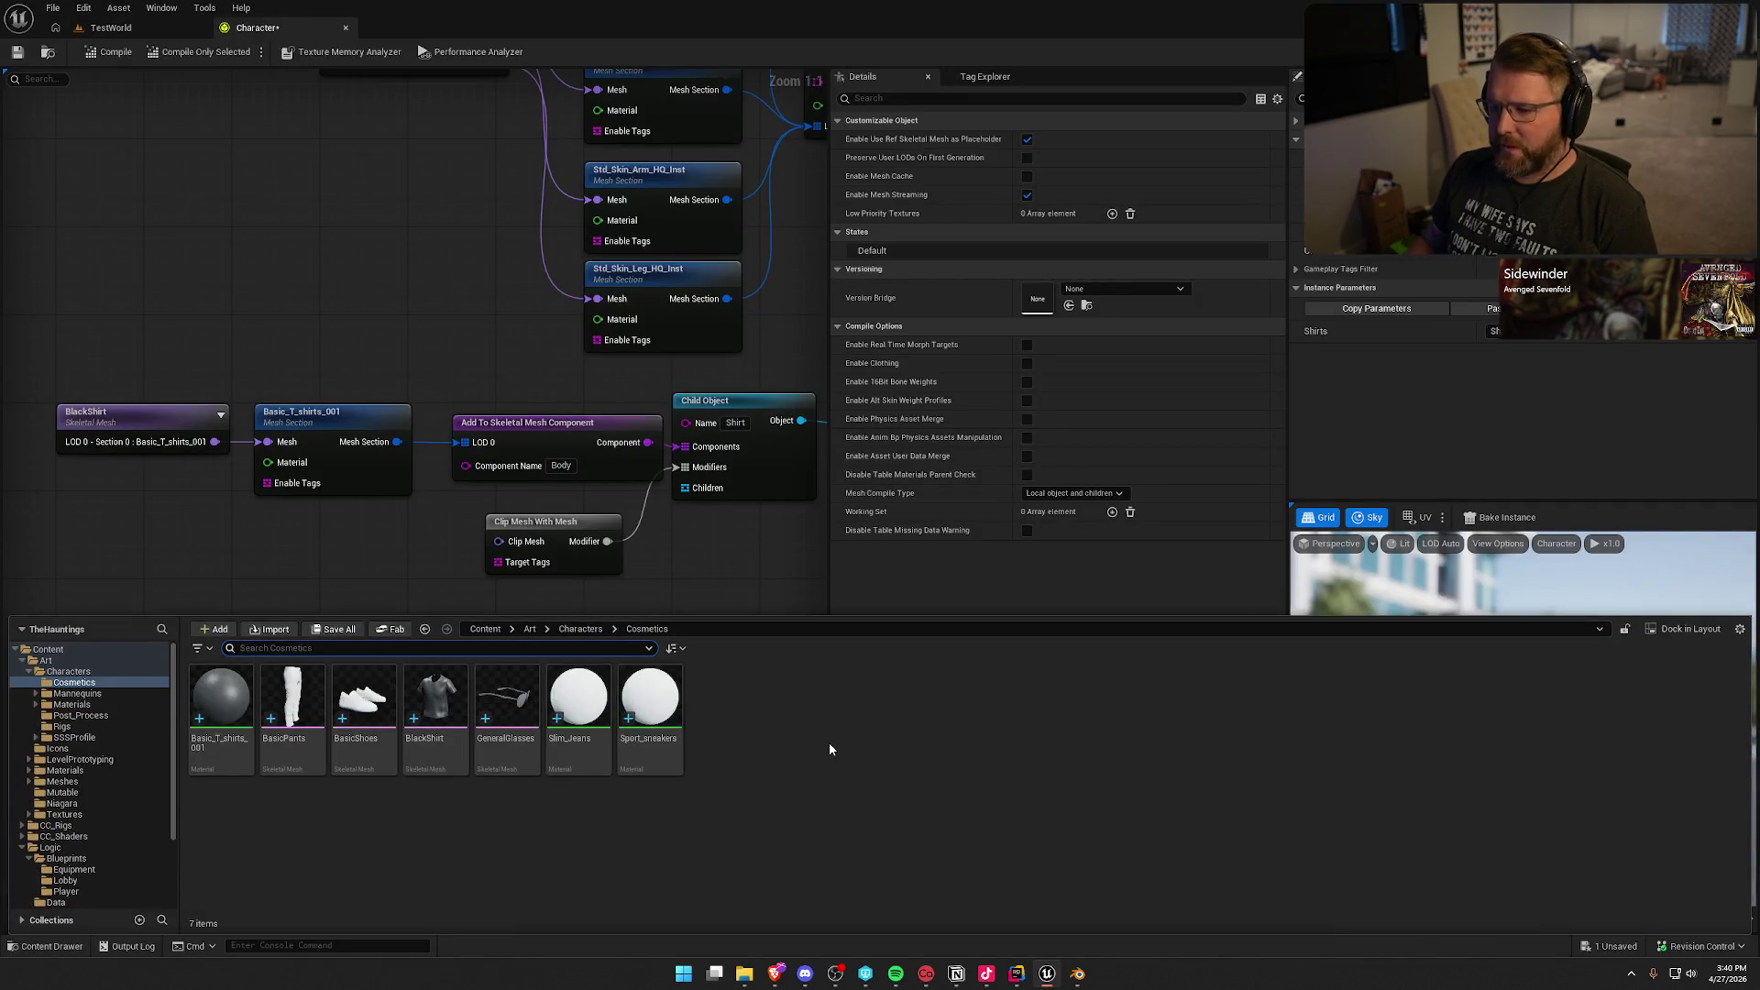
# Step: Import ShirtBlocker.fbx into Cosmetics as a Skeletal Mesh on TestMale_Skeleton, accepting the bone-merge message
pyautogui.moveTo(440, 697)
pyautogui.mouseDown()
pyautogui.moveTo(1206, 660)
pyautogui.moveTo(781, 764)
pyautogui.moveTo(810, 716)
pyautogui.moveTo(653, 701)
pyautogui.mouseUp()
pyautogui.hotkey('ctrl', 'space')
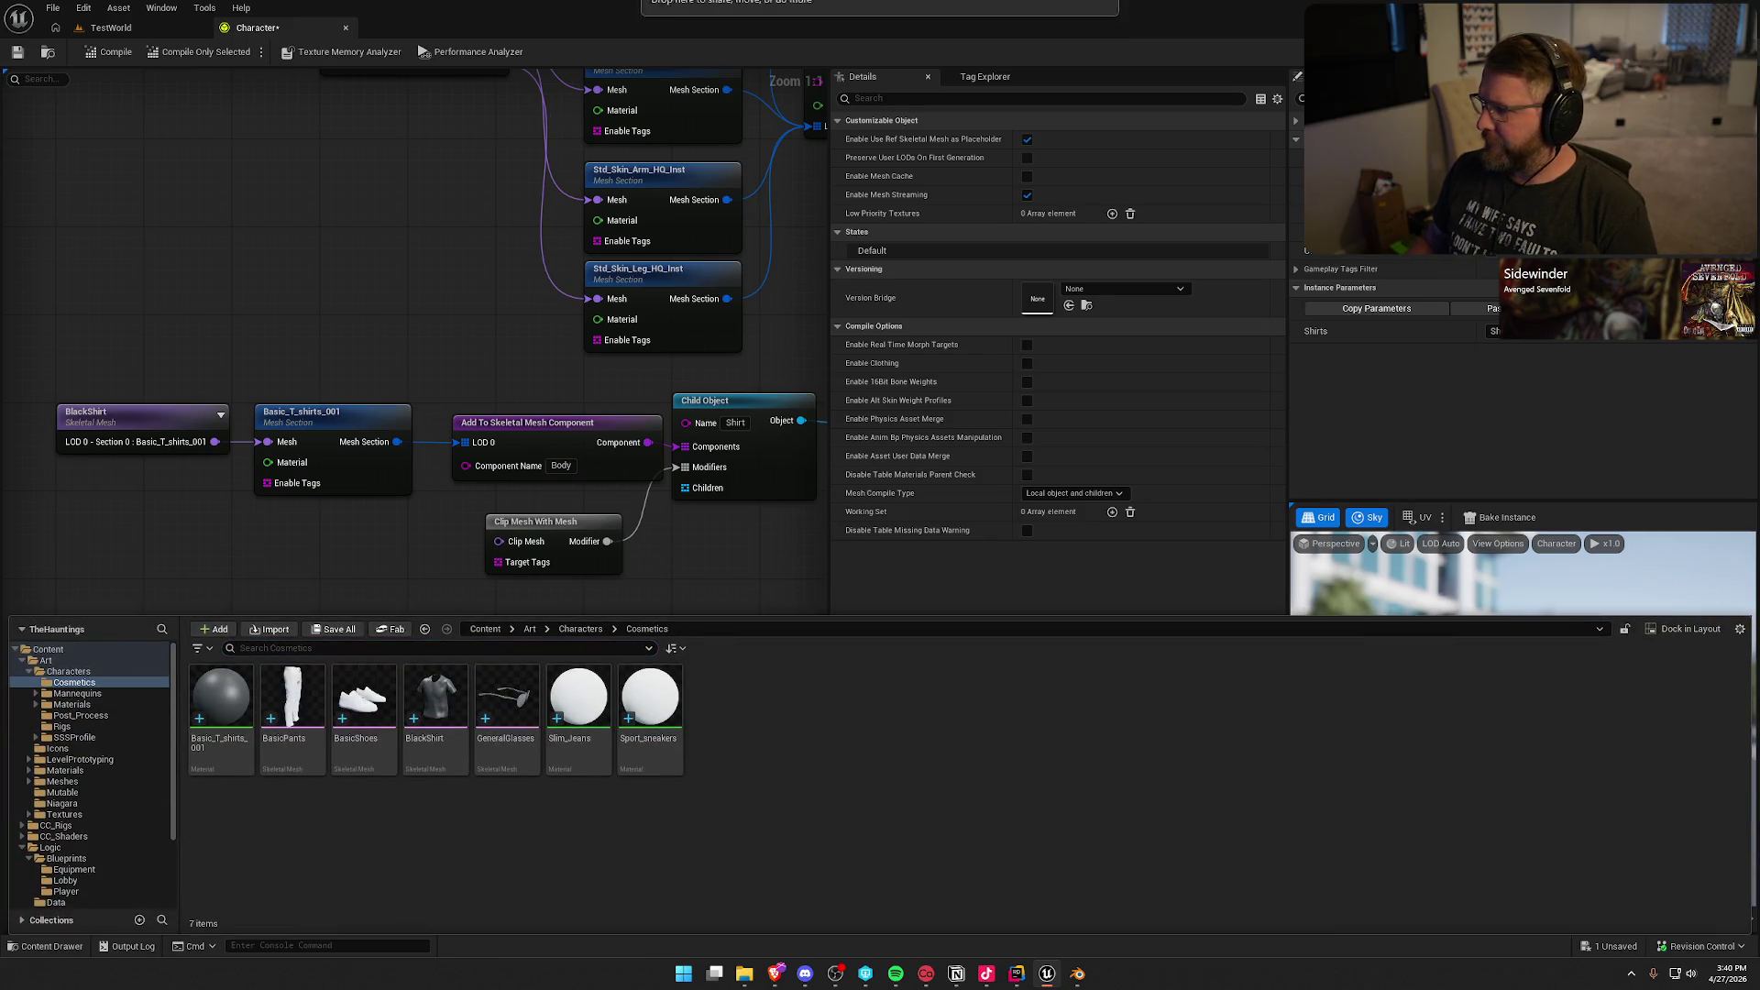
pyautogui.moveTo(0, 724)
pyautogui.mouseDown()
pyautogui.moveTo(754, 723)
pyautogui.moveTo(833, 706)
pyautogui.mouseUp()
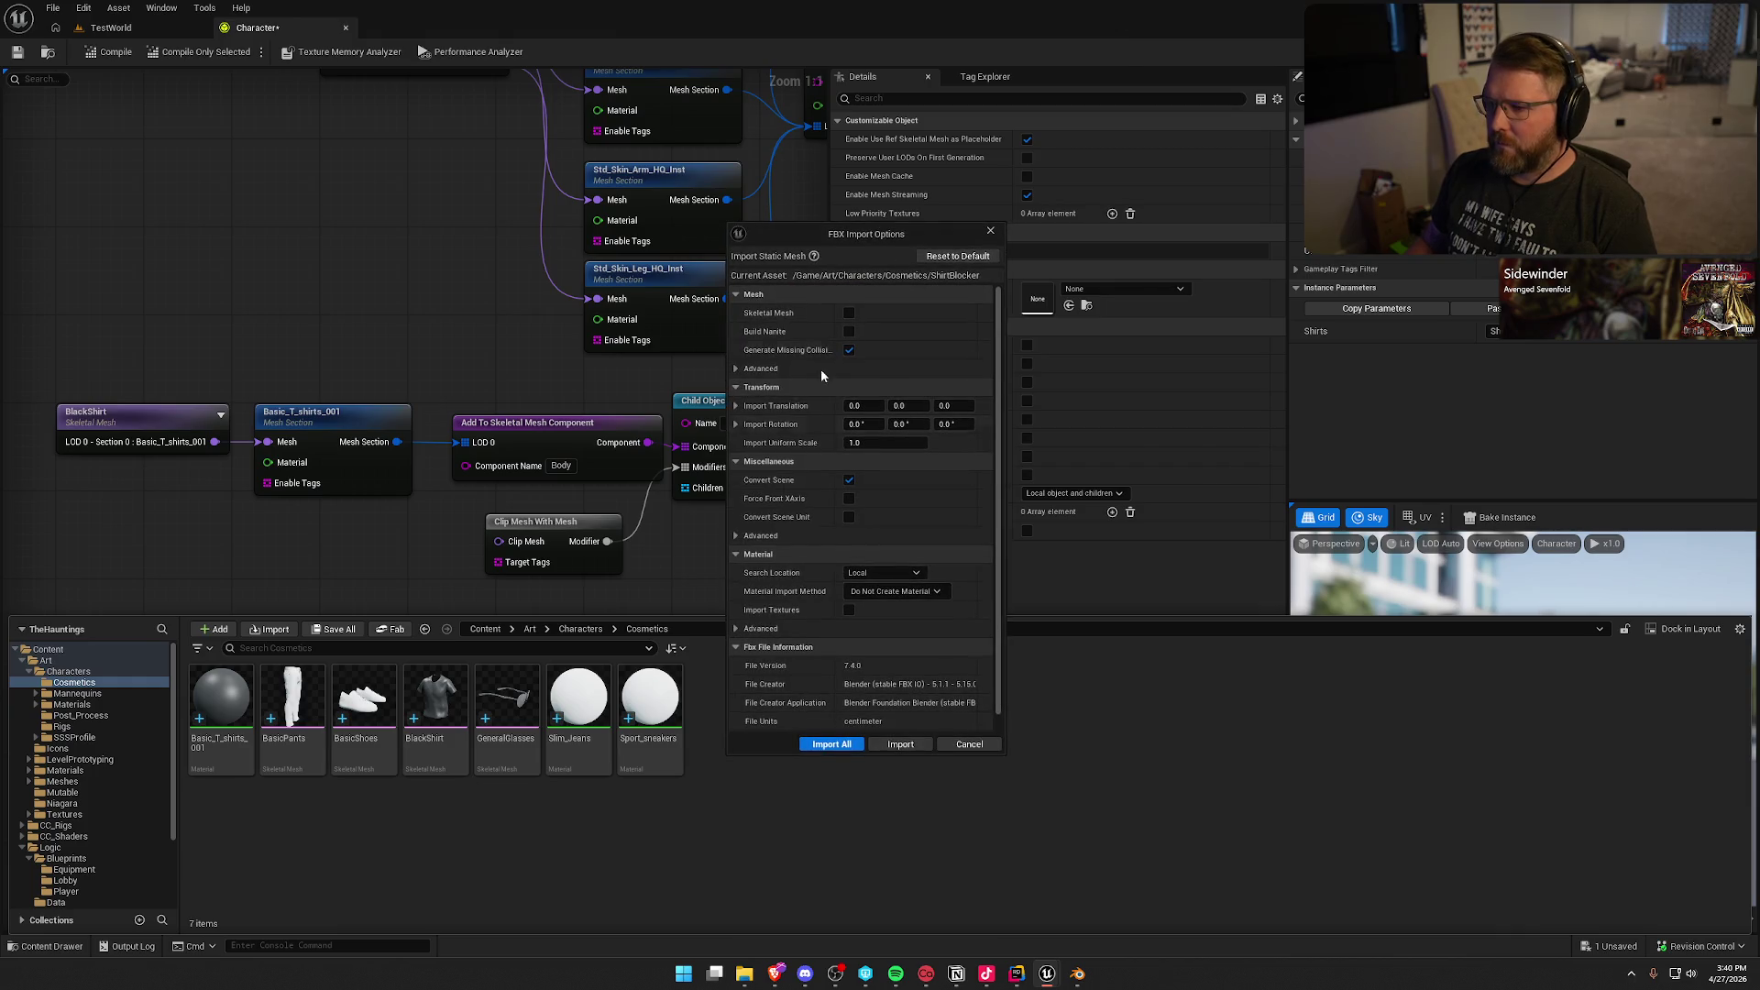
pyautogui.click(848, 313)
pyautogui.click(920, 353)
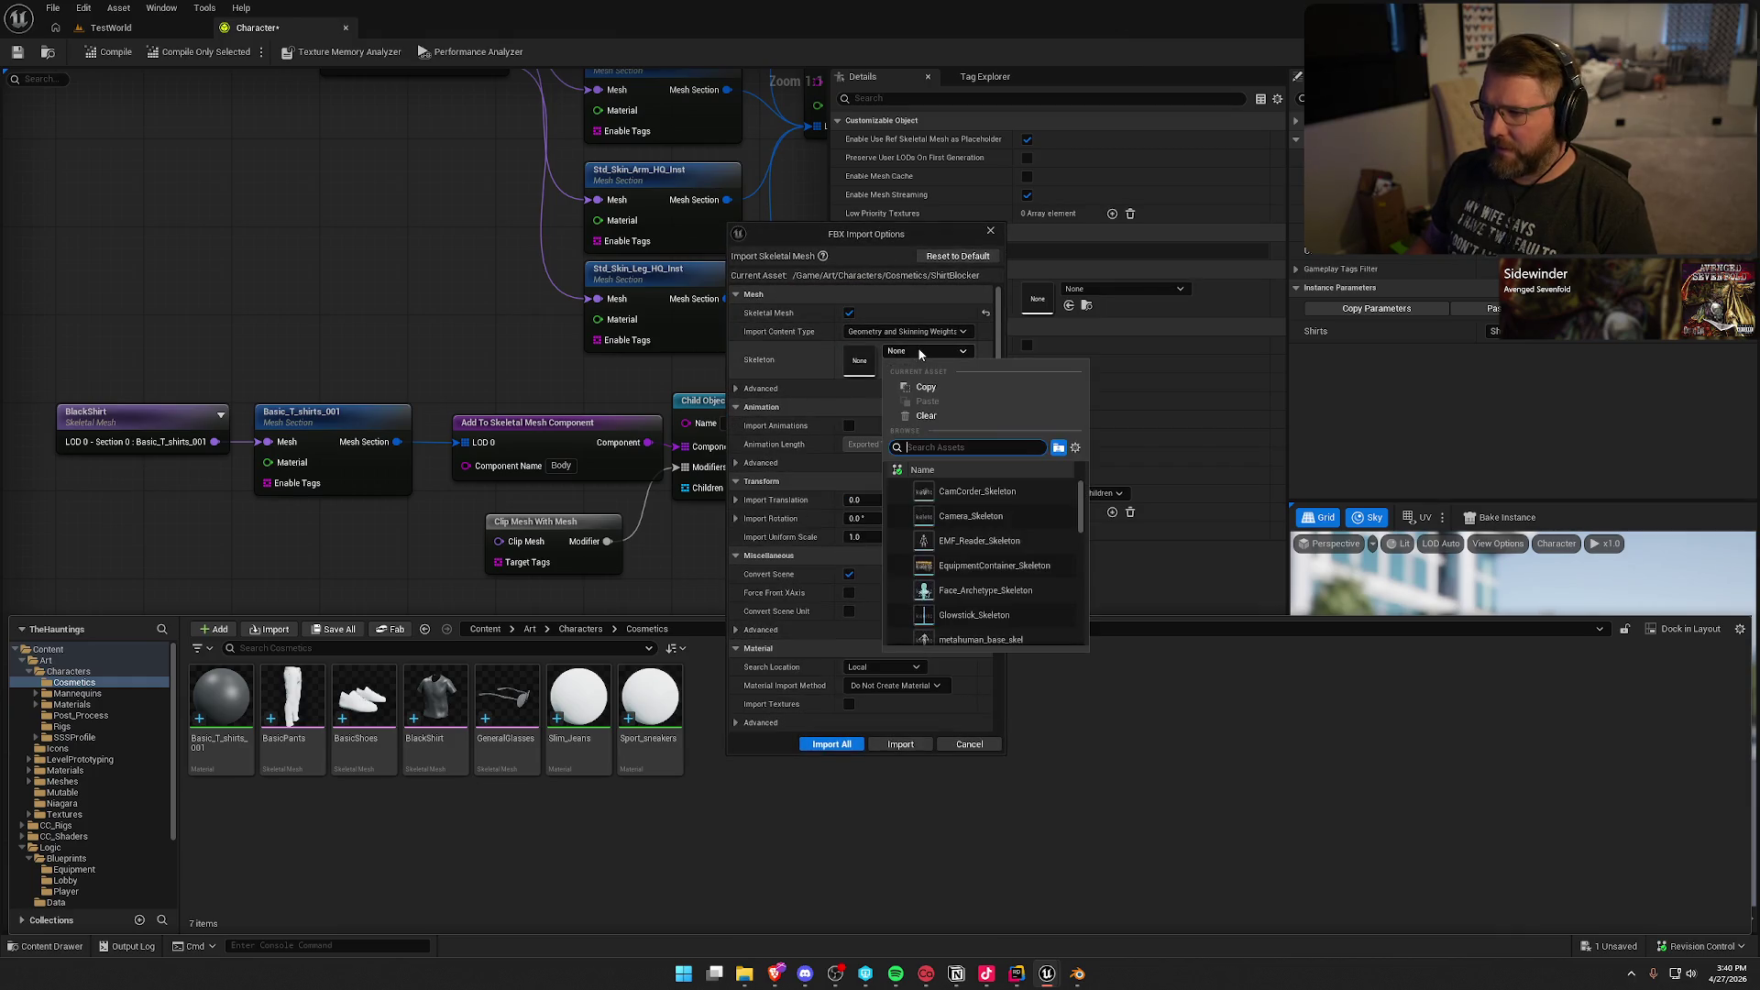
pyautogui.moveTo(1082, 513); pyautogui.dragTo(1075, 647)
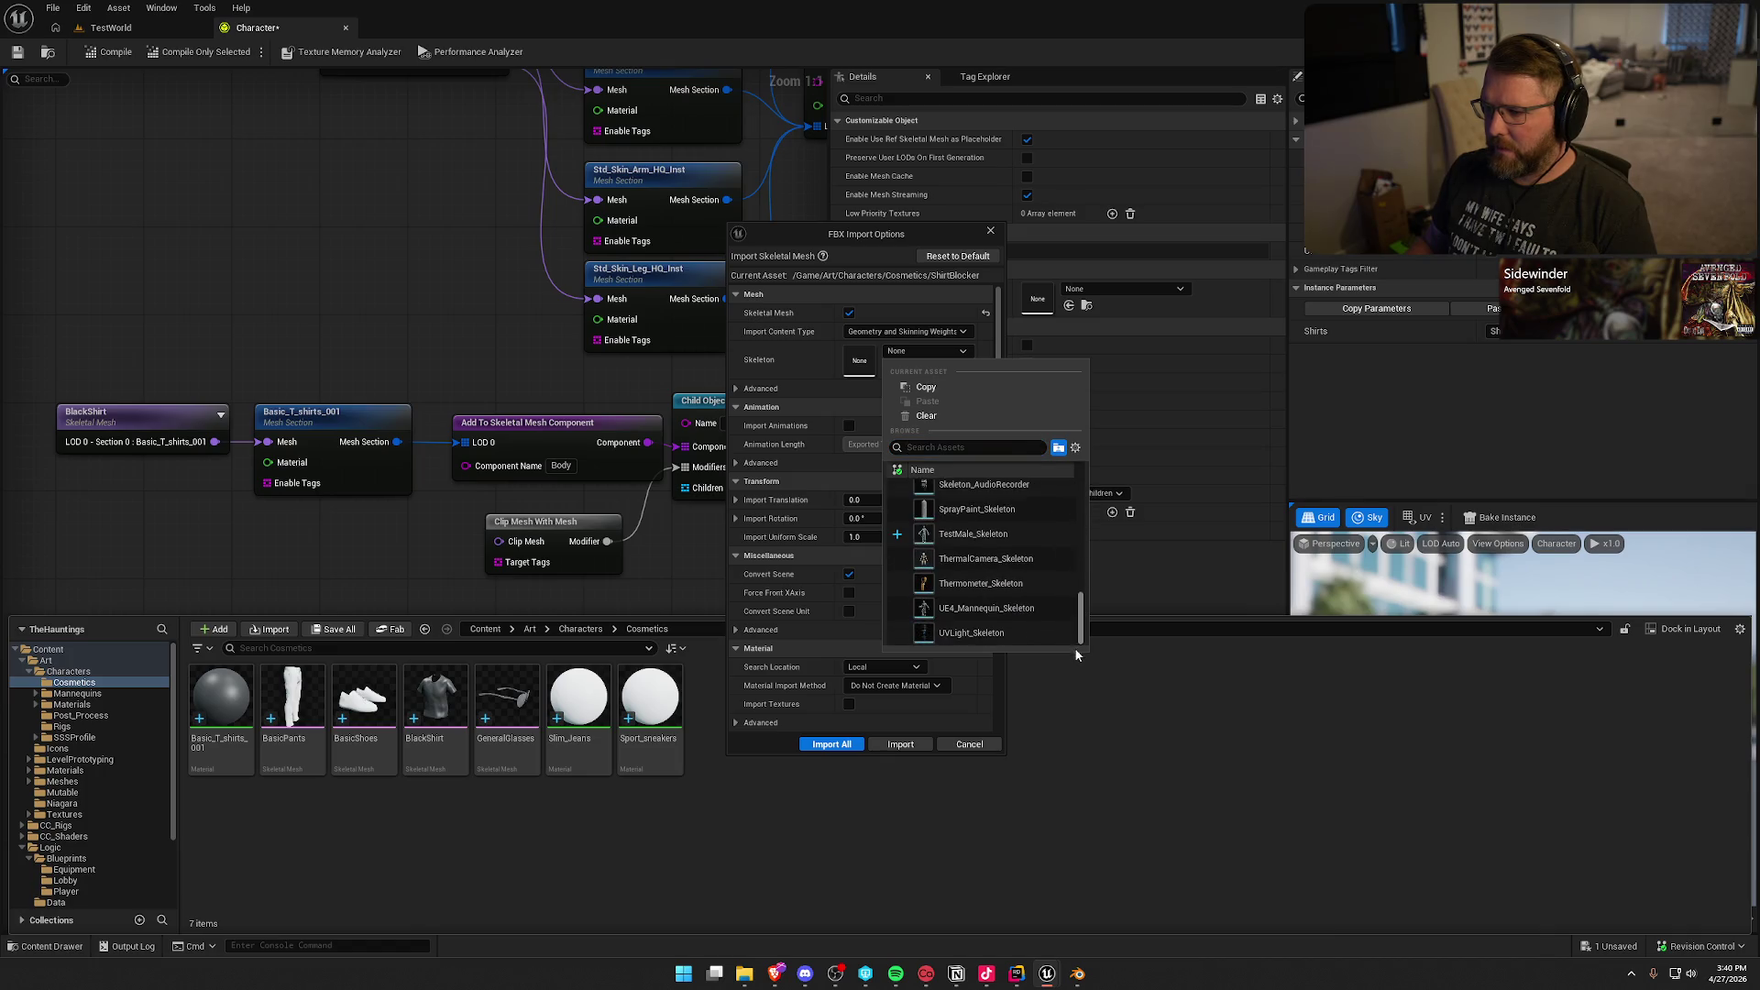
pyautogui.click(955, 532)
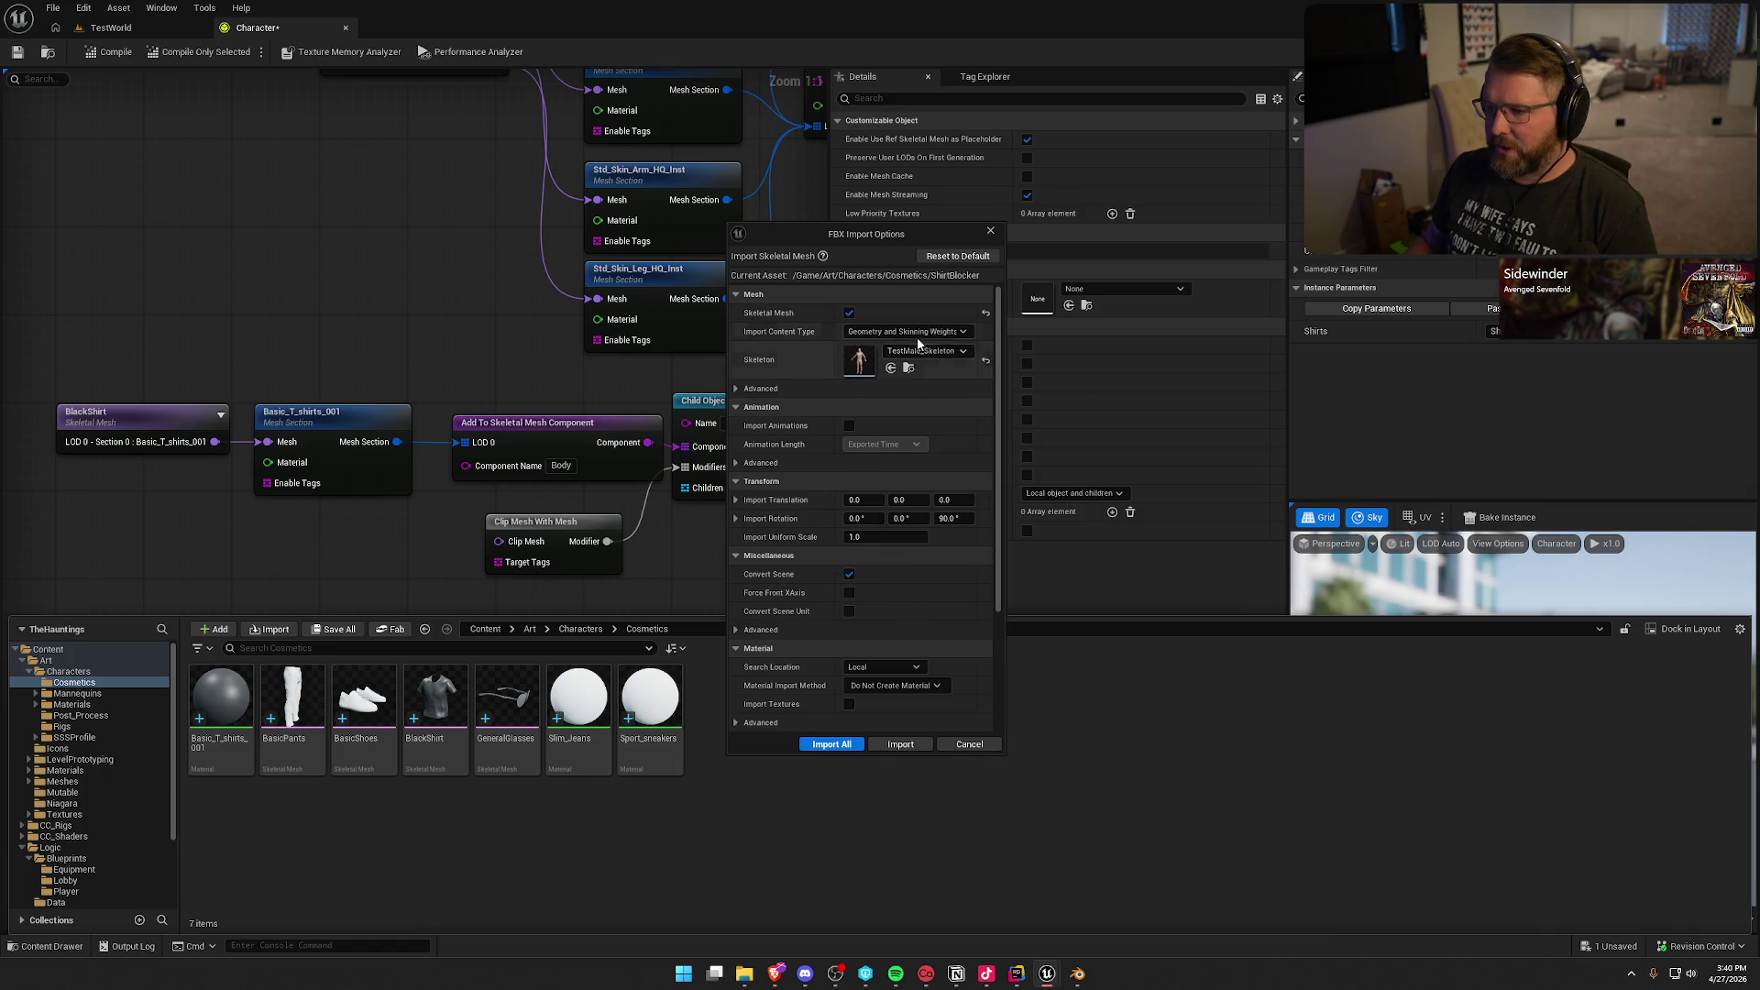
pyautogui.click(889, 744)
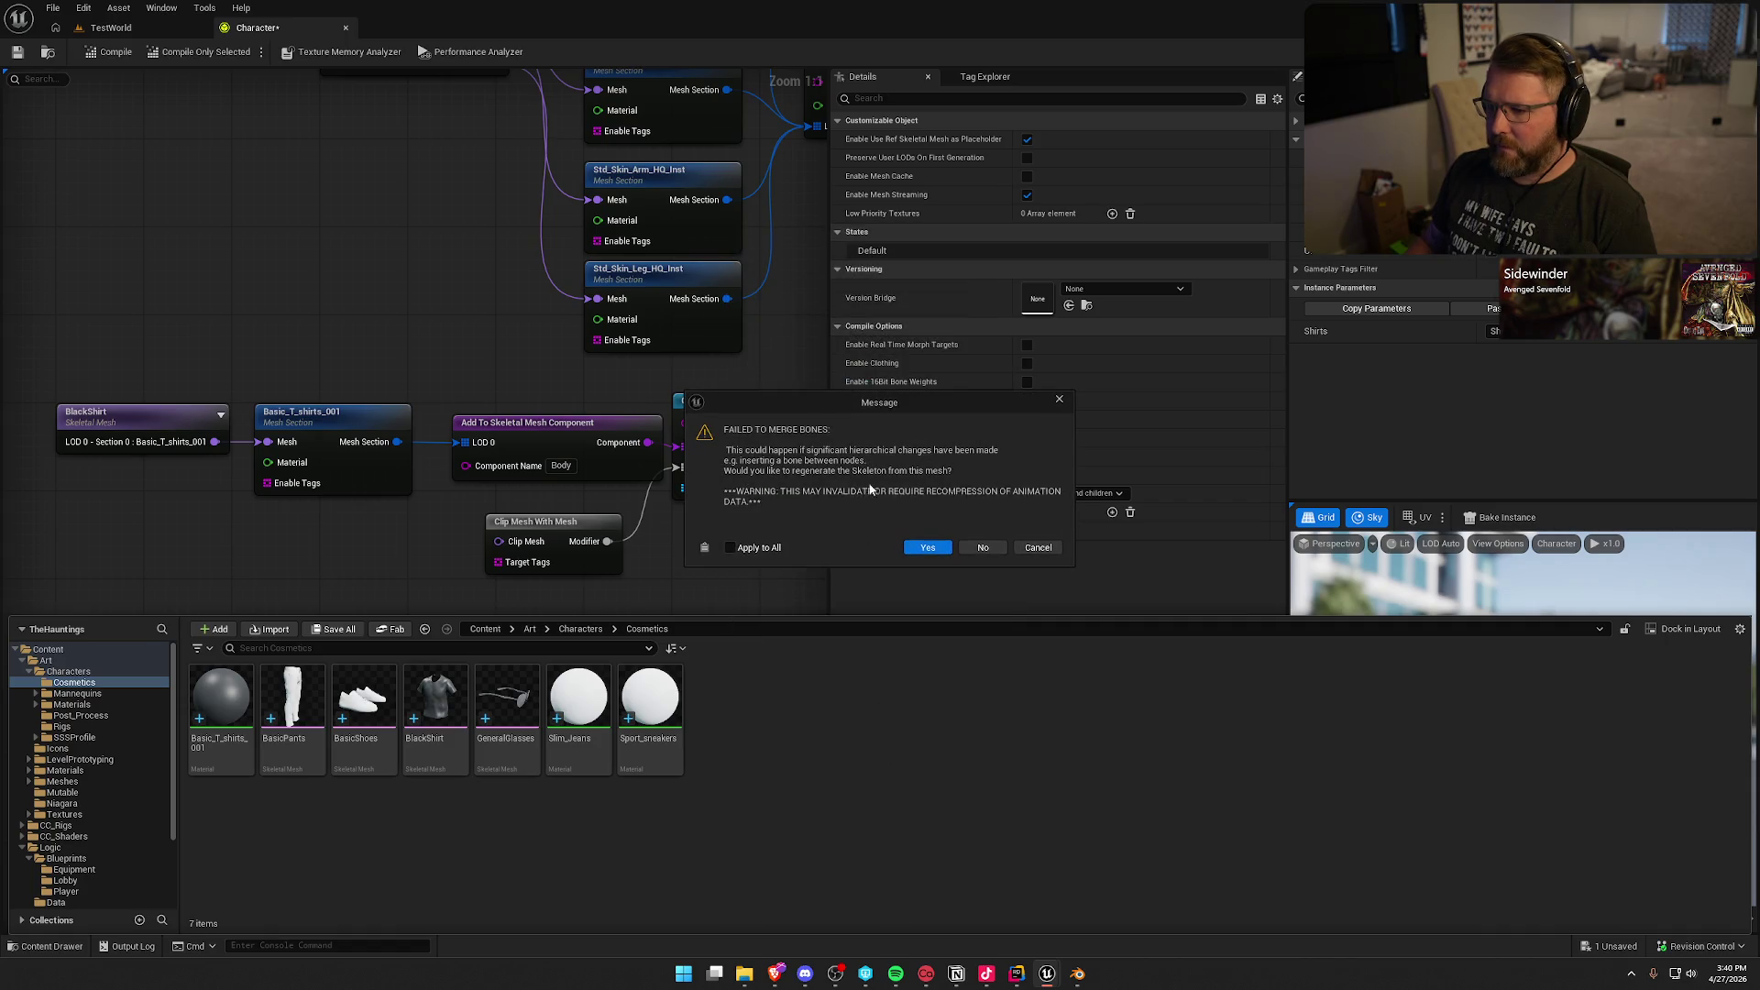
pyautogui.click(928, 547)
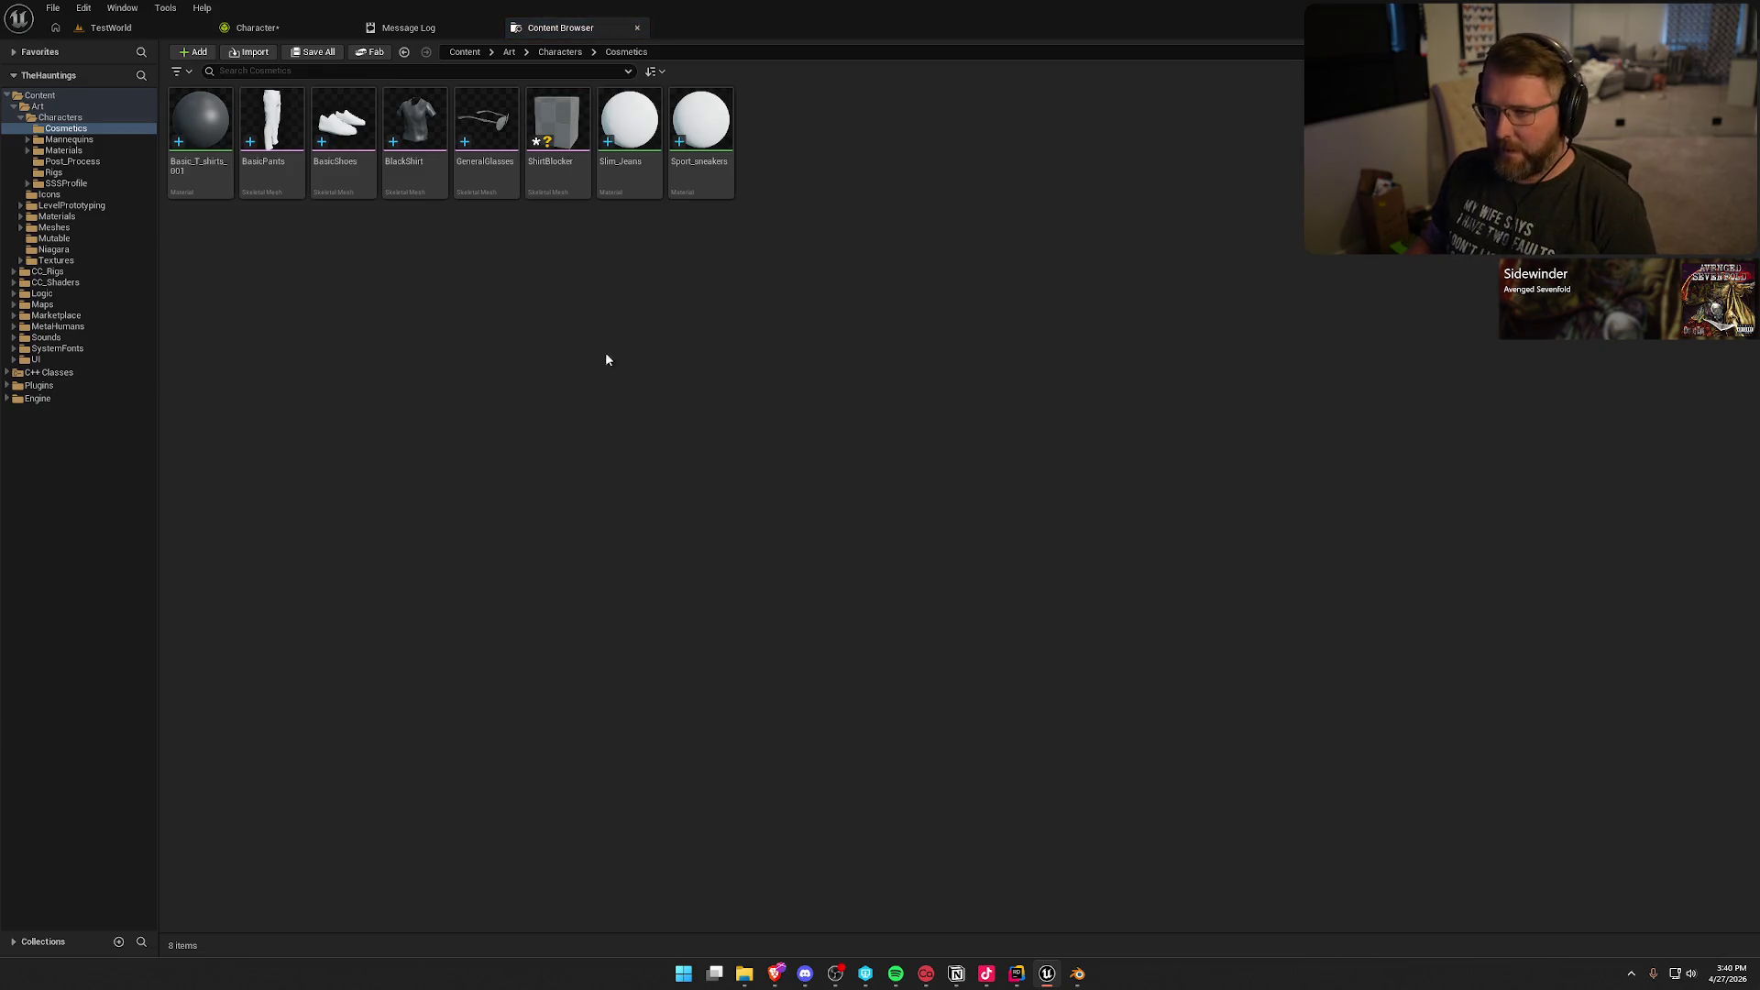
# Step: Save all, inspect ShirtBlocker's skeleton tree, then close it and the Message Log for Character
pyautogui.hotkey('ctrl', 'shift', 's')
pyautogui.click(491, 28)
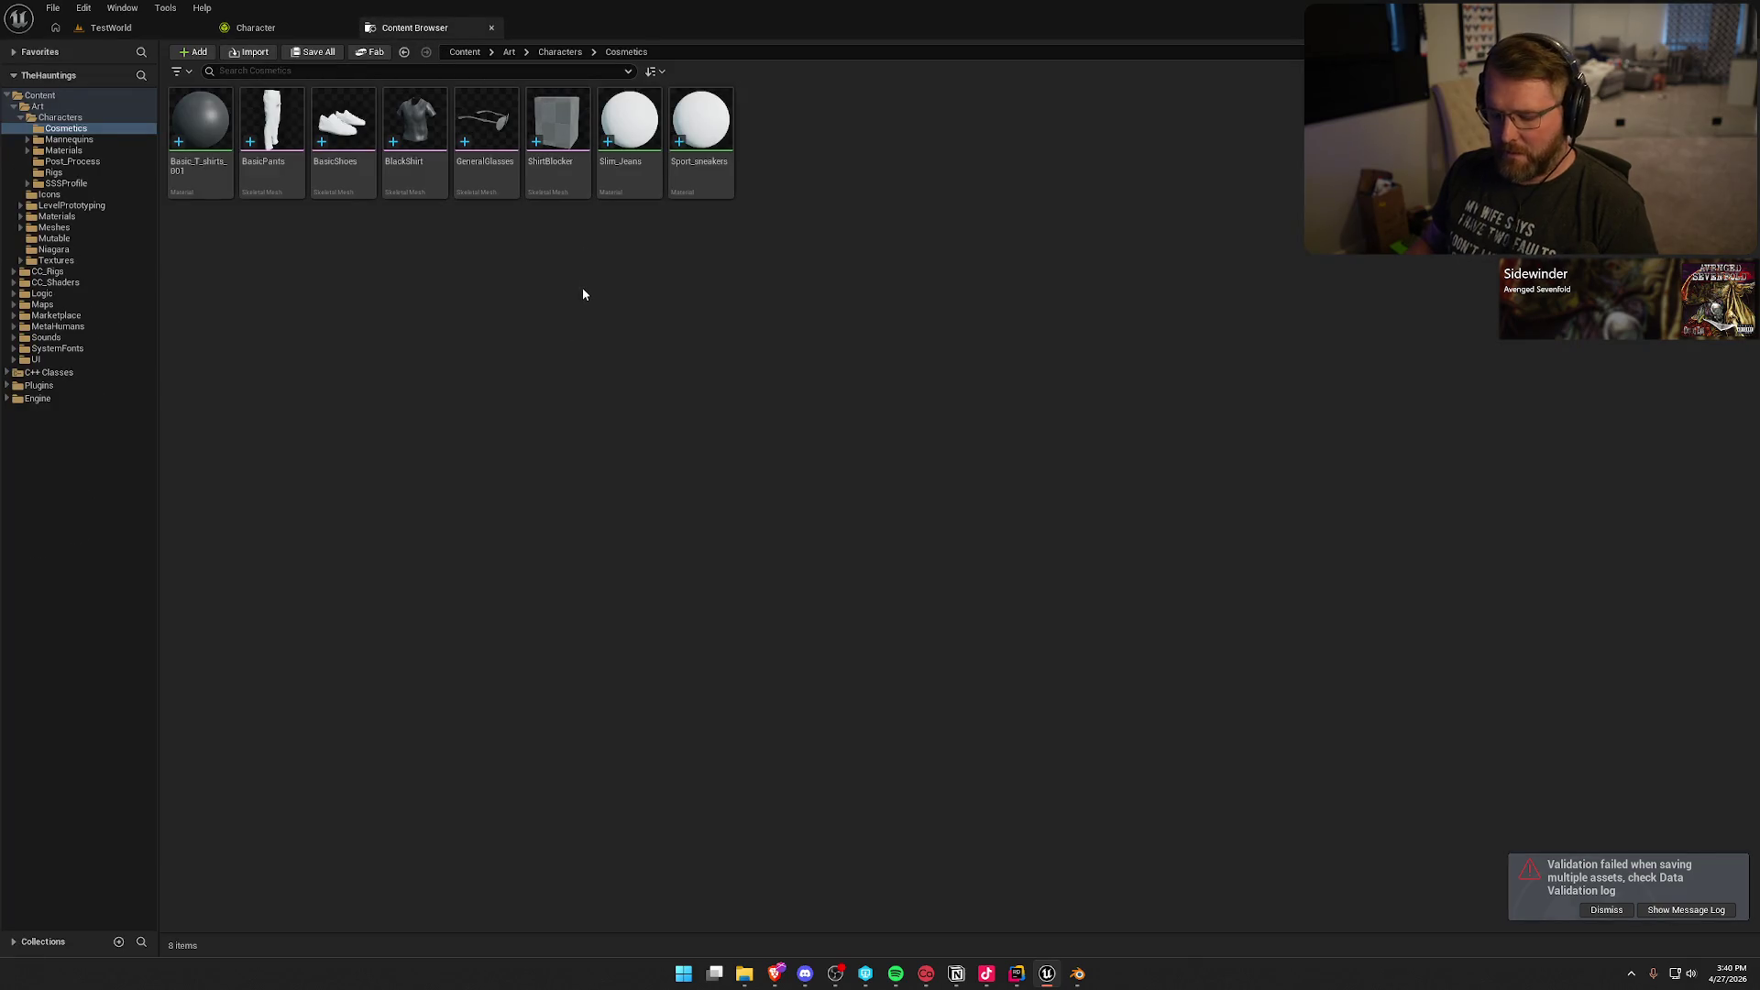
pyautogui.doubleClick(536, 133)
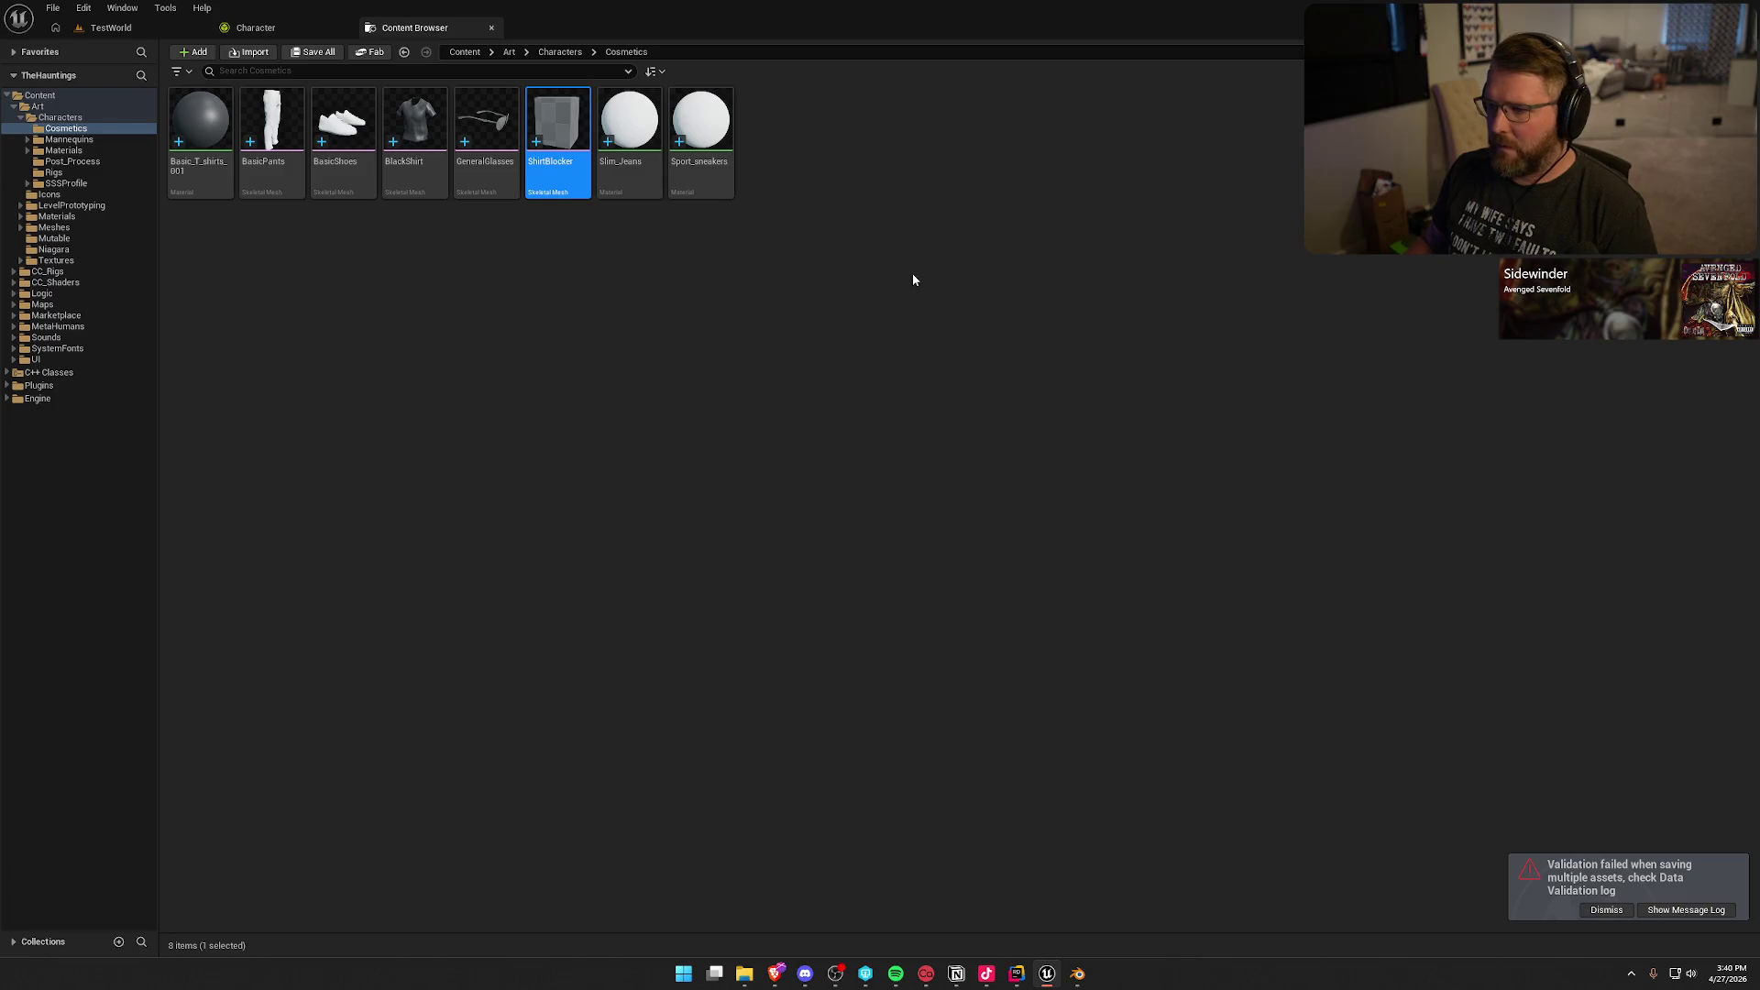
pyautogui.scroll(-10, 1464, 336)
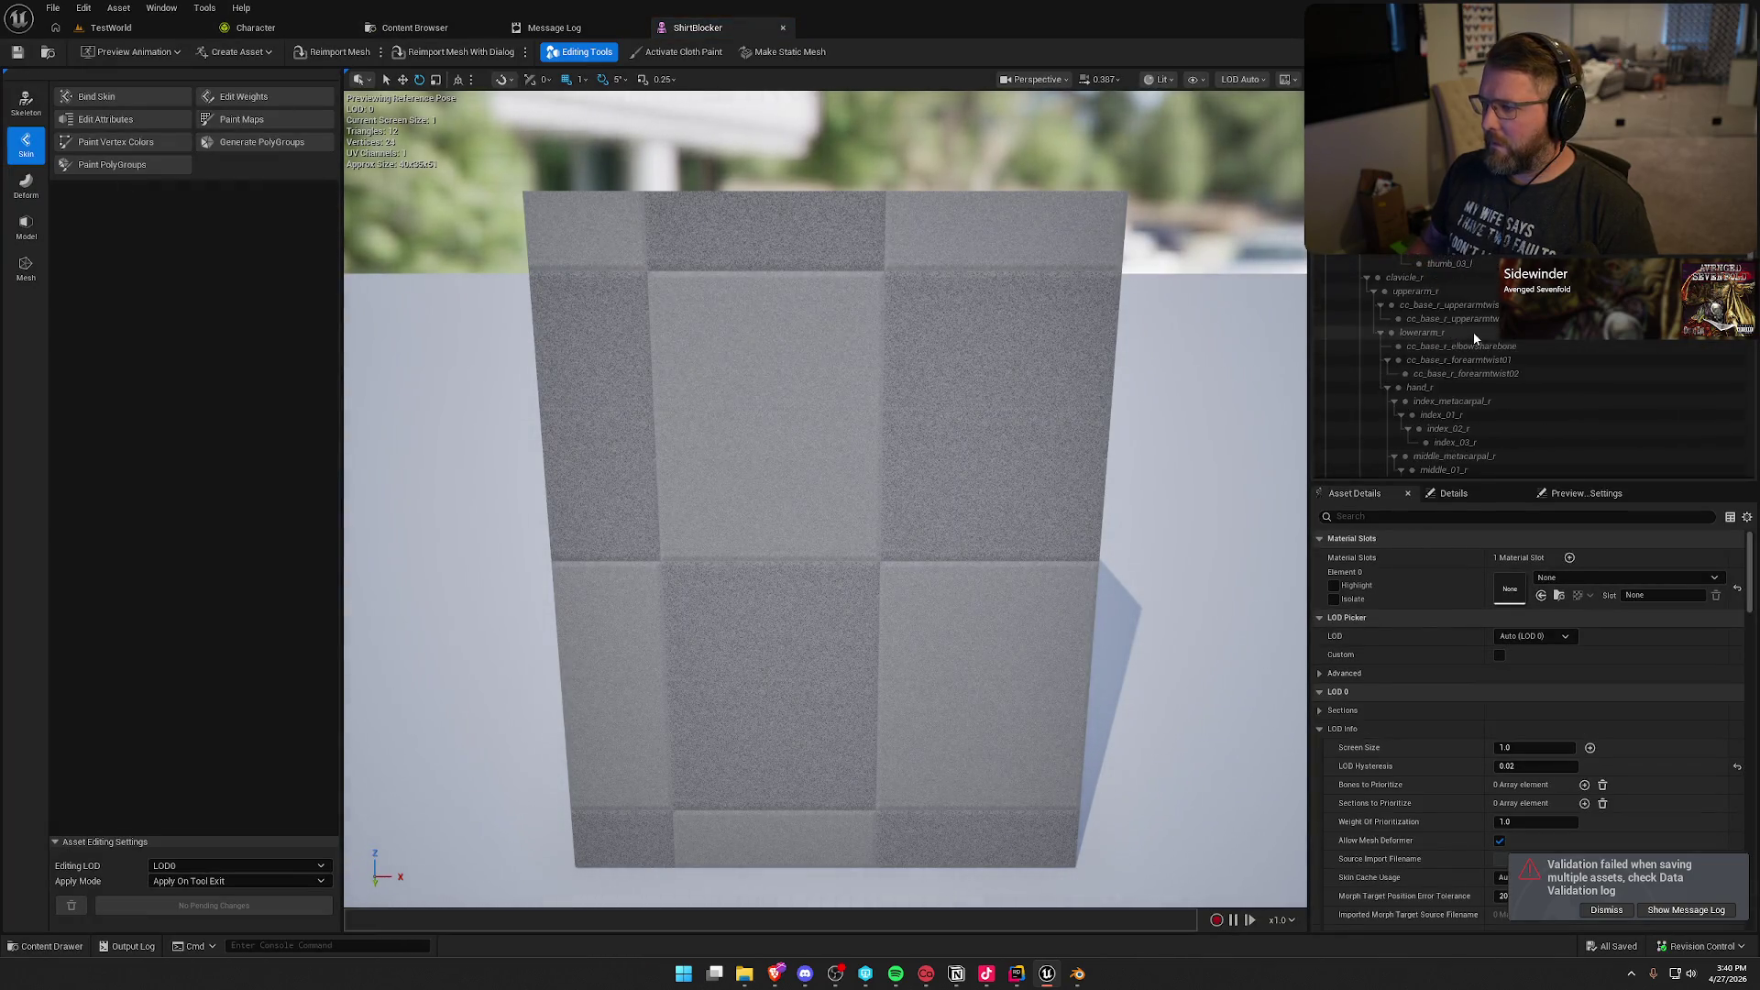
pyautogui.scroll(-8, 1472, 332)
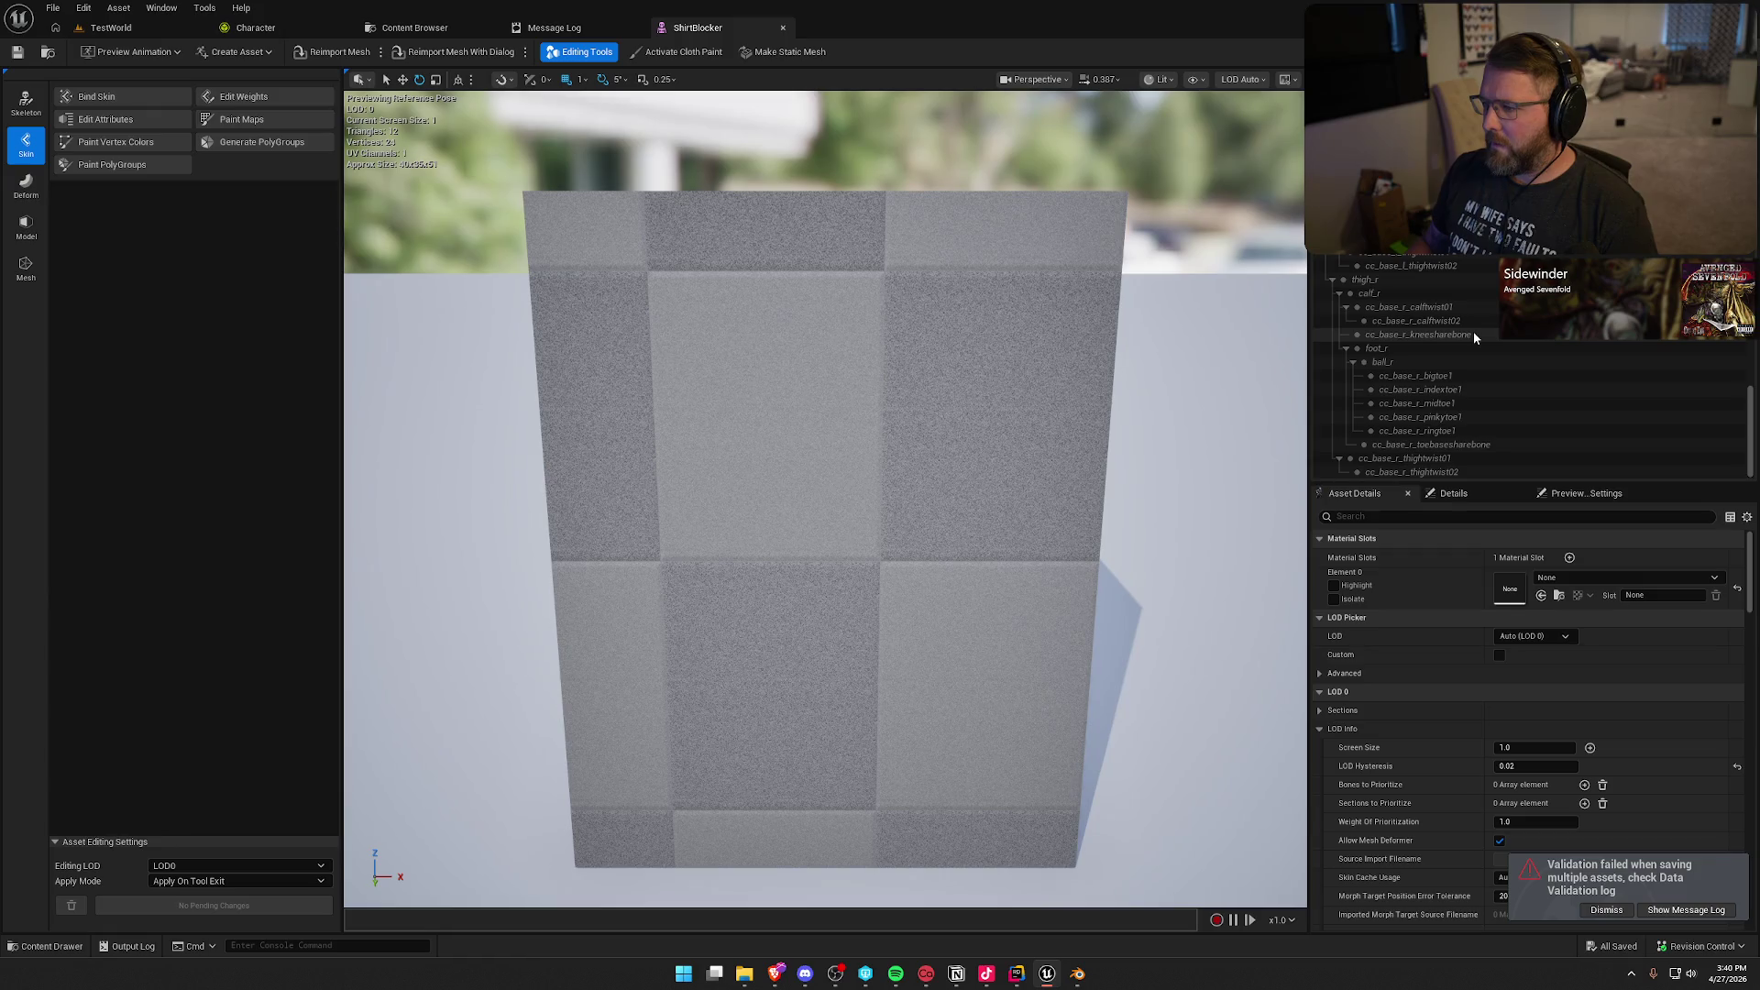
pyautogui.click(783, 28)
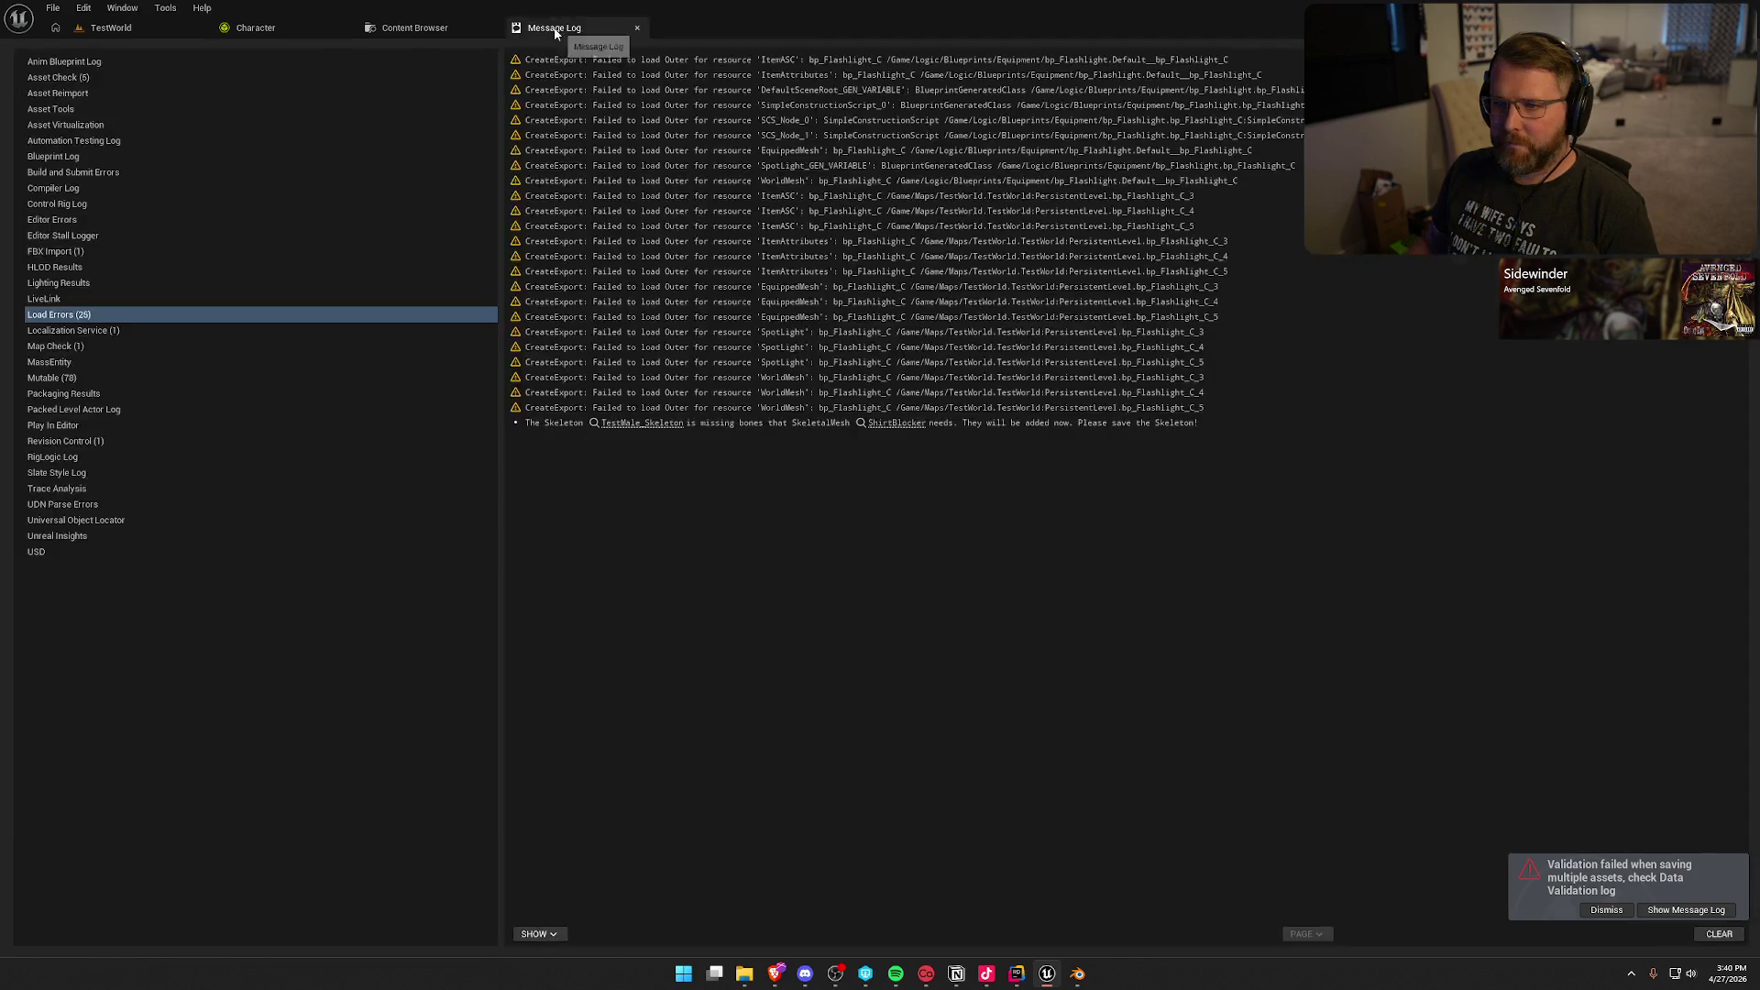
pyautogui.click(637, 27)
pyautogui.click(299, 32)
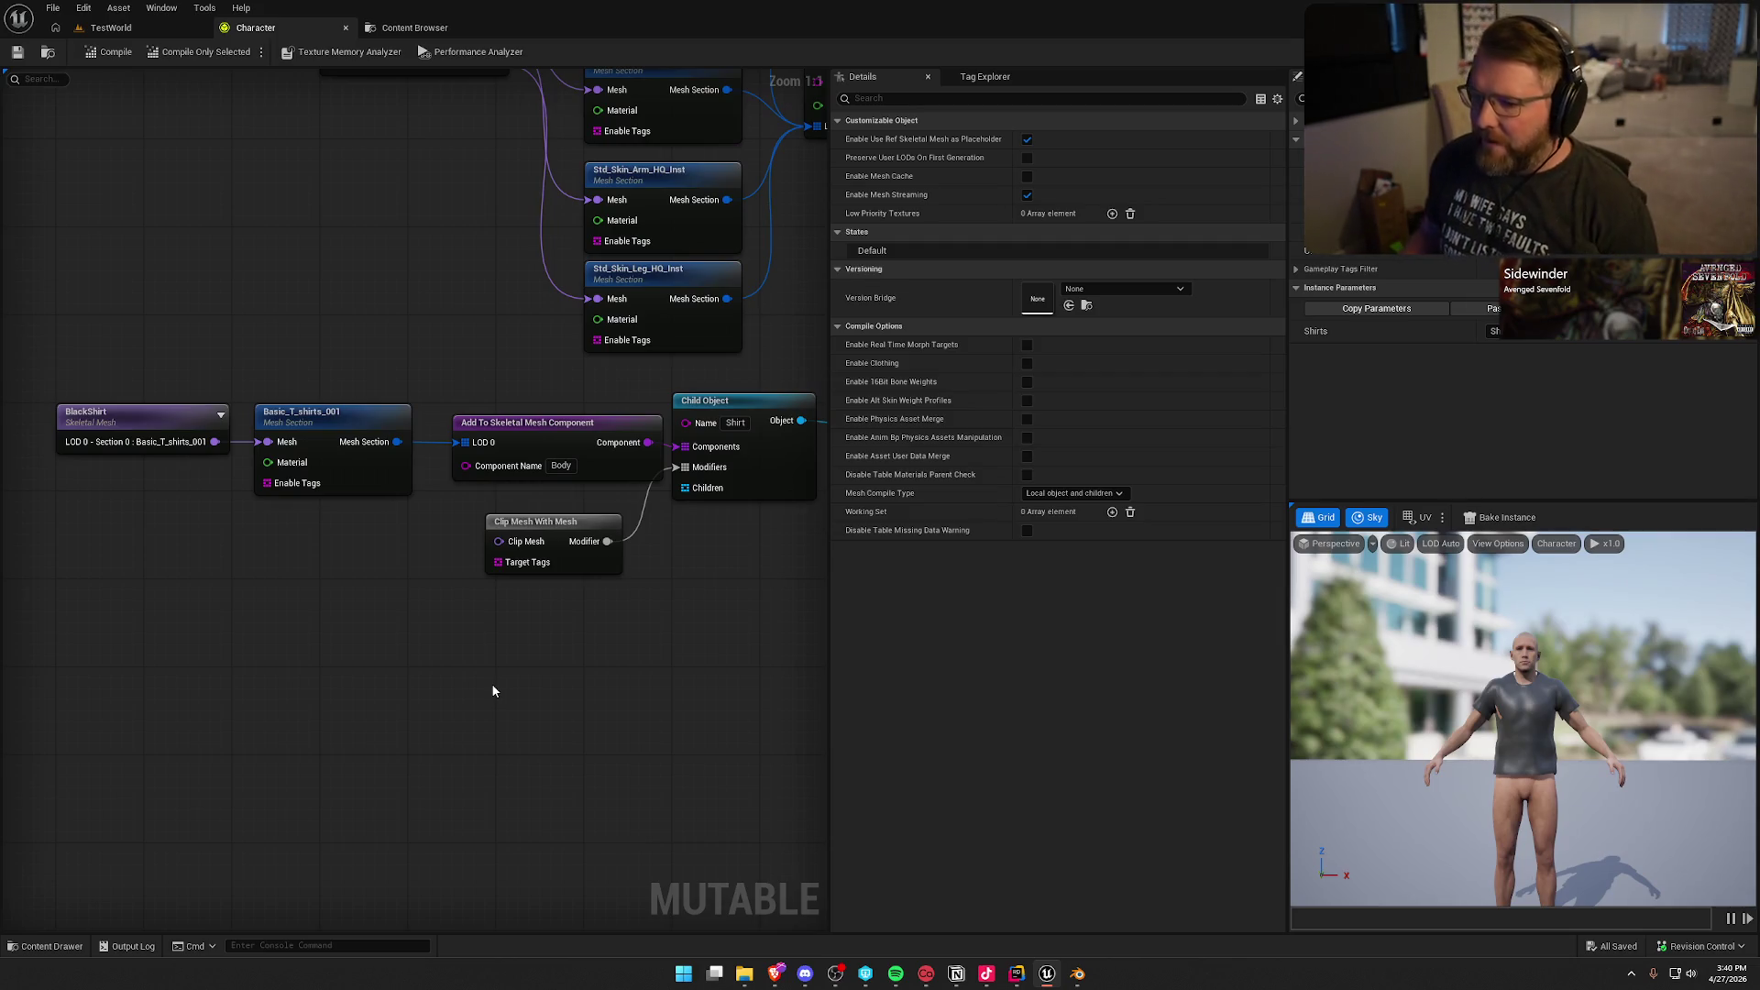
# Step: Add a ShirtBlocker node, wire its LOD 0 - Section 0 into Clip Mesh With Mesh, and compile
pyautogui.moveTo(490, 681)
pyautogui.mouseDown()
pyautogui.moveTo(505, 587)
pyautogui.moveTo(483, 564)
pyautogui.mouseUp()
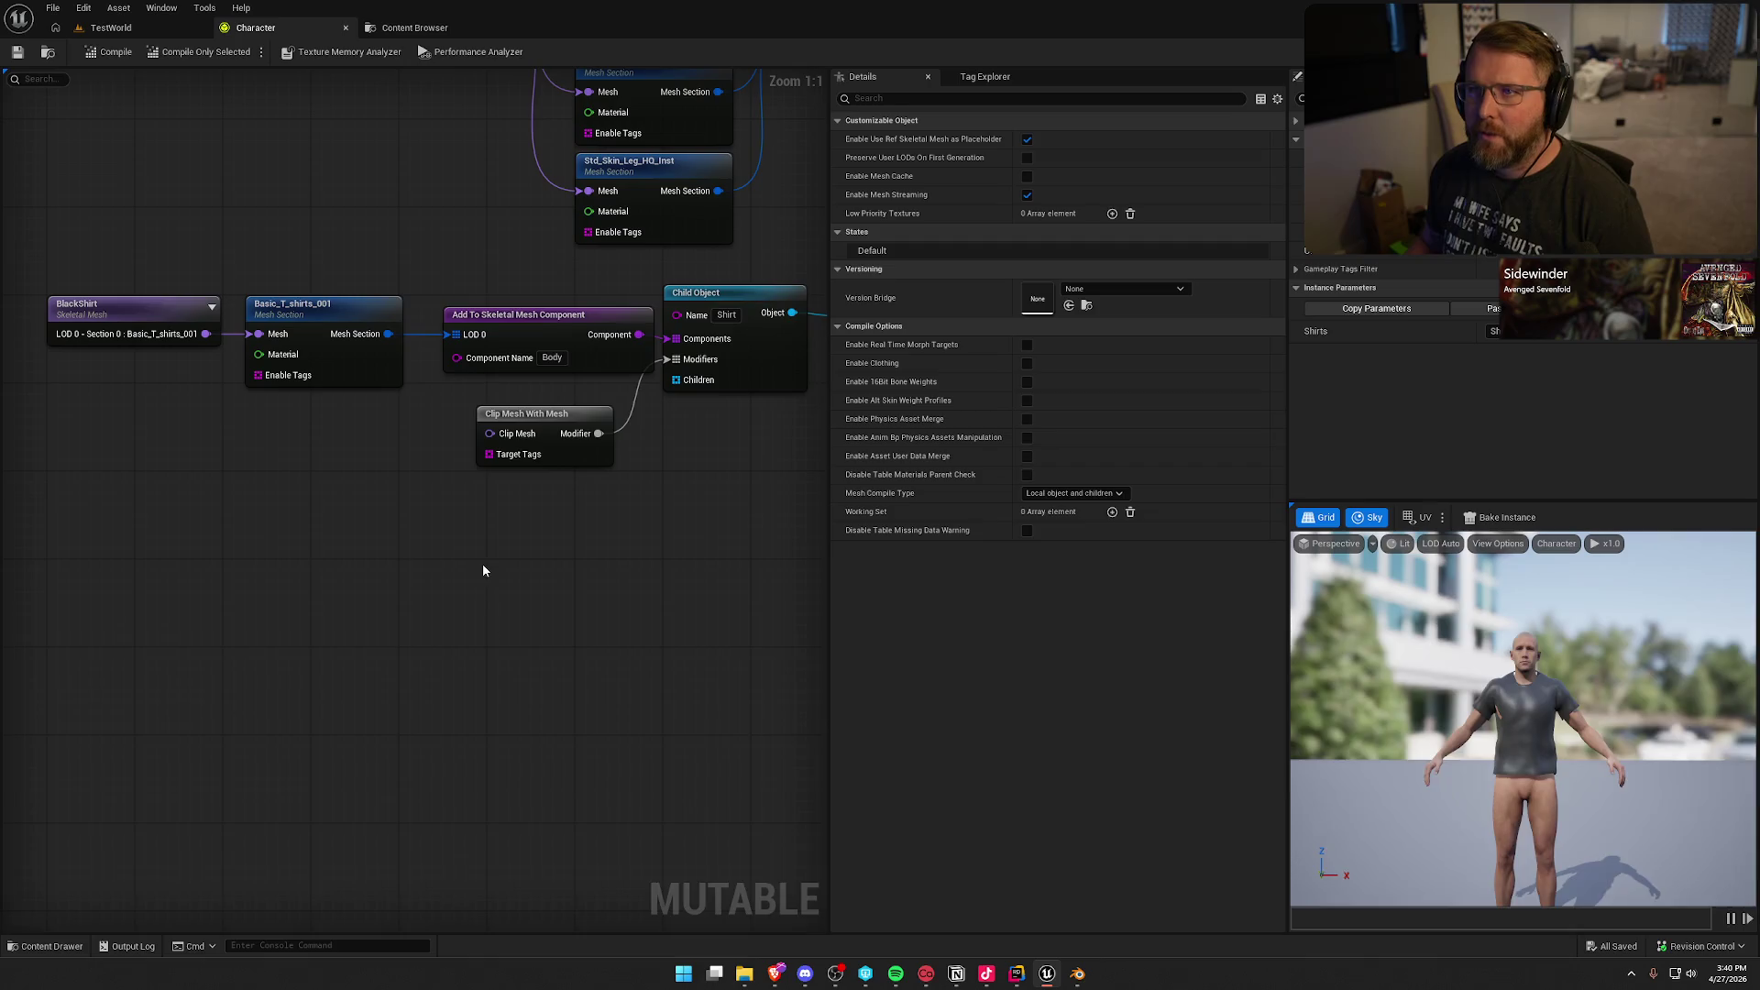
pyautogui.hotkey('ctrl', 'space')
pyautogui.moveTo(503, 708); pyautogui.dragTo(264, 461)
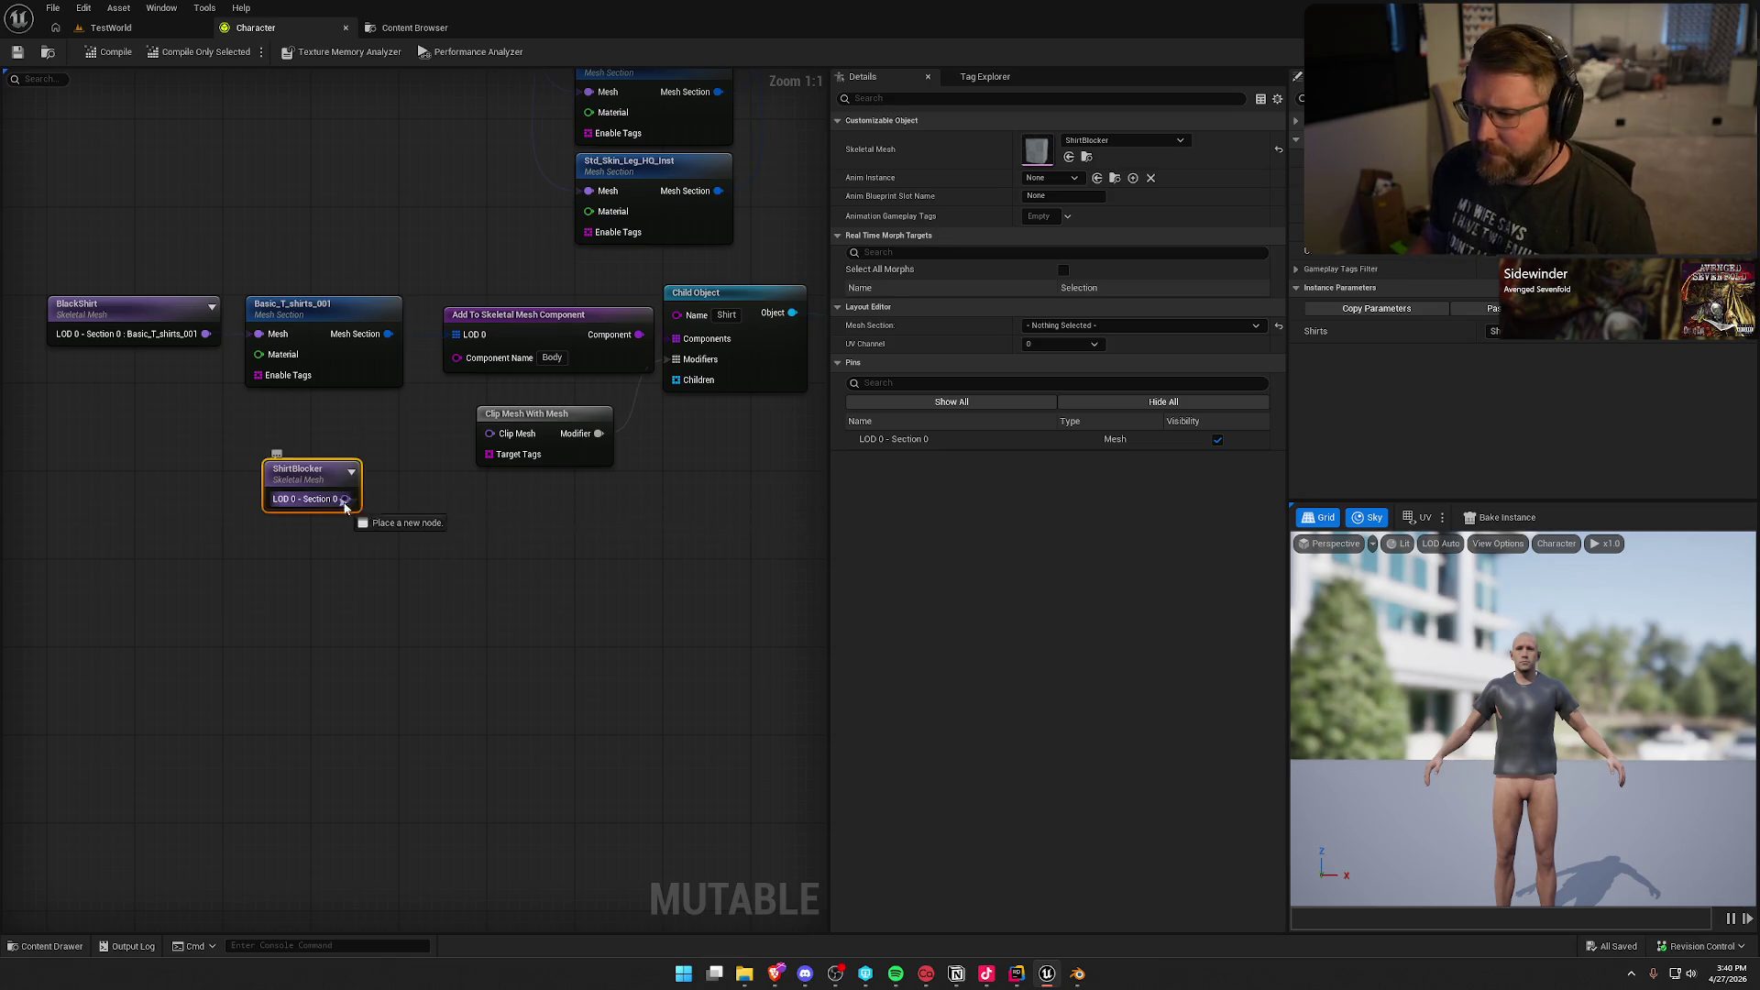
pyautogui.moveTo(347, 499)
pyautogui.mouseDown()
pyautogui.moveTo(500, 445)
pyautogui.moveTo(491, 434)
pyautogui.mouseUp()
pyautogui.moveTo(312, 474); pyautogui.dragTo(358, 420)
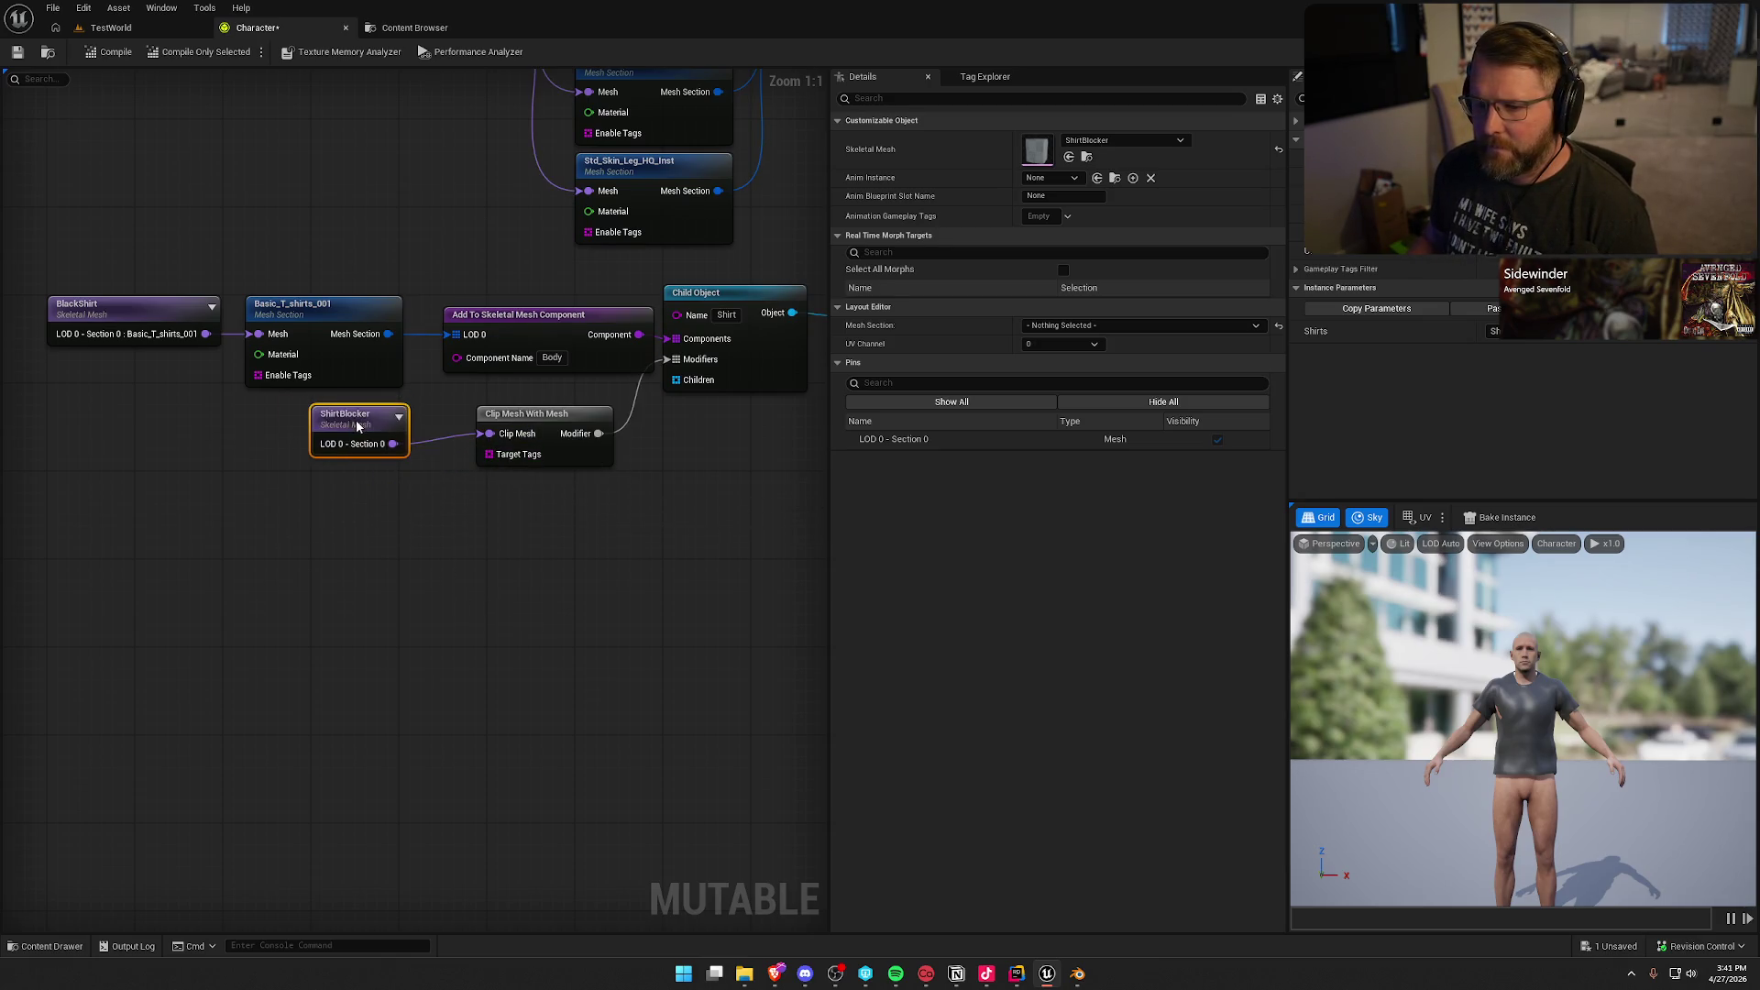
pyautogui.click(108, 52)
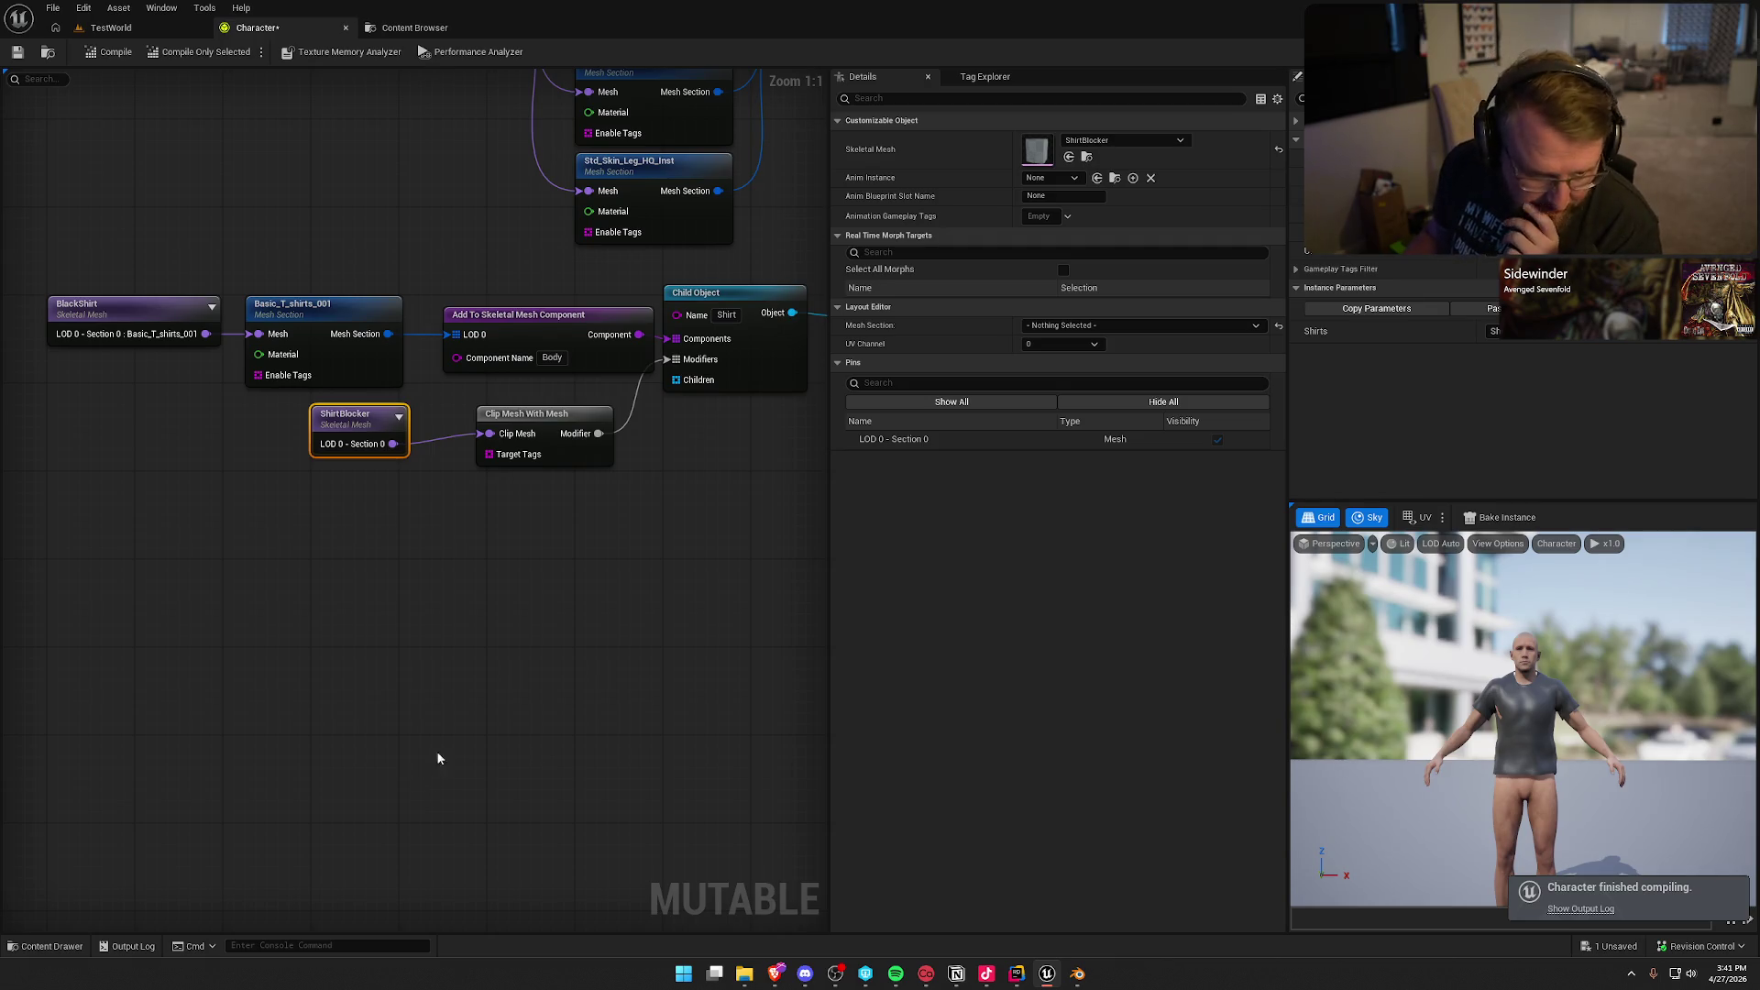
# Step: Add Std_Skin_Body_HQ_Inst and Std_Skin_Arm_HQ_Inst as Target Tags on Clip Mesh With Mesh
pyautogui.click(552, 423)
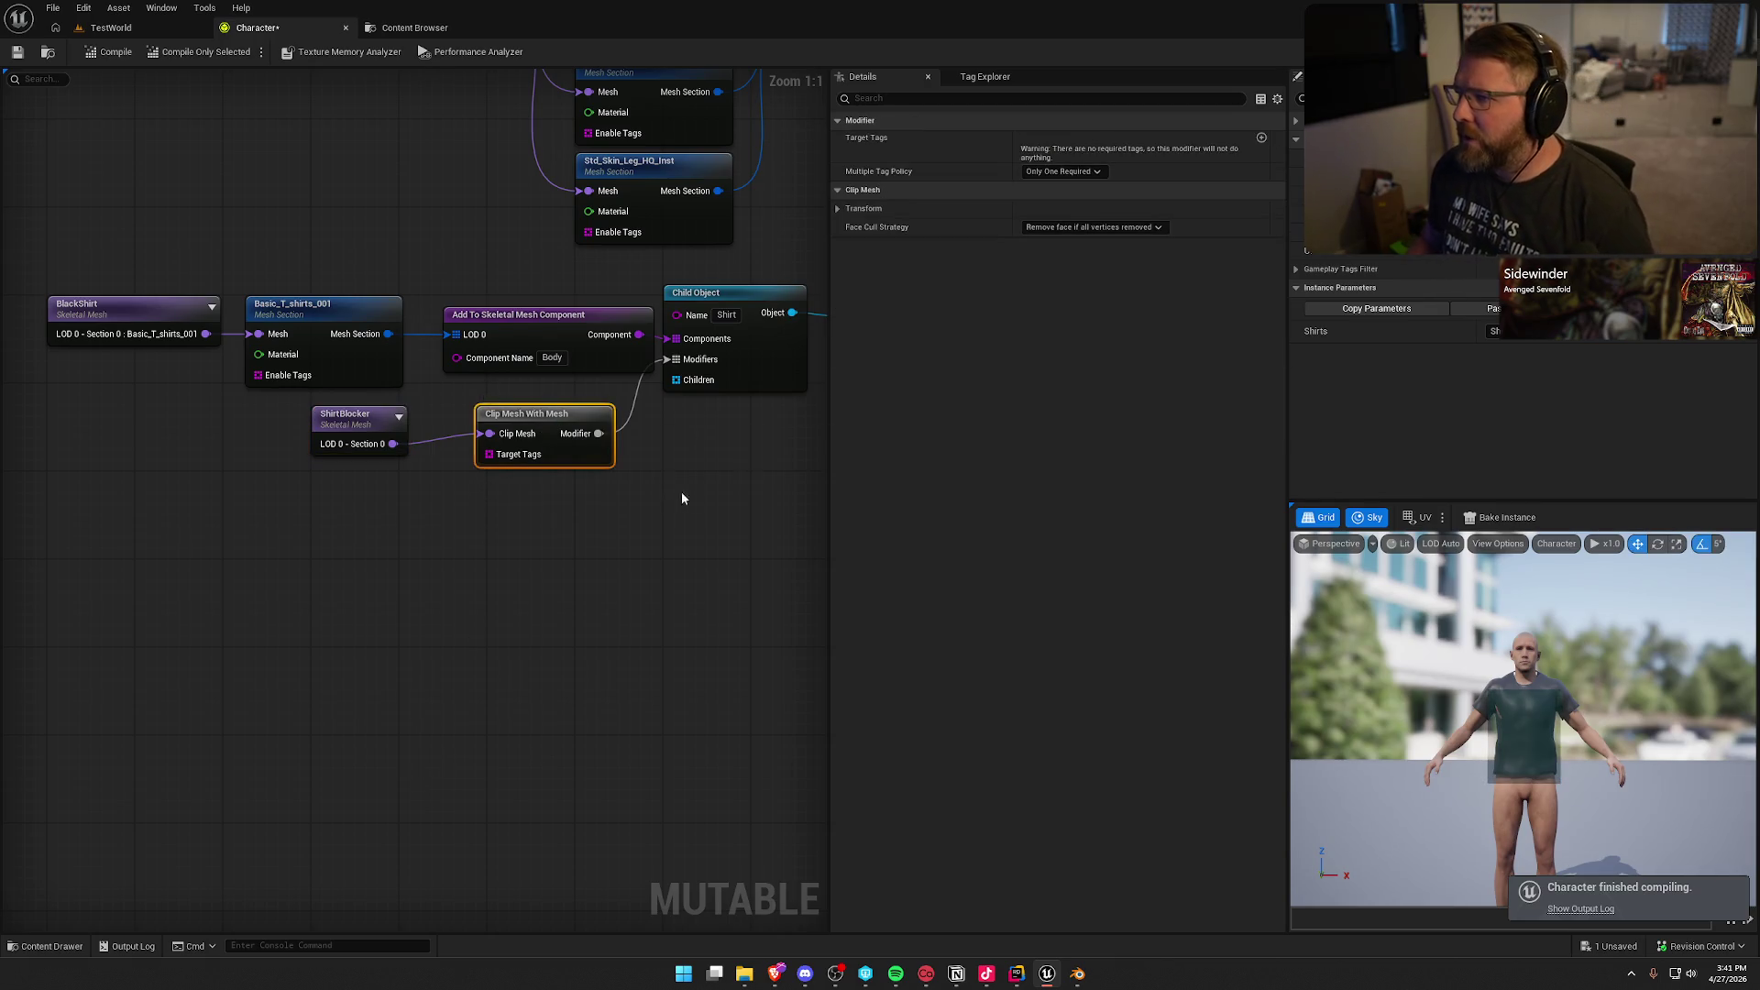
pyautogui.click(1262, 138)
pyautogui.click(1043, 164)
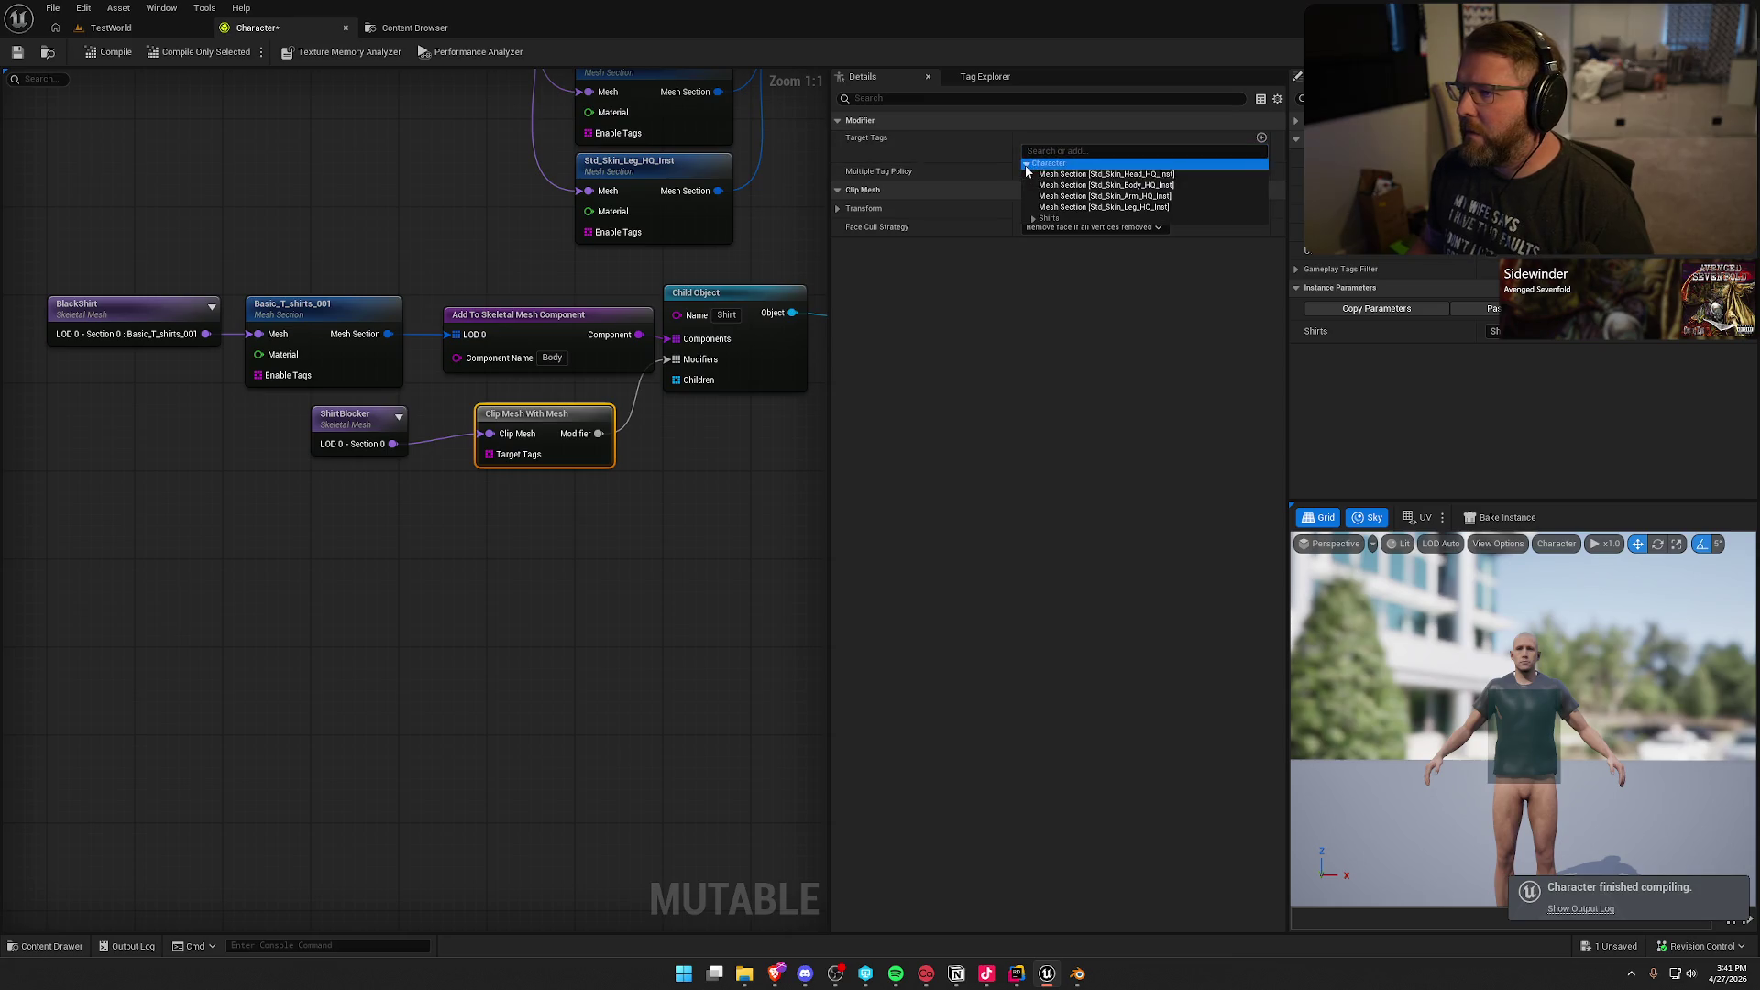
pyautogui.click(1178, 179)
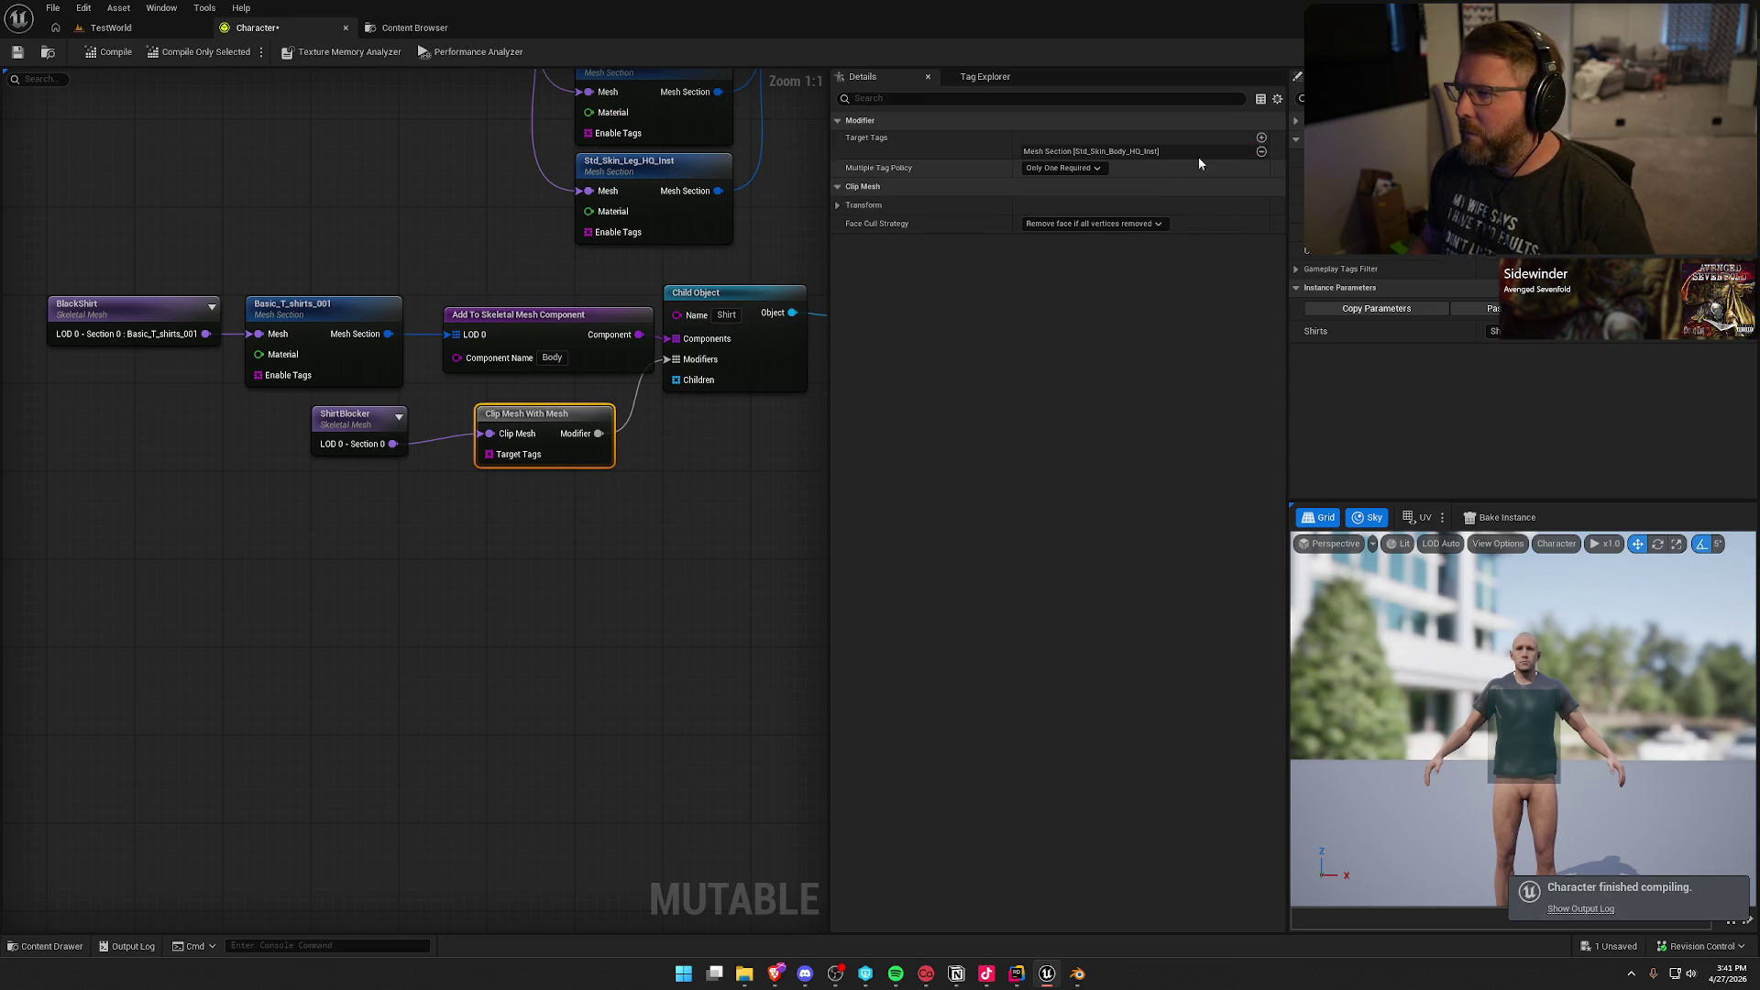
pyautogui.click(1262, 137)
pyautogui.click(1093, 165)
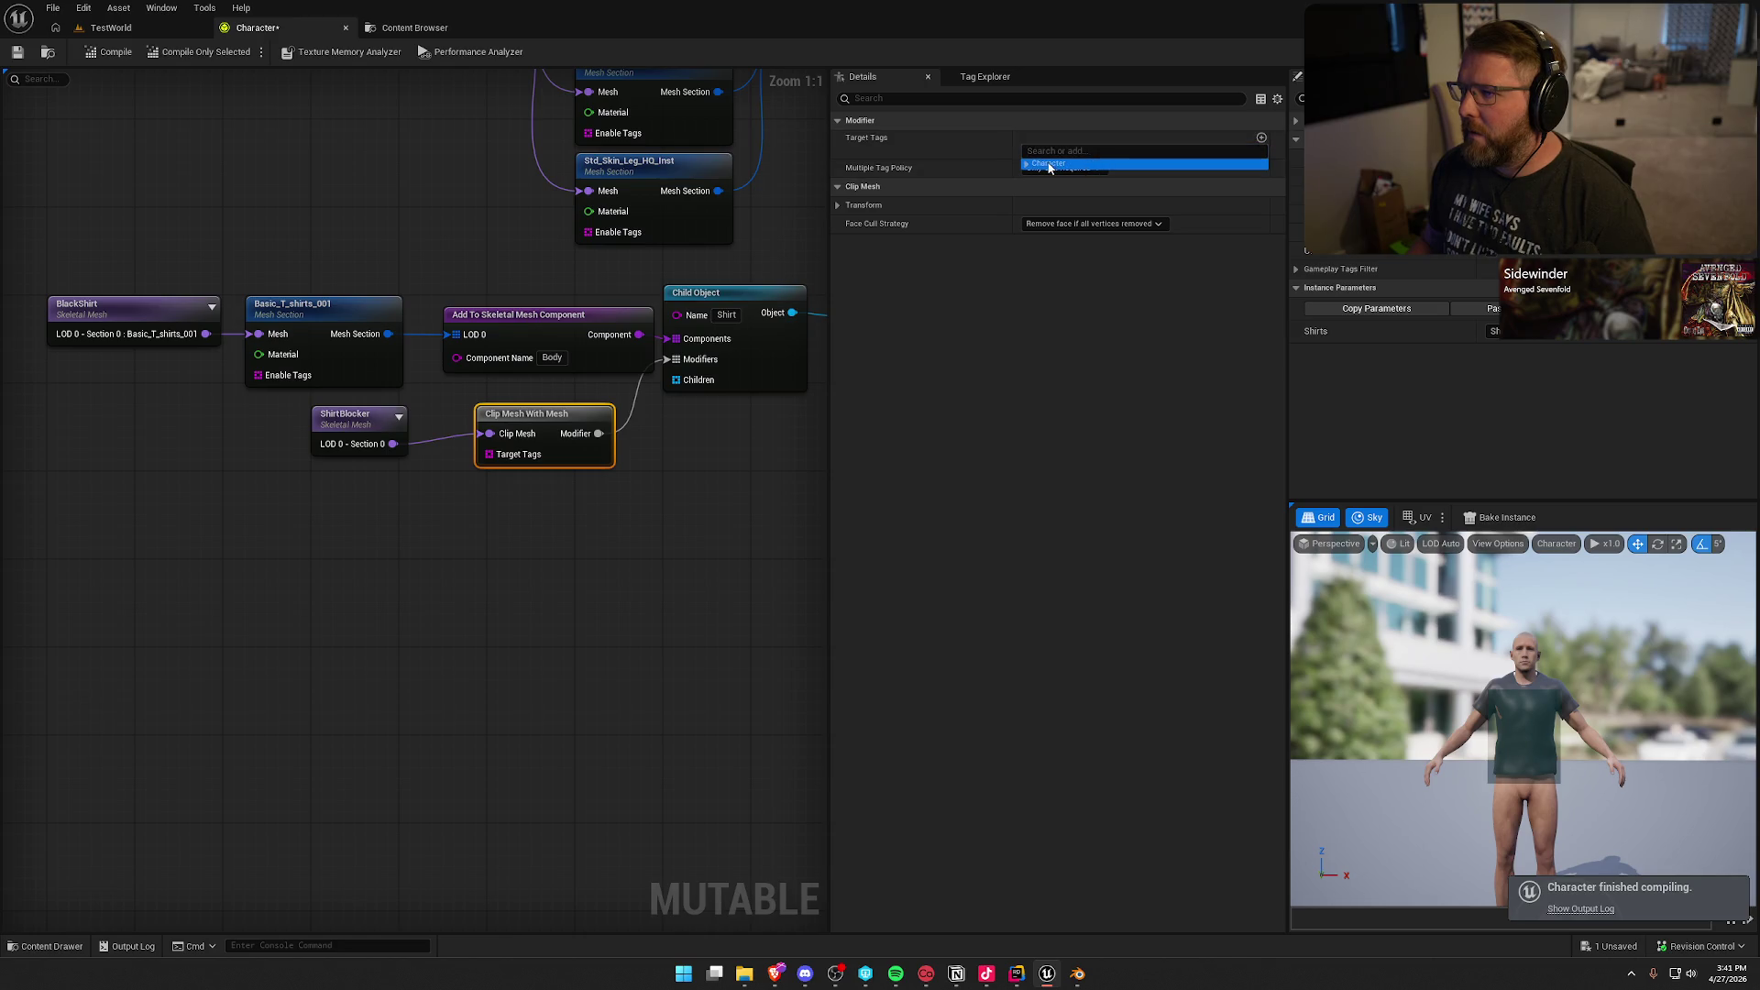
pyautogui.click(1049, 166)
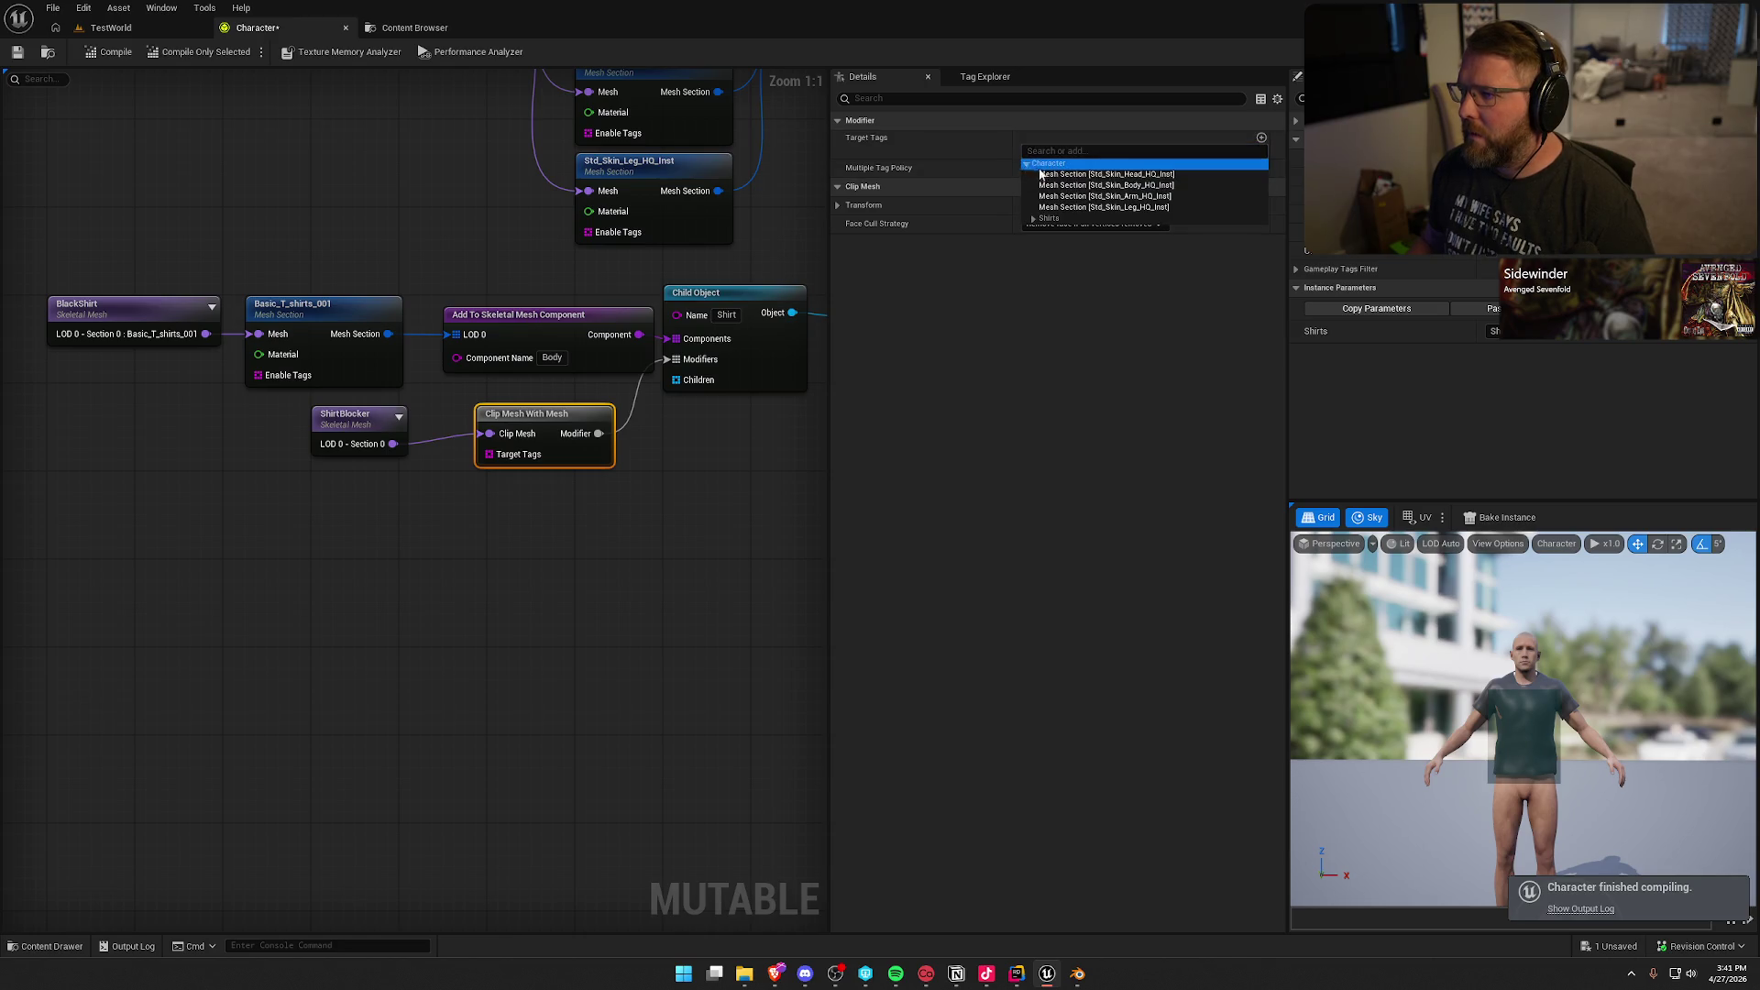
pyautogui.click(1083, 196)
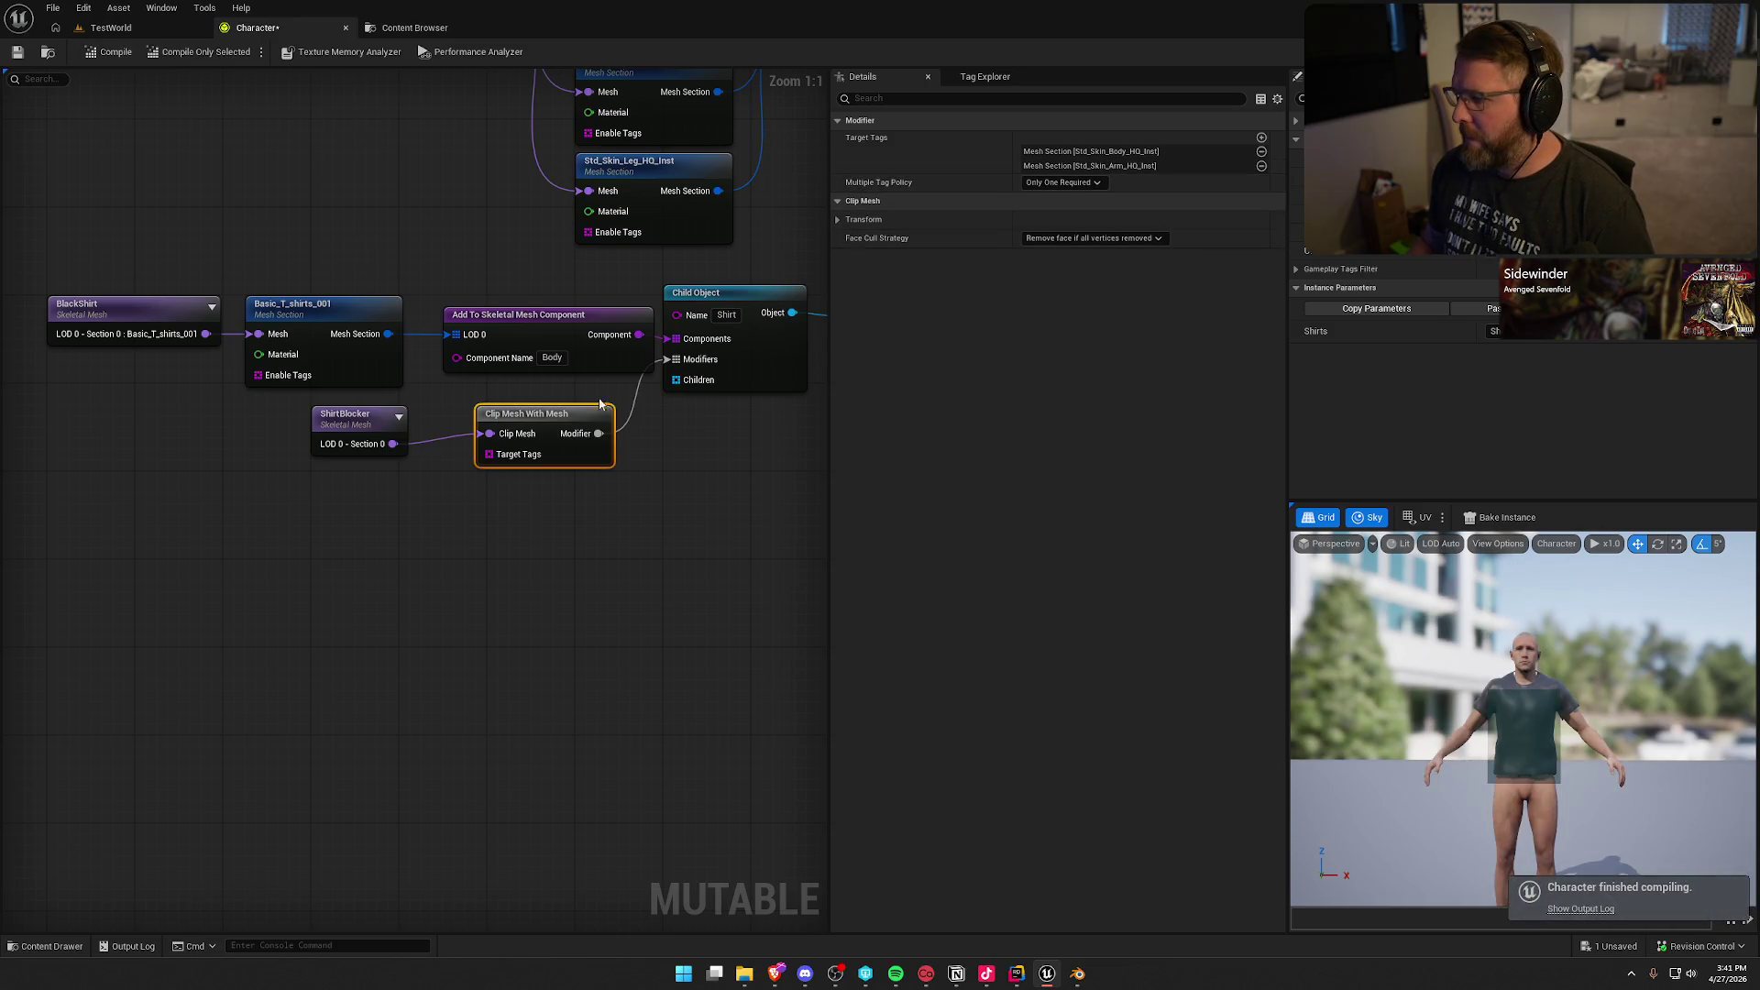
# Step: Orbit the preview to check the shirt hides the body beneath it
pyautogui.moveTo(1358, 625)
pyautogui.mouseDown()
pyautogui.moveTo(1383, 651)
pyautogui.moveTo(1356, 650)
pyautogui.moveTo(1393, 615)
pyautogui.moveTo(1448, 641)
pyautogui.moveTo(1714, 633)
pyautogui.mouseUp()
pyautogui.moveTo(1522, 715)
pyautogui.mouseDown()
pyautogui.moveTo(1650, 715)
pyautogui.moveTo(1321, 688)
pyautogui.mouseUp()
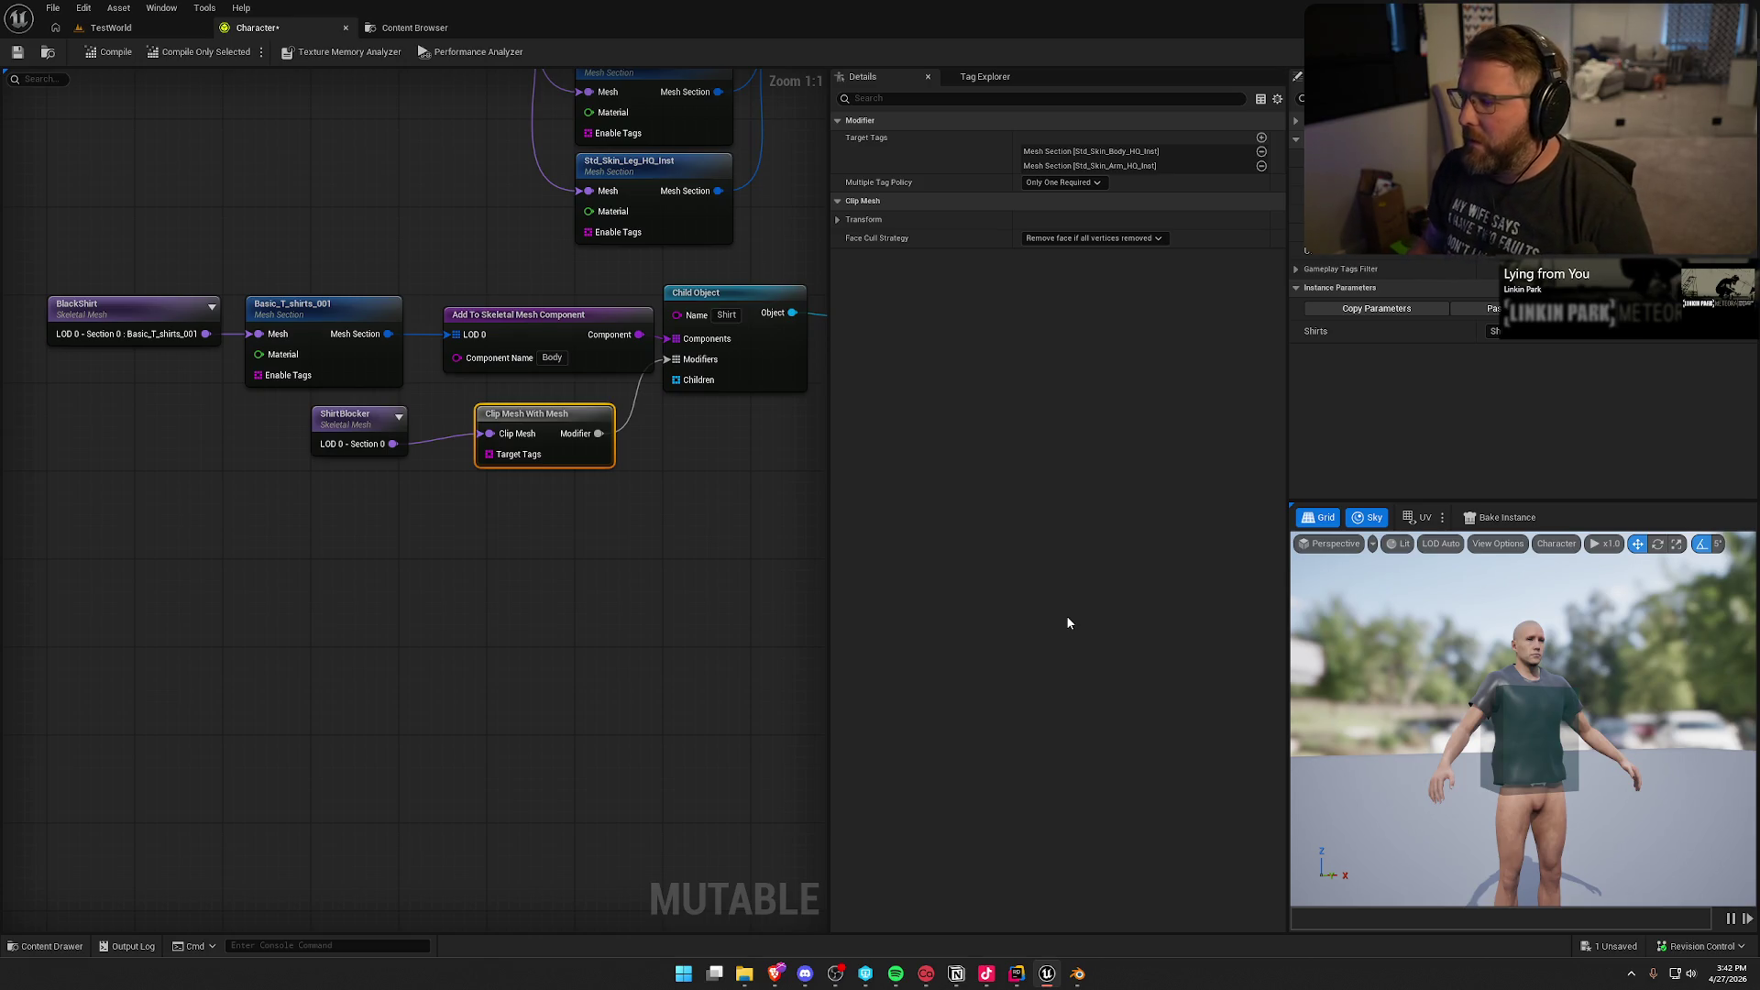
pyautogui.click(629, 561)
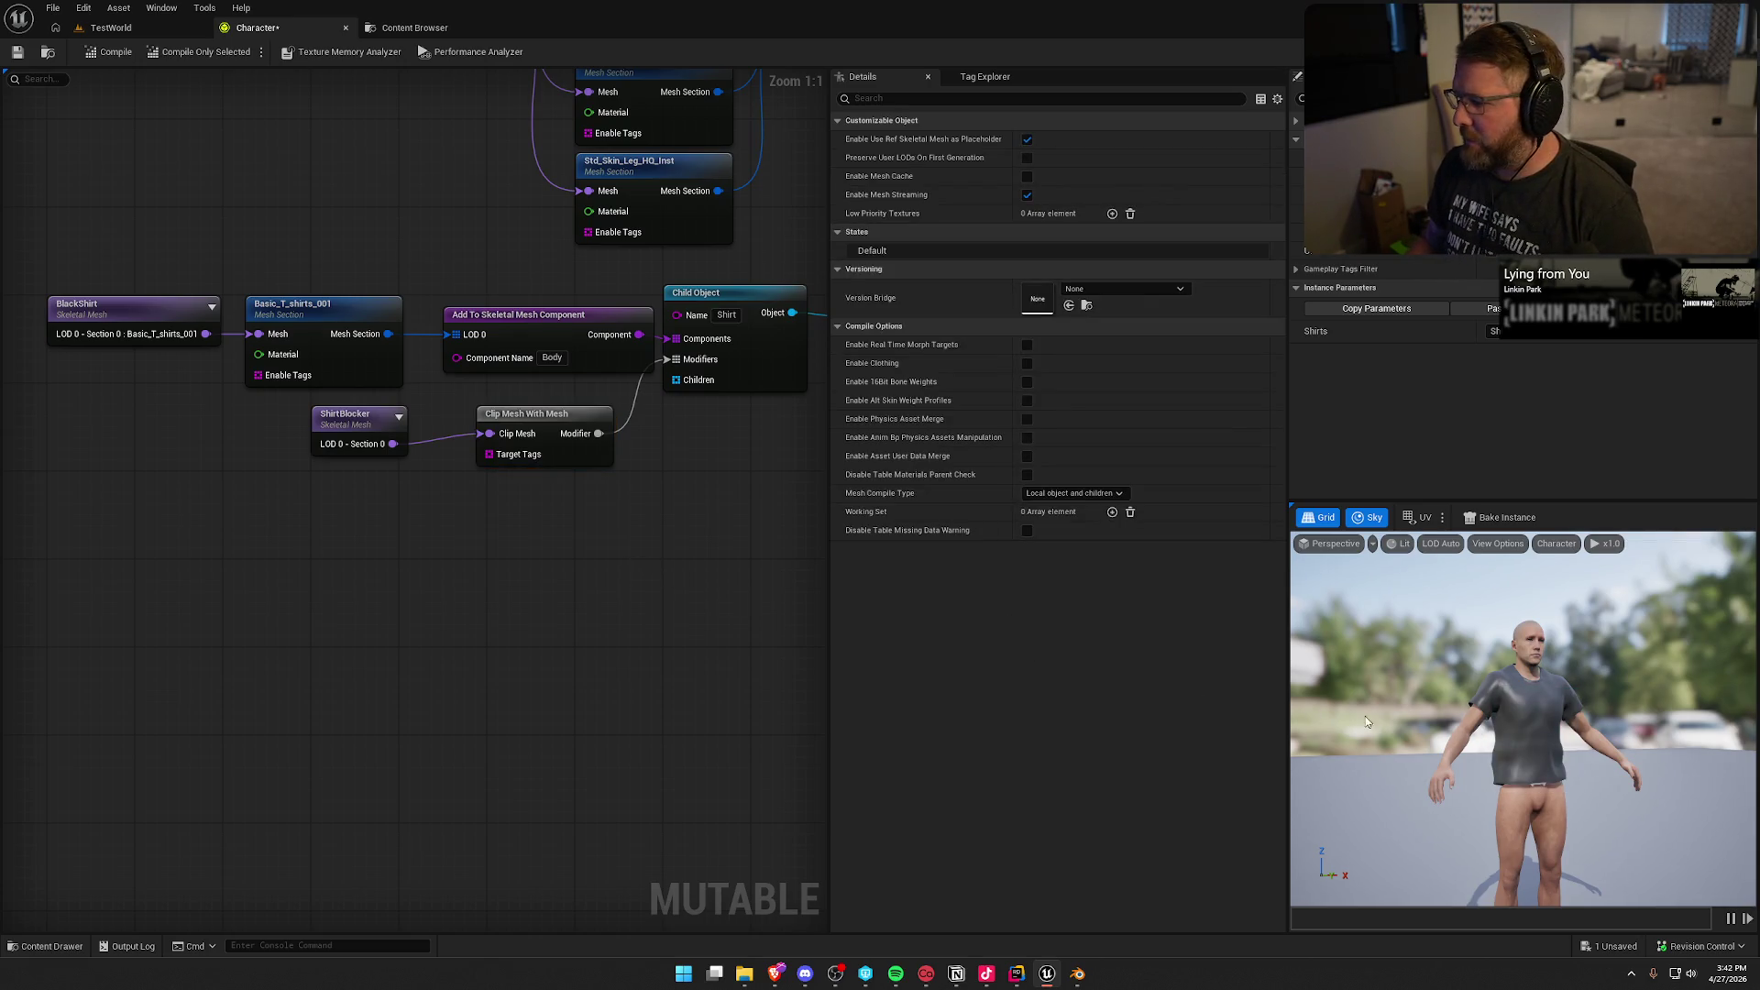
pyautogui.moveTo(1366, 716)
pyautogui.mouseDown()
pyautogui.moveTo(1365, 679)
pyautogui.moveTo(1476, 788)
pyautogui.moveTo(1362, 644)
pyautogui.mouseUp()
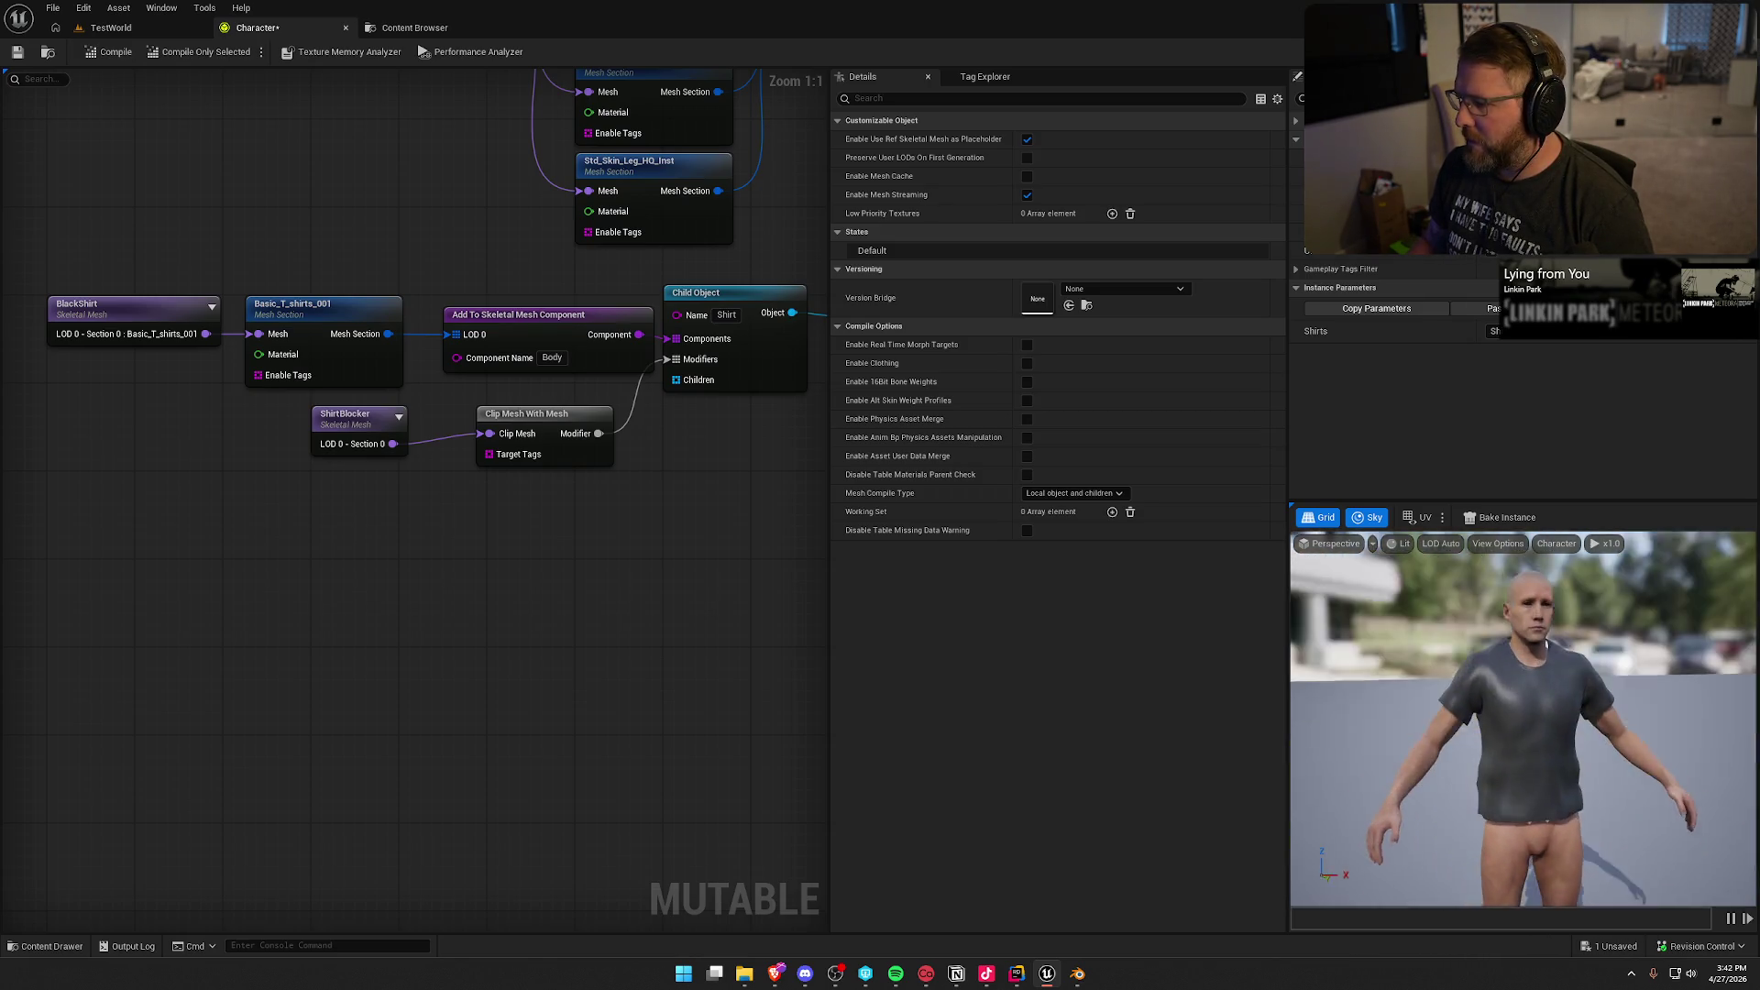
# Step: Make BlackShirt's Basic_T_shirts_001 material Two Sided, save it, and return to the Character graph
pyautogui.click(171, 347)
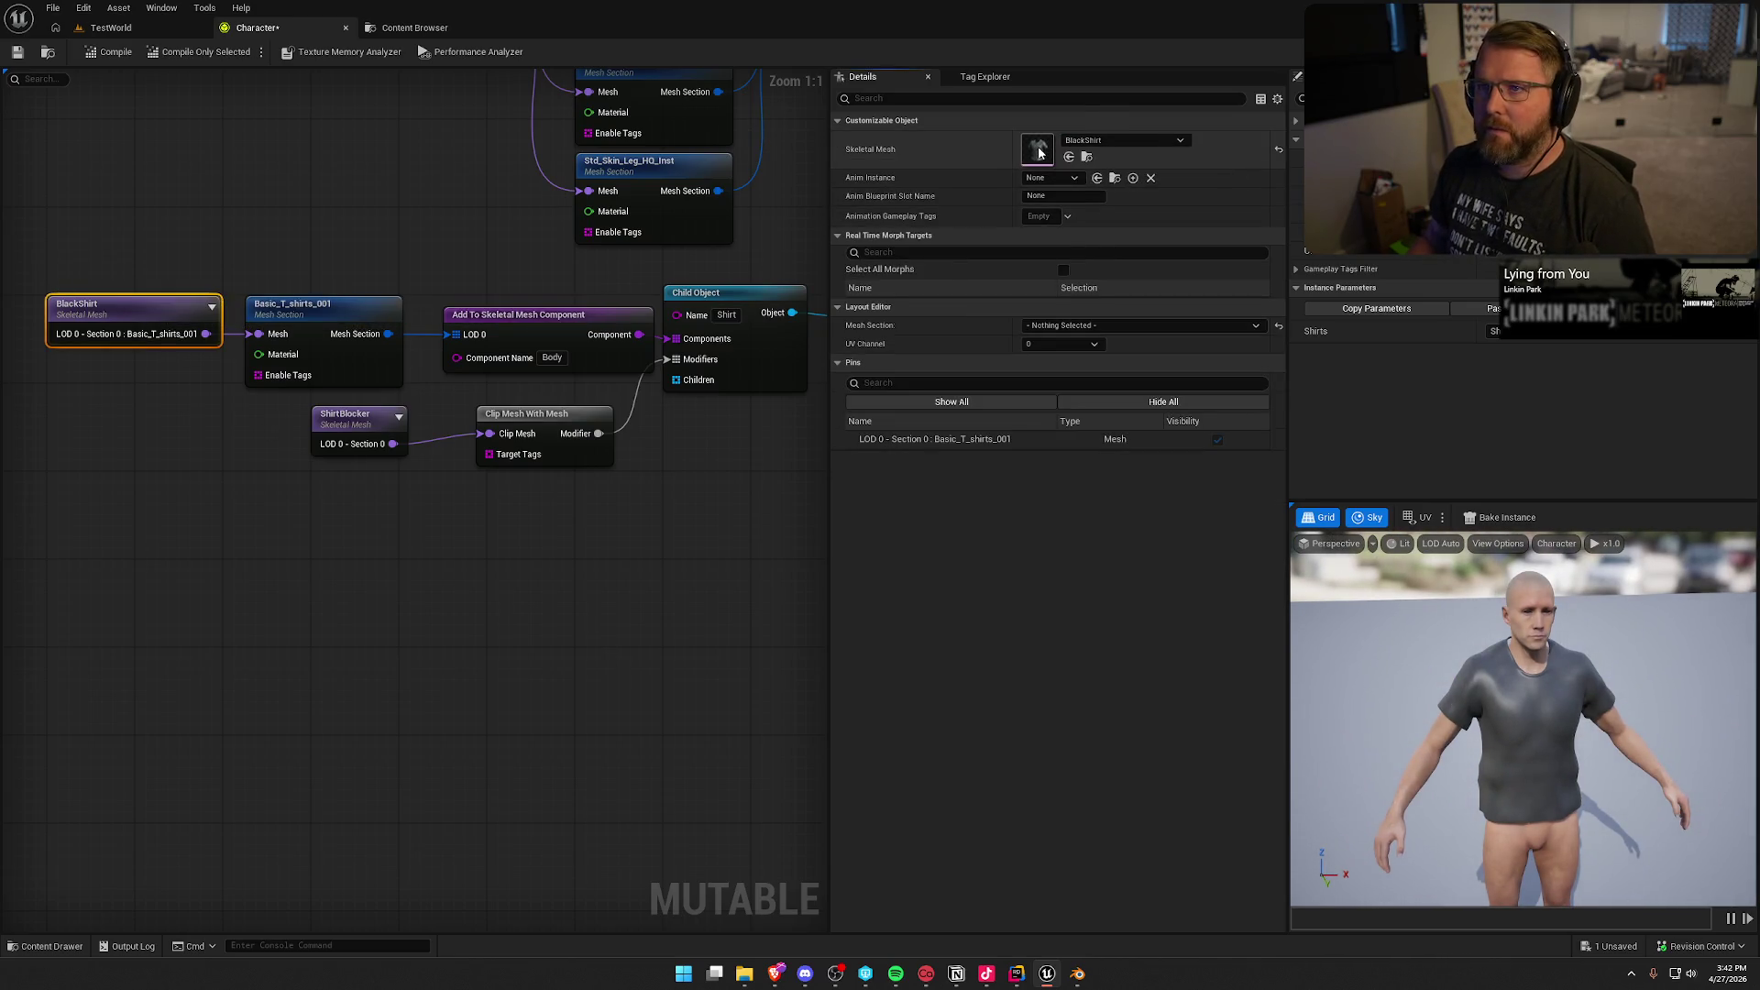
pyautogui.doubleClick(1038, 153)
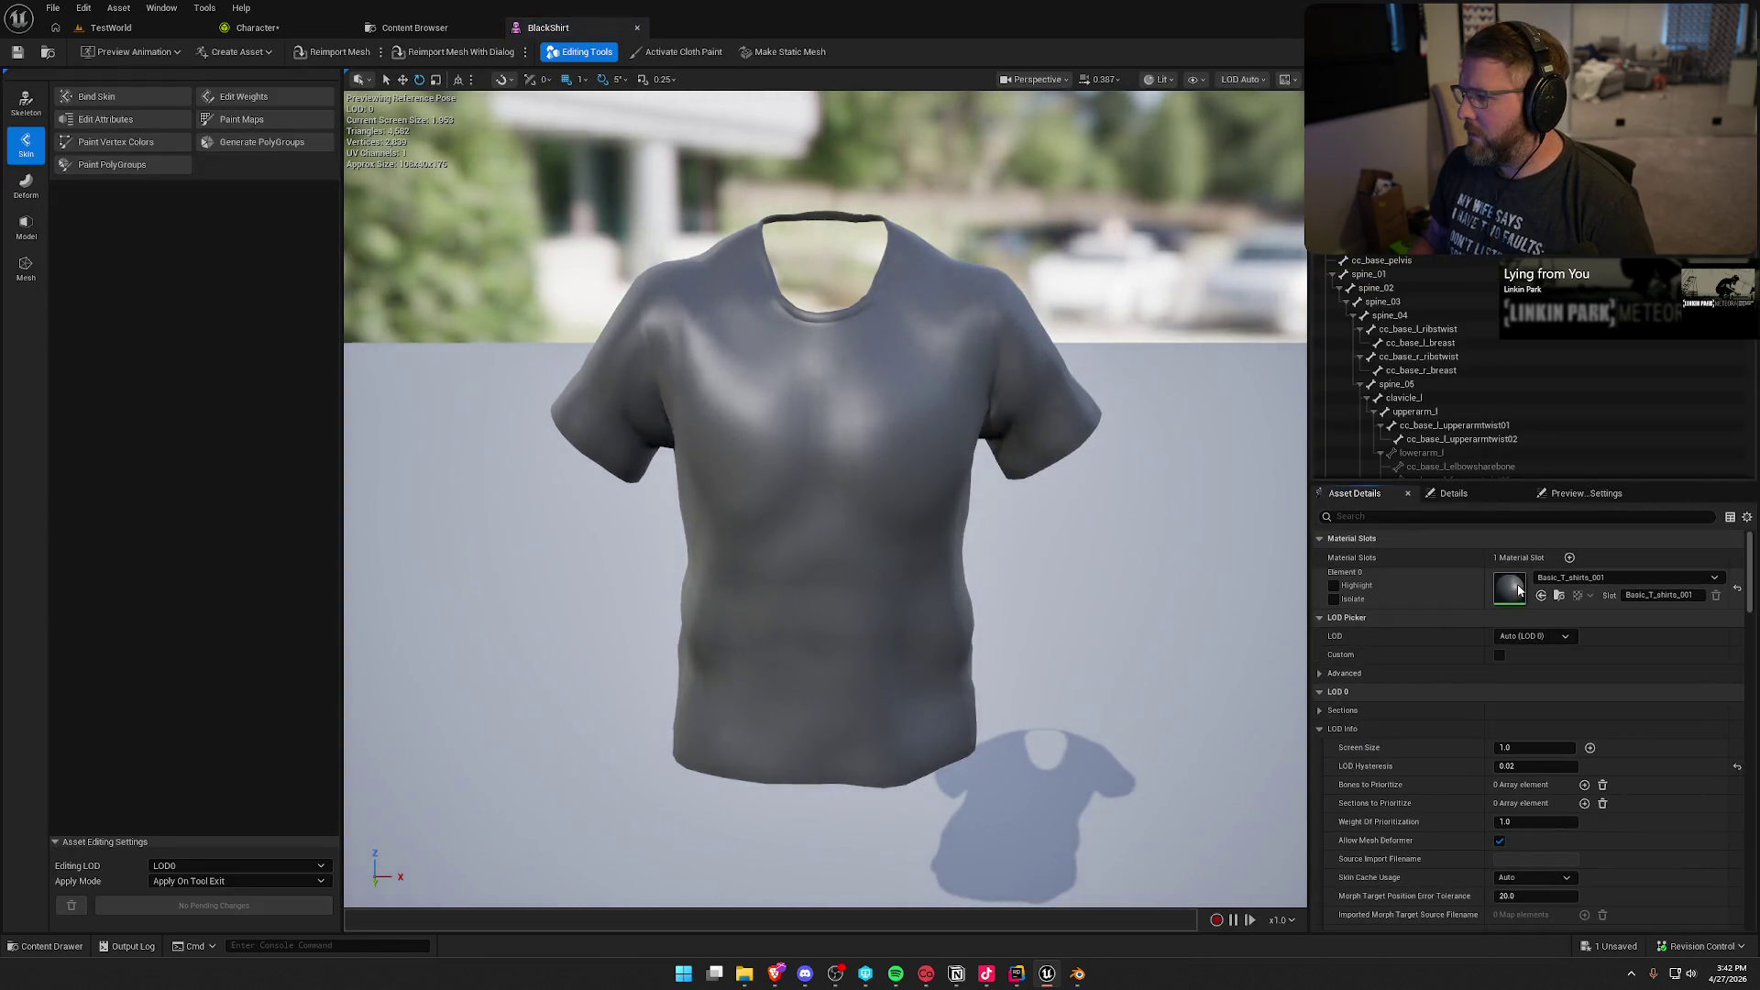
pyautogui.doubleClick(1510, 588)
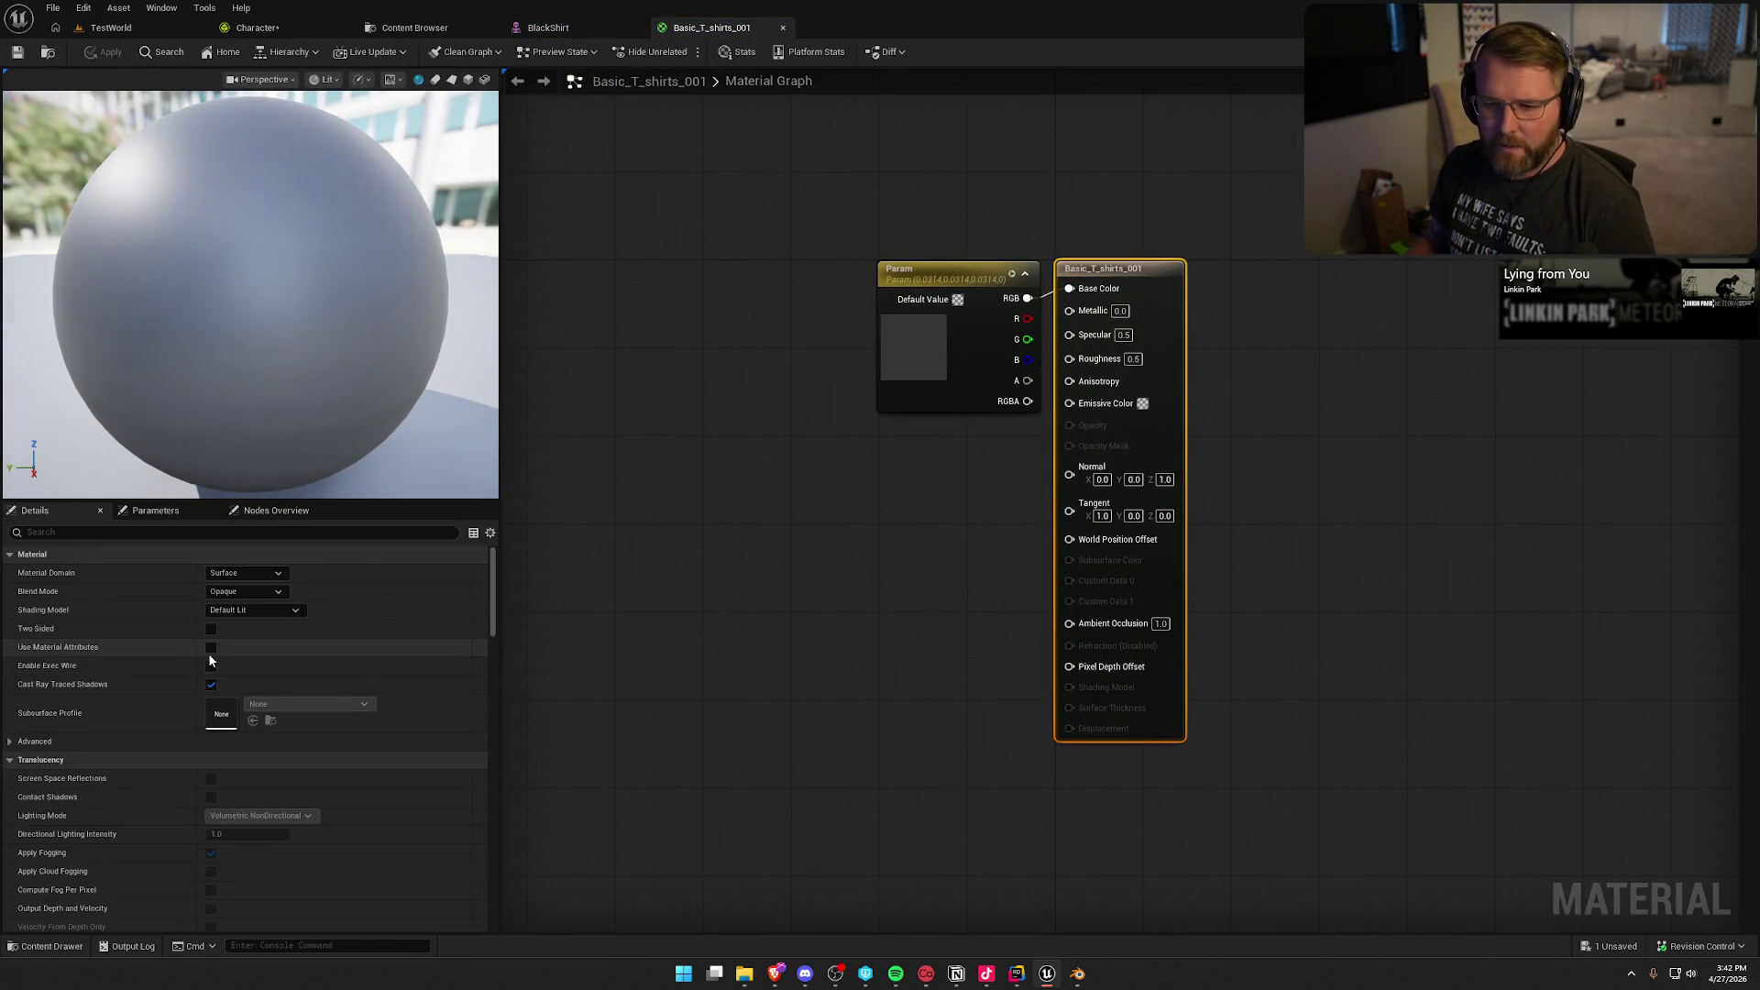
pyautogui.click(211, 629)
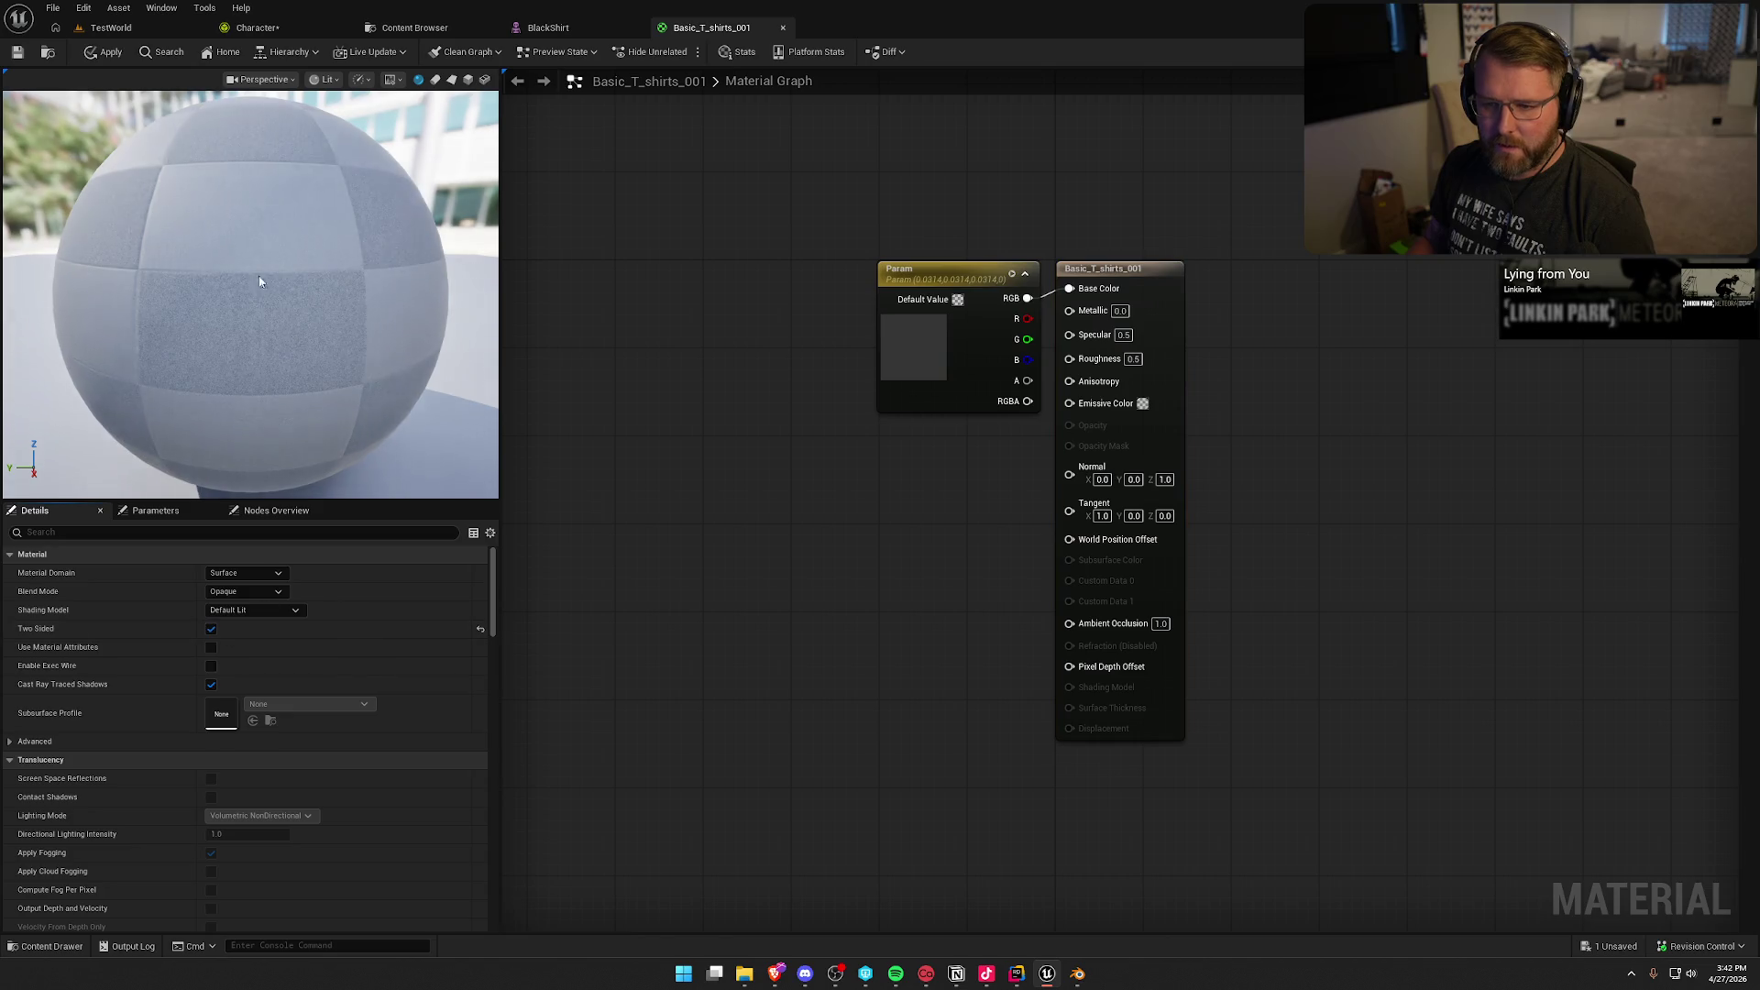
pyautogui.click(16, 53)
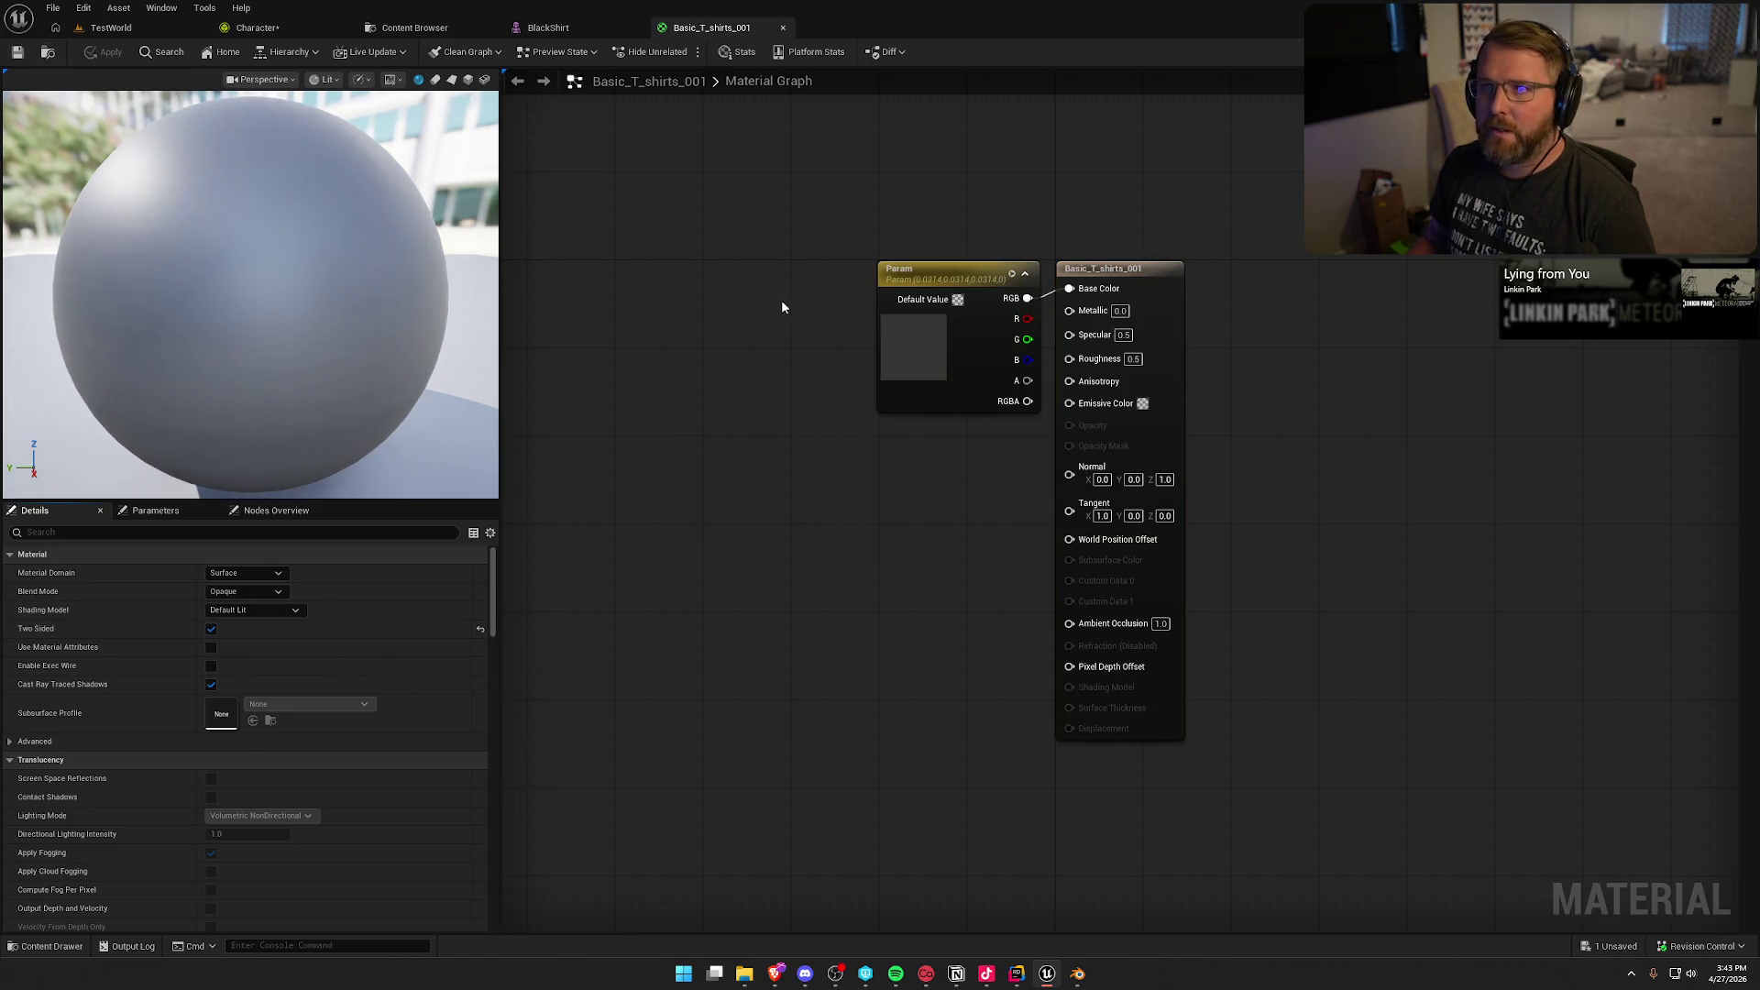
pyautogui.click(541, 31)
pyautogui.click(275, 30)
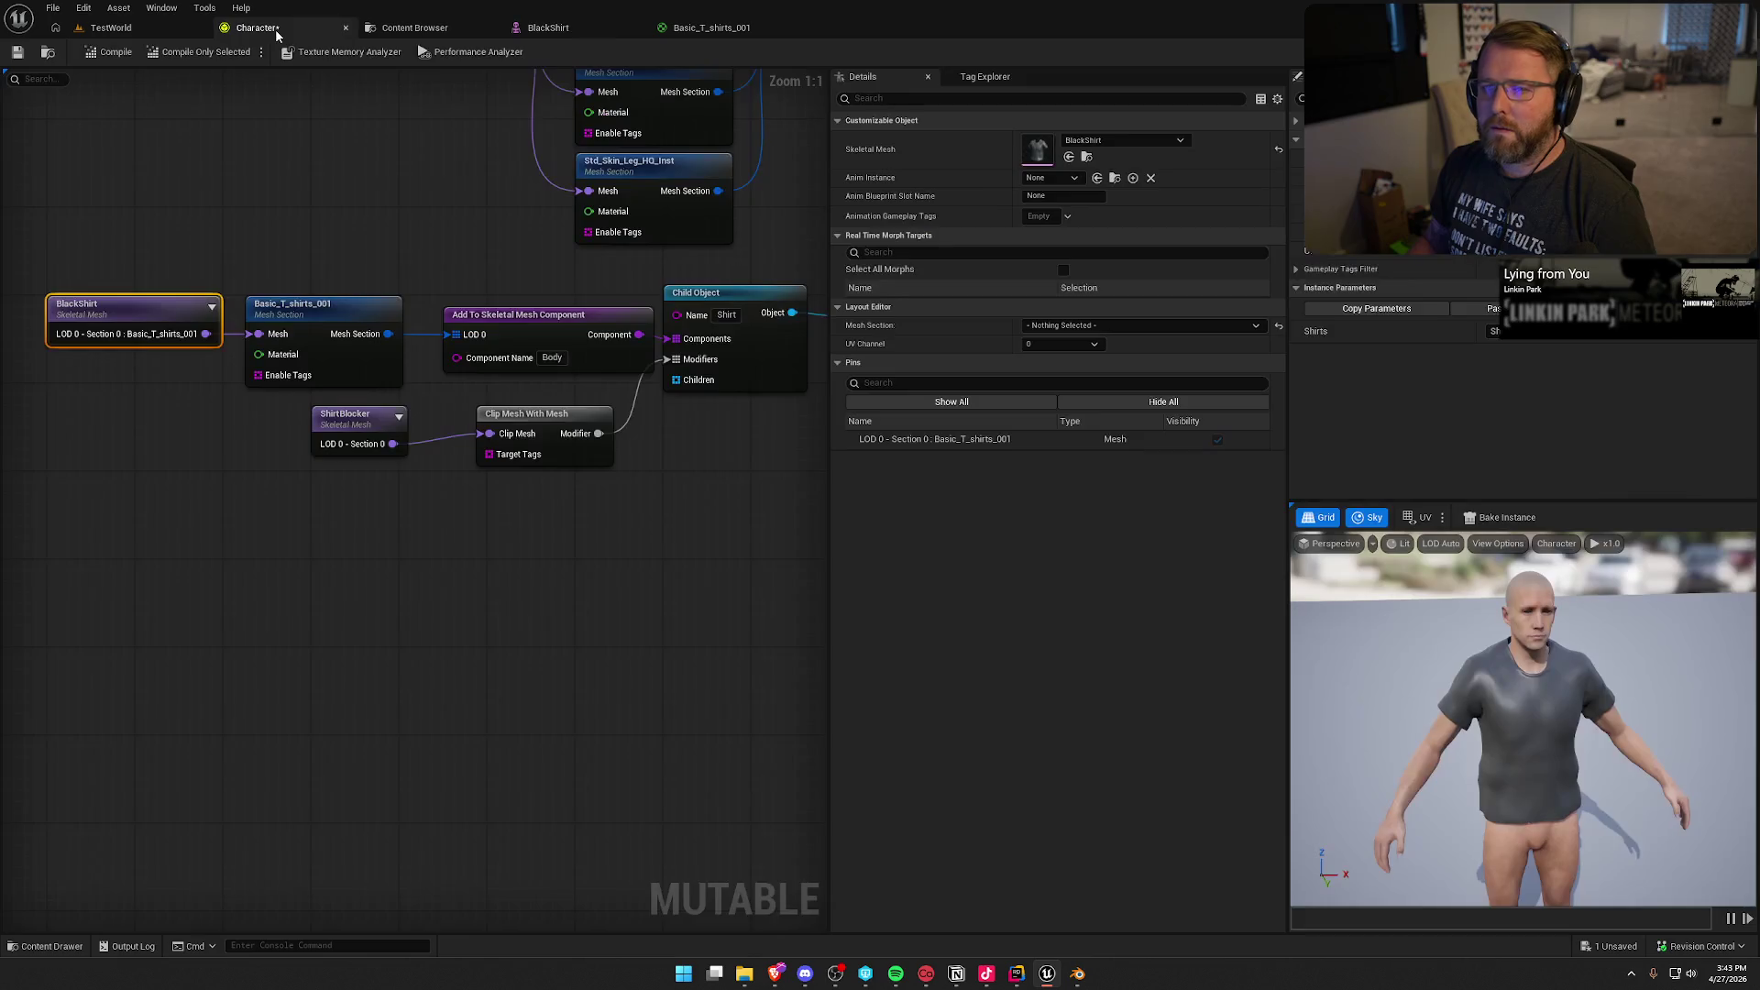
pyautogui.moveTo(1522, 715)
pyautogui.mouseDown()
pyautogui.moveTo(1448, 715)
pyautogui.moveTo(1421, 641)
pyautogui.moveTo(1485, 751)
pyautogui.moveTo(1522, 710)
pyautogui.mouseUp()
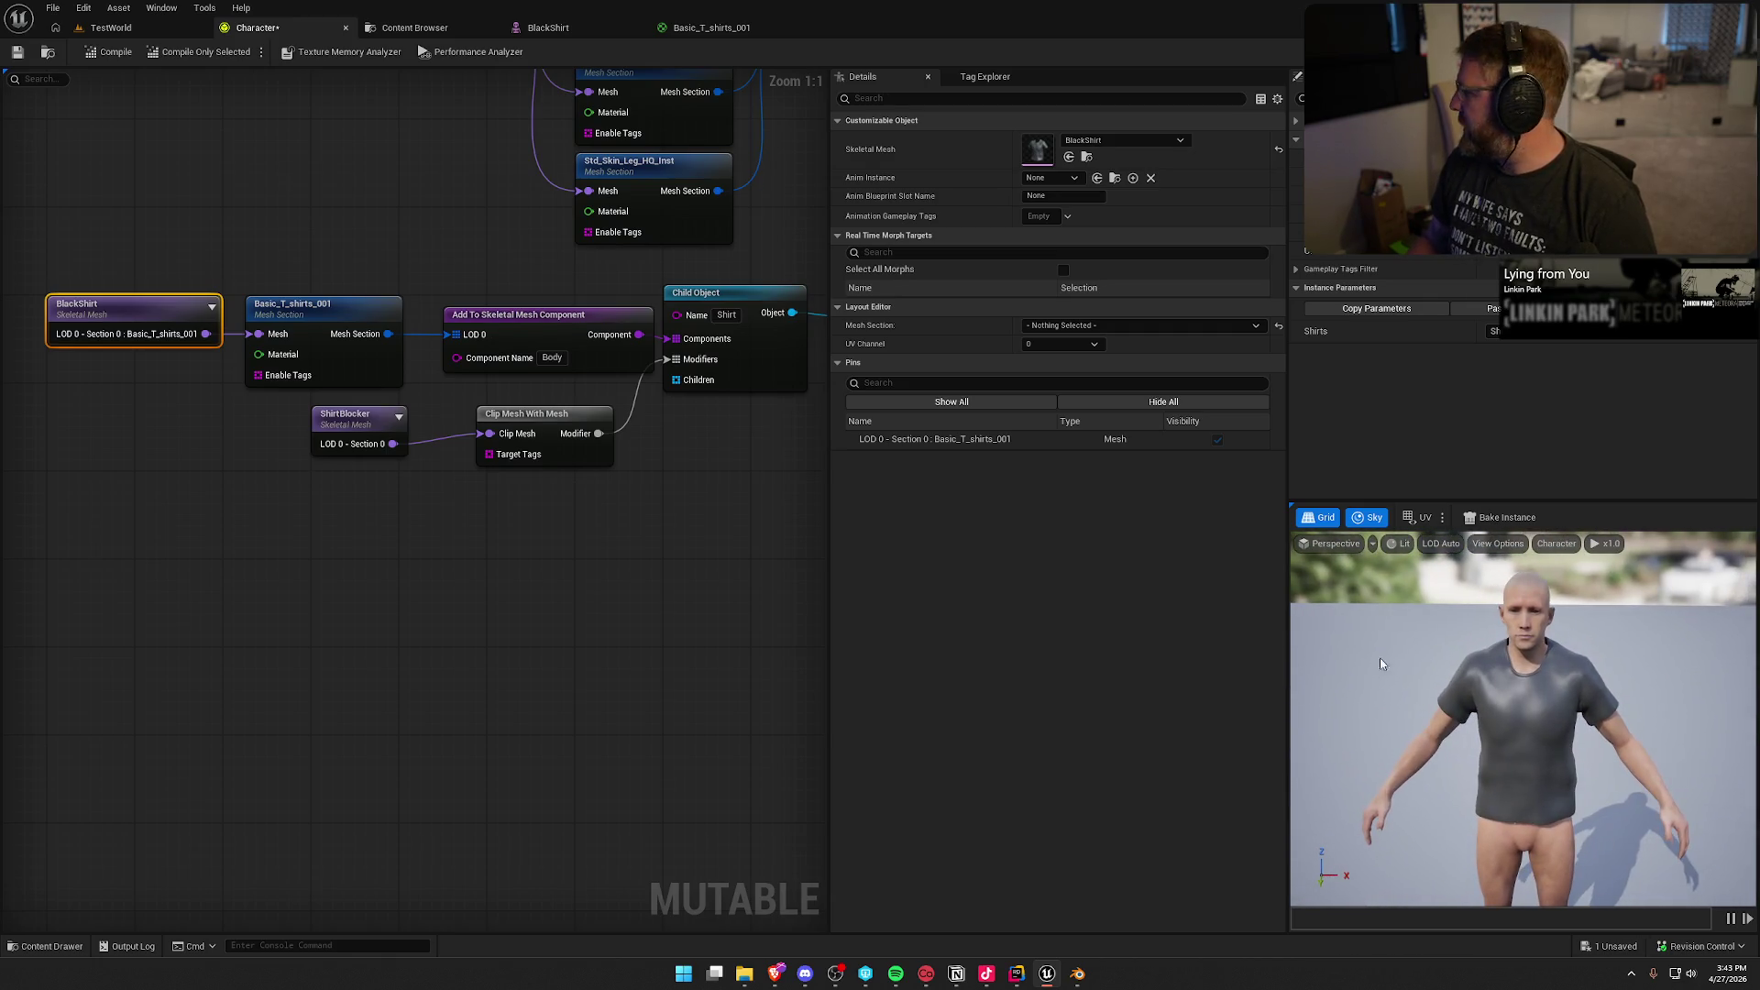
pyautogui.moveTo(1558, 560); pyautogui.dragTo(1558, 577)
pyautogui.hotkey('alt', 'Tab')
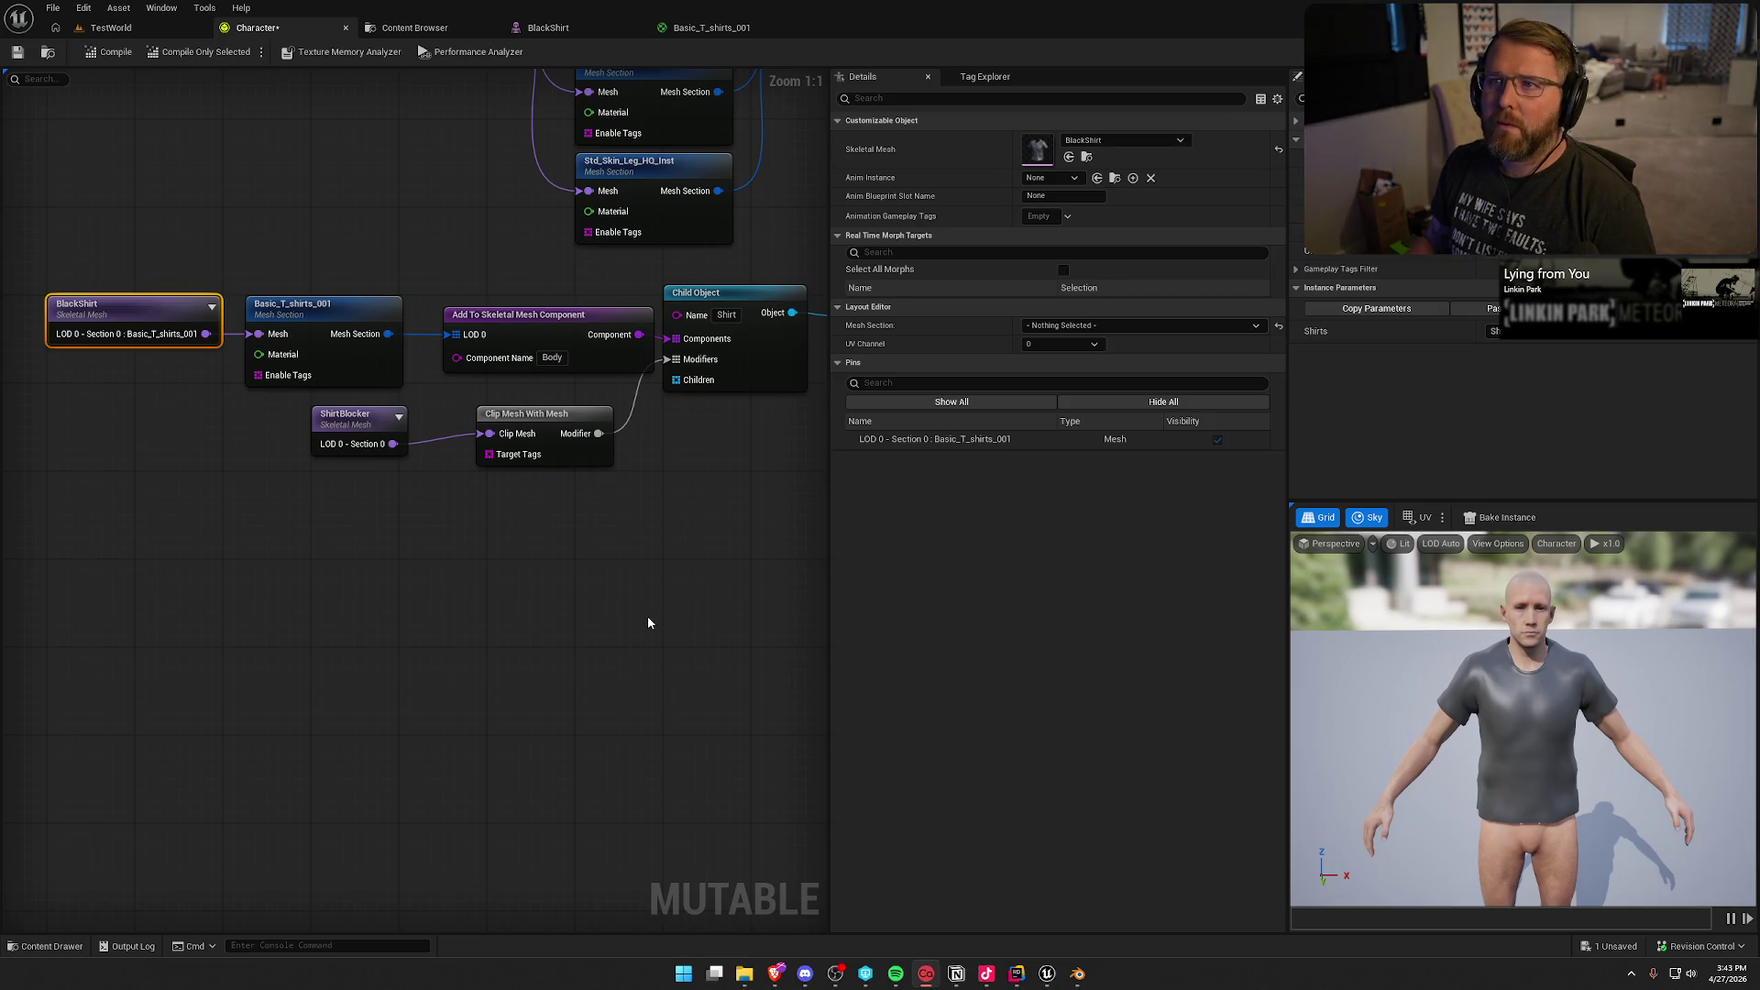
pyautogui.moveTo(1610, 701); pyautogui.dragTo(1609, 724)
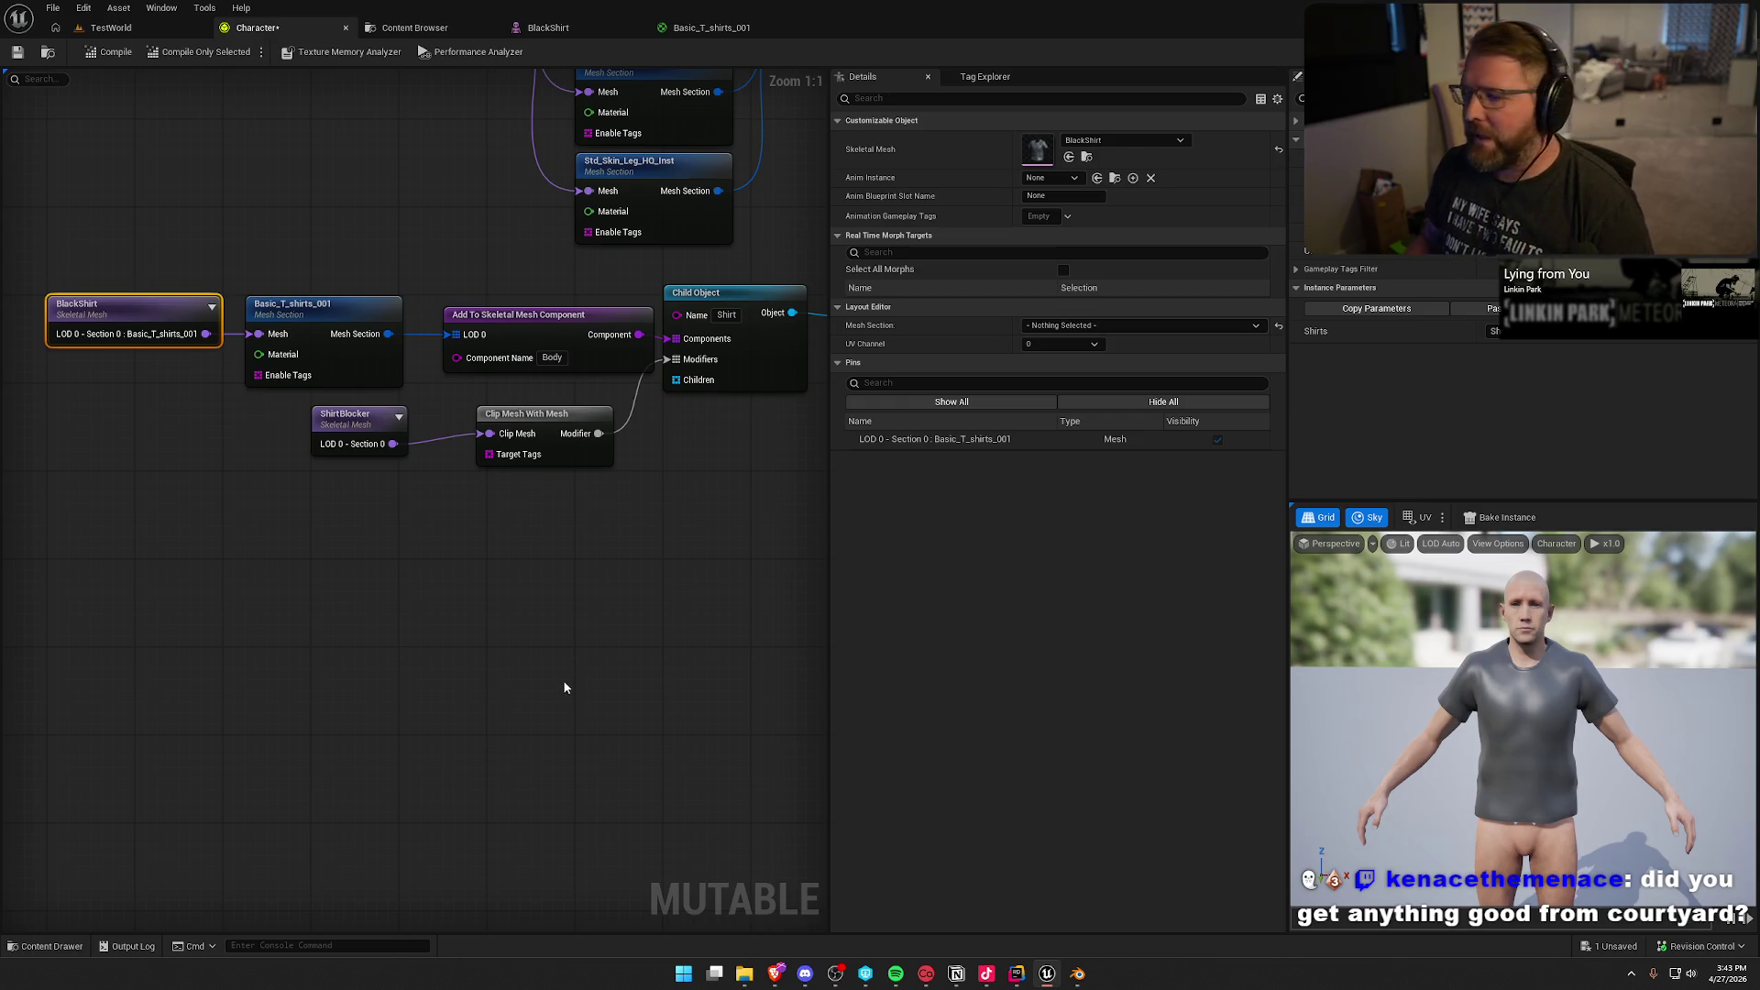
pyautogui.moveTo(1521, 715)
pyautogui.mouseDown()
pyautogui.moveTo(1448, 724)
pyautogui.moveTo(1320, 678)
pyautogui.moveTo(1293, 696)
pyautogui.moveTo(1329, 688)
pyautogui.moveTo(1302, 660)
pyautogui.mouseUp()
pyautogui.moveTo(1608, 774)
pyautogui.mouseDown()
pyautogui.moveTo(1608, 756)
pyautogui.moveTo(1607, 774)
pyautogui.mouseUp()
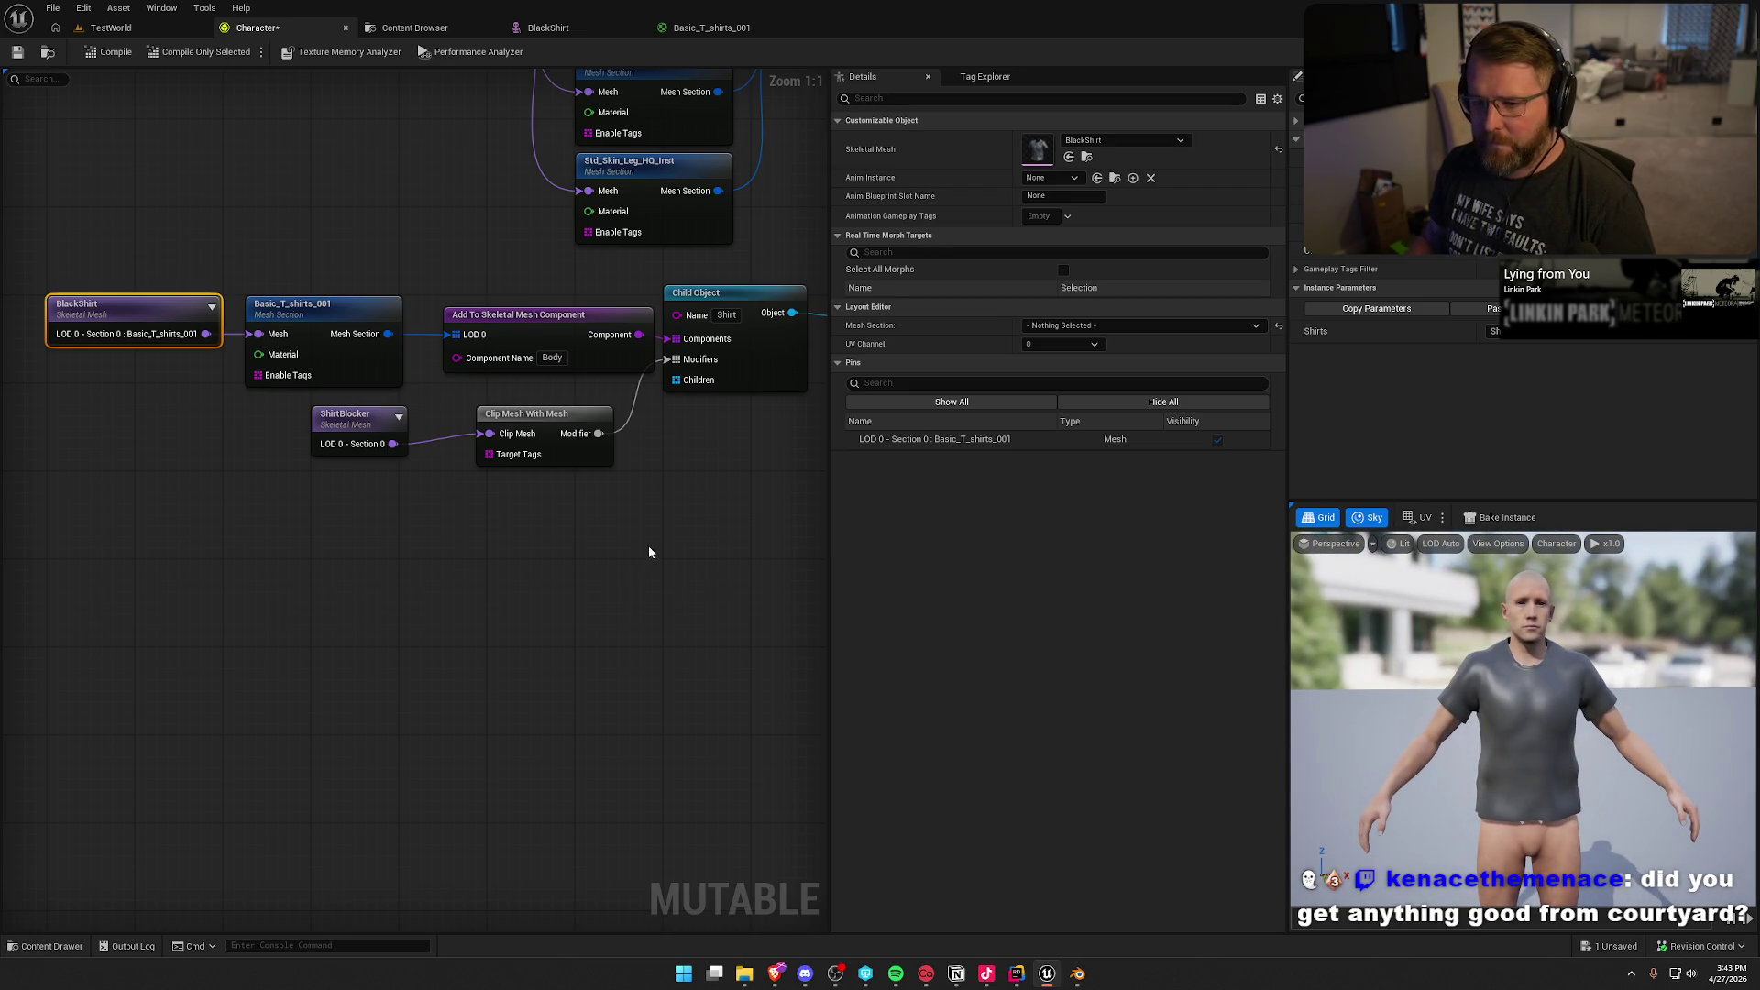
pyautogui.moveTo(652, 547)
pyautogui.mouseDown()
pyautogui.moveTo(578, 593)
pyautogui.moveTo(598, 605)
pyautogui.mouseUp()
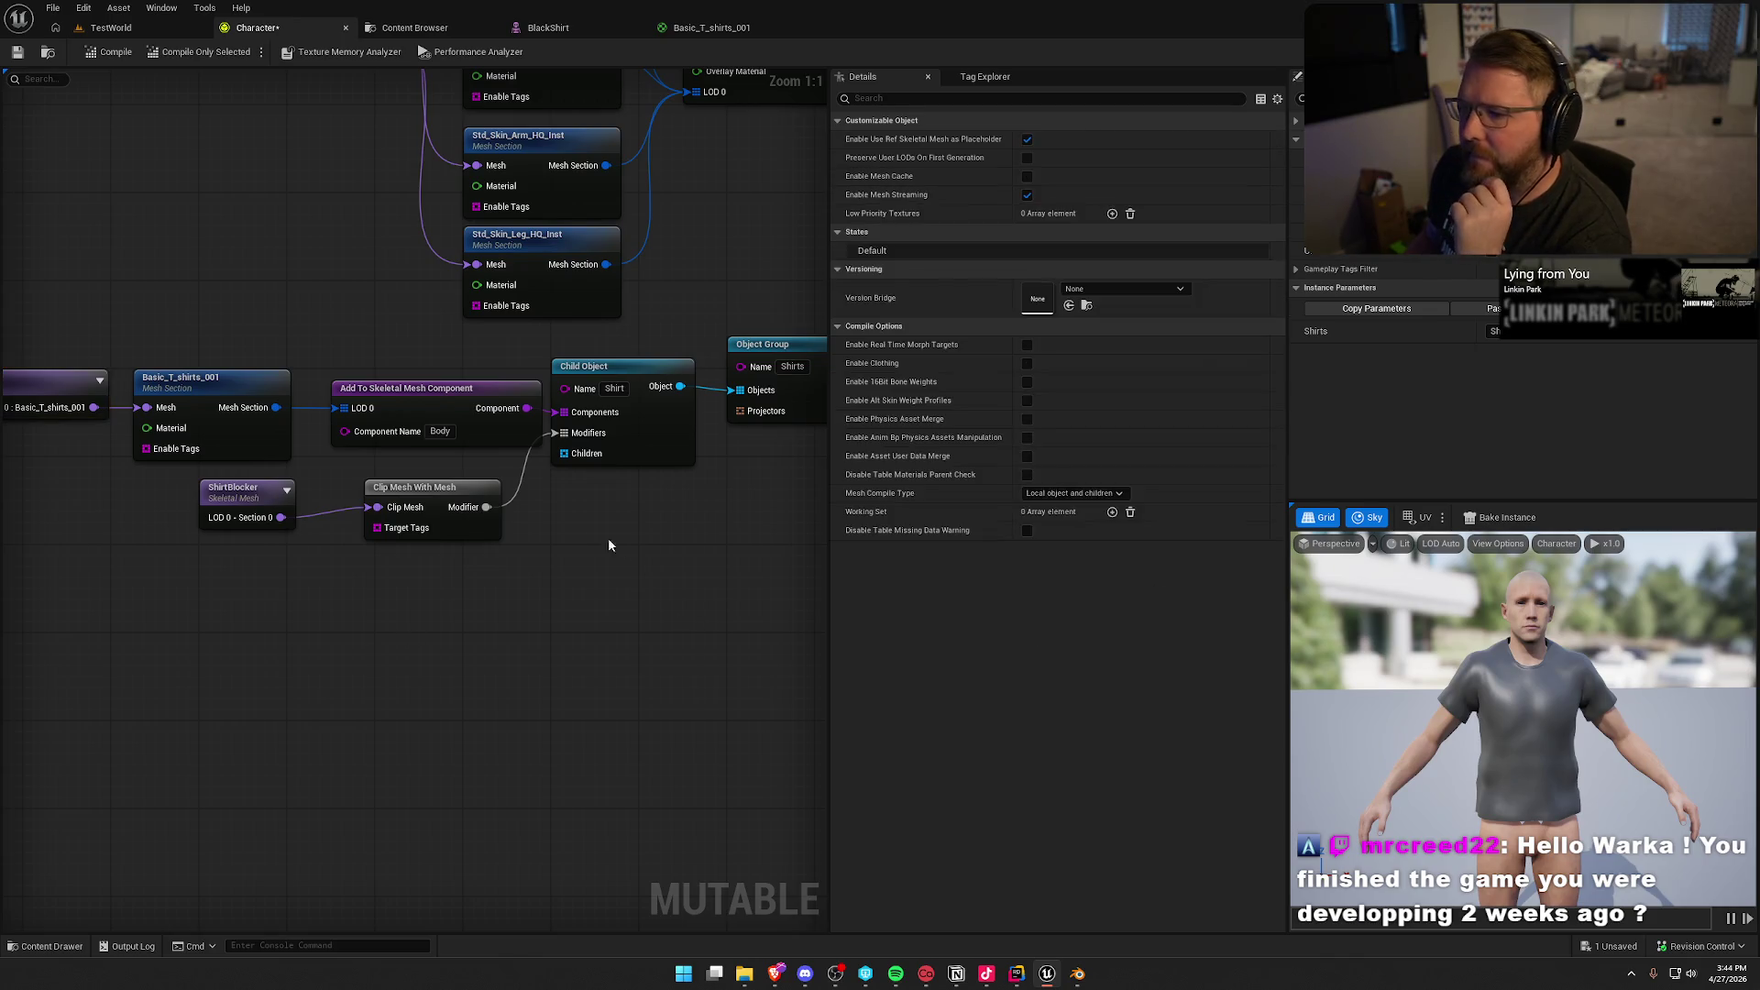
pyautogui.click(447, 486)
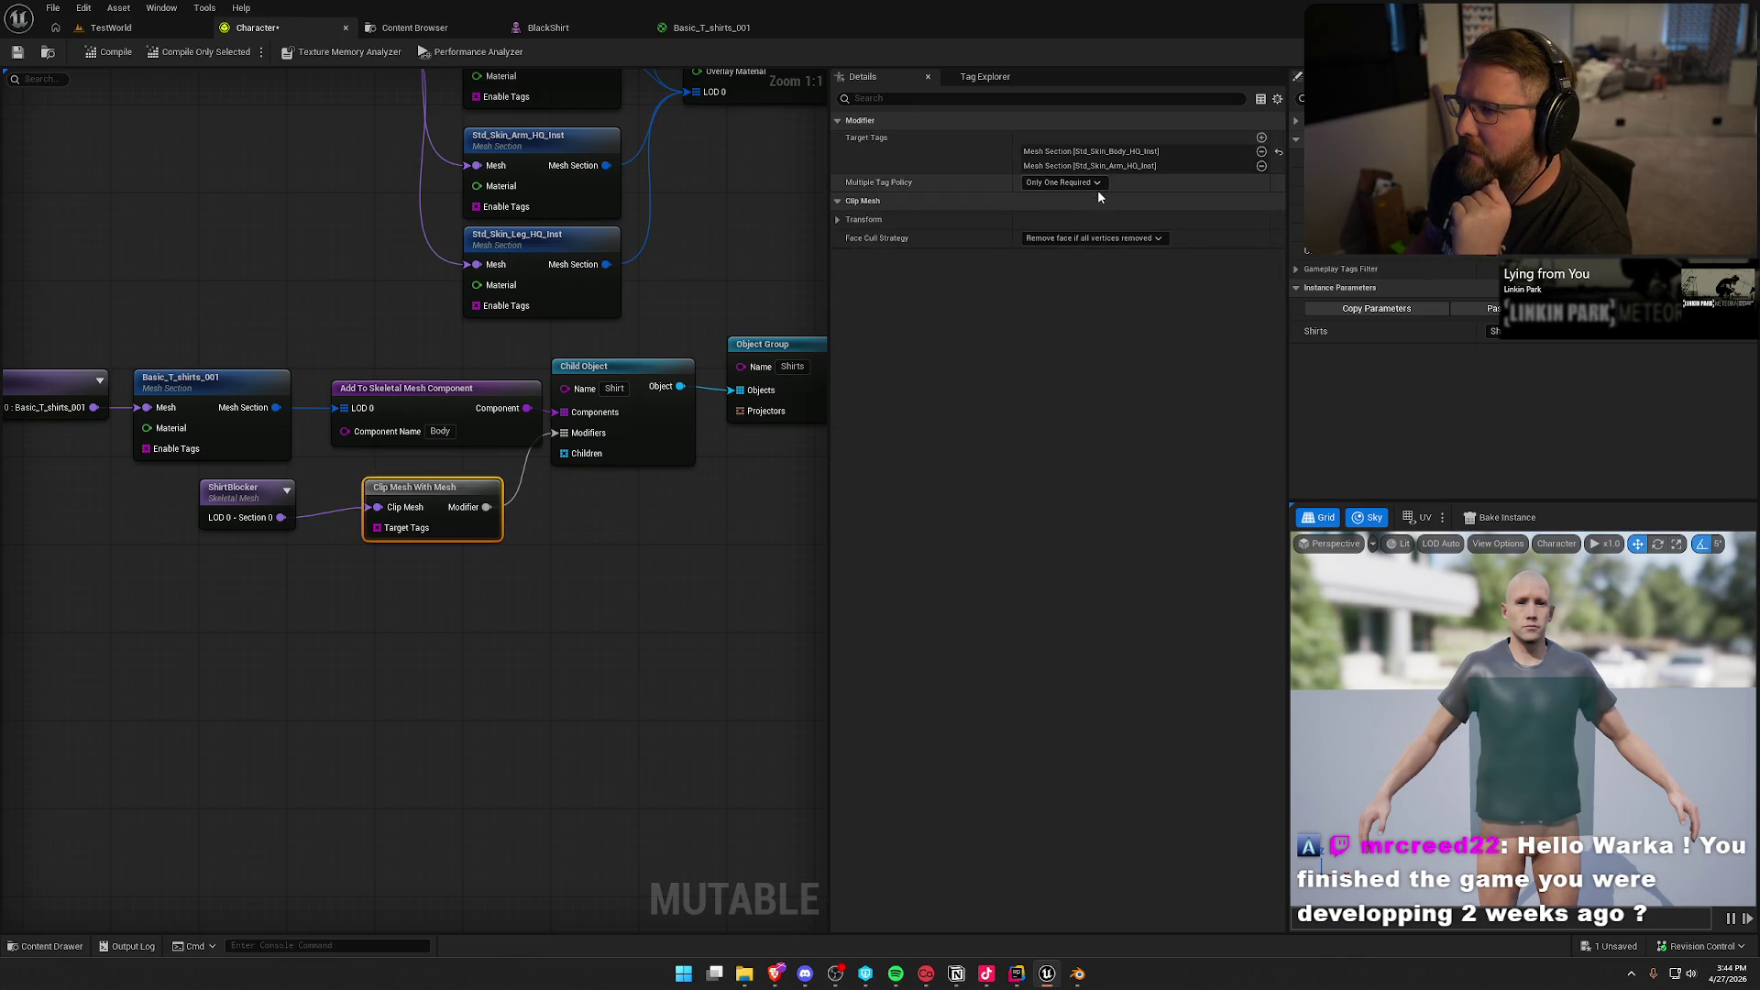
pyautogui.click(662, 619)
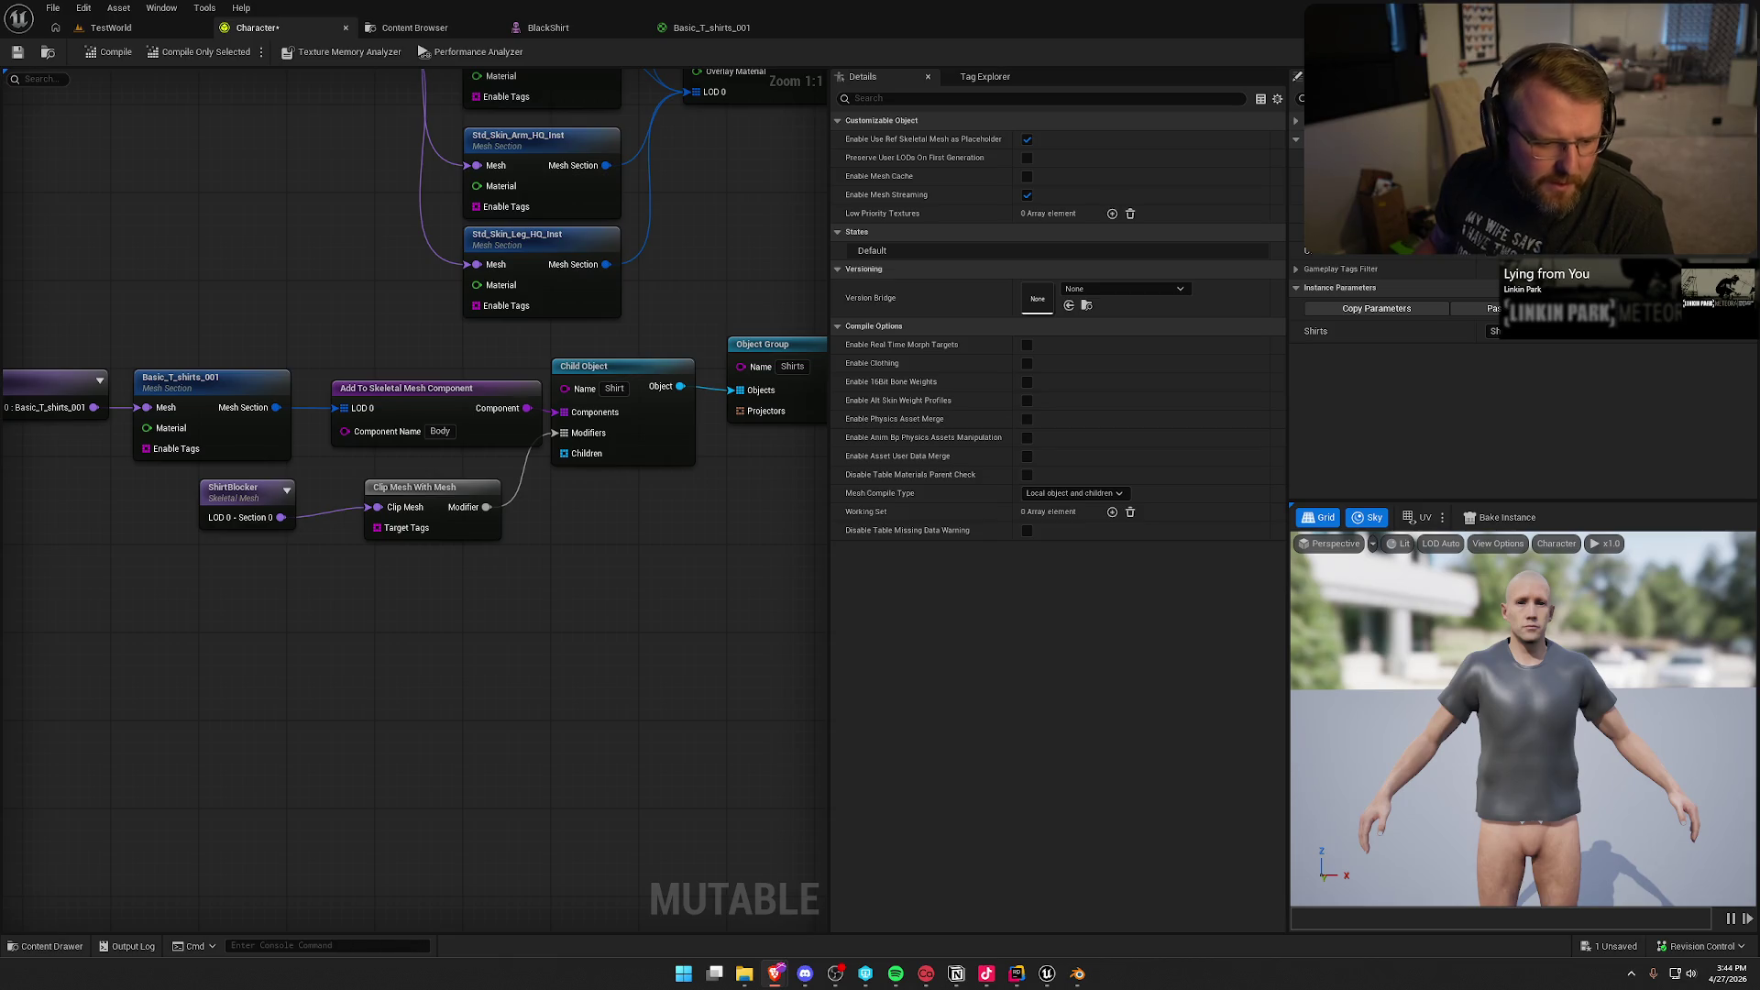
pyautogui.moveTo(354, 243); pyautogui.dragTo(275, 538)
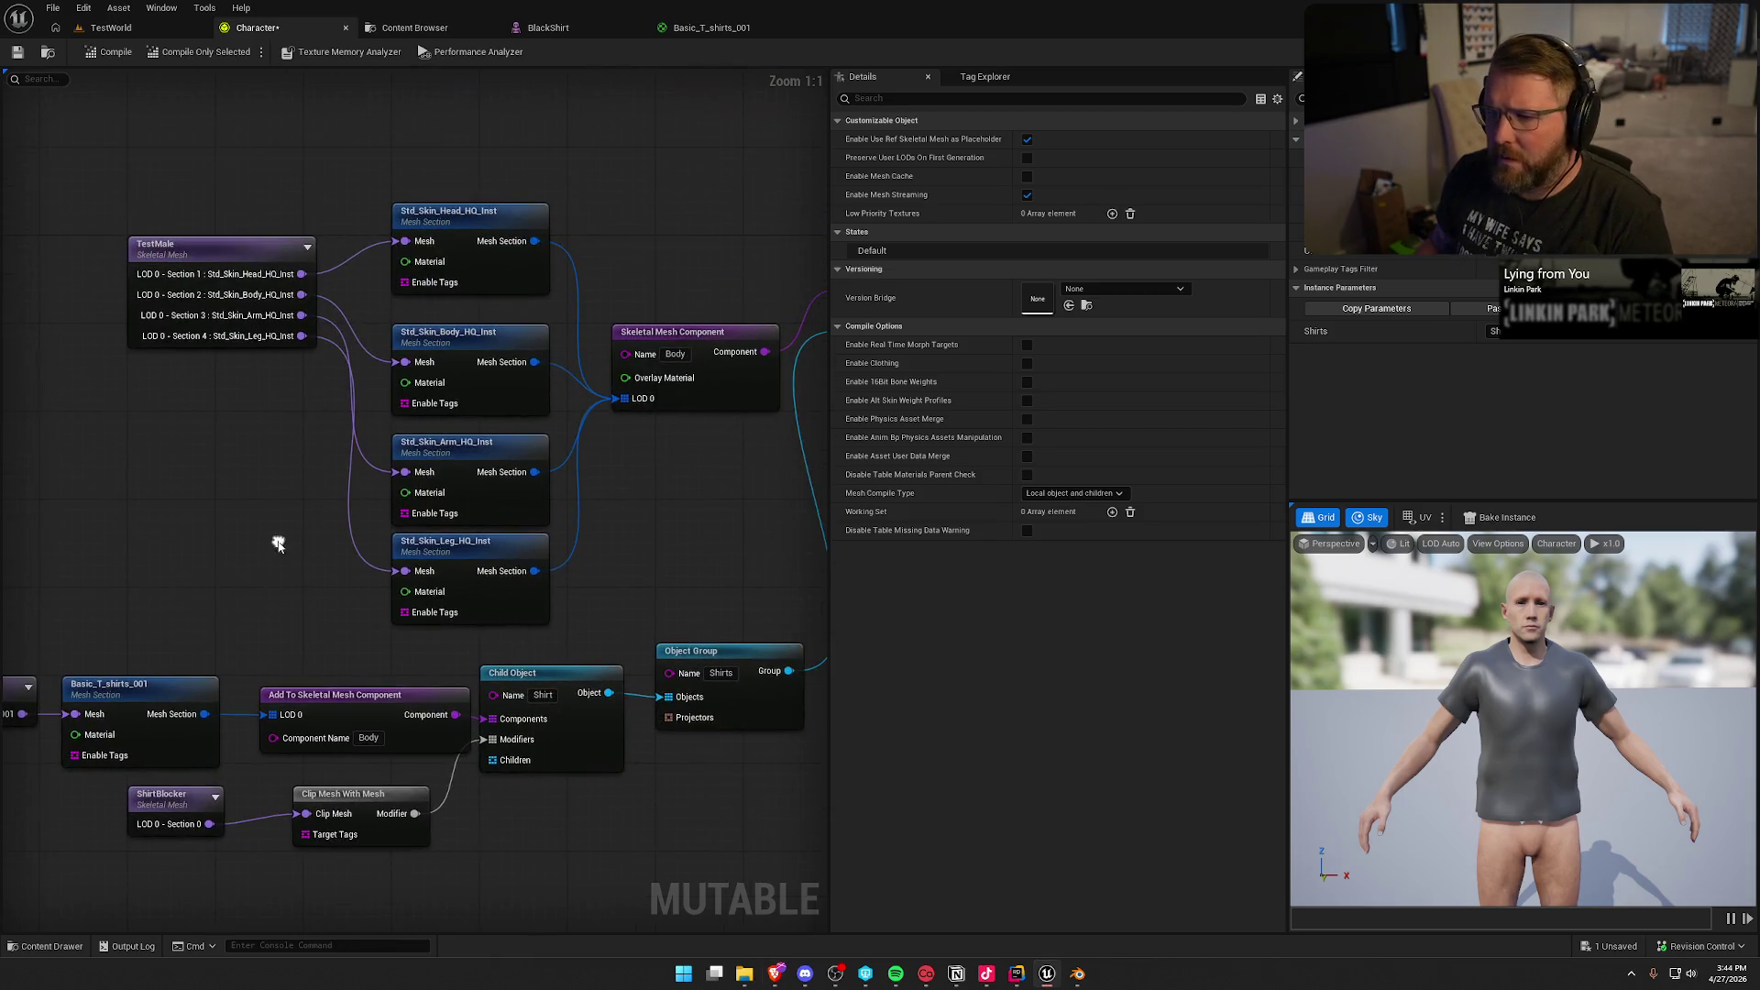
pyautogui.click(491, 343)
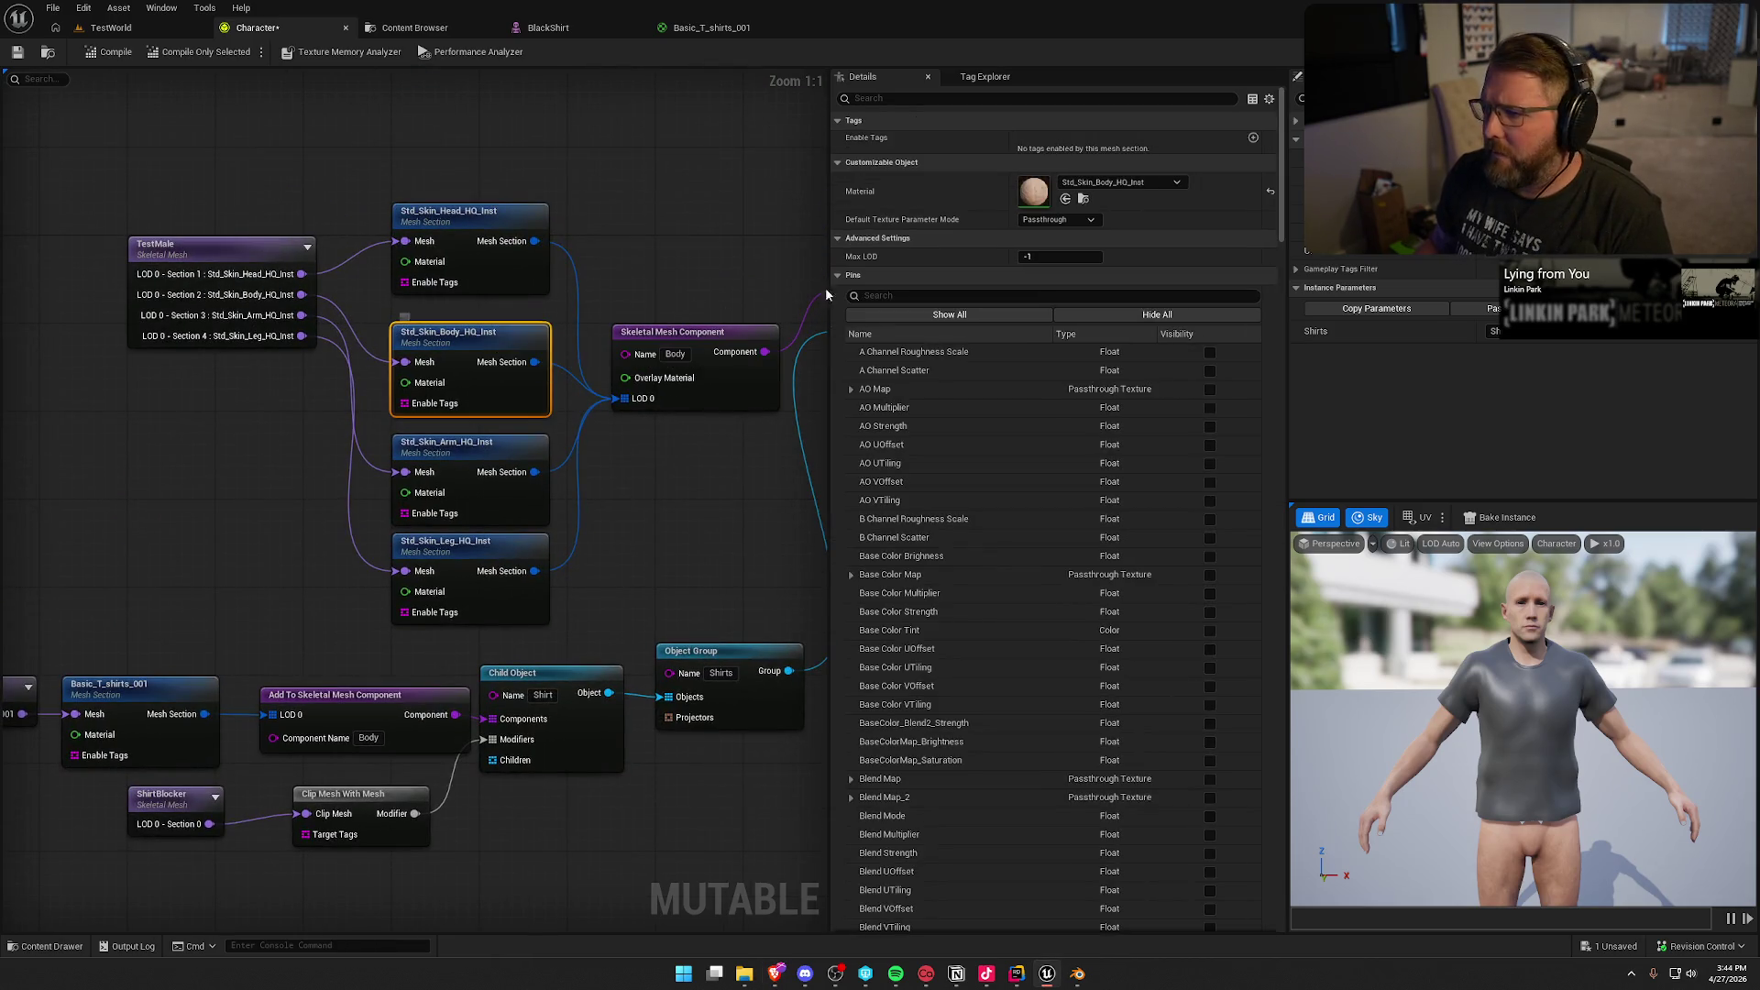
pyautogui.click(1254, 138)
pyautogui.click(1025, 166)
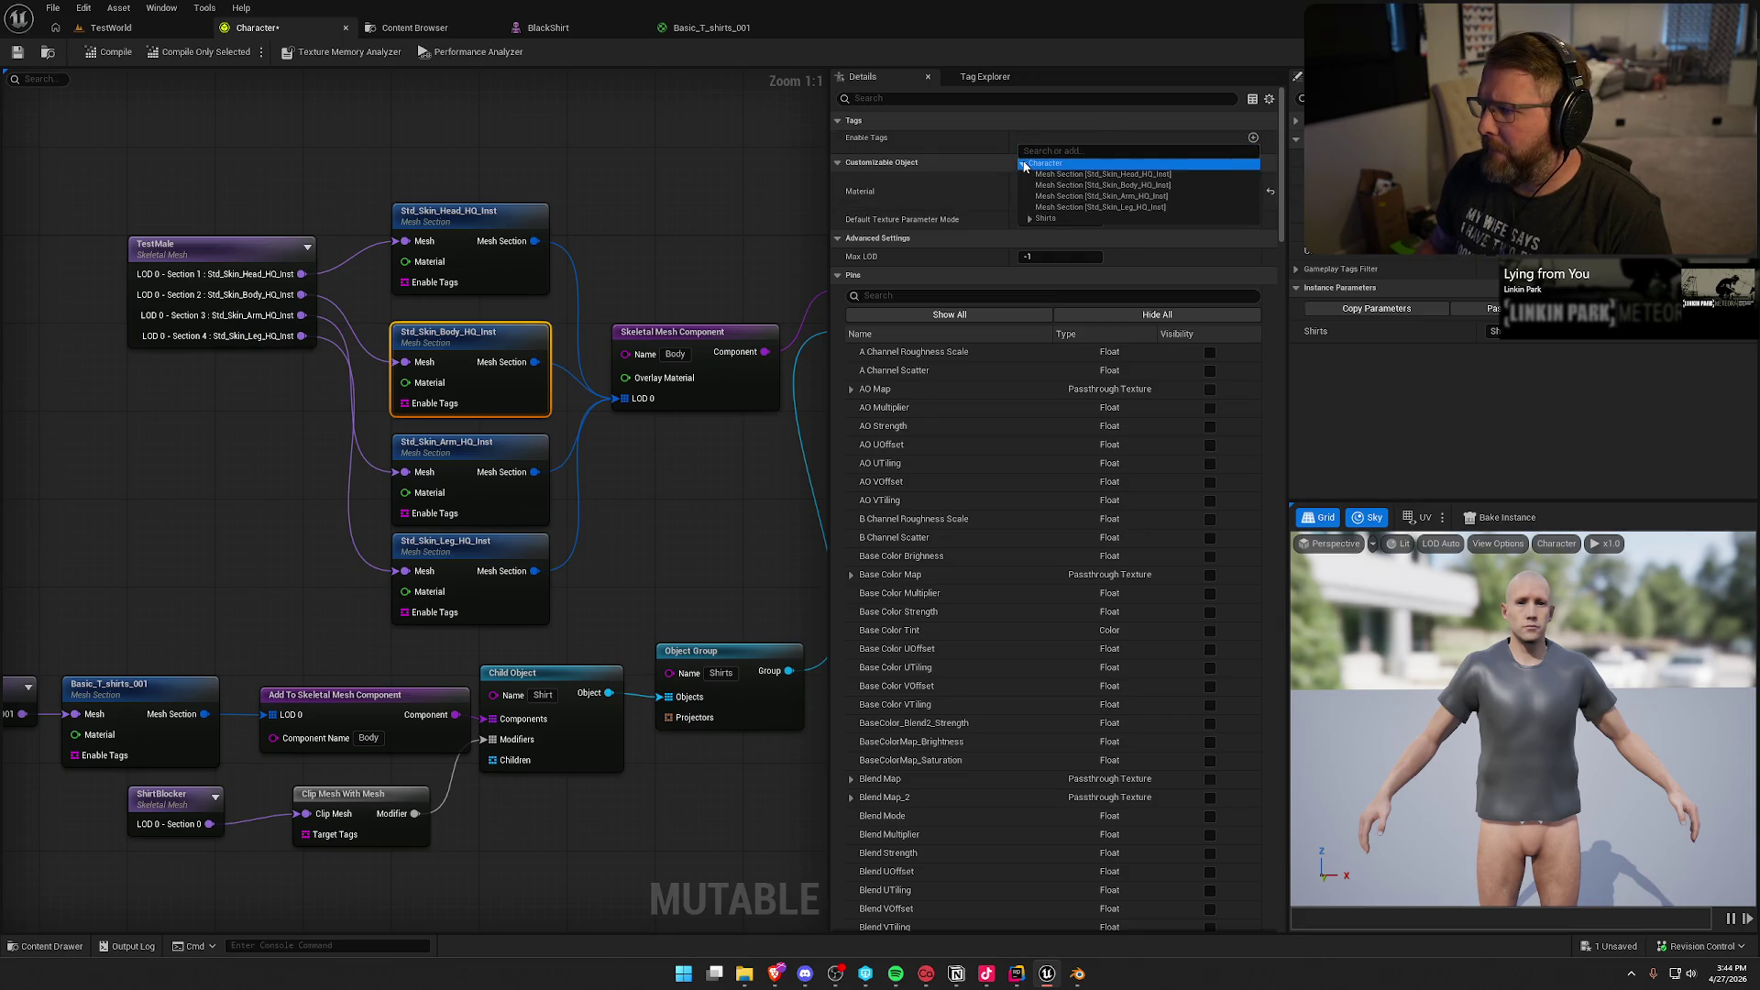
pyautogui.click(1135, 185)
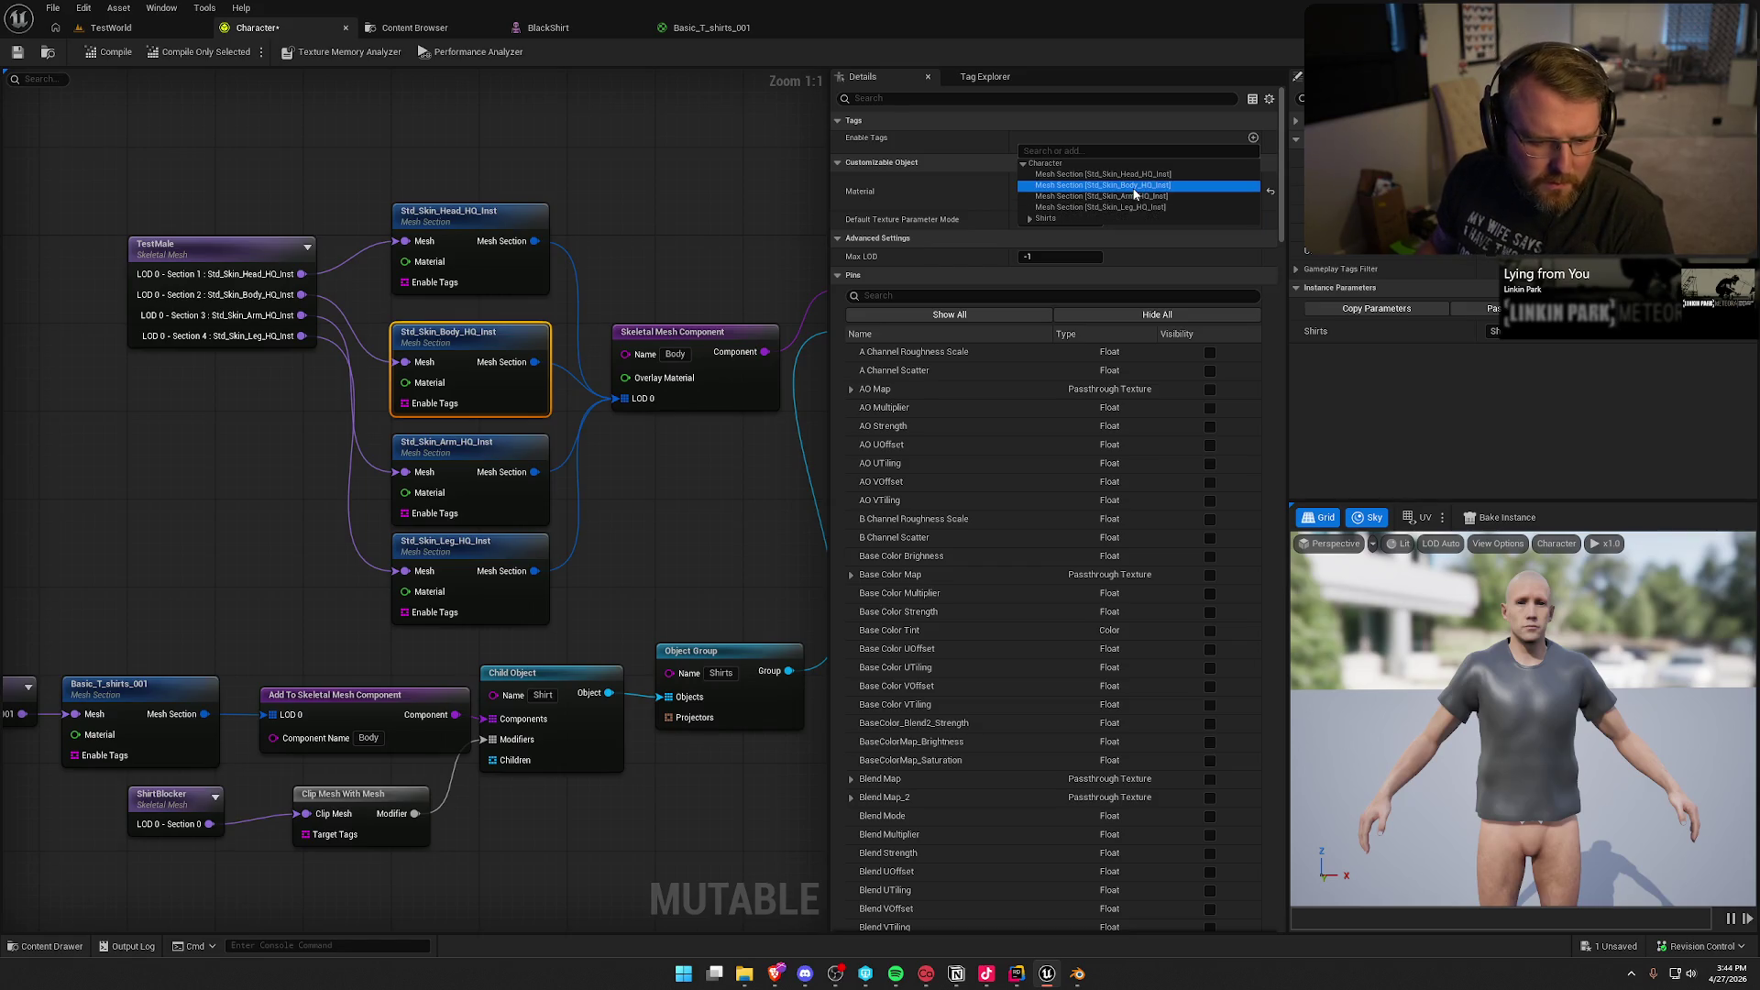
pyautogui.click(896, 141)
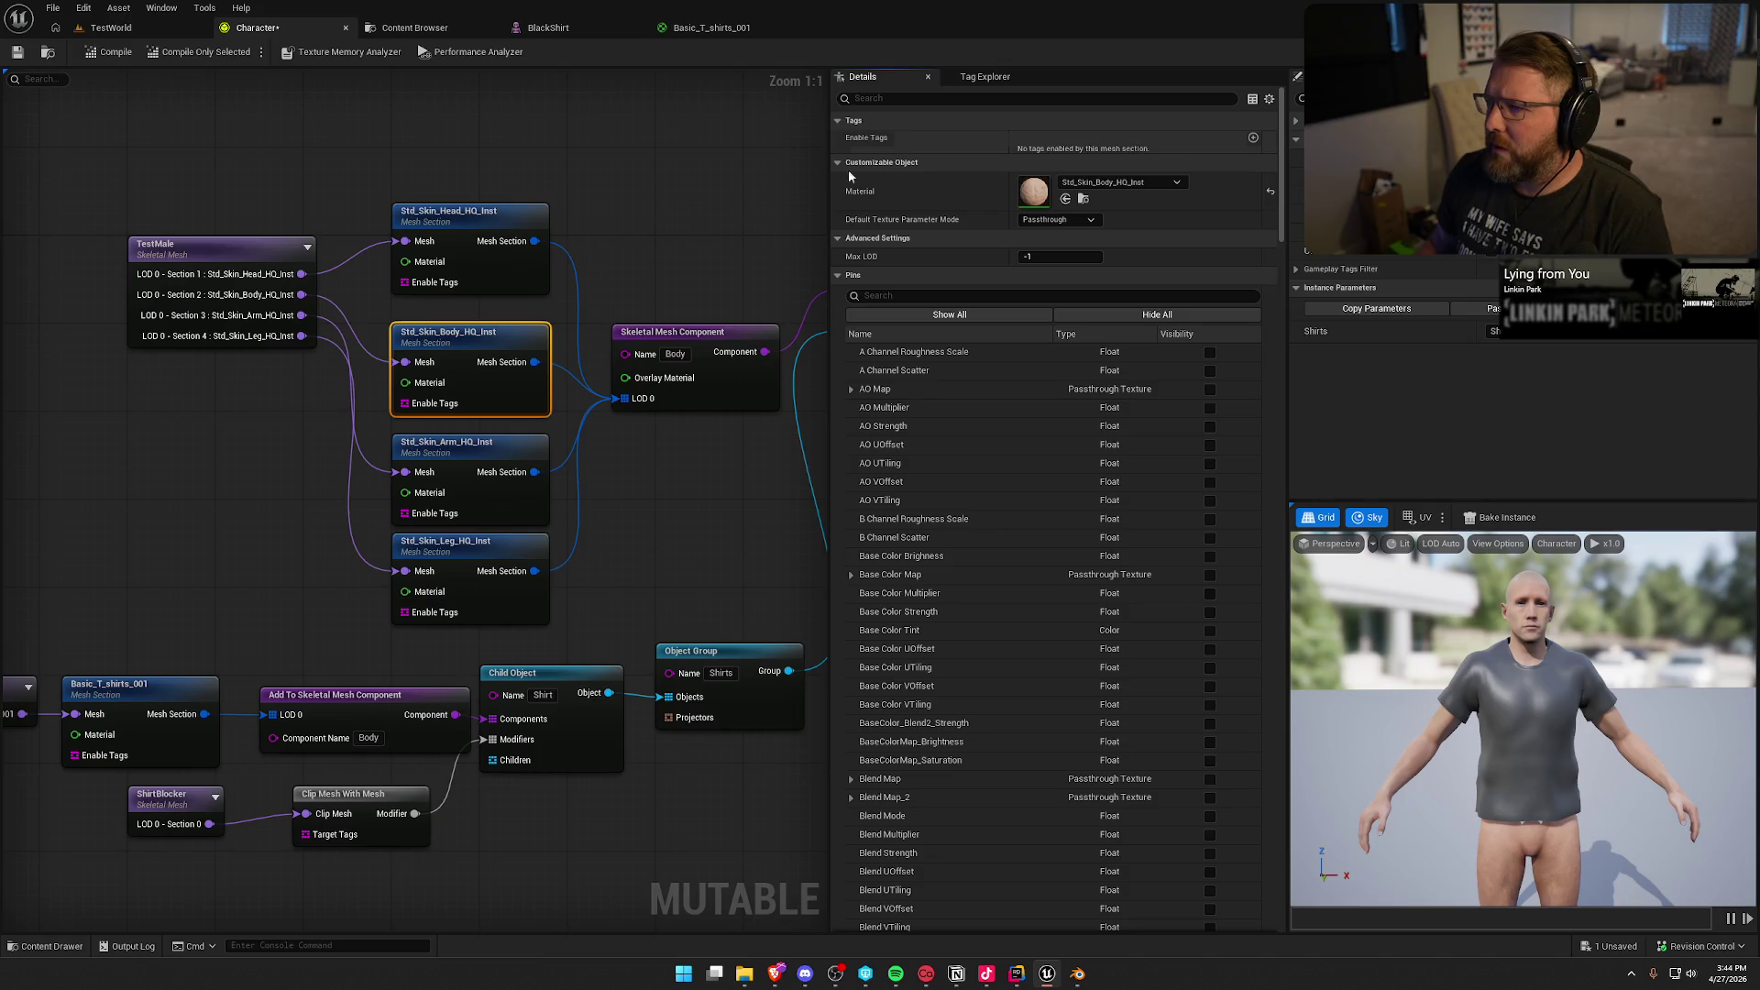
pyautogui.click(675, 244)
pyautogui.moveTo(674, 244); pyautogui.dragTo(568, 152)
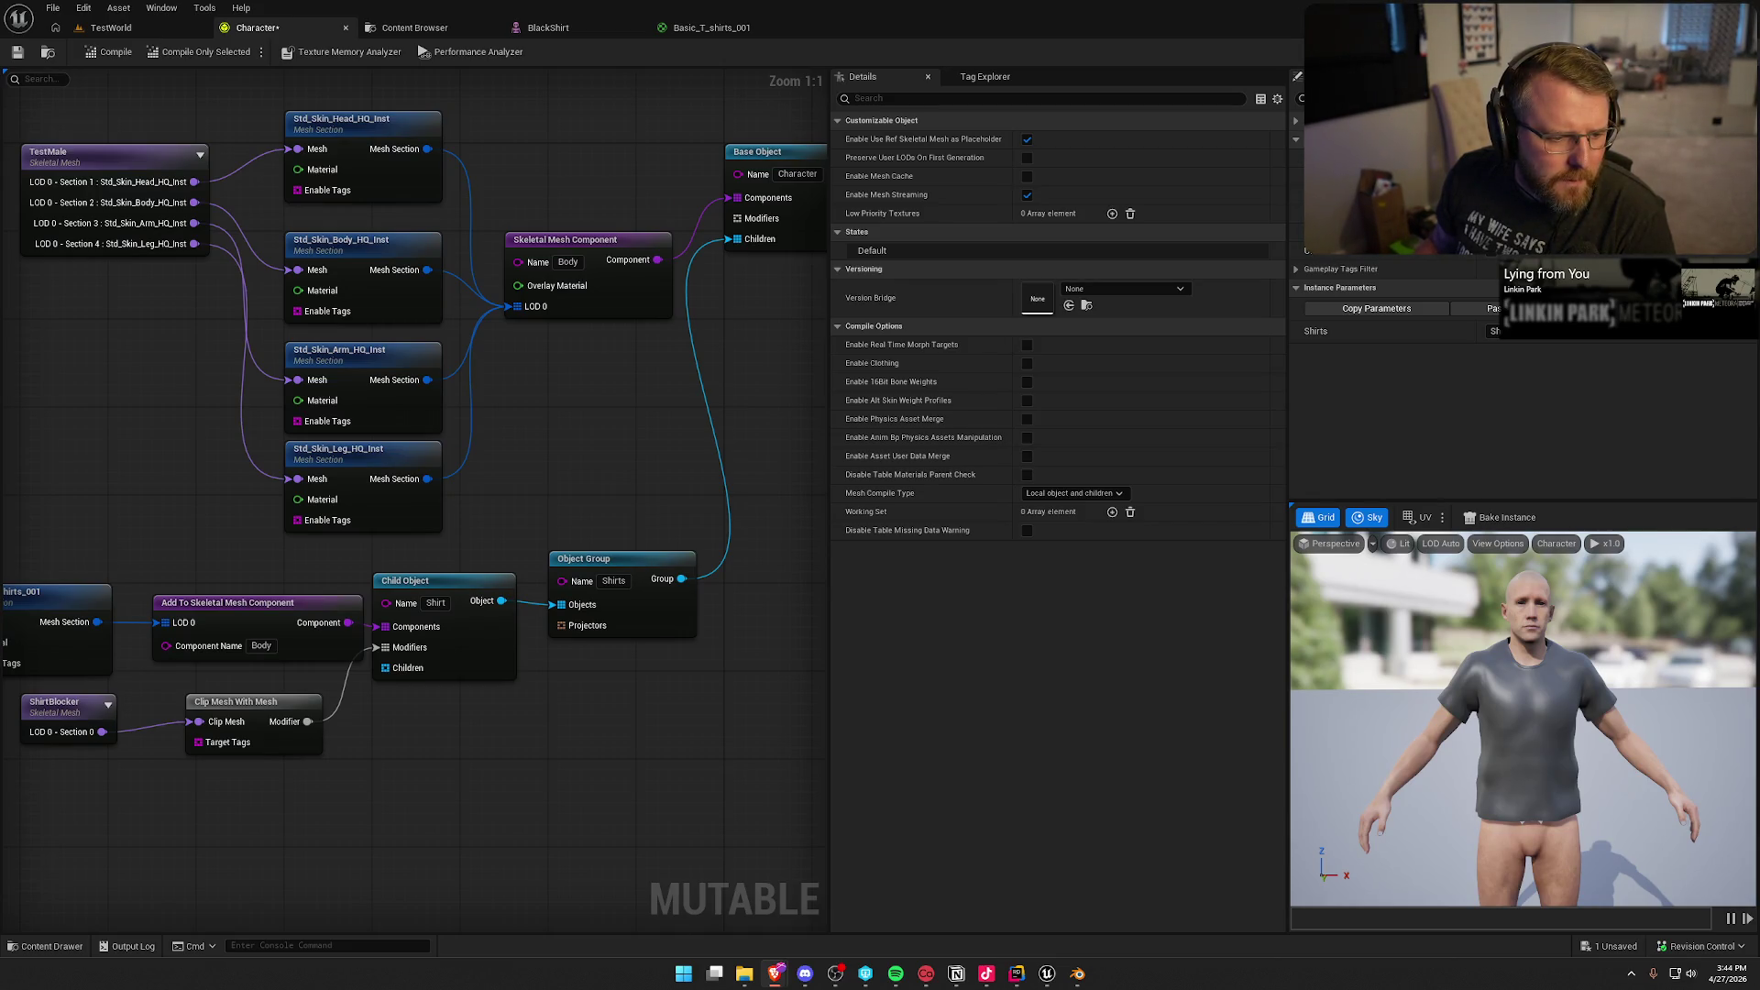
pyautogui.moveTo(633, 775)
pyautogui.mouseDown()
pyautogui.moveTo(696, 728)
pyautogui.moveTo(801, 574)
pyautogui.mouseUp()
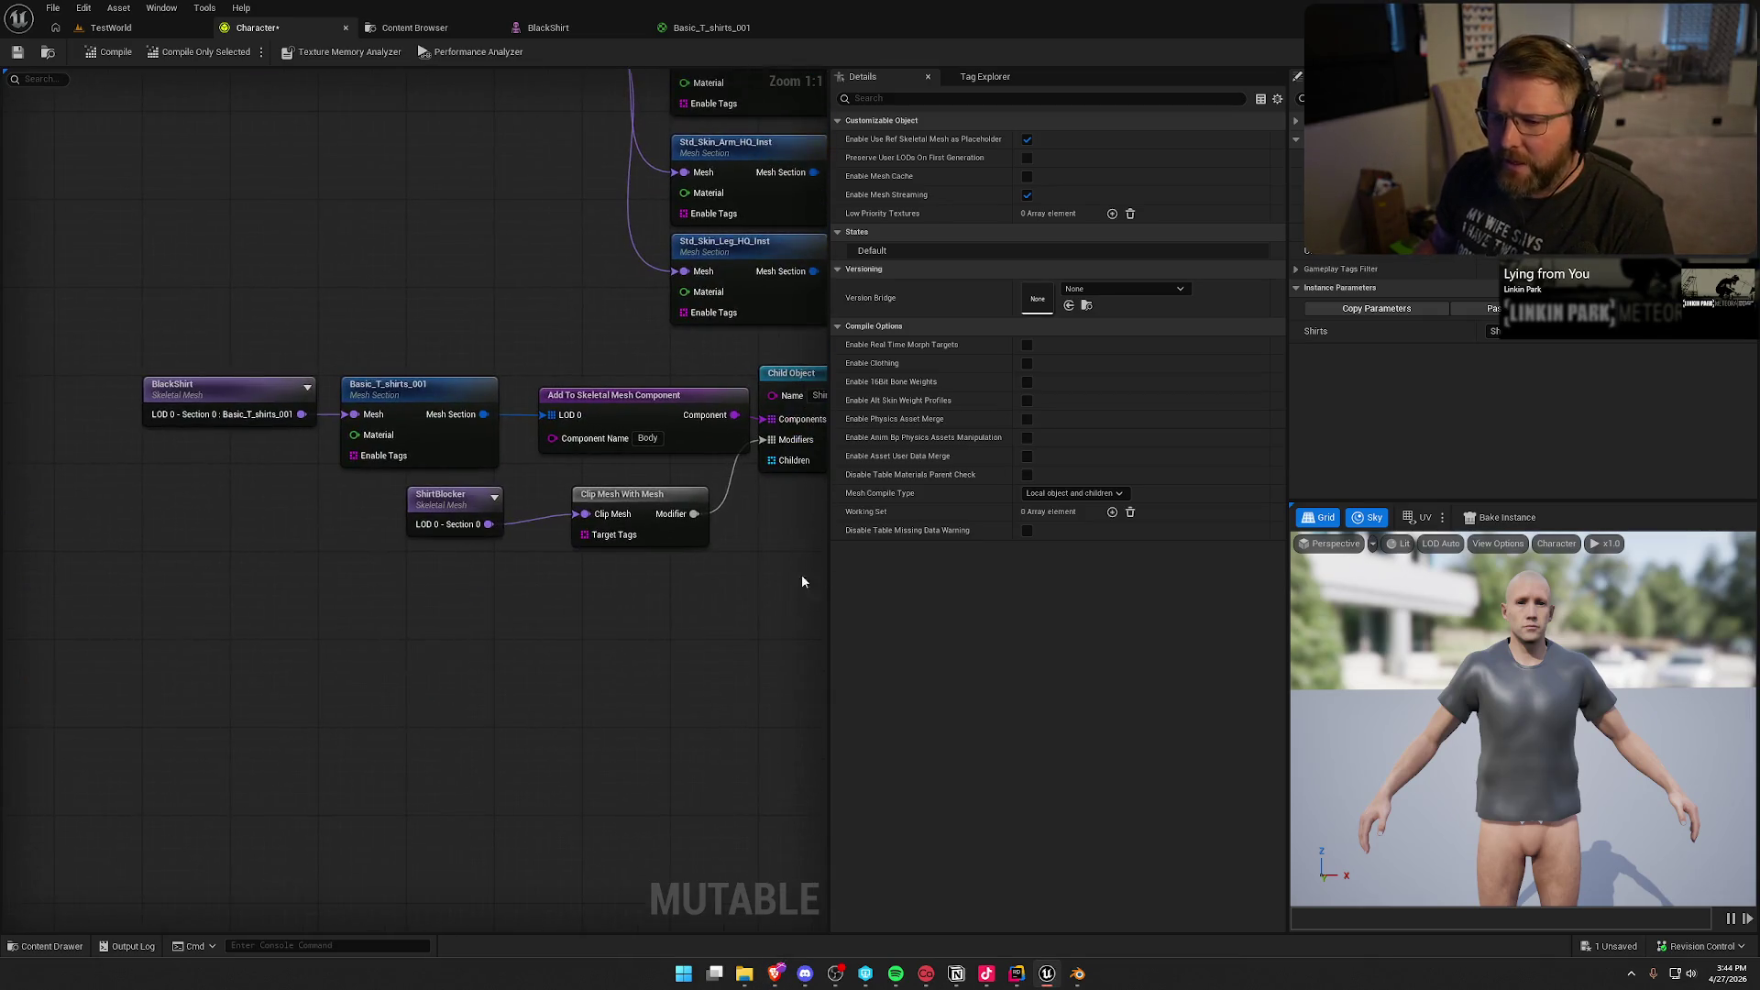
pyautogui.moveTo(137, 315)
pyautogui.mouseDown()
pyautogui.moveTo(248, 584)
pyautogui.moveTo(261, 539)
pyautogui.mouseUp()
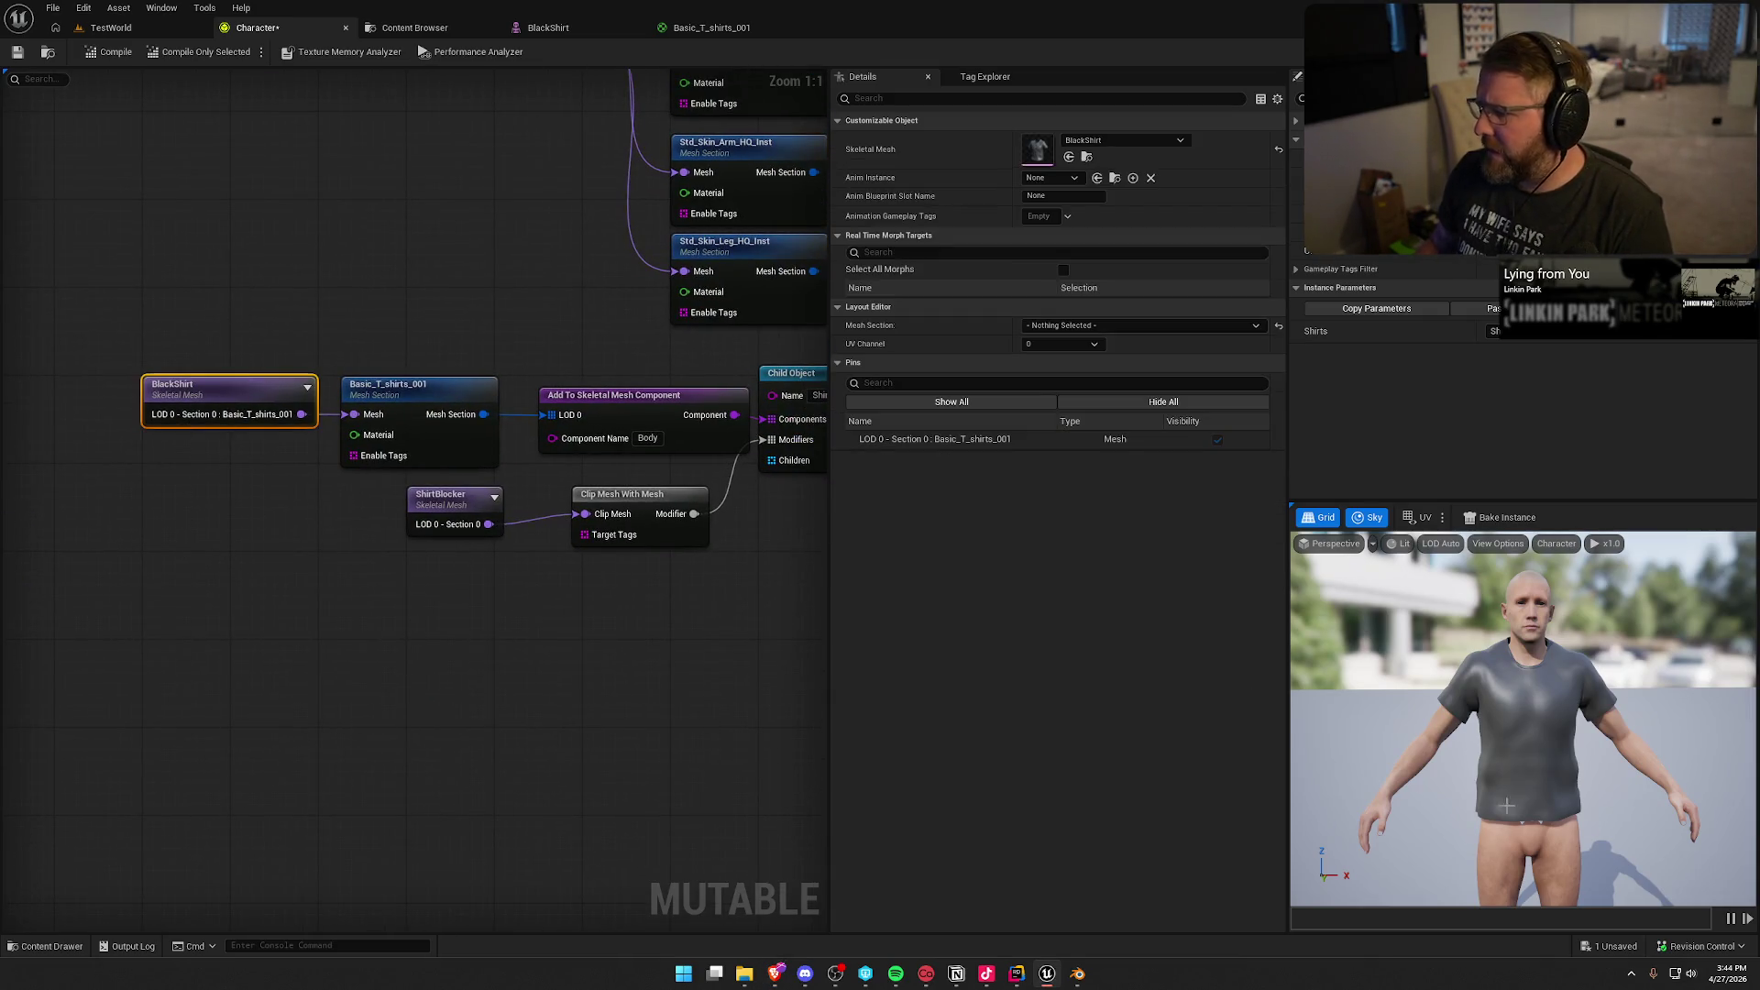
pyautogui.moveTo(193, 316); pyautogui.dragTo(303, 557)
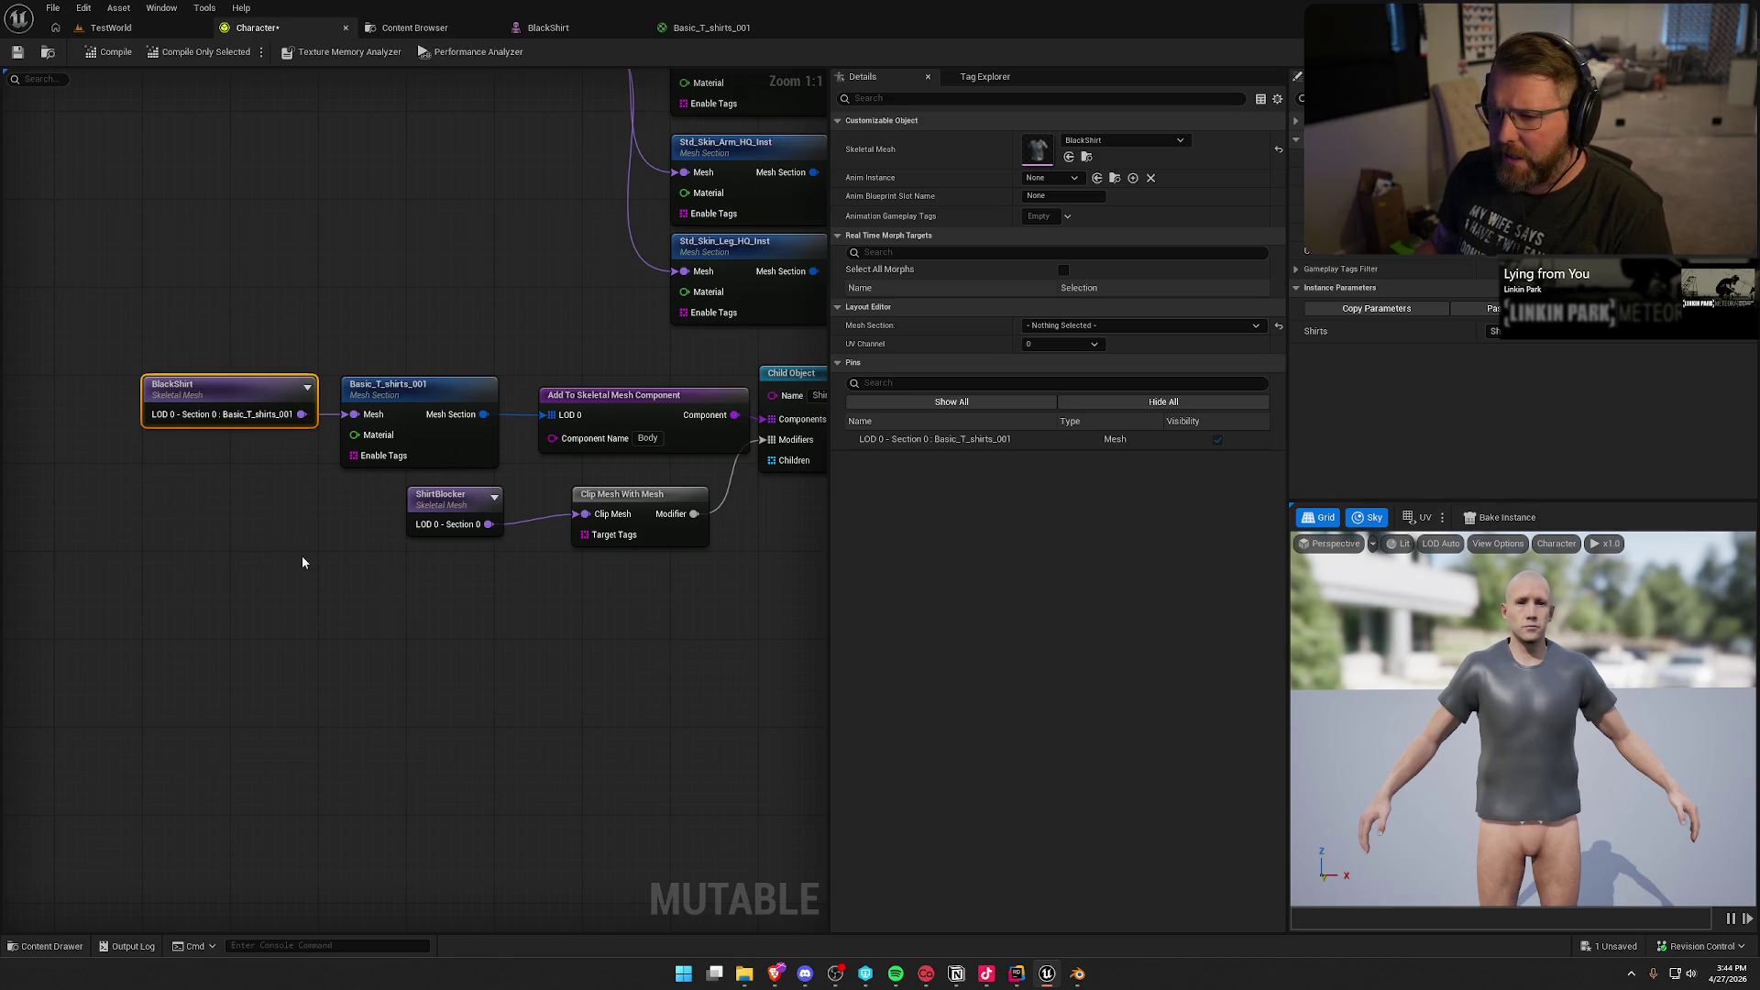
pyautogui.moveTo(143, 285); pyautogui.dragTo(240, 531)
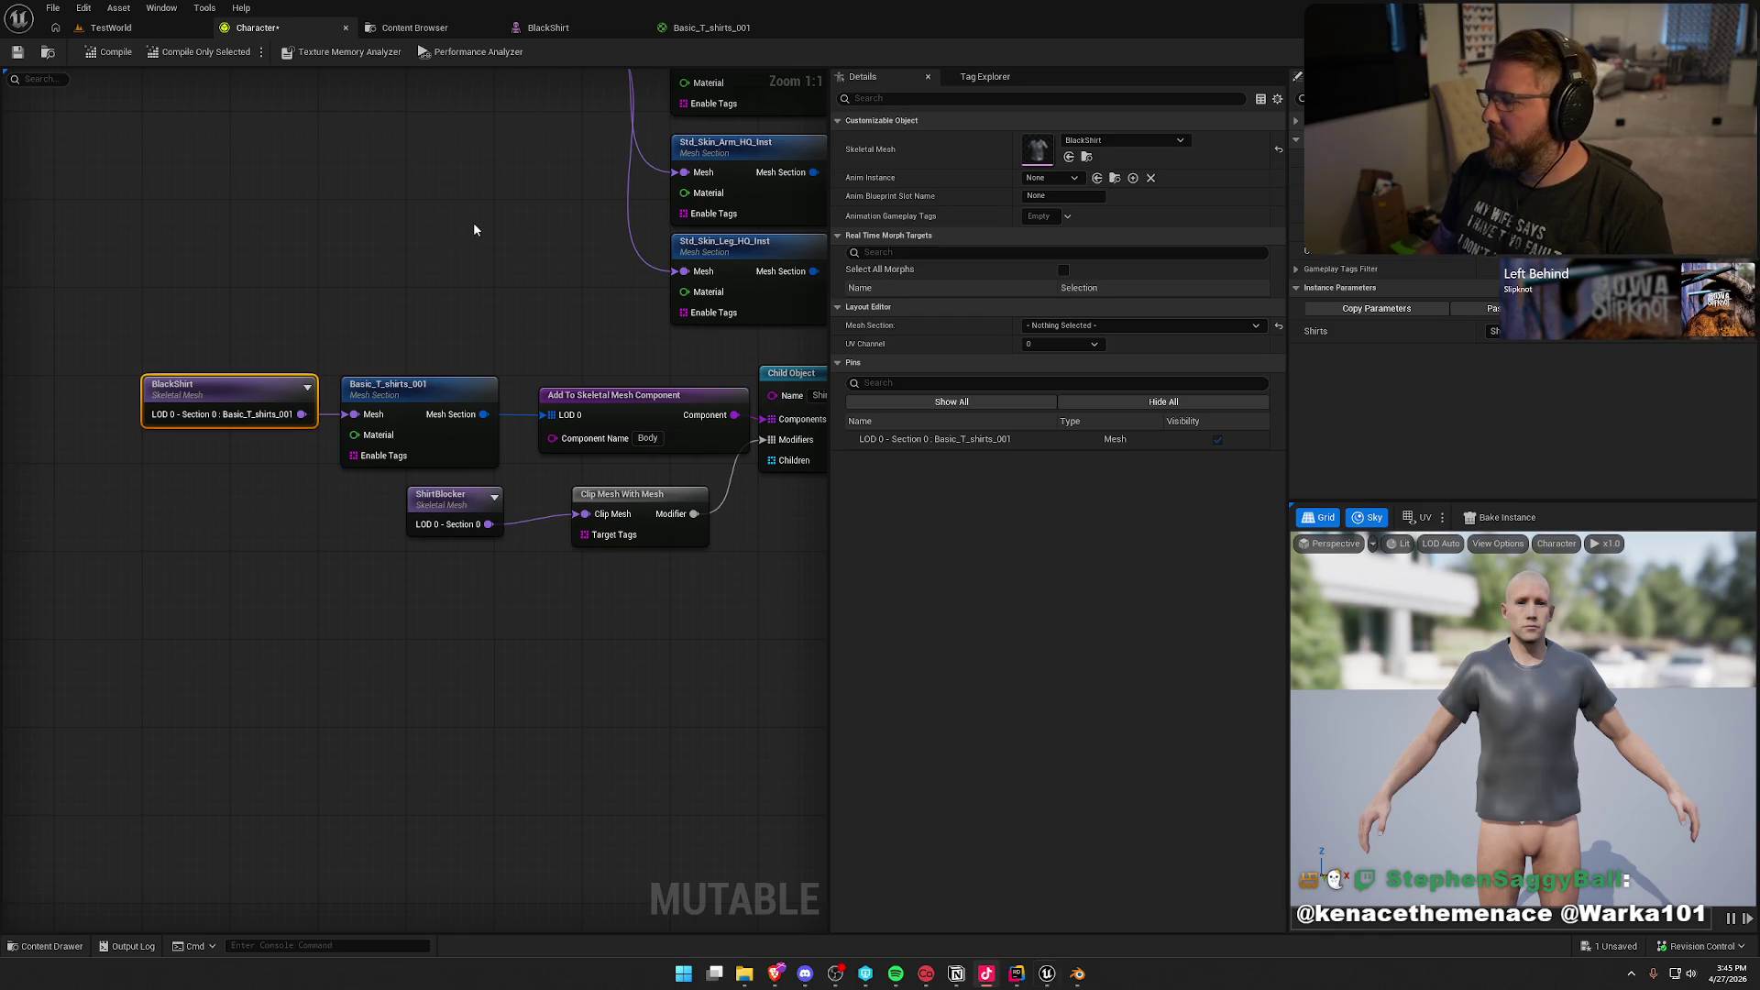
pyautogui.click(473, 221)
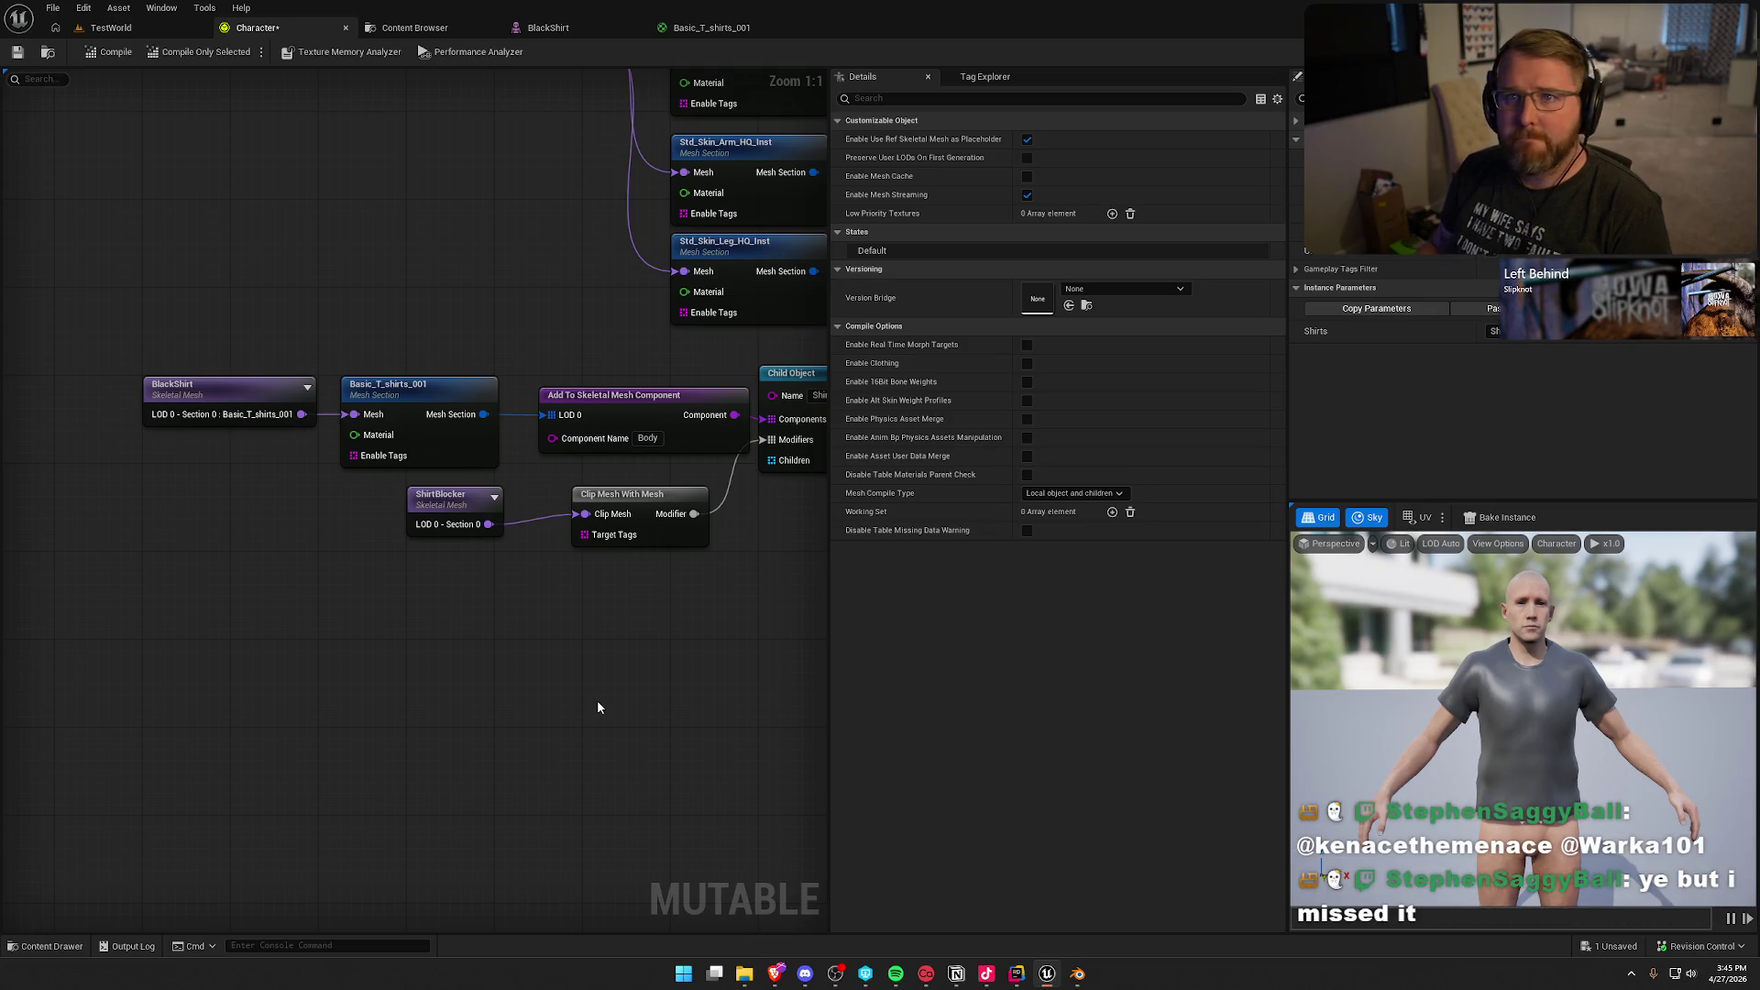
pyautogui.moveTo(383, 260)
pyautogui.mouseDown()
pyautogui.moveTo(211, 263)
pyautogui.moveTo(145, 294)
pyautogui.moveTo(210, 336)
pyautogui.mouseUp()
pyautogui.scroll(-1, 145, 295)
pyautogui.click(110, 52)
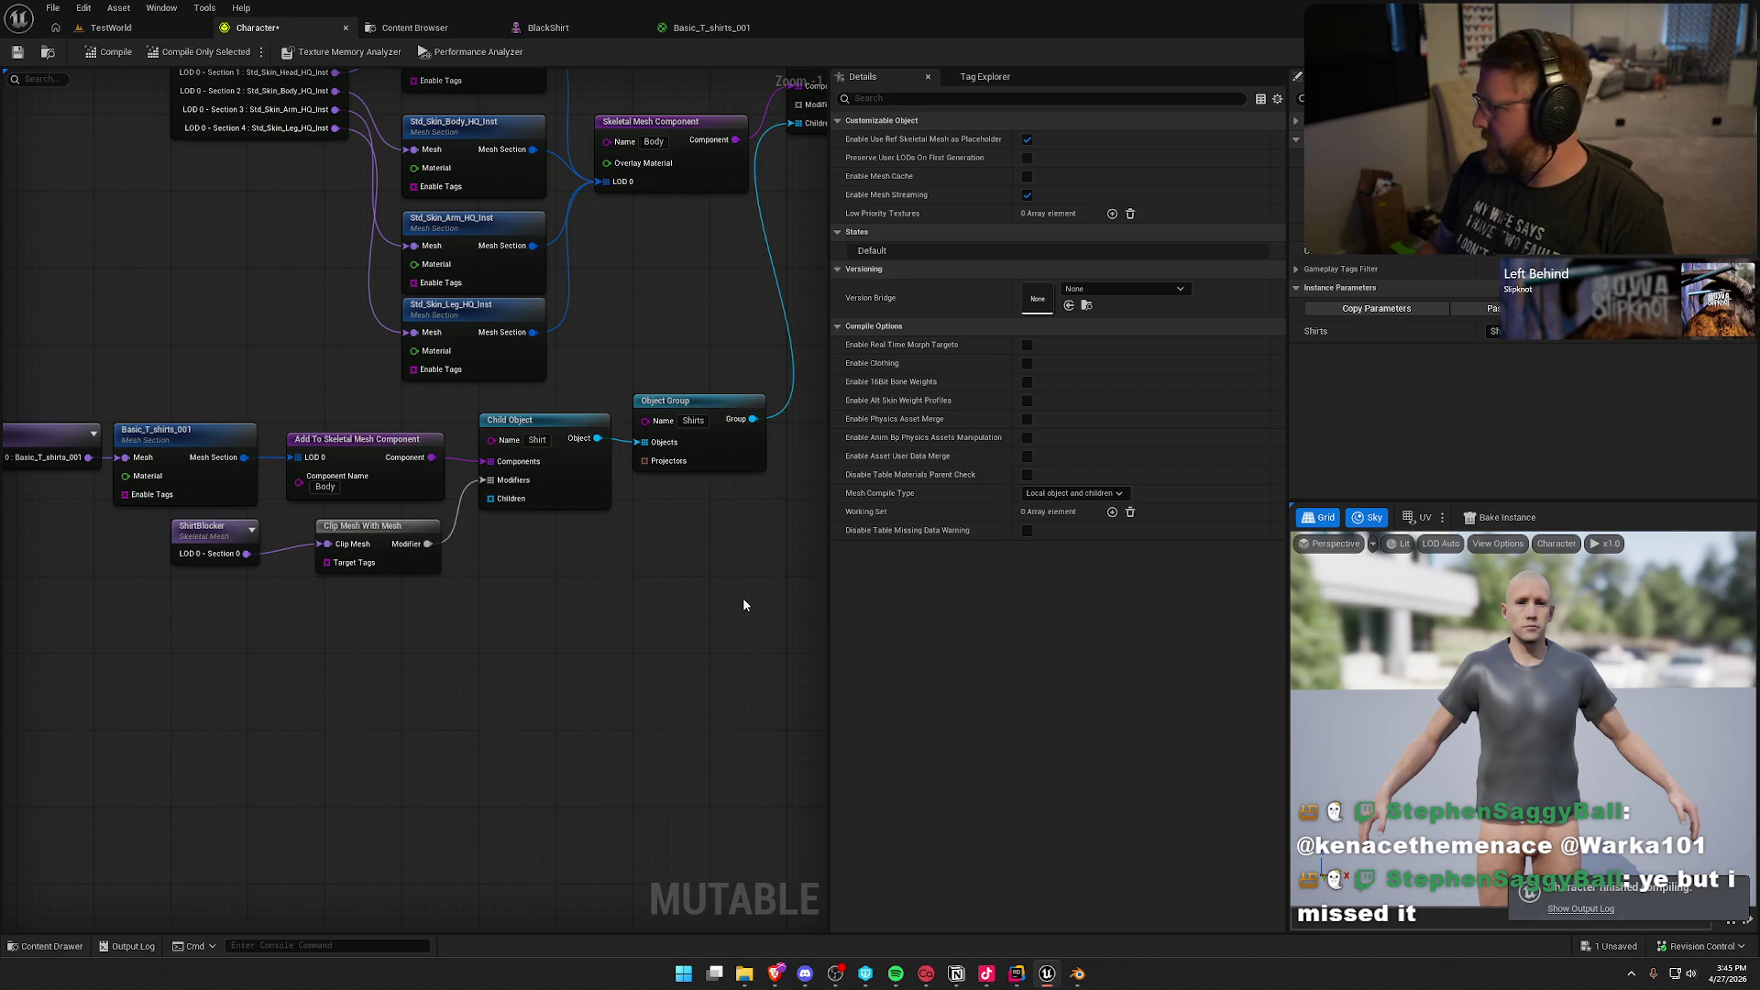
pyautogui.scroll(-3, 689, 606)
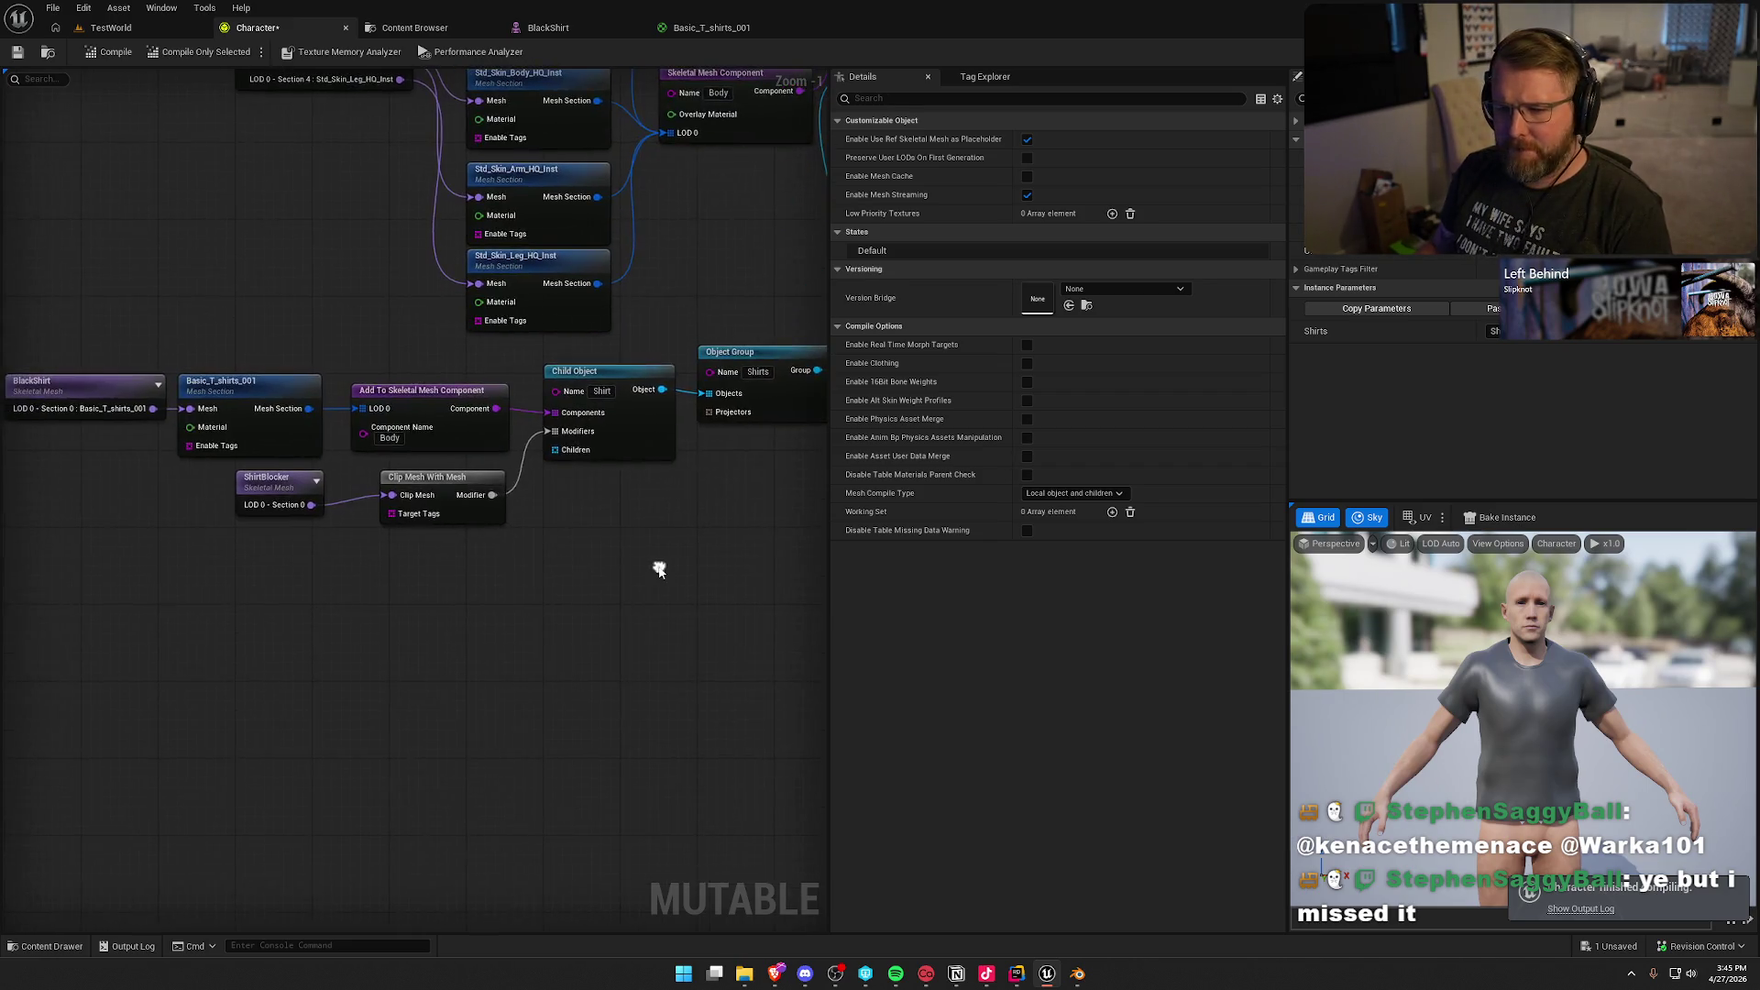
pyautogui.click(1533, 332)
pyautogui.click(1520, 366)
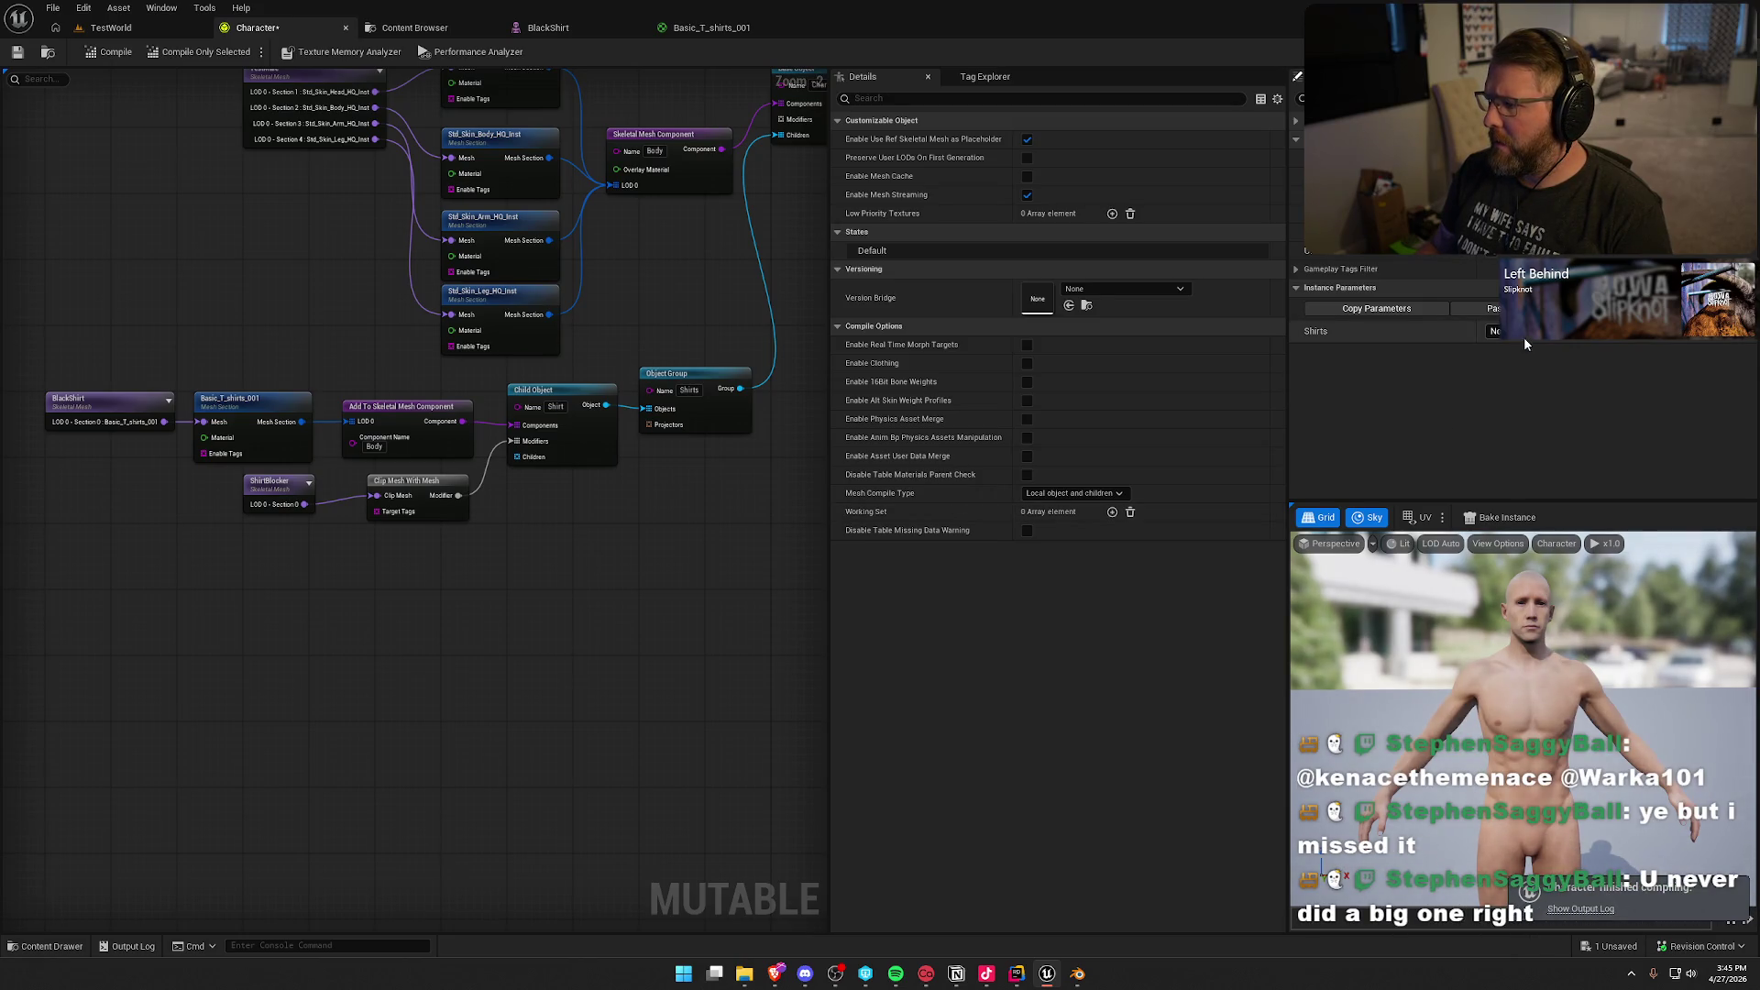
pyautogui.click(1523, 335)
pyautogui.click(1525, 374)
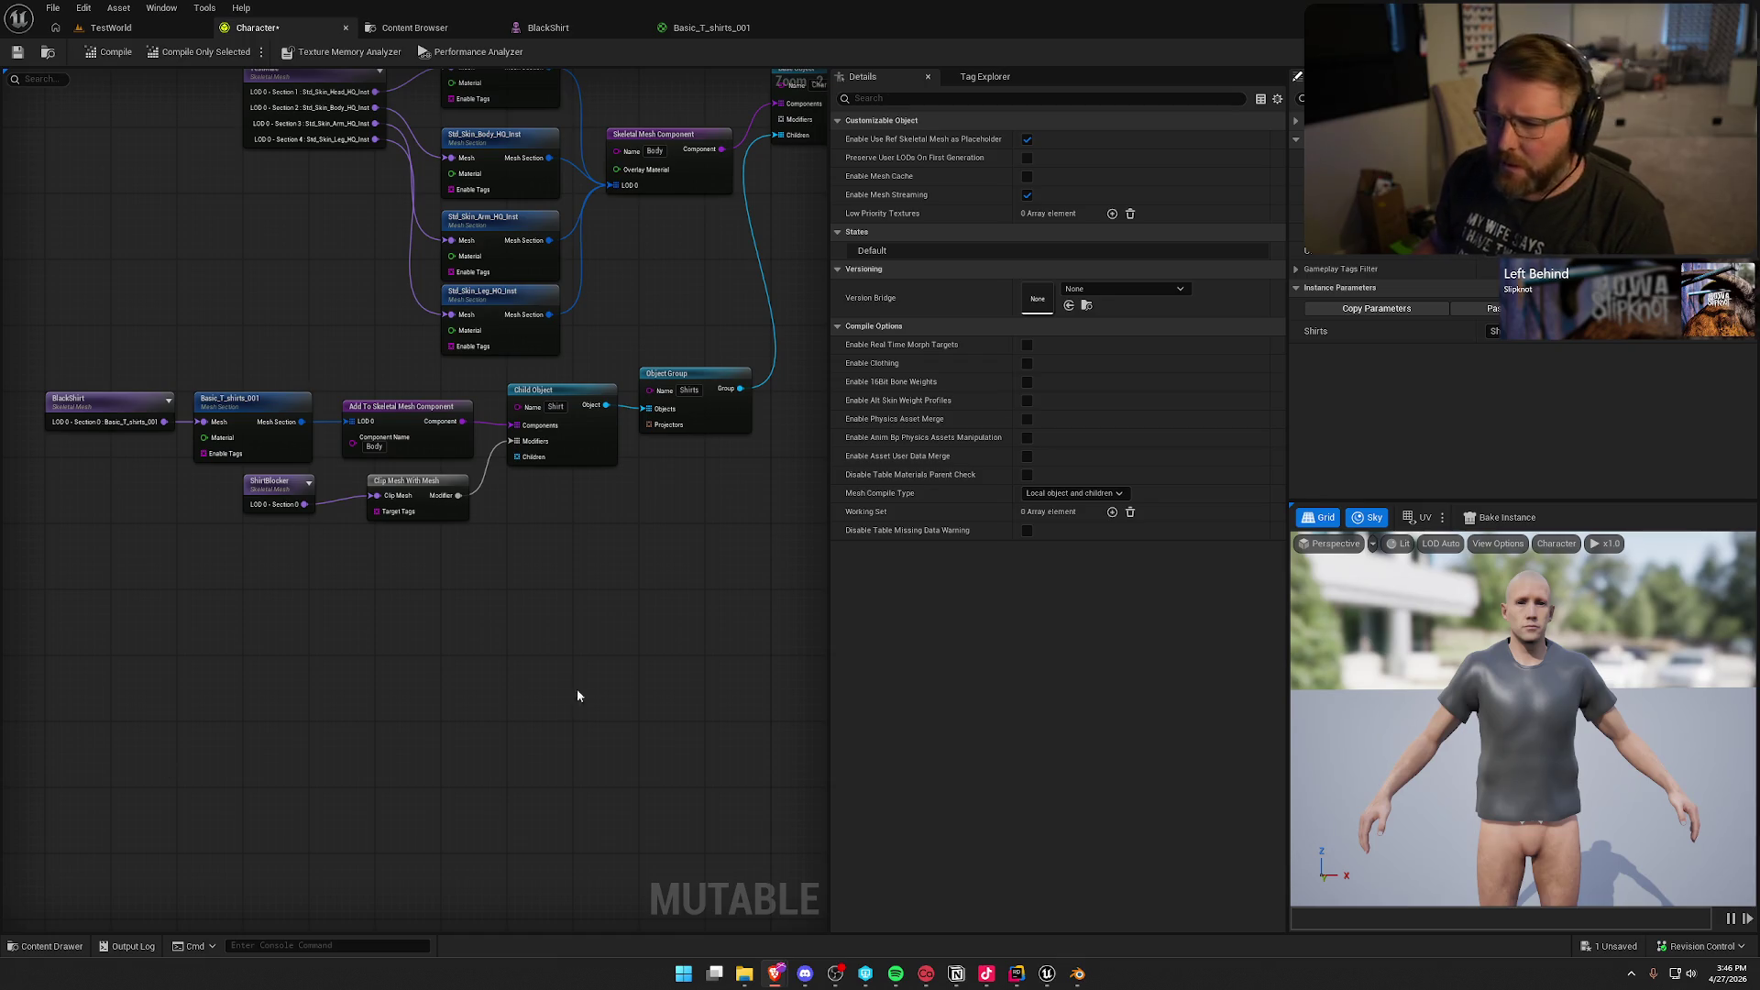
# Step: Rename the Shirts object group to Clothing, recompile, and drag a new link from its Objects pin
pyautogui.moveTo(577, 696); pyautogui.dragTo(565, 753)
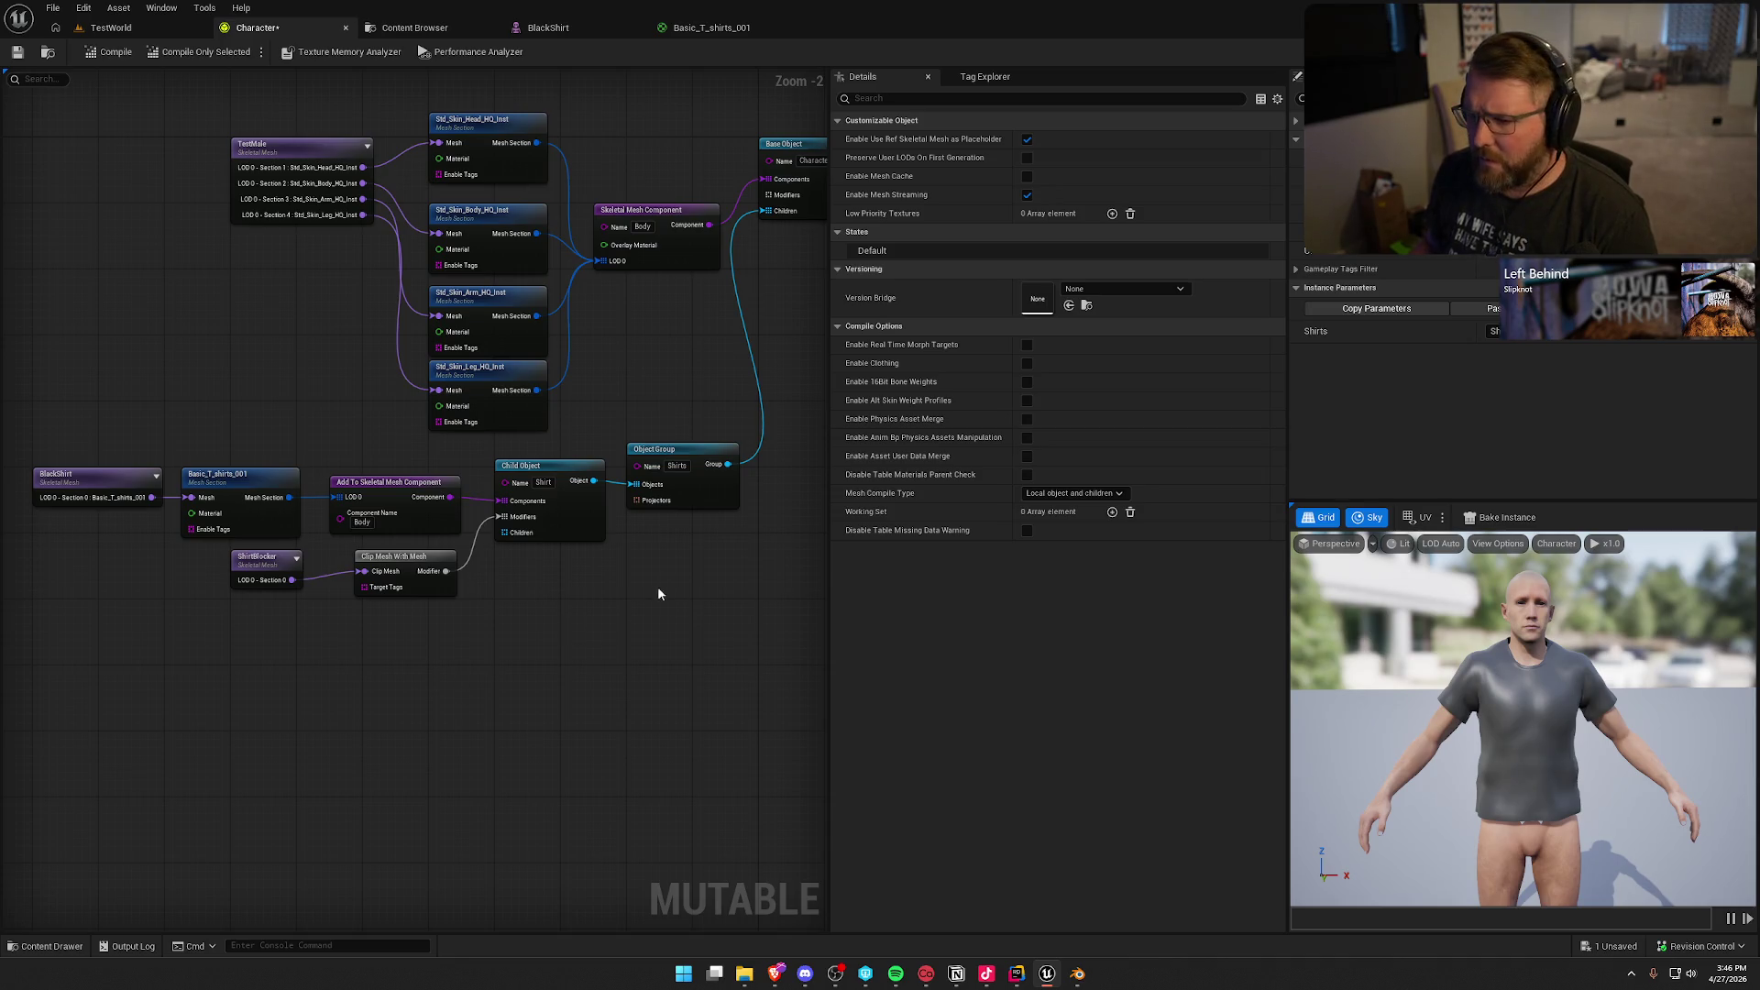
pyautogui.doubleClick(677, 465)
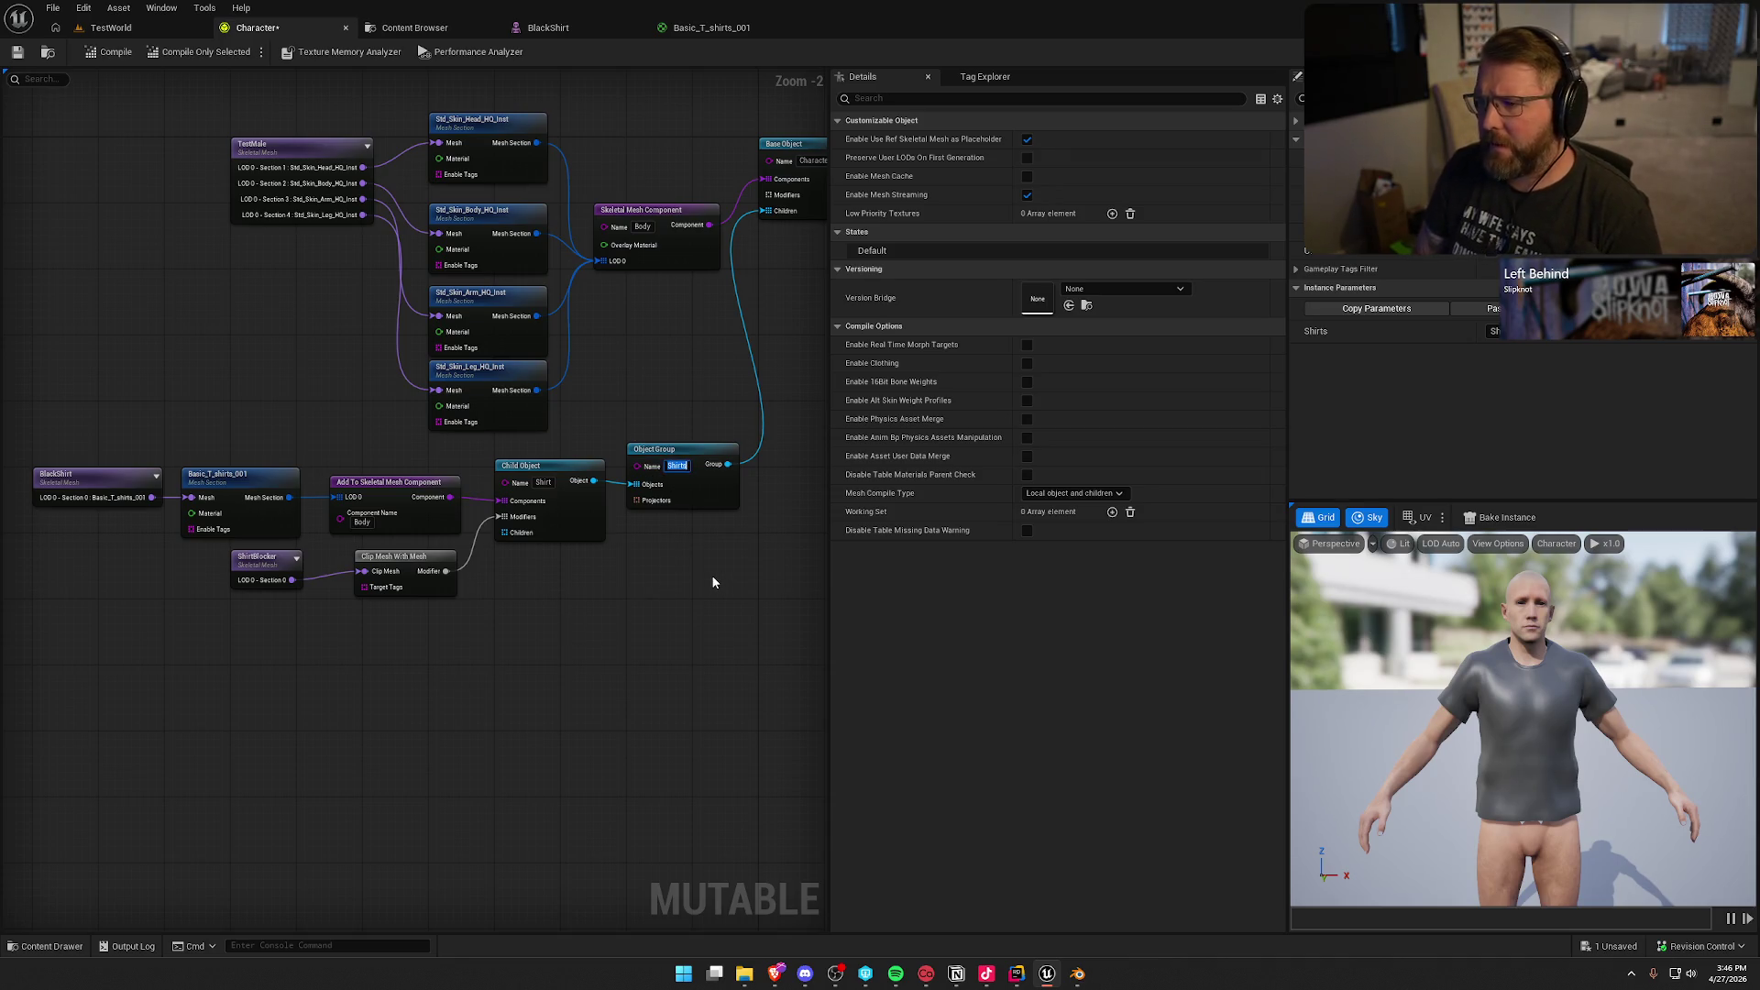
pyautogui.write('Clothing')
pyautogui.press('Return')
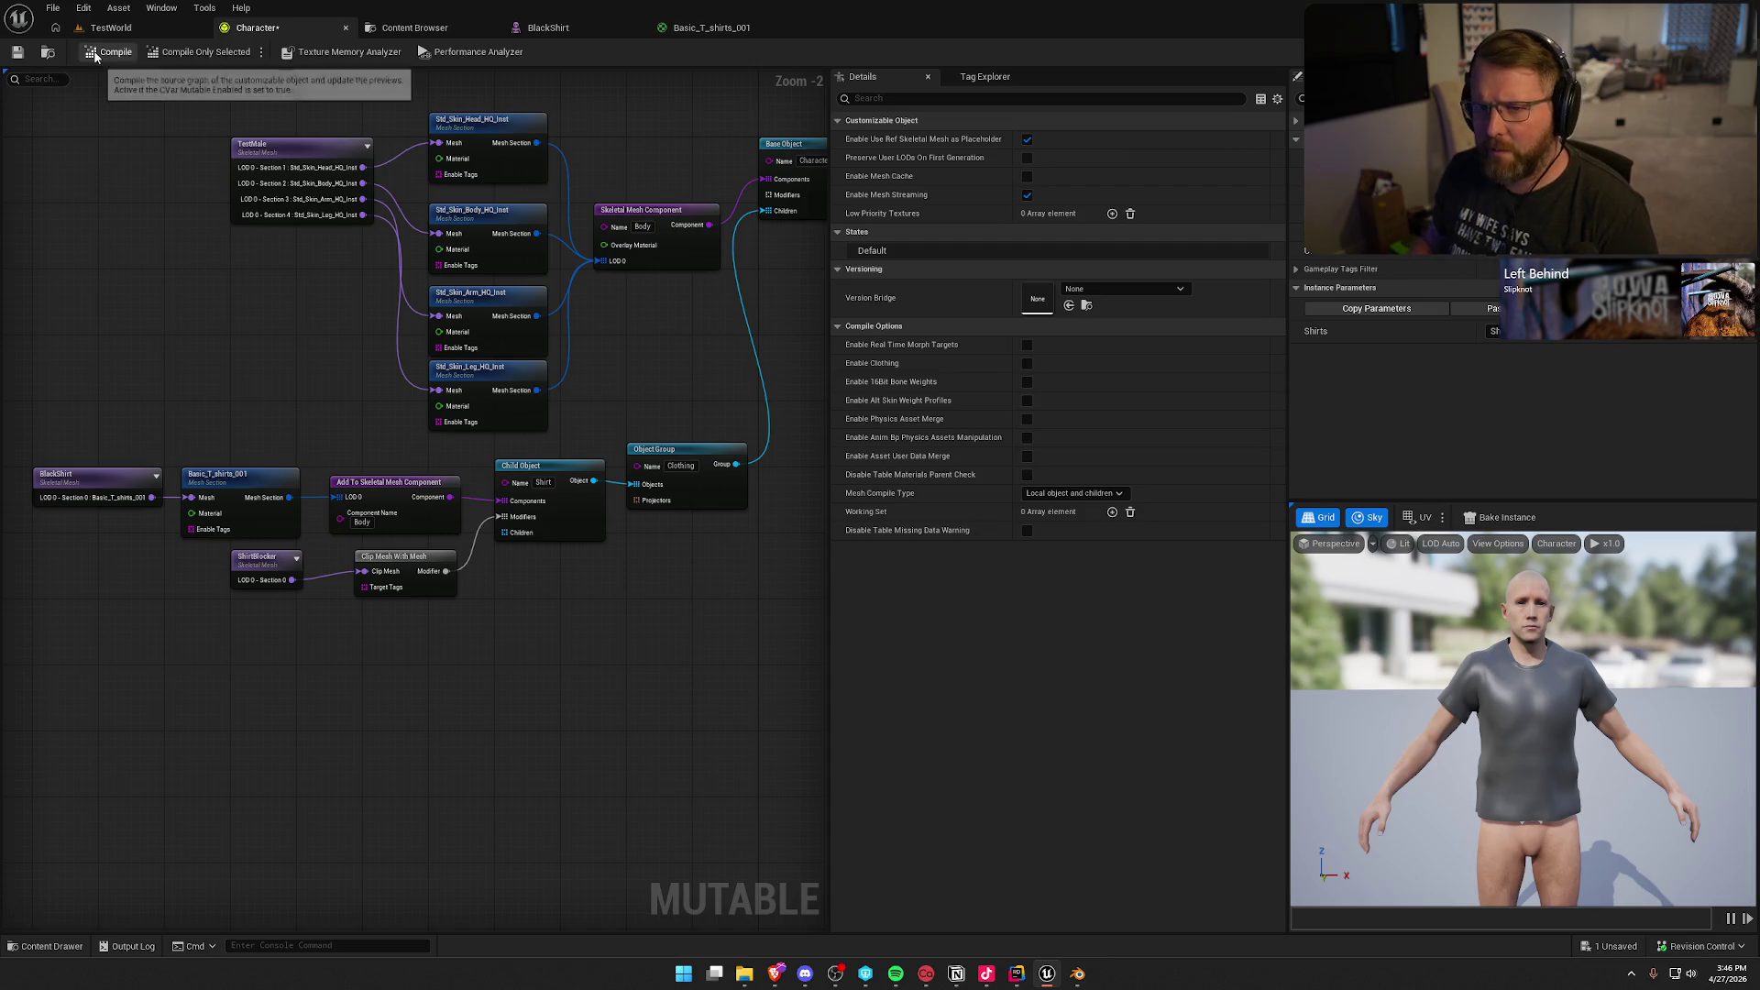
pyautogui.click(102, 52)
pyautogui.moveTo(511, 723); pyautogui.dragTo(605, 565)
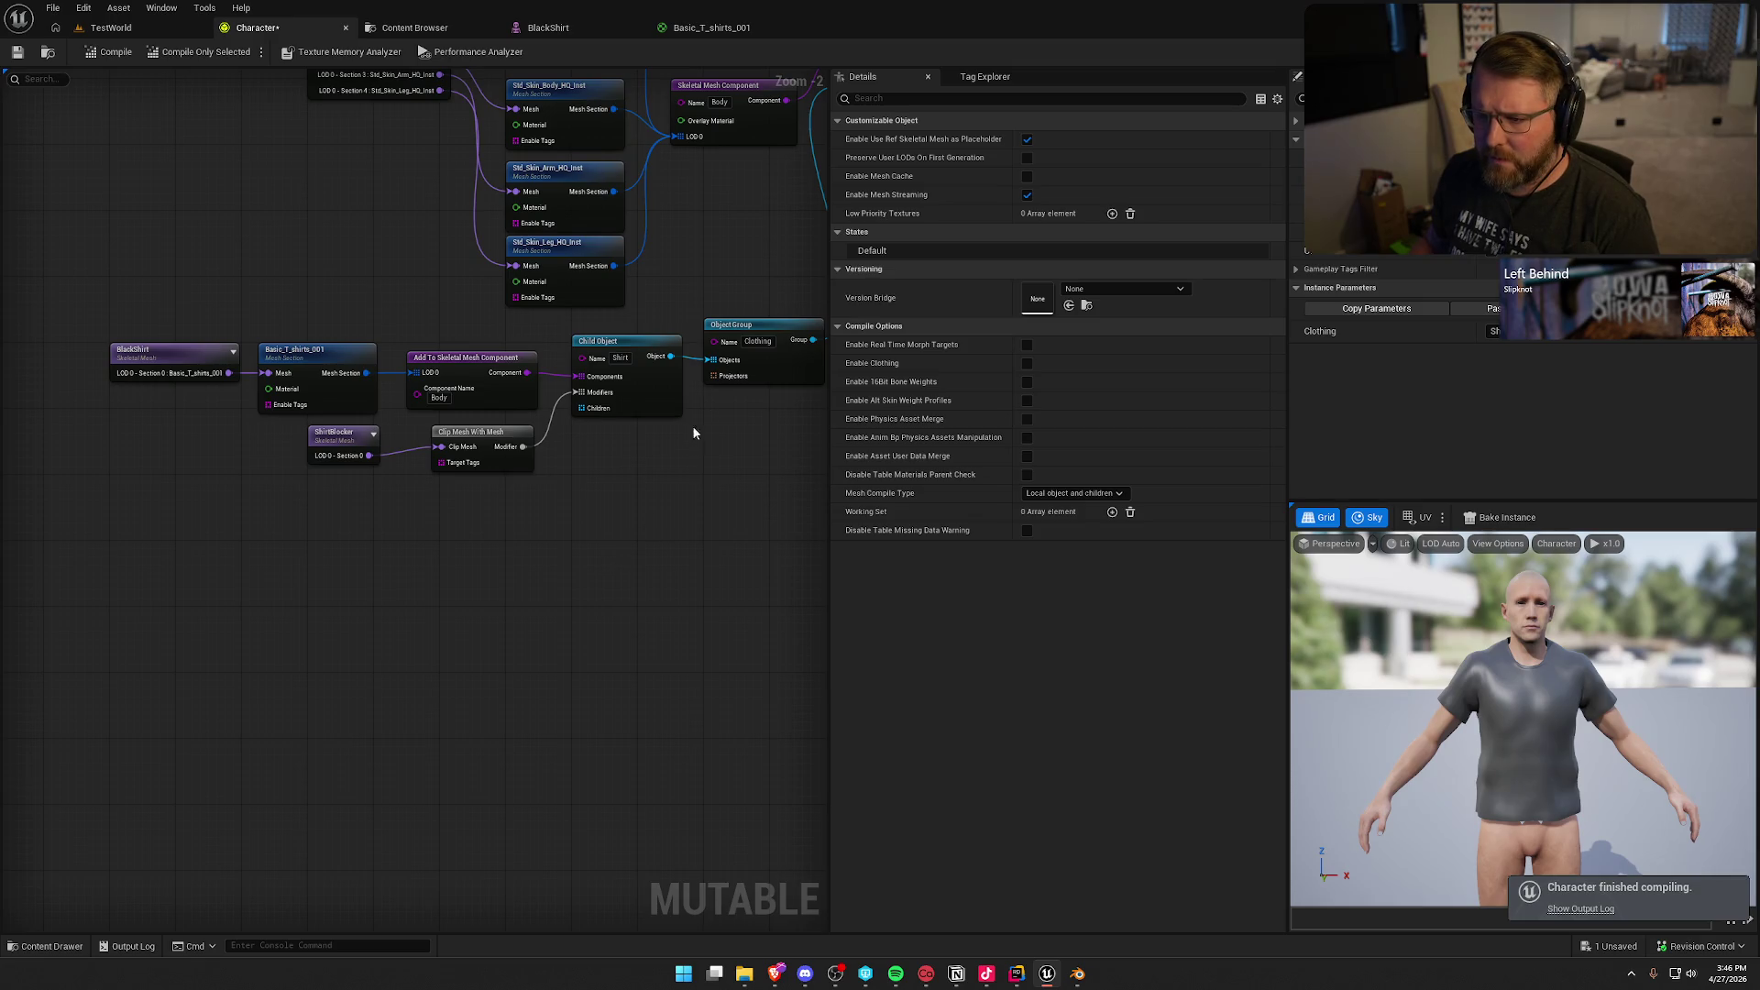
pyautogui.moveTo(713, 359)
pyautogui.mouseDown()
pyautogui.moveTo(631, 488)
pyautogui.moveTo(628, 539)
pyautogui.moveTo(635, 514)
pyautogui.mouseUp()
# Step: Create a Child Object in the Clothing group and name it Pants
pyautogui.write('child')
pyautogui.press('Return')
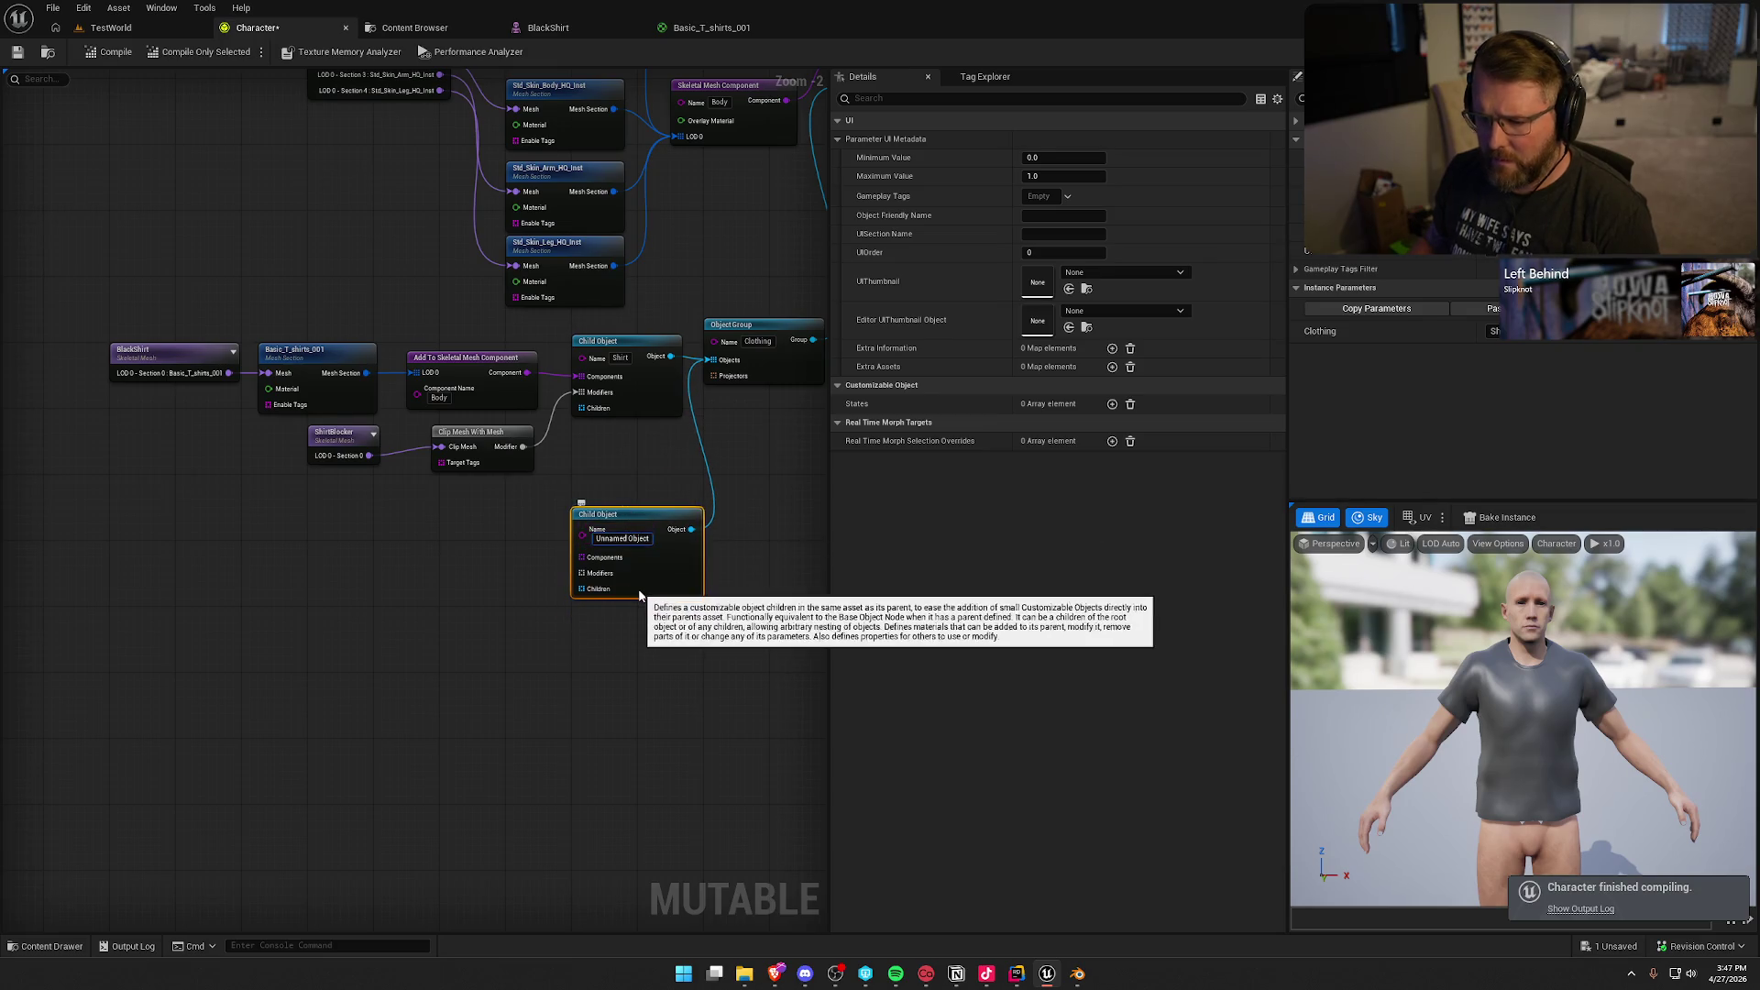
pyautogui.press('F2')
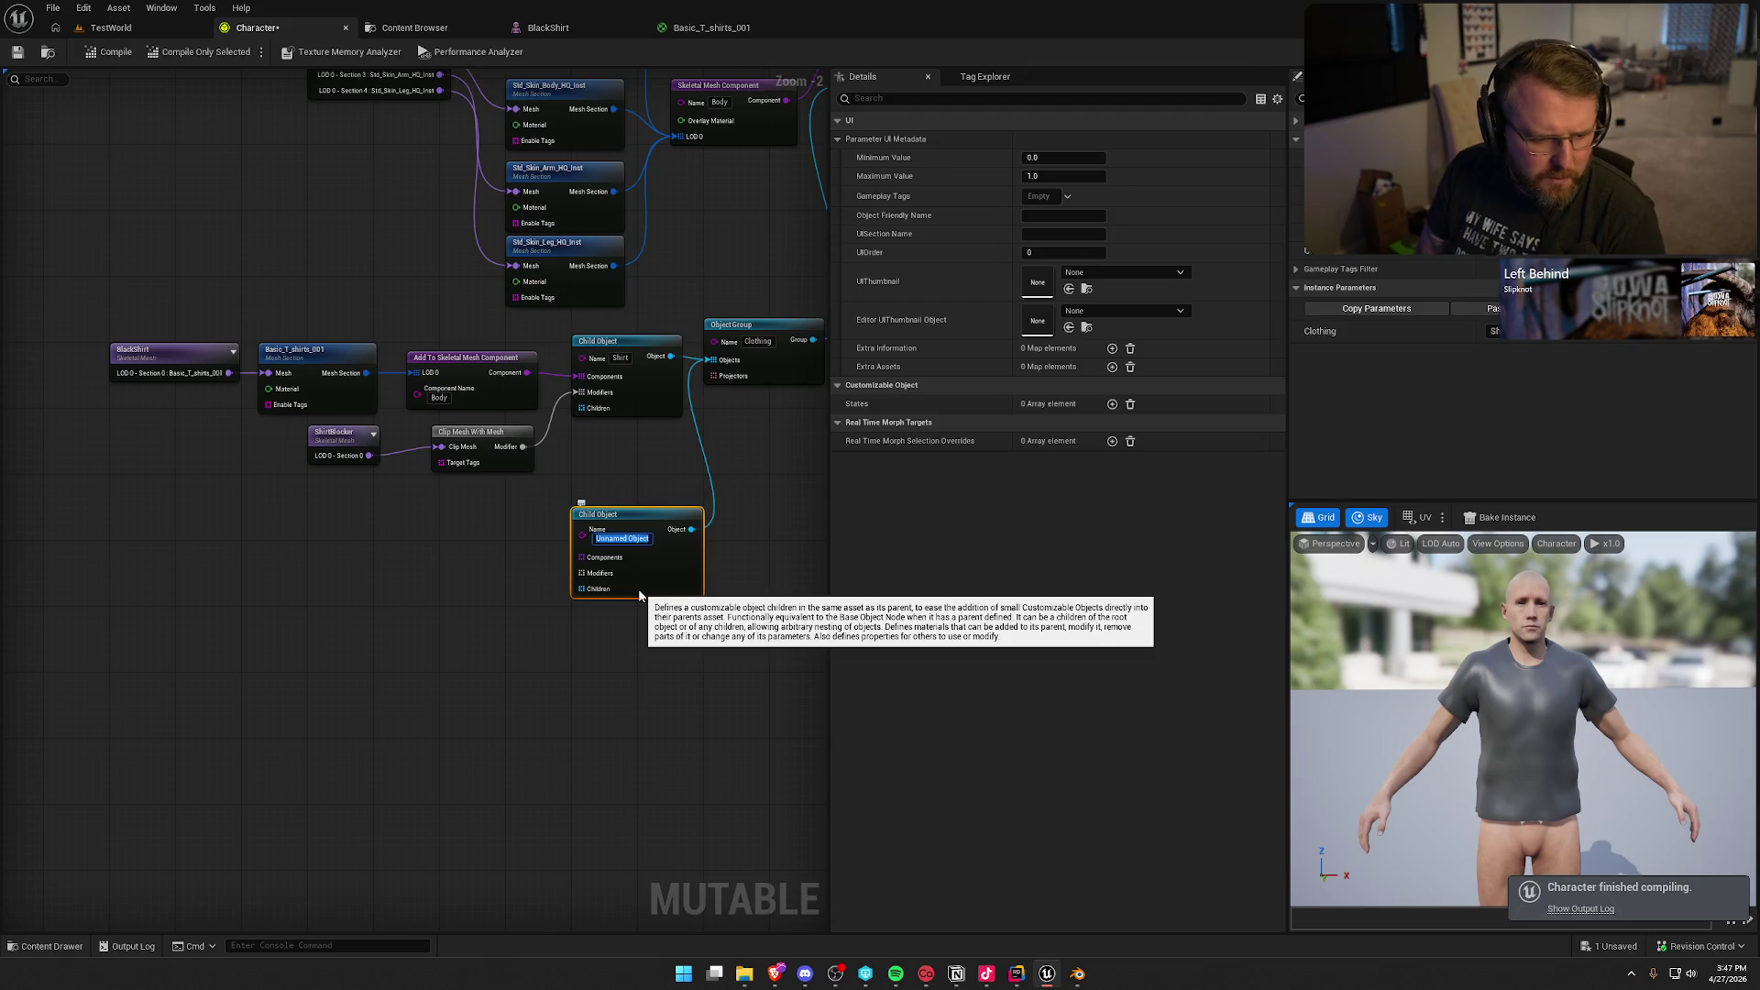
pyautogui.write('Pants')
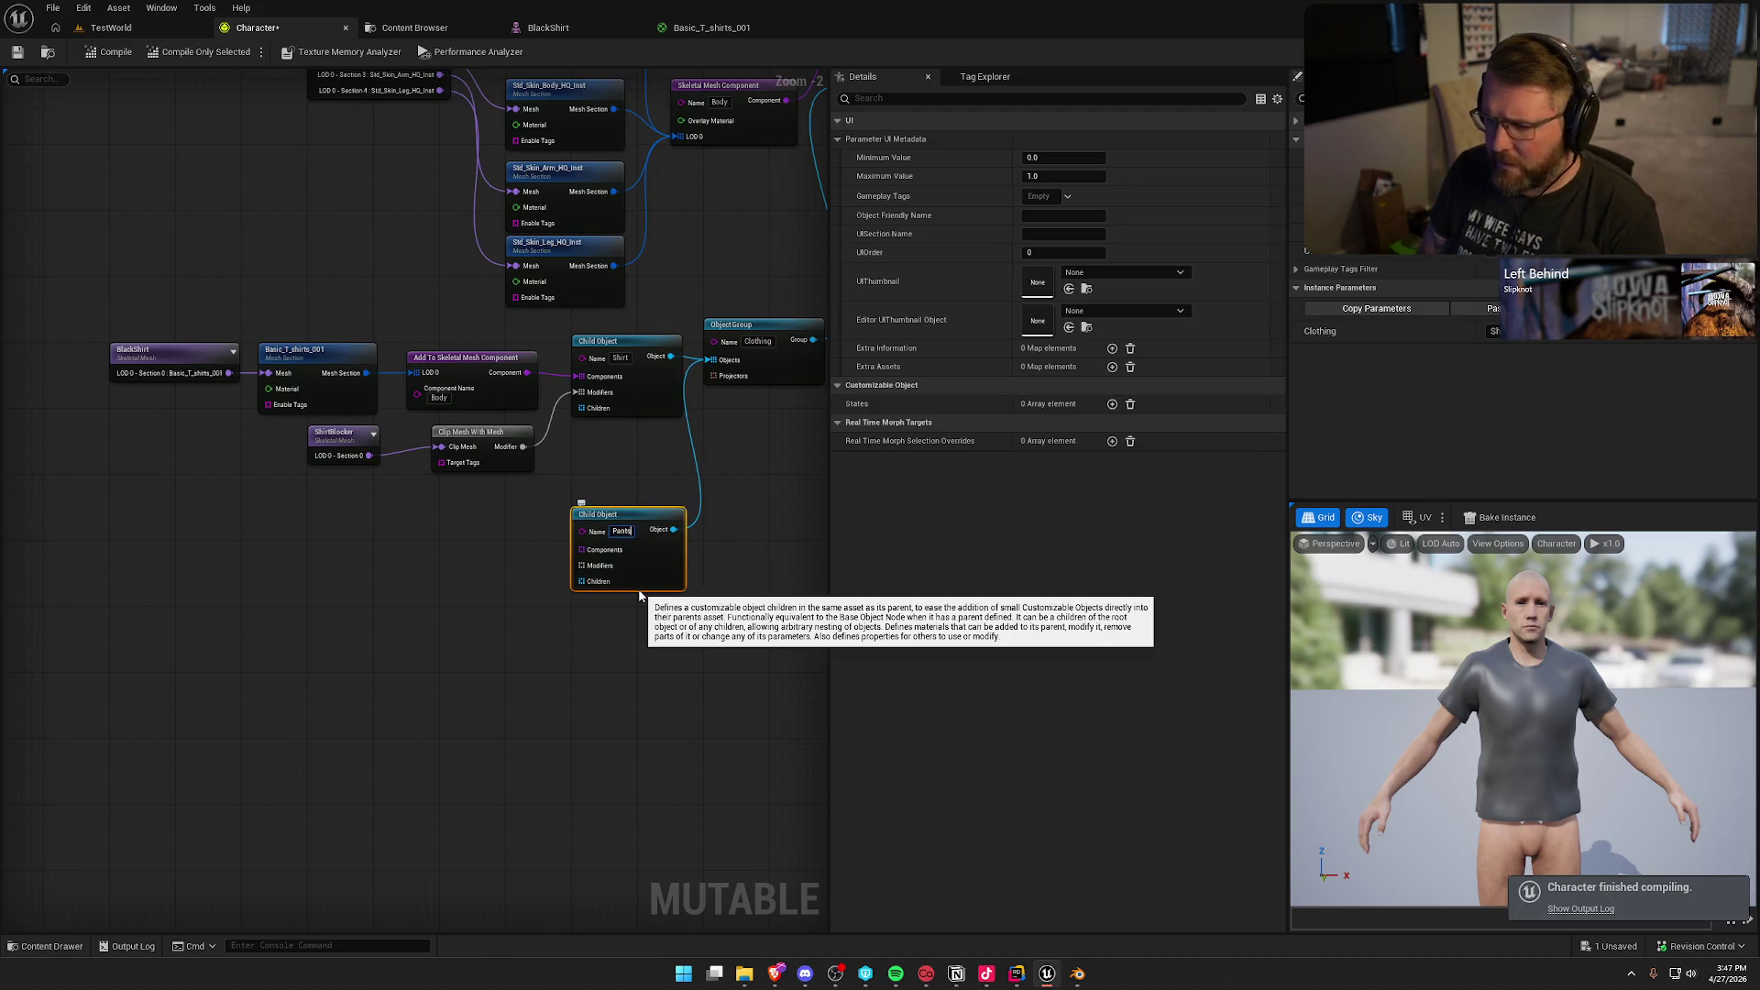
pyautogui.press('Return')
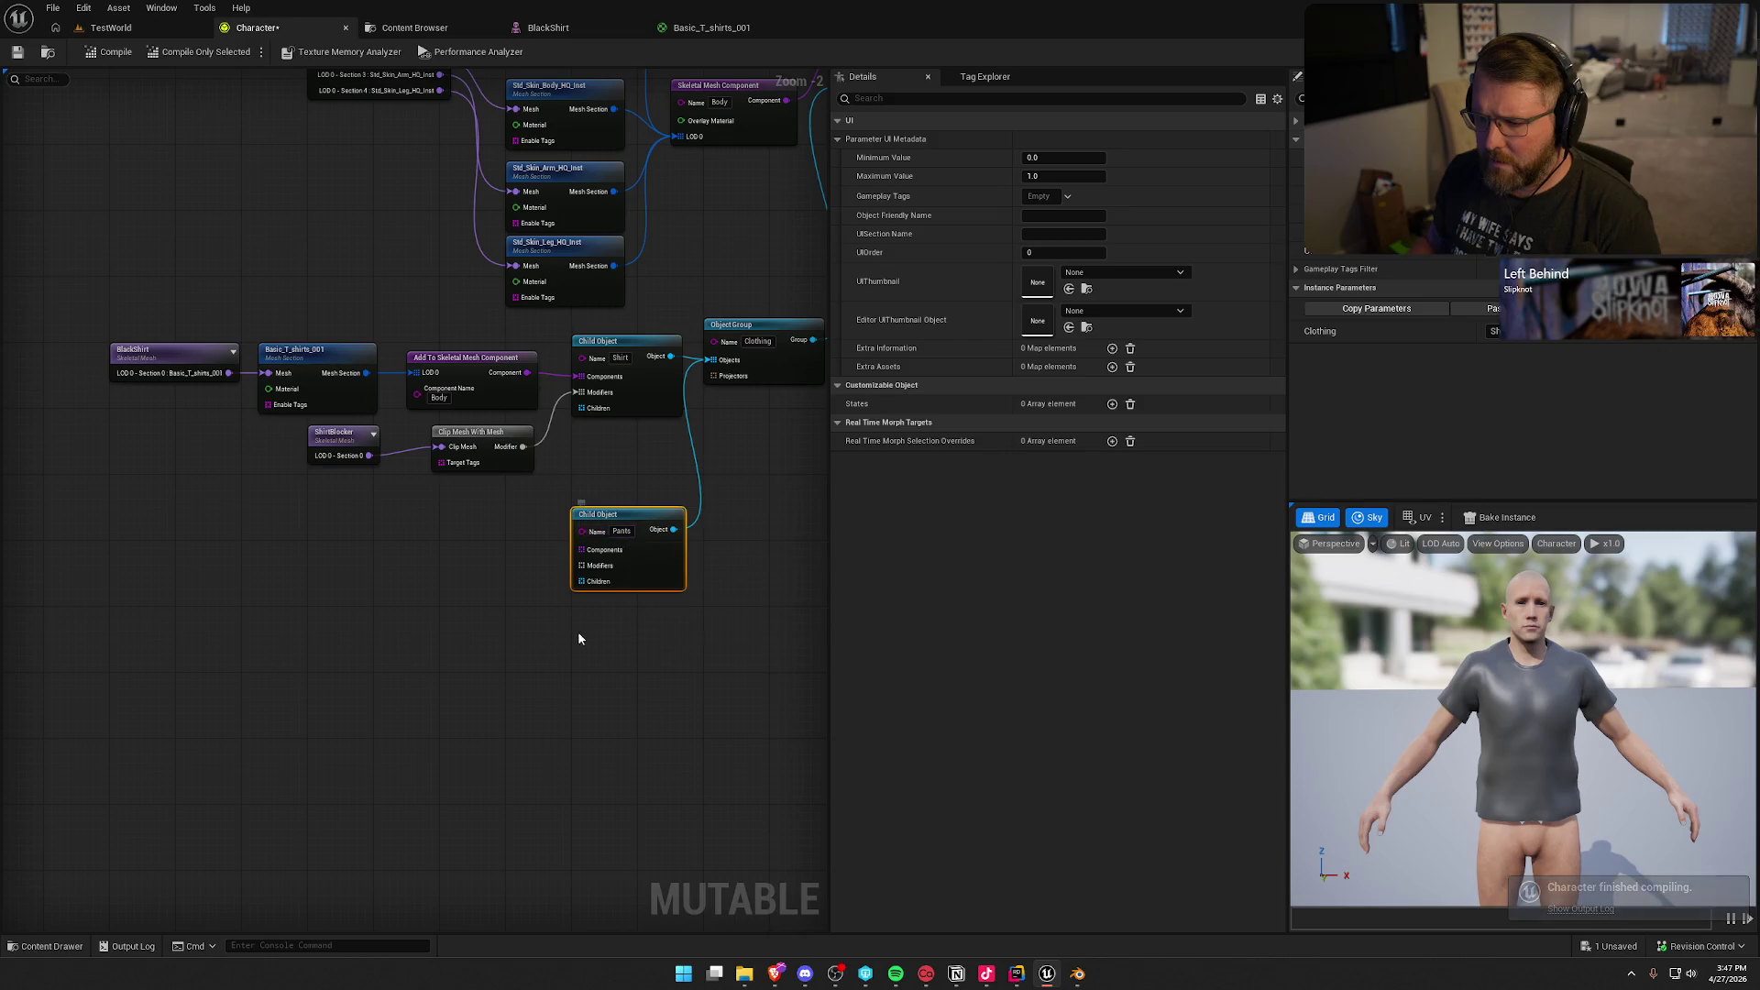
pyautogui.moveTo(581, 637); pyautogui.dragTo(546, 519)
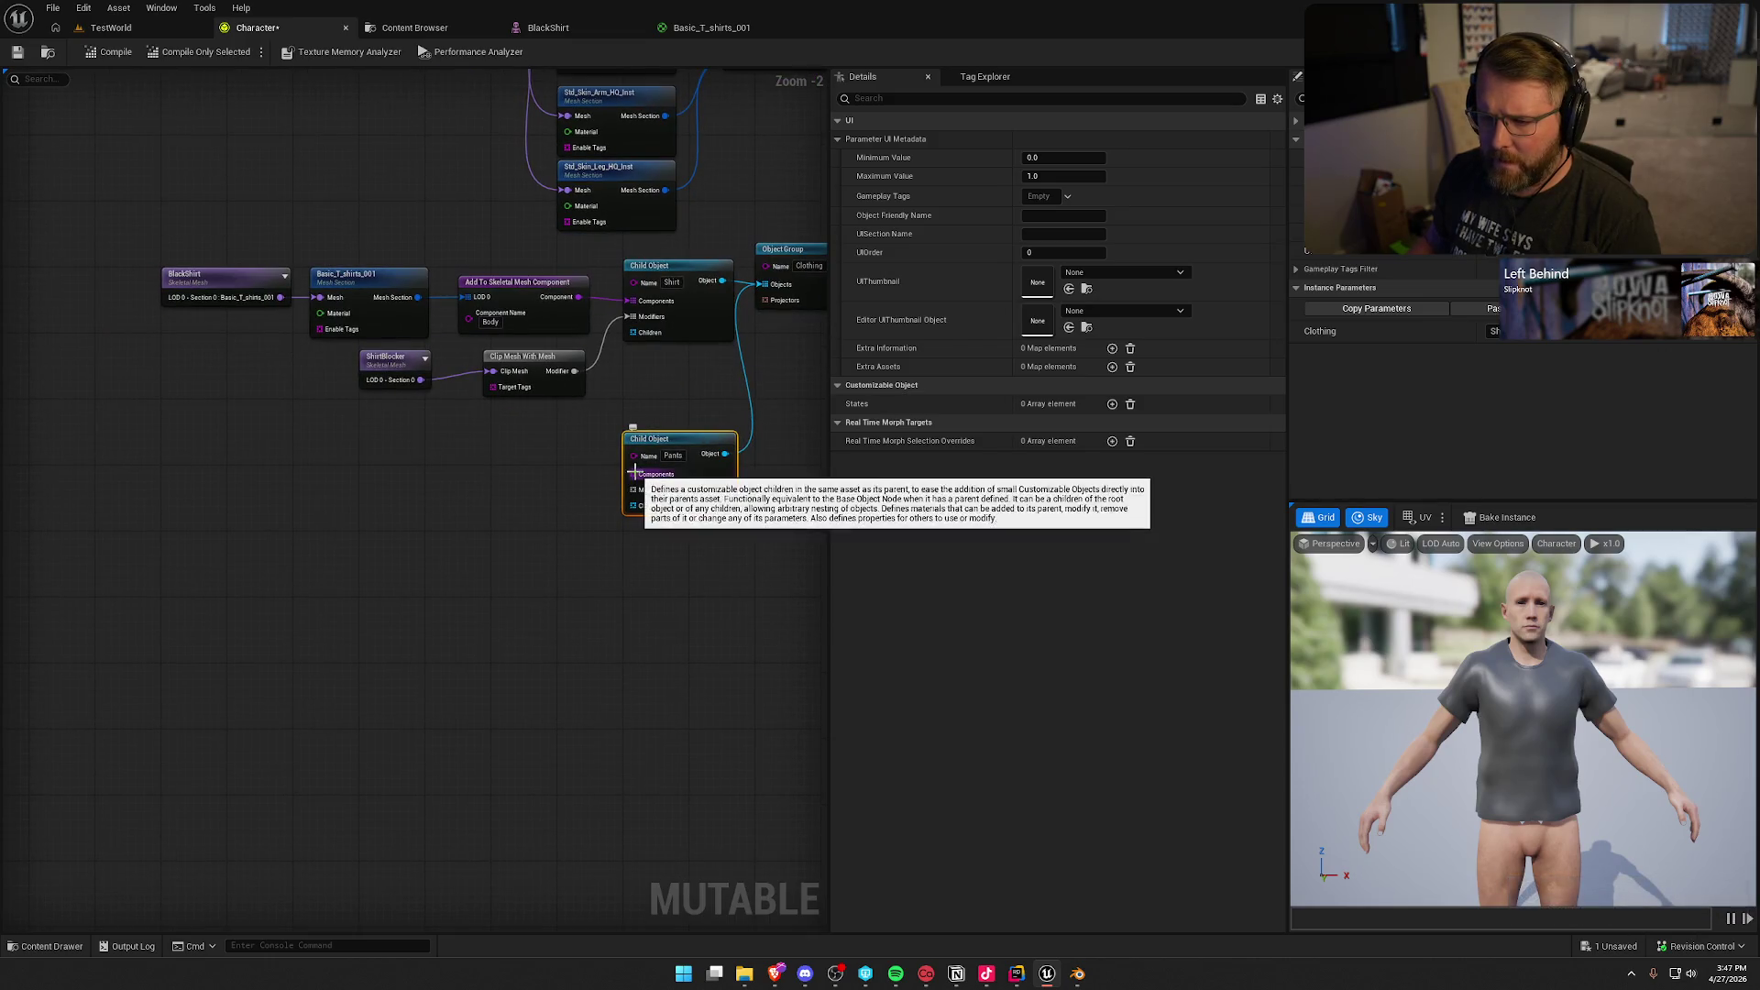
# Step: Give Pants an Add To Skeletal Mesh Component node with Component Name Body
pyautogui.moveTo(631, 474); pyautogui.dragTo(535, 476)
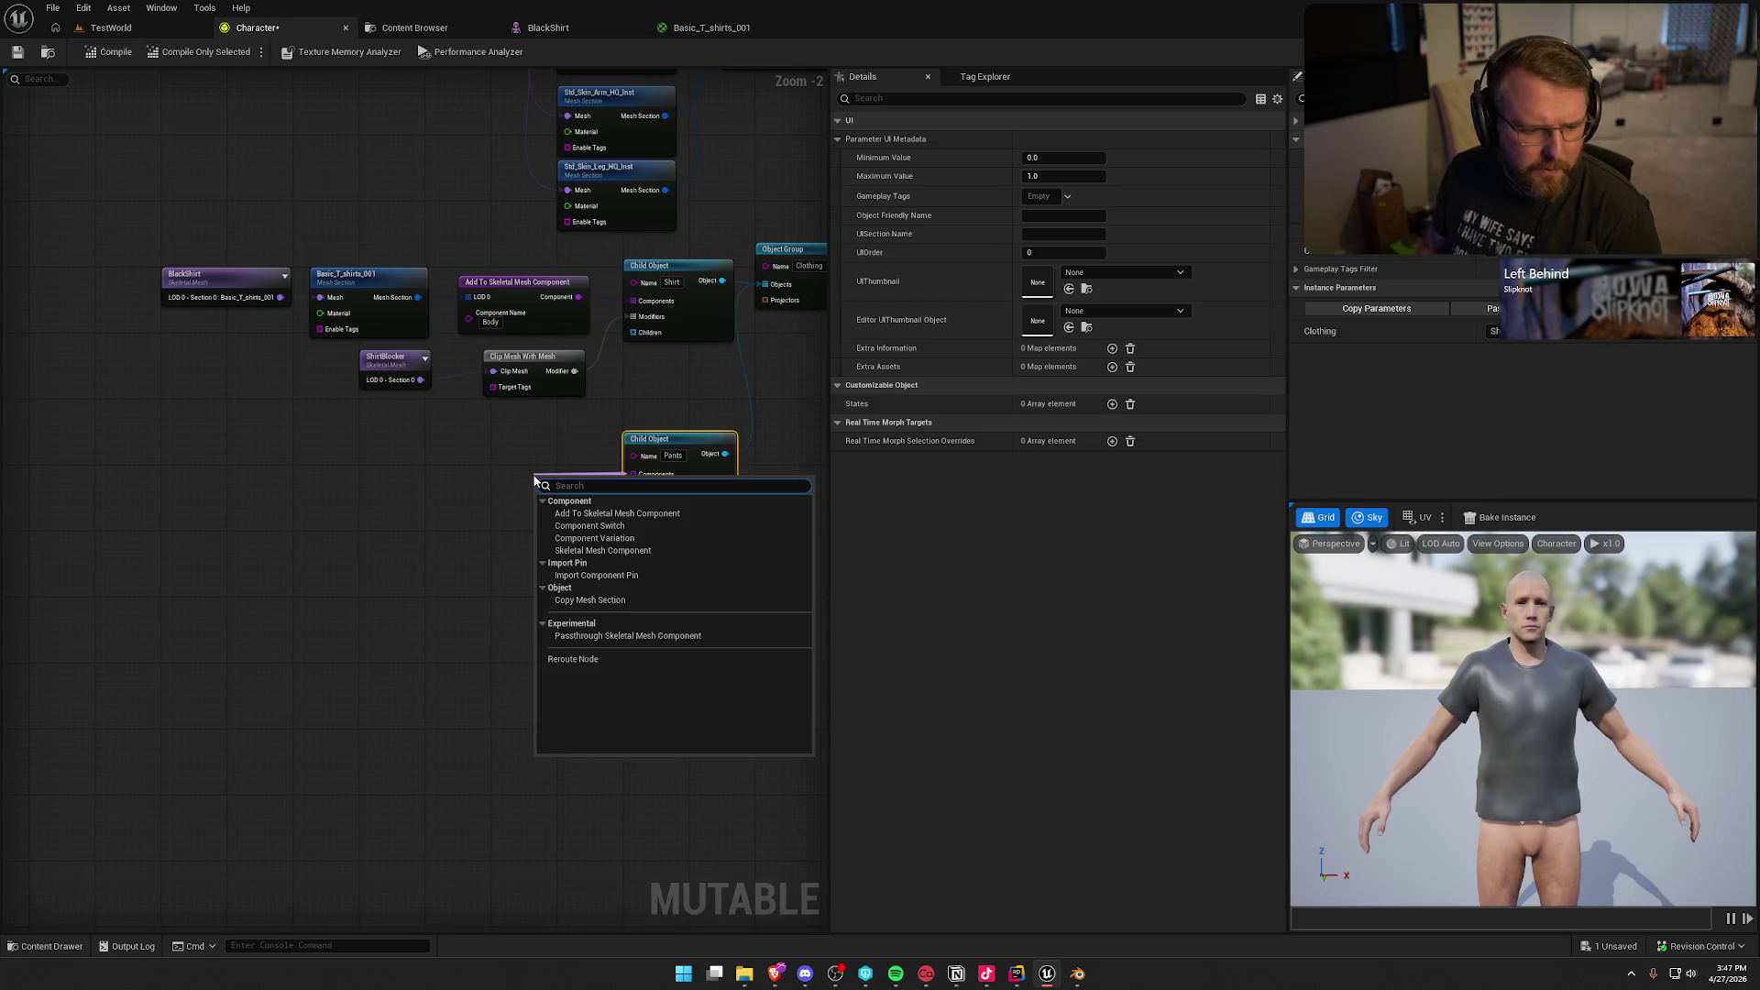
pyautogui.write('add')
pyautogui.click(575, 503)
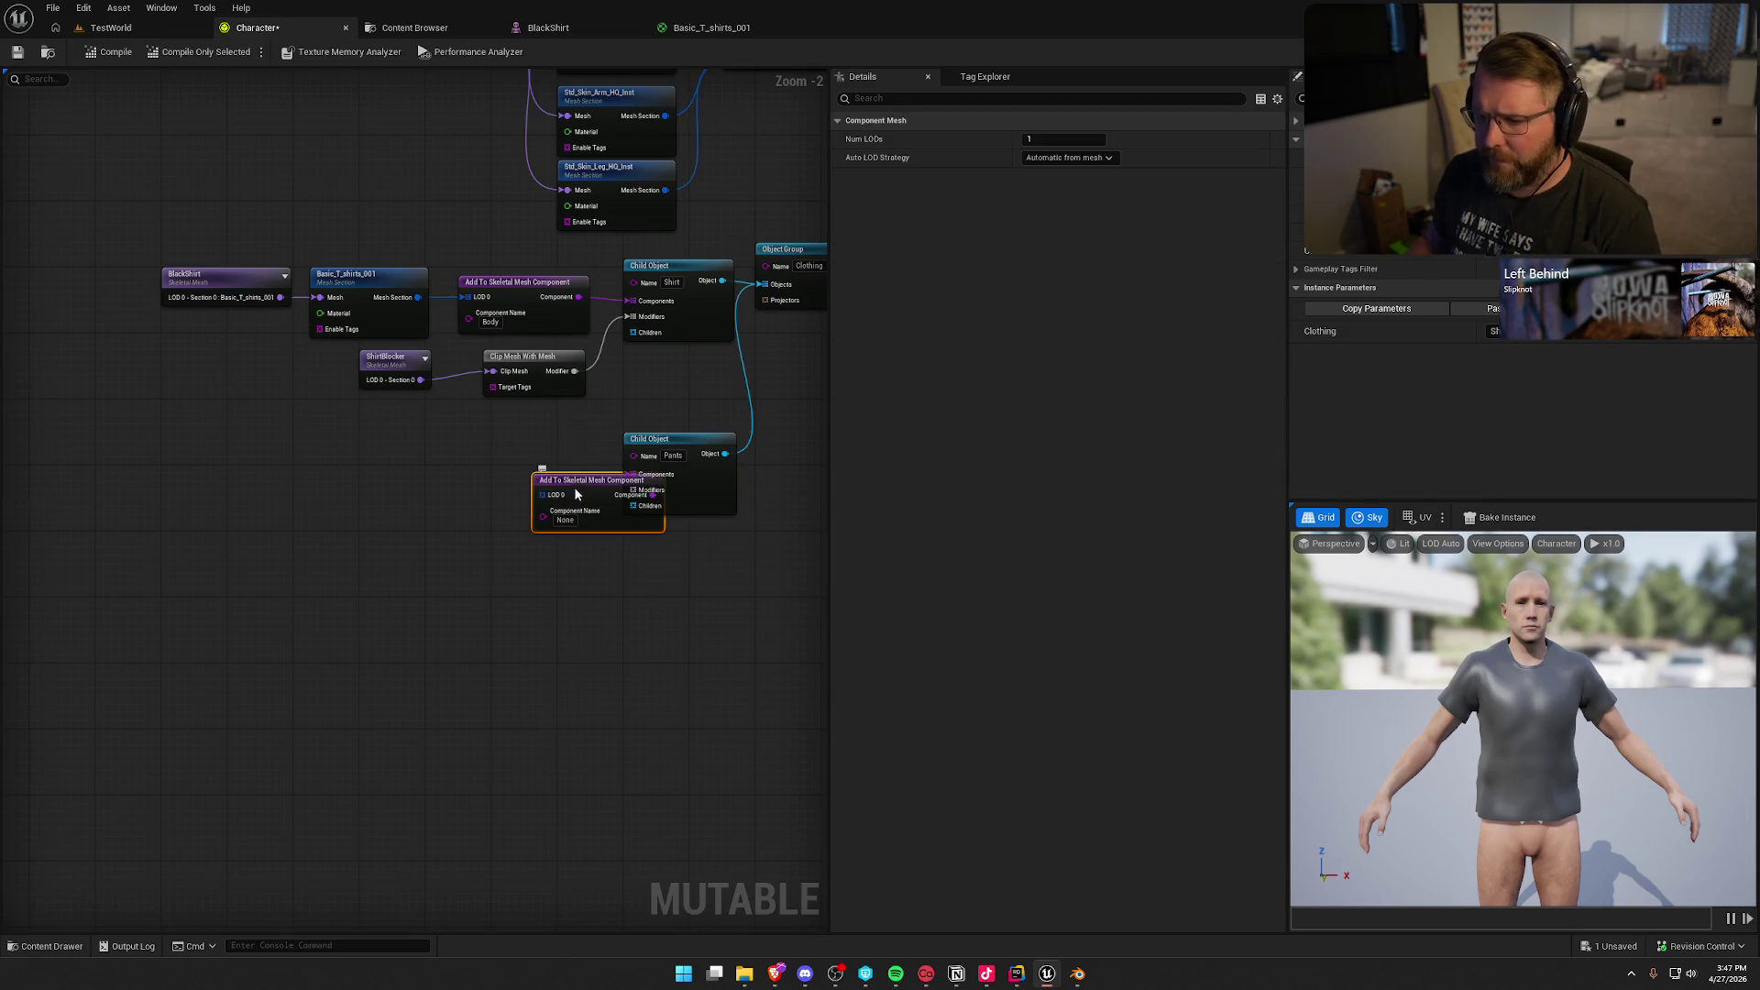
pyautogui.moveTo(576, 495); pyautogui.dragTo(510, 471)
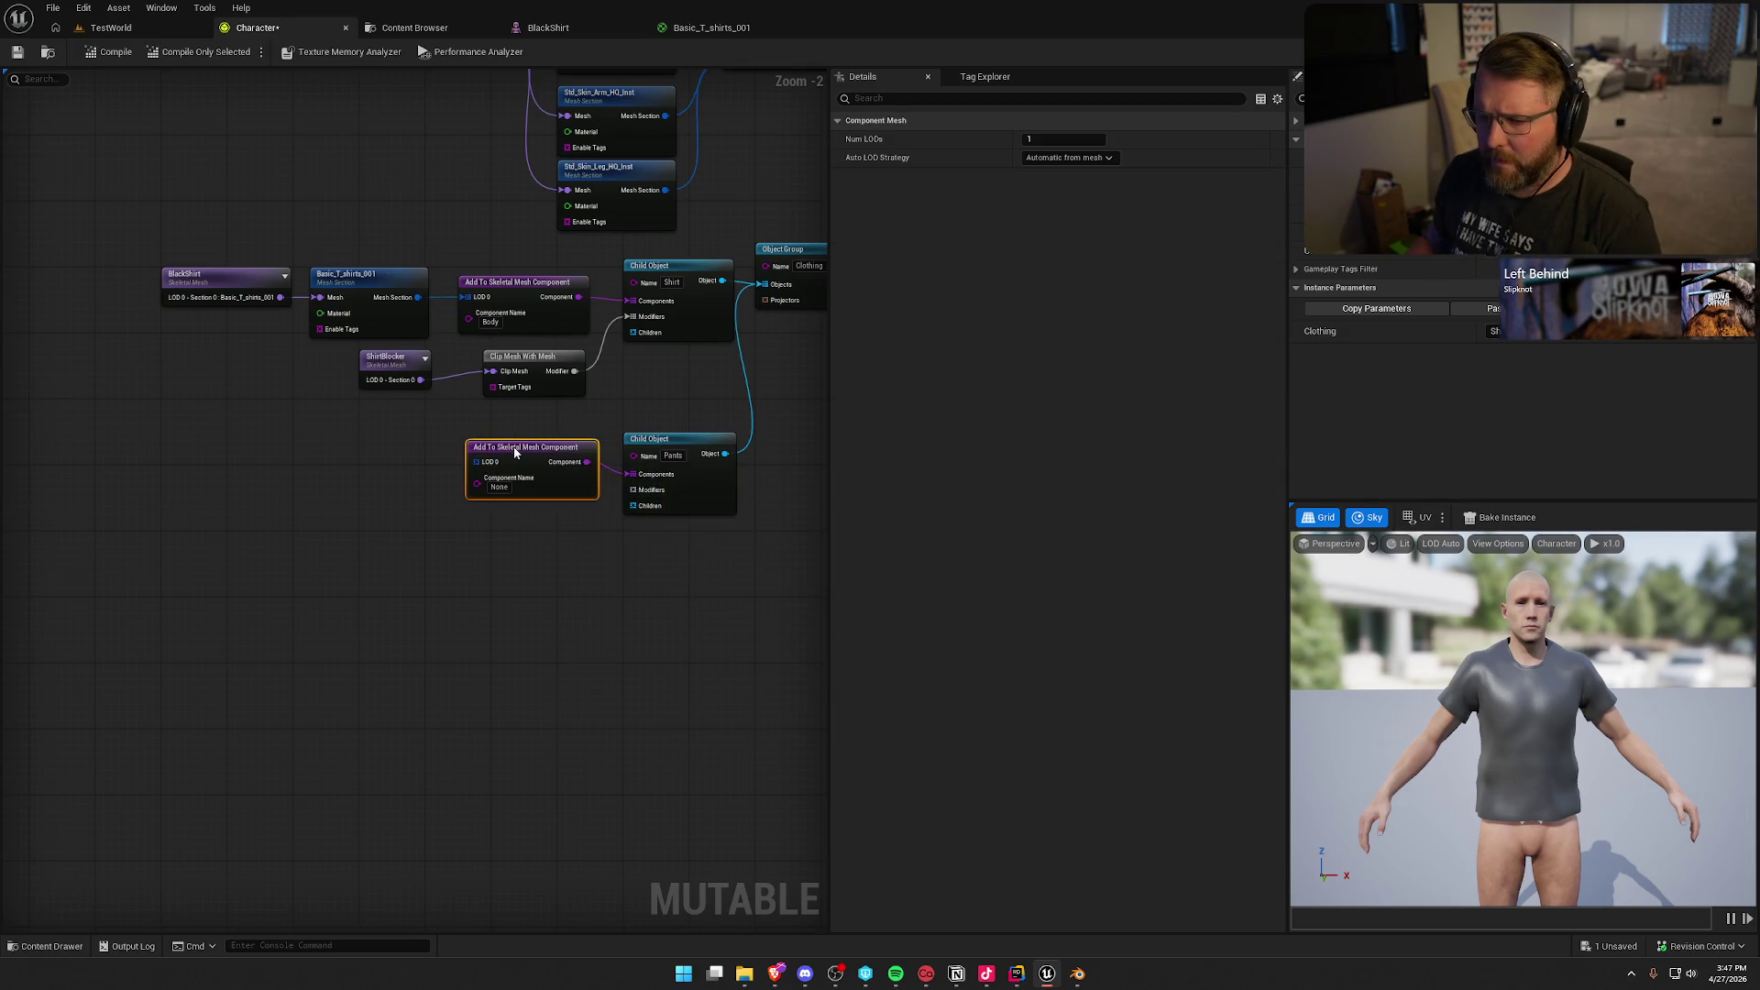
pyautogui.click(499, 495)
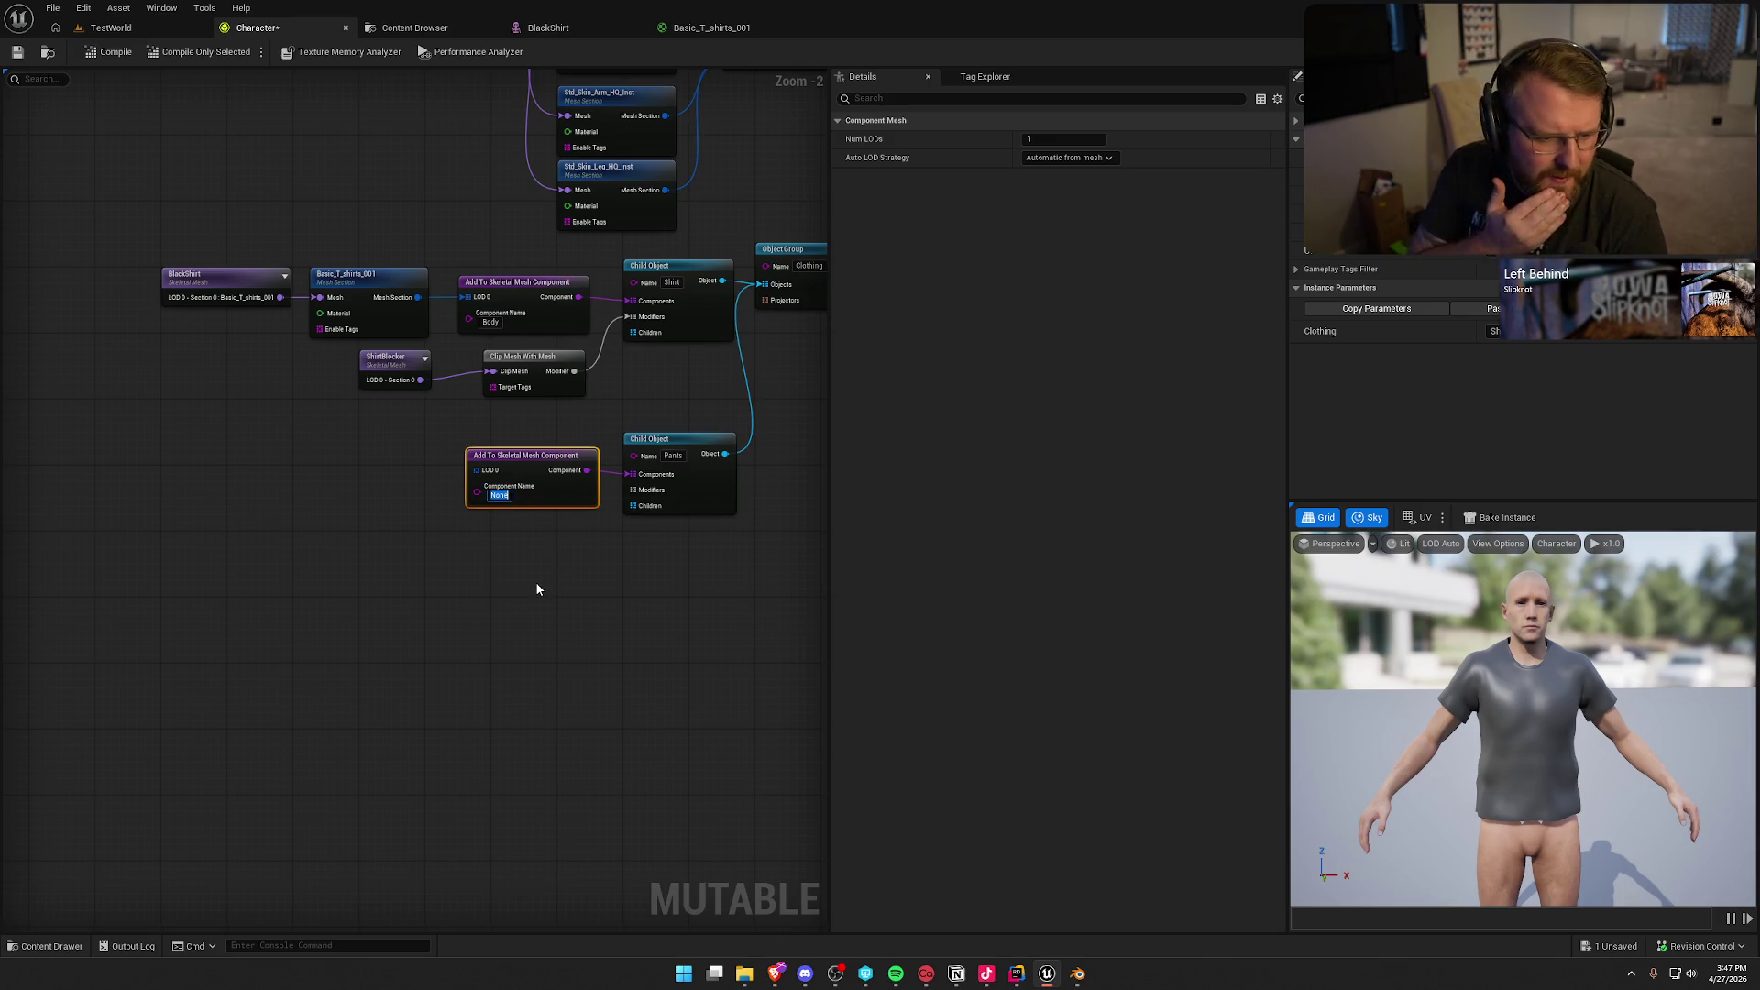
pyautogui.write('Body')
pyautogui.press('Return')
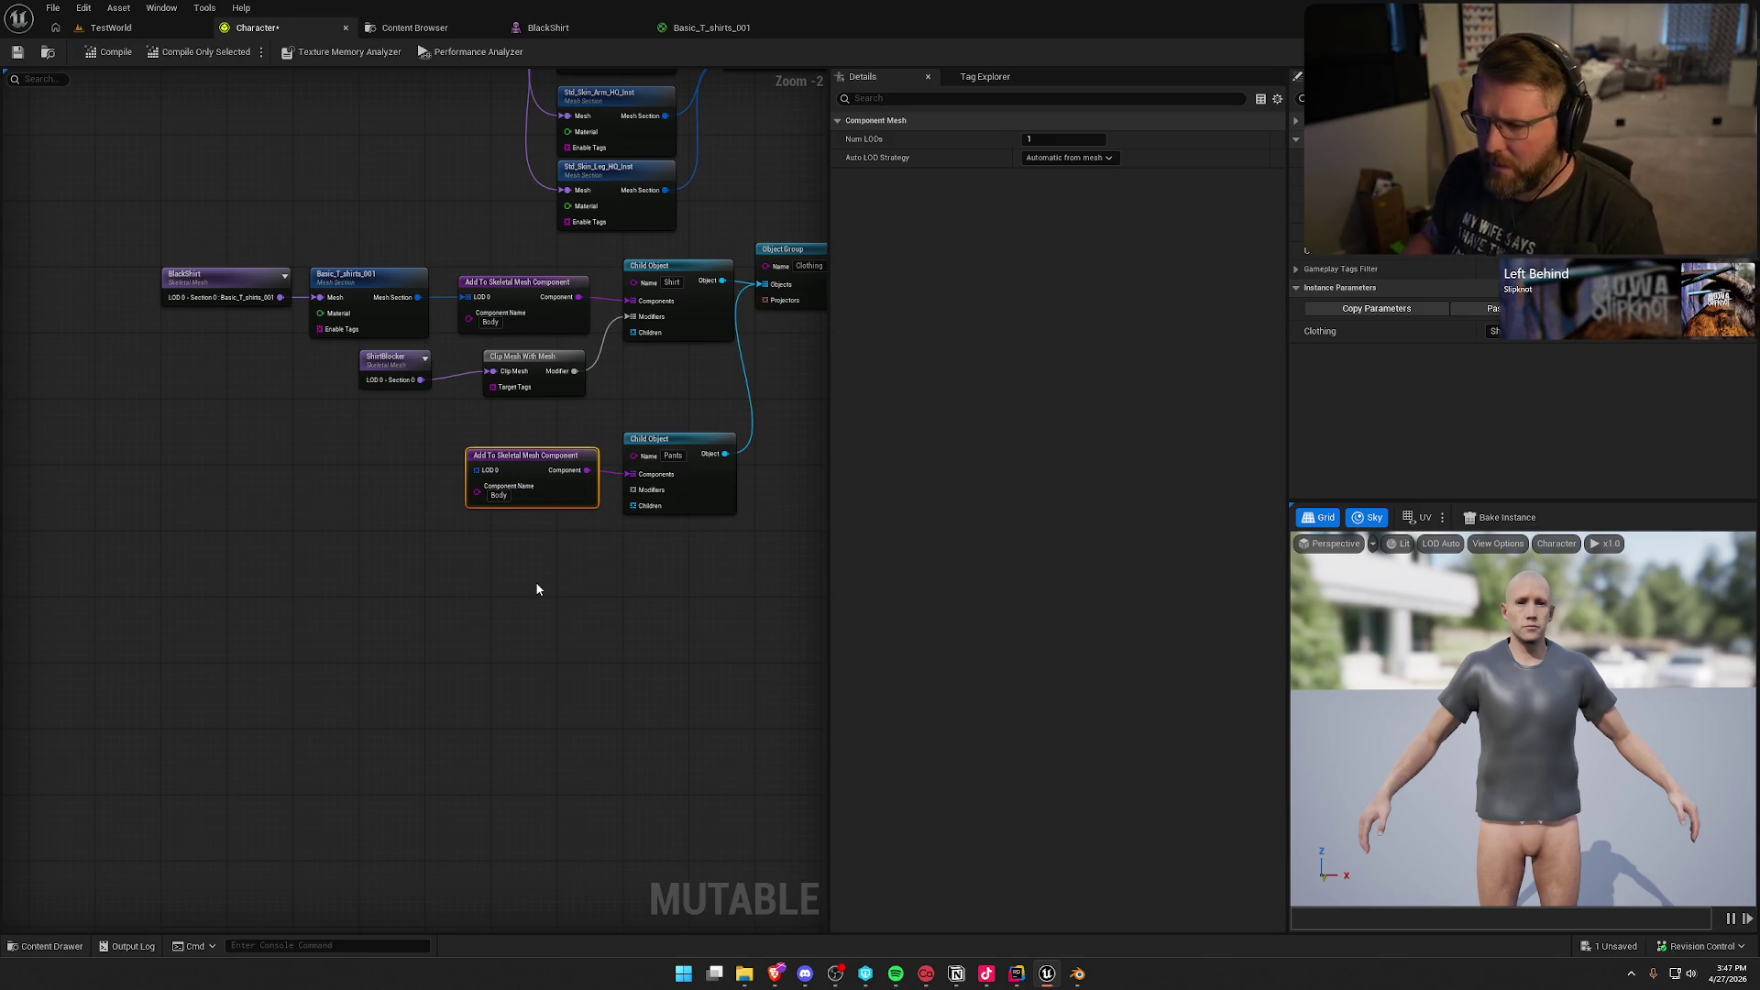
pyautogui.click(536, 585)
pyautogui.click(525, 458)
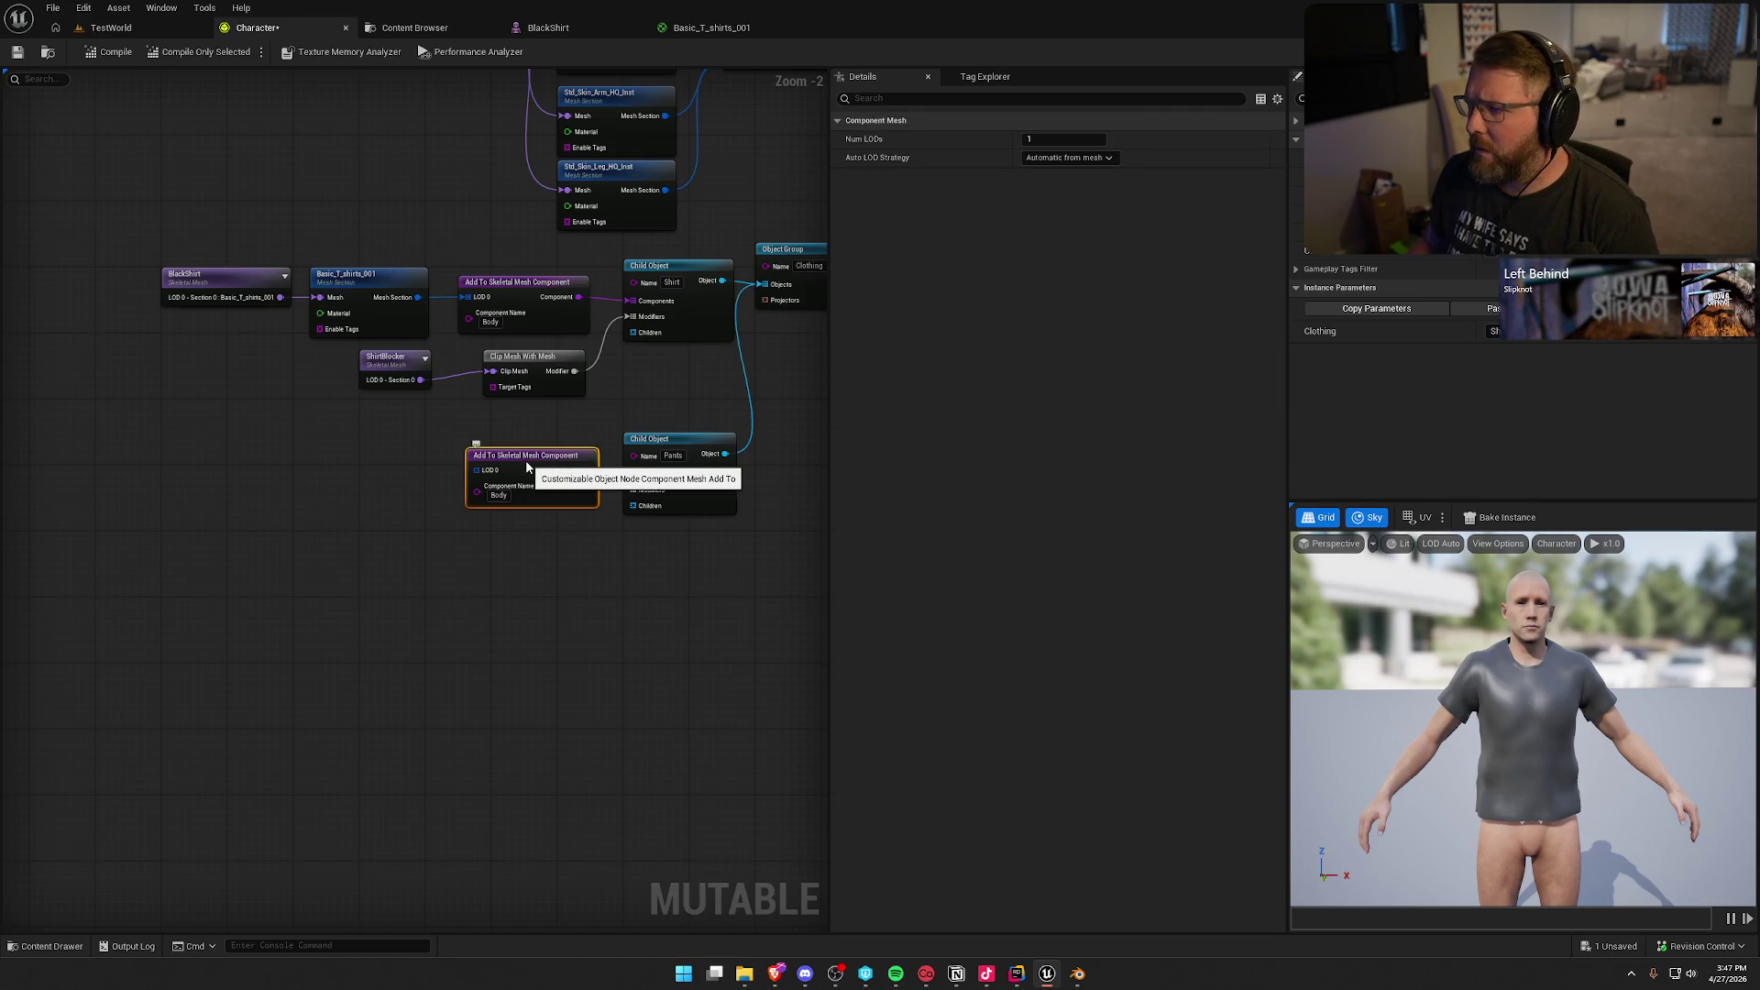
pyautogui.click(495, 579)
pyautogui.moveTo(476, 469); pyautogui.dragTo(413, 476)
# Step: Discard the stray mesh section, place BasicPants, and create a Slim_Jeans mesh section from it
pyautogui.write('mes')
pyautogui.press('Return')
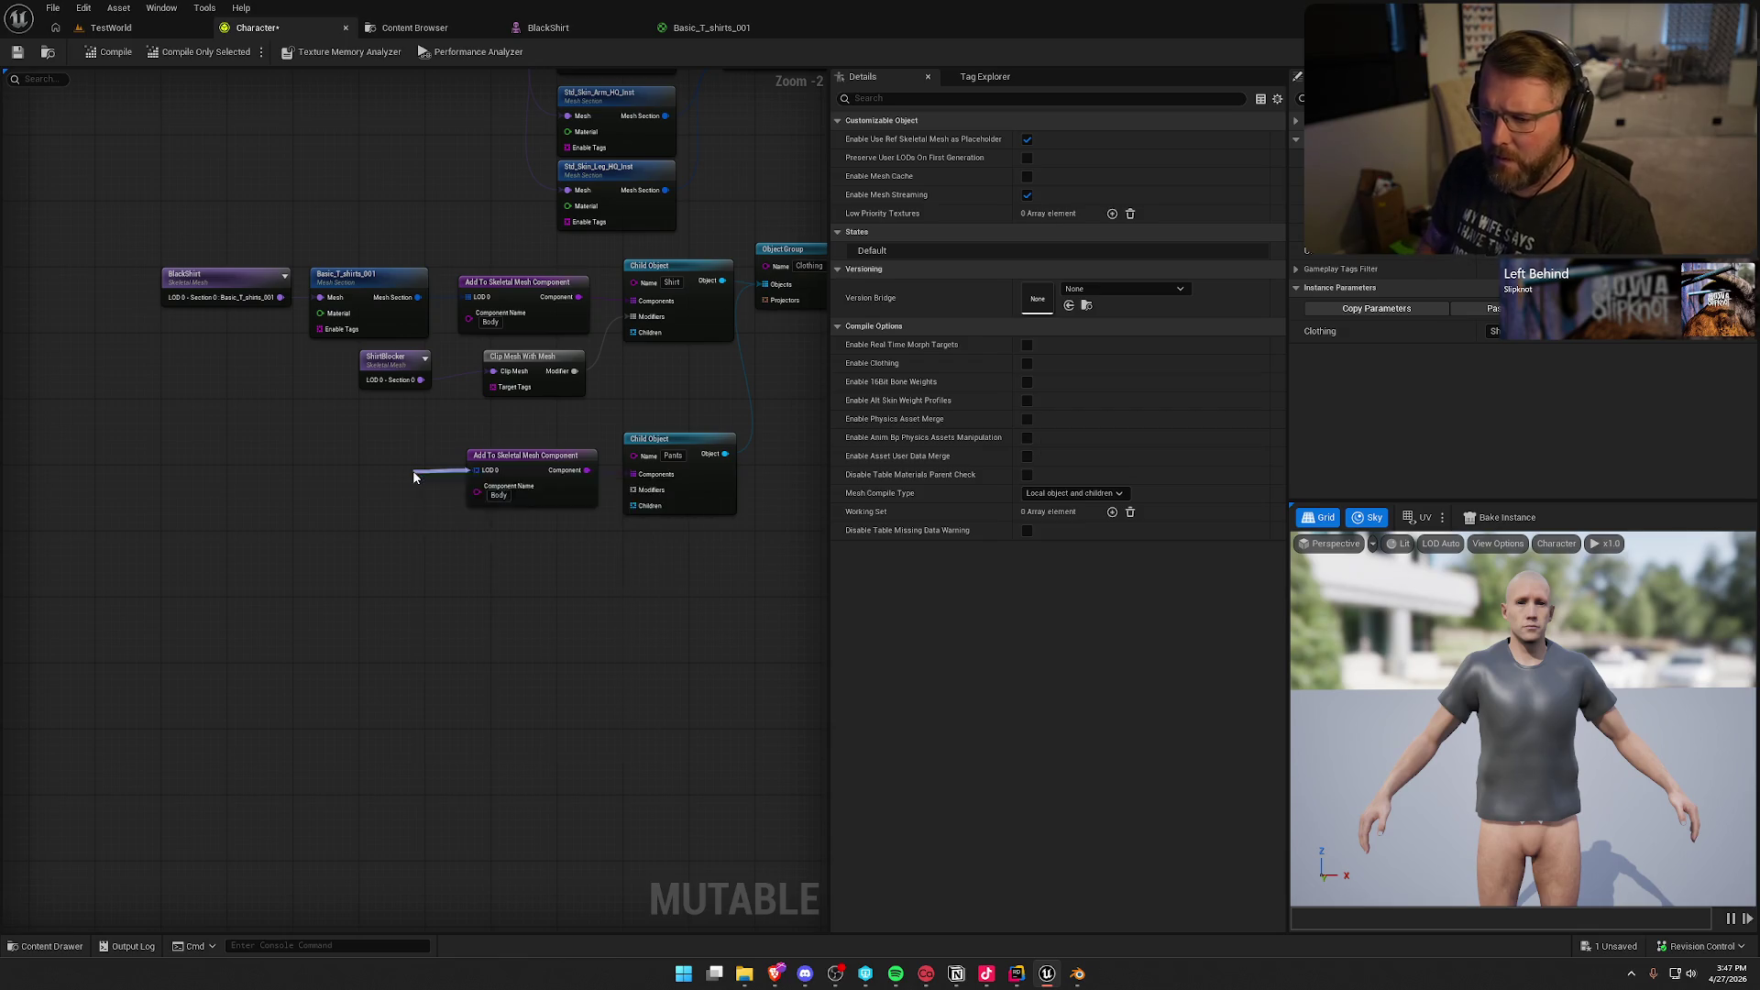
pyautogui.press('Delete')
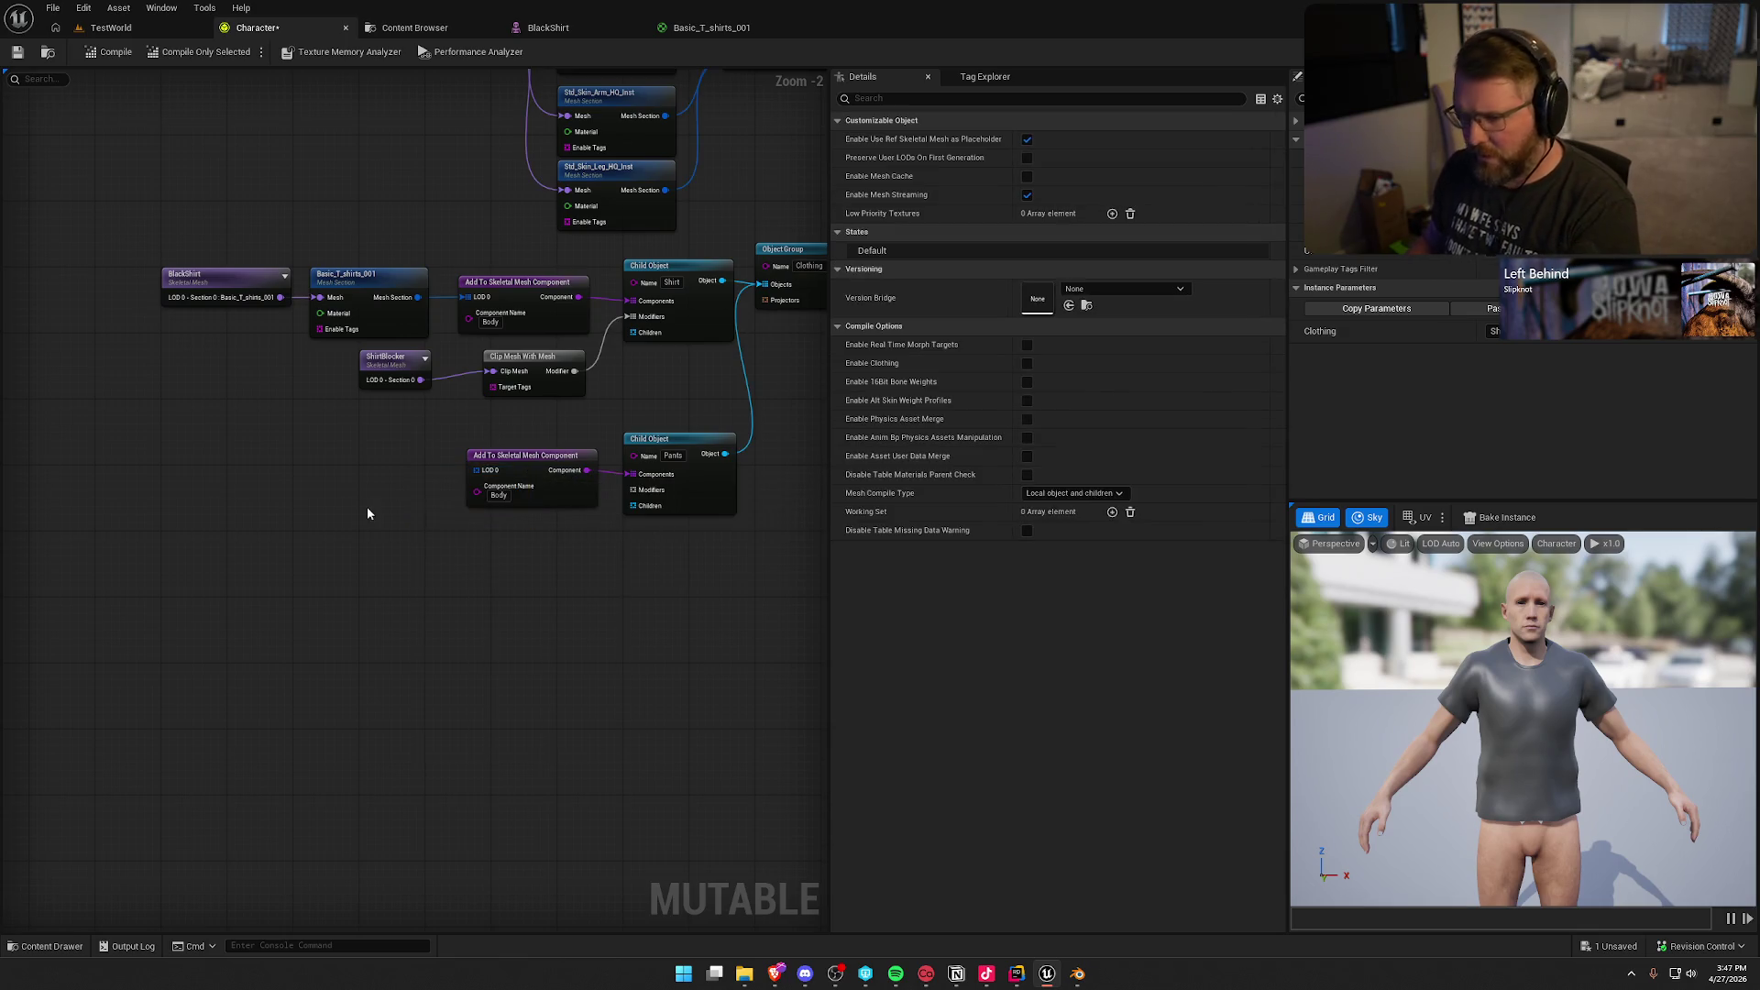
pyautogui.hotkey('ctrl', 'space')
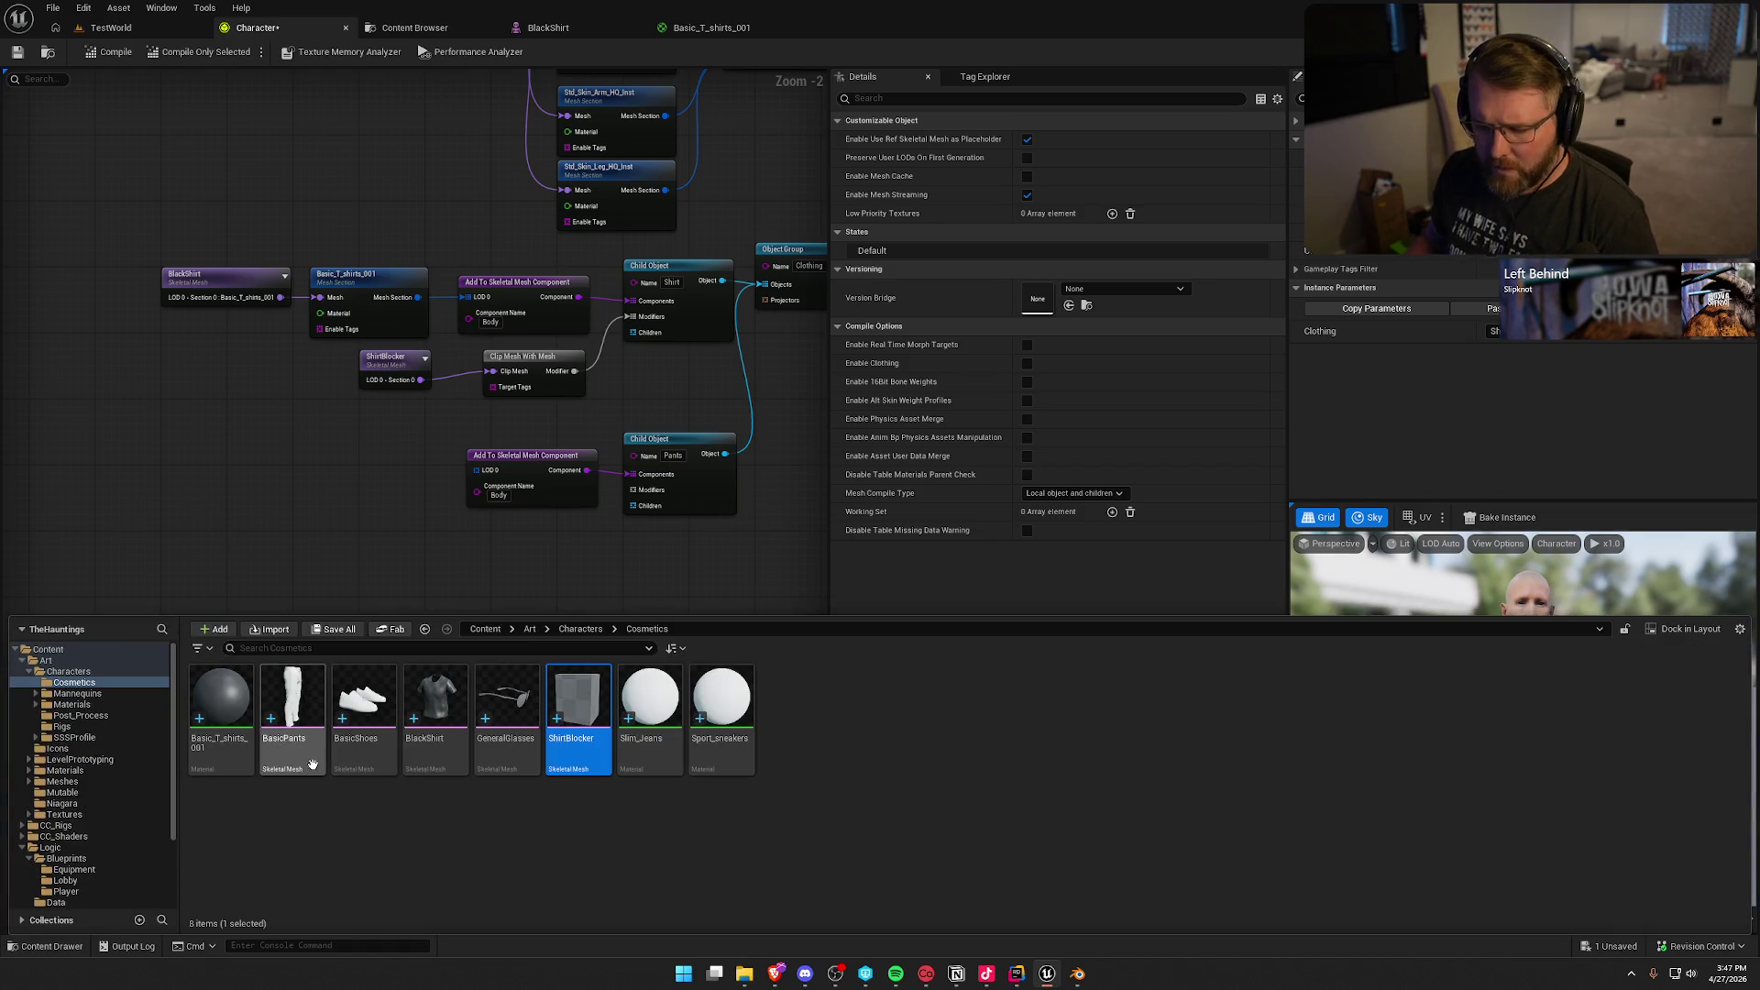
pyautogui.moveTo(286, 715); pyautogui.dragTo(165, 470)
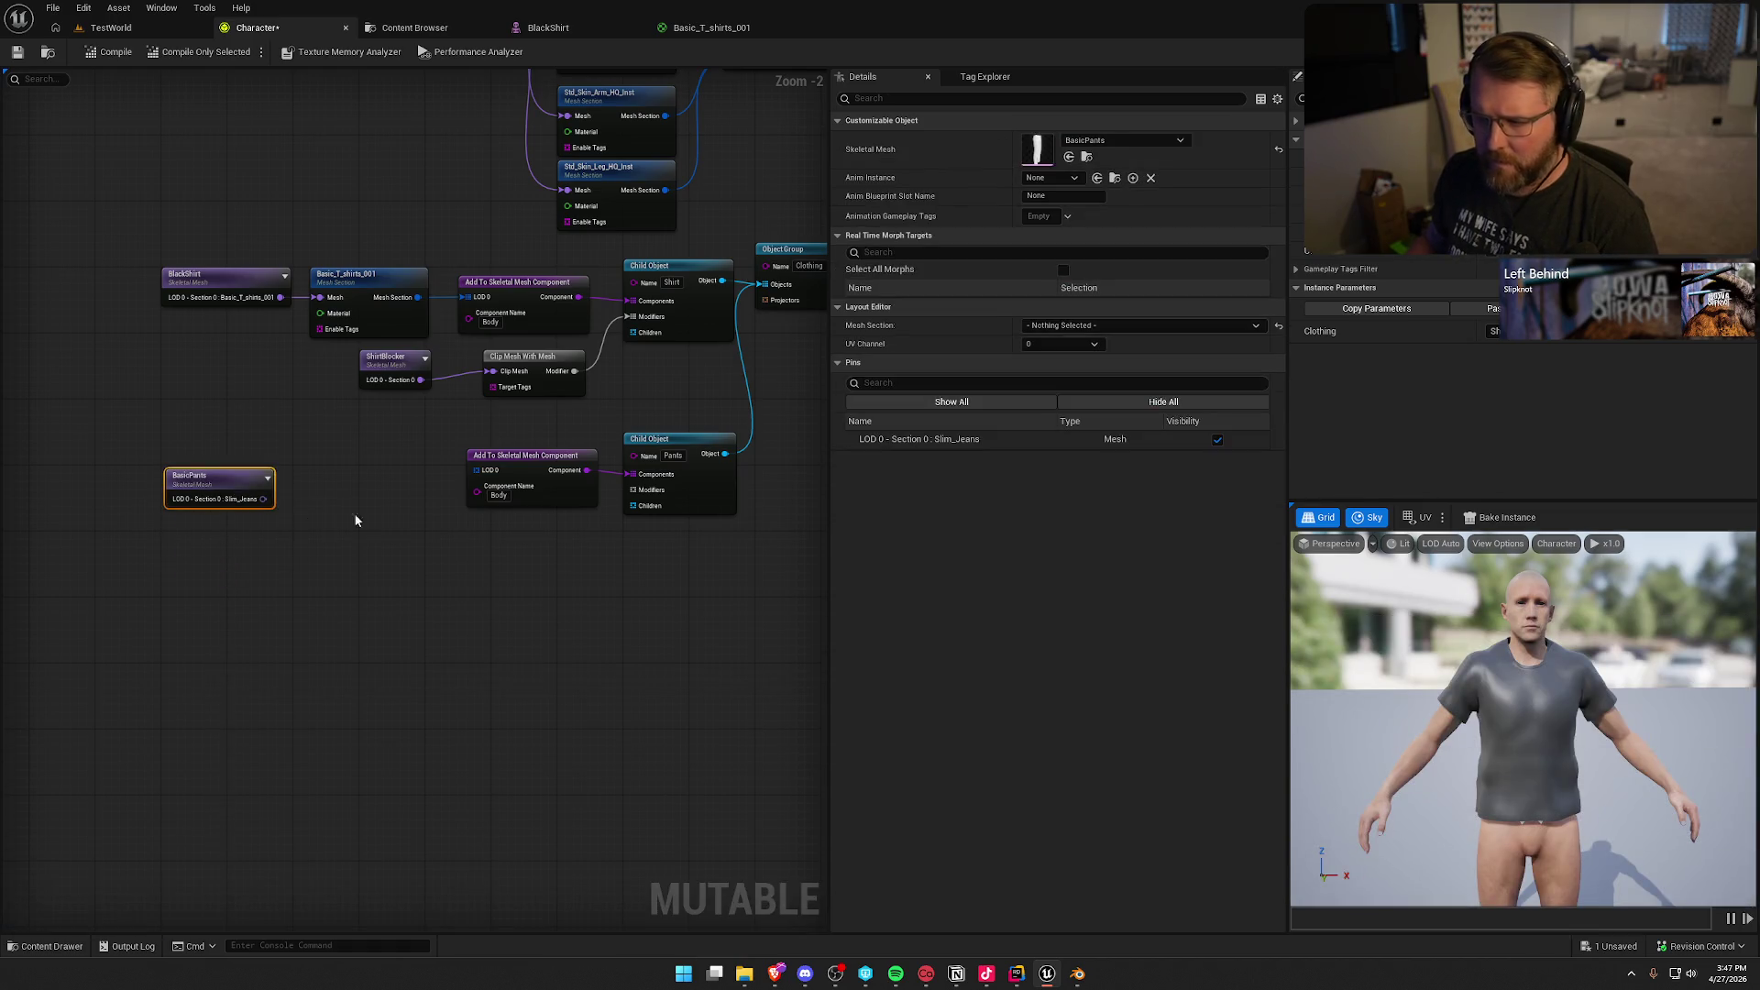
pyautogui.moveTo(263, 498); pyautogui.dragTo(307, 502)
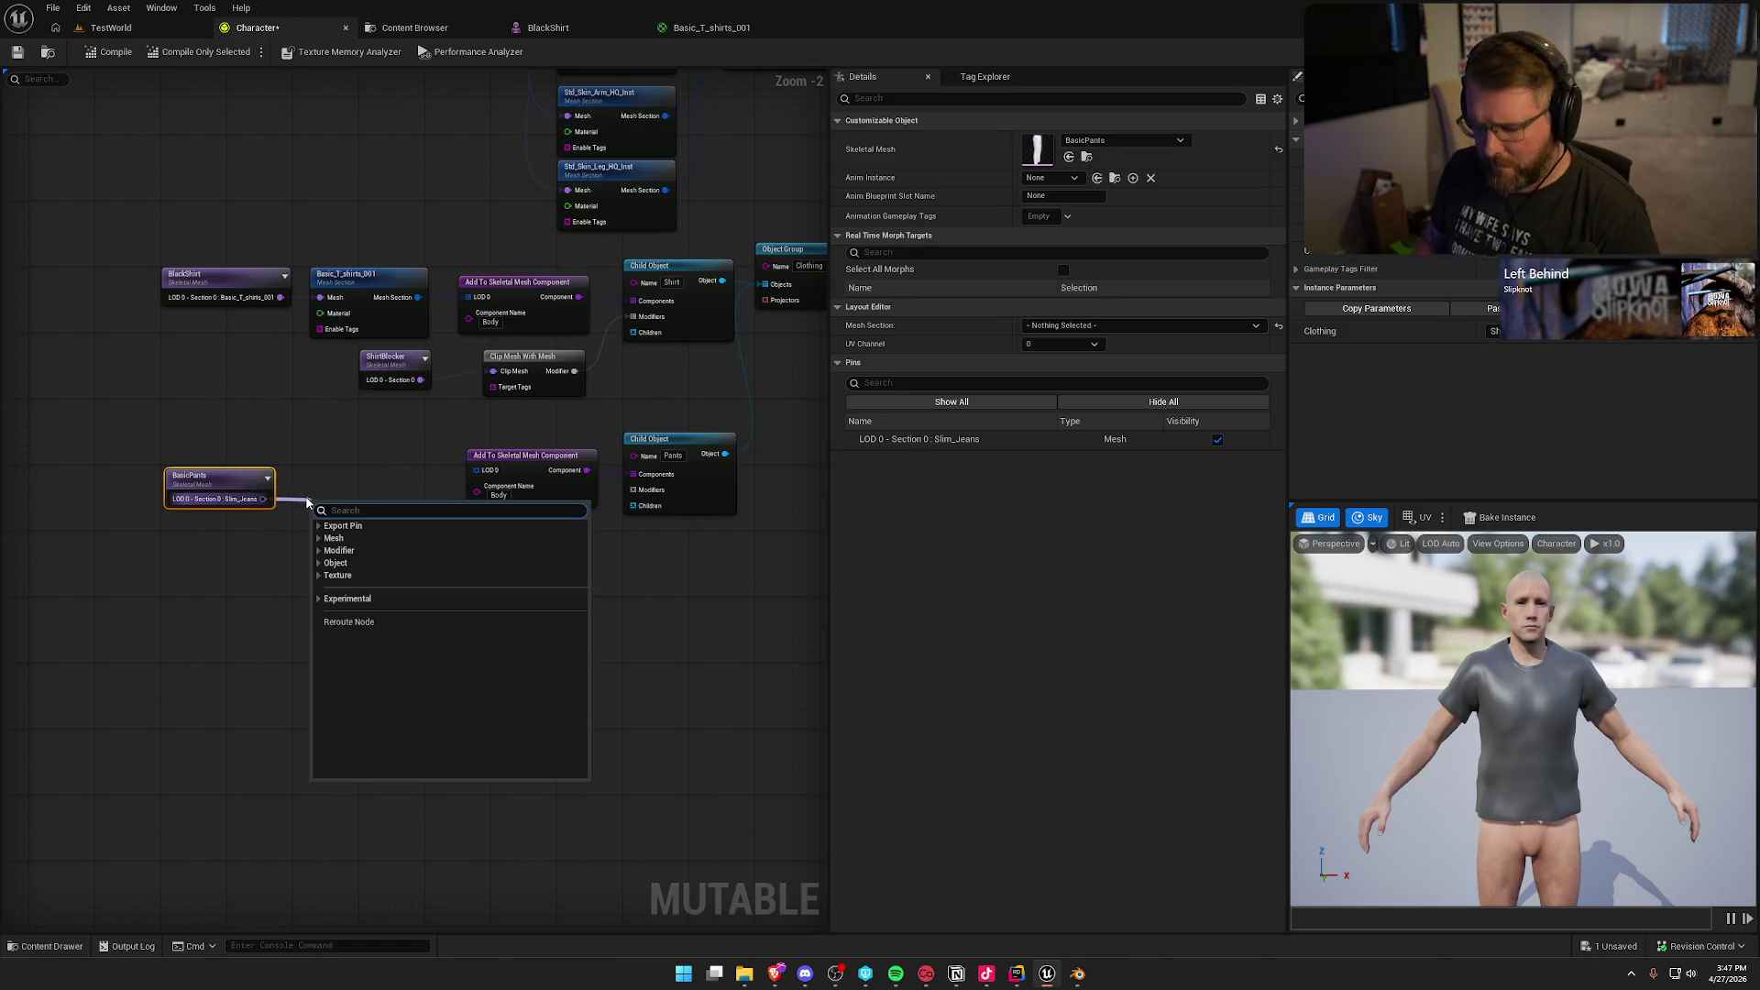
pyautogui.write('mesh')
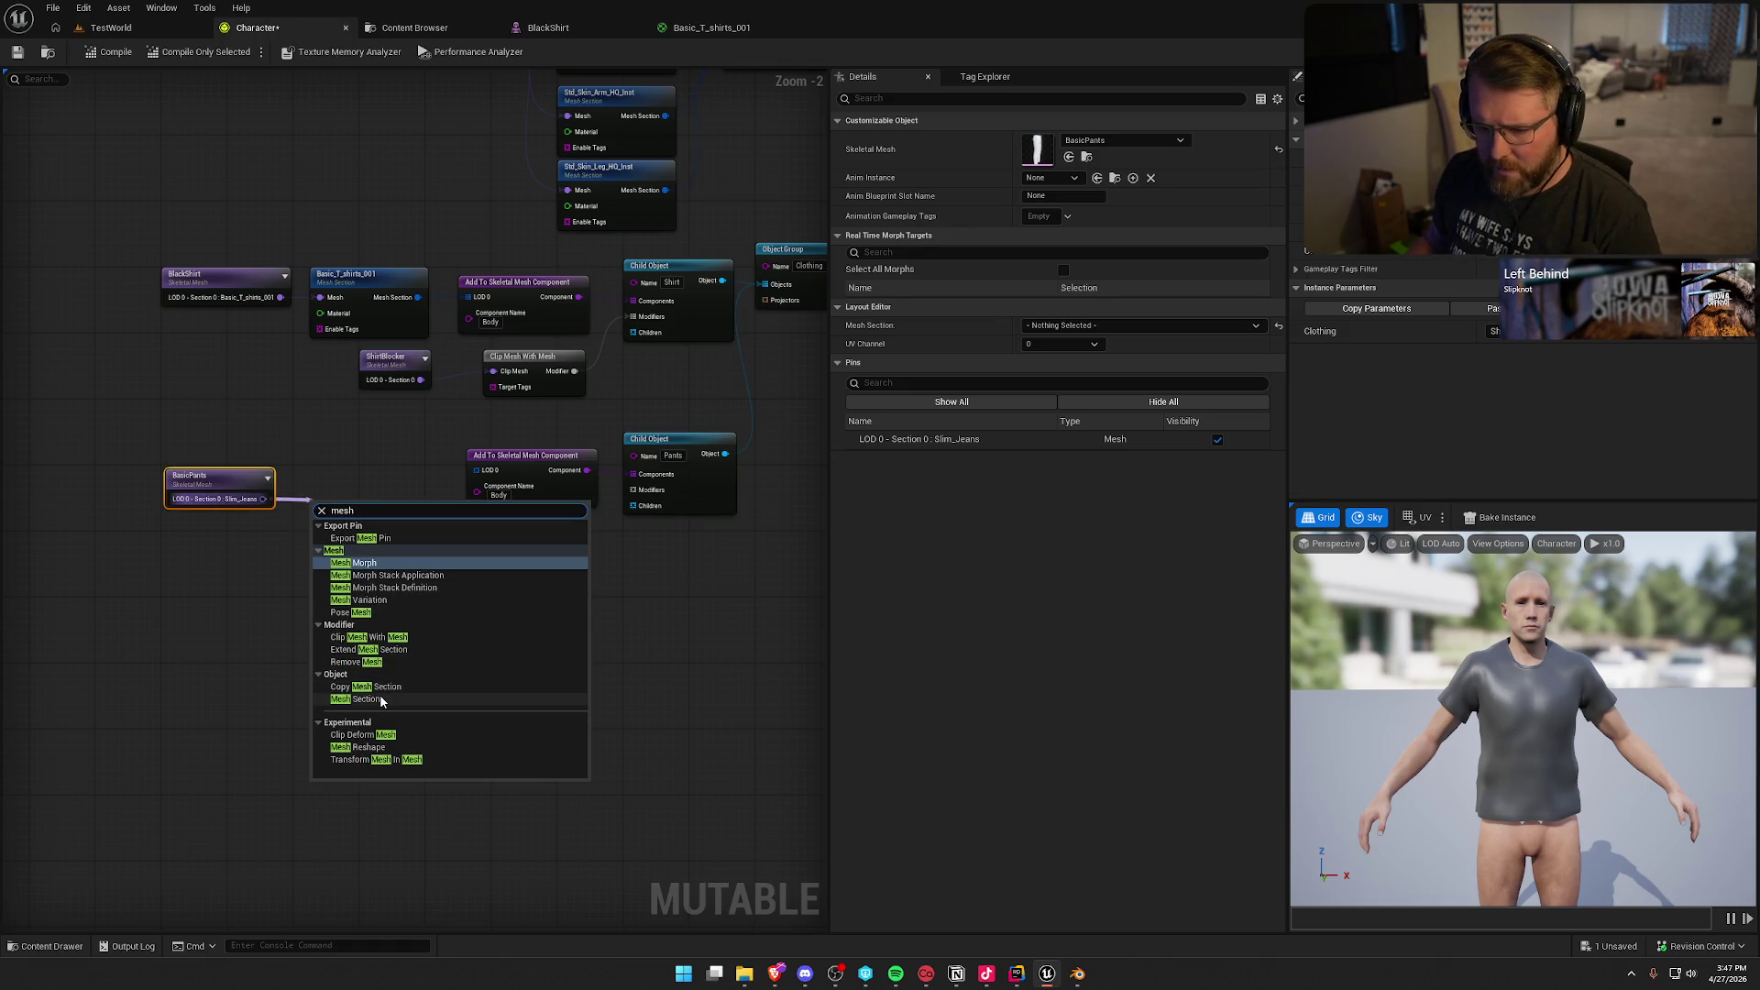
pyautogui.press('Escape')
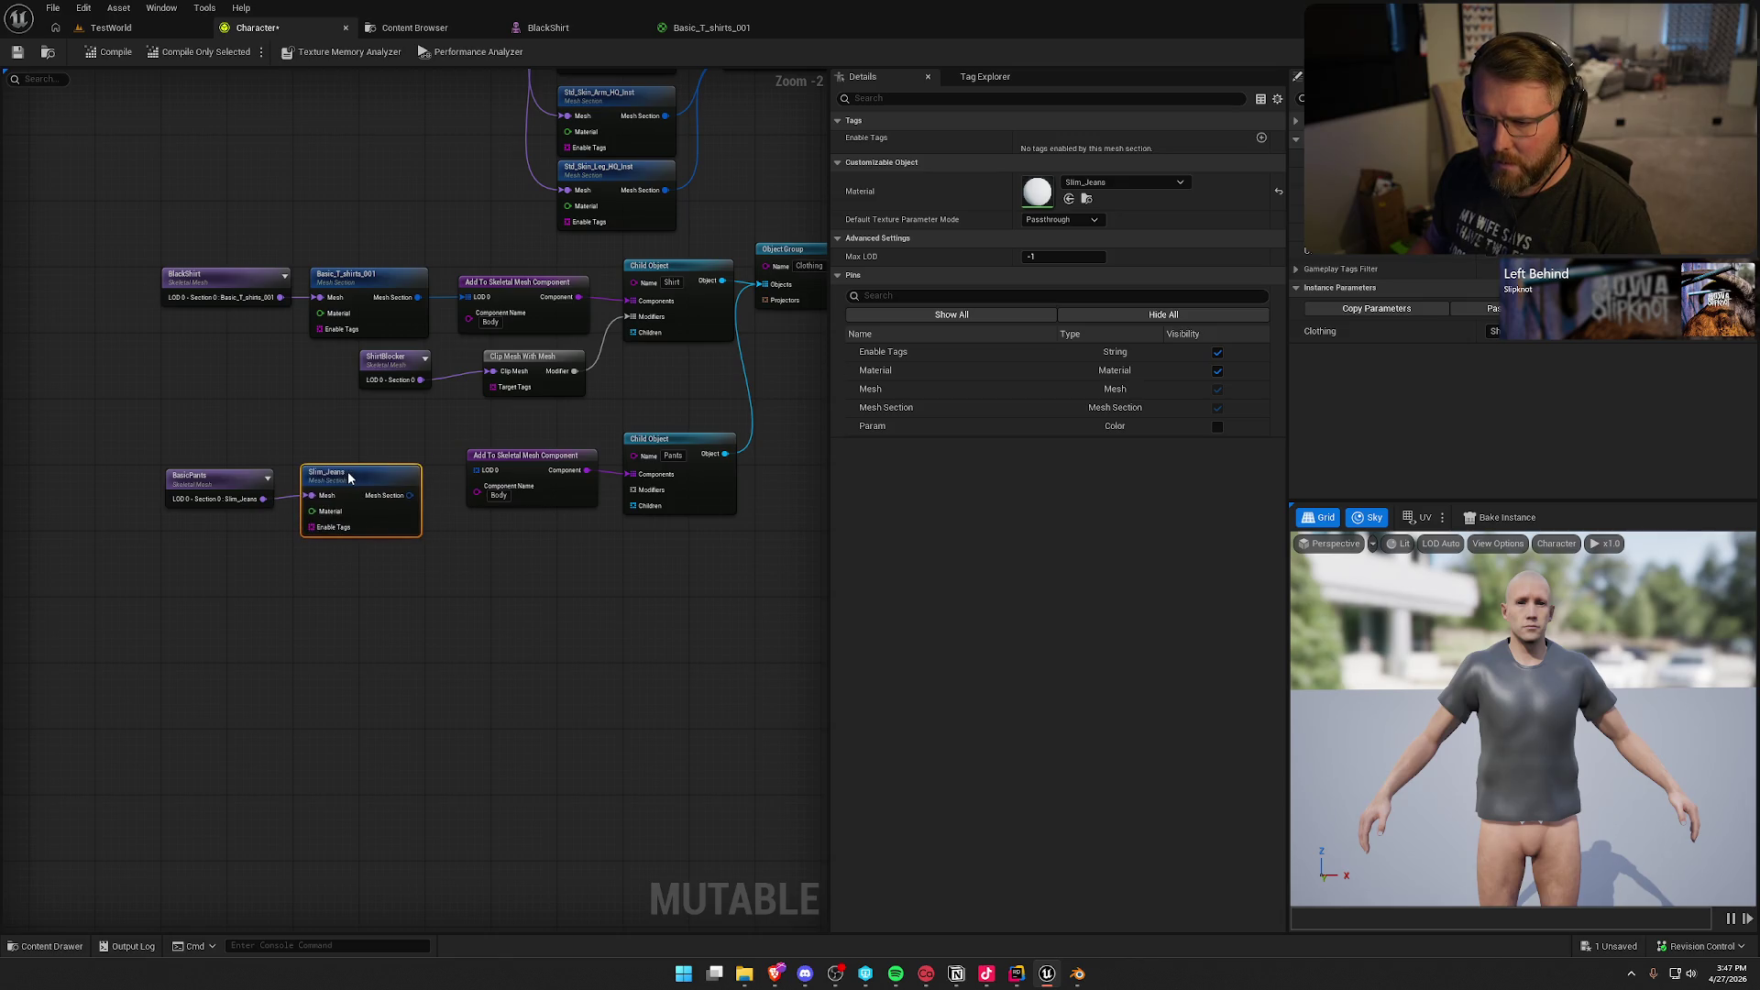
# Step: Align BasicPants and Slim_Jeans with the pants nodes and drag from the Pants modifiers pin
pyautogui.keyDown('ctrl'); pyautogui.click(211, 477); pyautogui.keyUp('ctrl')
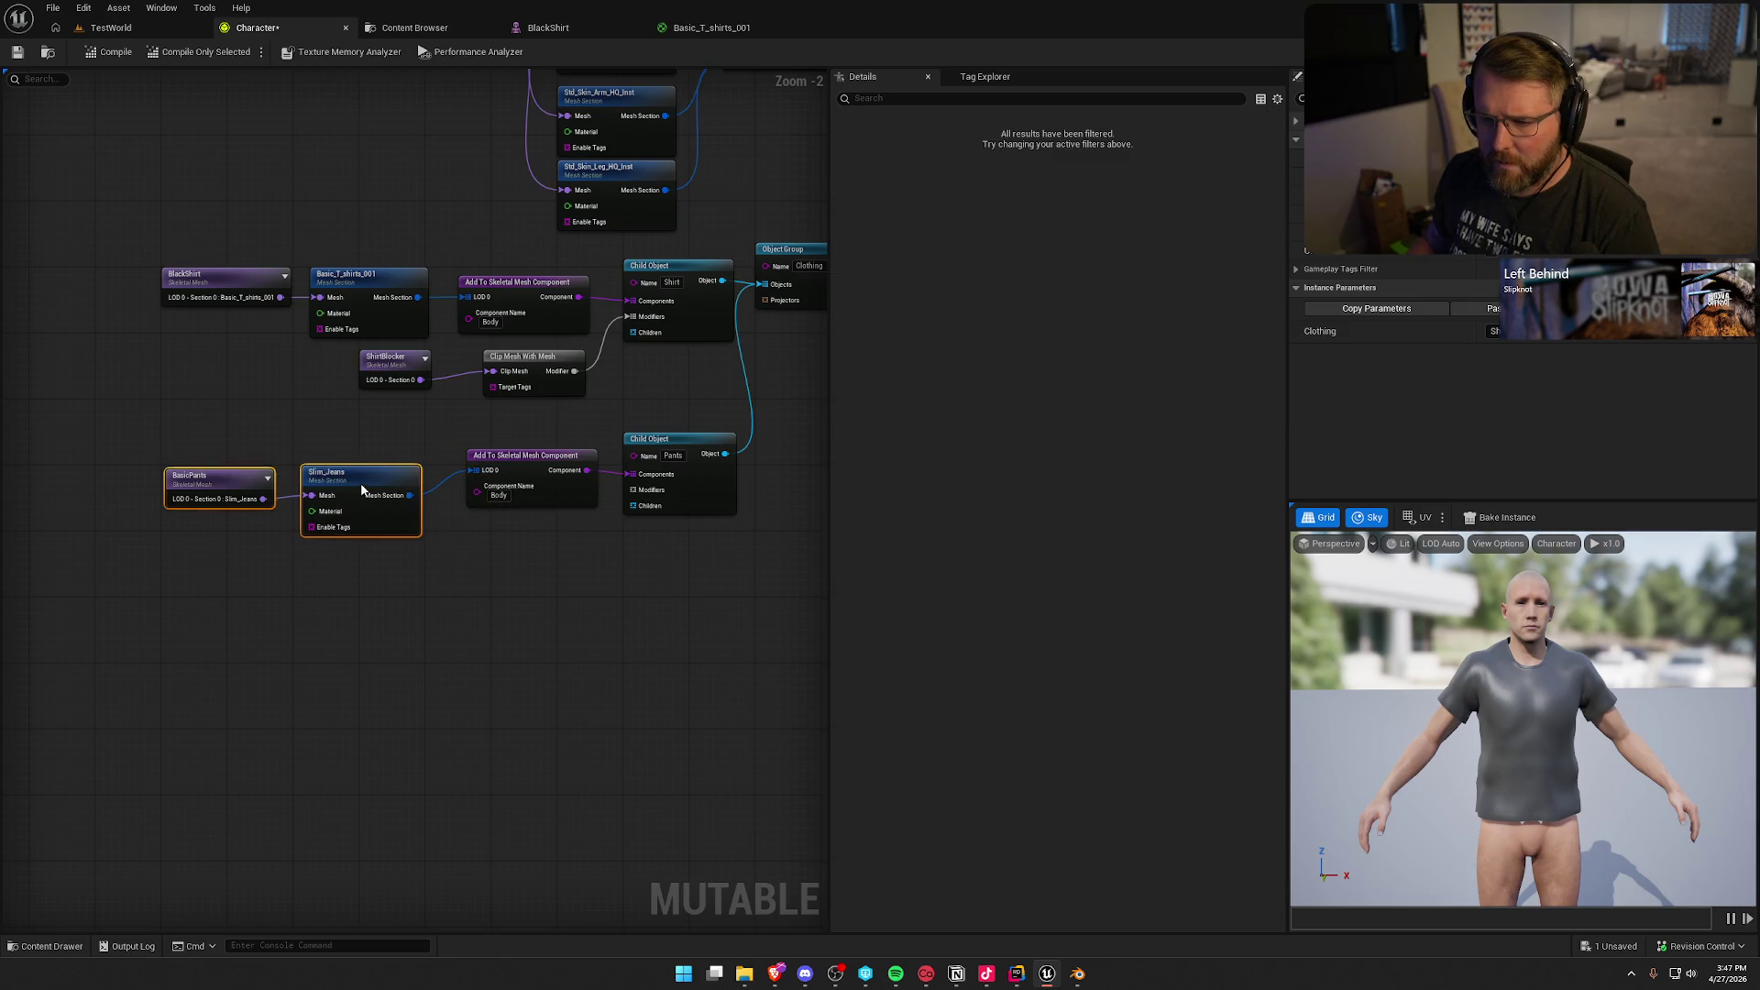
pyautogui.moveTo(361, 491); pyautogui.dragTo(362, 467)
pyautogui.click(355, 592)
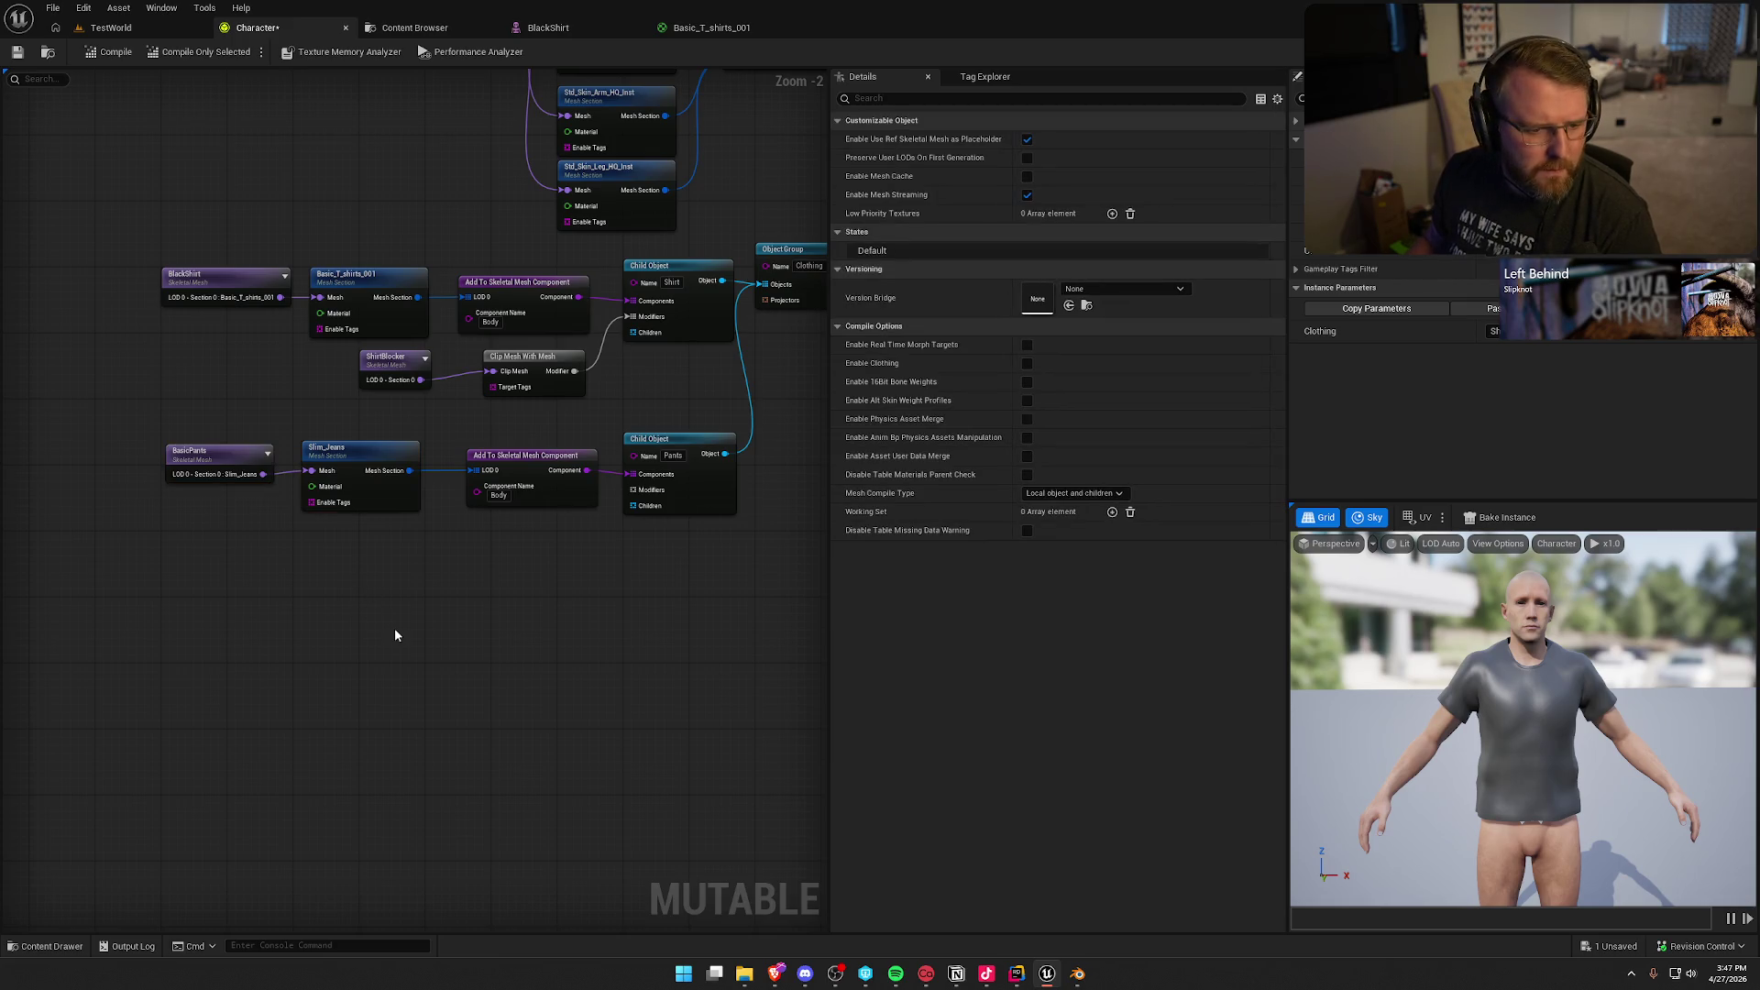
pyautogui.moveTo(592, 470); pyautogui.dragTo(479, 527)
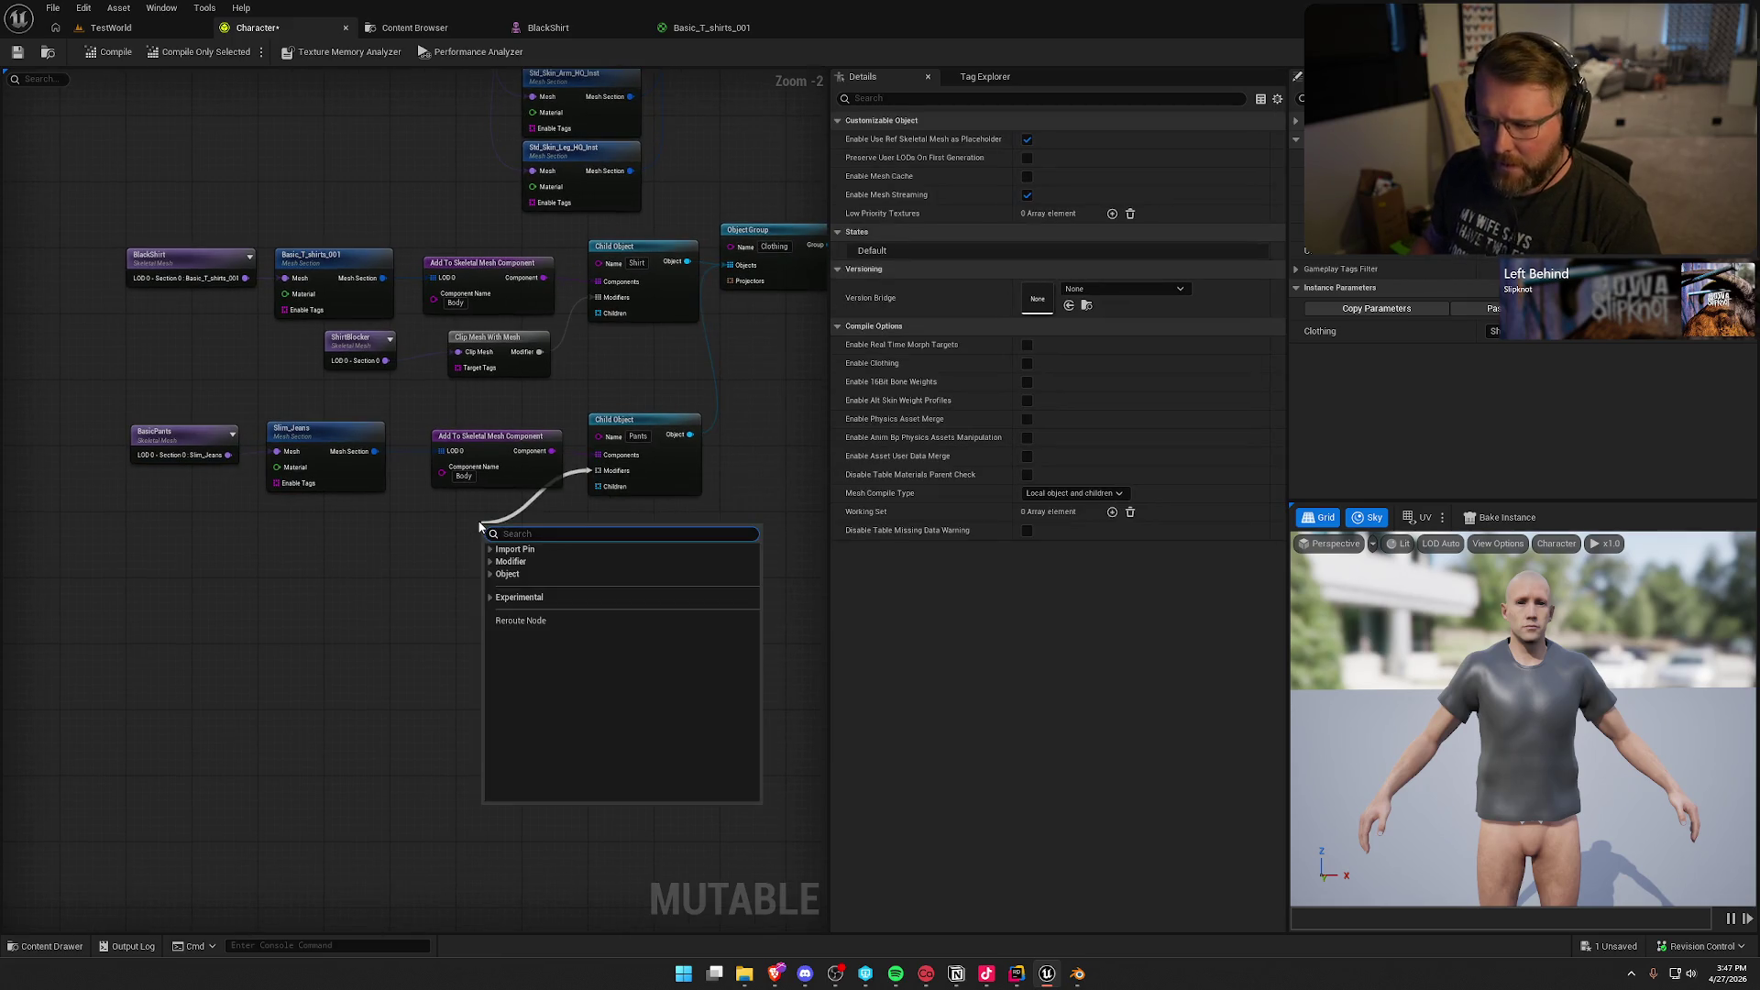
# Step: Add a Remove Mesh Blocks modifier targeting the Std_Skin_Leg_HQ_Inst mesh section
pyautogui.write('remove')
pyautogui.press('Down')
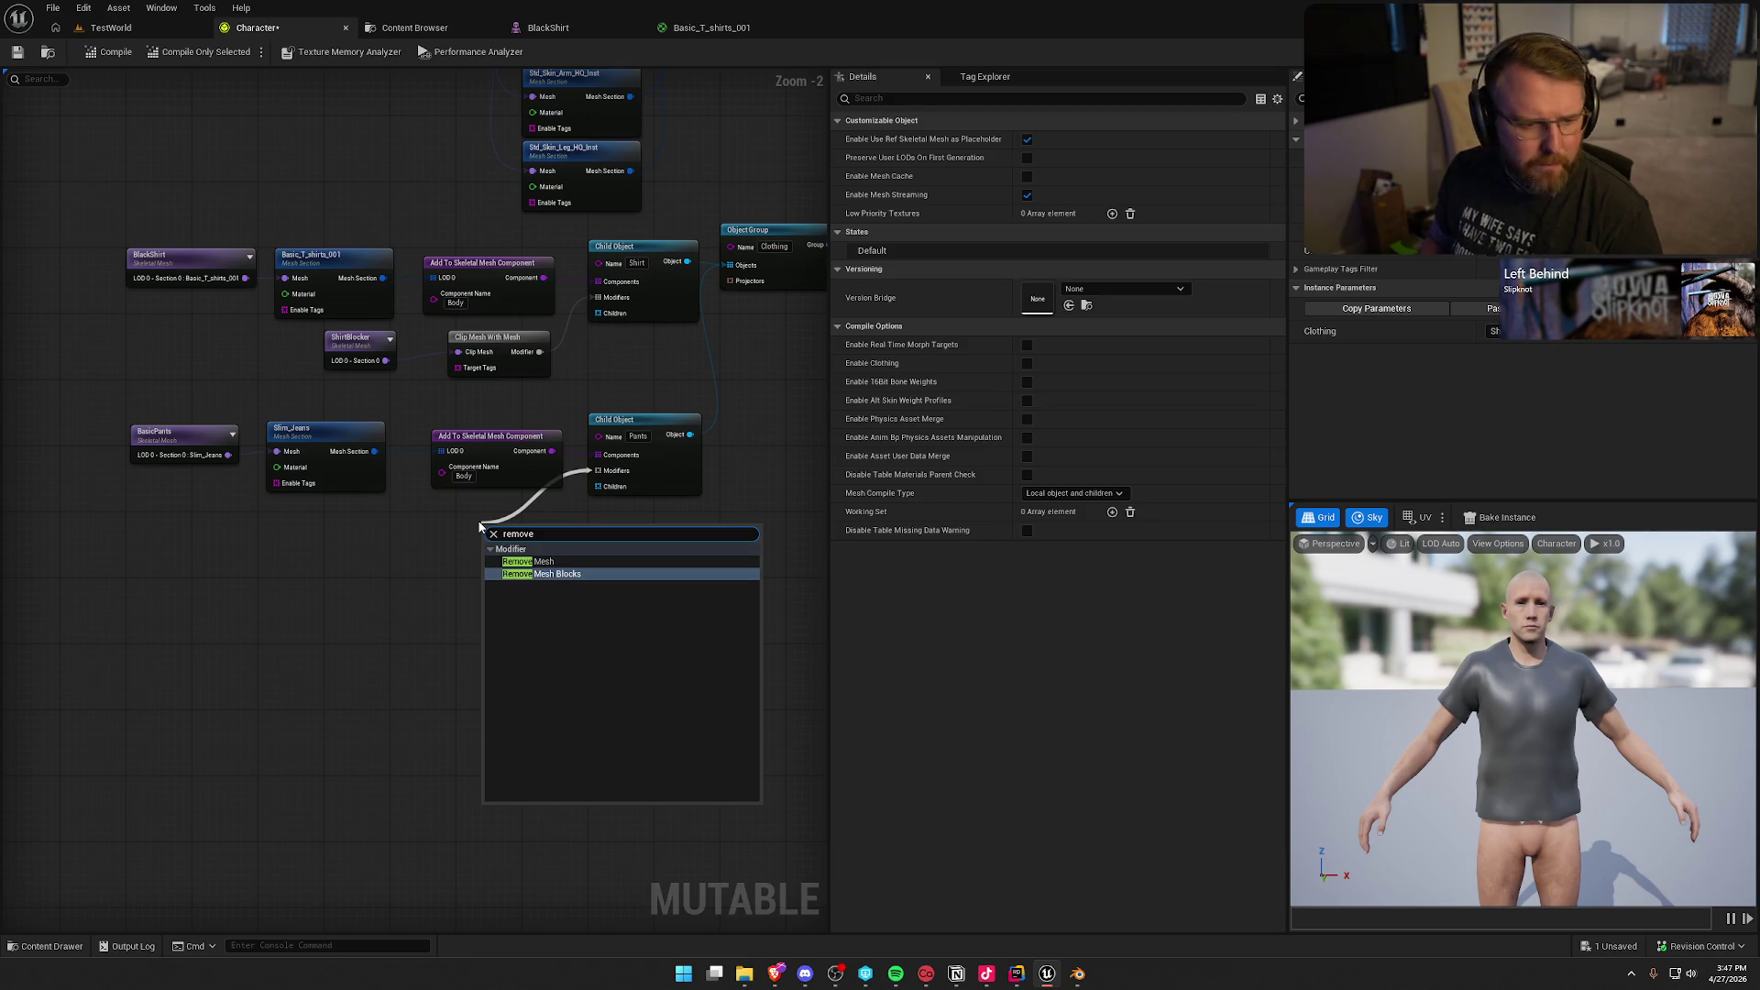
pyautogui.press('Return')
pyautogui.moveTo(491, 520); pyautogui.dragTo(443, 513)
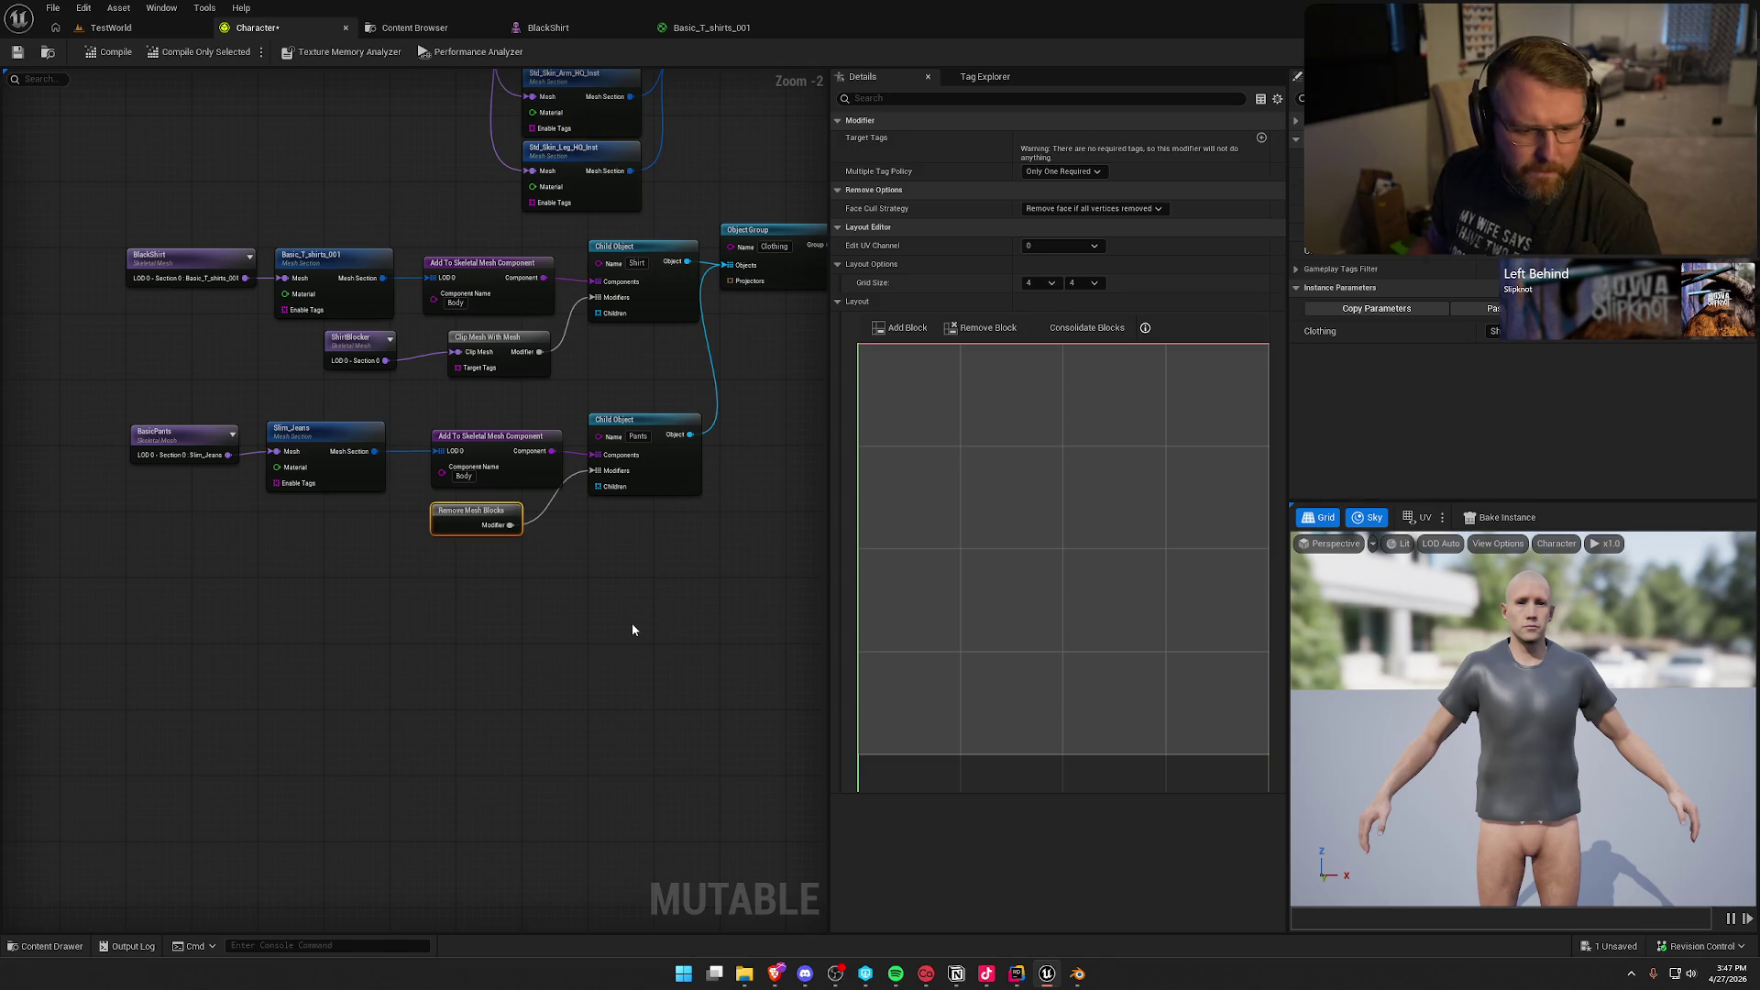
pyautogui.click(1036, 149)
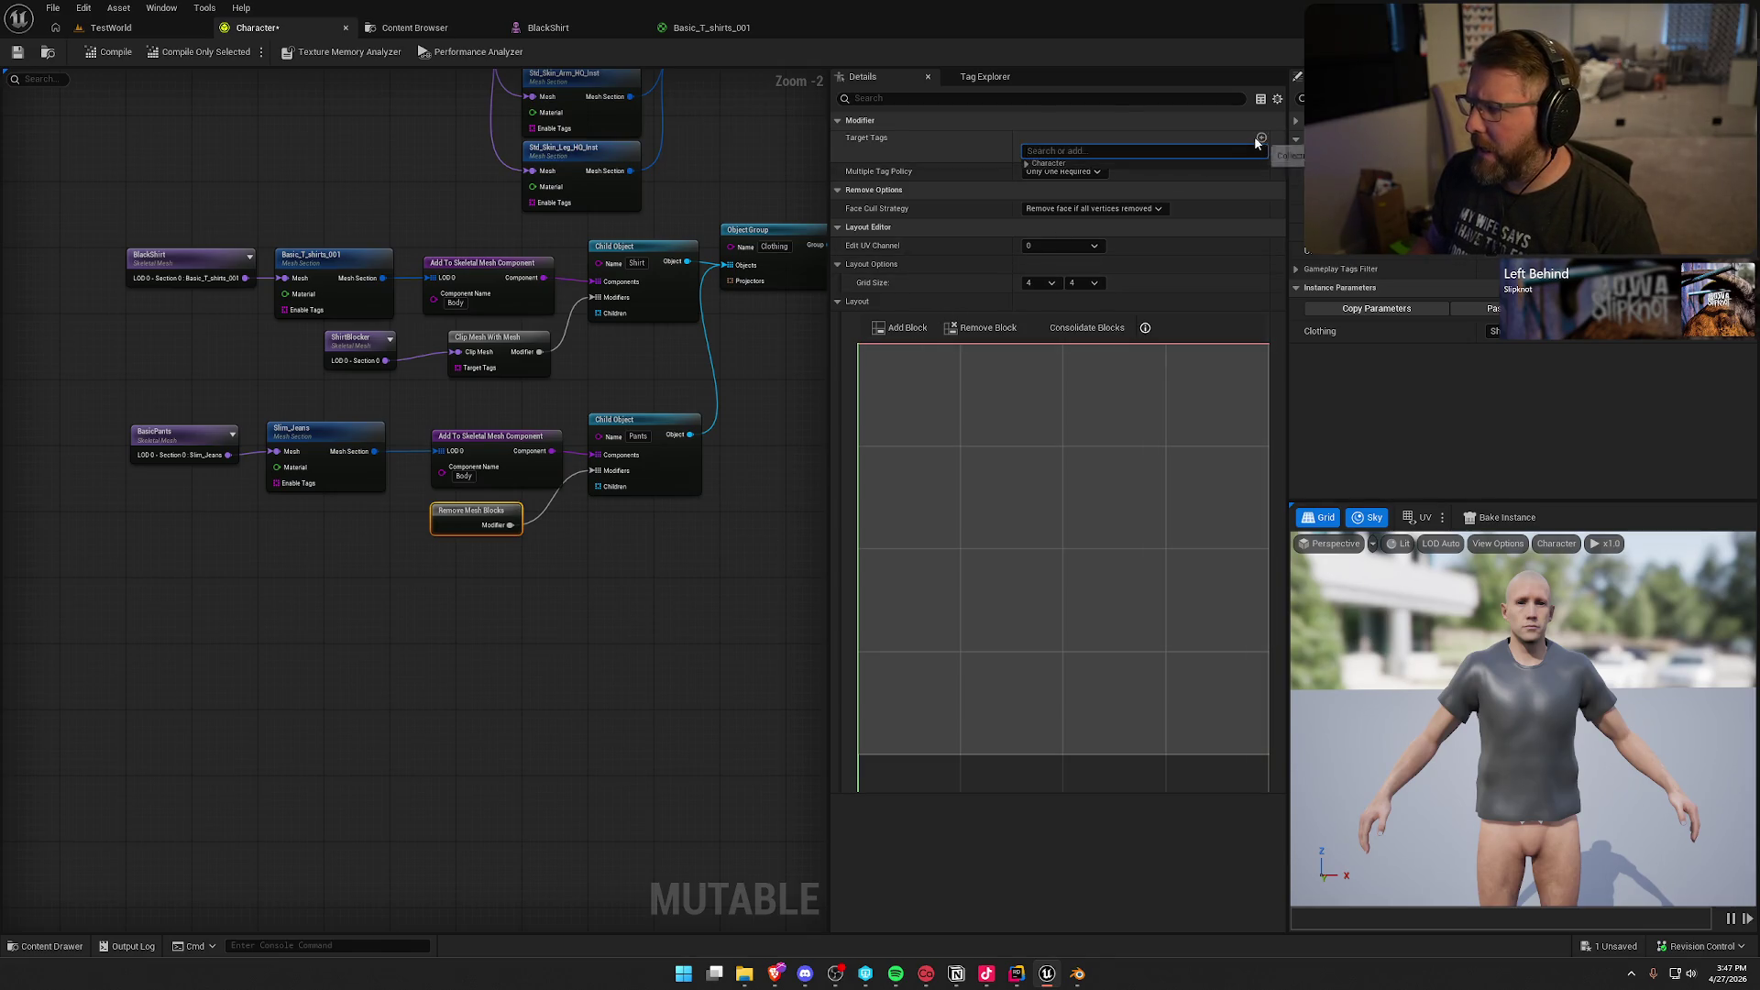
pyautogui.click(1027, 164)
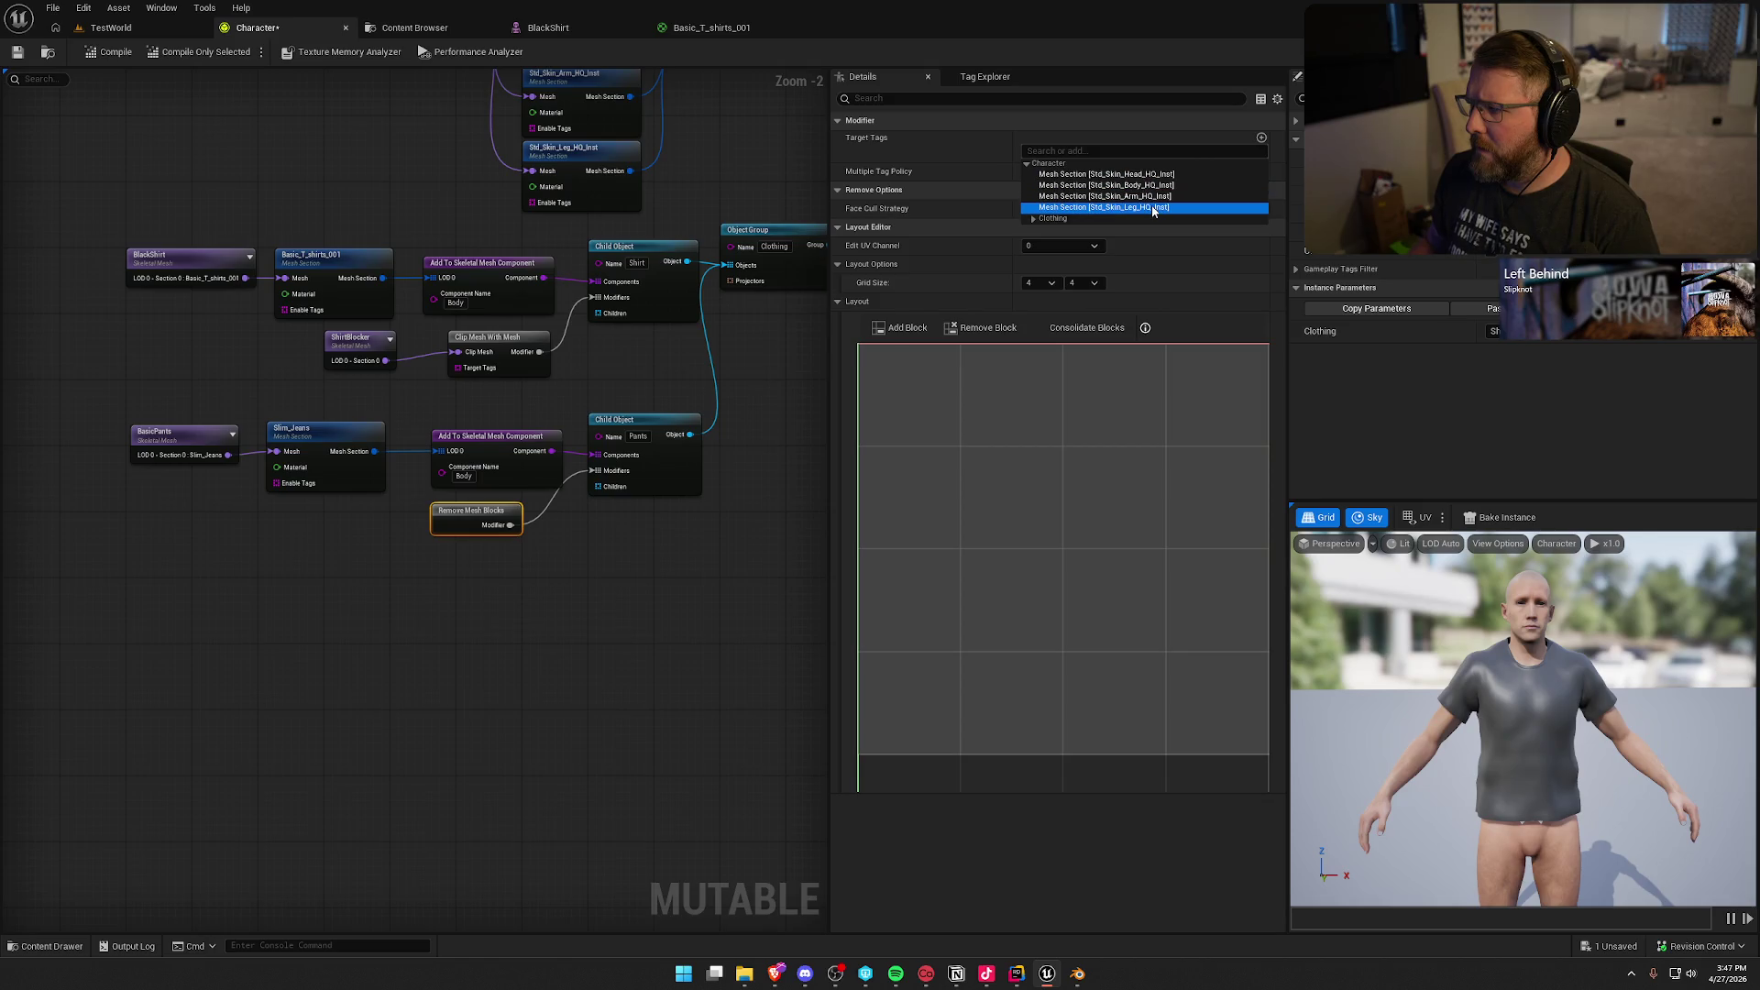
pyautogui.click(1104, 207)
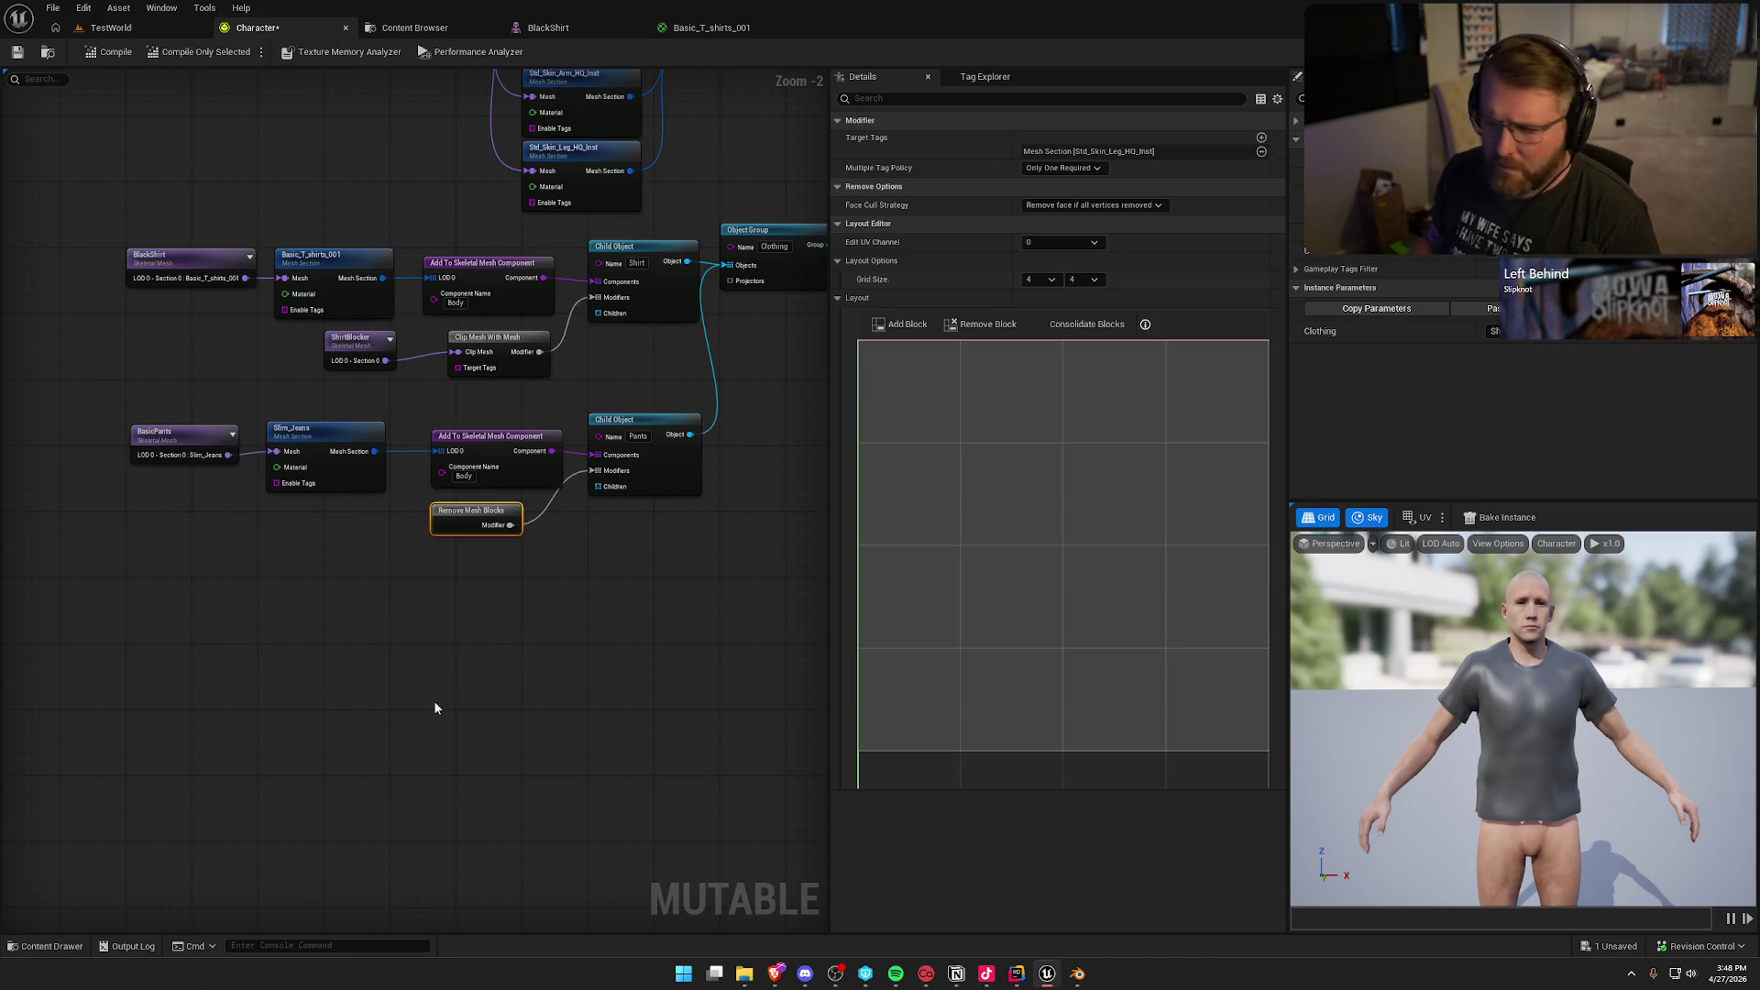
# Step: Compile the character and review the pants, shirt and body section nodes
pyautogui.click(185, 438)
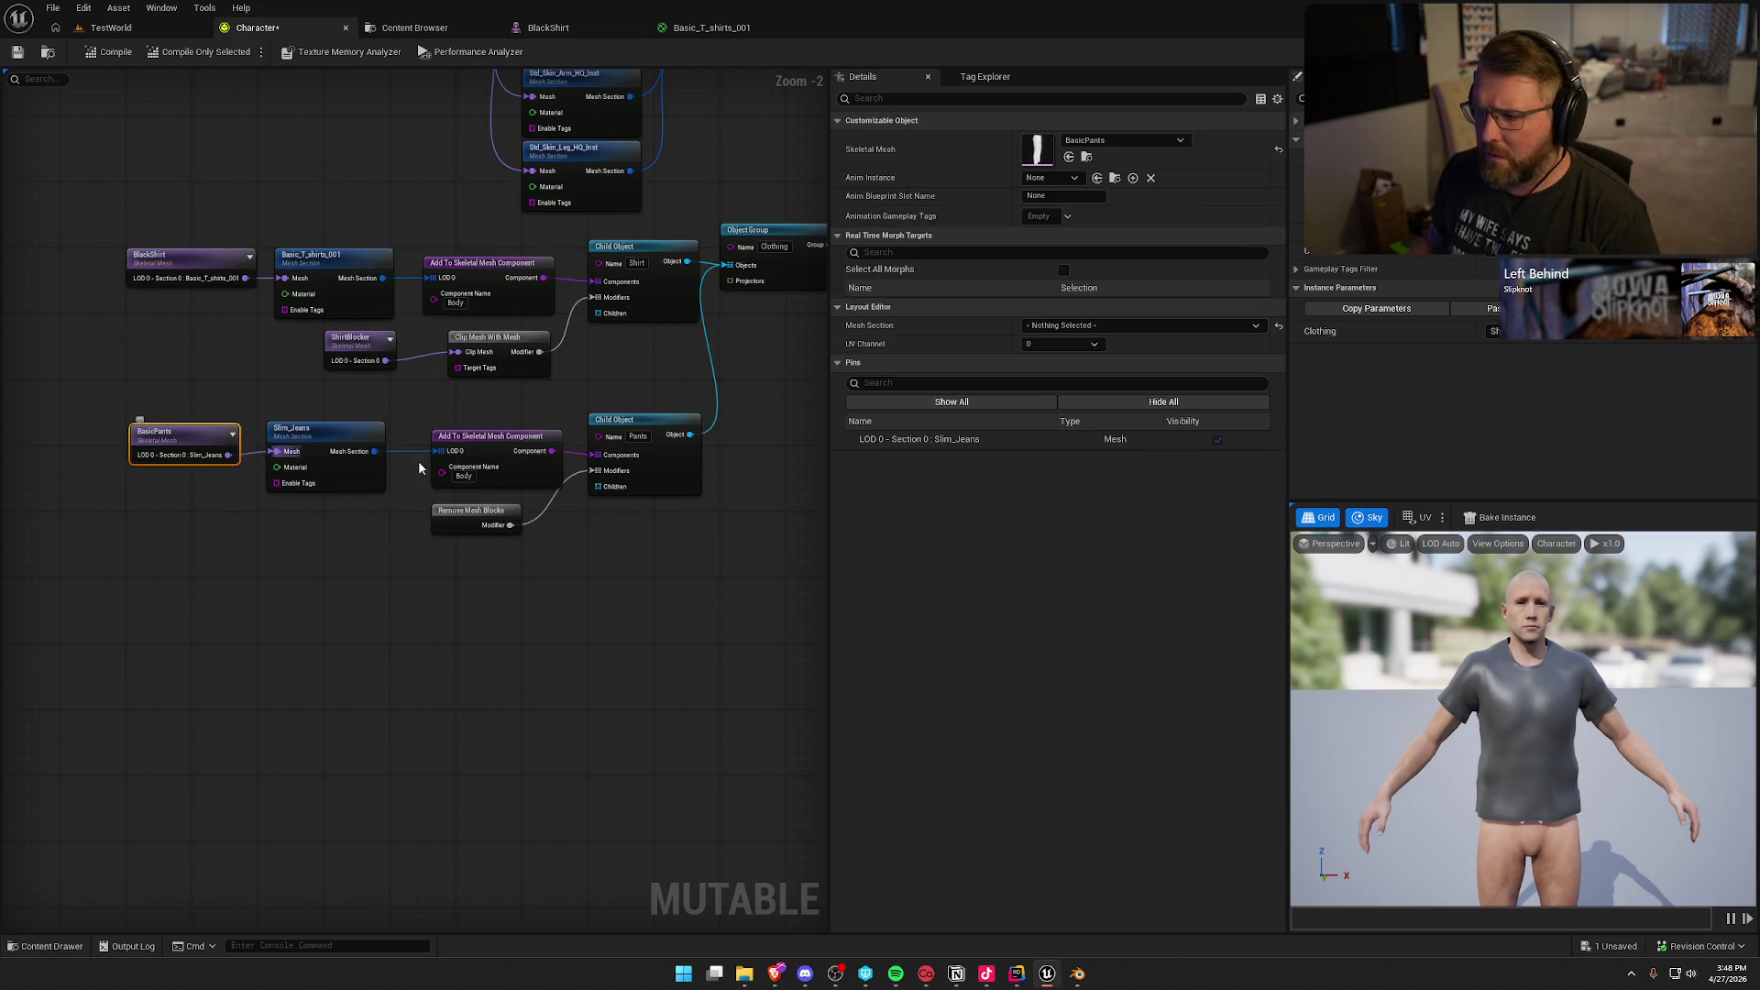
pyautogui.click(110, 52)
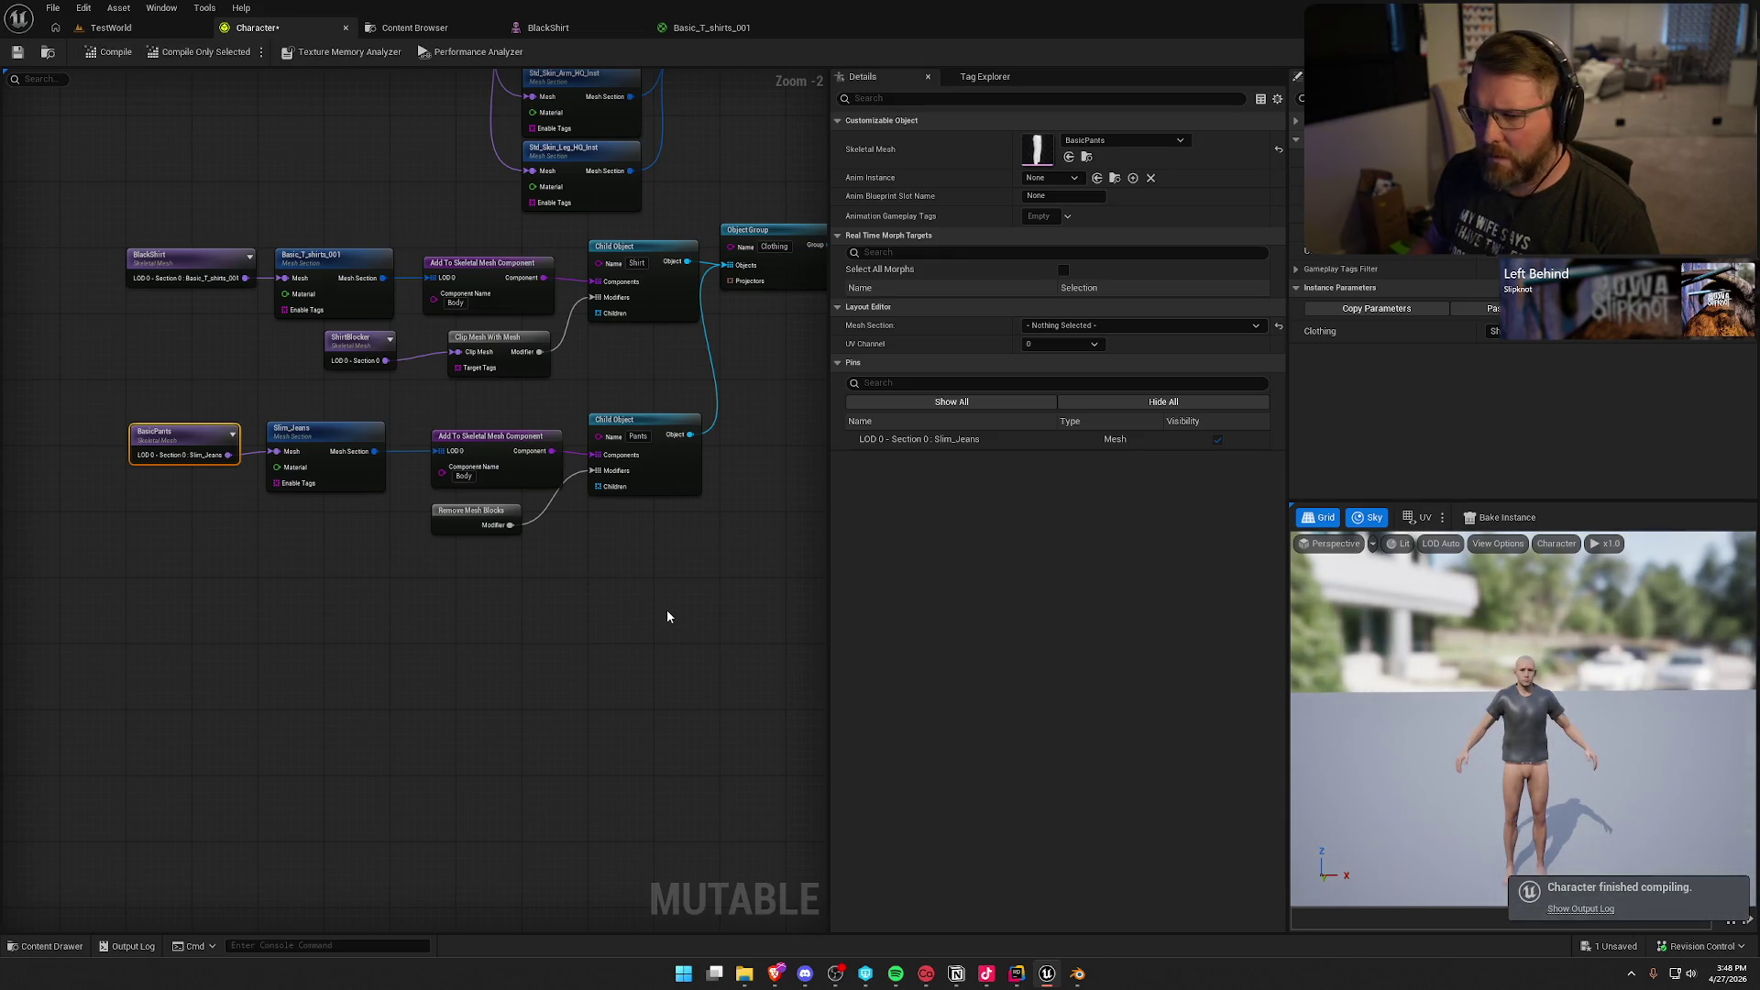
pyautogui.click(332, 439)
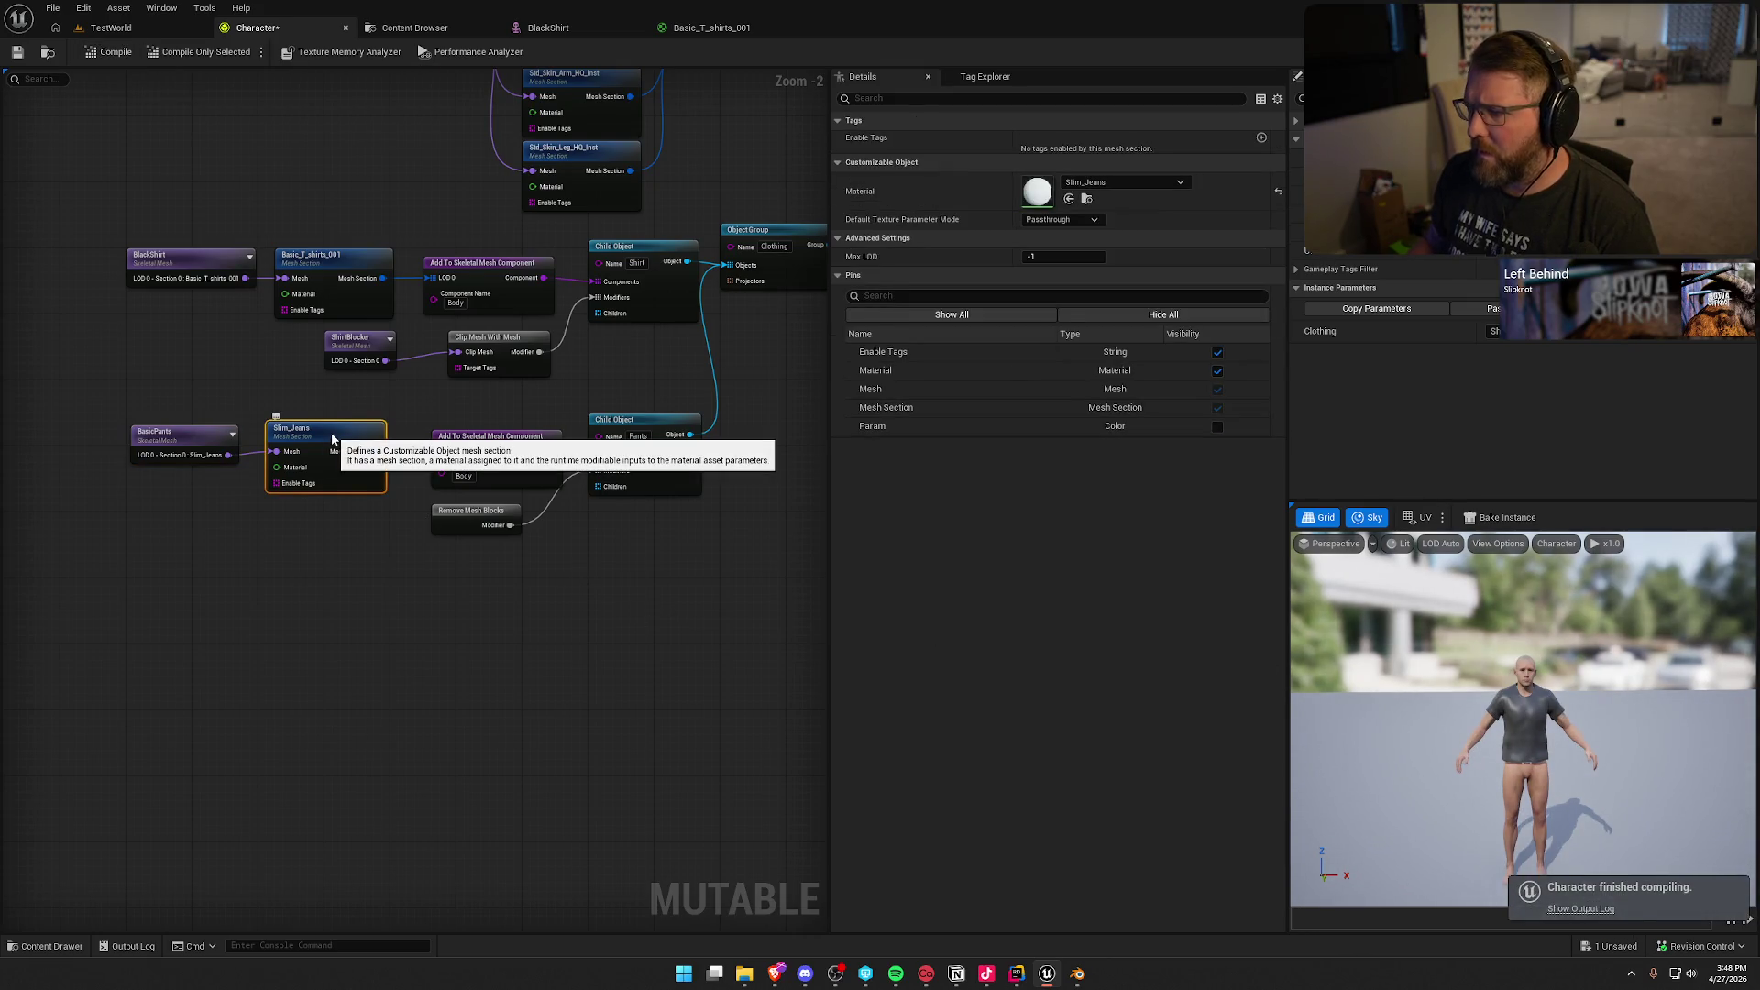
pyautogui.click(469, 443)
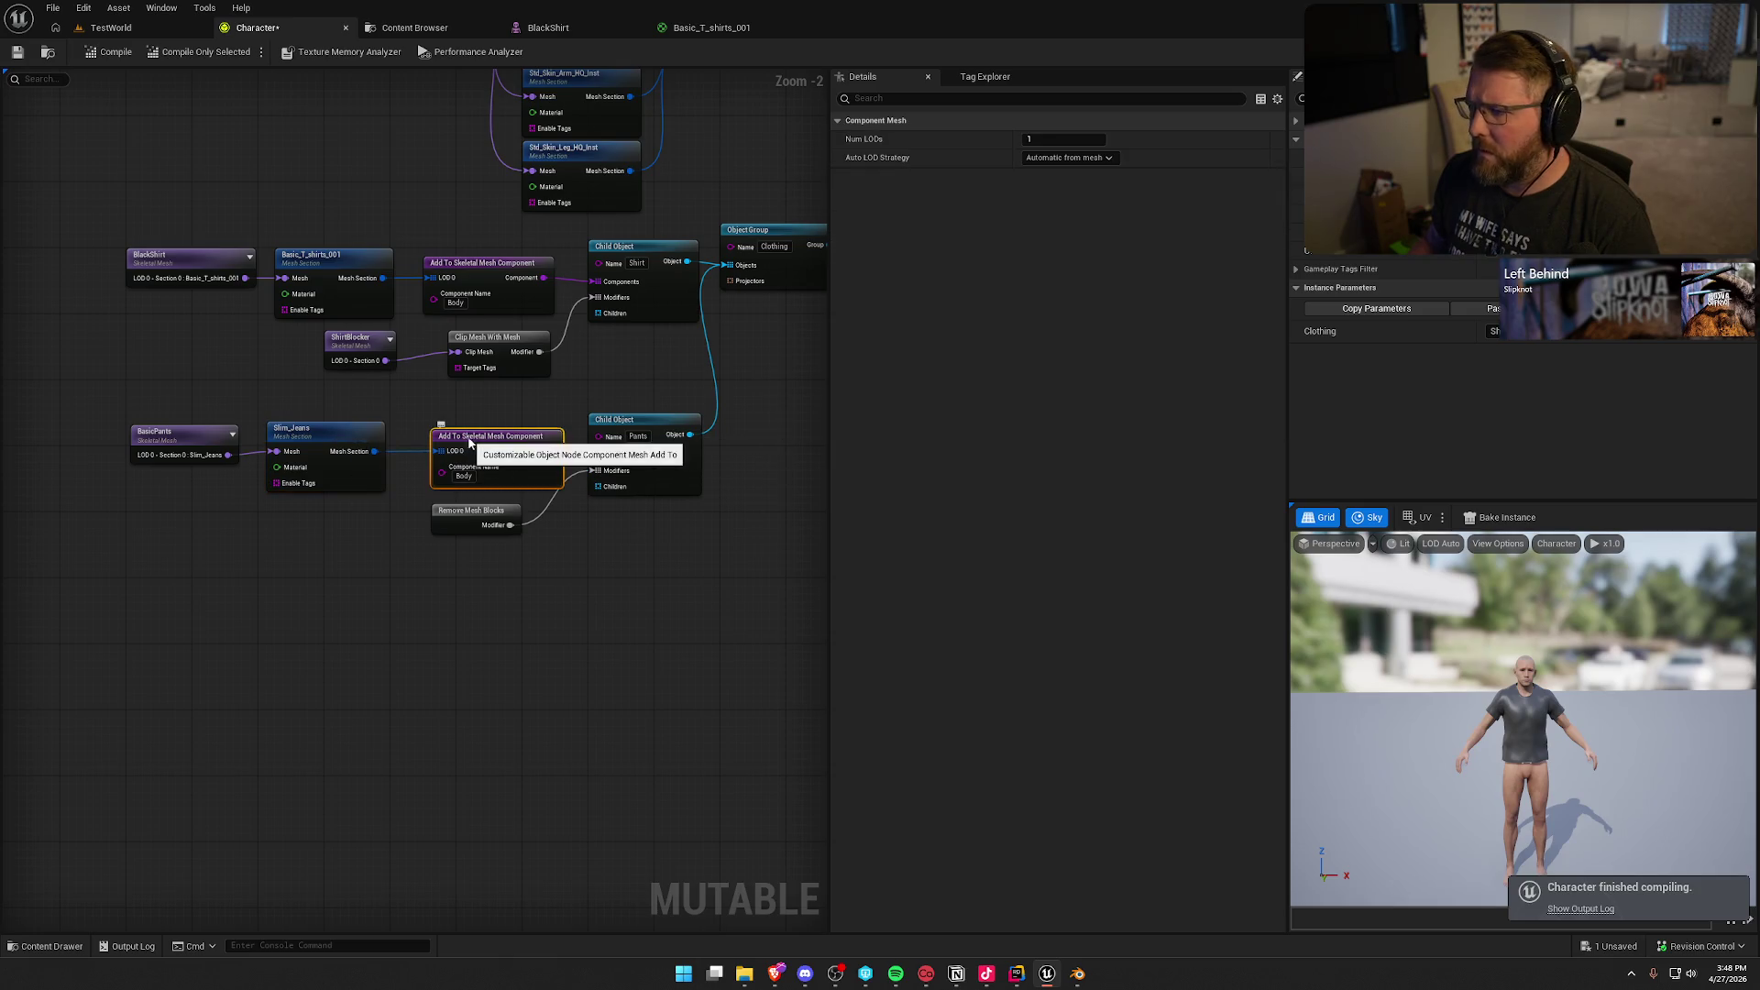
pyautogui.click(659, 423)
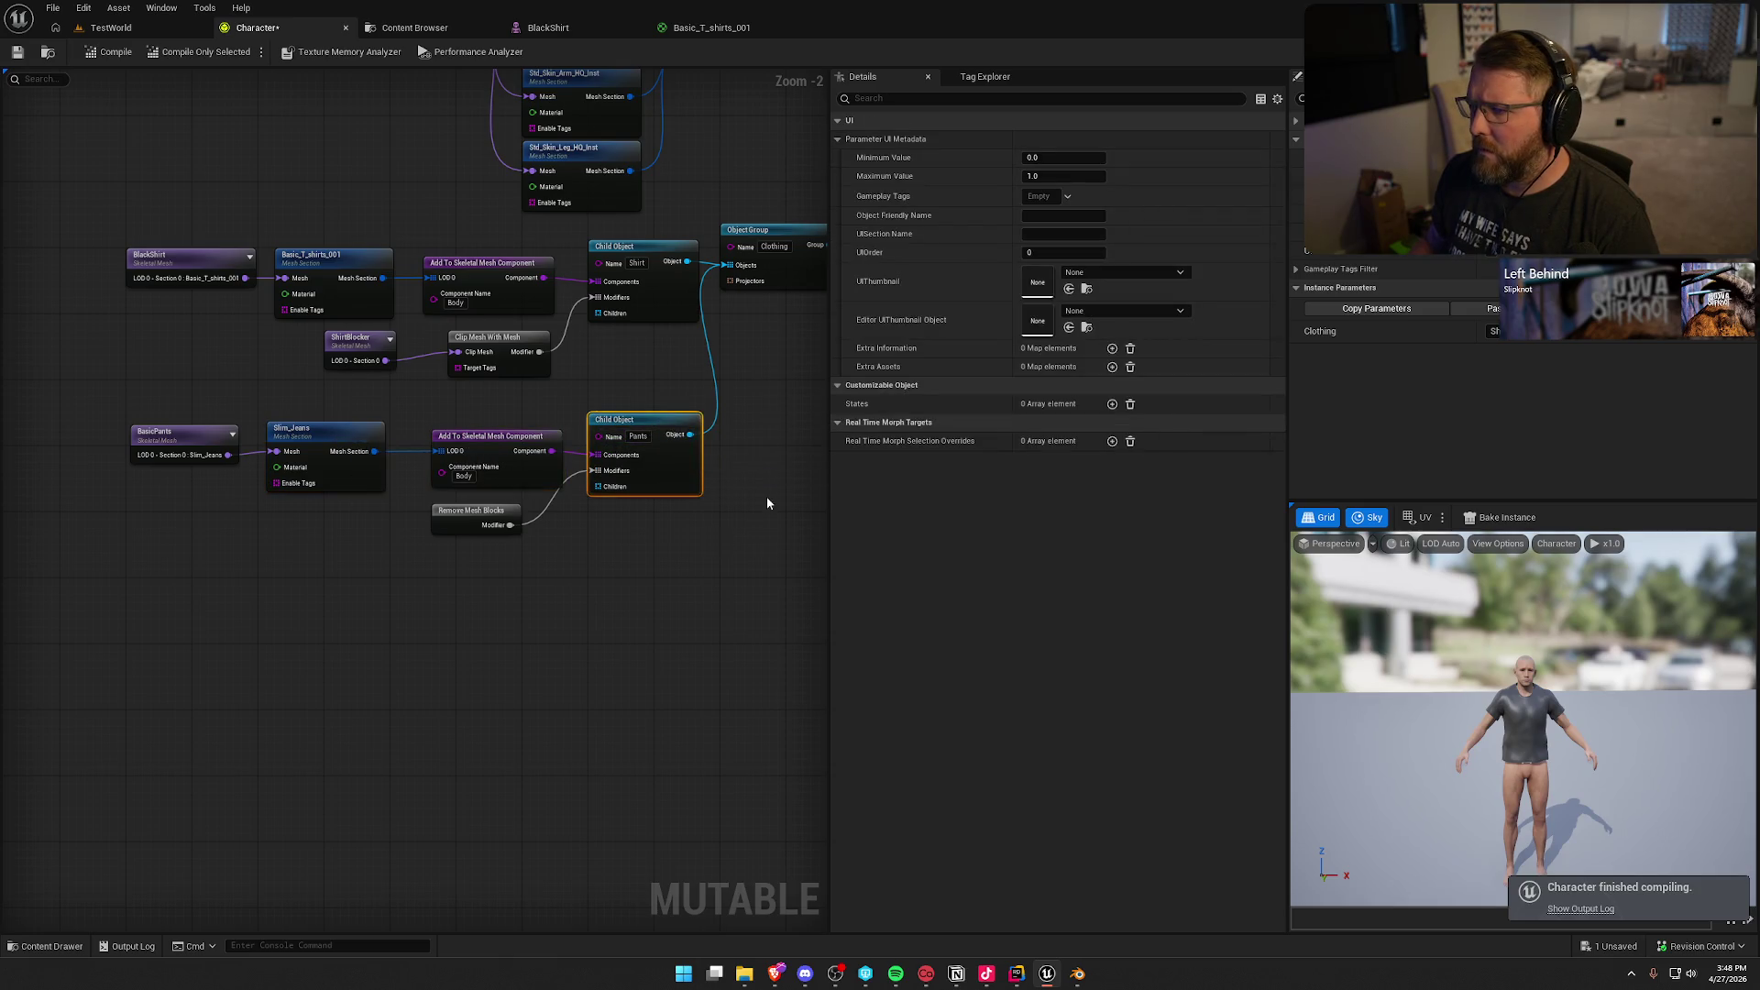
pyautogui.moveTo(766, 504); pyautogui.dragTo(657, 574)
pyautogui.click(541, 323)
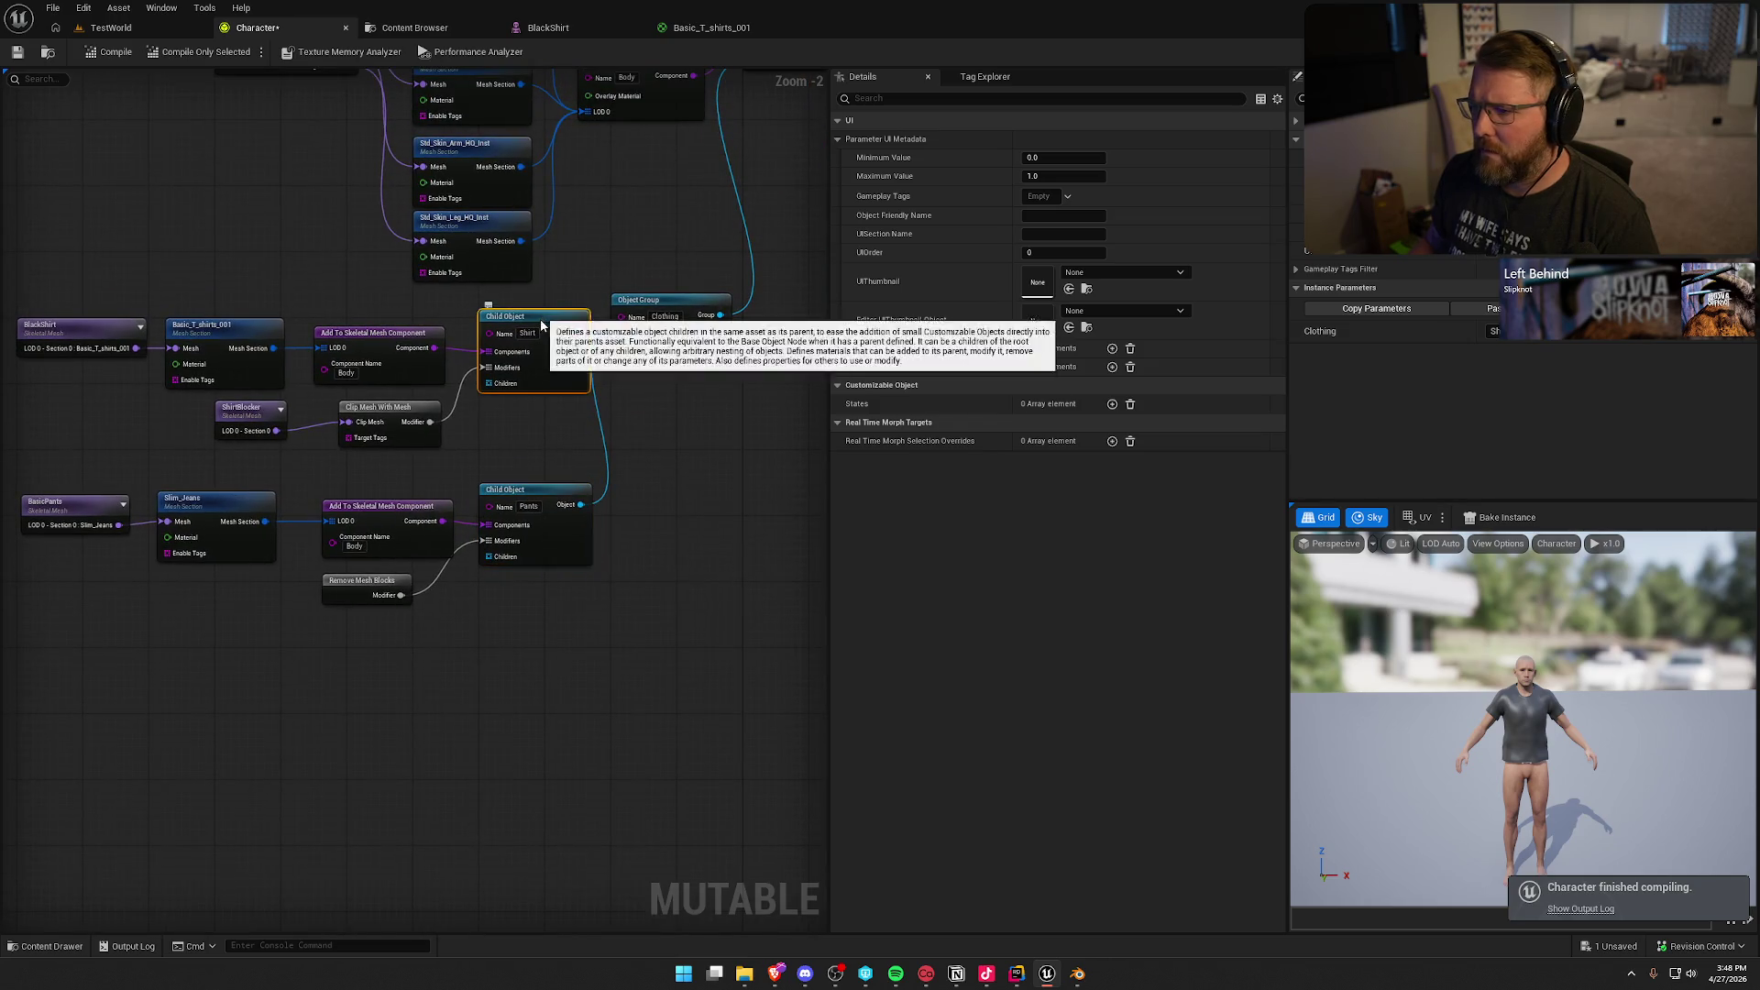
pyautogui.click(541, 499)
pyautogui.moveTo(709, 442)
pyautogui.mouseDown()
pyautogui.moveTo(559, 608)
pyautogui.moveTo(734, 504)
pyautogui.moveTo(722, 510)
pyautogui.mouseUp()
pyautogui.click(114, 573)
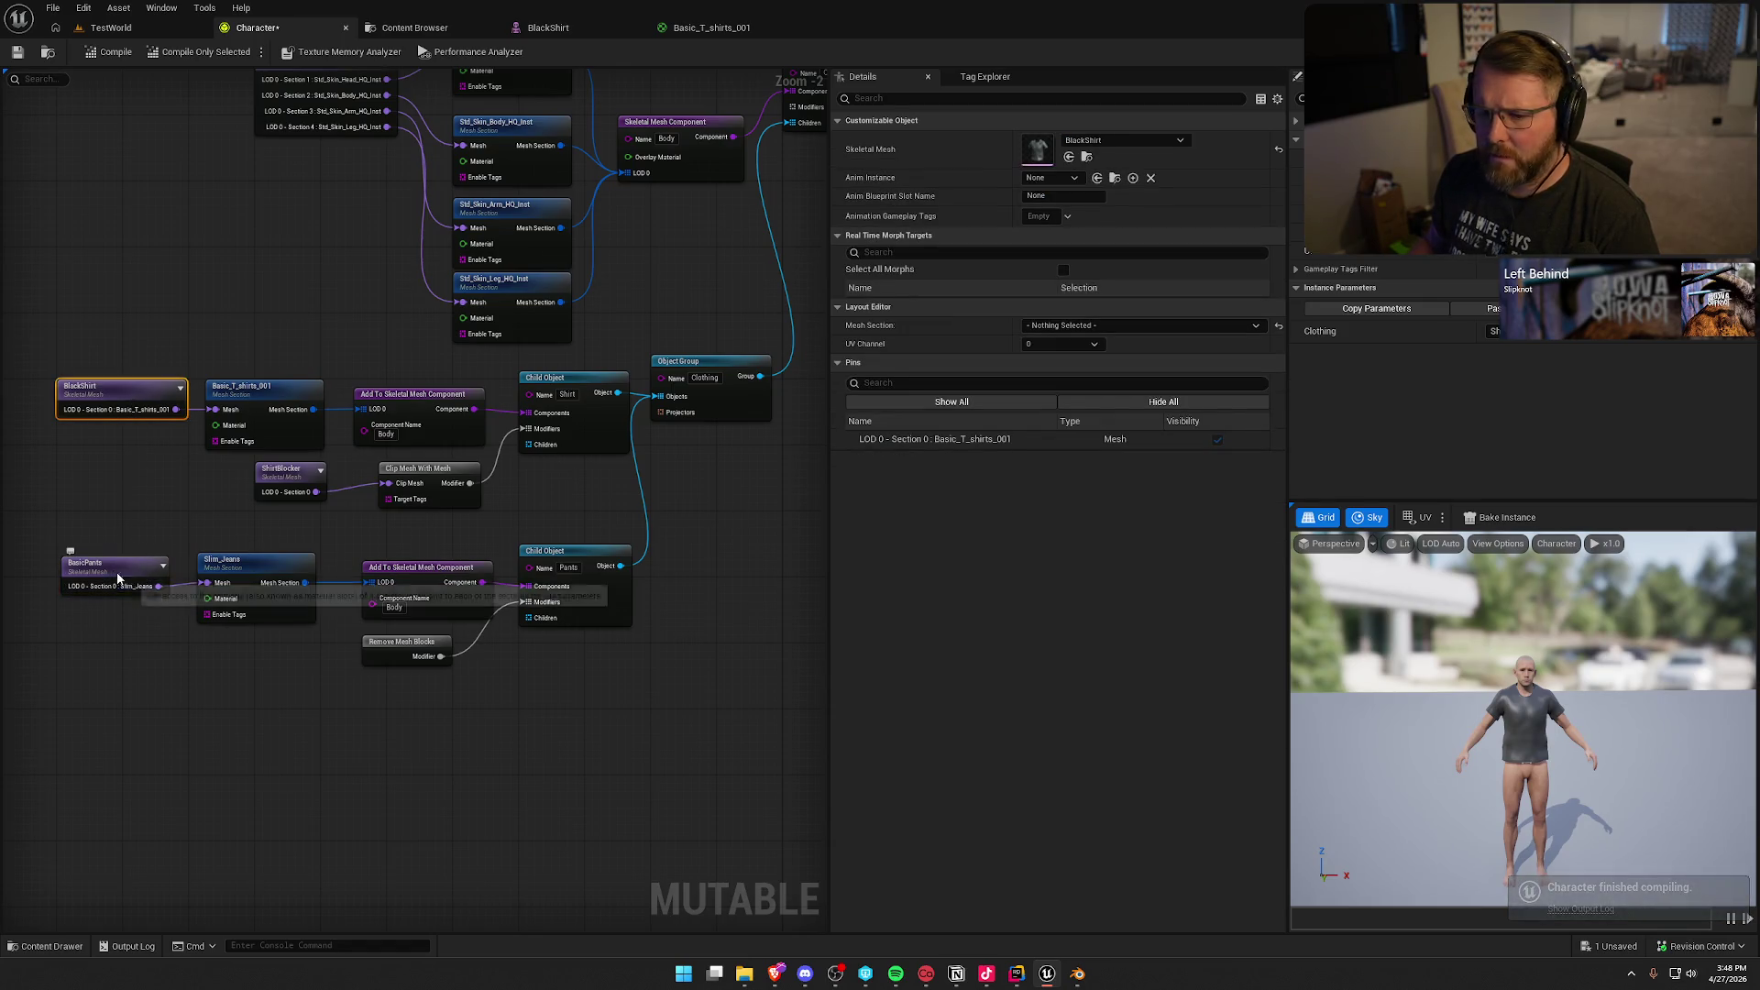
pyautogui.click(459, 736)
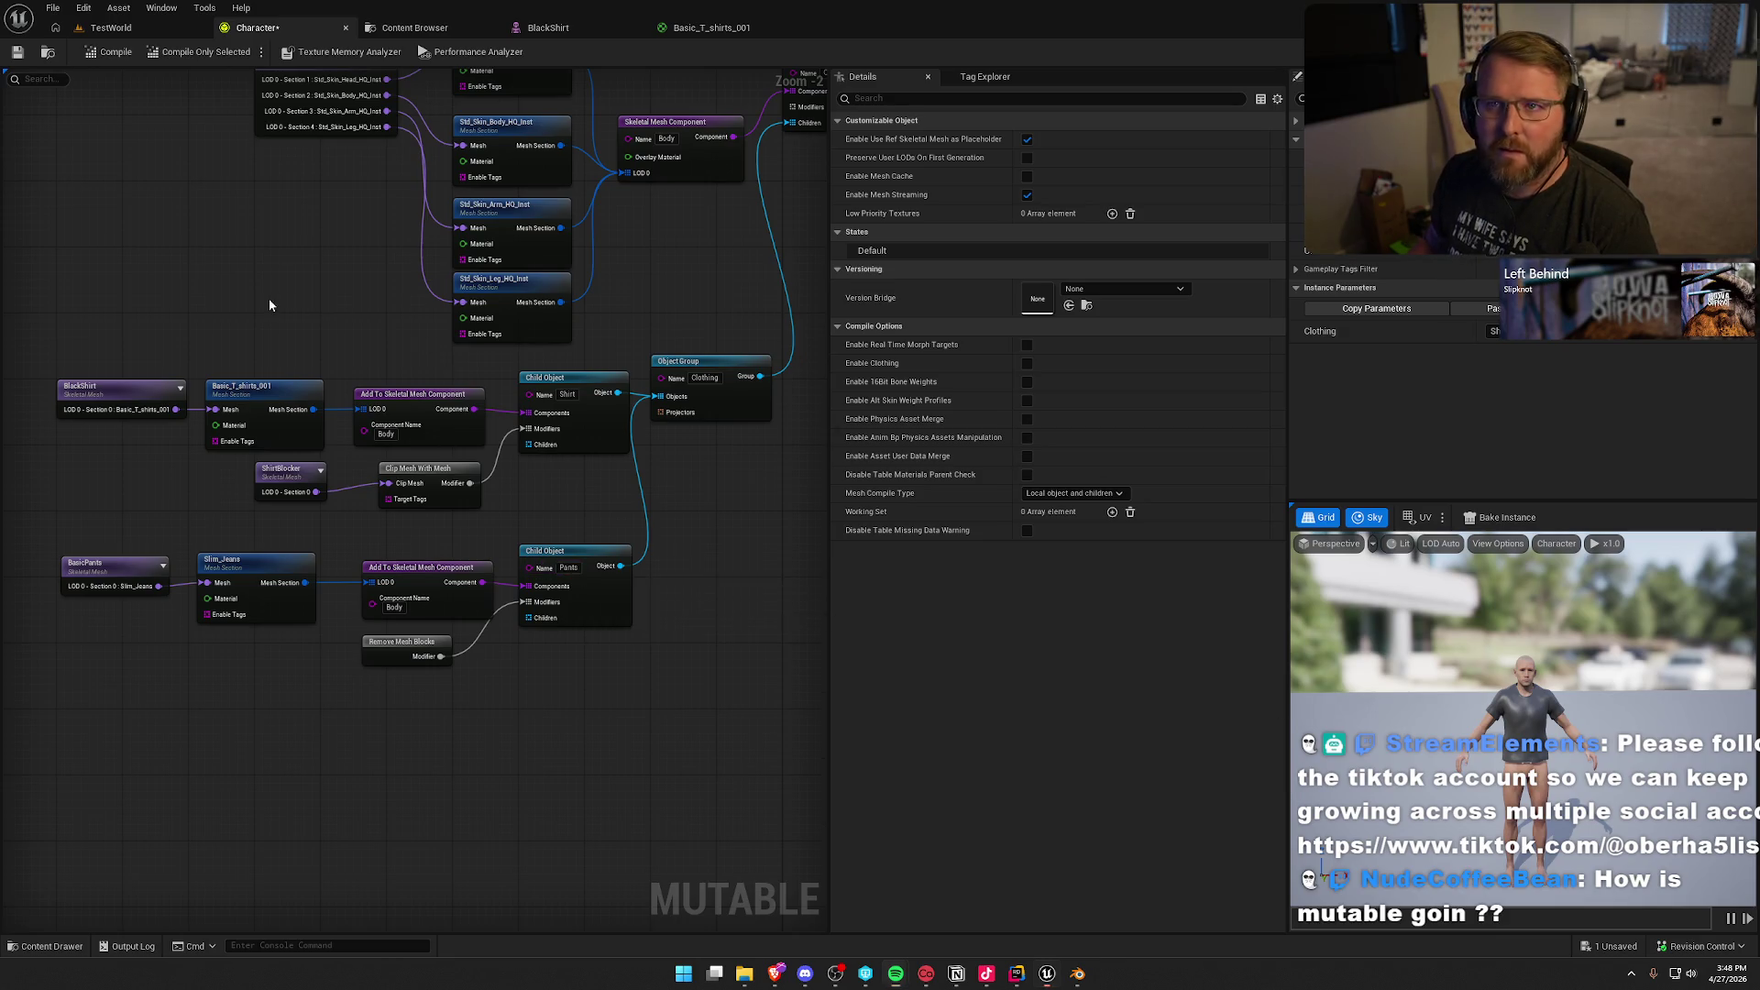
pyautogui.moveTo(269, 304)
pyautogui.mouseDown()
pyautogui.moveTo(315, 256)
pyautogui.moveTo(280, 255)
pyautogui.mouseUp()
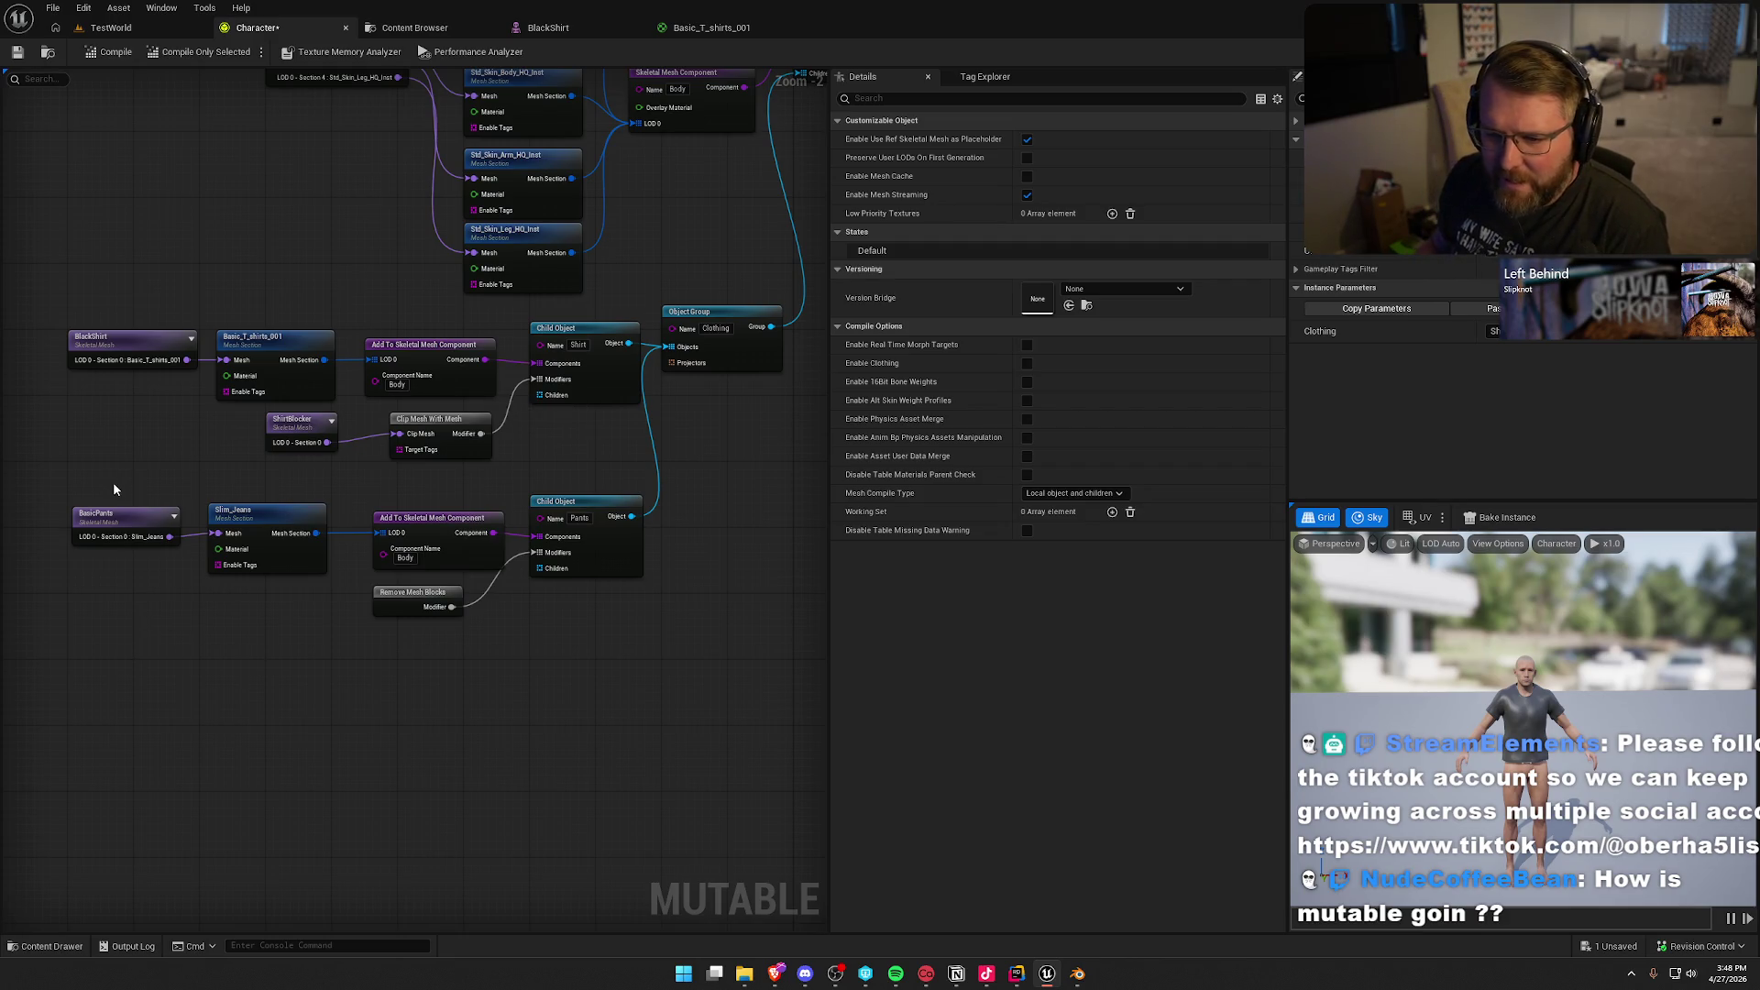
# Step: Disconnect Remove Mesh Blocks from the Pants modifiers and recompile
pyautogui.click(119, 519)
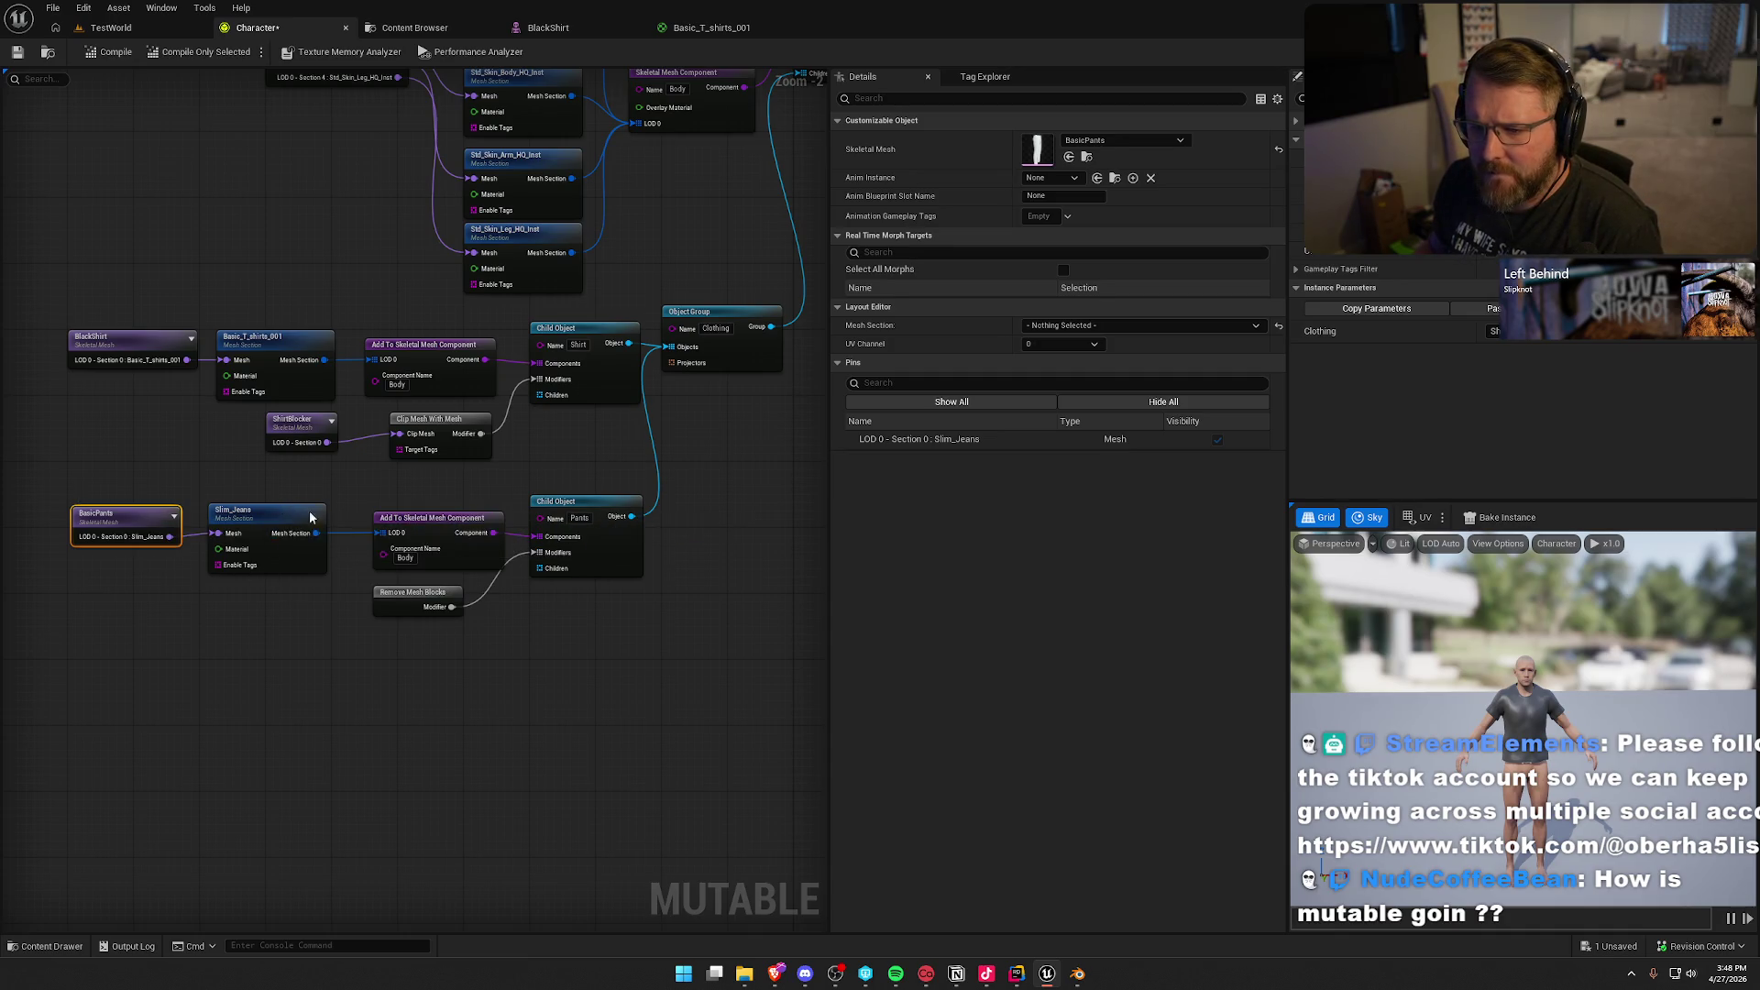
pyautogui.keyDown('alt'); pyautogui.click(539, 553); pyautogui.keyUp('alt')
pyautogui.click(107, 57)
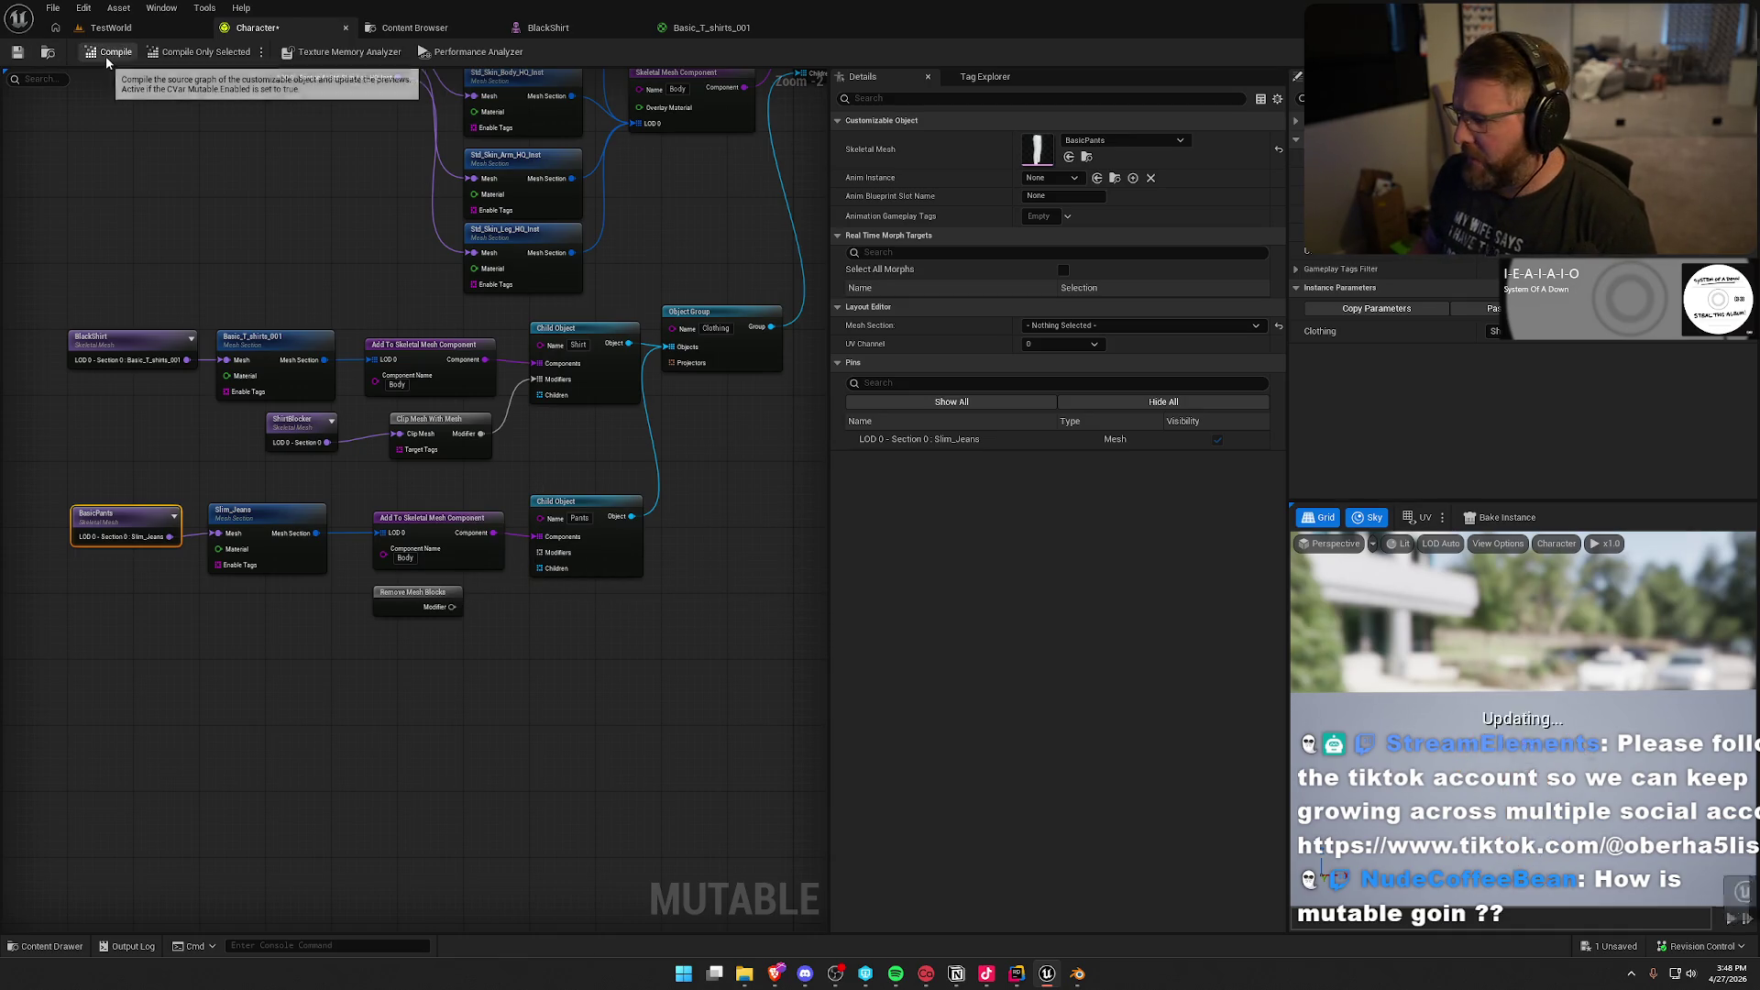
# Step: Review the Slim_Jeans, Basic_T_shirts_001, pants component and shirt and pants child object settings
pyautogui.moveTo(539, 625); pyautogui.dragTo(548, 576)
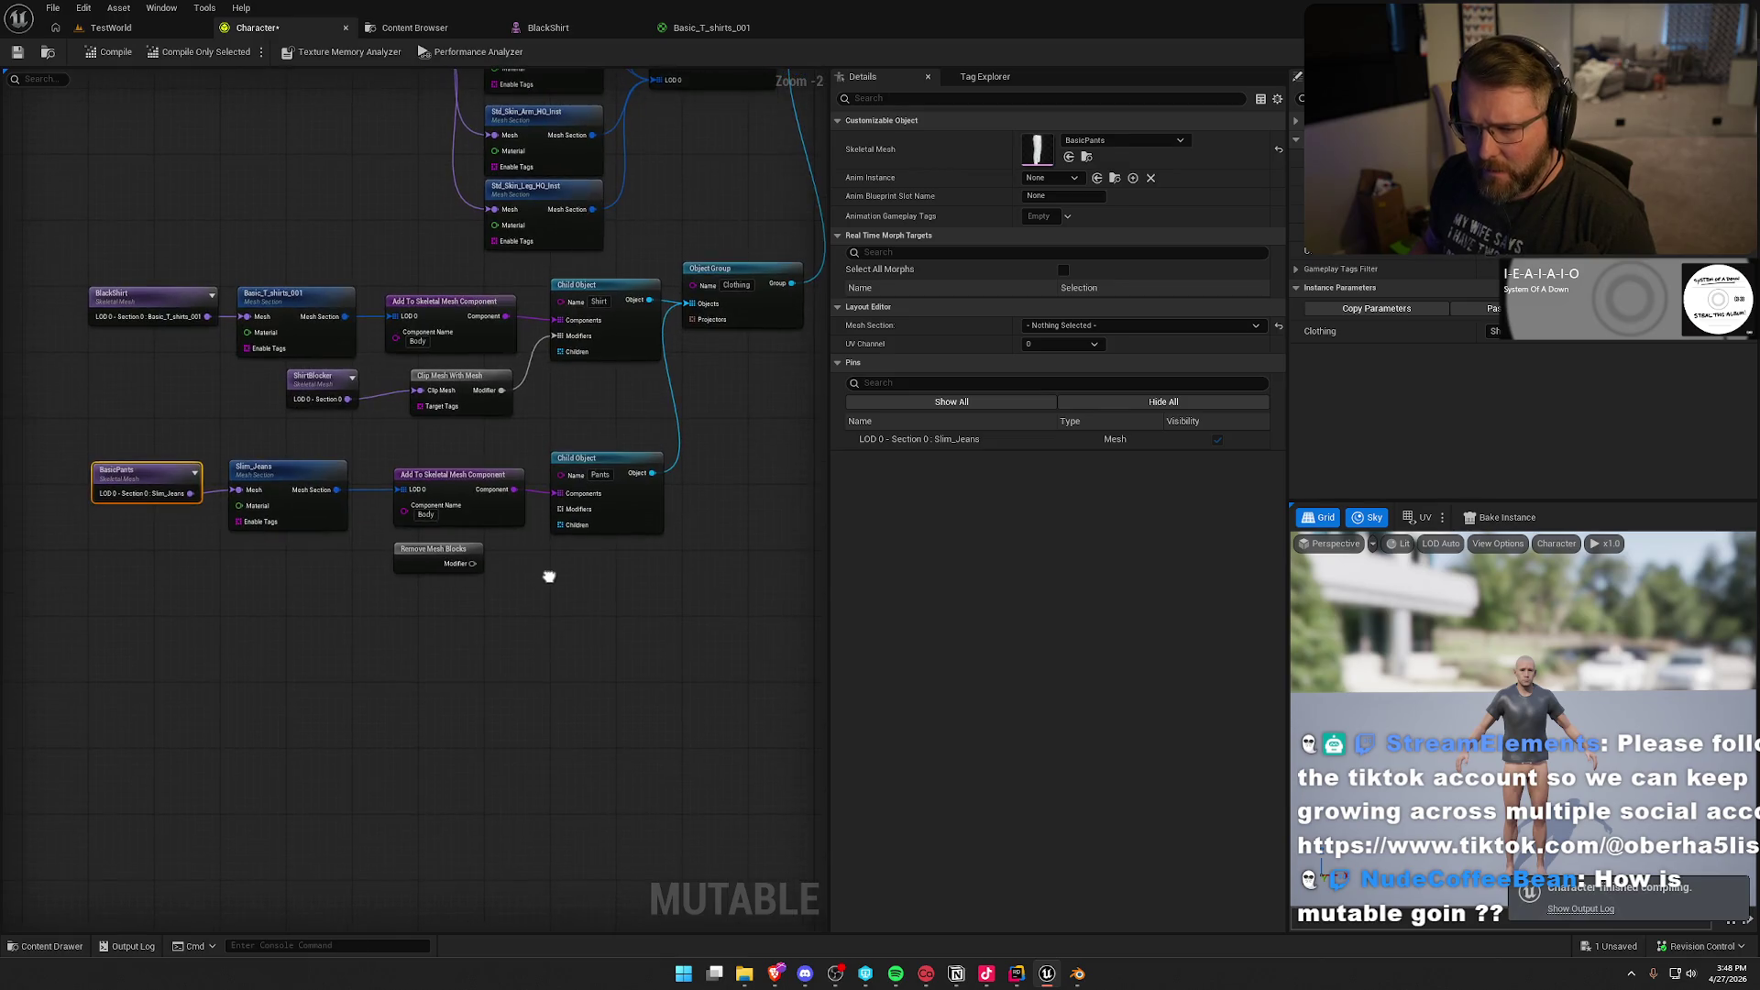
pyautogui.moveTo(530, 431)
pyautogui.mouseDown()
pyautogui.moveTo(562, 463)
pyautogui.moveTo(570, 515)
pyautogui.moveTo(613, 460)
pyautogui.moveTo(562, 541)
pyautogui.moveTo(551, 631)
pyautogui.mouseUp()
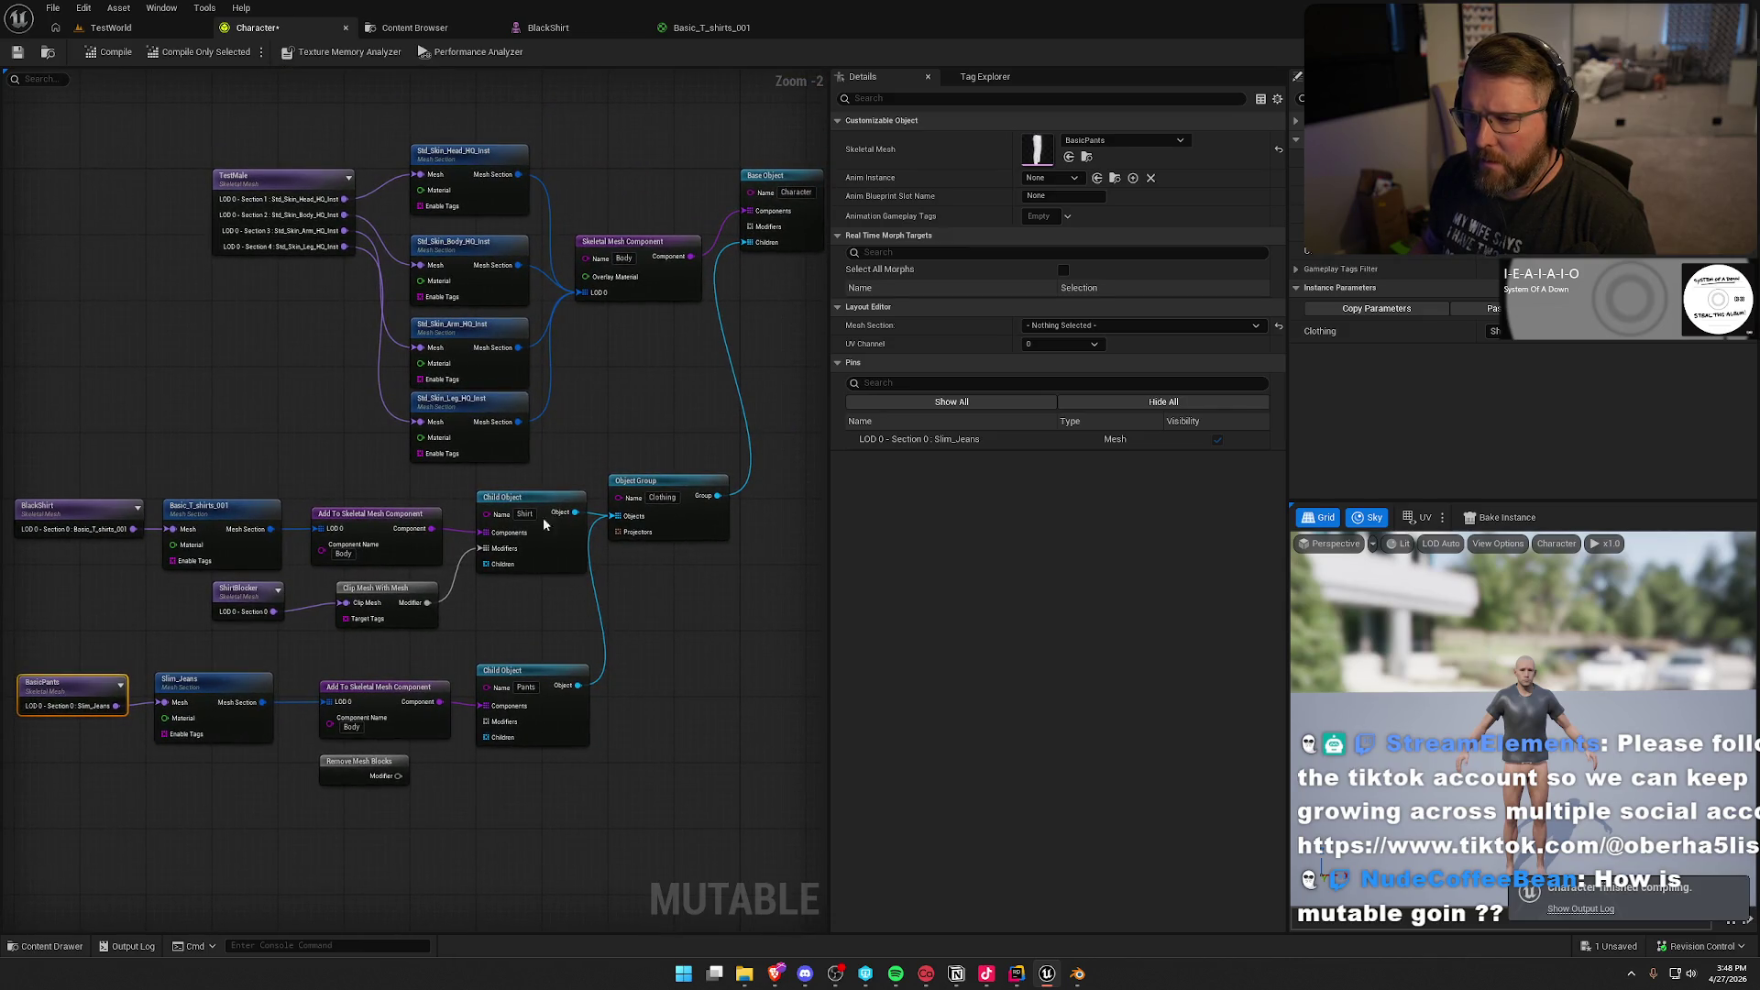
pyautogui.moveTo(660, 385)
pyautogui.mouseDown()
pyautogui.moveTo(575, 365)
pyautogui.moveTo(652, 312)
pyautogui.mouseUp()
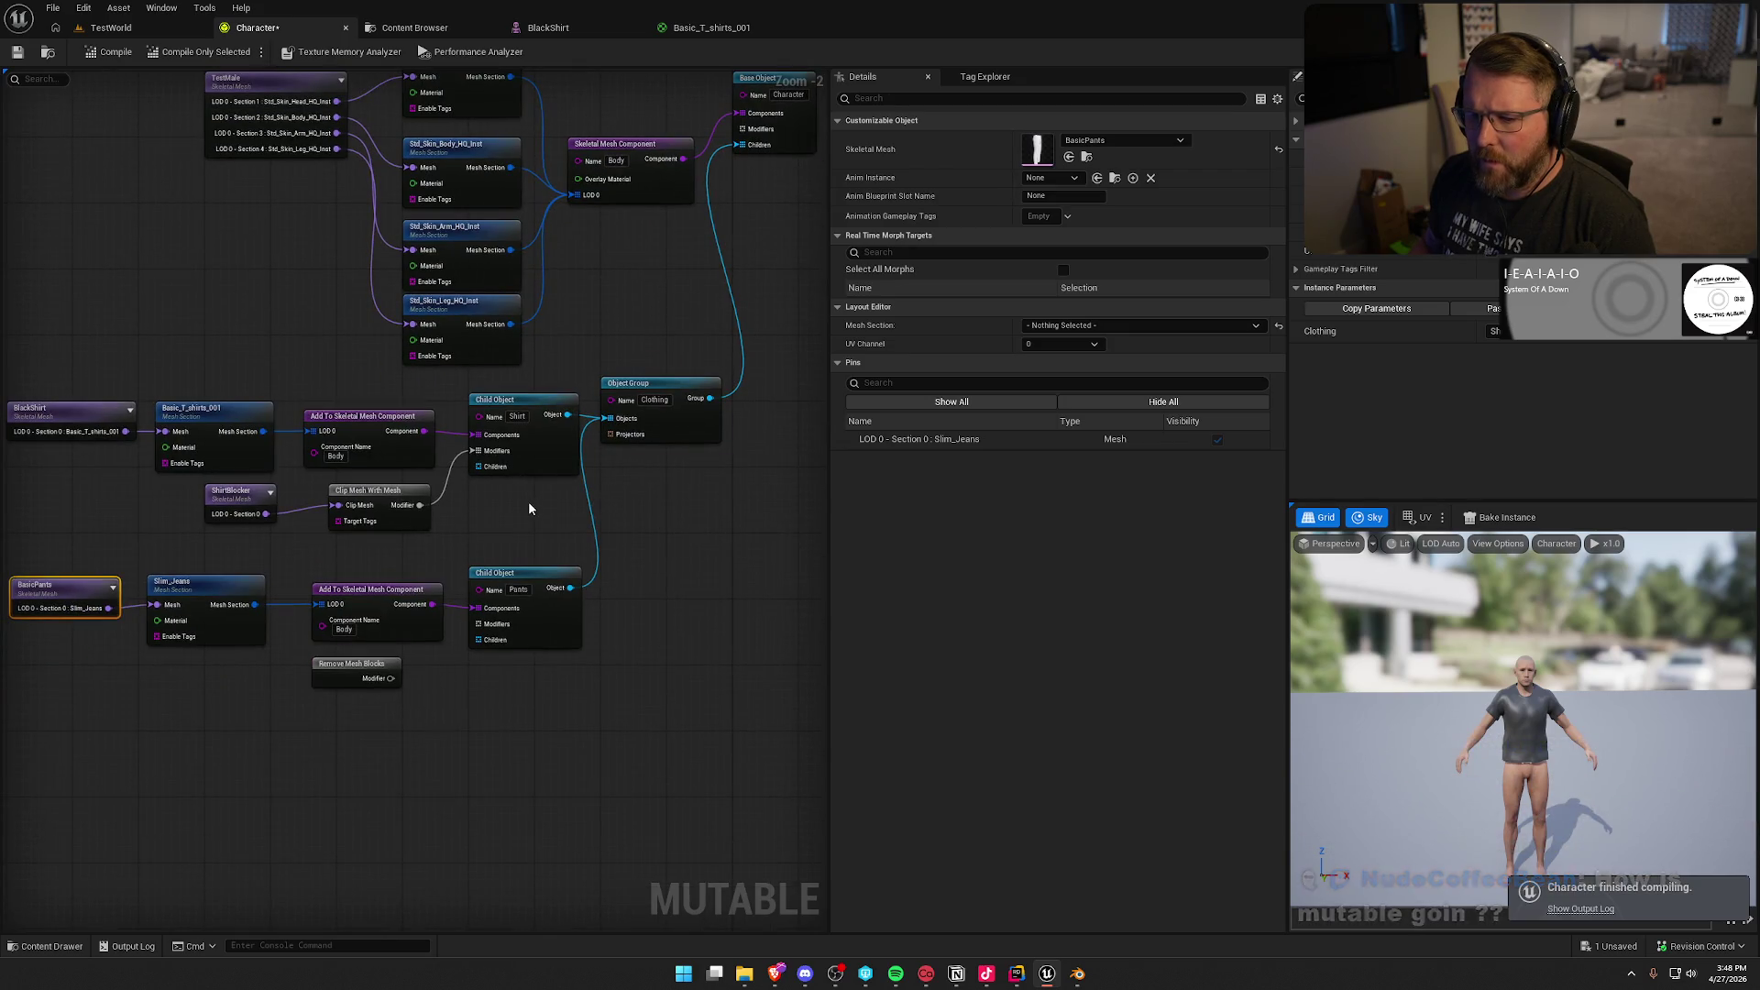
pyautogui.moveTo(528, 500)
pyautogui.mouseDown()
pyautogui.moveTo(715, 405)
pyautogui.moveTo(583, 441)
pyautogui.mouseUp()
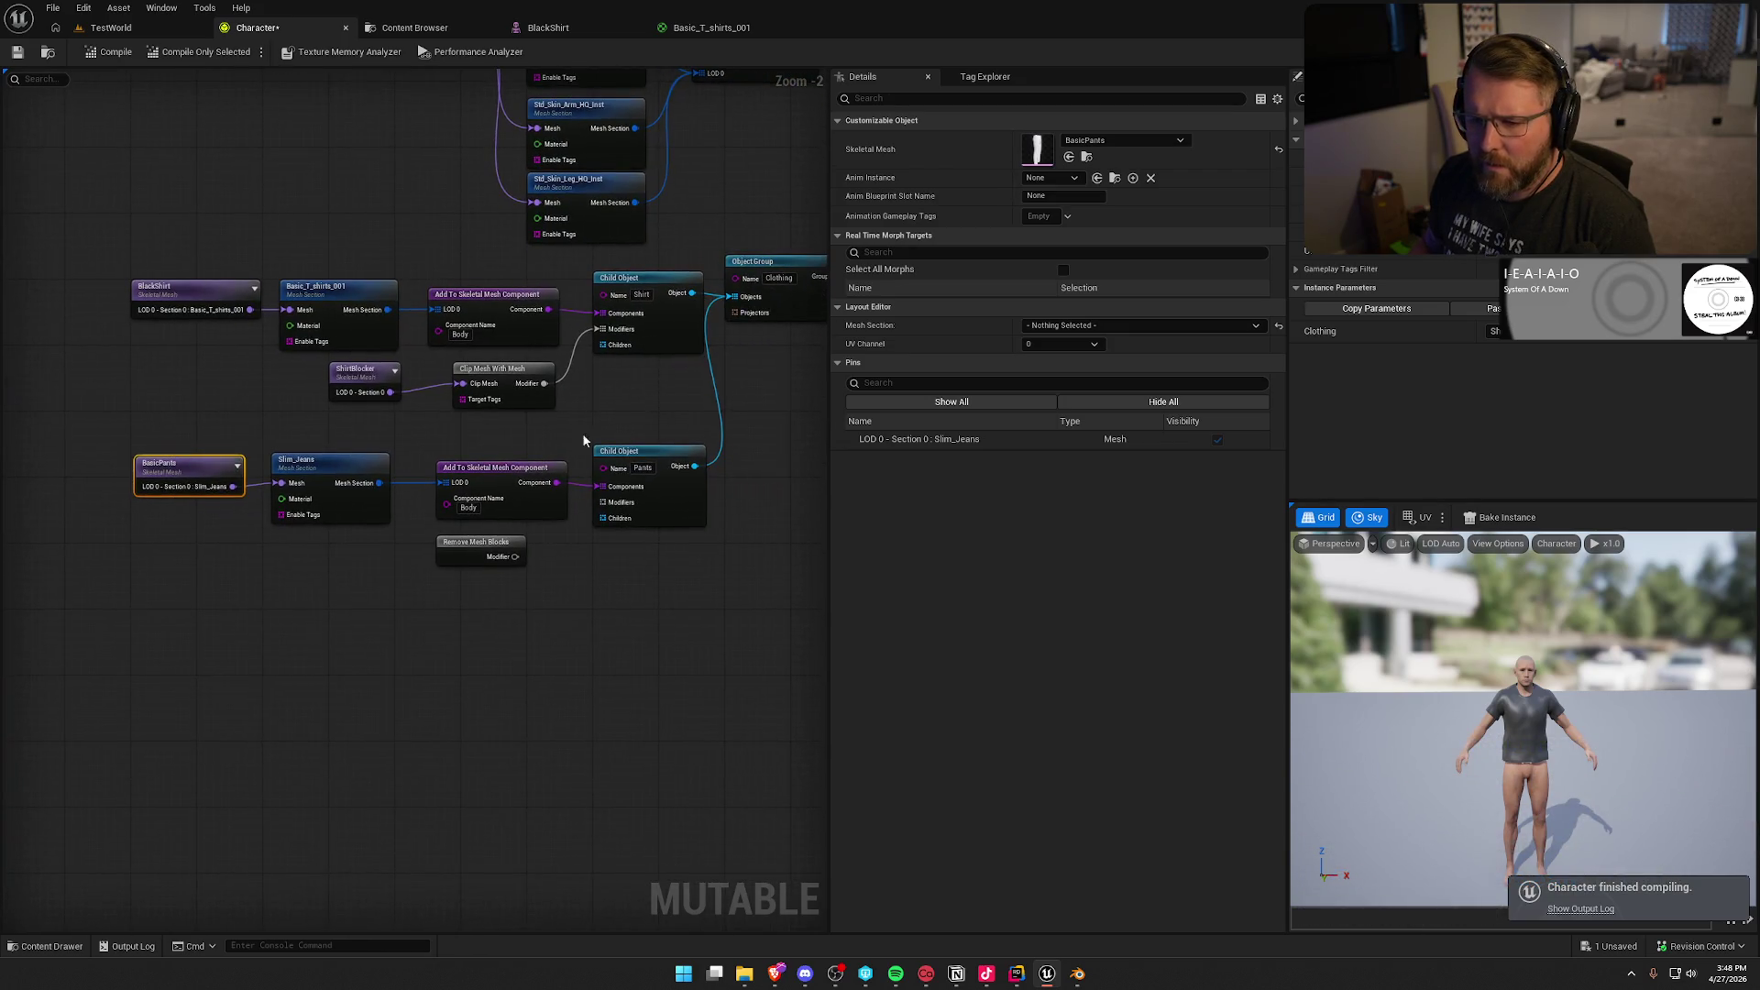
pyautogui.click(325, 470)
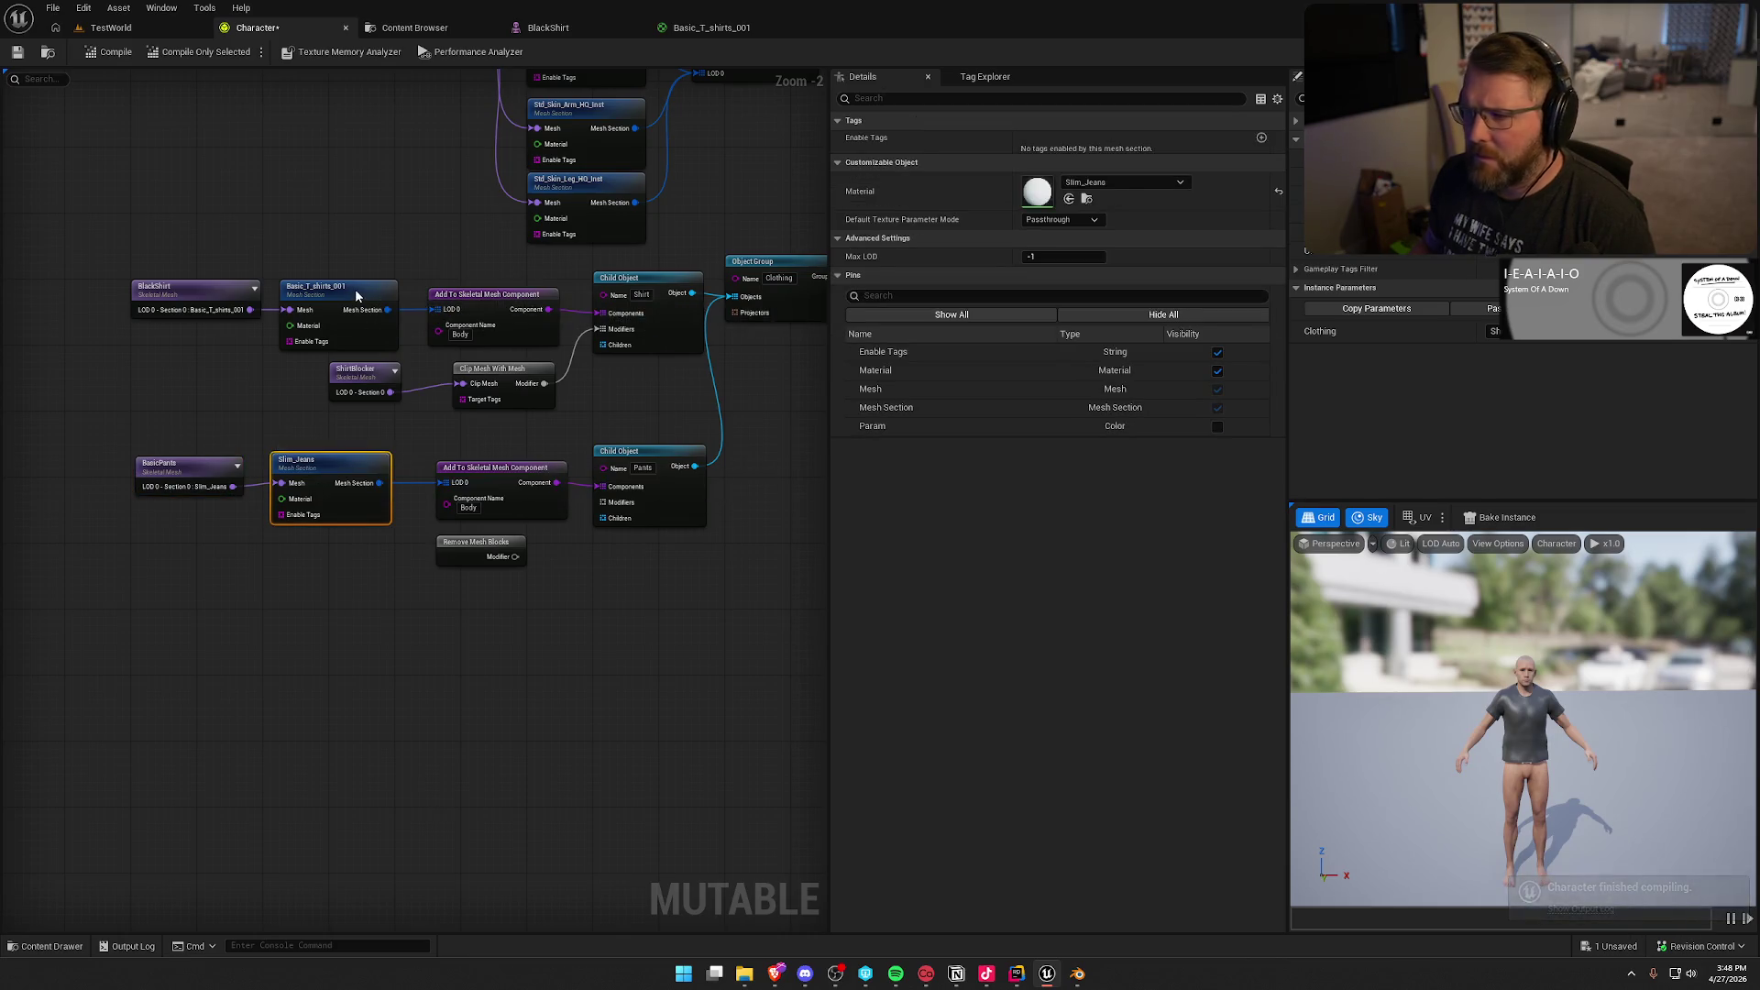
pyautogui.click(355, 289)
pyautogui.click(323, 464)
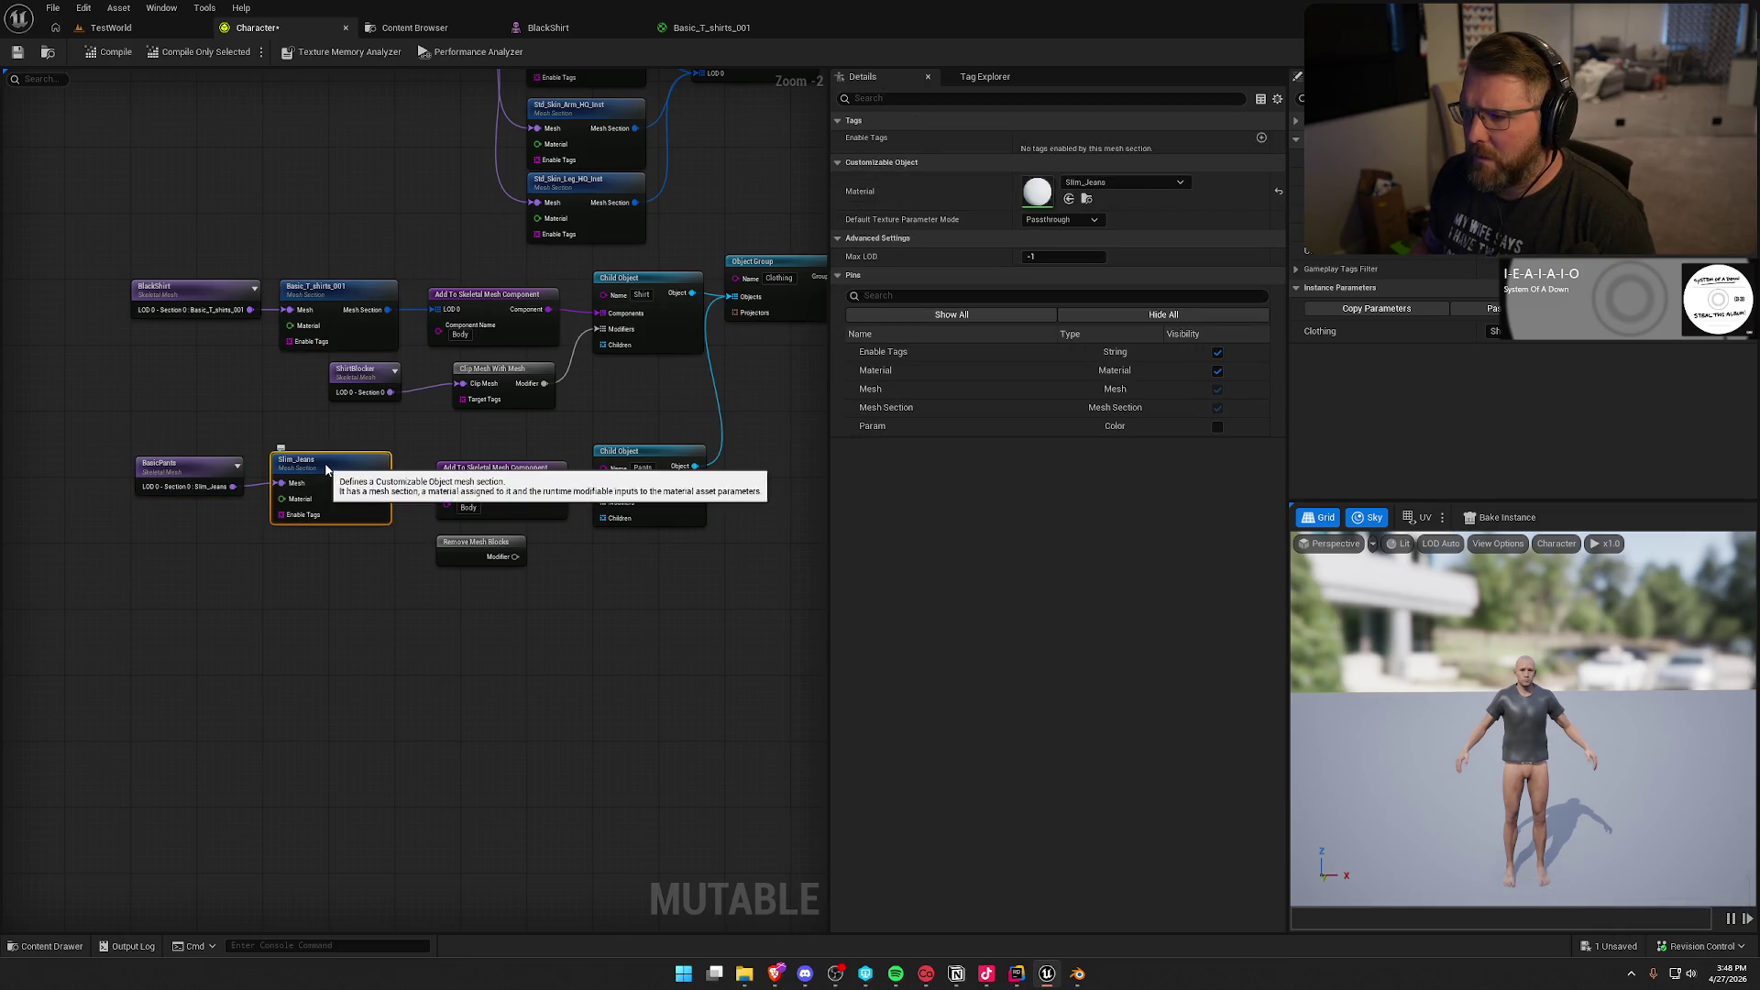
pyautogui.click(497, 472)
pyautogui.click(495, 295)
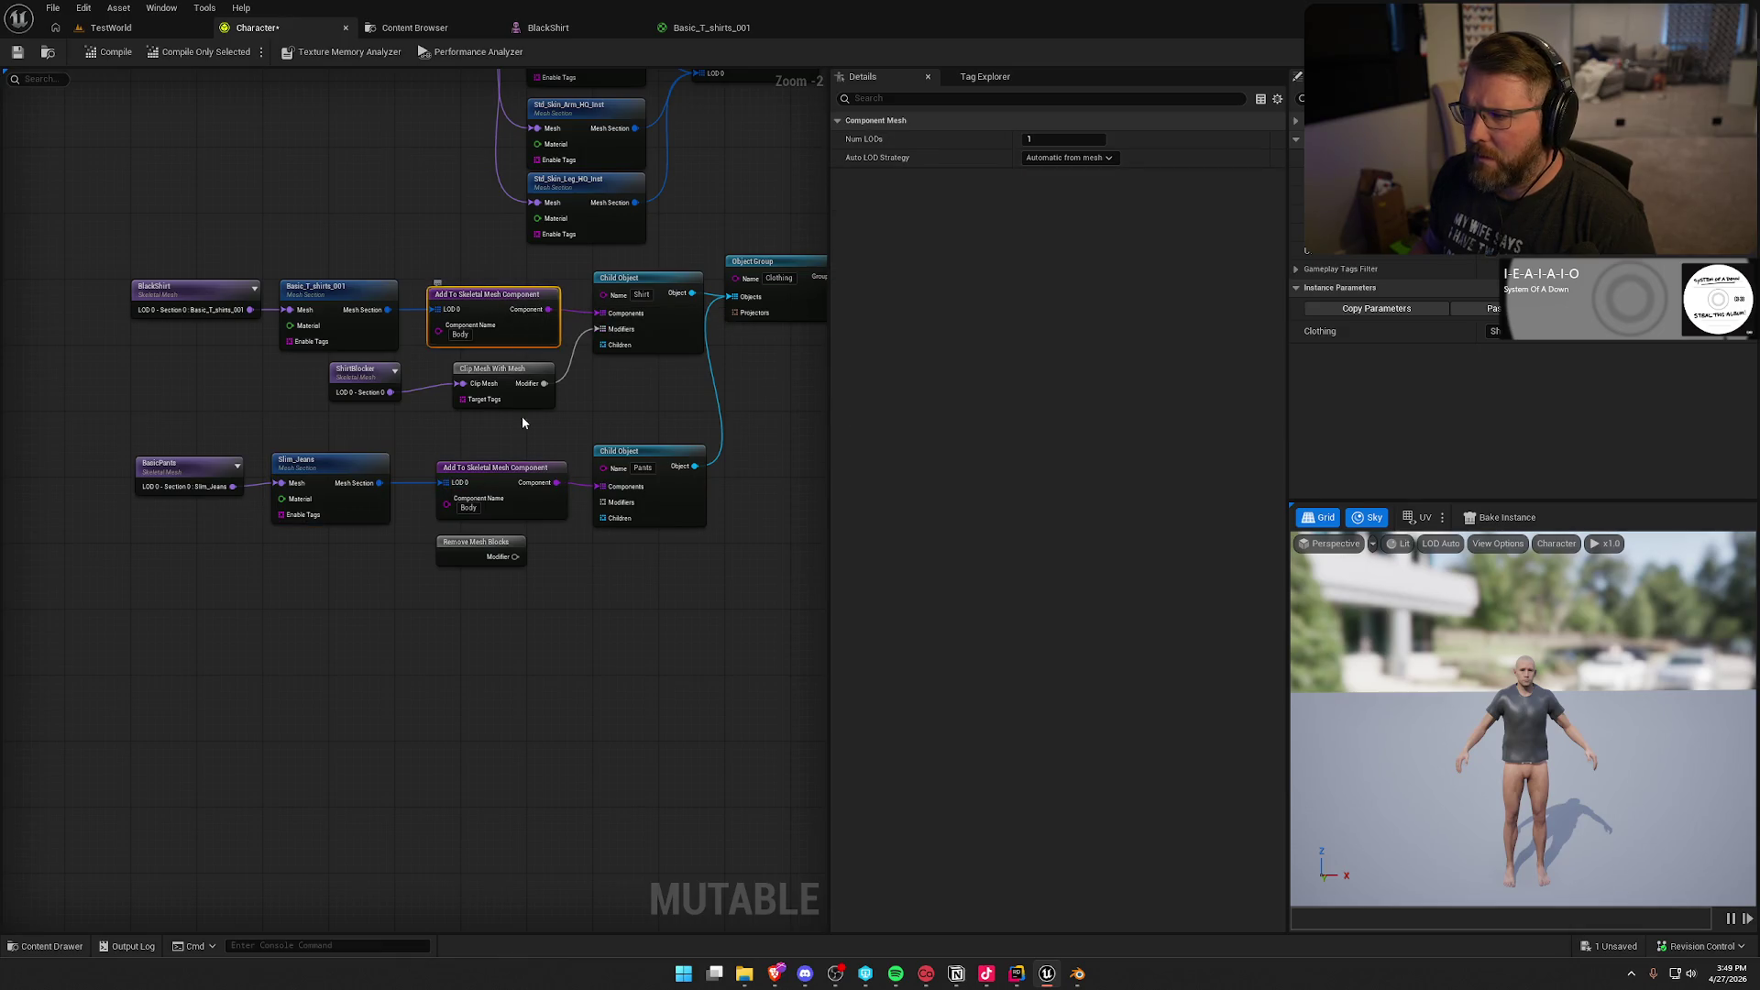
pyautogui.click(633, 452)
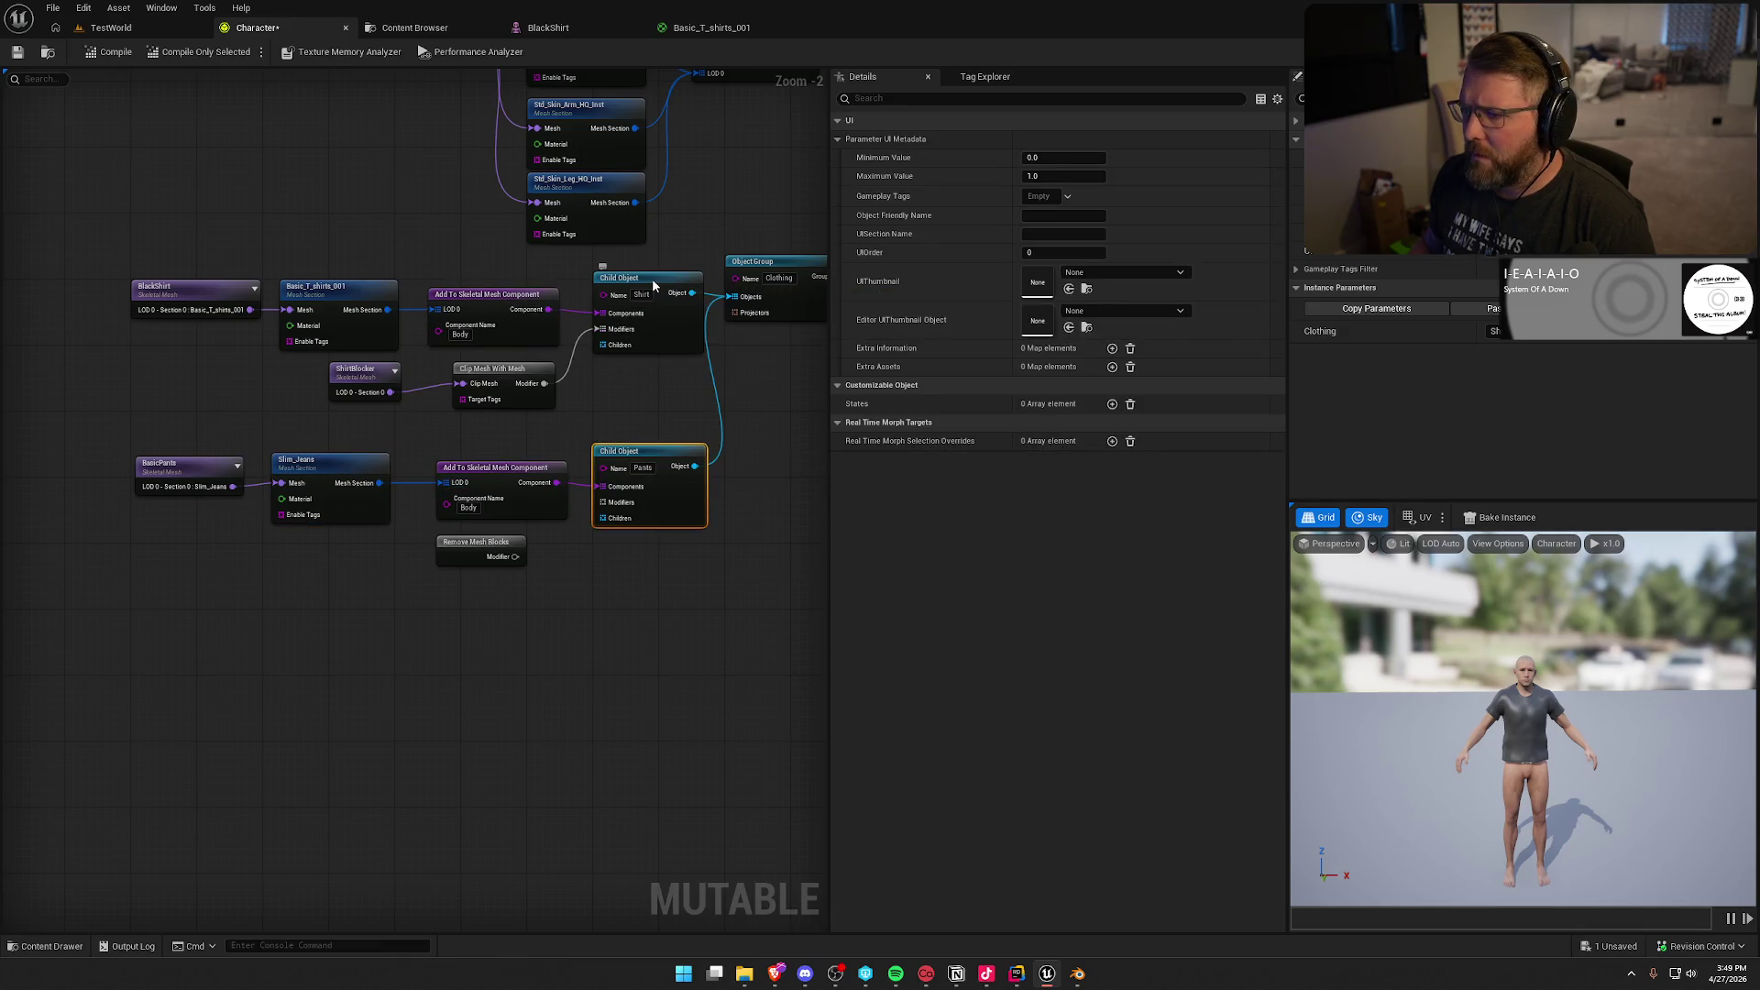
pyautogui.click(651, 277)
# Step: Review the Clothing group, the character's overall settings and the BasicPants node
pyautogui.moveTo(745, 436)
pyautogui.mouseDown()
pyautogui.moveTo(670, 441)
pyautogui.moveTo(677, 634)
pyautogui.mouseUp()
pyautogui.click(663, 314)
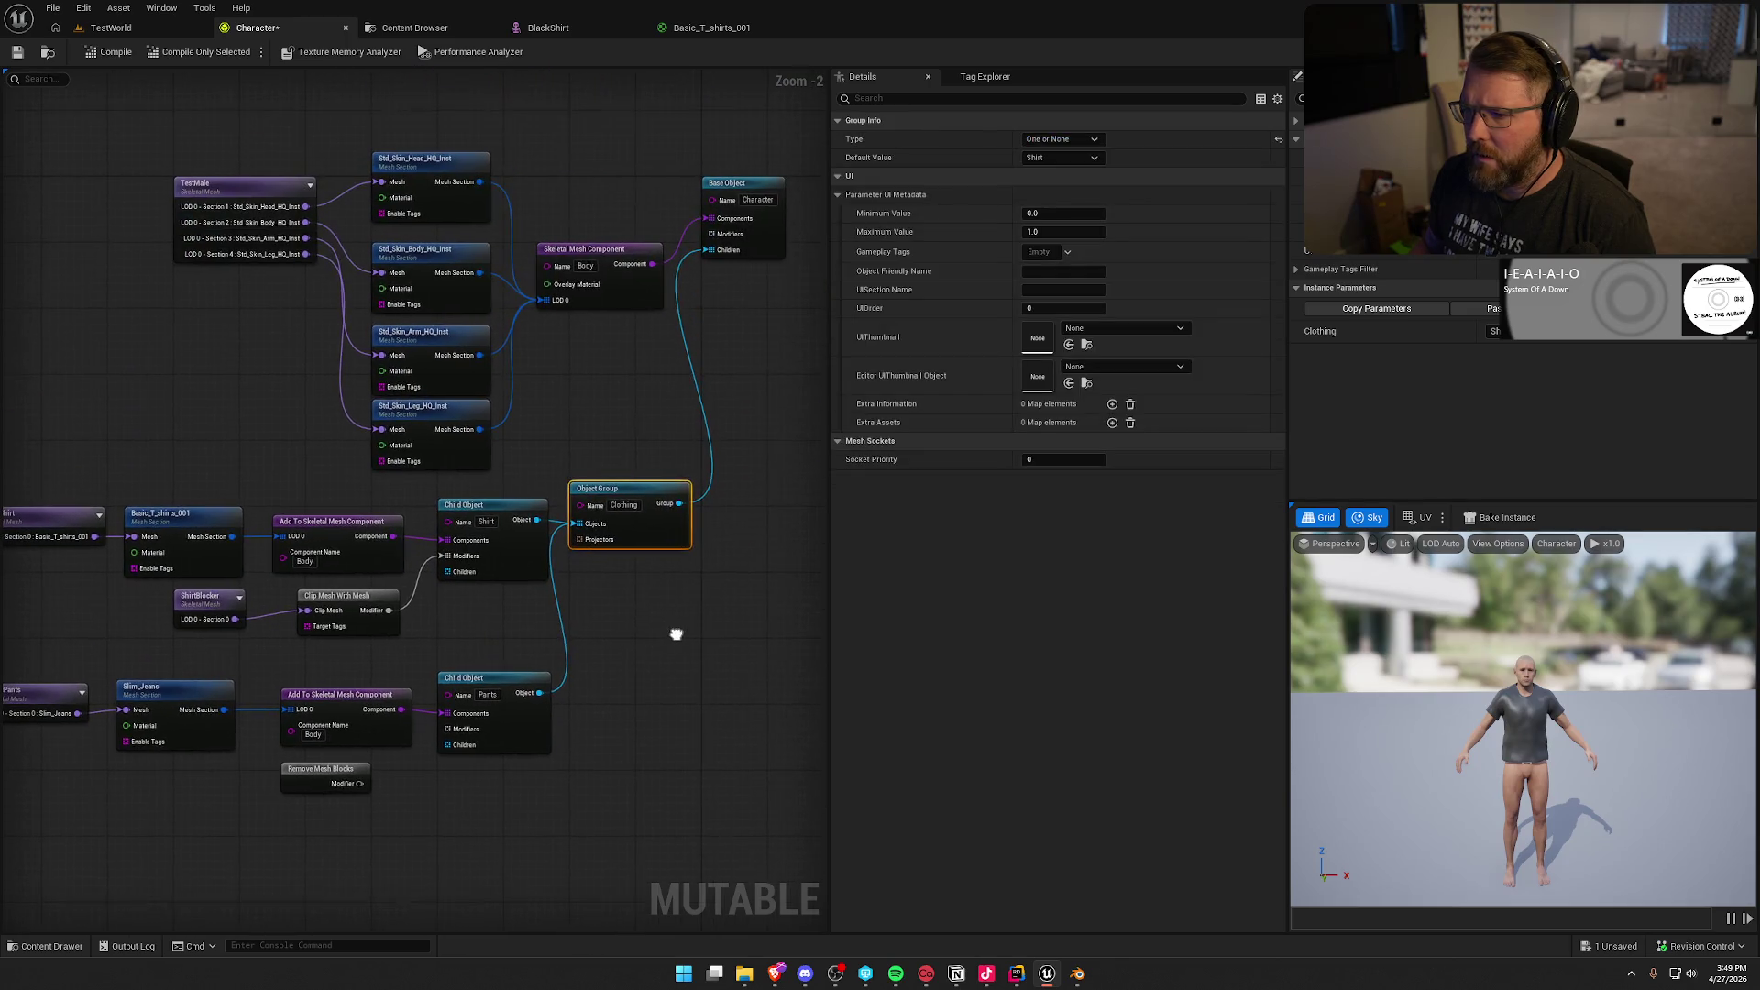
pyautogui.click(611, 396)
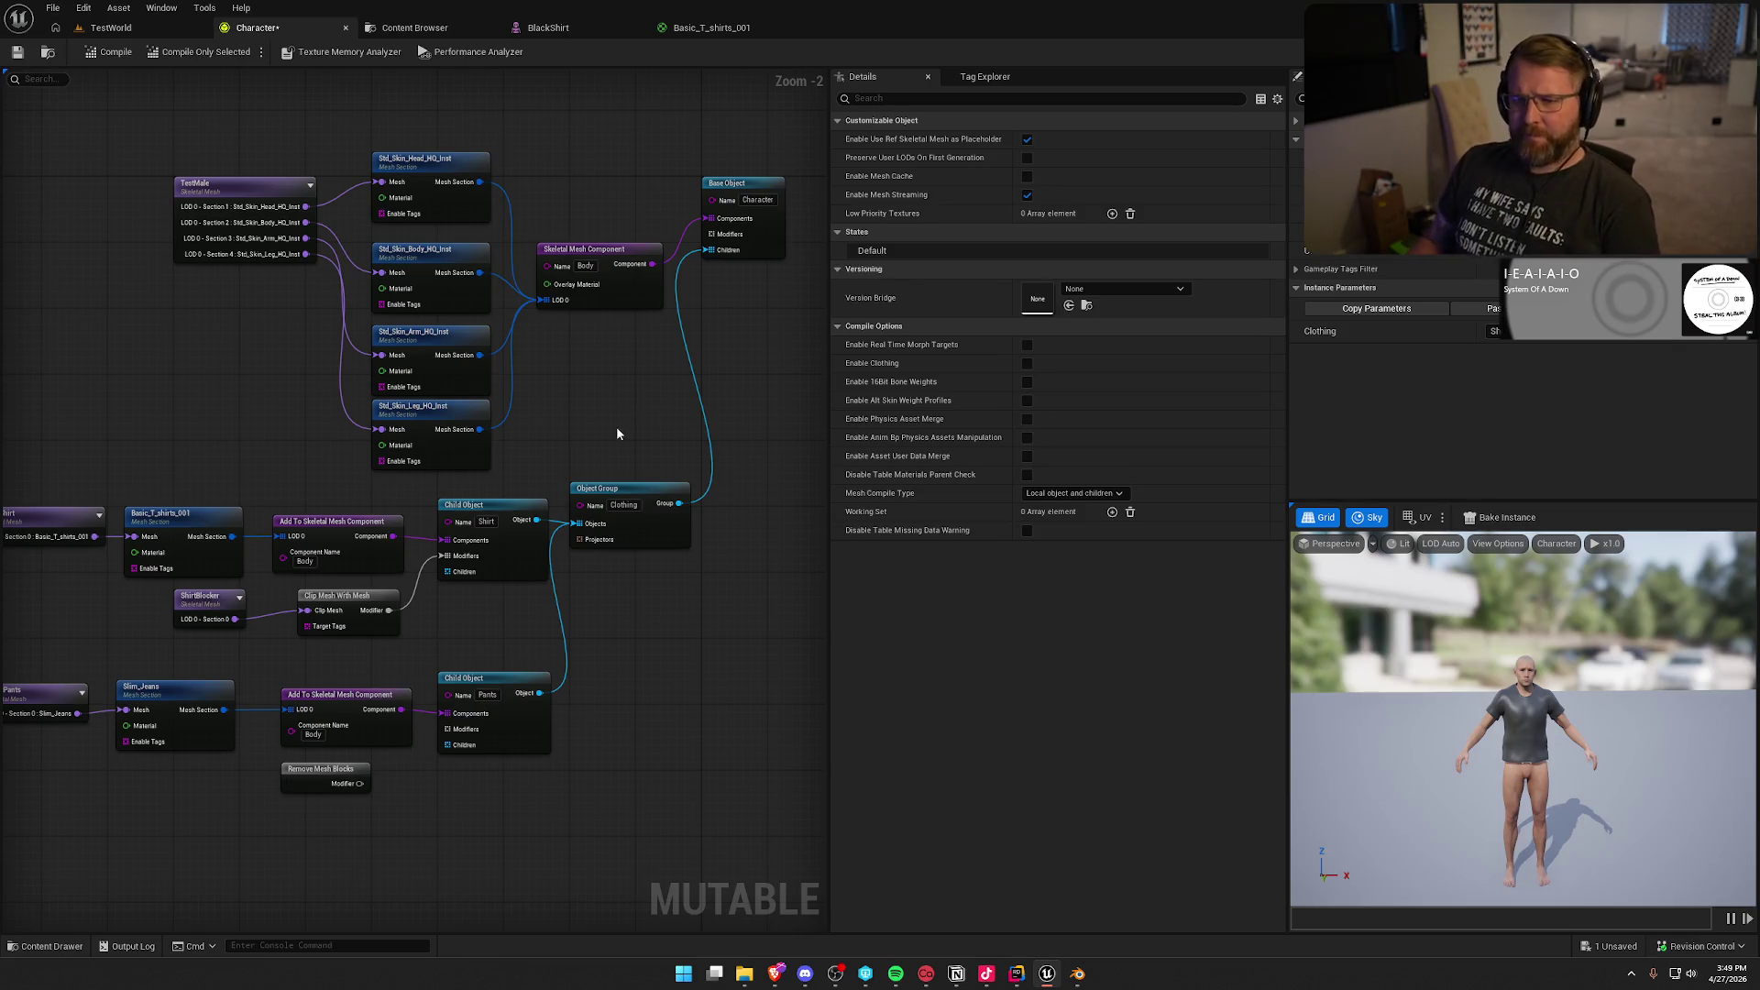
pyautogui.moveTo(616, 427); pyautogui.dragTo(712, 319)
pyautogui.click(131, 591)
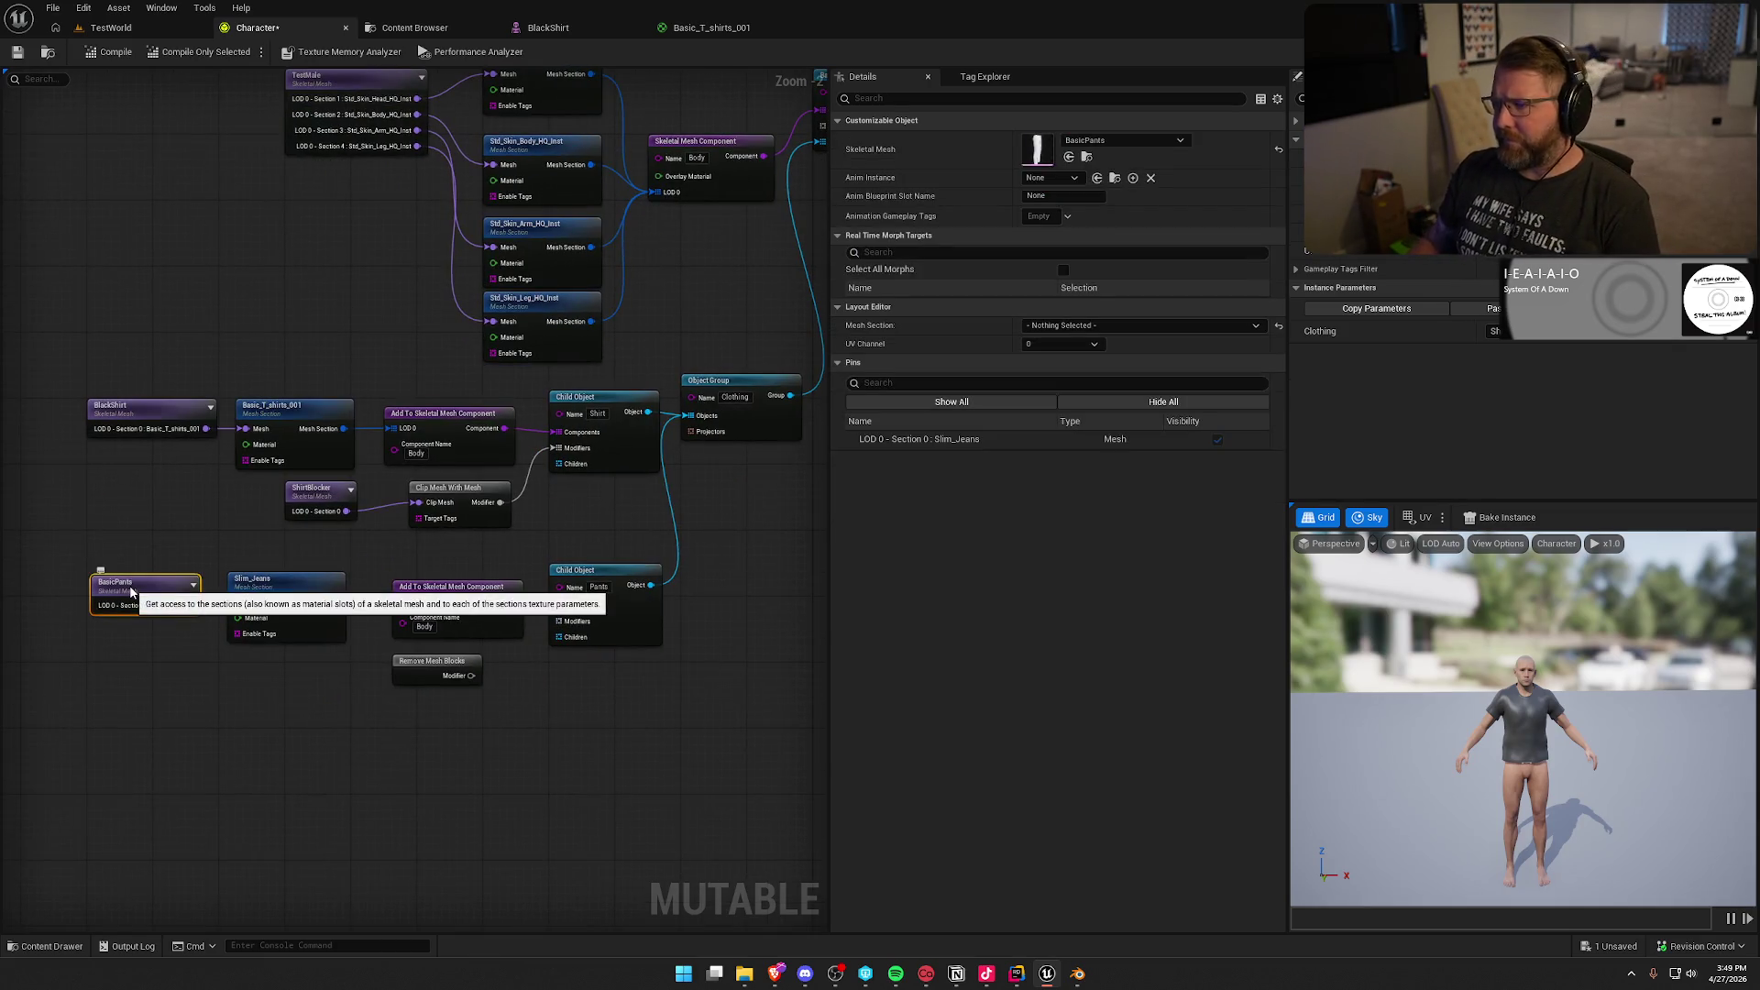
pyautogui.click(203, 546)
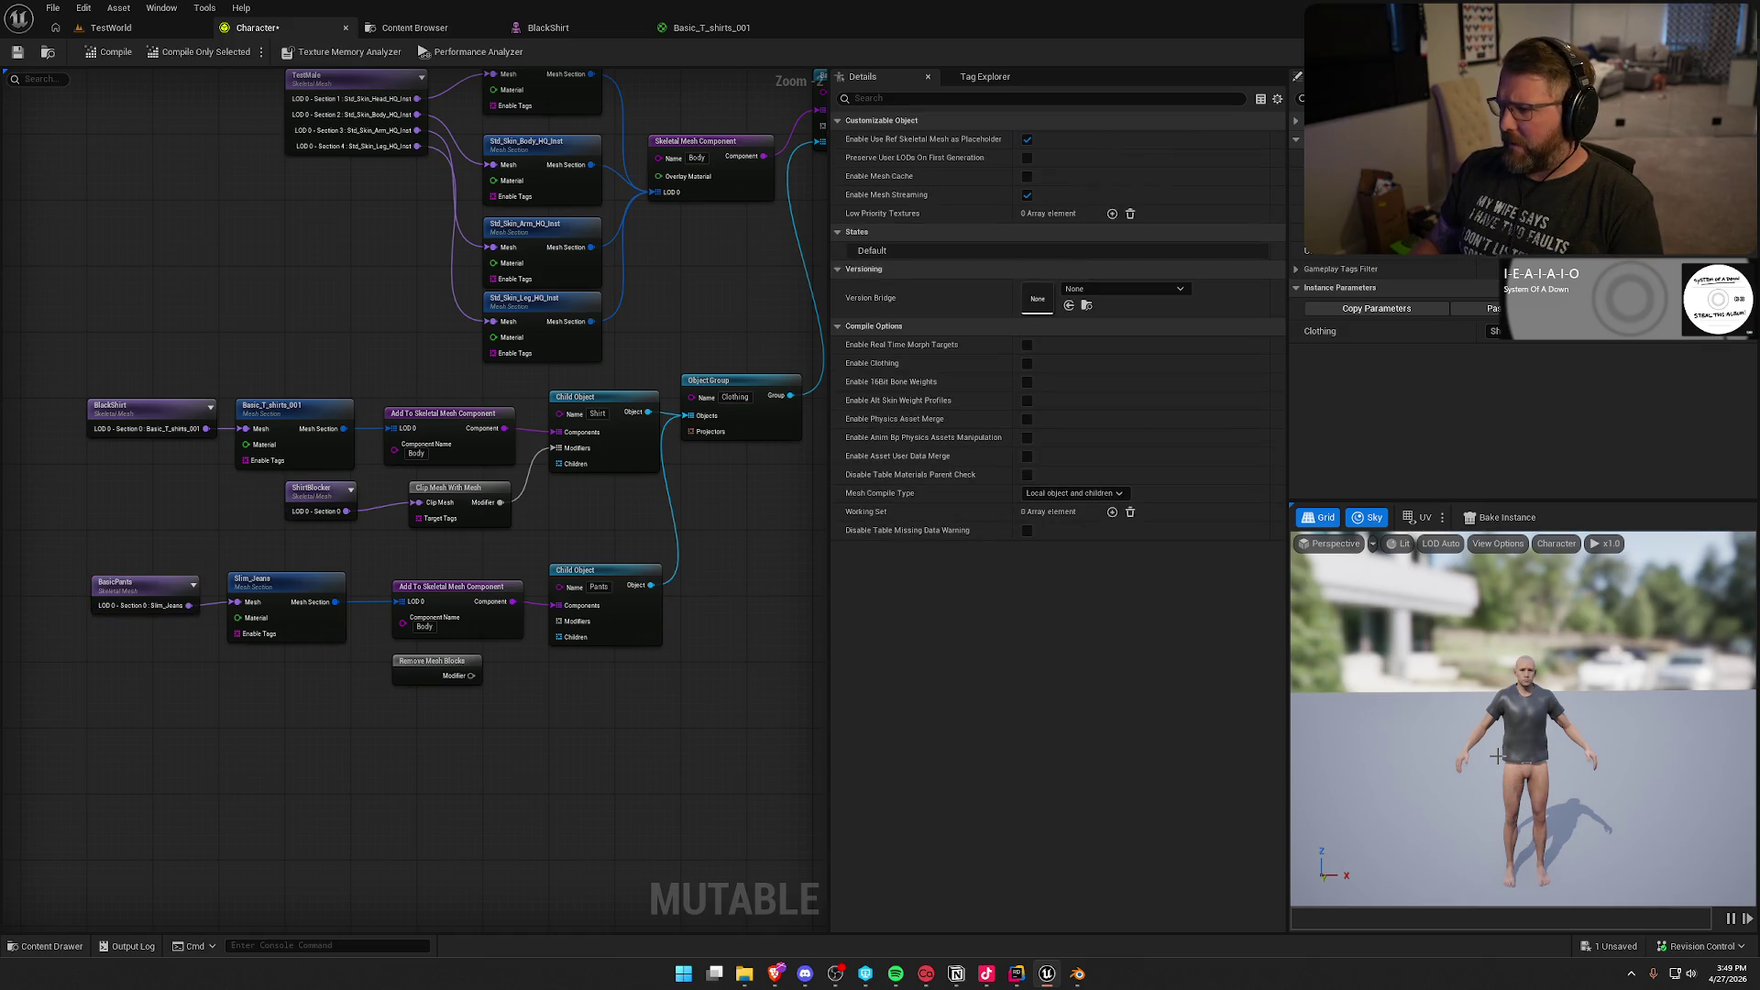
# Step: Compile and preview Clothing set to Pants, then switch it back to Shirt
pyautogui.click(89, 55)
pyautogui.click(1495, 331)
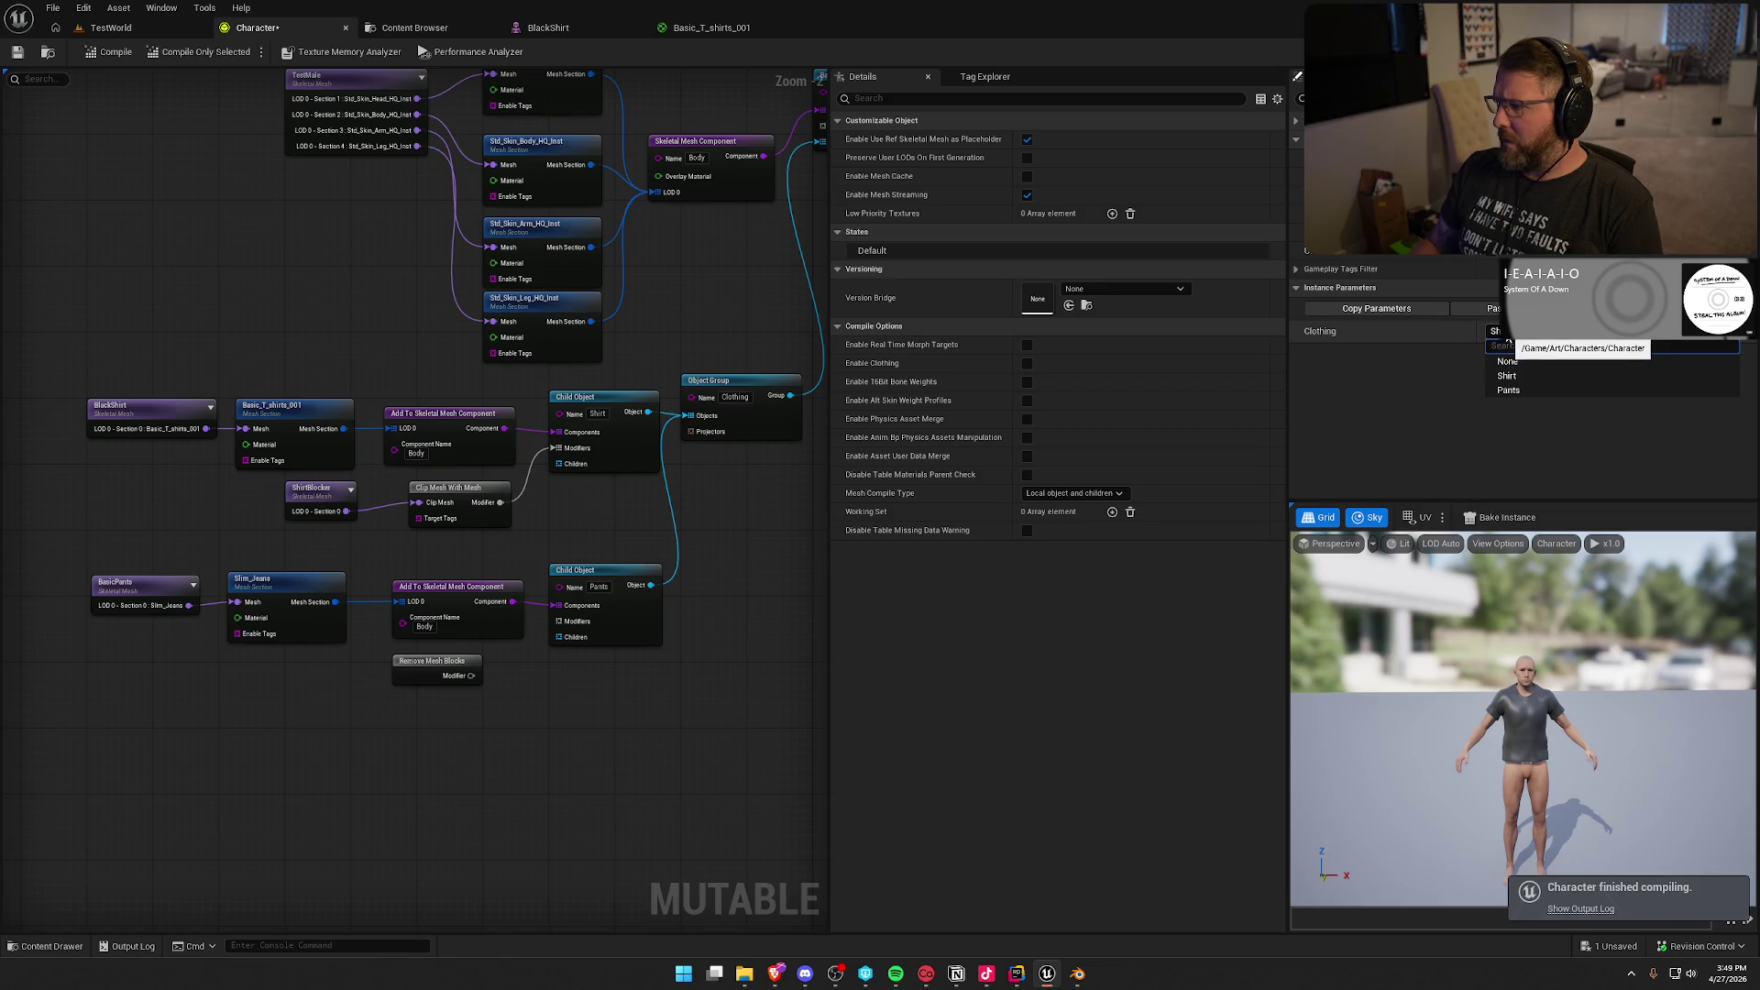
pyautogui.click(1509, 391)
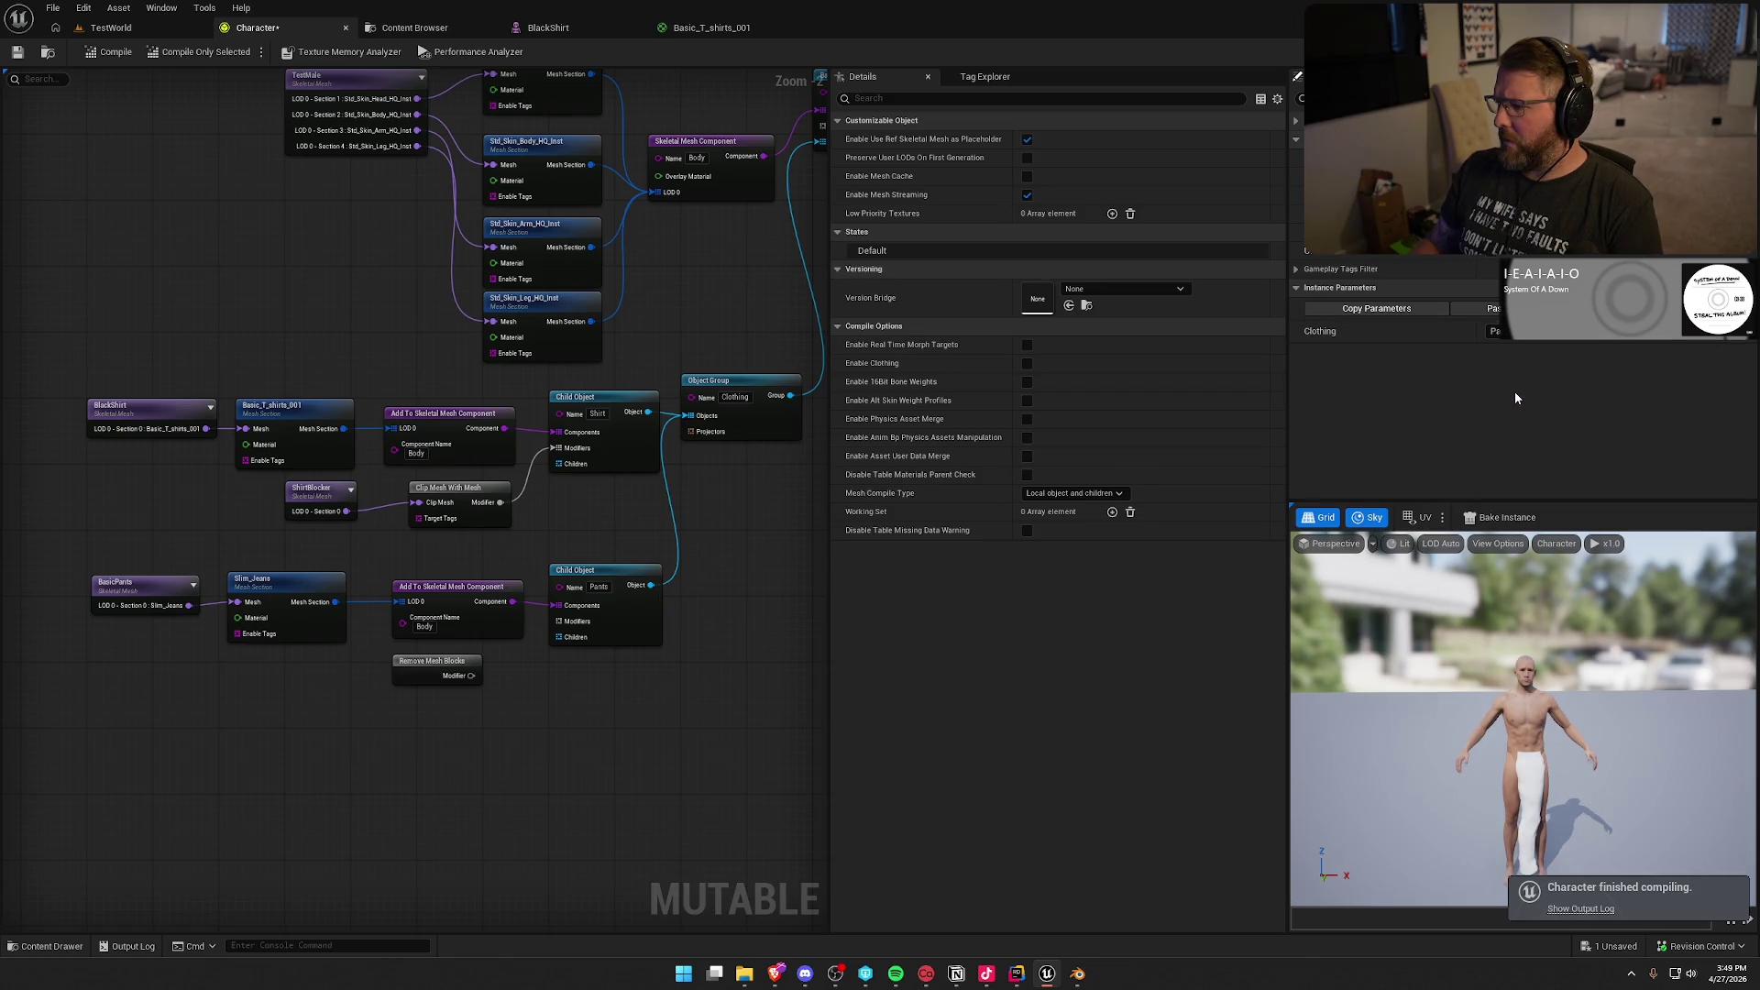
pyautogui.click(1495, 331)
pyautogui.click(1508, 376)
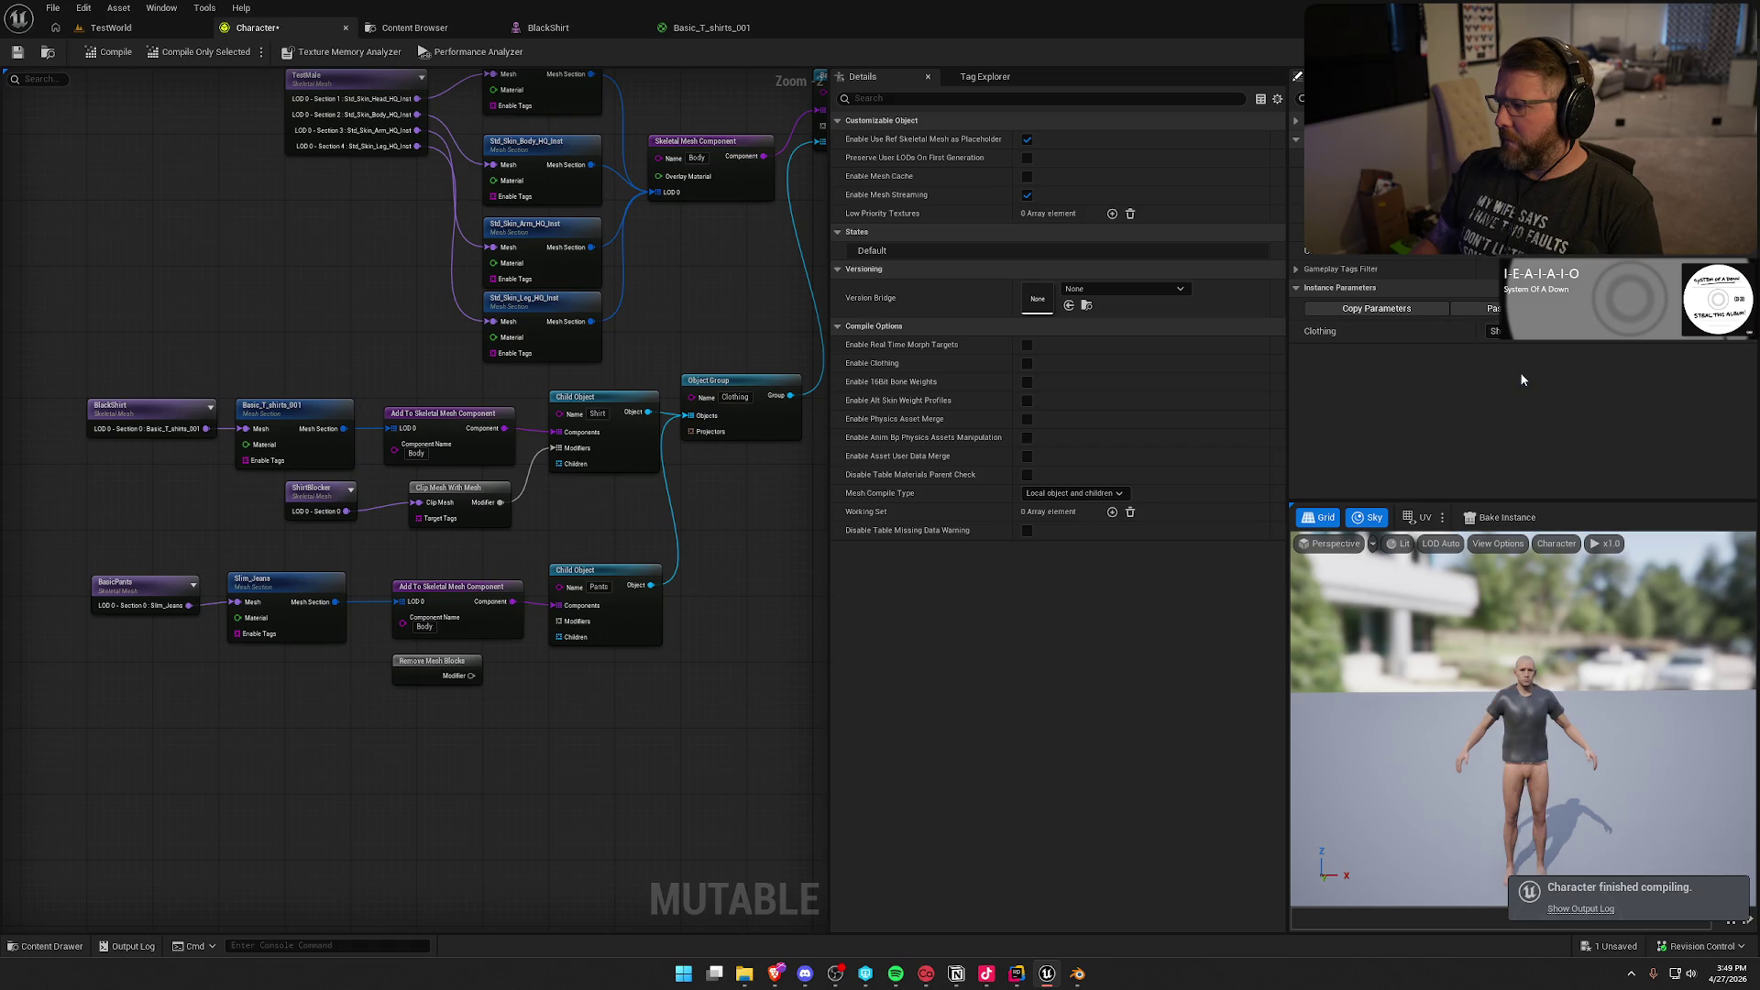
# Step: Drag a new connection from the Pants child object's output pin
pyautogui.moveTo(743, 528); pyautogui.dragTo(607, 574)
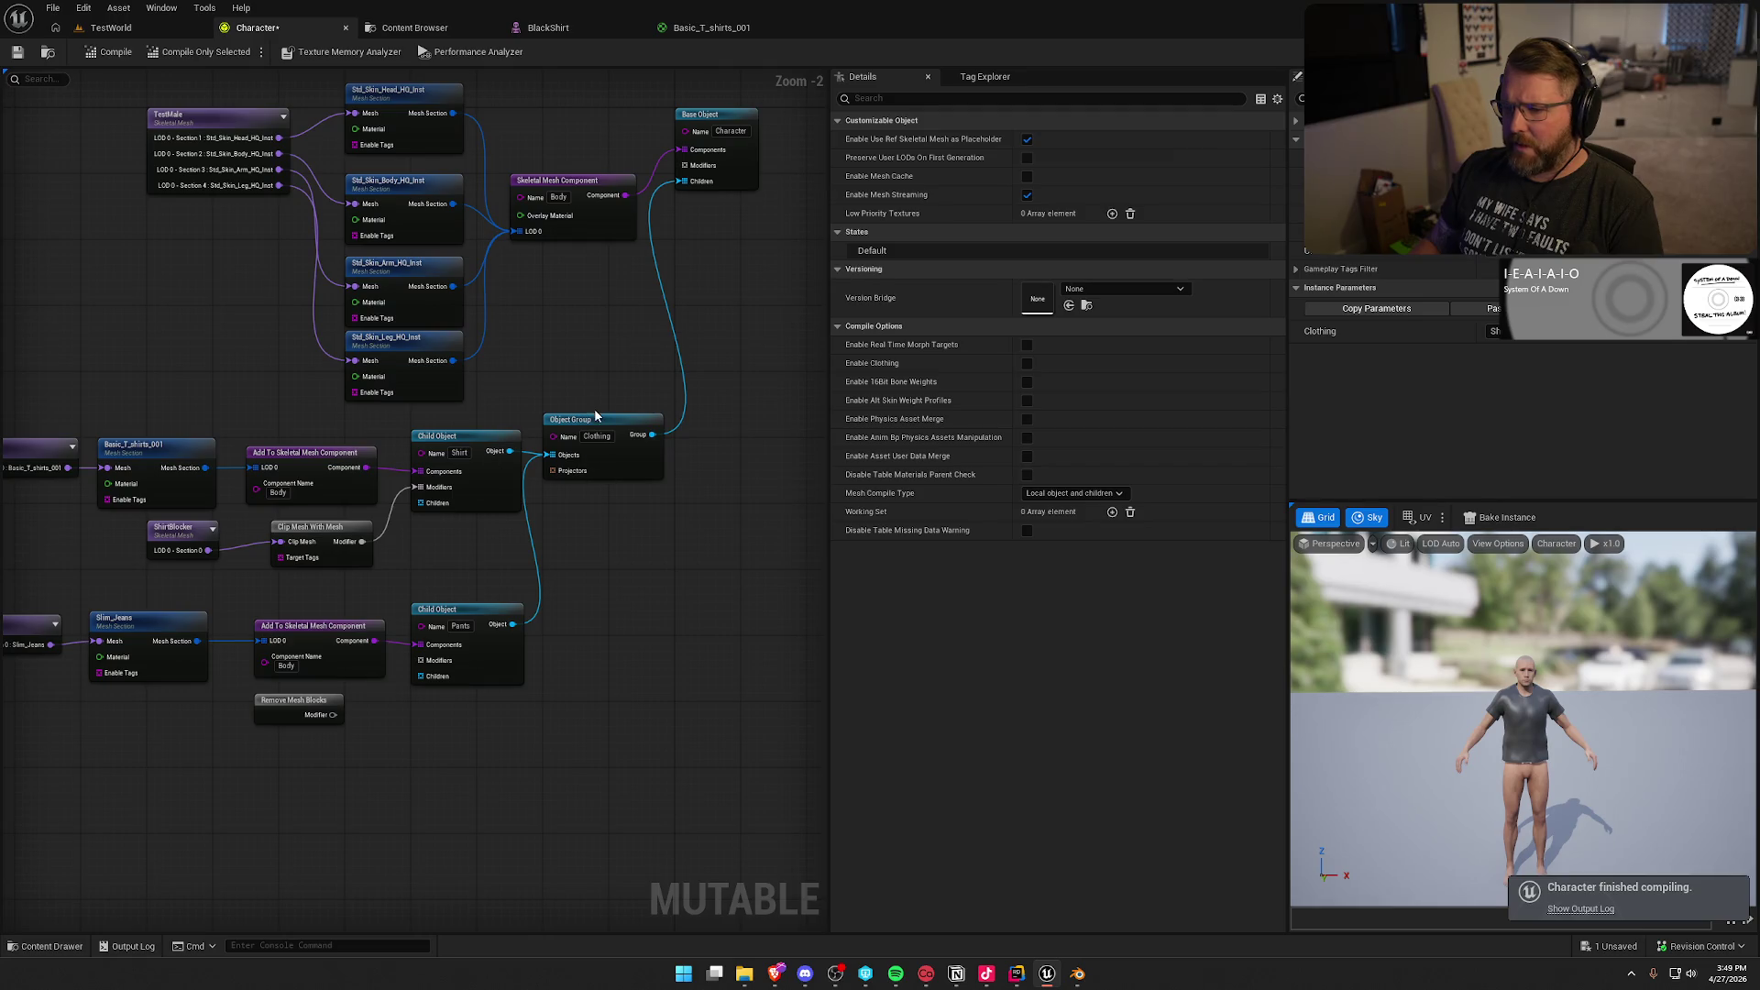
pyautogui.moveTo(604, 431)
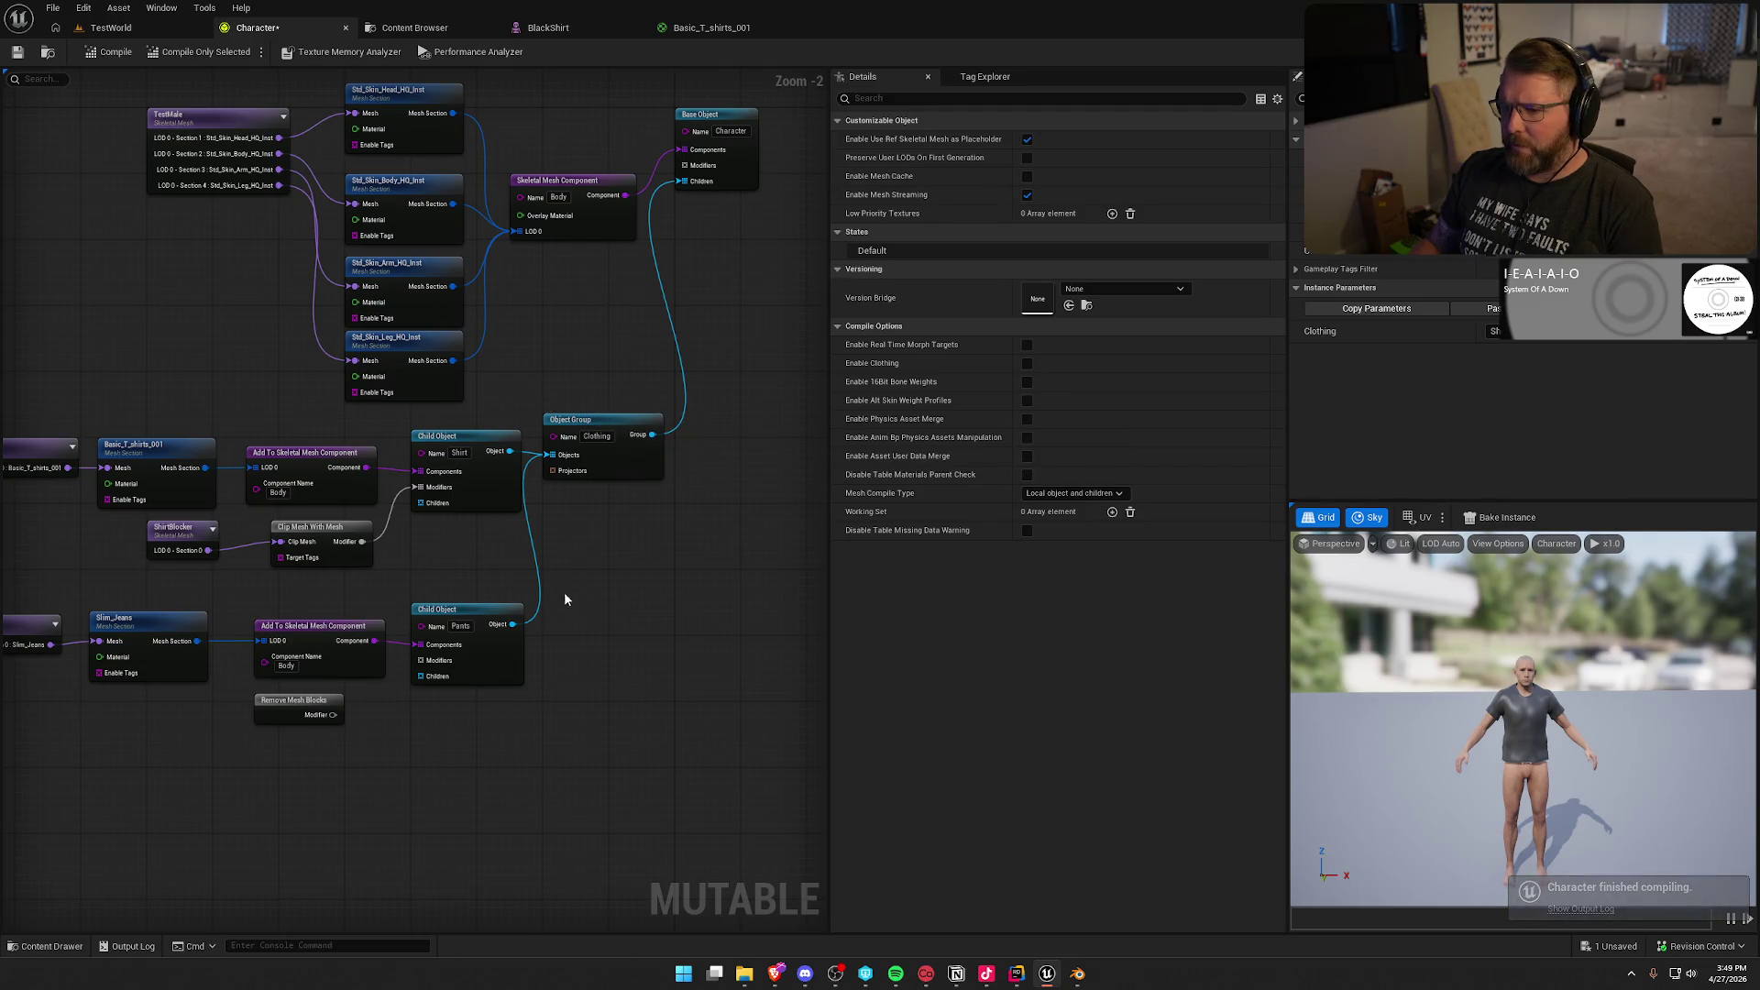
pyautogui.moveTo(511, 625); pyautogui.dragTo(600, 598)
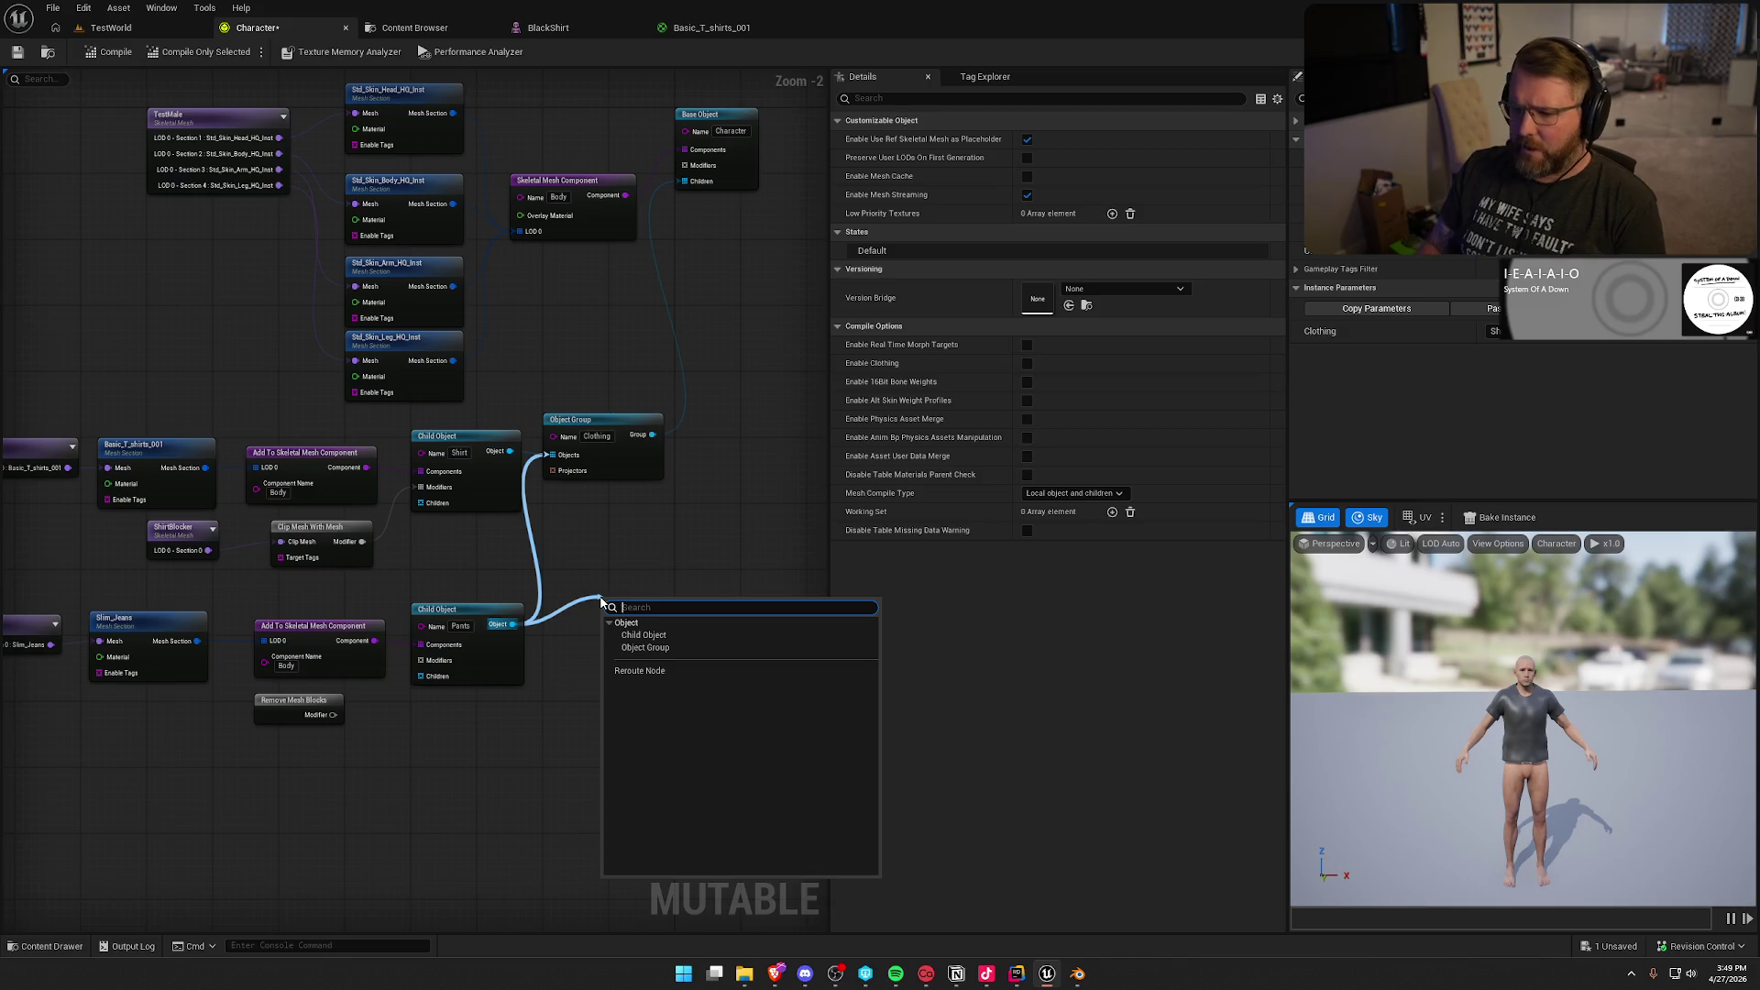
# Step: Add a Legs object group fed by the pants into the base object's children, and rename Clothing to Torso
pyautogui.click(672, 648)
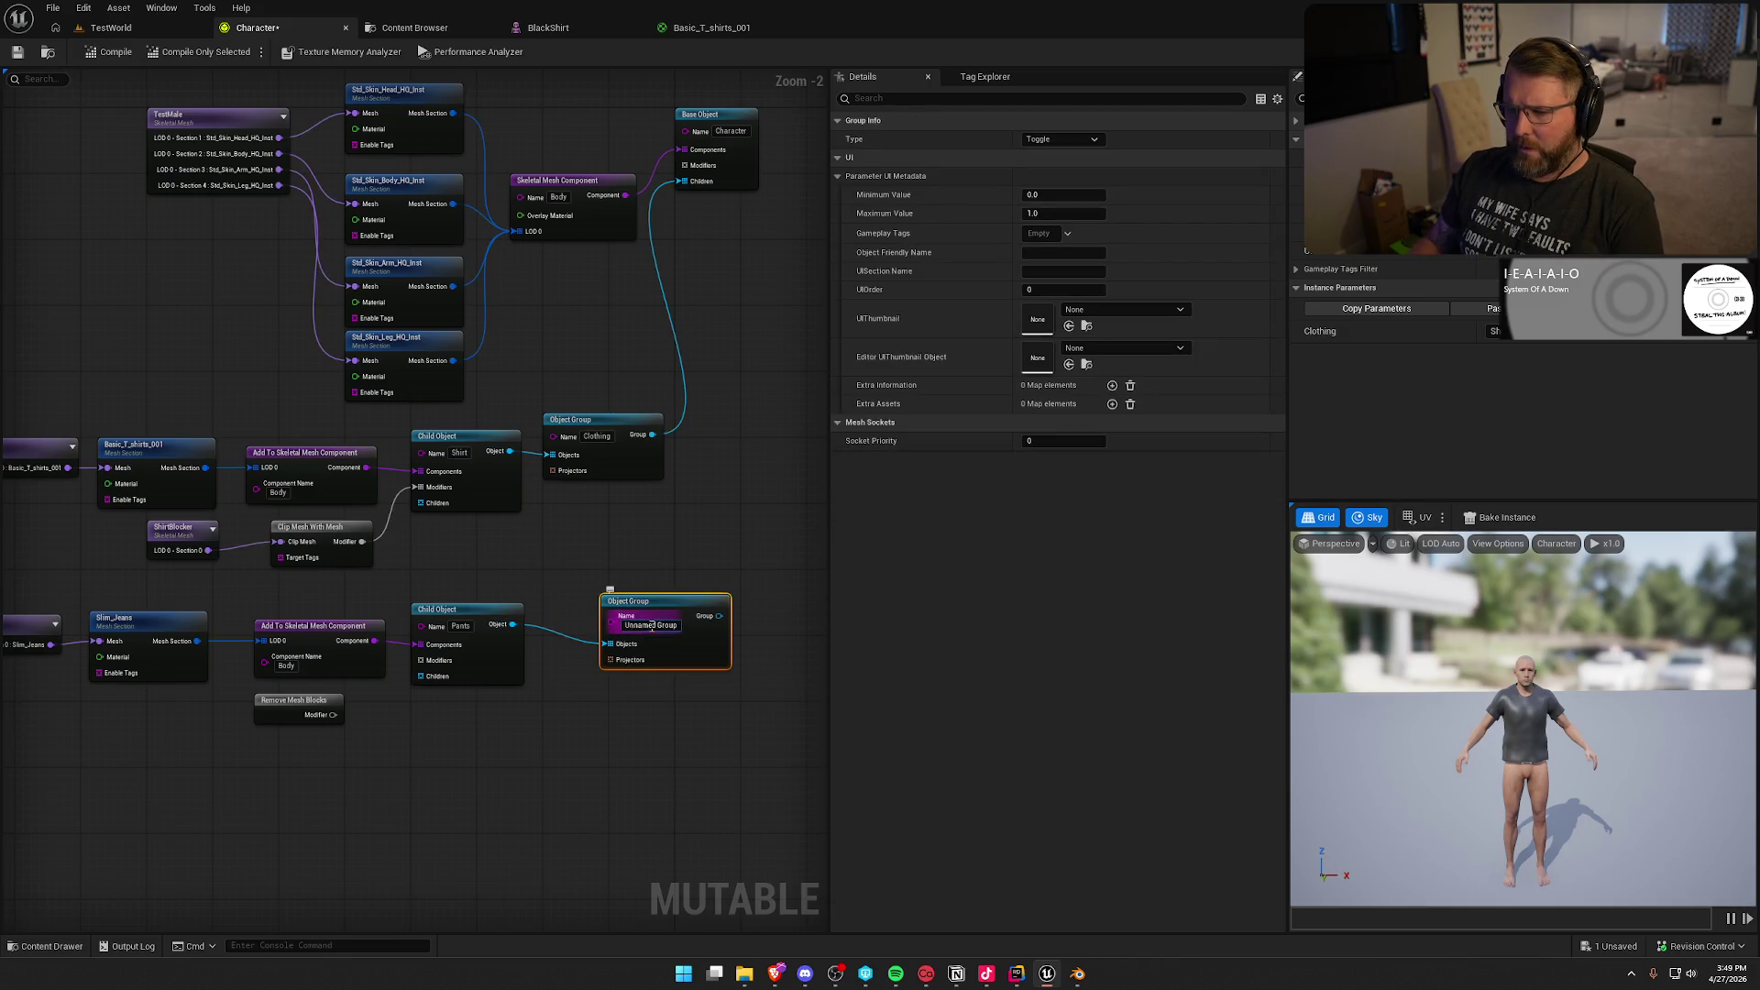
pyautogui.write('Lower')
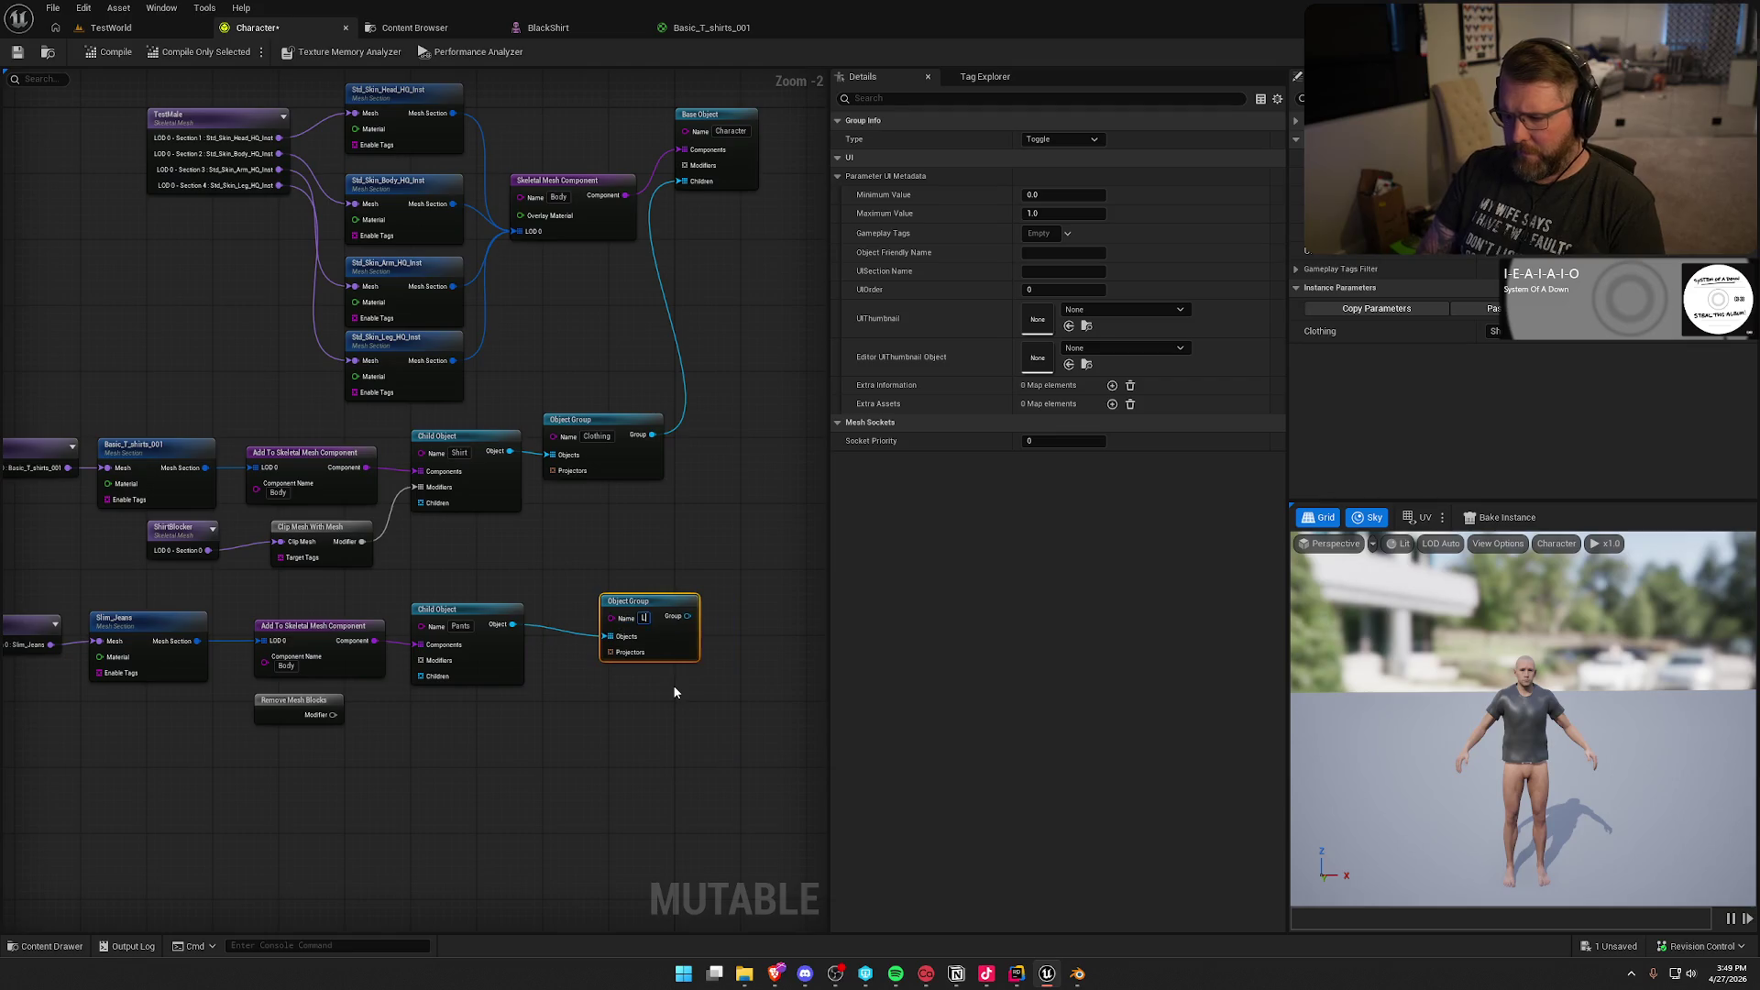
pyautogui.press('BackSpace')
pyautogui.press('BackSpace')
pyautogui.press('BackSpace')
pyautogui.write('Legs')
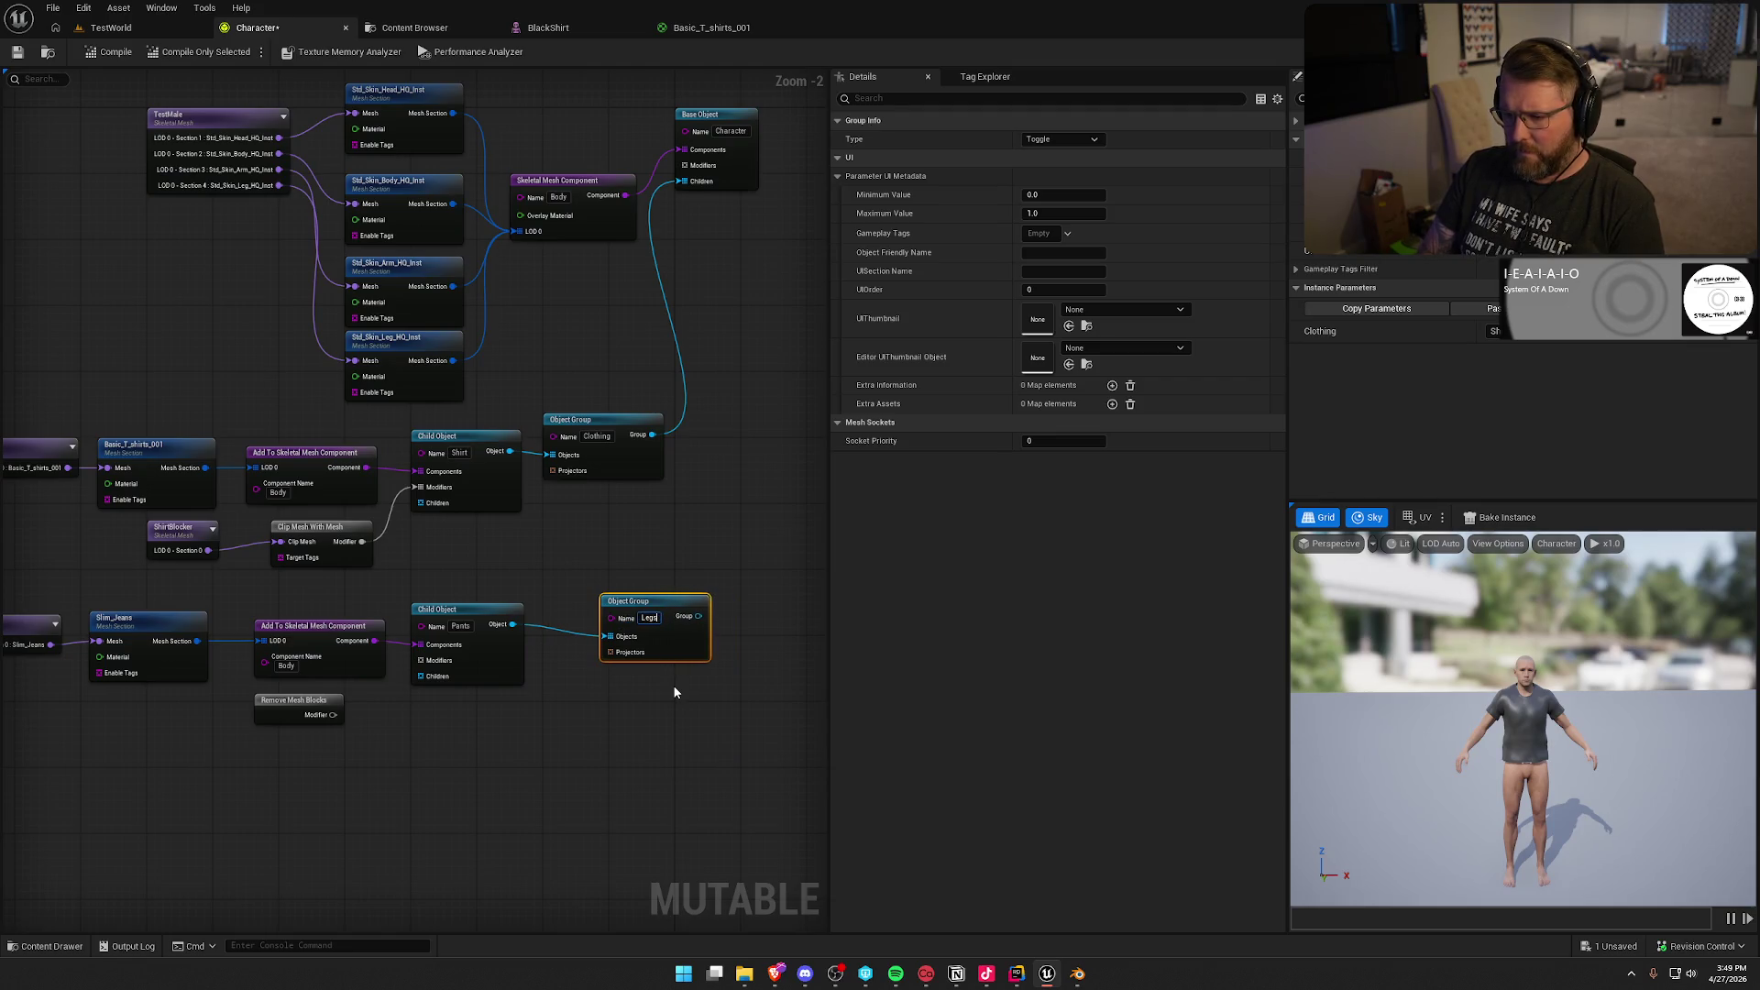
pyautogui.moveTo(698, 616)
pyautogui.mouseDown()
pyautogui.moveTo(706, 247)
pyautogui.moveTo(683, 181)
pyautogui.mouseUp()
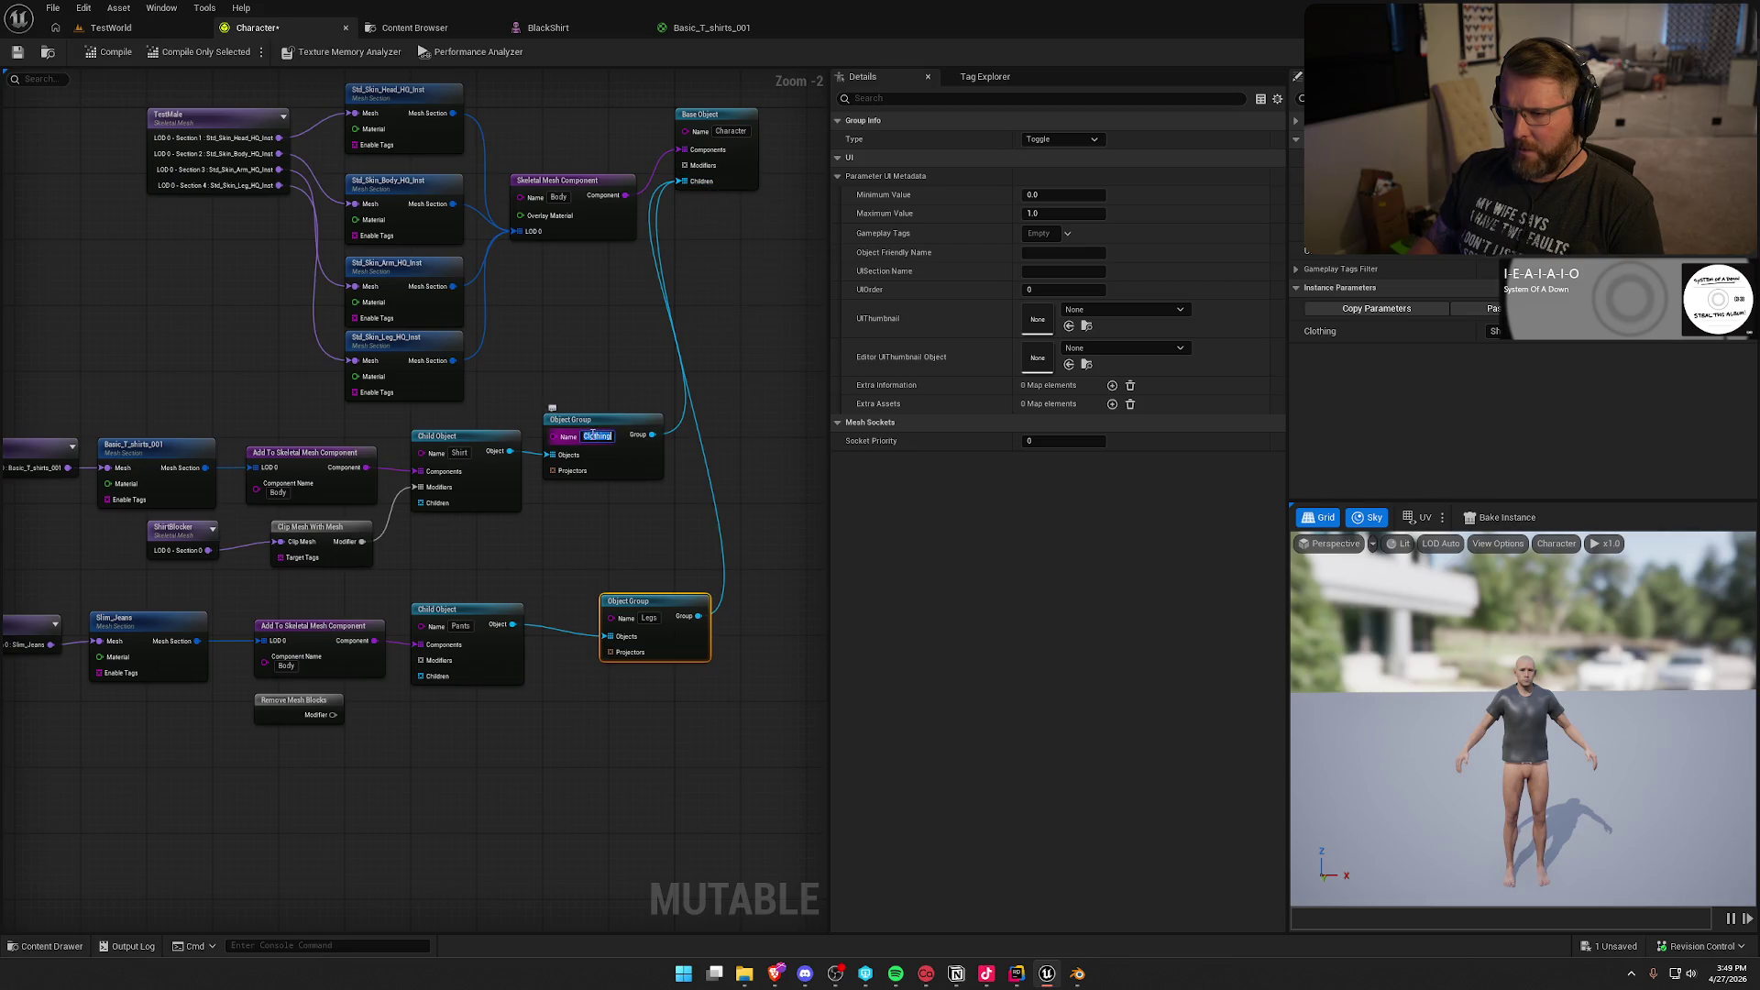
pyautogui.write('Torso')
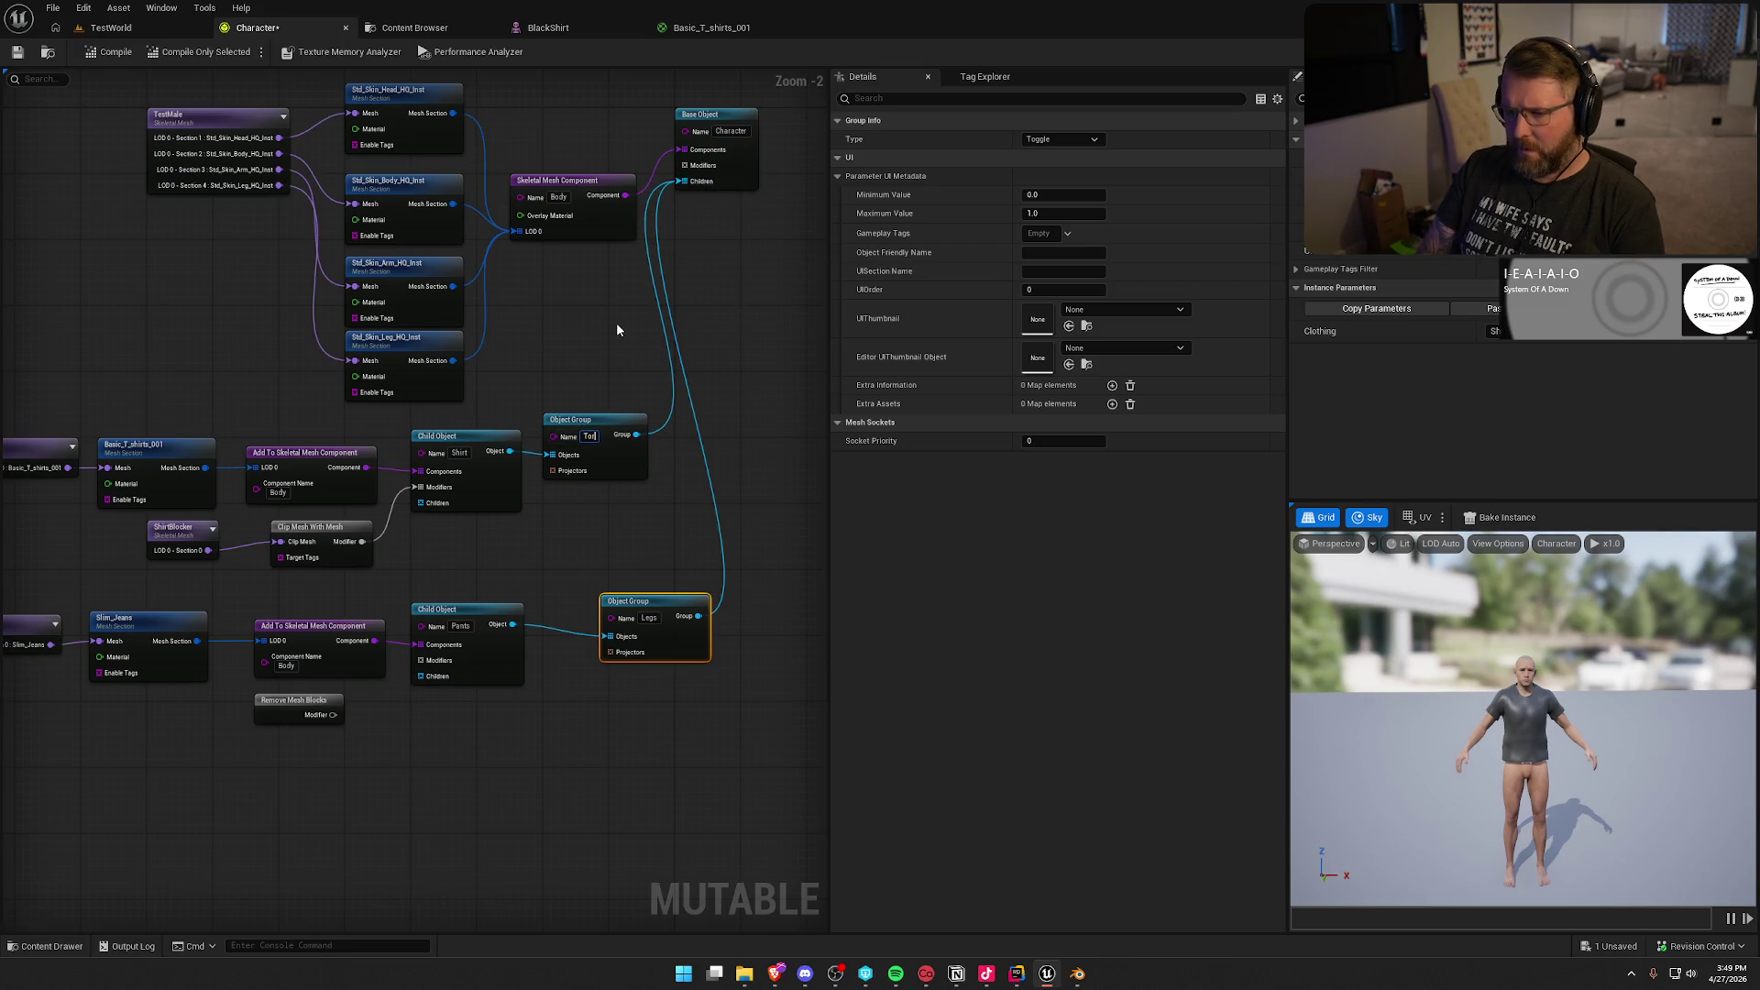
pyautogui.press('Return')
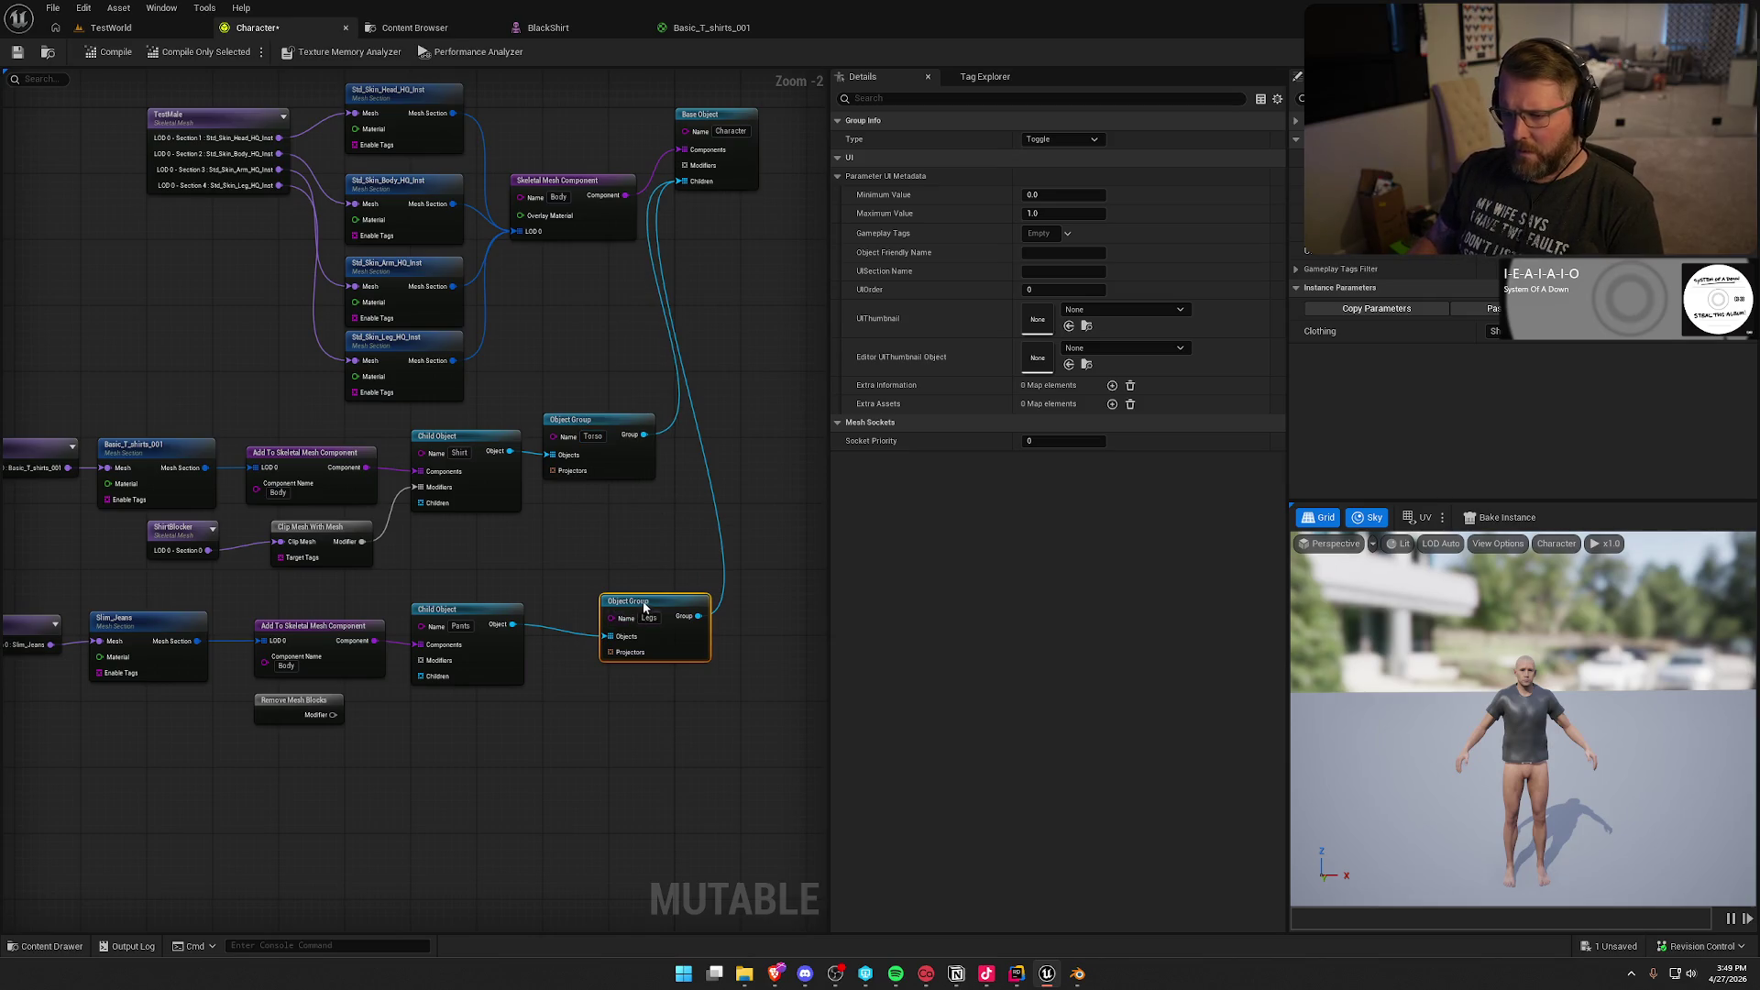
pyautogui.moveTo(642, 600); pyautogui.dragTo(587, 577)
# Step: Compile and set the Legs group type to One or None
pyautogui.click(110, 51)
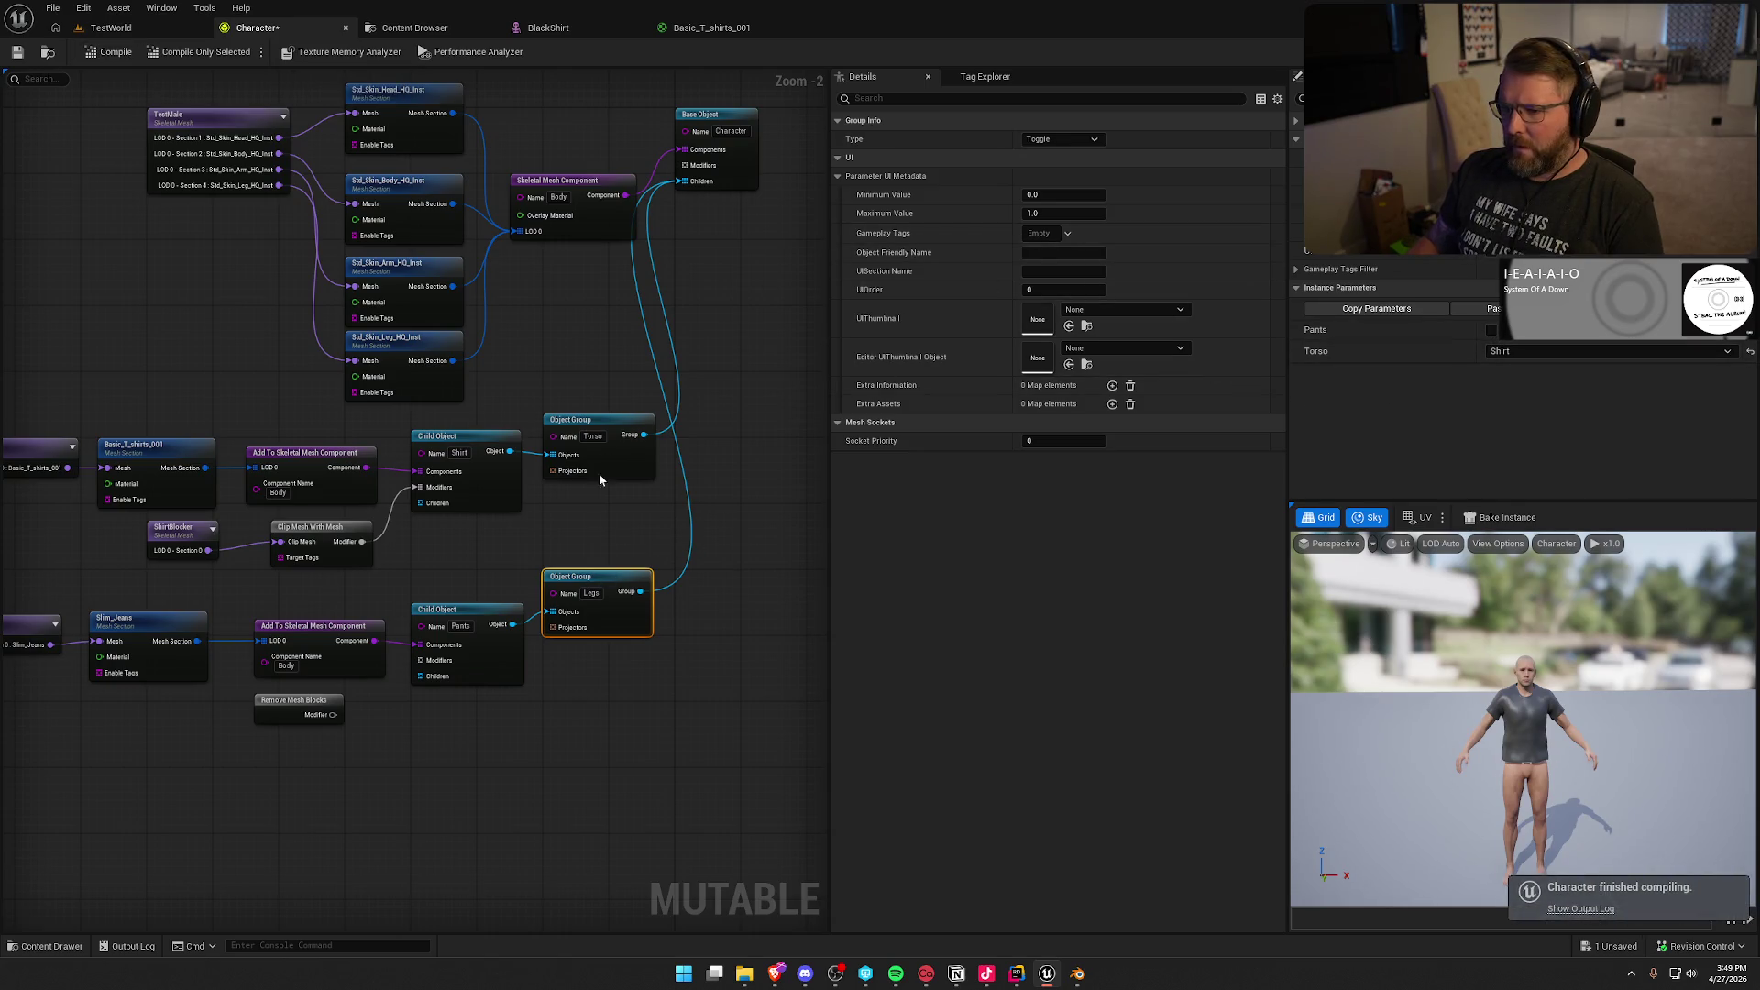
pyautogui.click(605, 425)
pyautogui.click(623, 577)
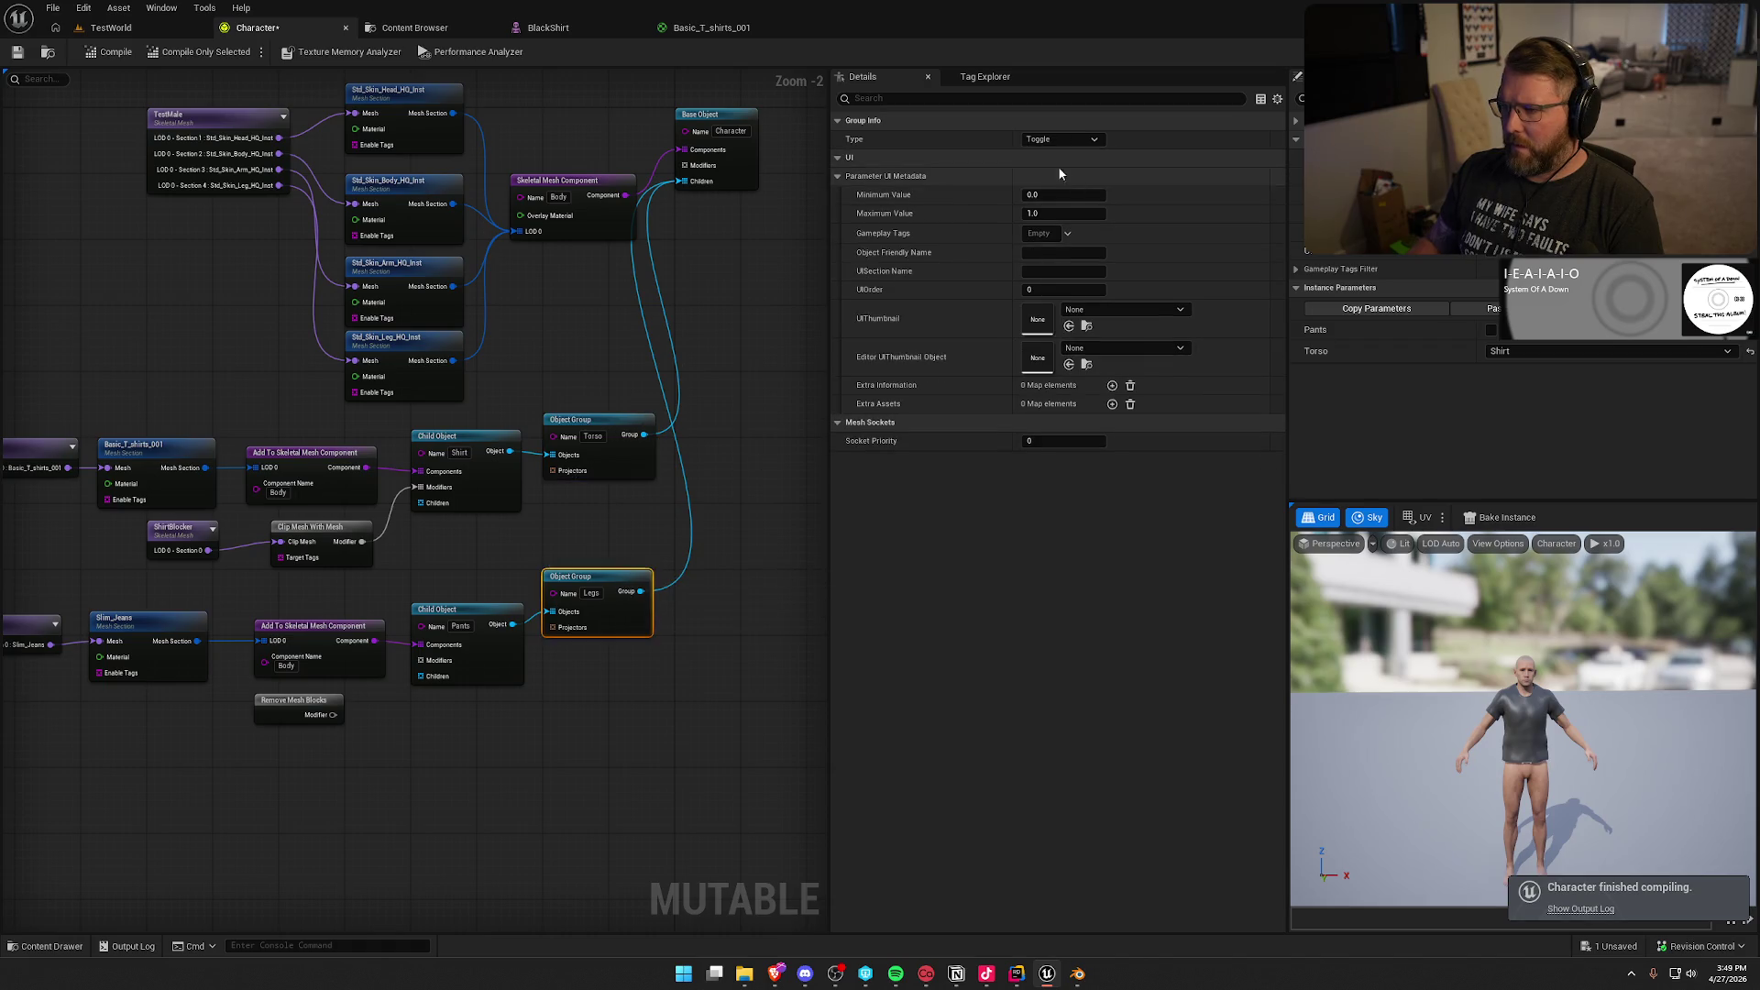
pyautogui.click(1062, 139)
pyautogui.click(1068, 194)
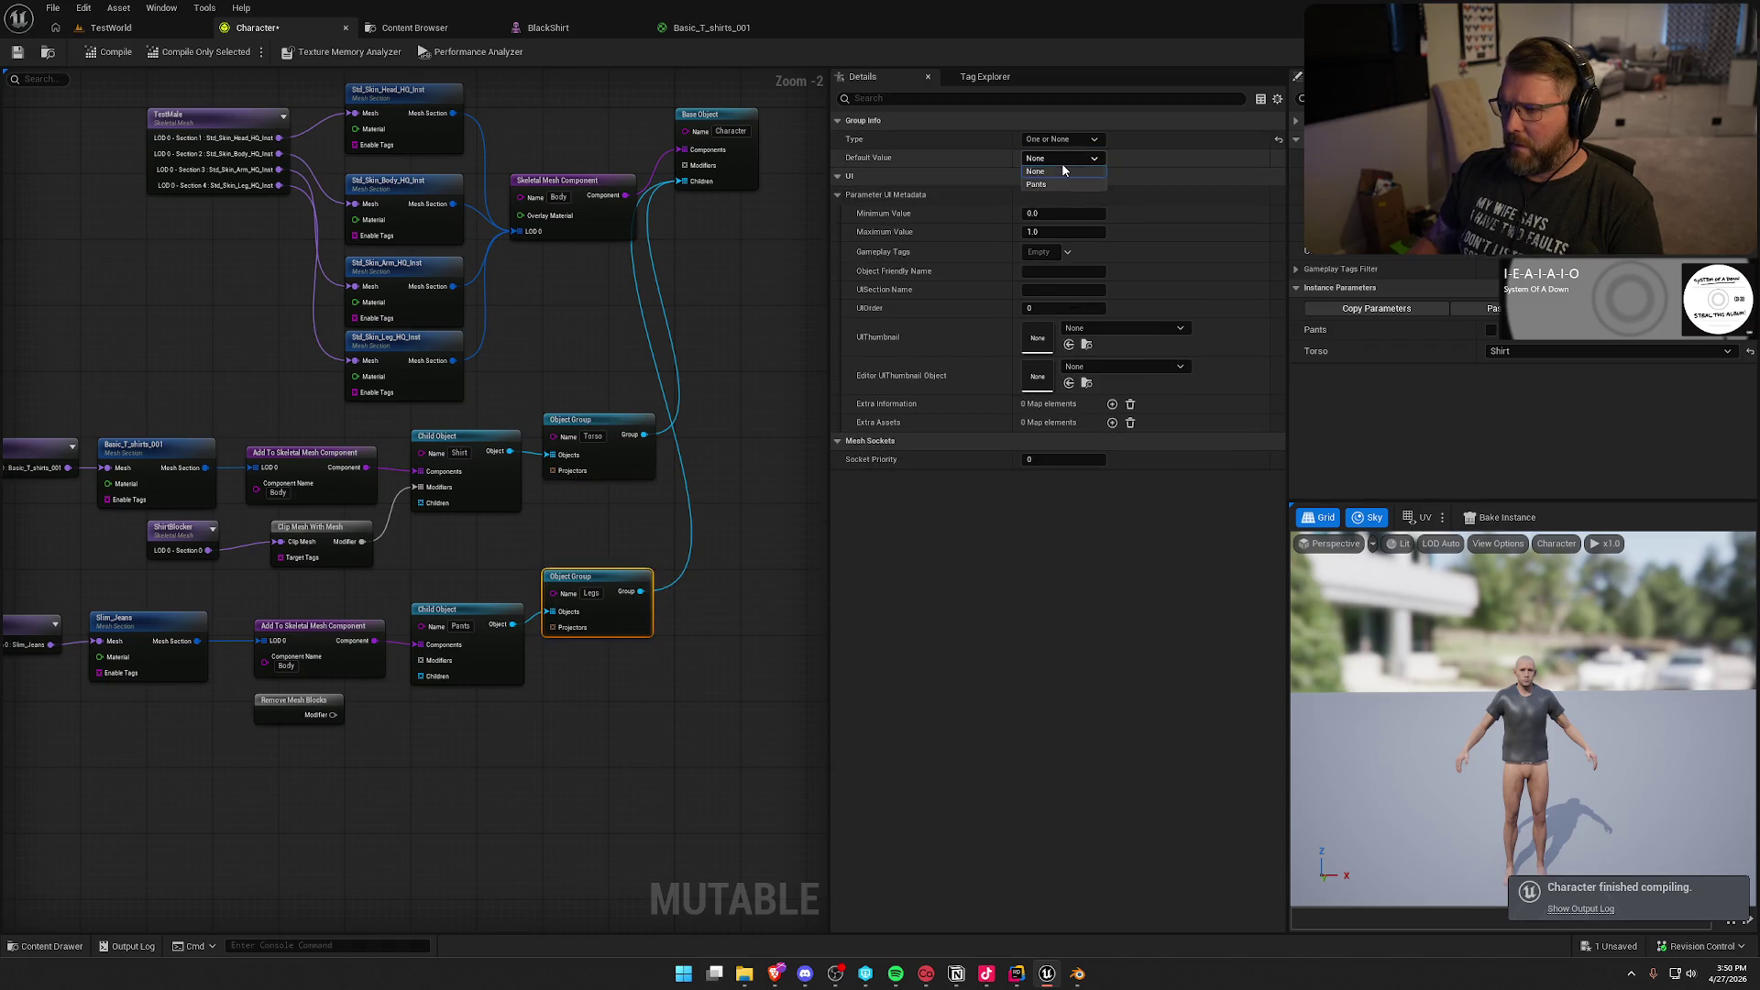
# Step: Recompile, then reimport BasicPants from BasicPants.fbx with a 90° rotation so it stands upright
pyautogui.click(110, 51)
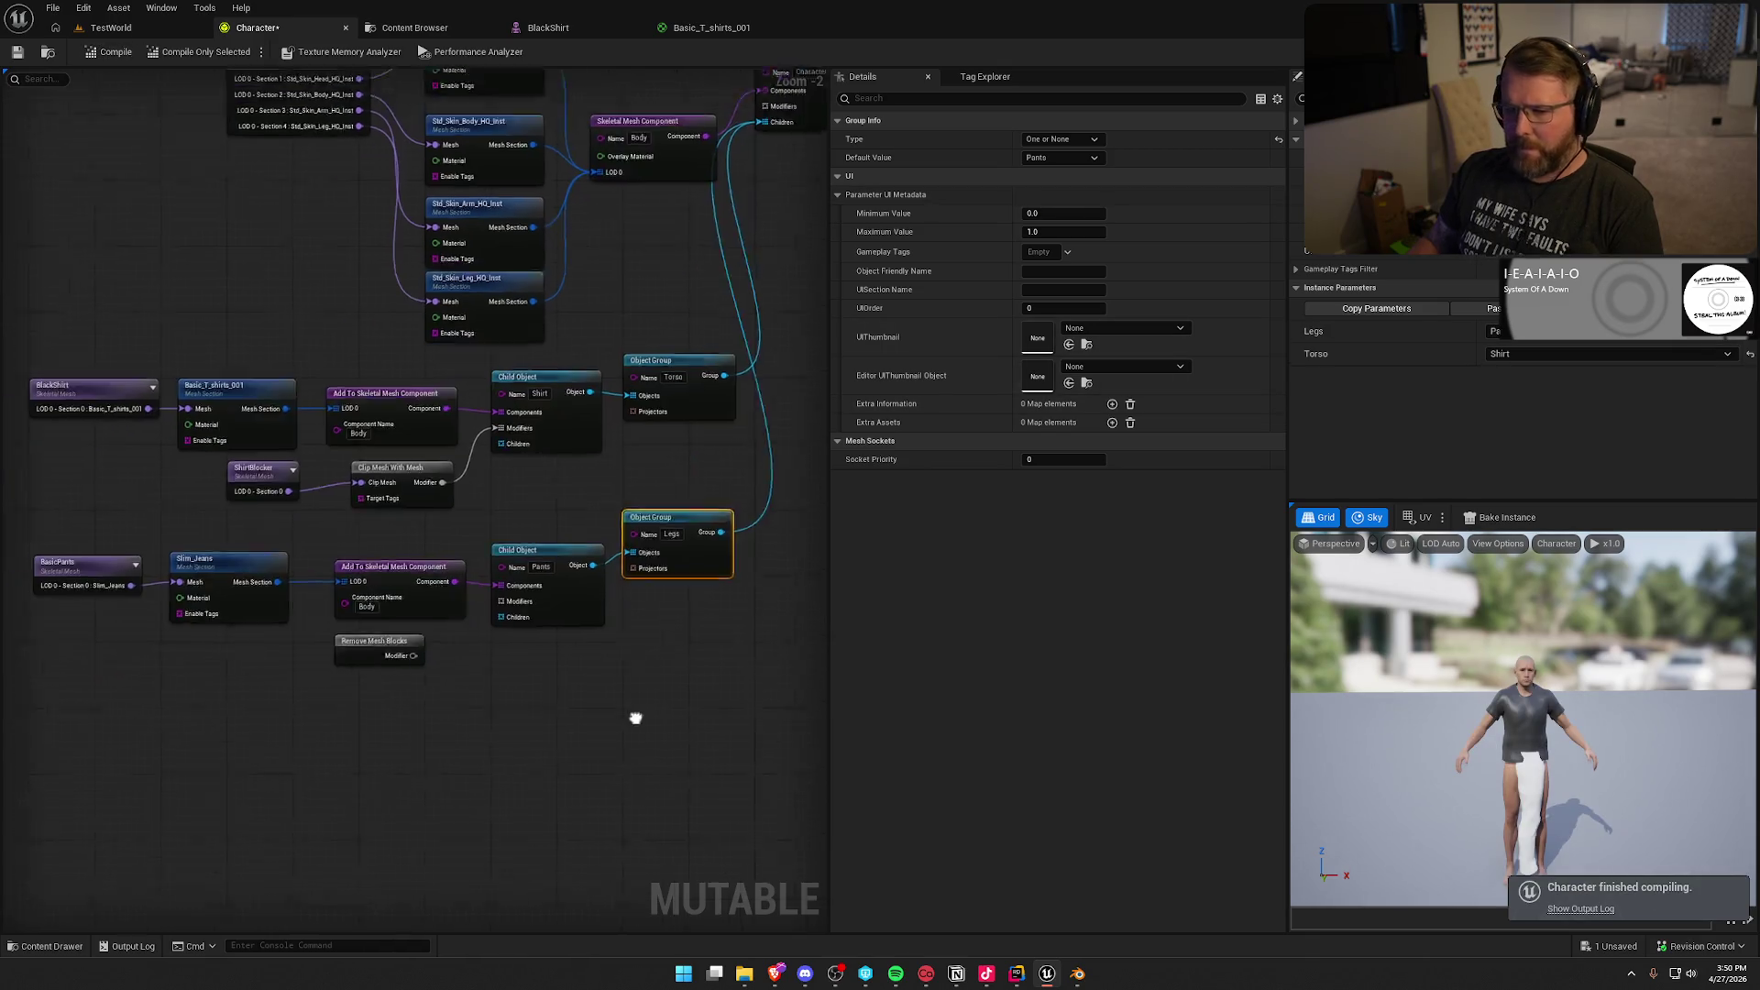
pyautogui.click(137, 535)
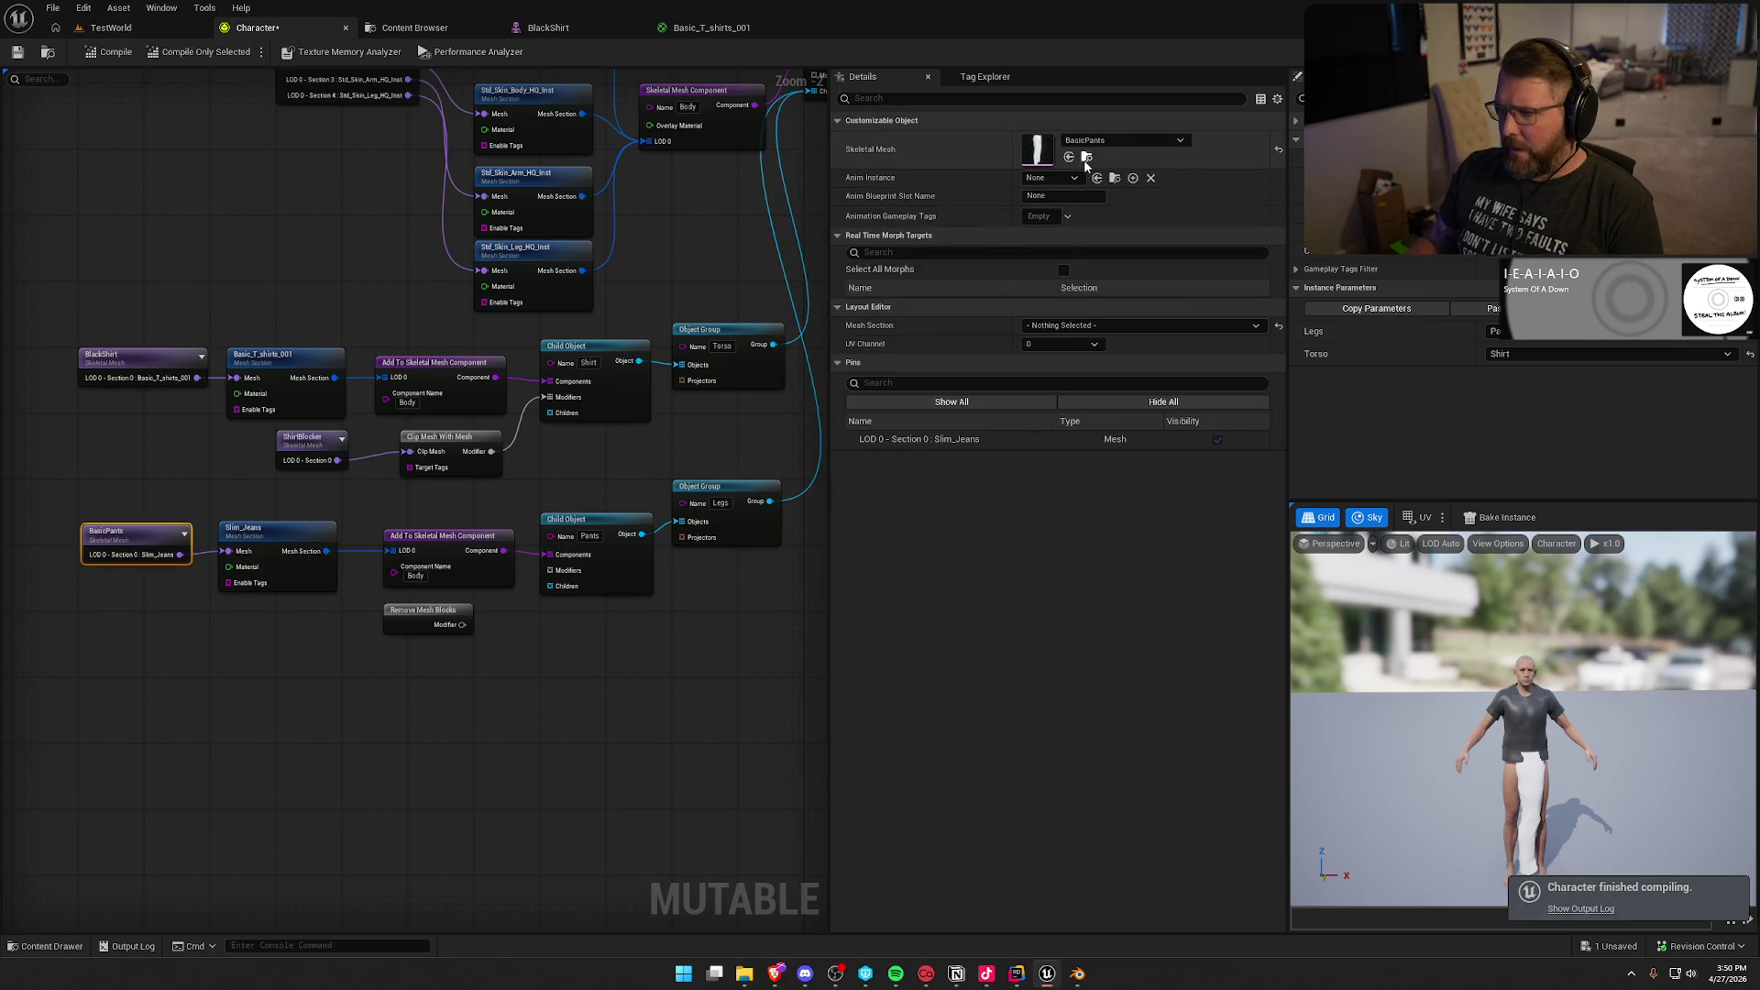
pyautogui.click(1086, 156)
pyautogui.doubleClick(284, 702)
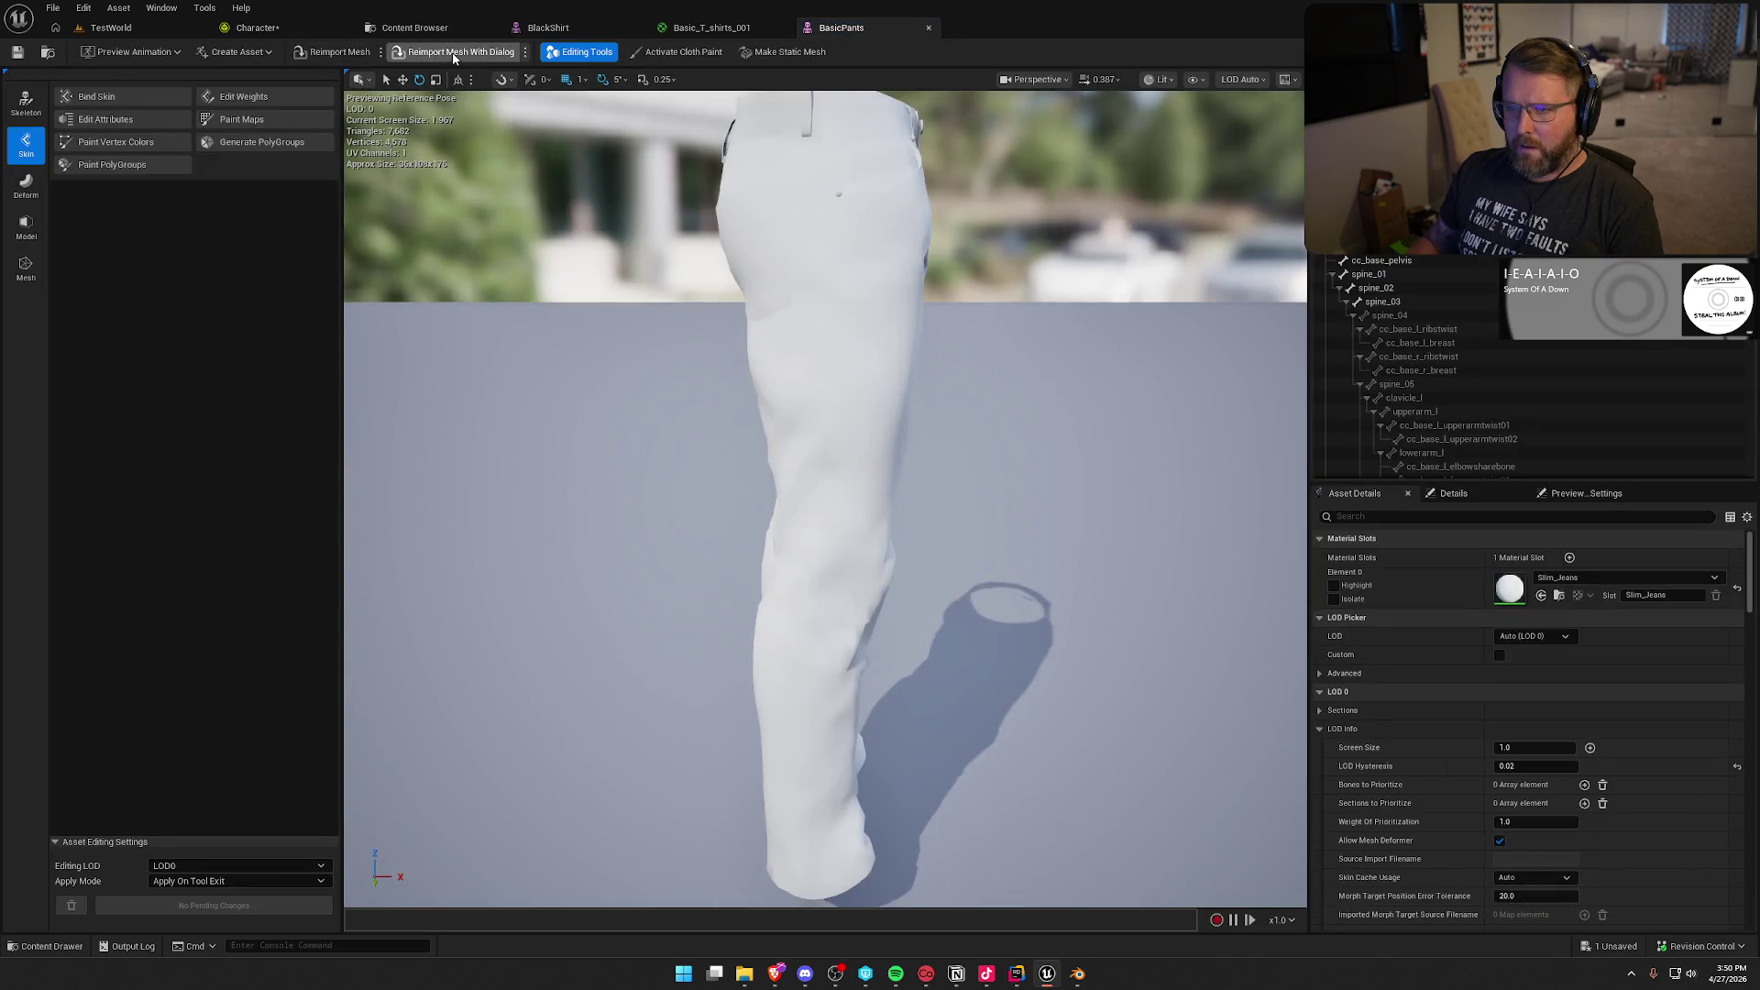
pyautogui.click(453, 55)
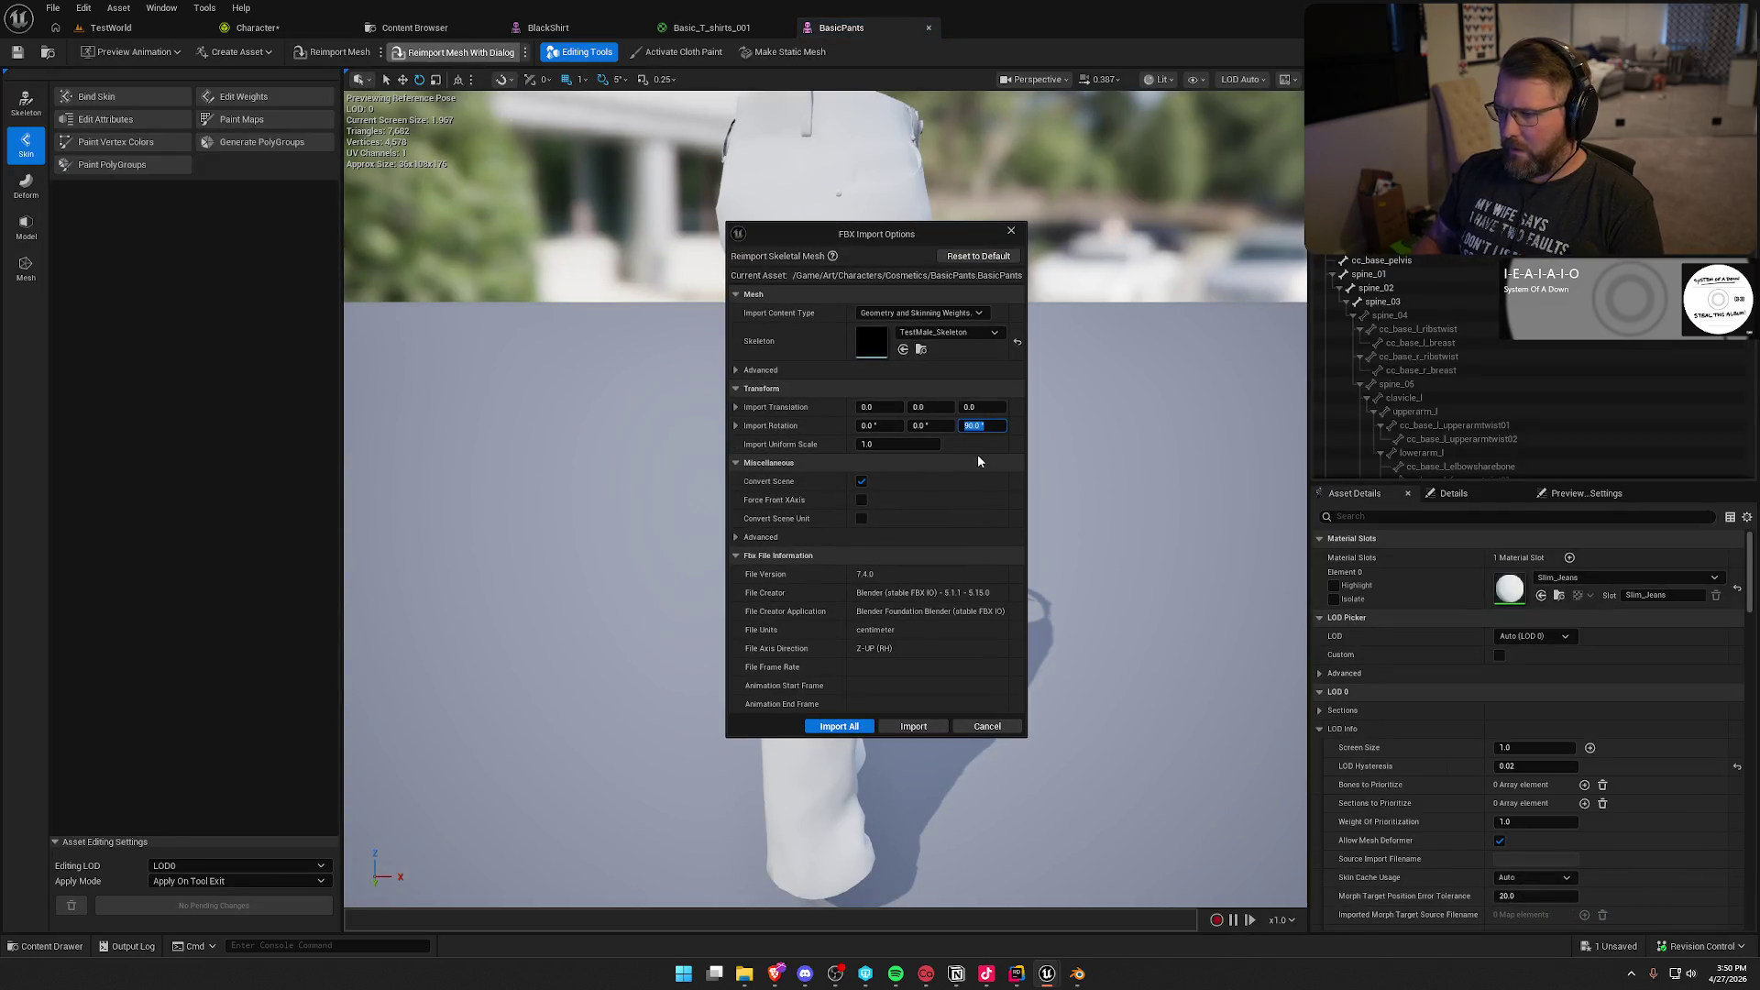
pyautogui.click(913, 726)
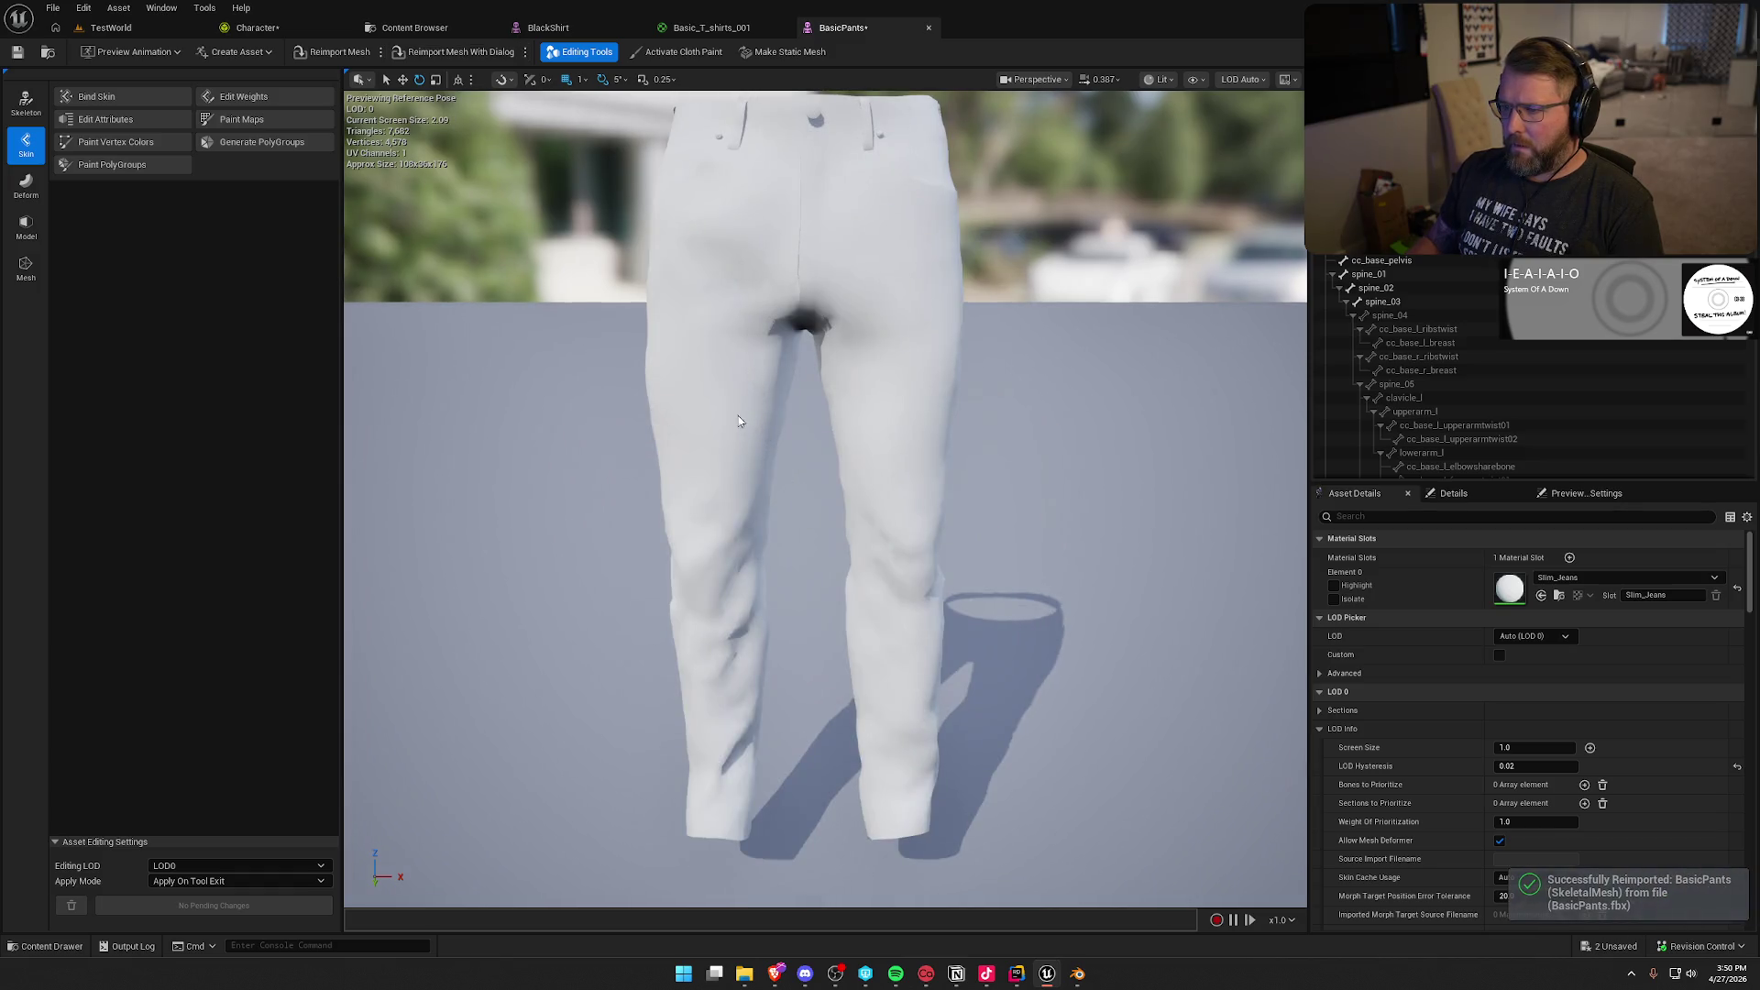
# Step: Save all assets and close the BasicPants, Basic_T_shirts_001, BlackShirt and content browser tabs
pyautogui.hotkey('ctrl', 'shift', 's')
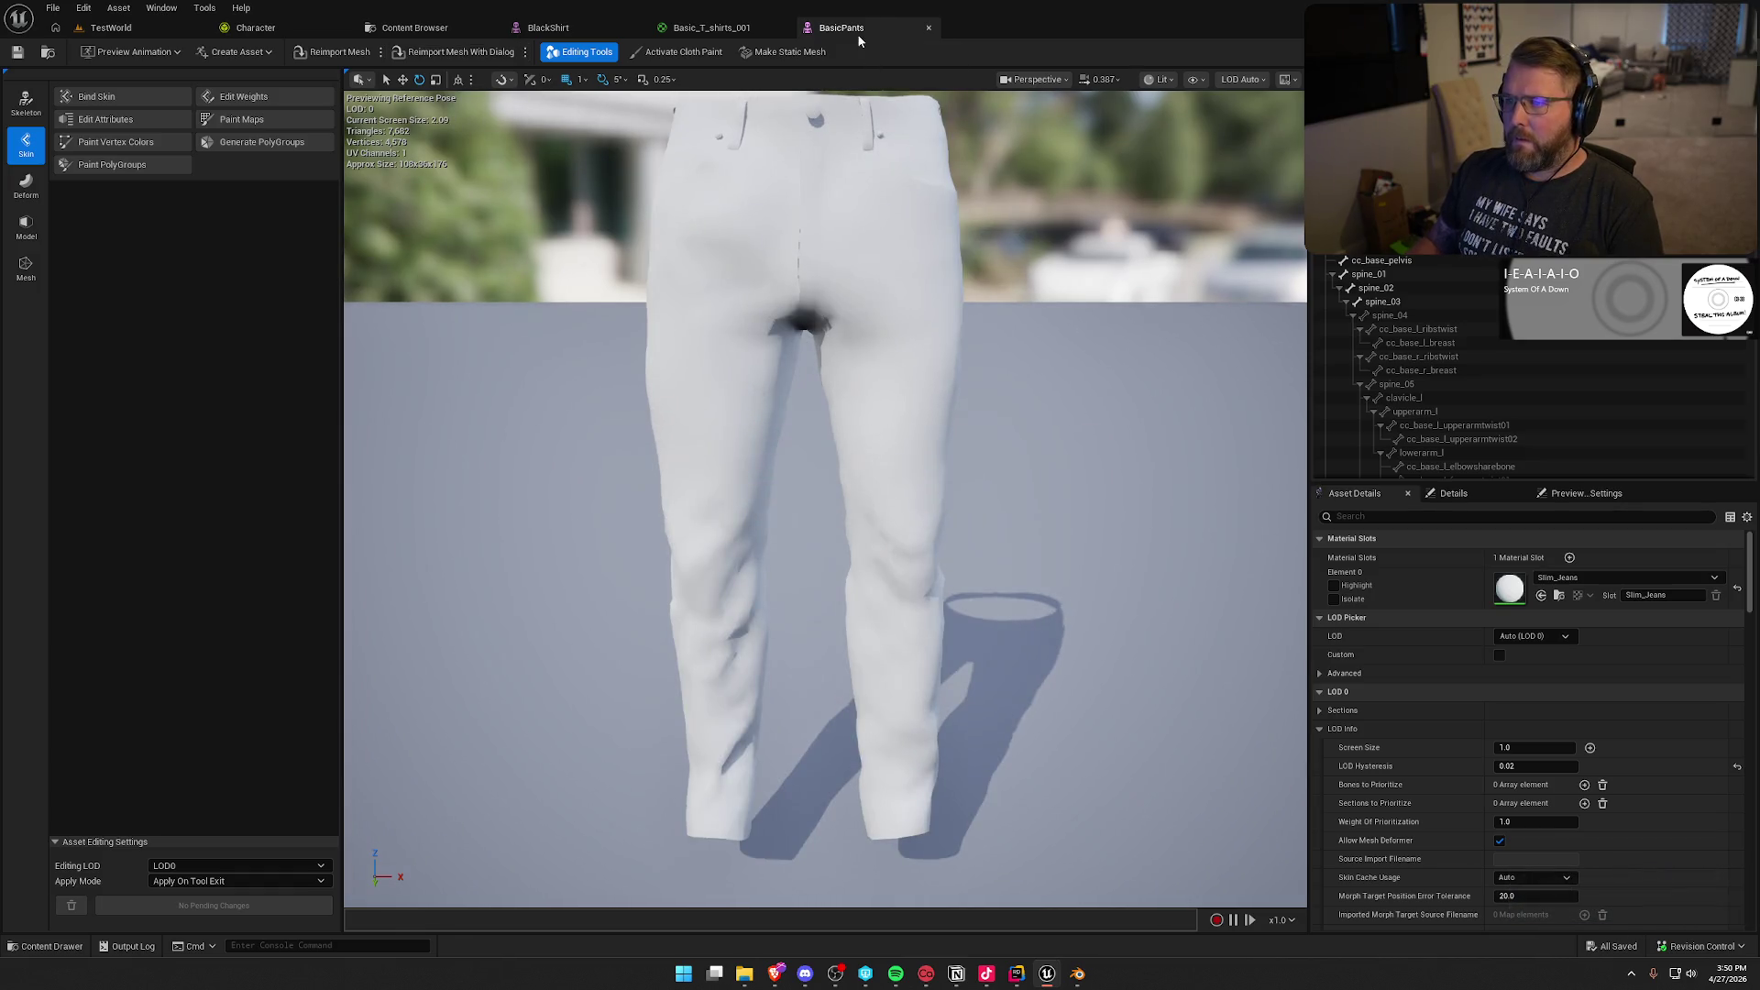
pyautogui.middleClick(853, 28)
pyautogui.middleClick(711, 27)
pyautogui.middleClick(569, 27)
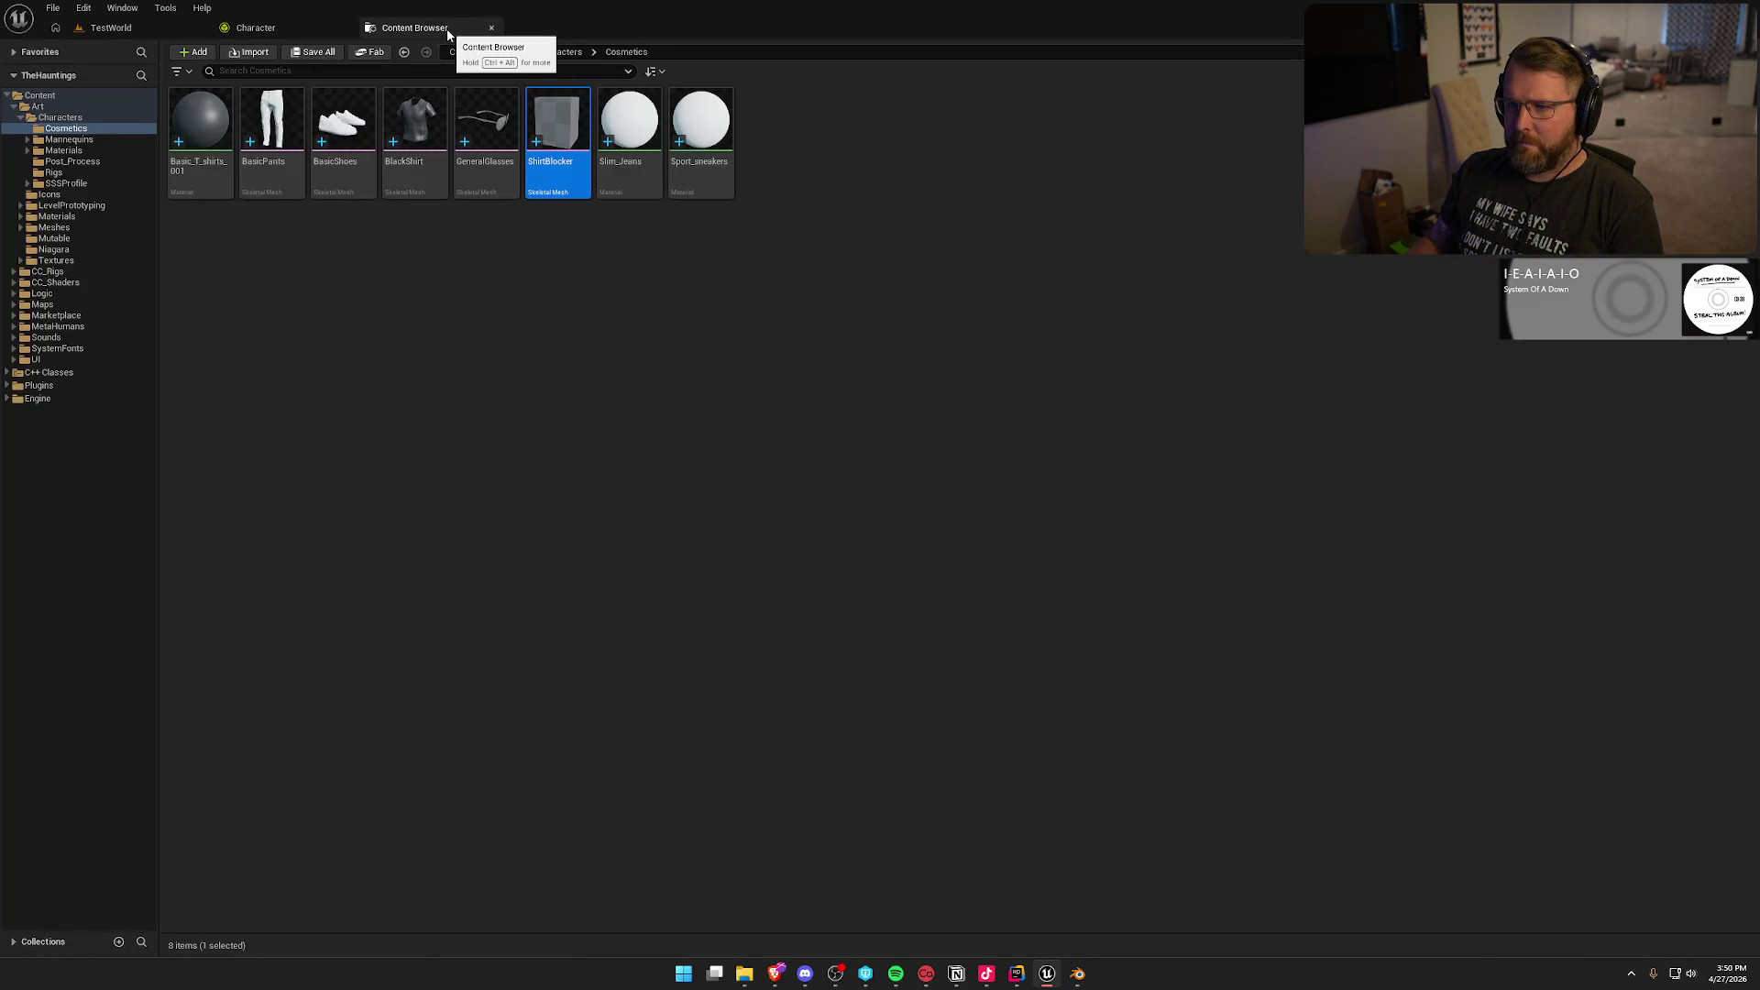
pyautogui.middleClick(448, 28)
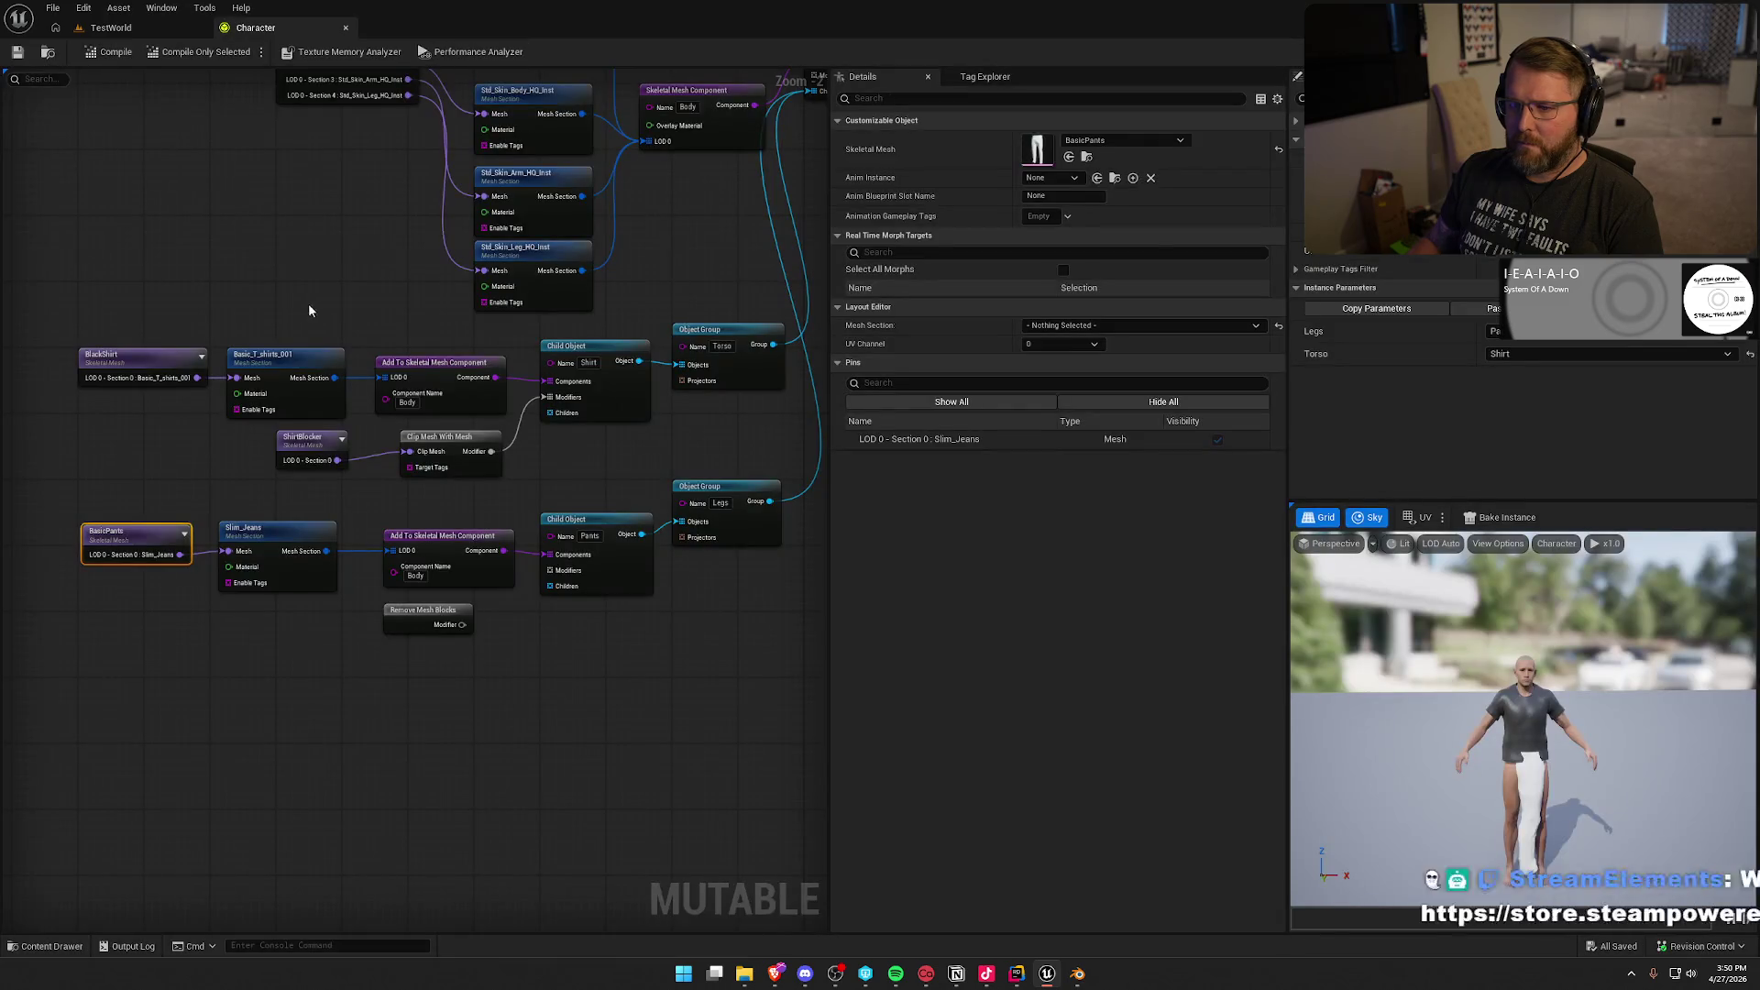
# Step: Recompile, reconnect Remove Mesh Blocks to the Pants modifiers, recompile, and select the modifier node
pyautogui.click(352, 187)
pyautogui.click(84, 52)
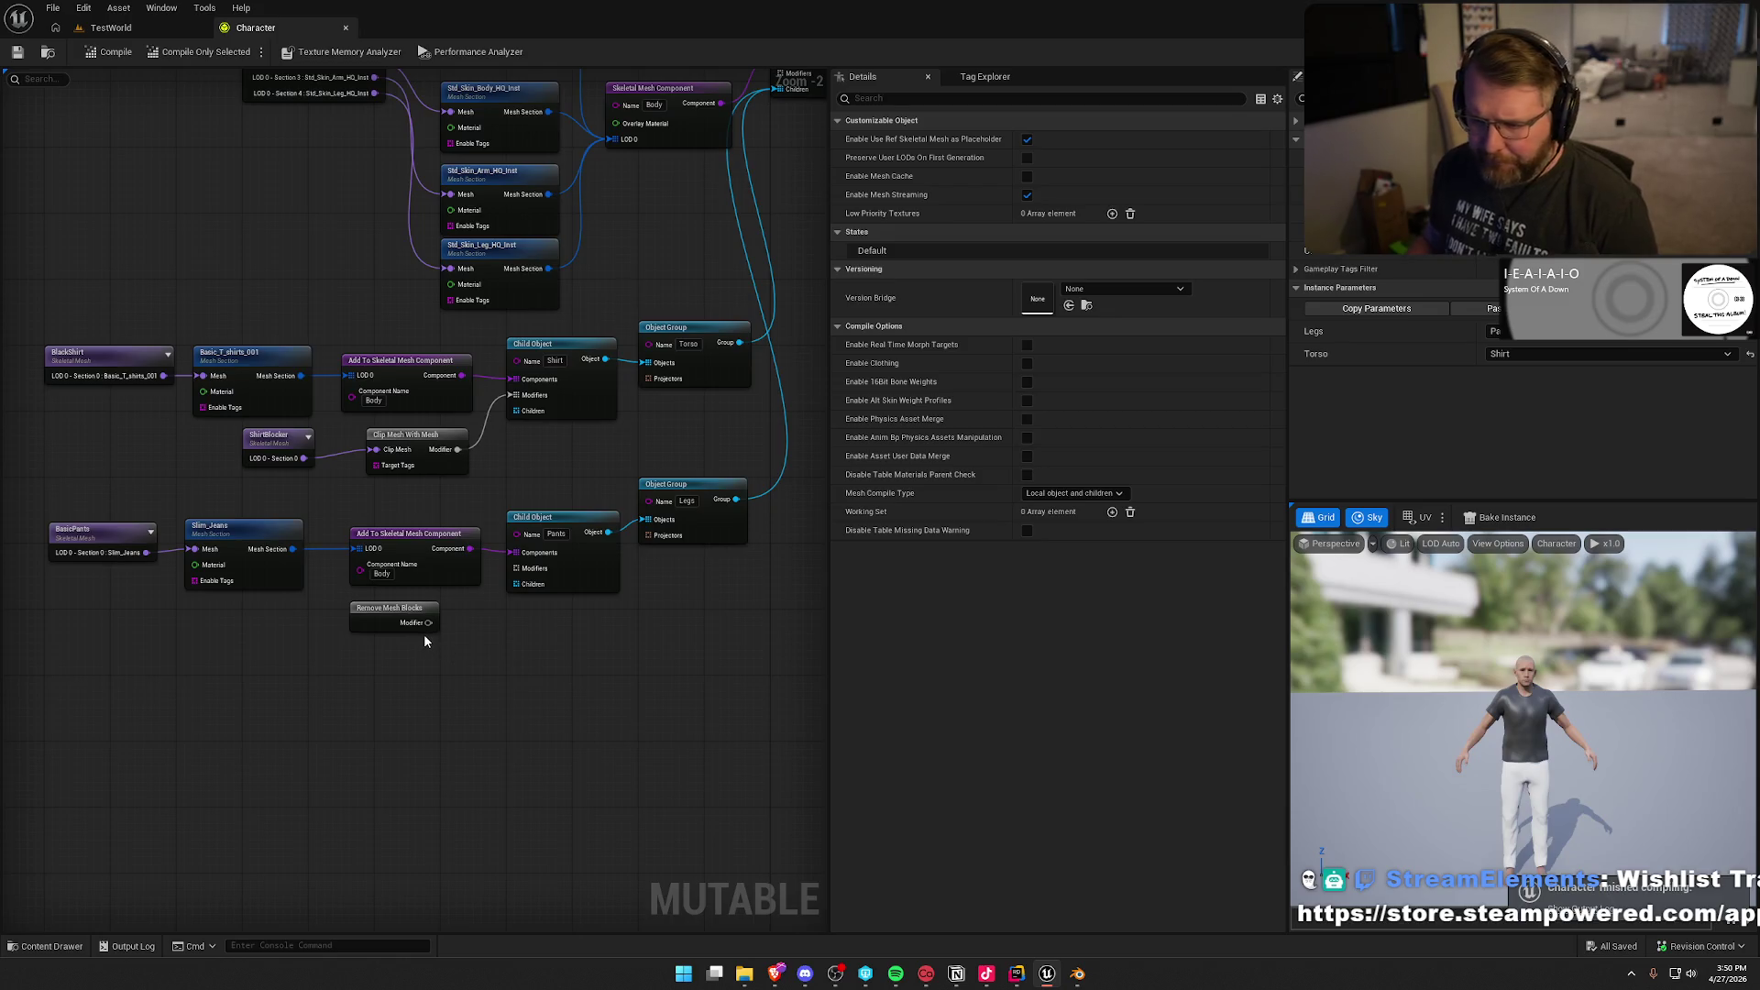
pyautogui.scroll(3, 425, 641)
pyautogui.moveTo(428, 618); pyautogui.dragTo(537, 544)
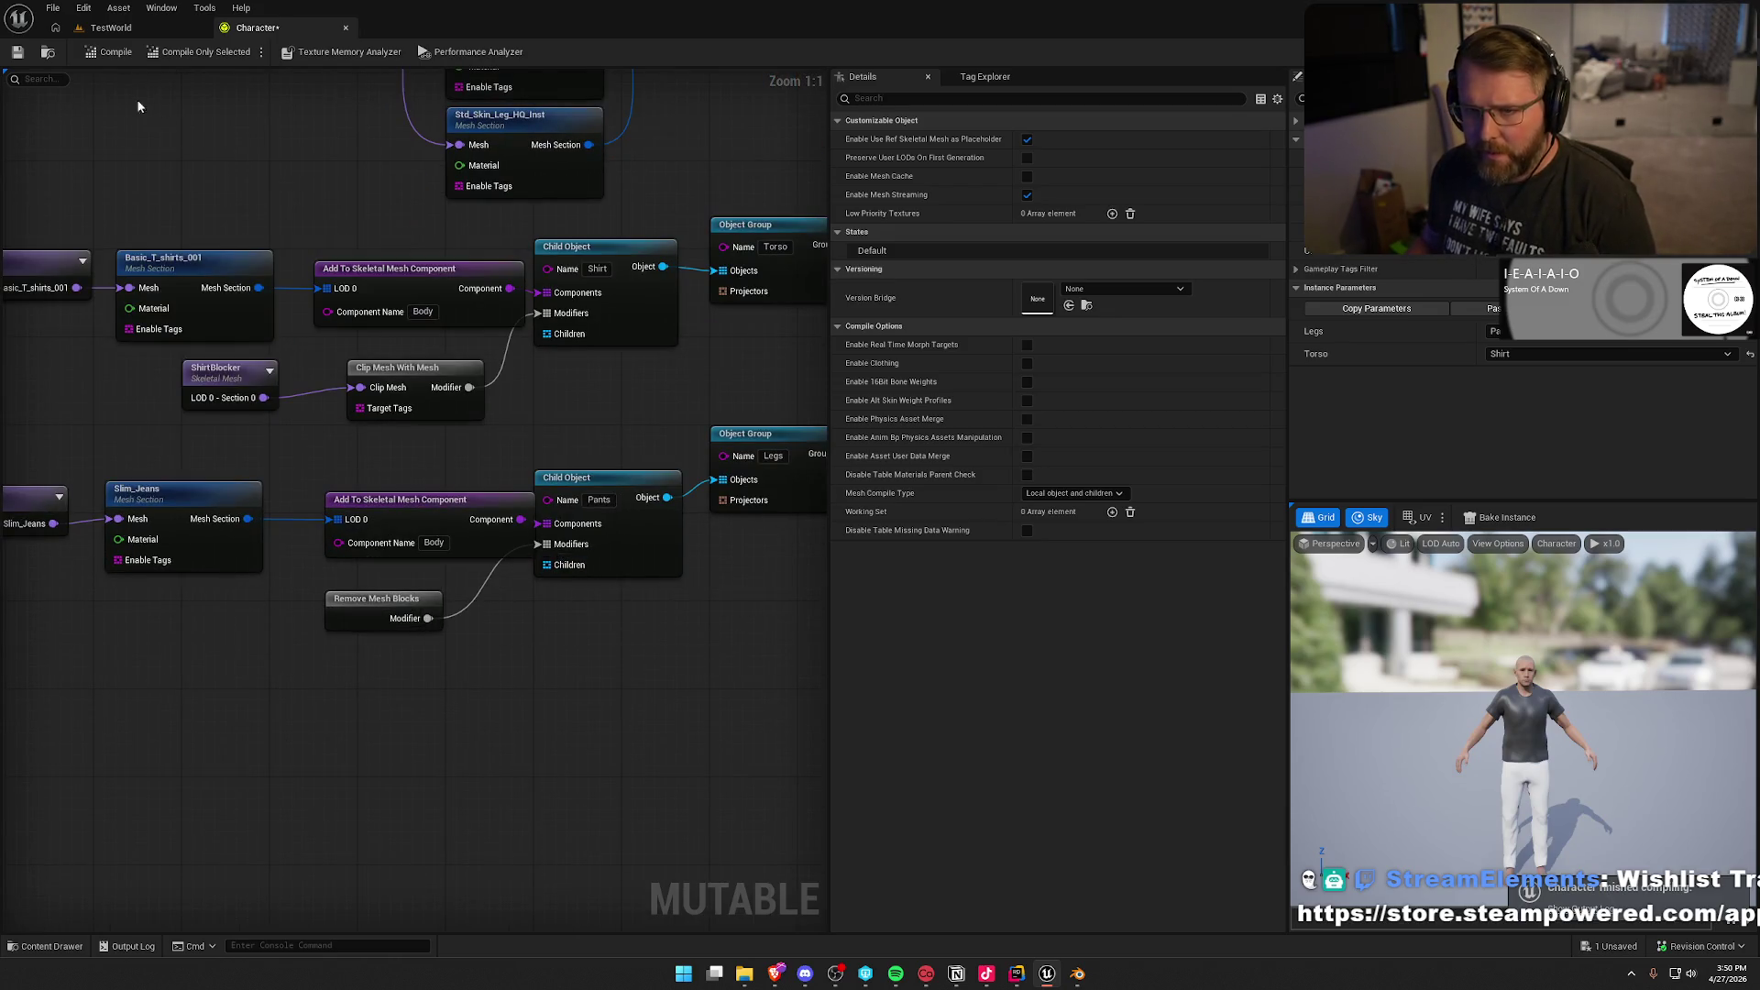
pyautogui.click(108, 51)
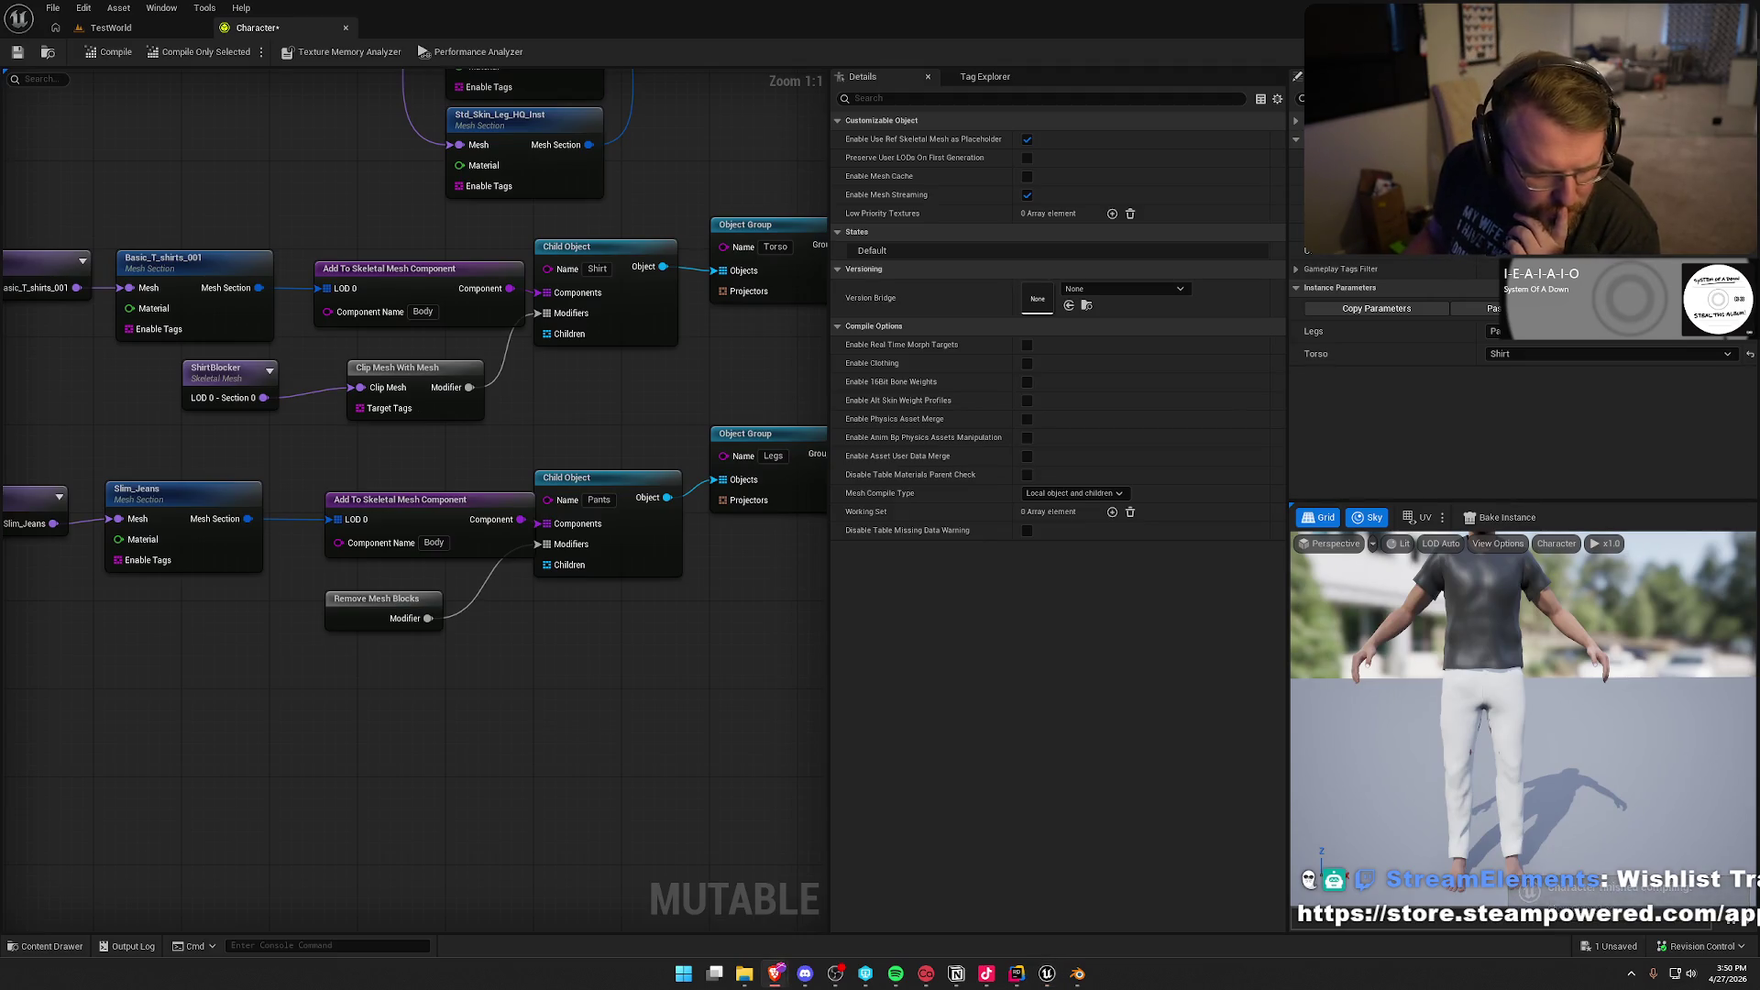
pyautogui.click(371, 602)
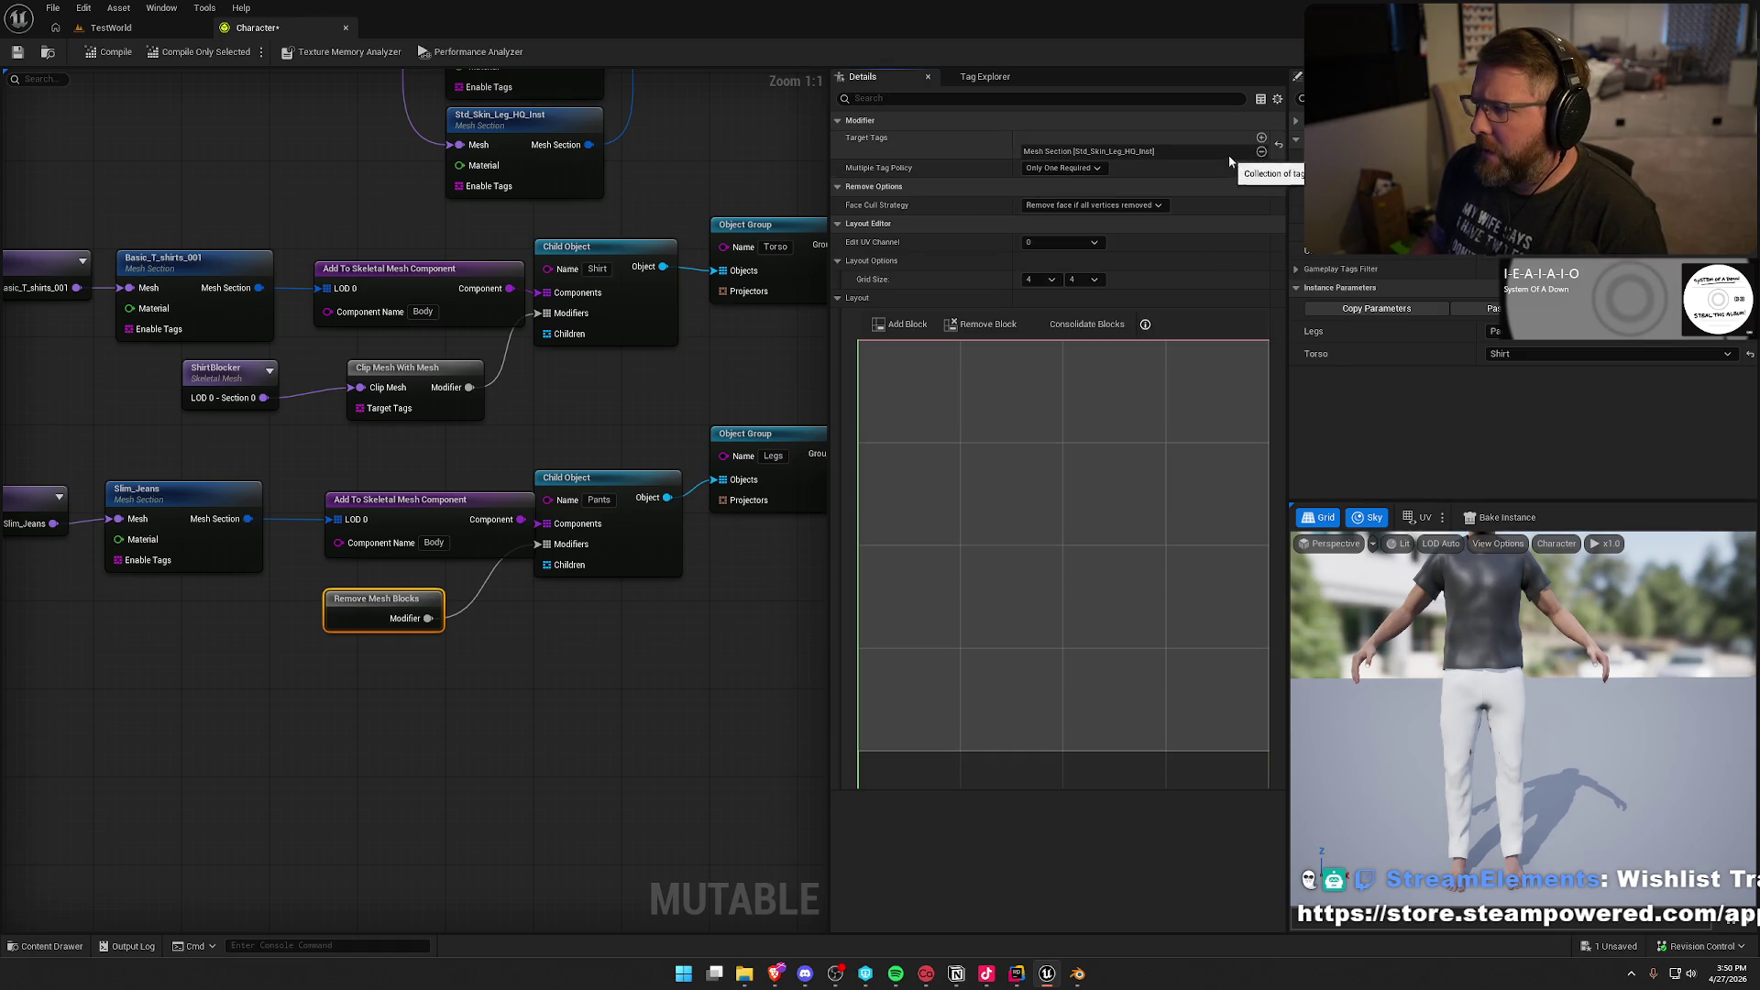
# Step: Target Std_Skin_Leg_HQ_Inst, set the block grid to 32 × 32, and recompile
pyautogui.click(1082, 151)
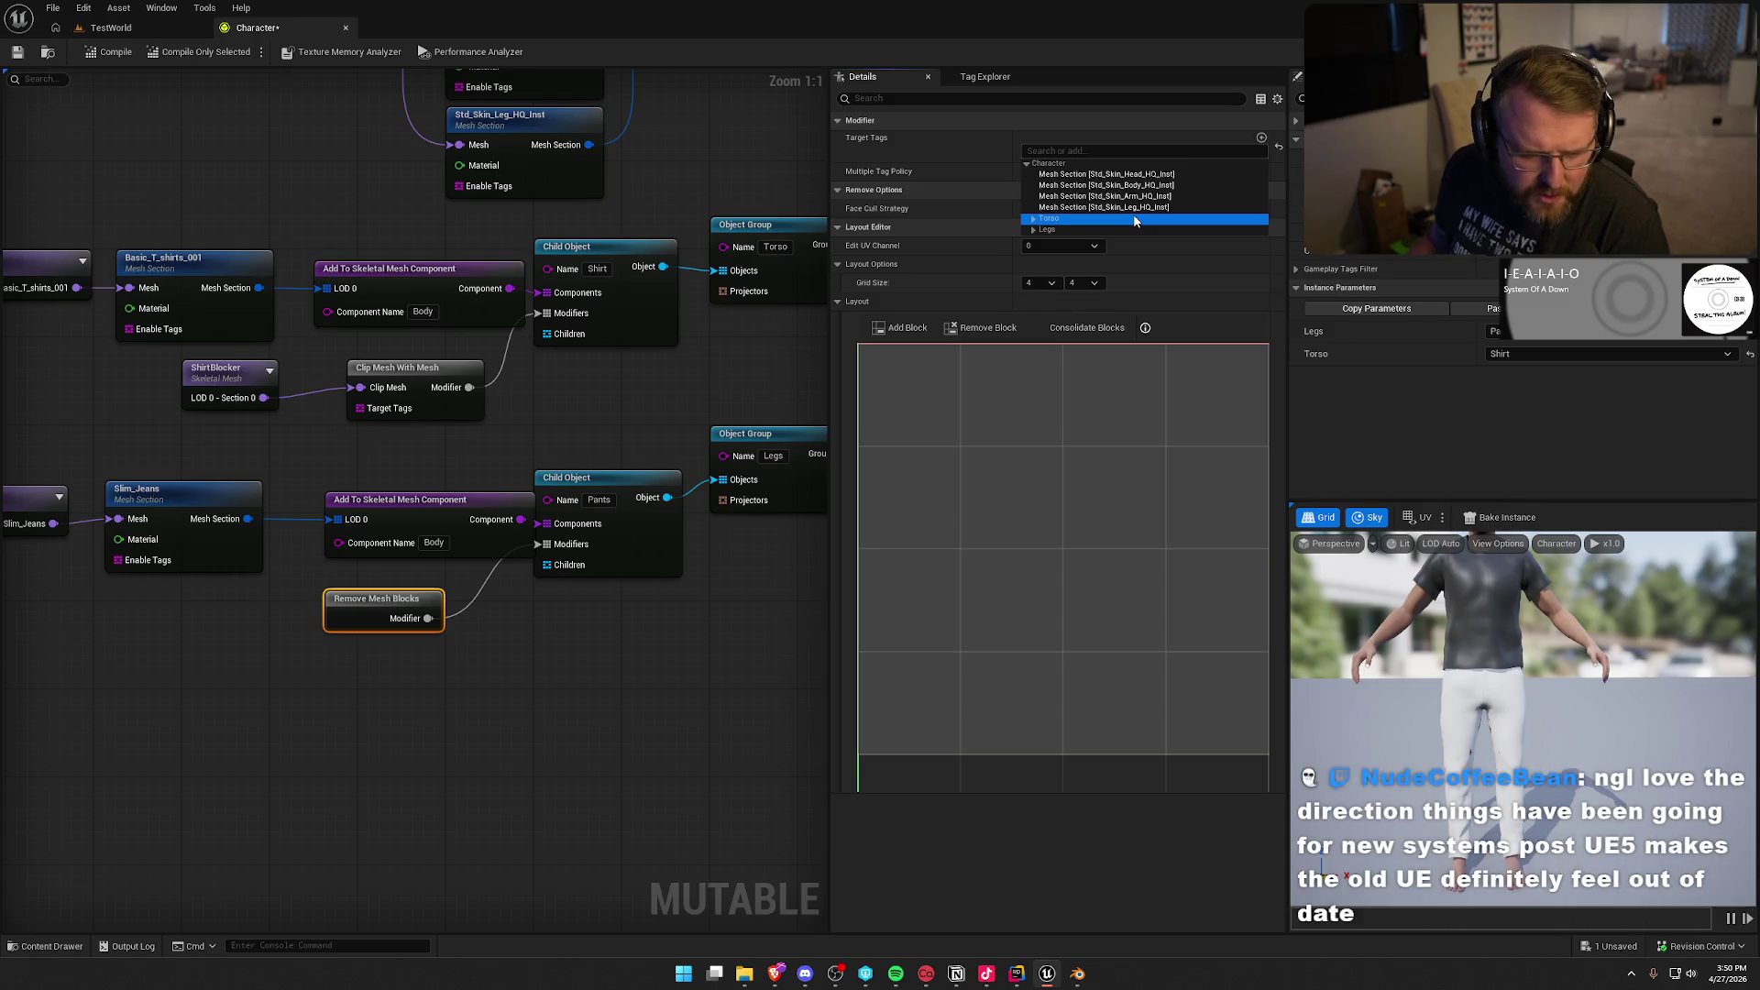
pyautogui.click(1094, 208)
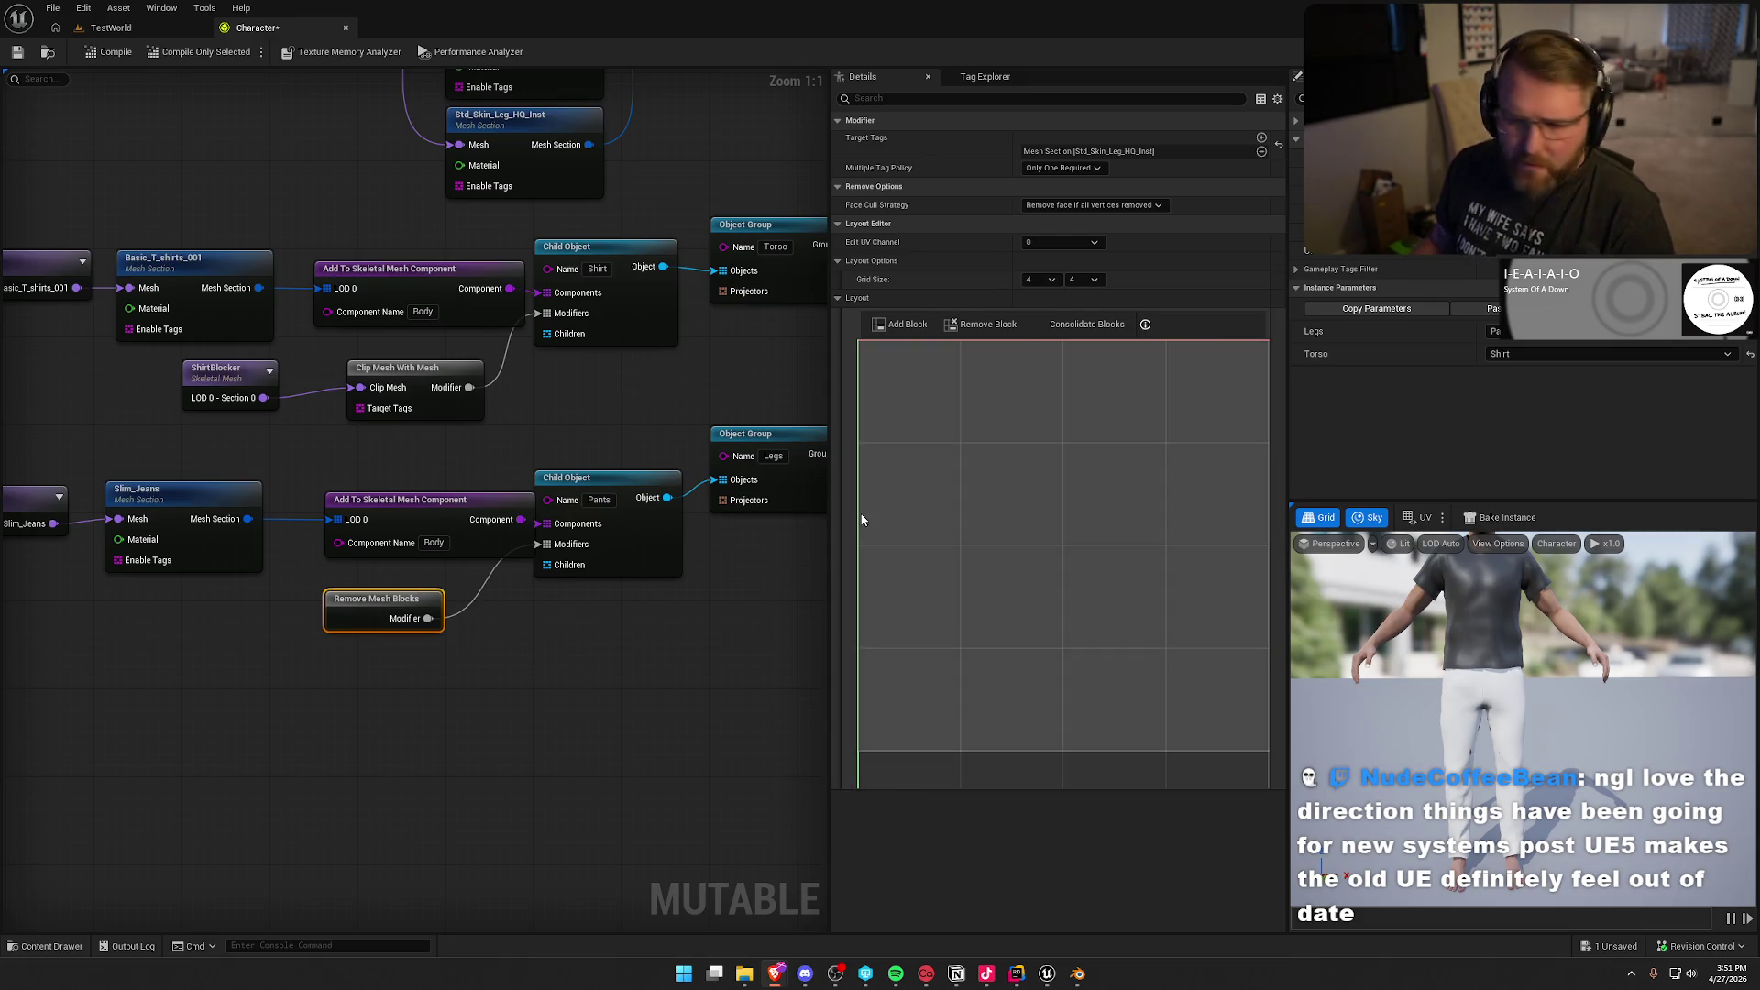
pyautogui.click(1040, 278)
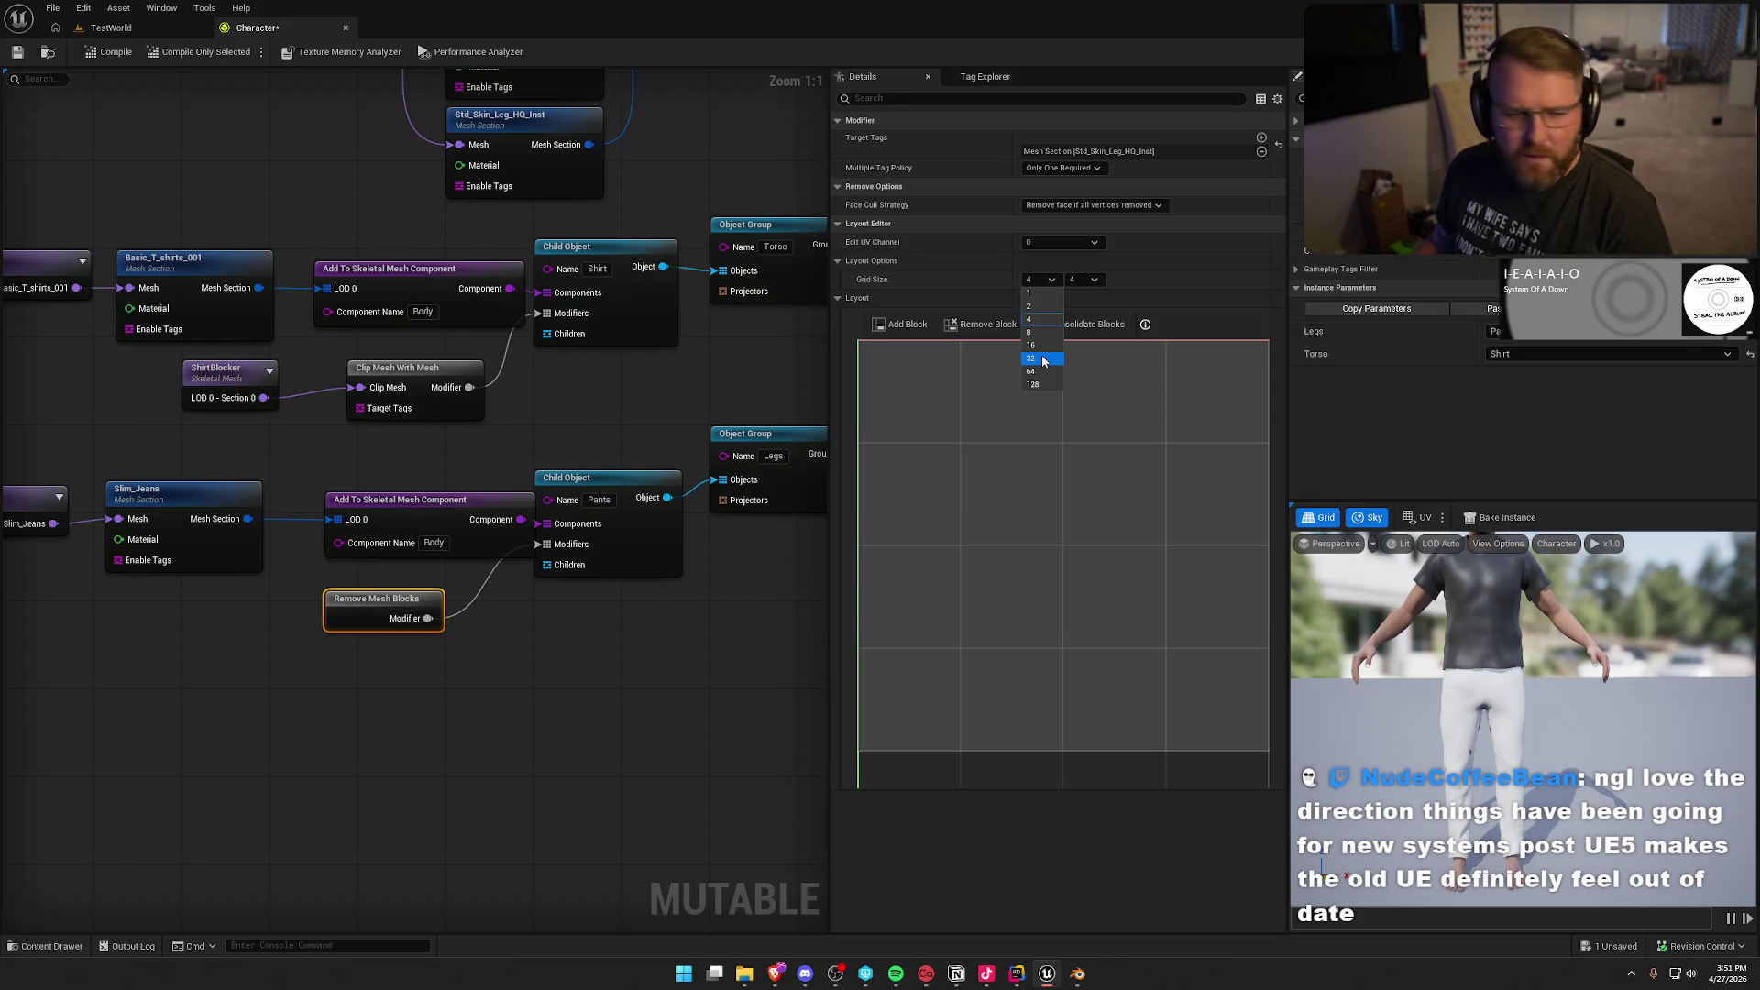
pyautogui.click(1042, 359)
pyautogui.click(1085, 279)
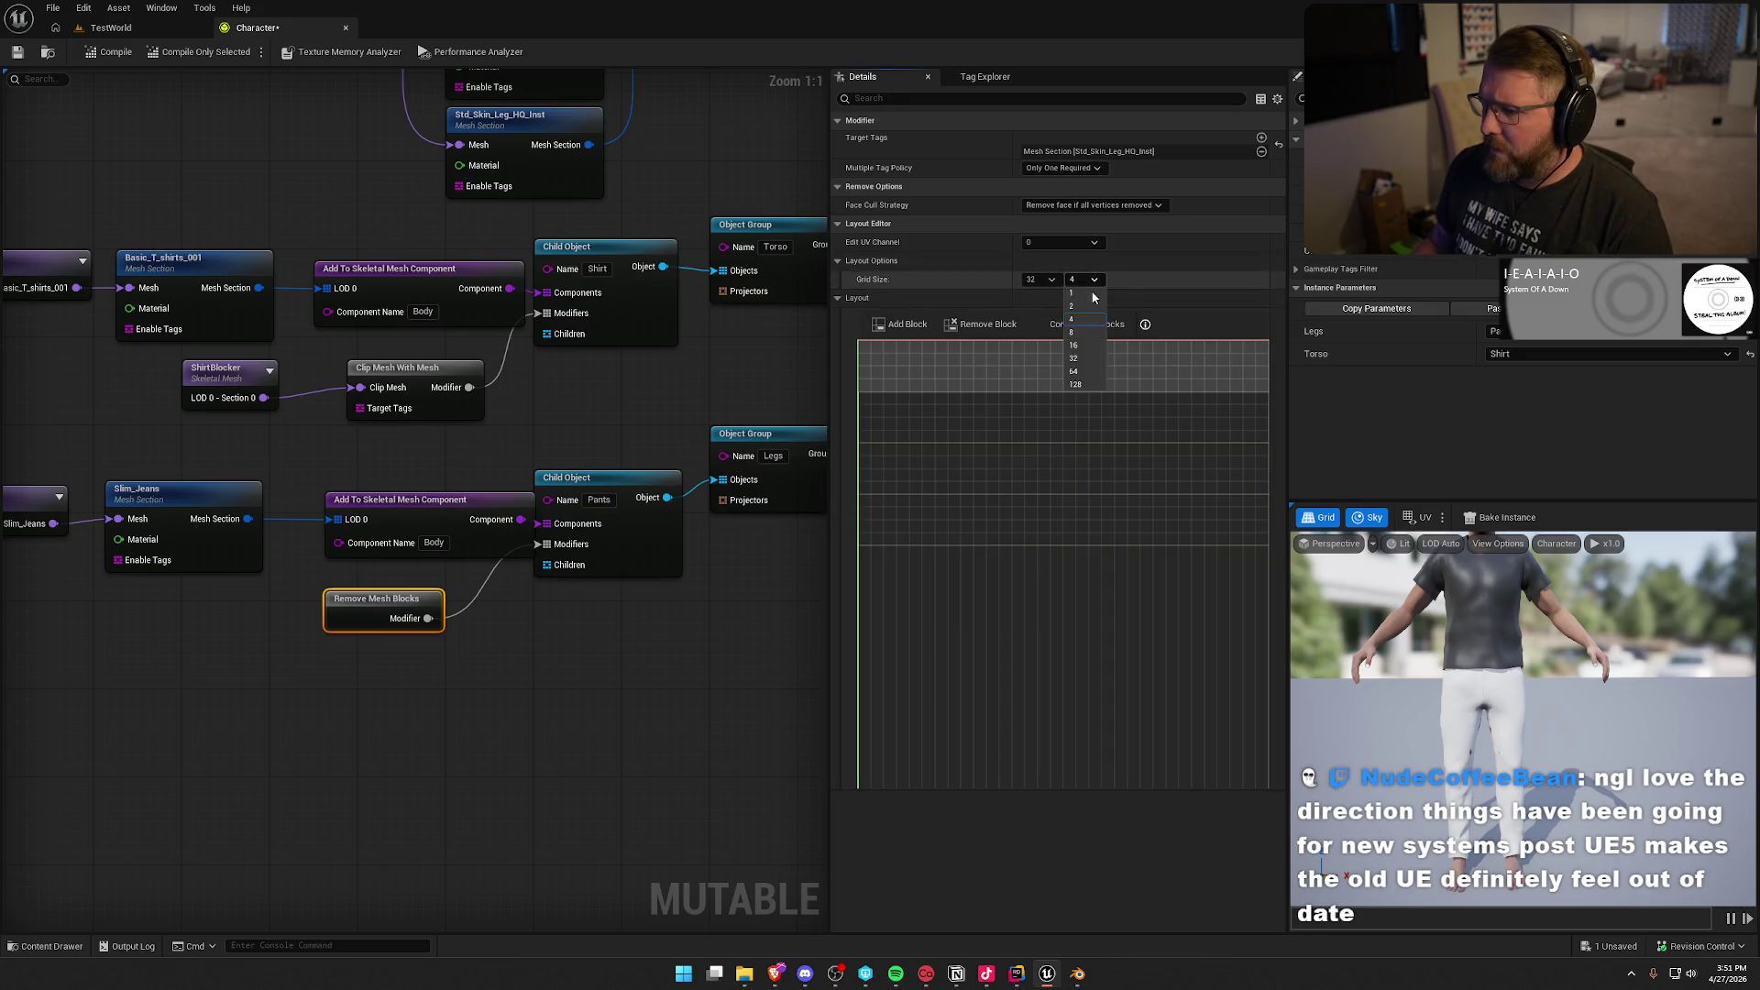
pyautogui.click(1085, 359)
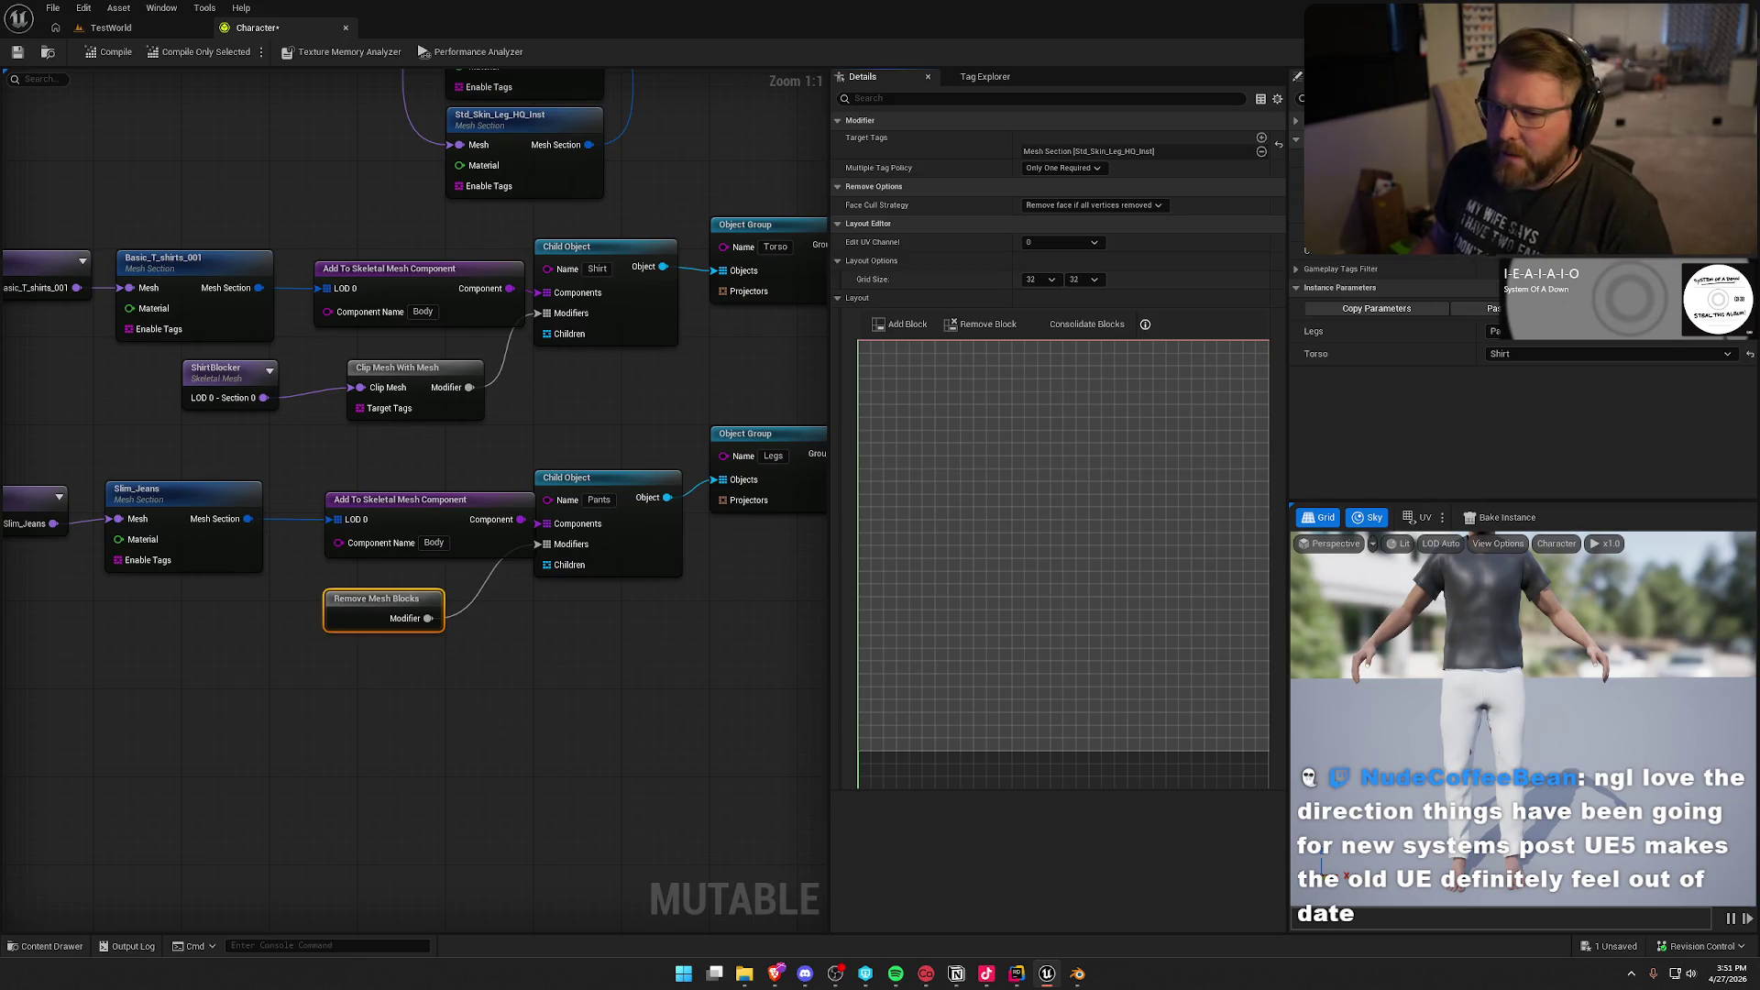
pyautogui.click(108, 51)
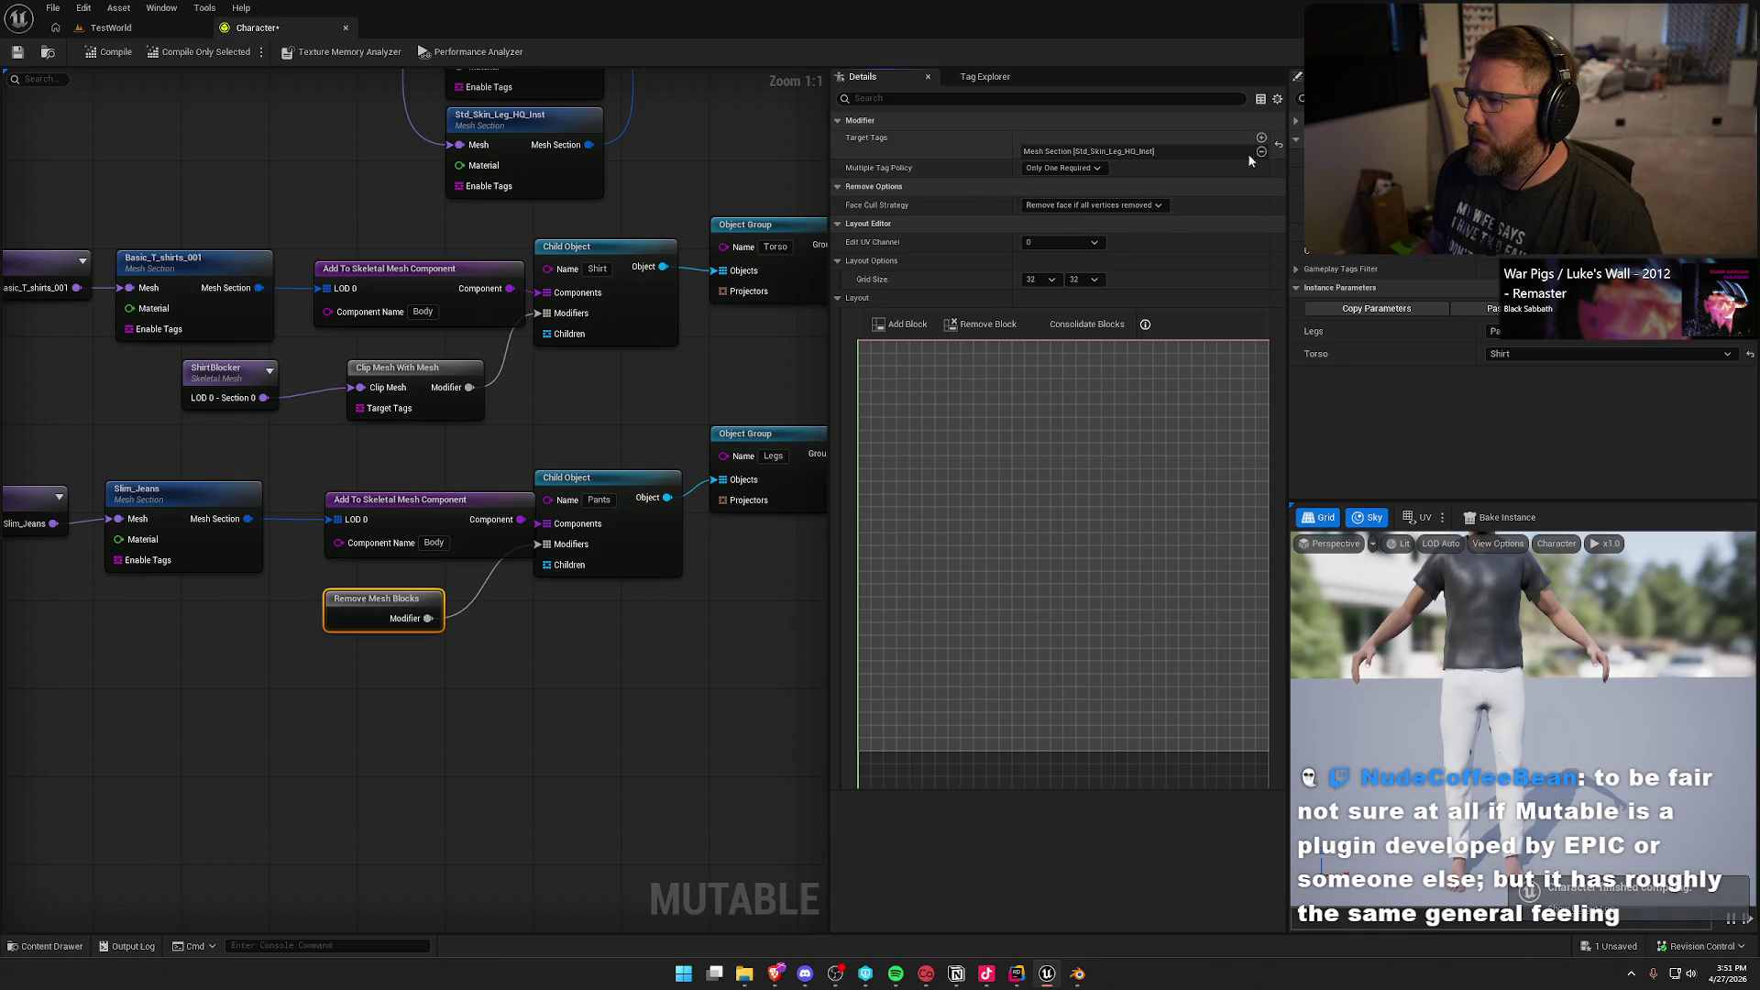
# Step: Clear the target tag and re-add Std_Skin_Leg_HQ_Inst as the modifier's target
pyautogui.scroll(-1, 513, 218)
pyautogui.moveTo(513, 224); pyautogui.dragTo(632, 623)
pyautogui.moveTo(318, 467); pyautogui.dragTo(181, 346)
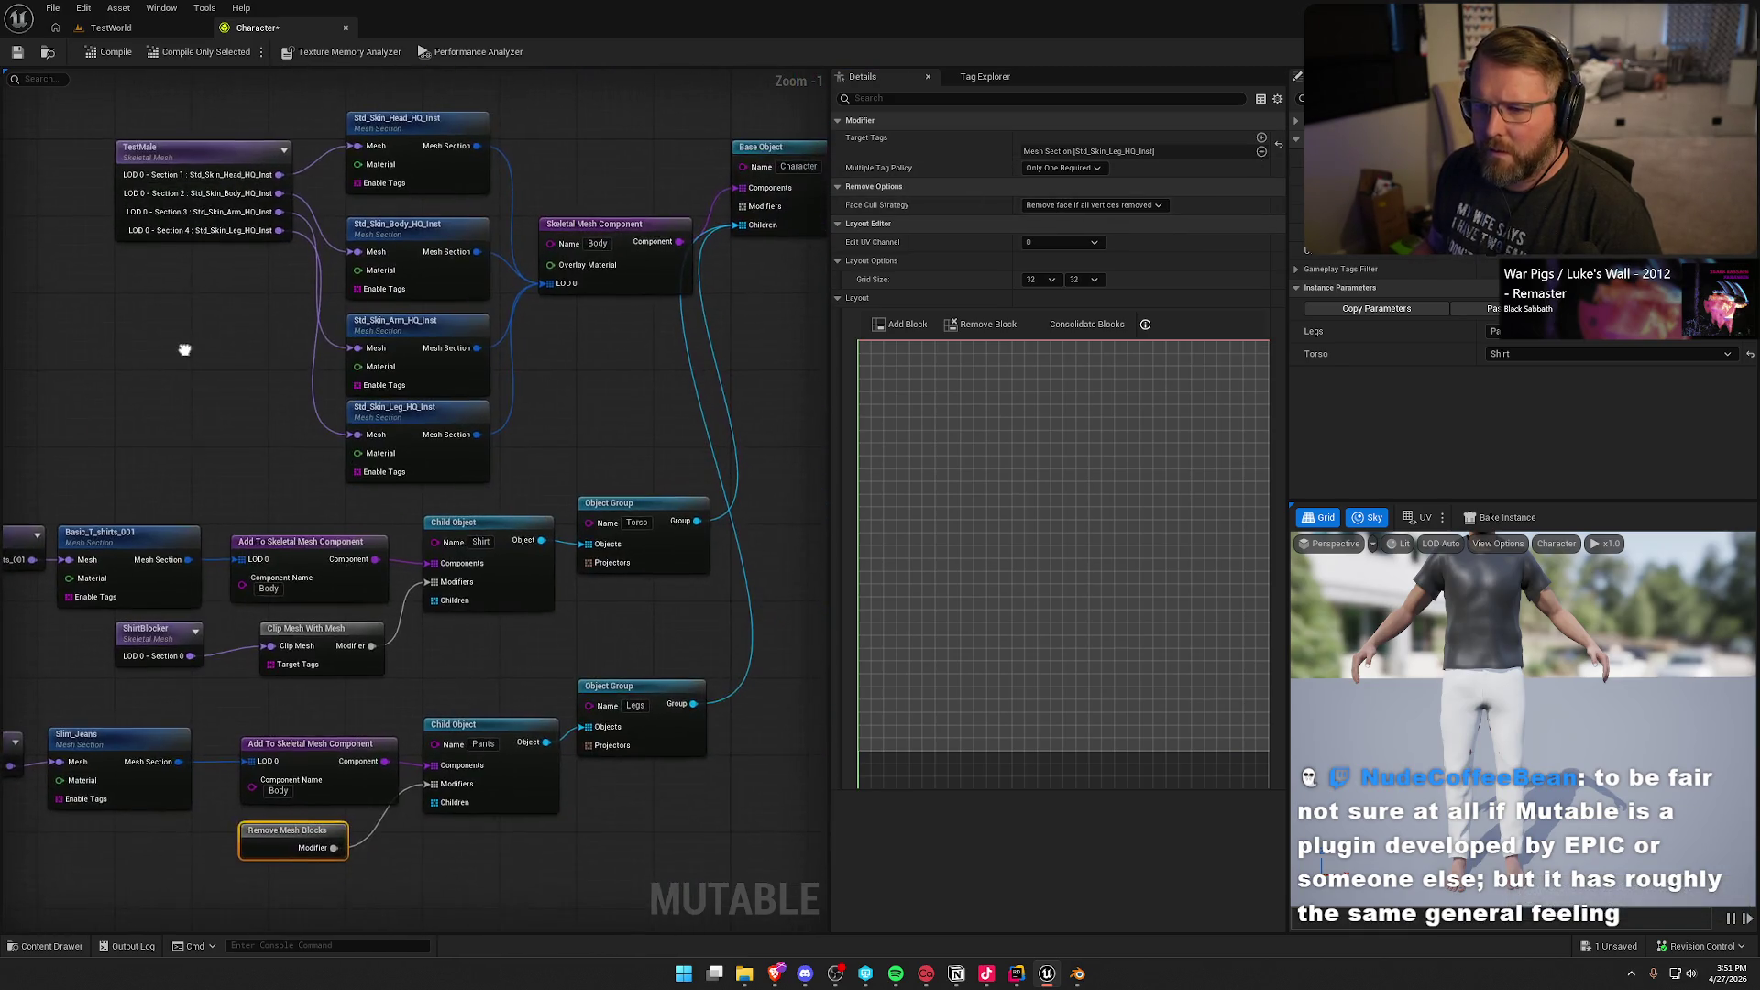
pyautogui.click(1262, 150)
pyautogui.click(1261, 138)
pyautogui.click(1064, 158)
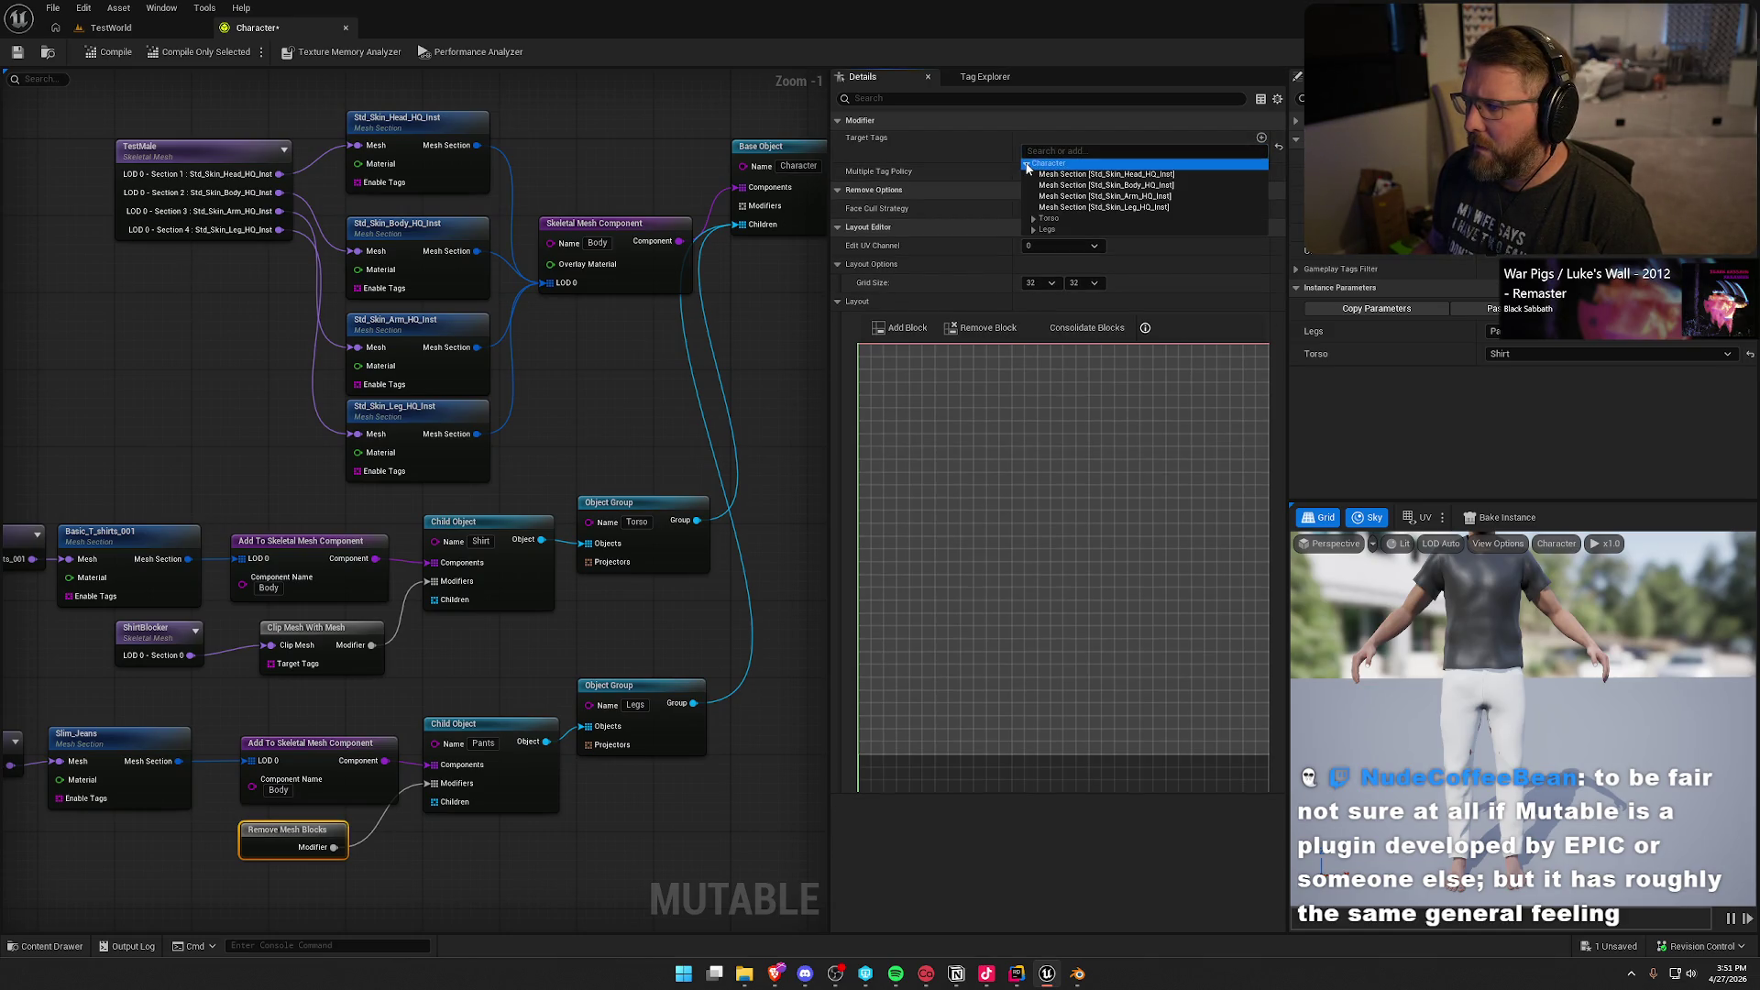
pyautogui.click(1033, 229)
pyautogui.click(1041, 241)
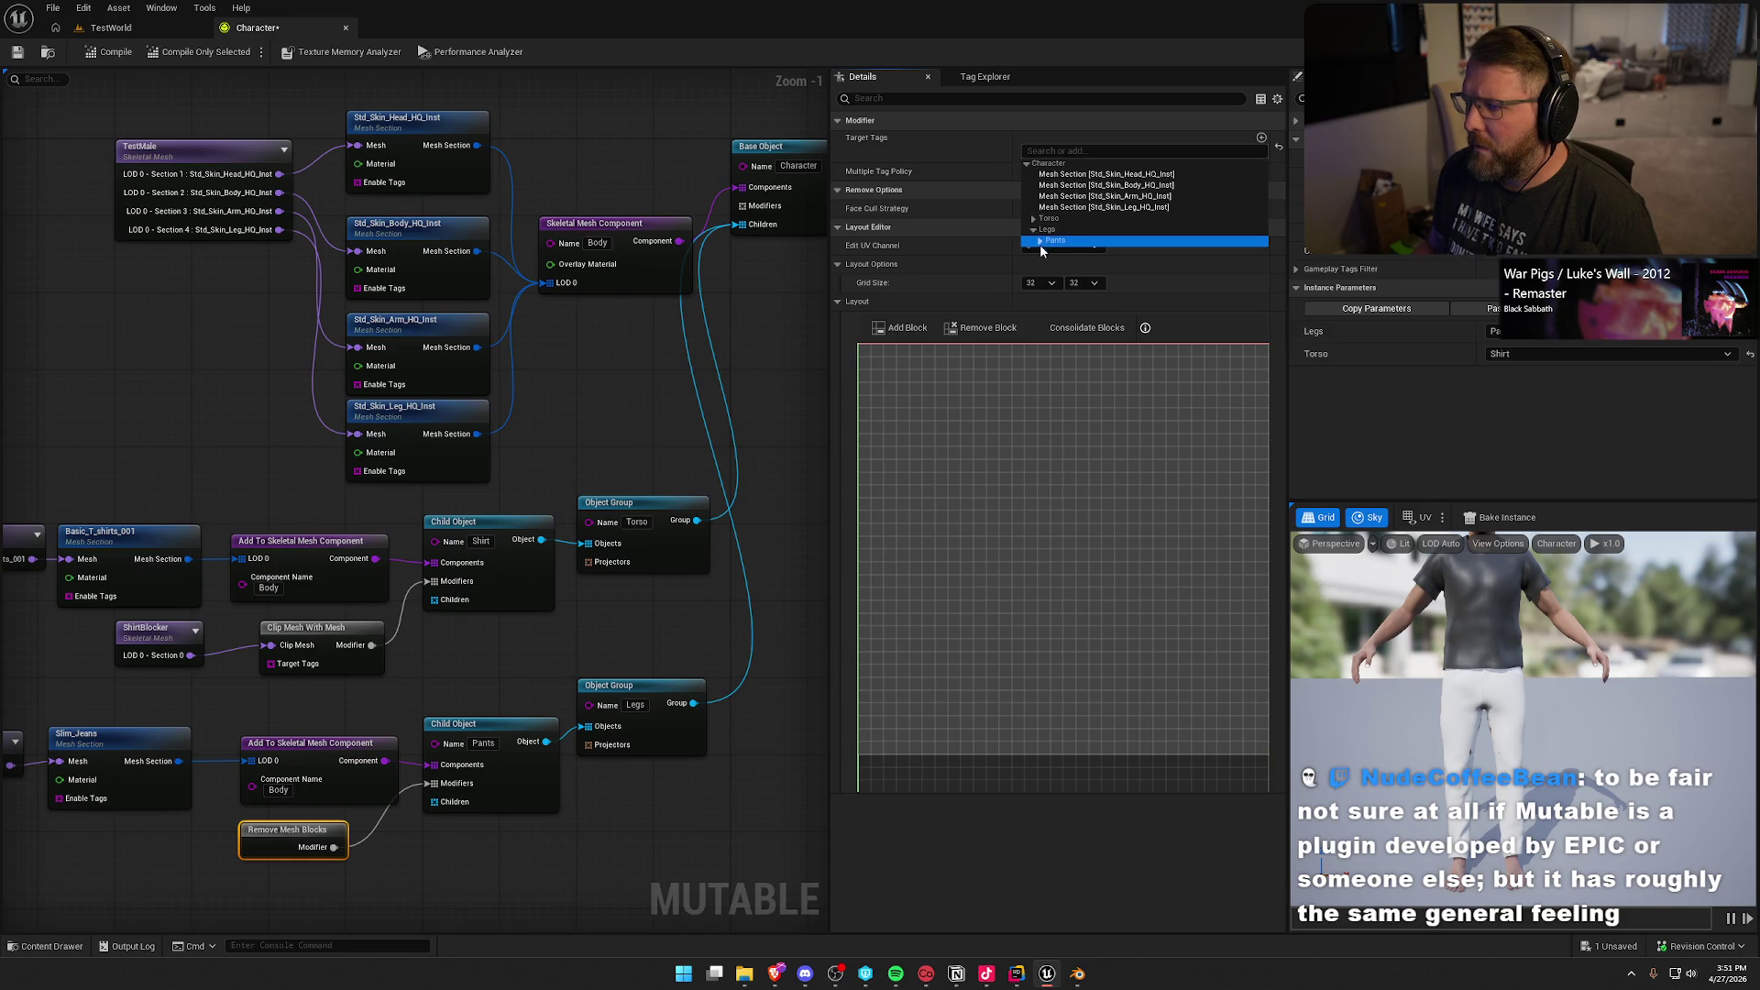
pyautogui.click(1033, 229)
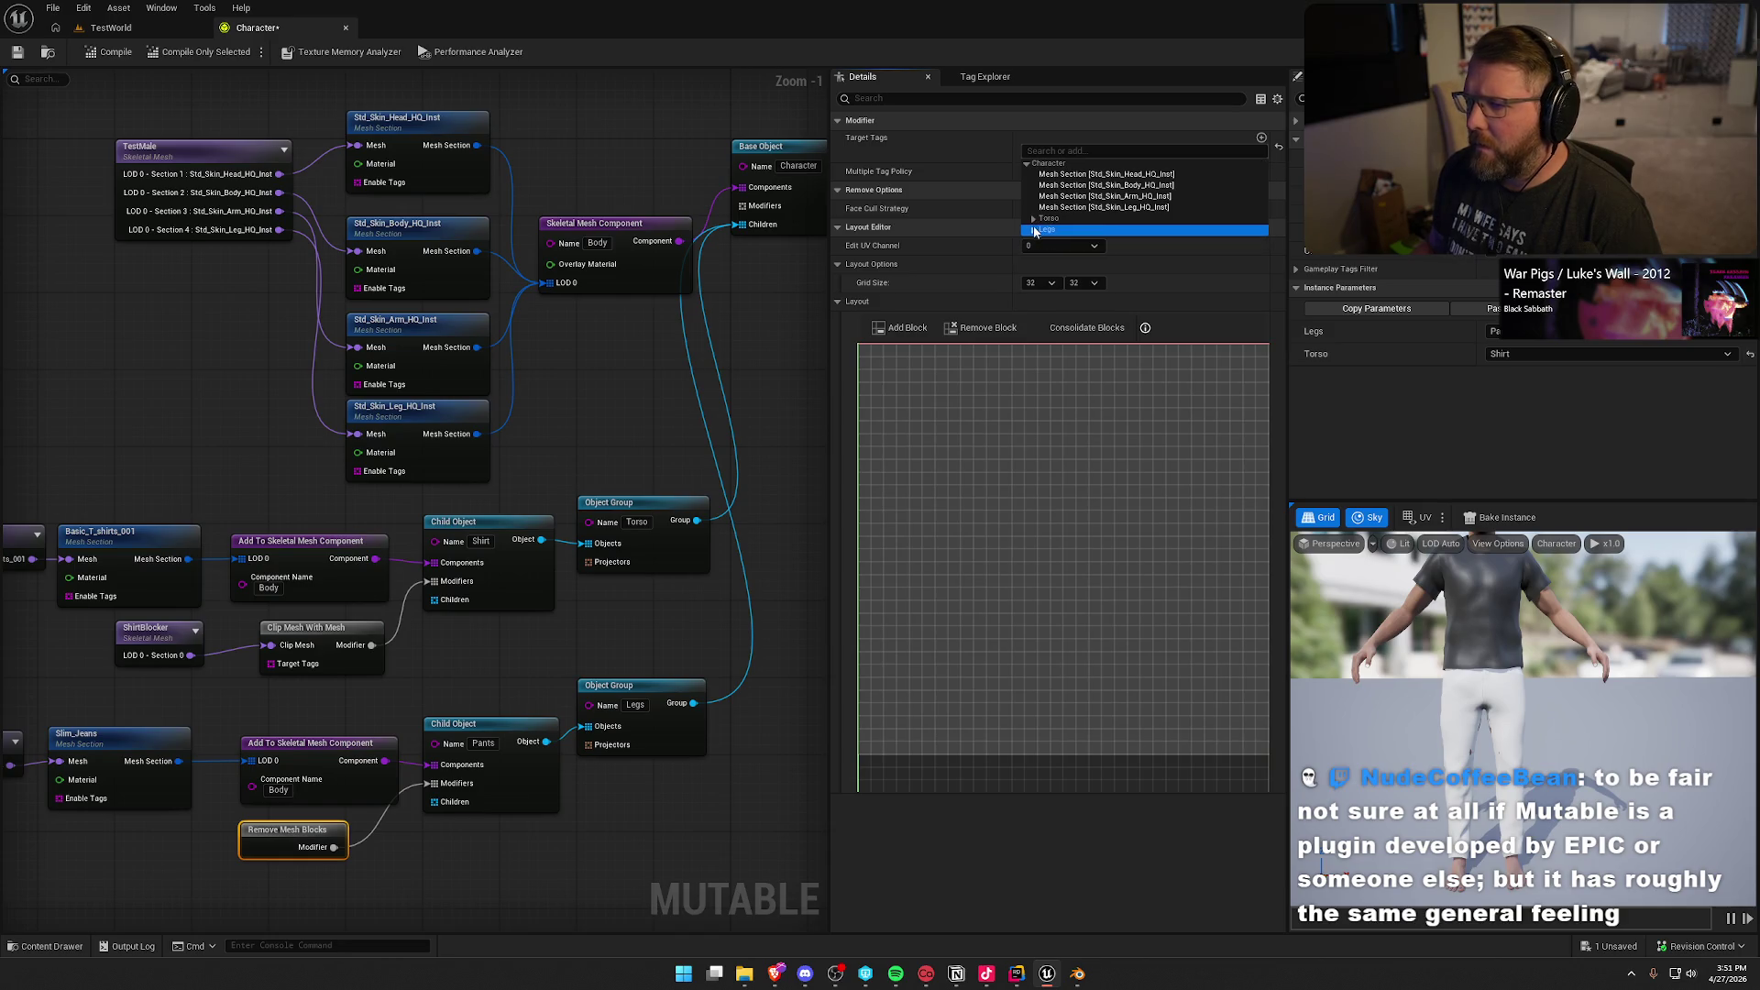
pyautogui.click(1085, 208)
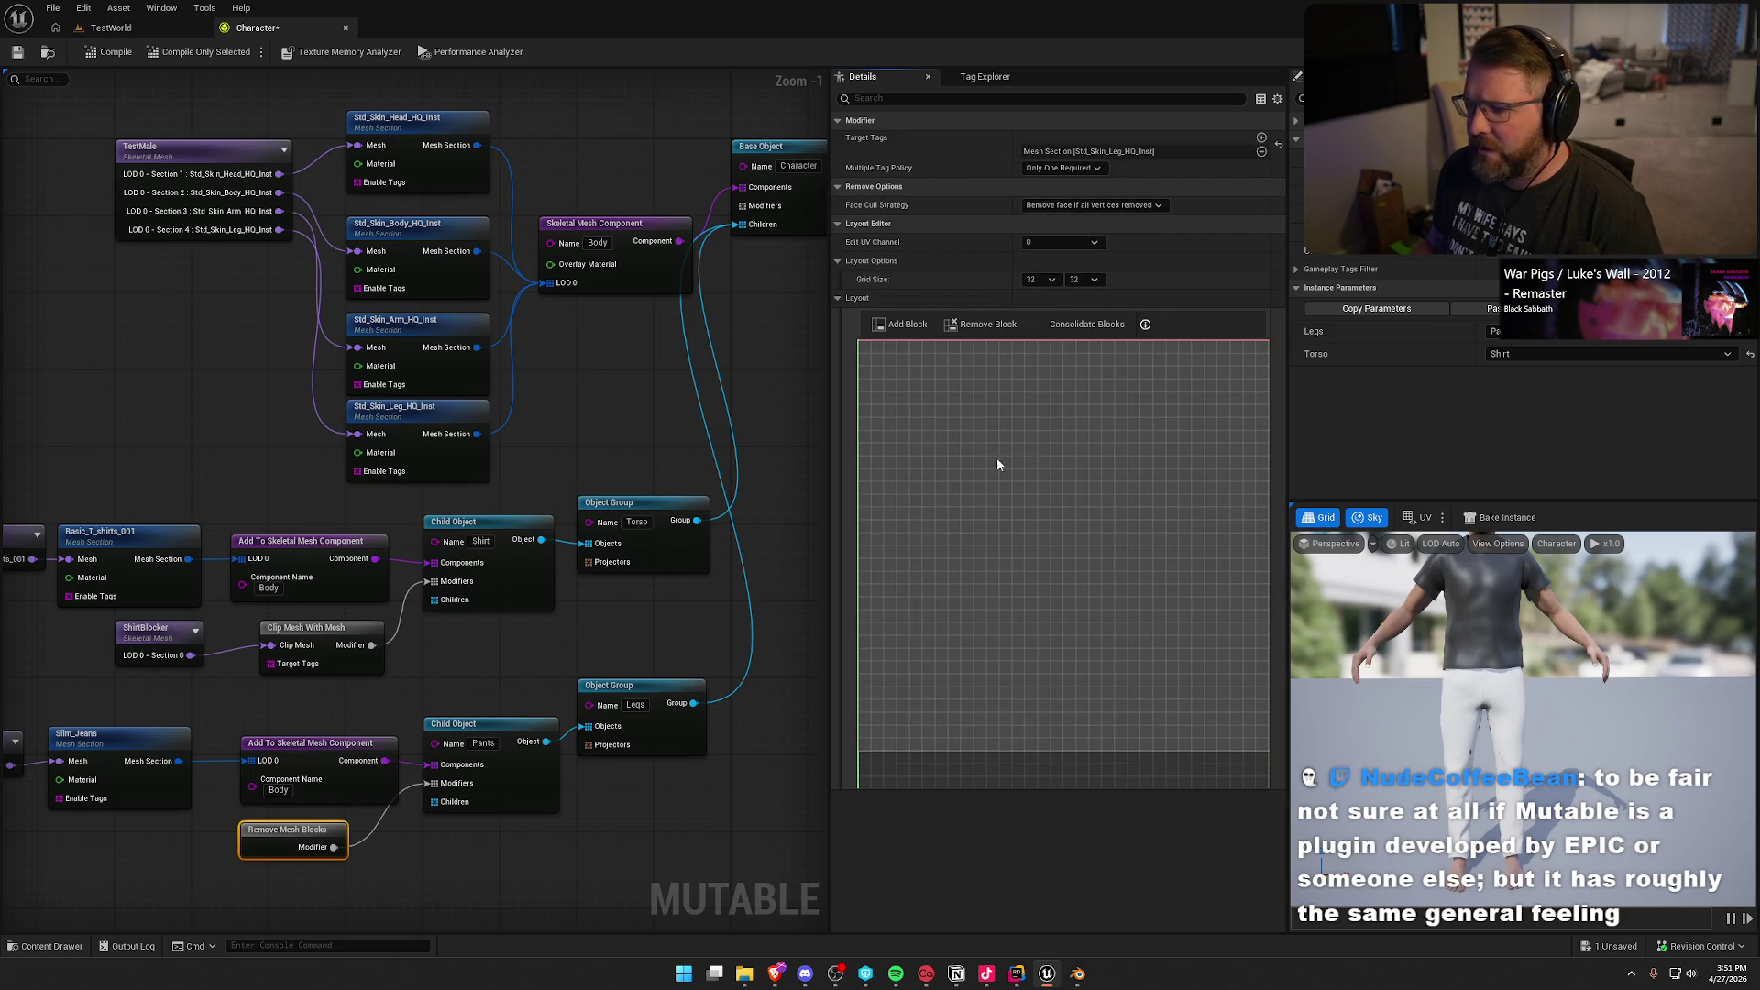
# Step: Step Edit UV Channel through 1, 2 and 3, recompile, and pan to the TestMale nodes
pyautogui.click(1054, 242)
pyautogui.click(1045, 268)
pyautogui.click(1052, 245)
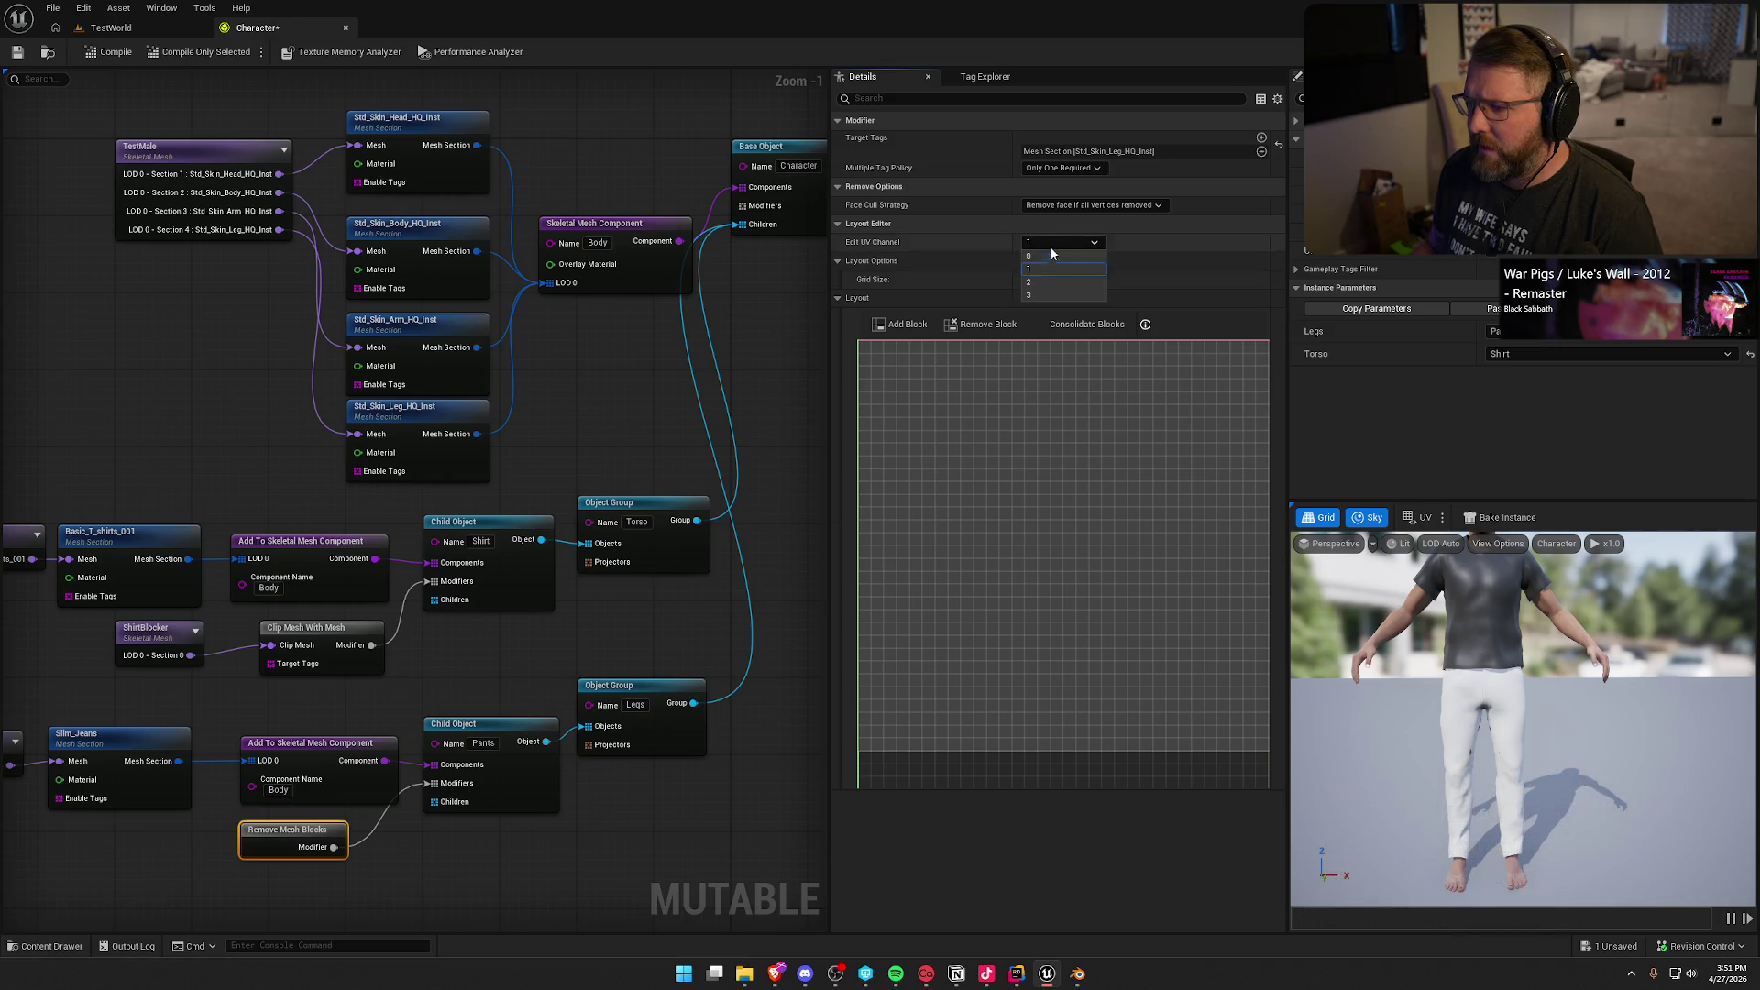
pyautogui.click(1045, 282)
pyautogui.click(1046, 242)
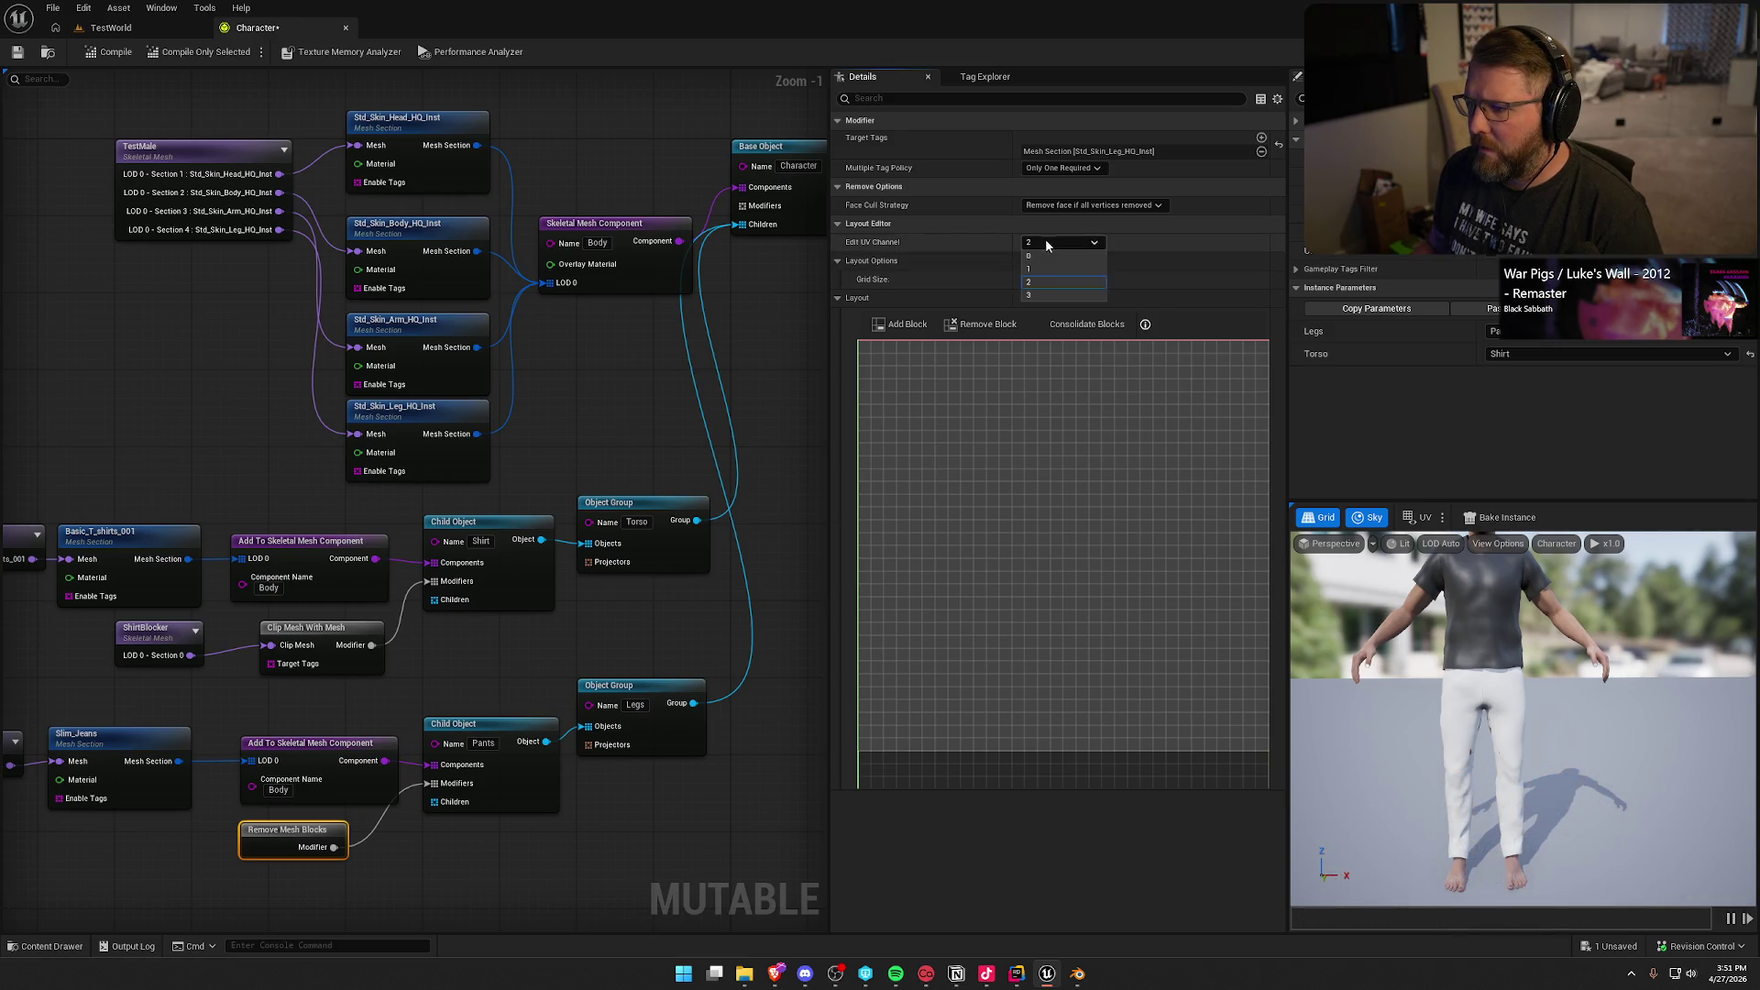
pyautogui.click(1047, 294)
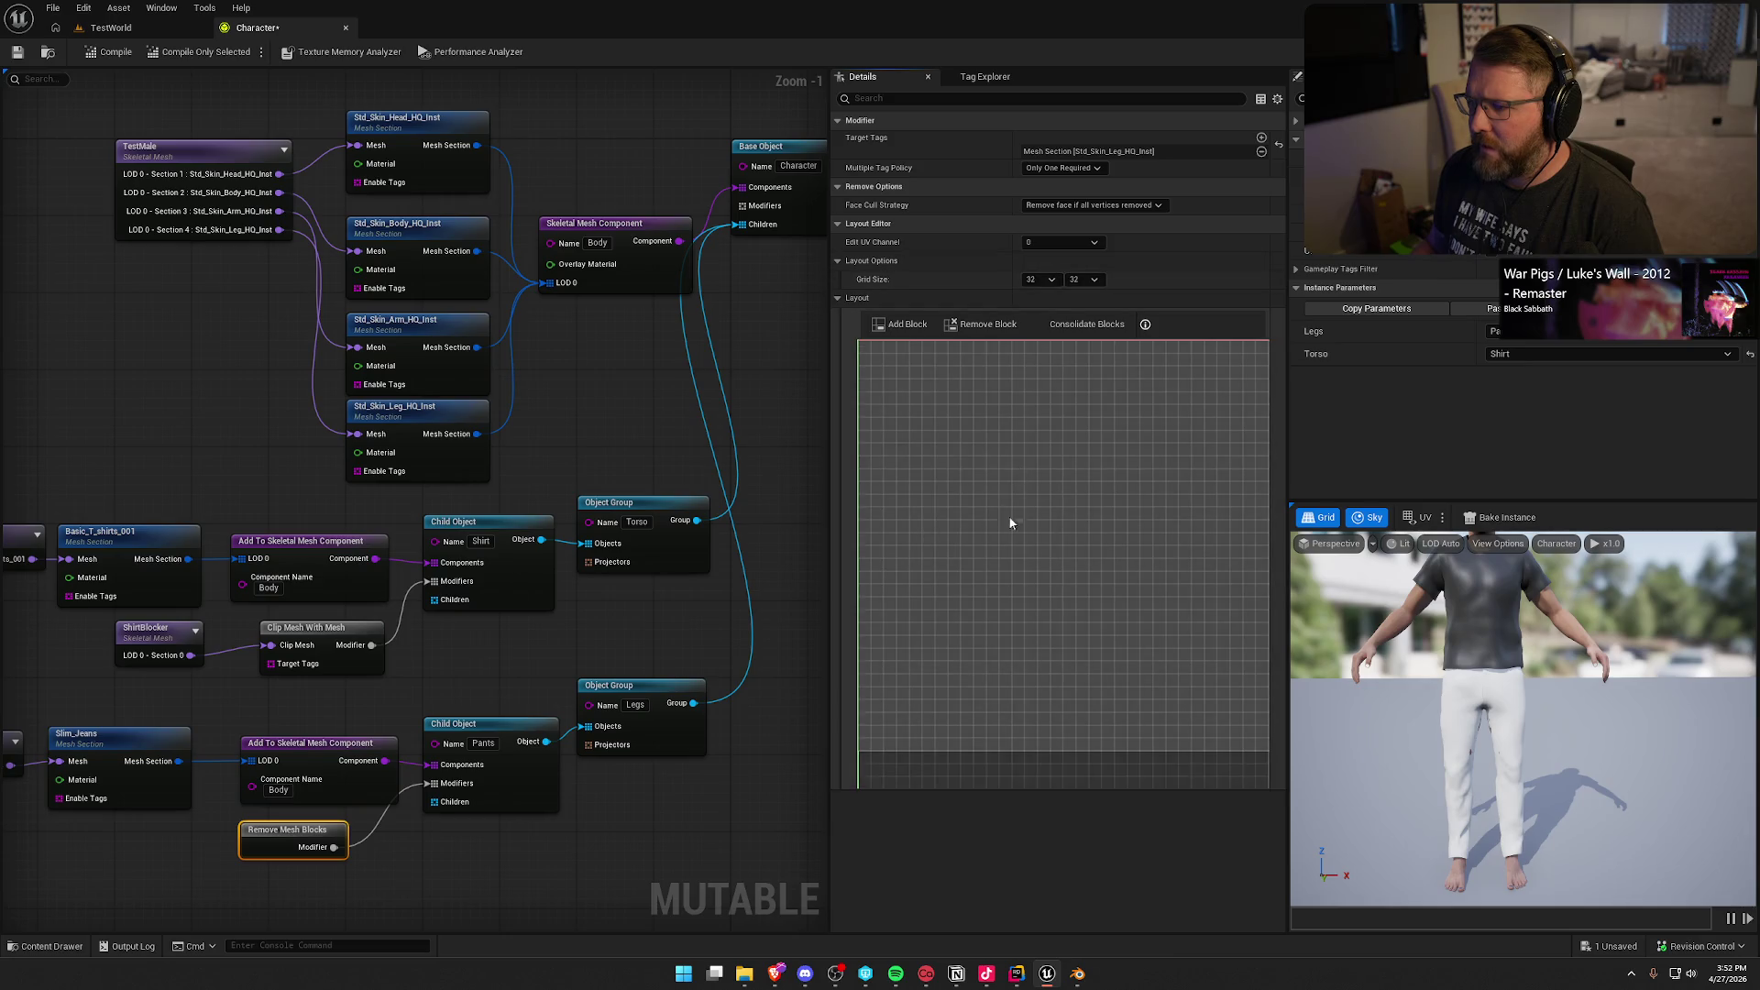
pyautogui.click(110, 52)
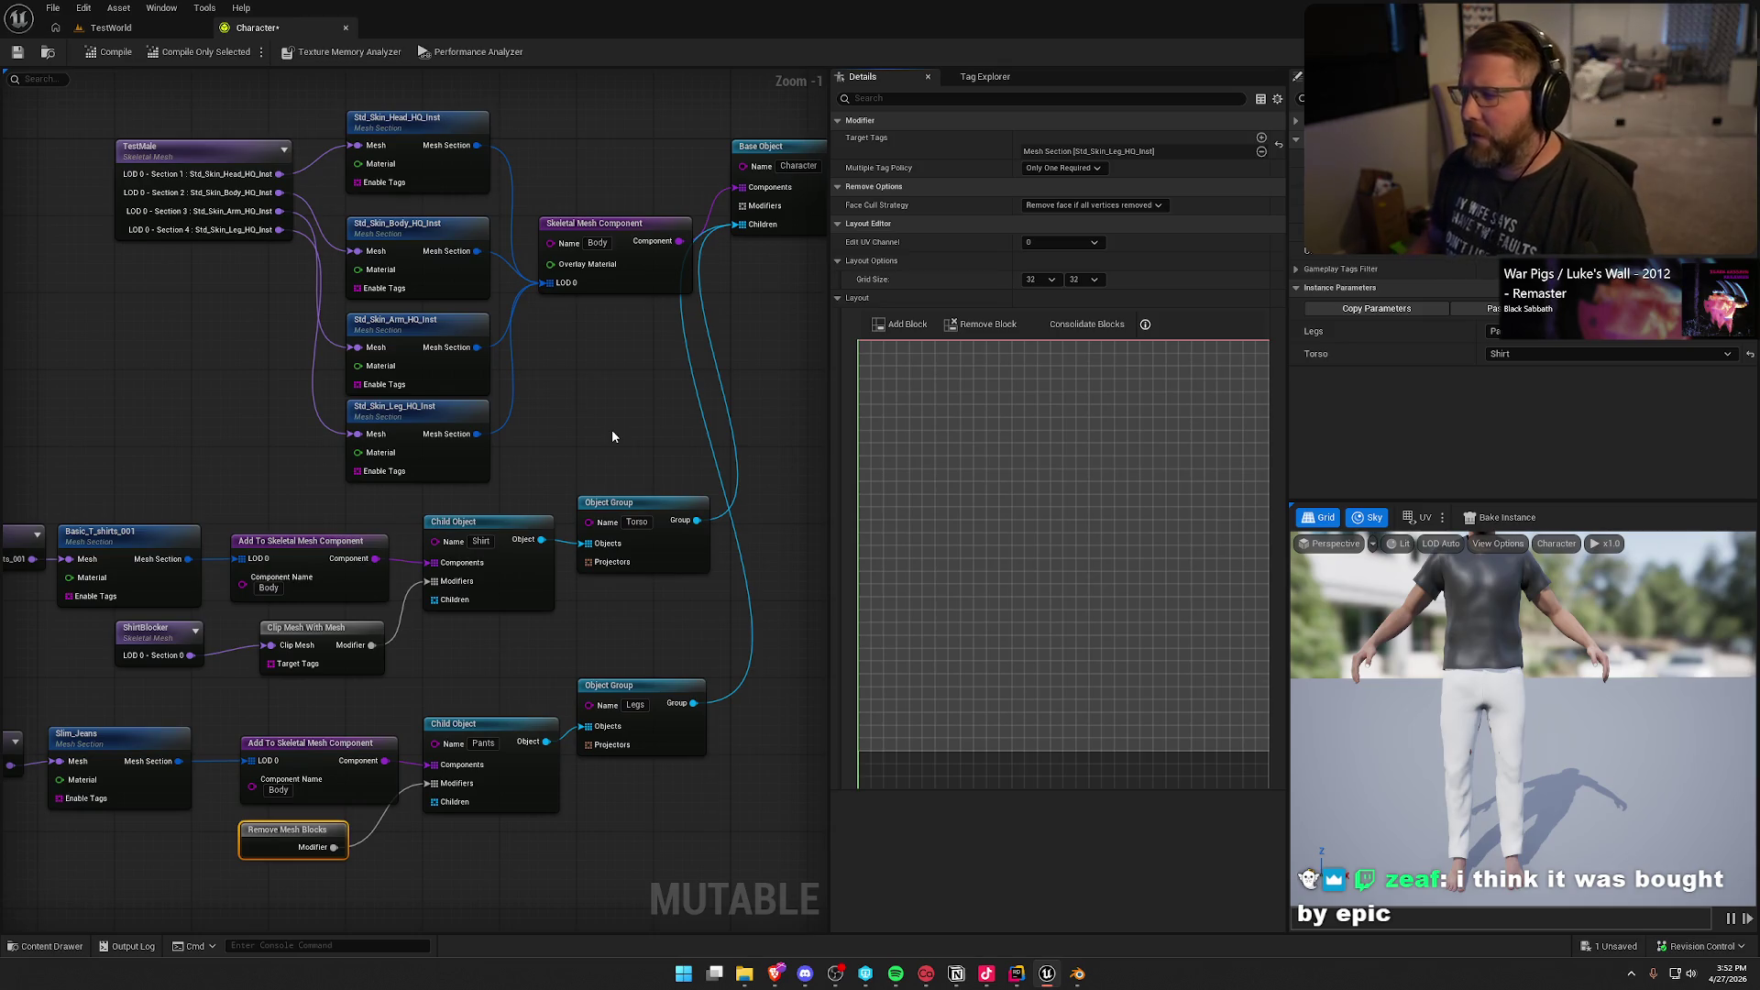
pyautogui.moveTo(612, 436)
pyautogui.mouseDown()
pyautogui.moveTo(653, 227)
pyautogui.moveTo(689, 226)
pyautogui.mouseUp()
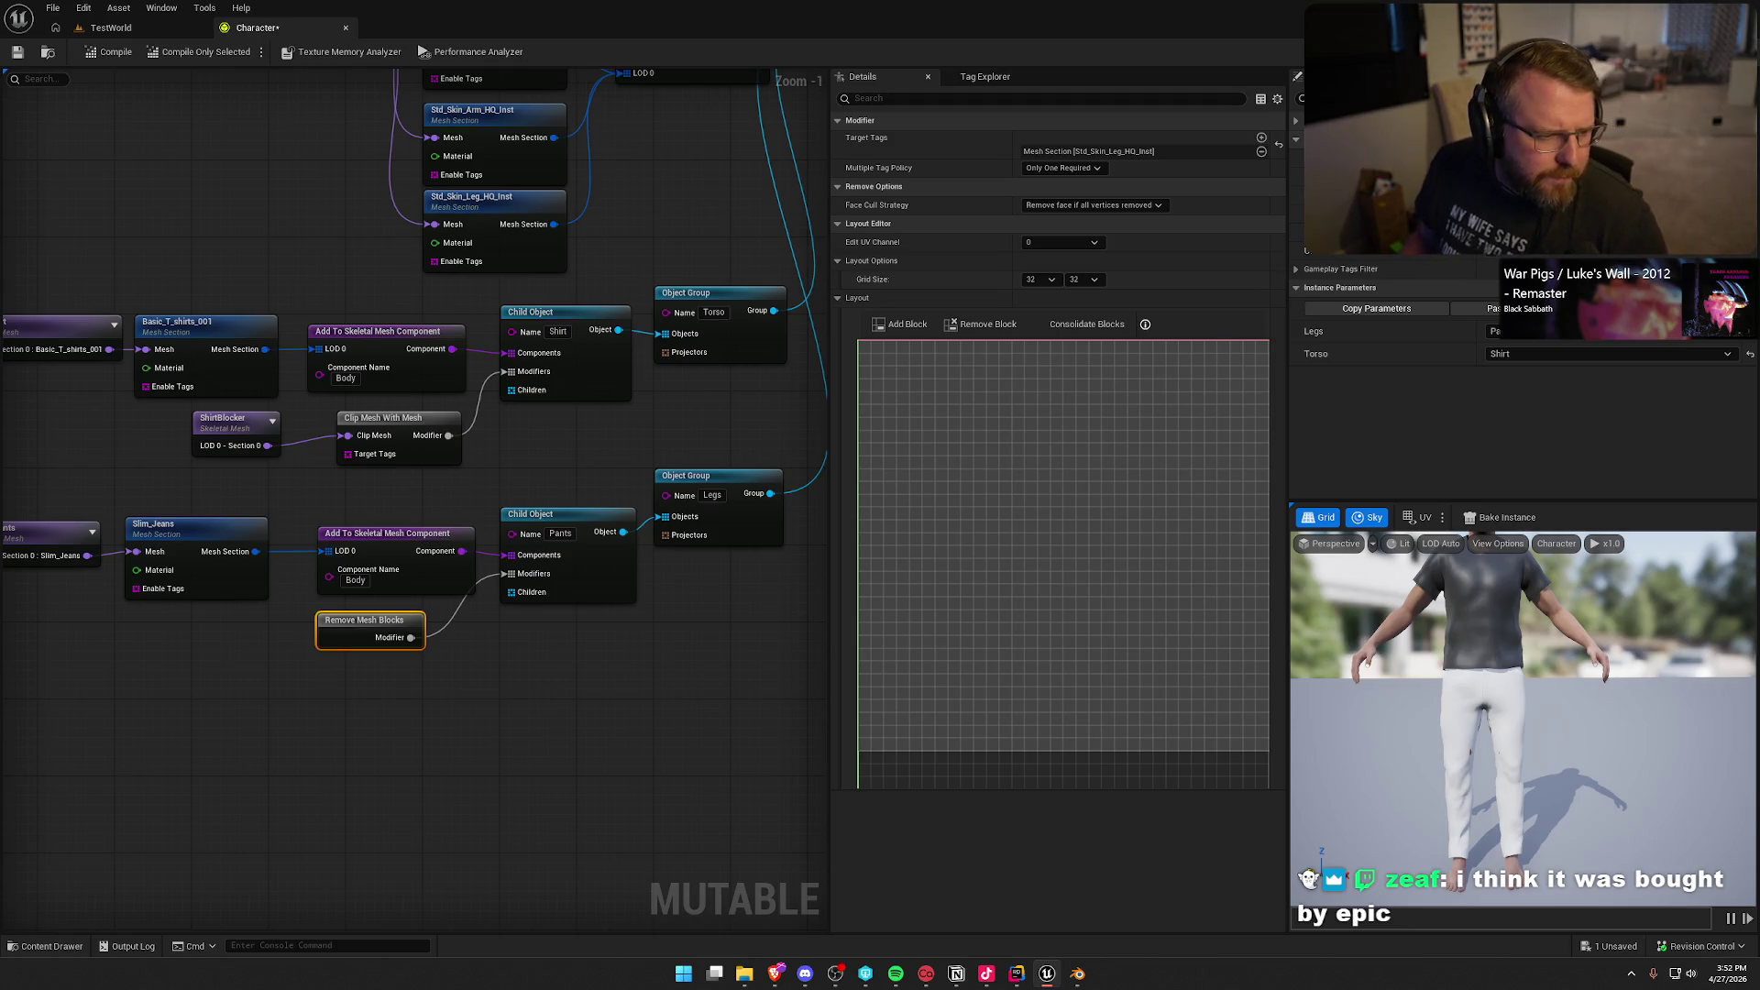
pyautogui.moveTo(334, 244); pyautogui.dragTo(378, 326)
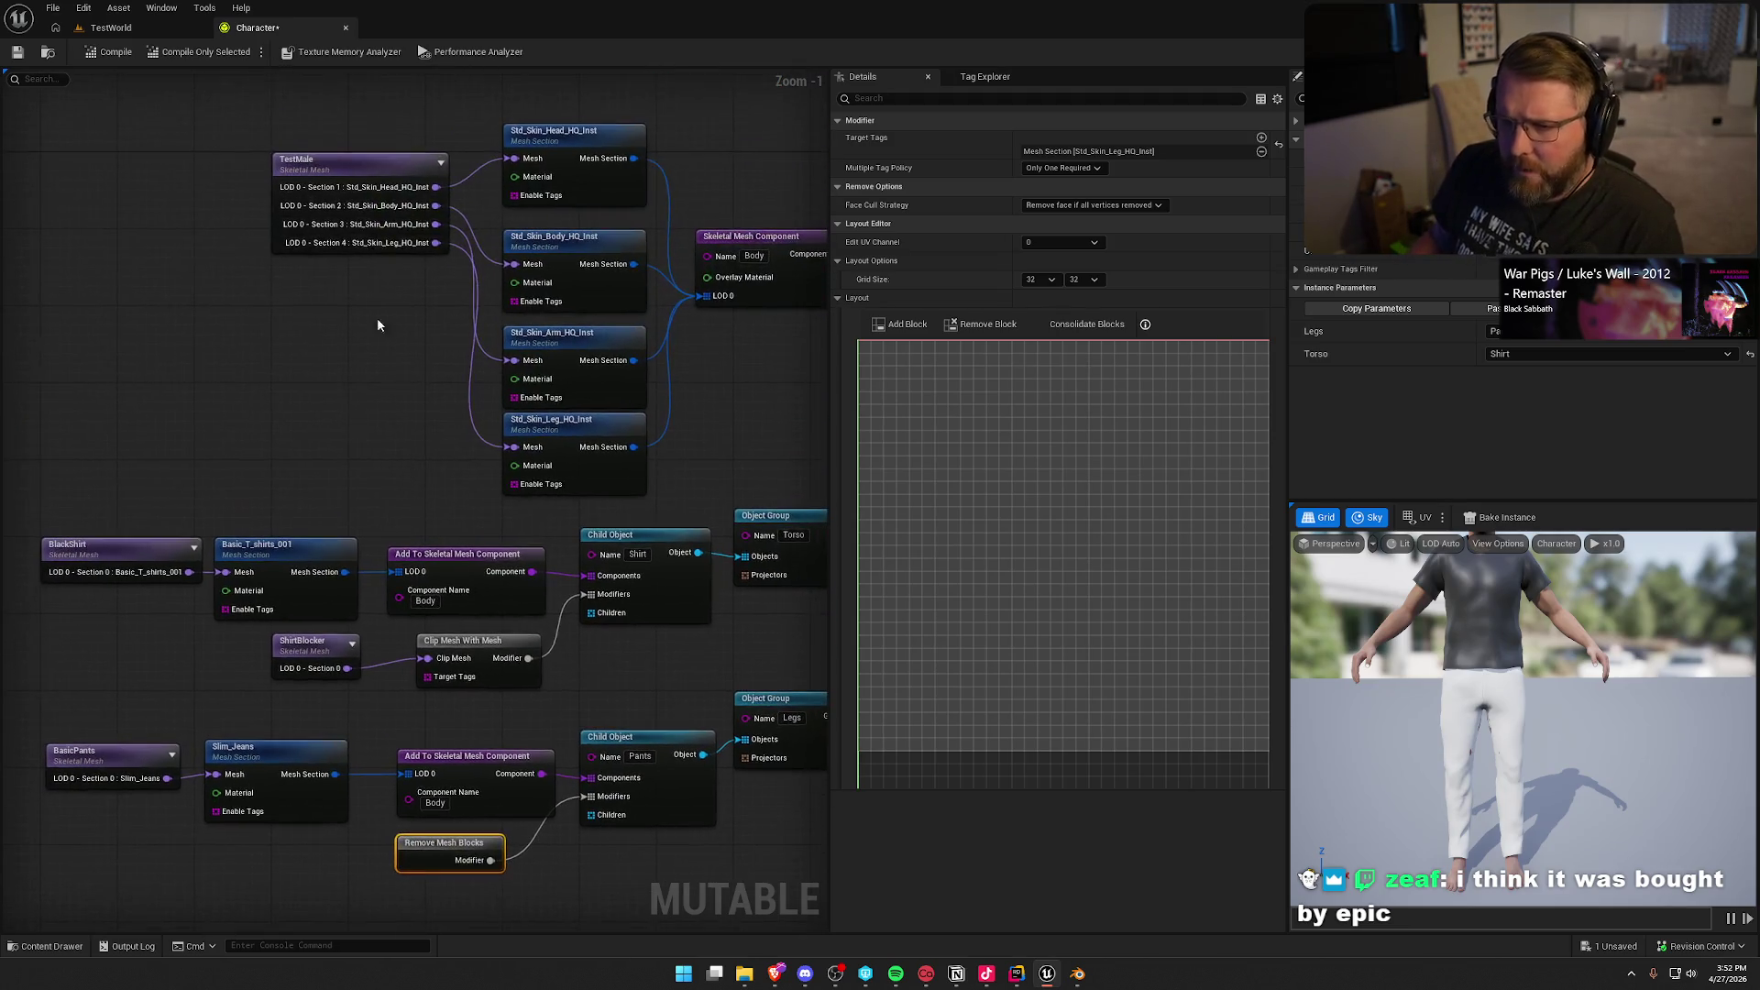
# Step: Set TestMale's layout section to Std_Skin_Leg_HQ_Inst (LOD 0 - Section 4) with UV channel 0
pyautogui.click(334, 194)
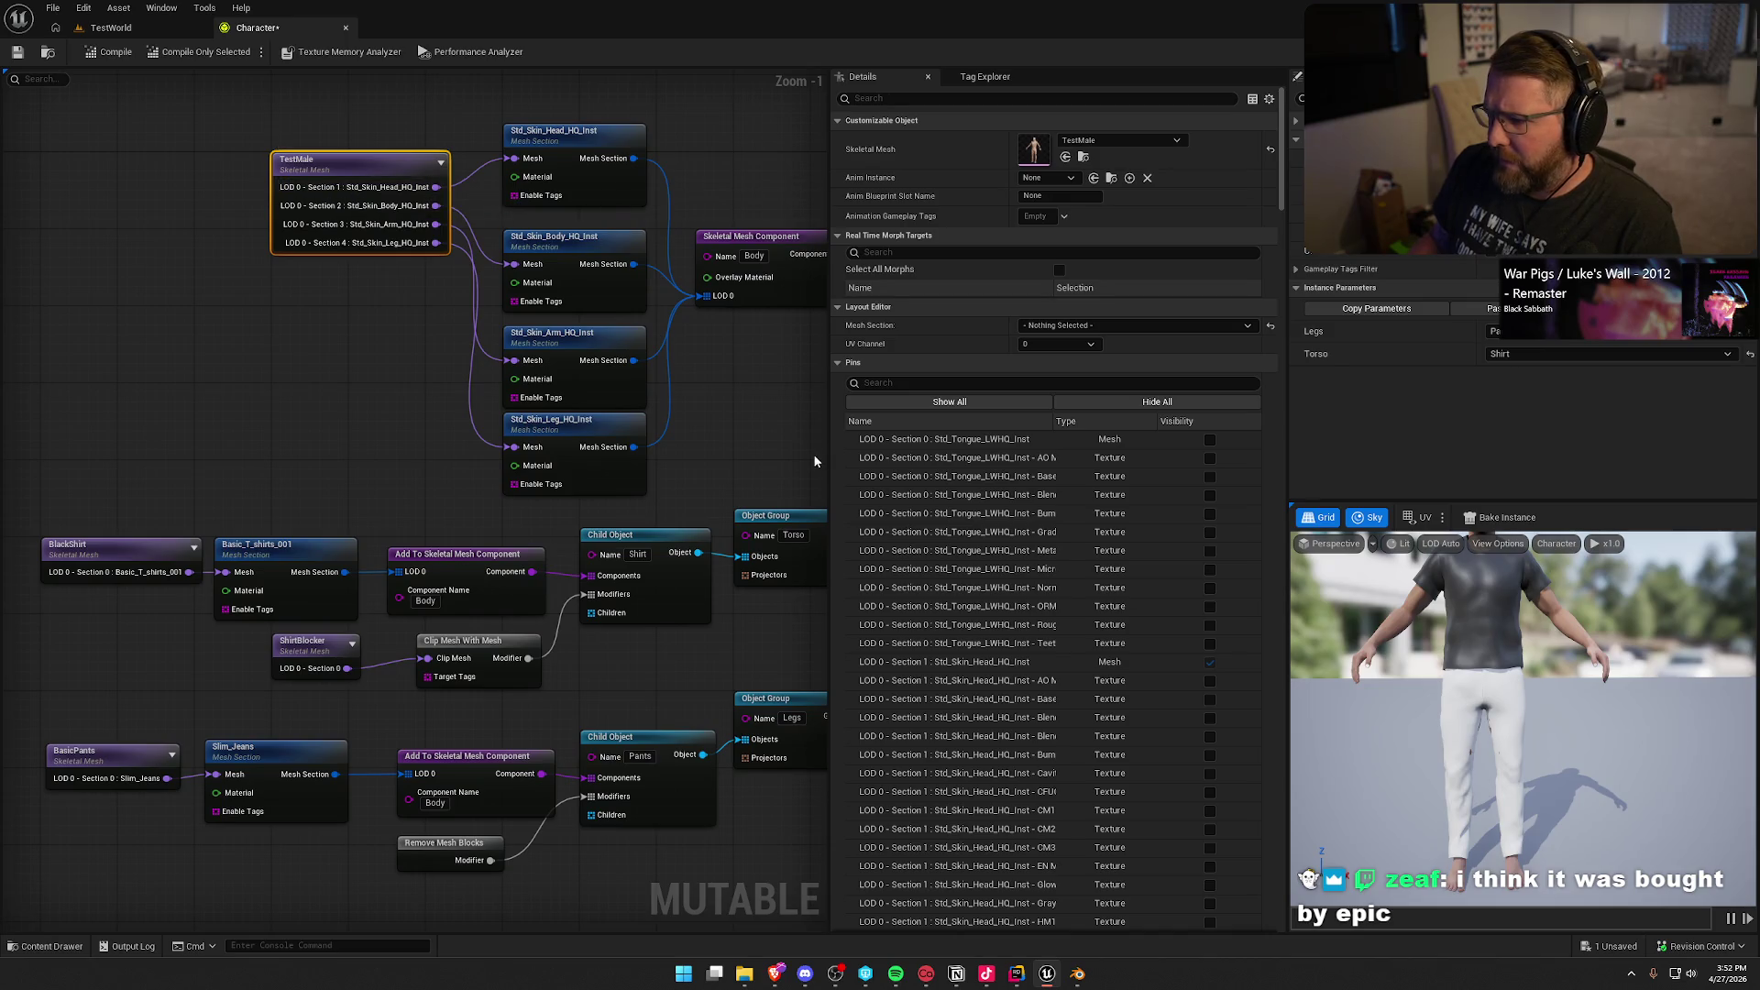
pyautogui.click(1079, 326)
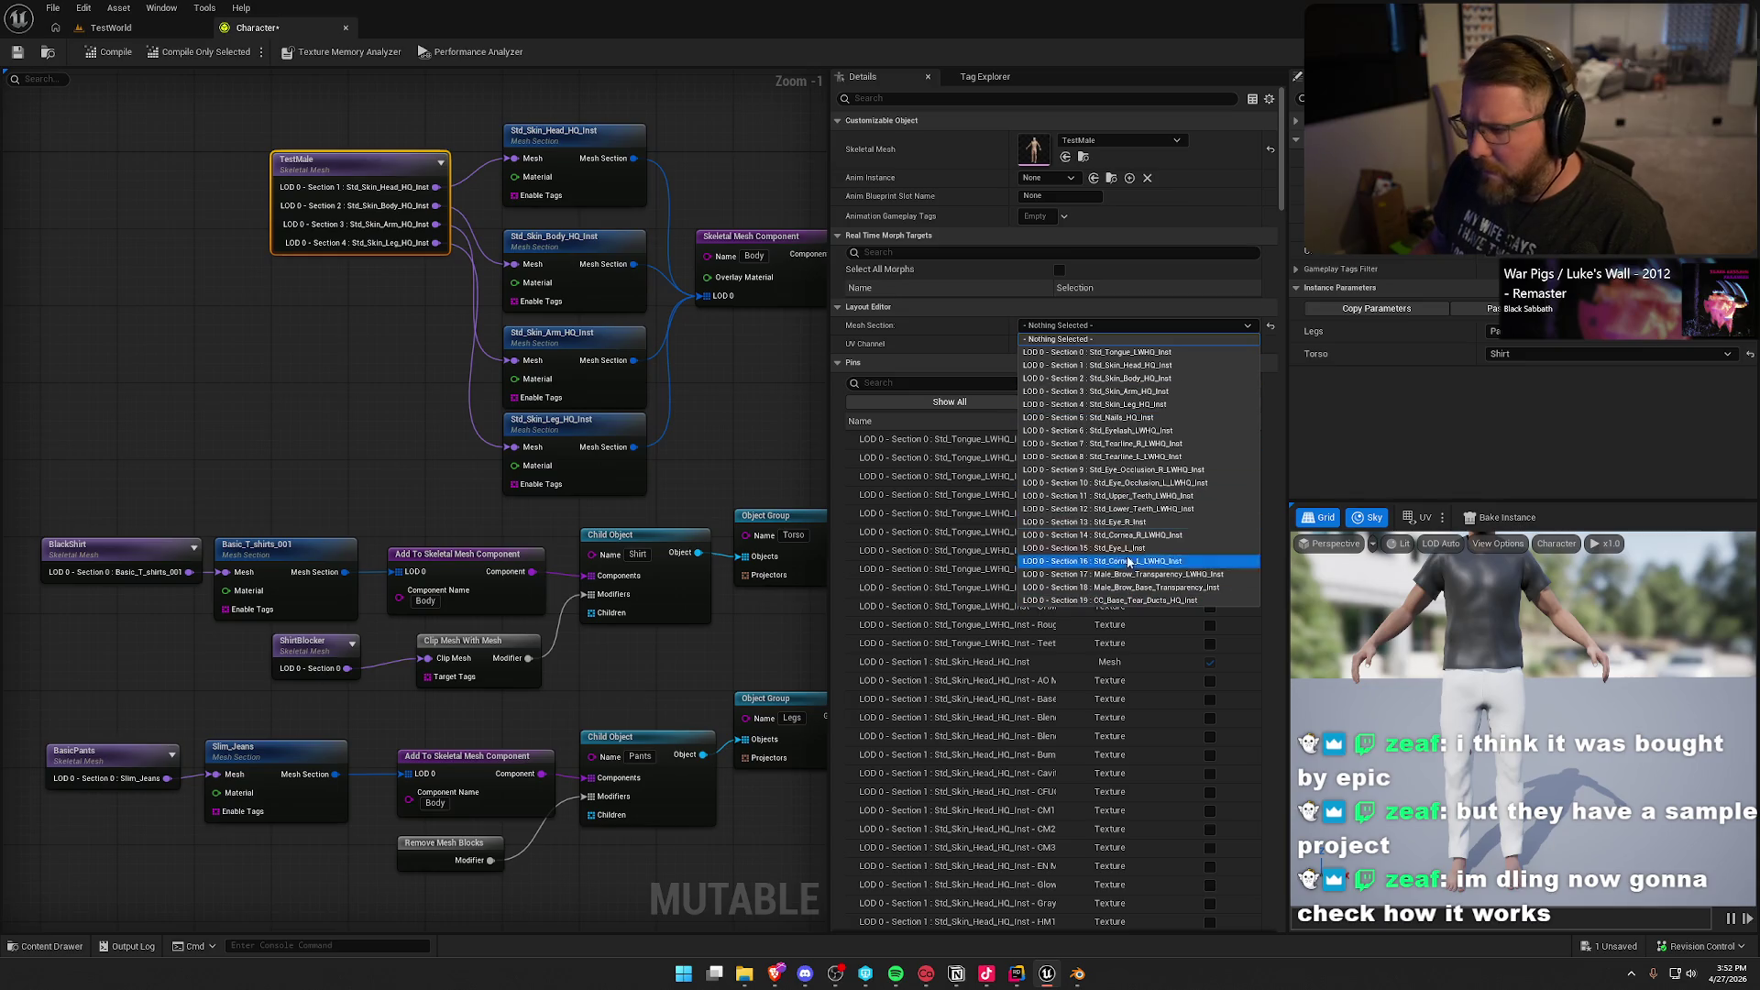
pyautogui.click(1159, 405)
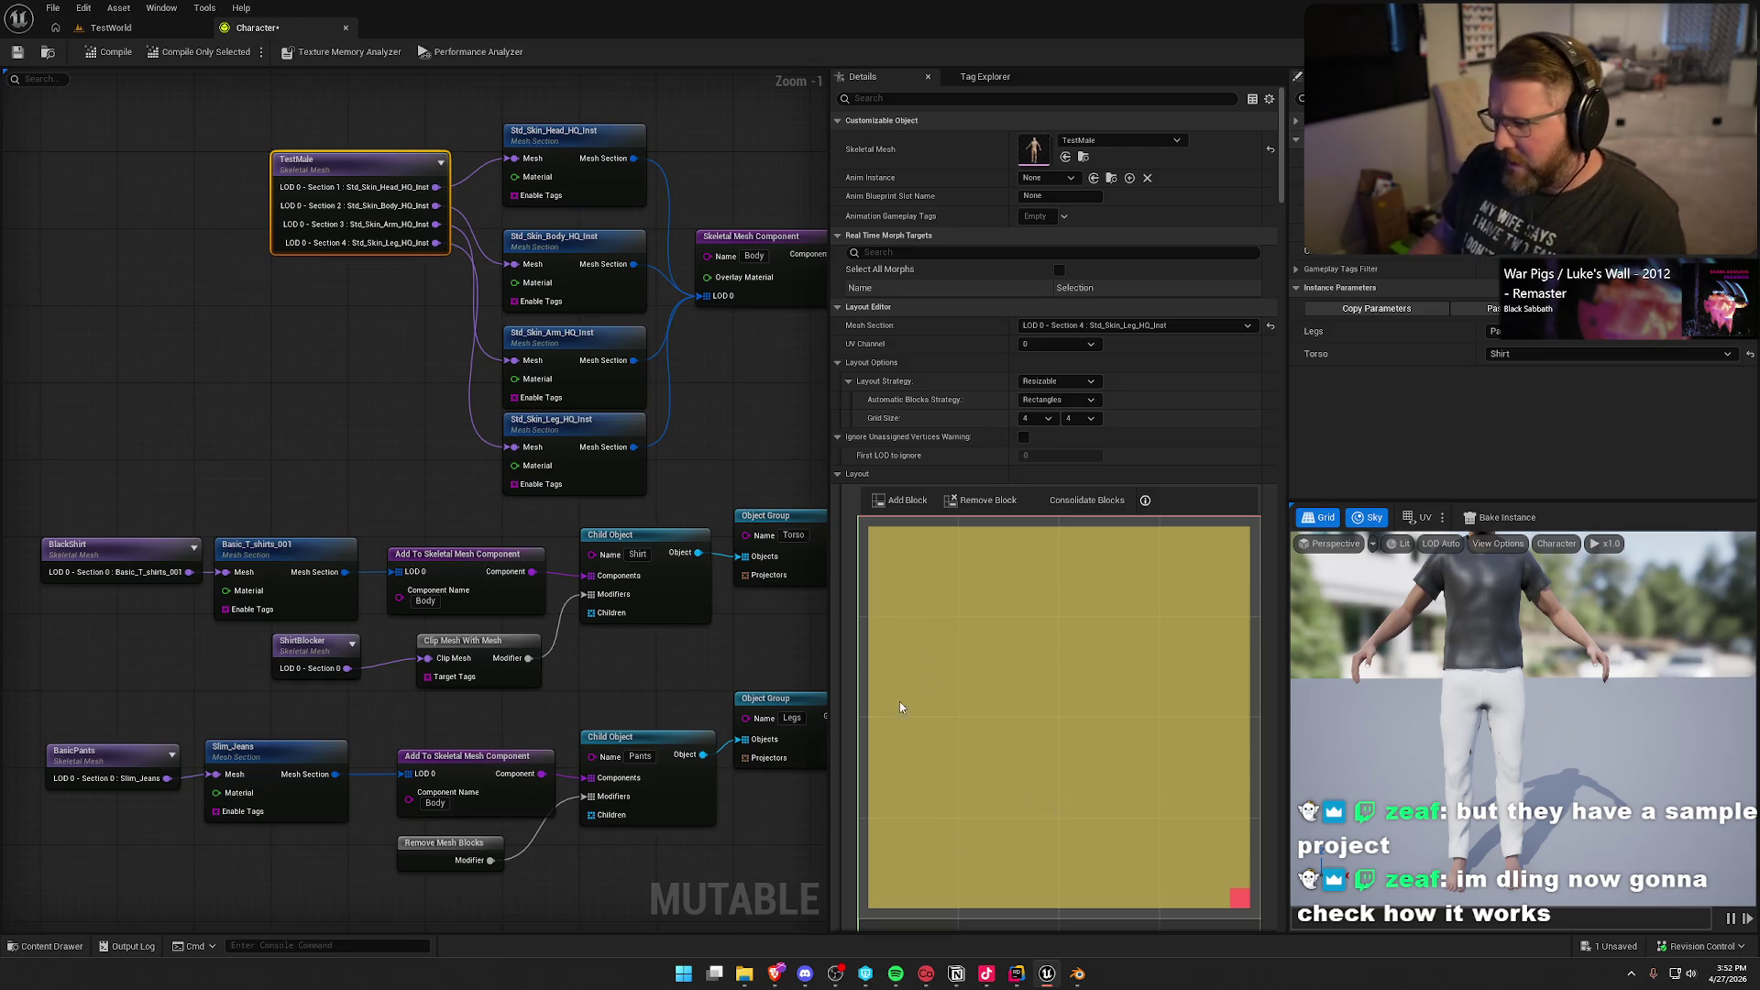
pyautogui.click(1090, 345)
pyautogui.click(1047, 371)
pyautogui.click(1059, 344)
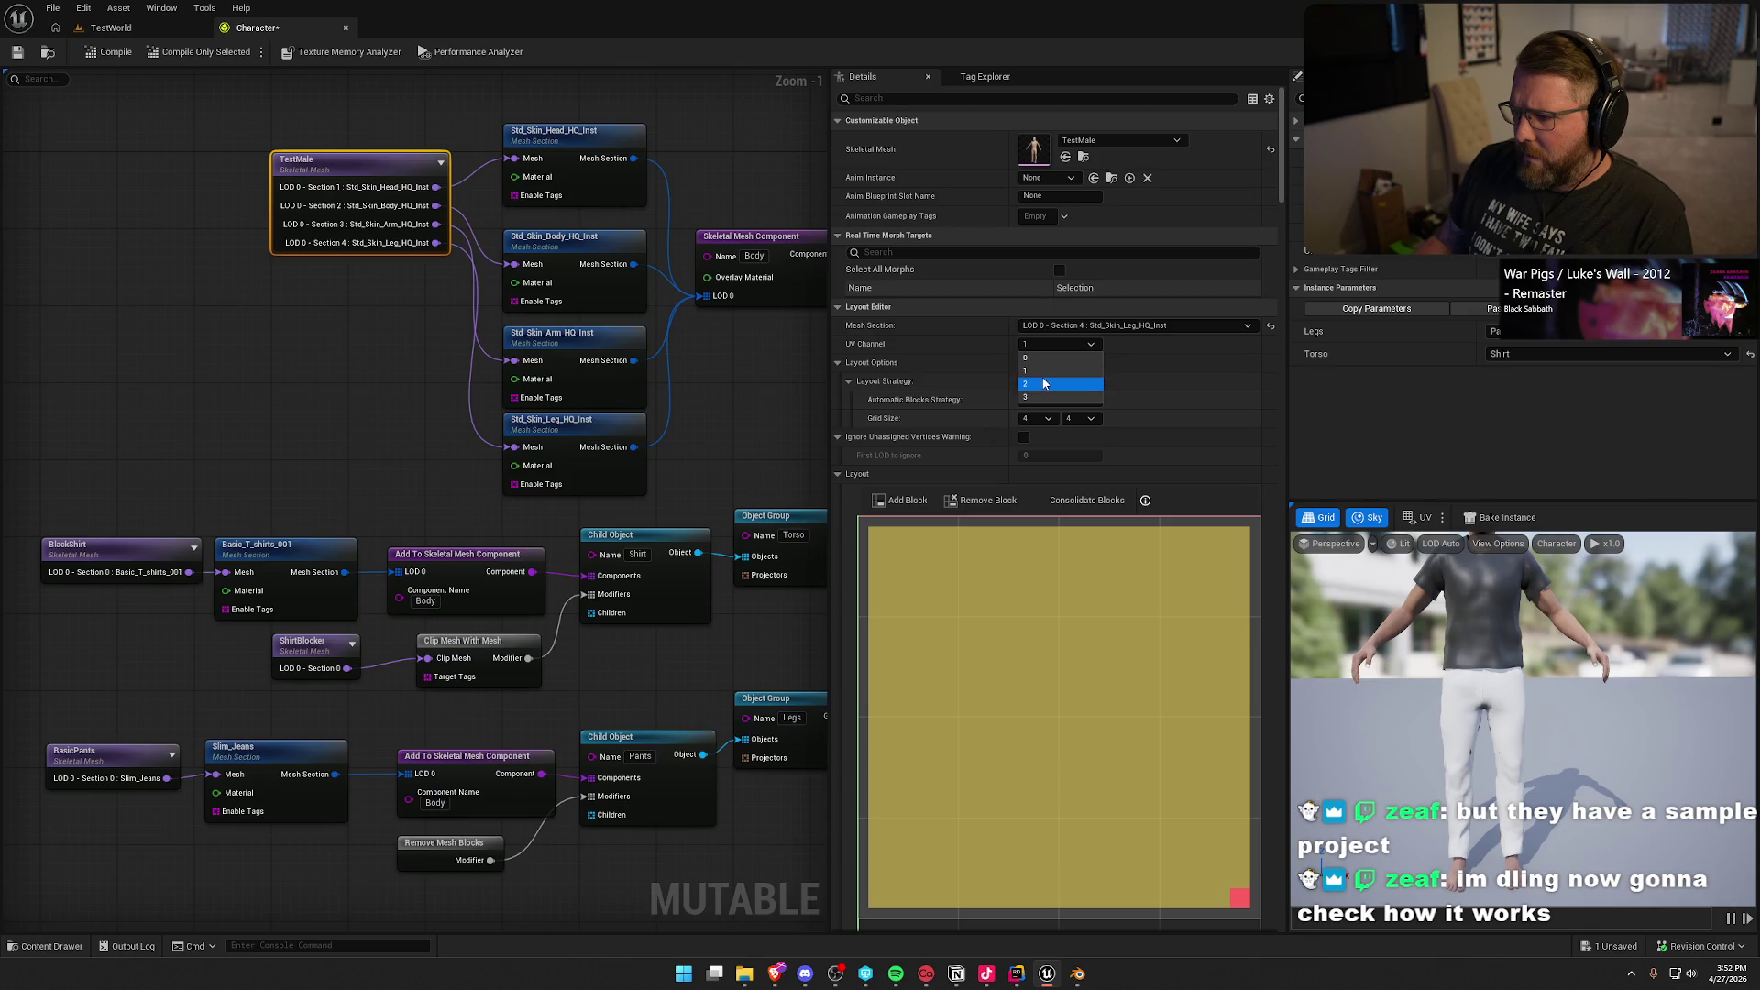
pyautogui.click(1045, 383)
pyautogui.click(1044, 343)
pyautogui.click(1043, 396)
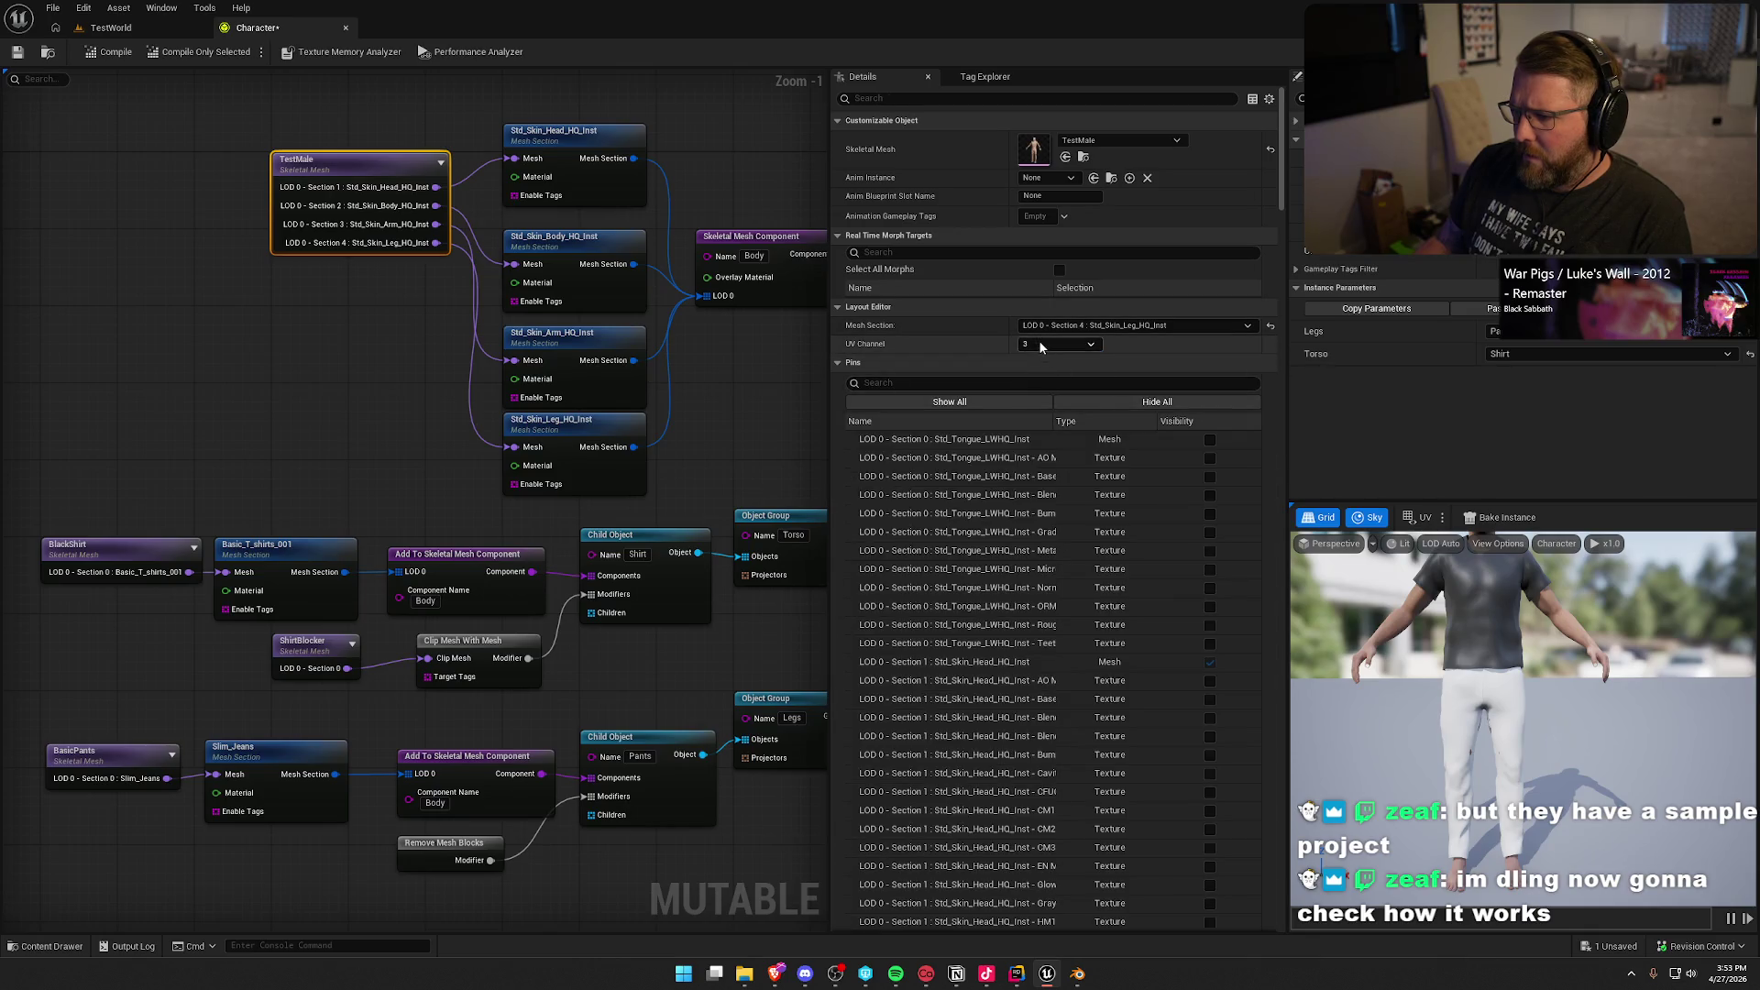
pyautogui.click(1038, 341)
pyautogui.click(1041, 358)
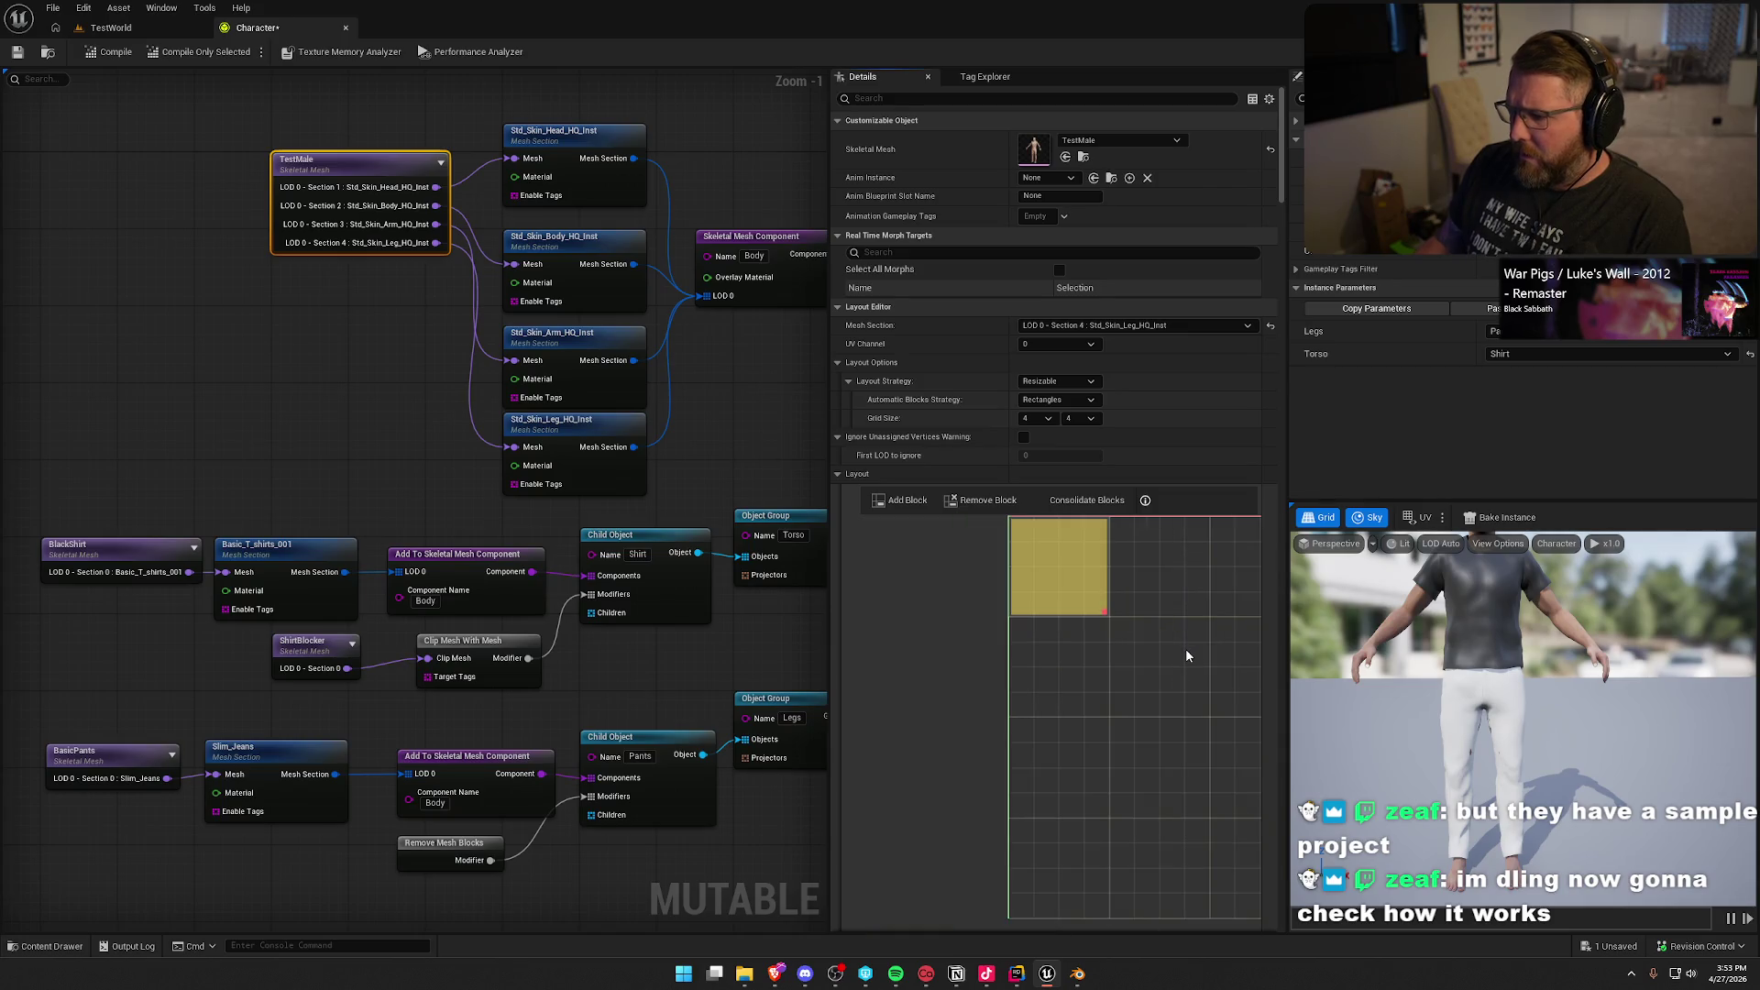
pyautogui.rightClick(1178, 656)
pyautogui.scroll(-2, 1178, 651)
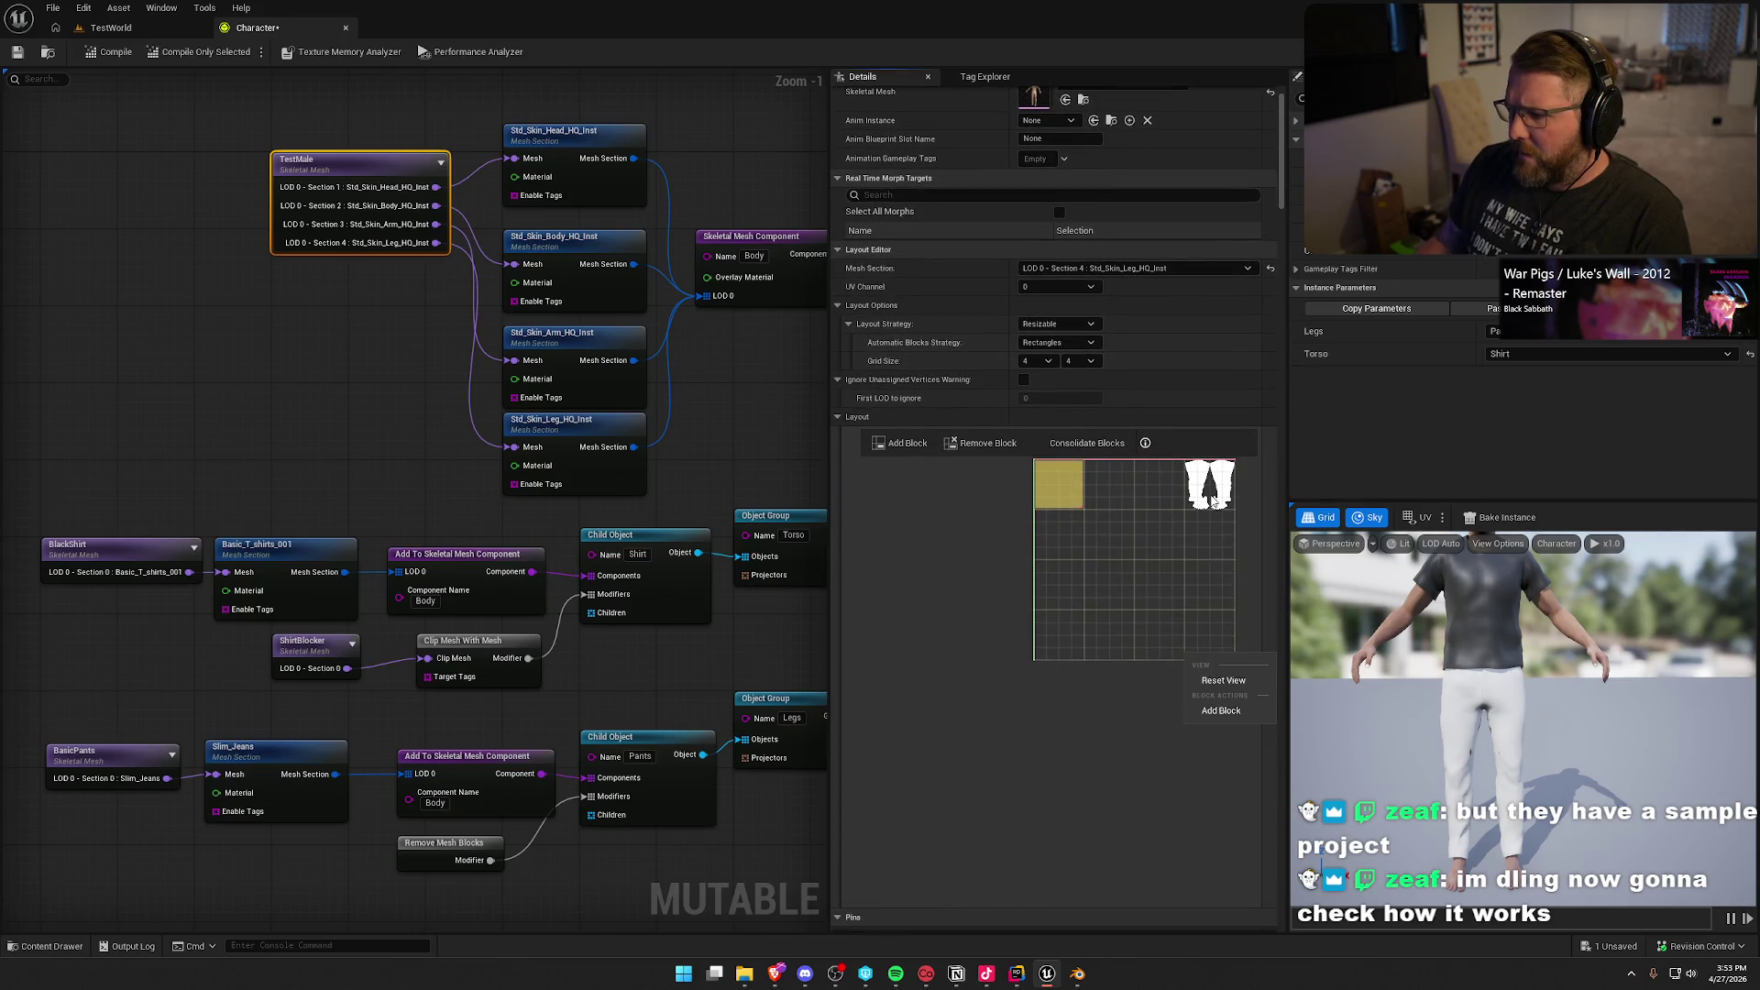
# Step: Reselect Remove Mesh Blocks and reset its block grid view
pyautogui.click(340, 361)
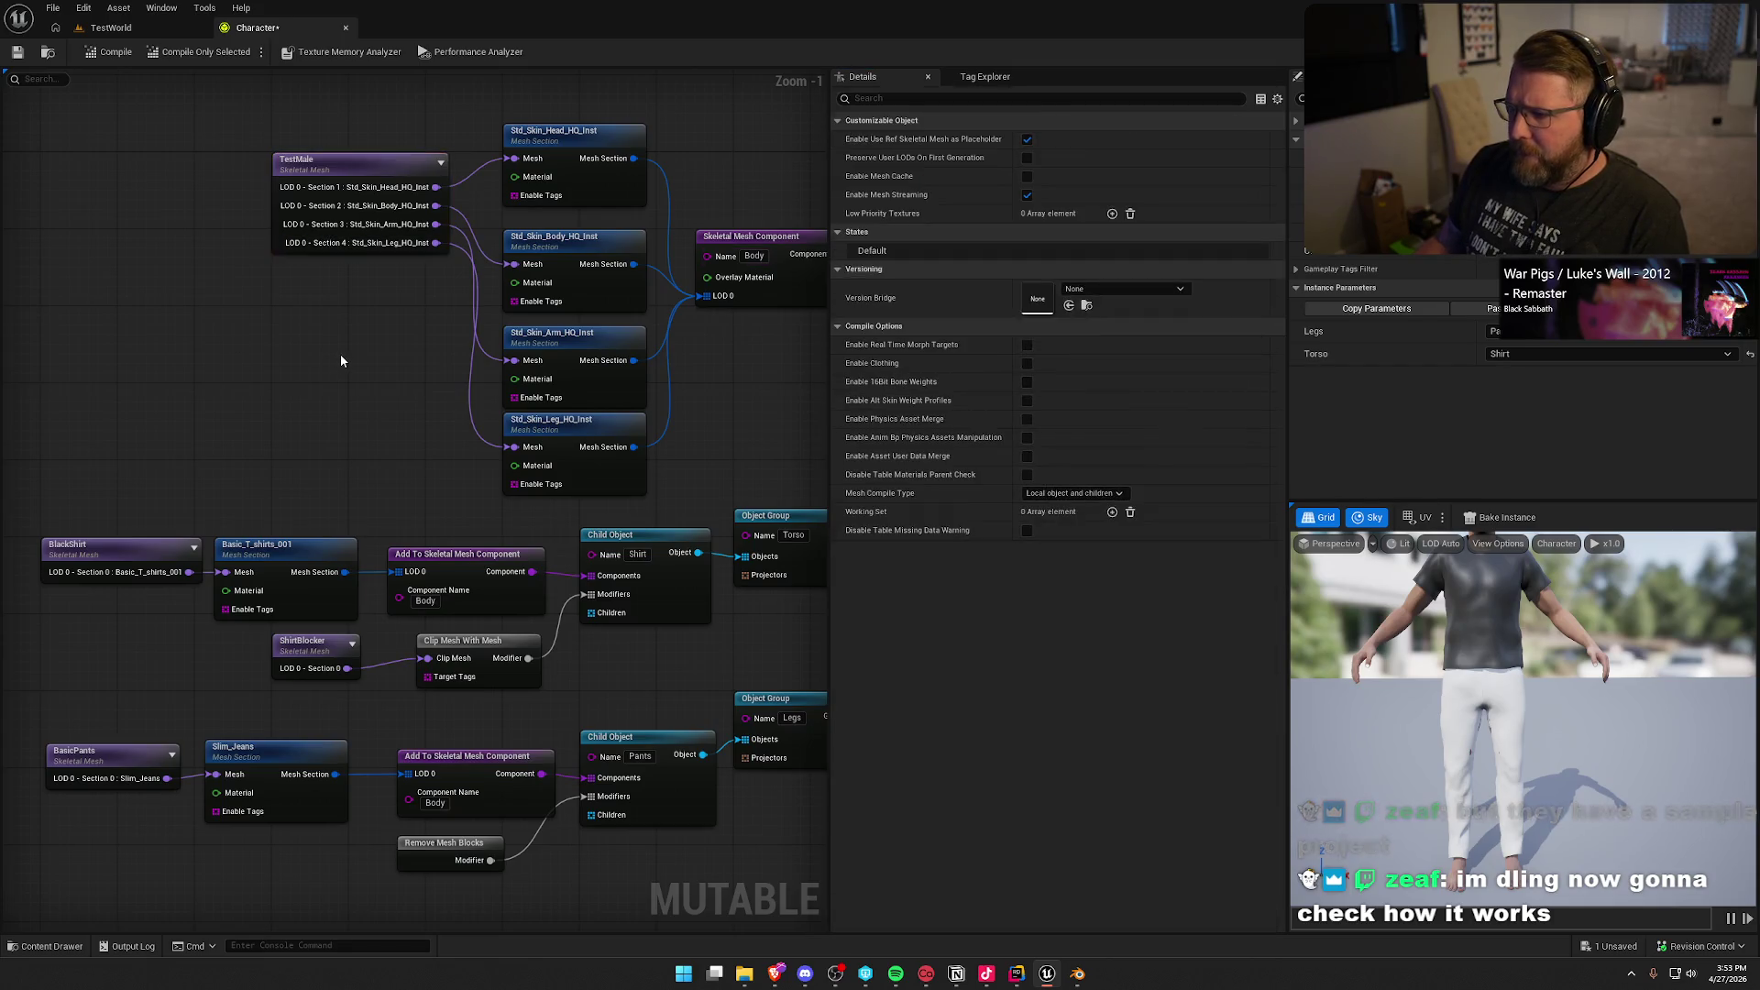
pyautogui.click(452, 852)
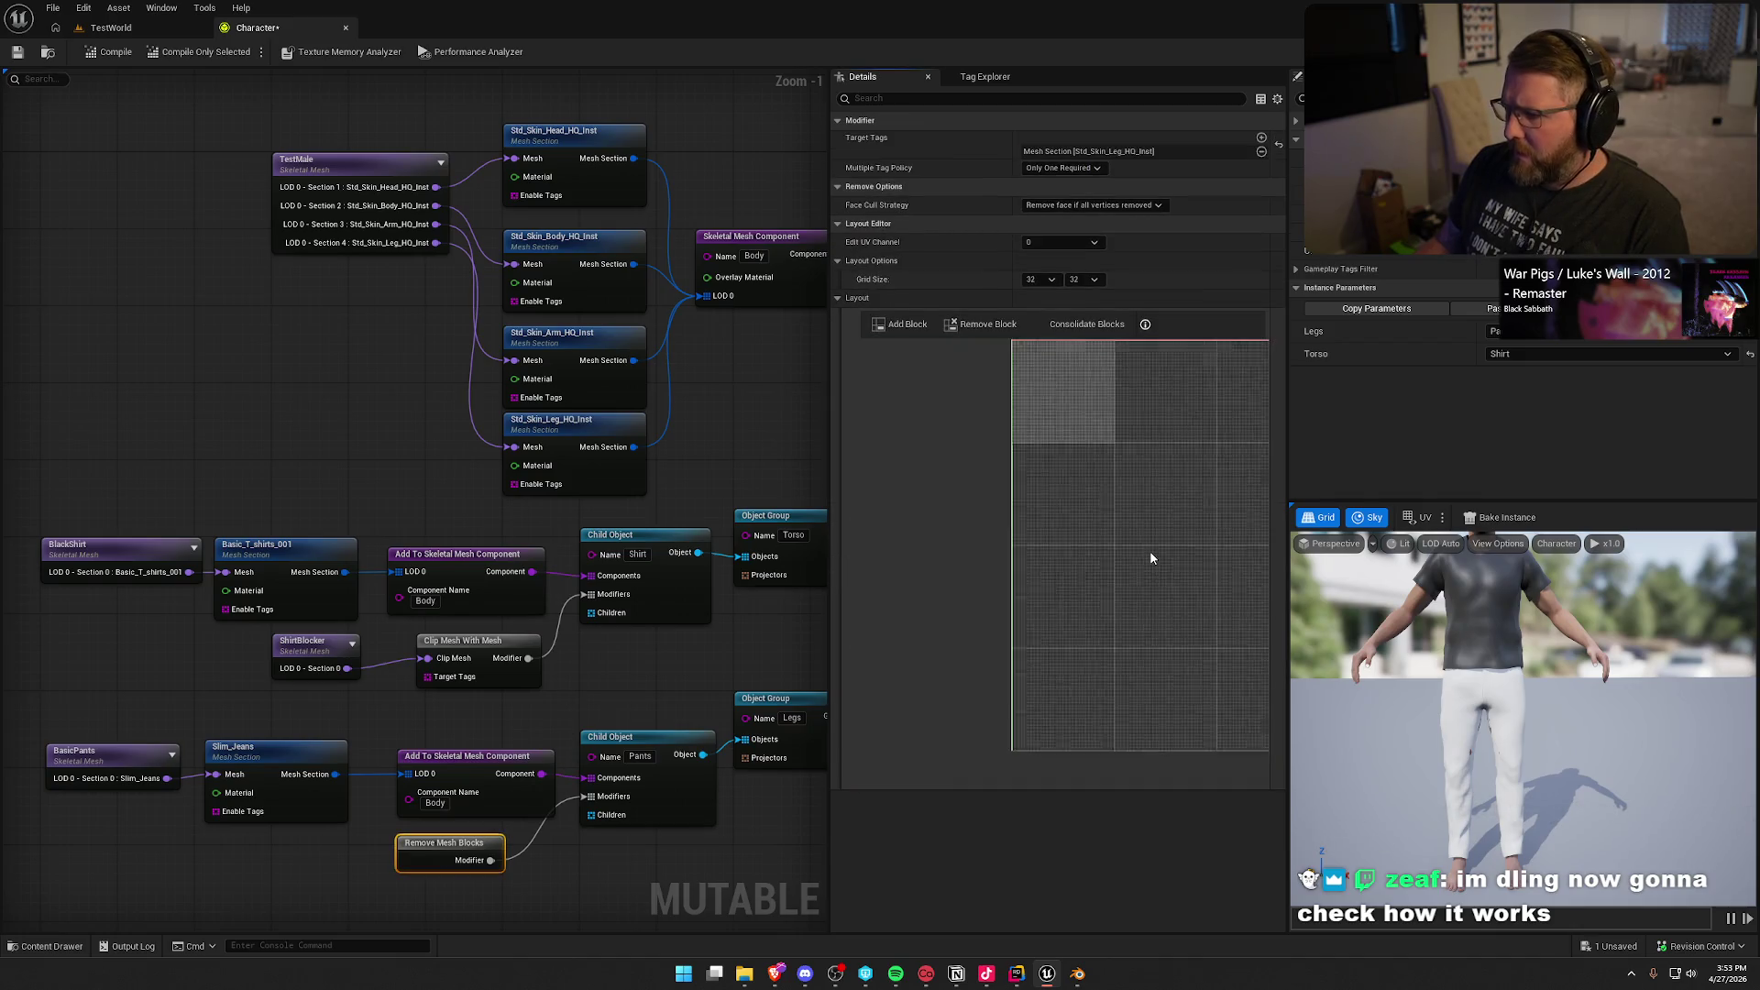
pyautogui.scroll(-2, 1179, 529)
pyautogui.rightClick(1183, 528)
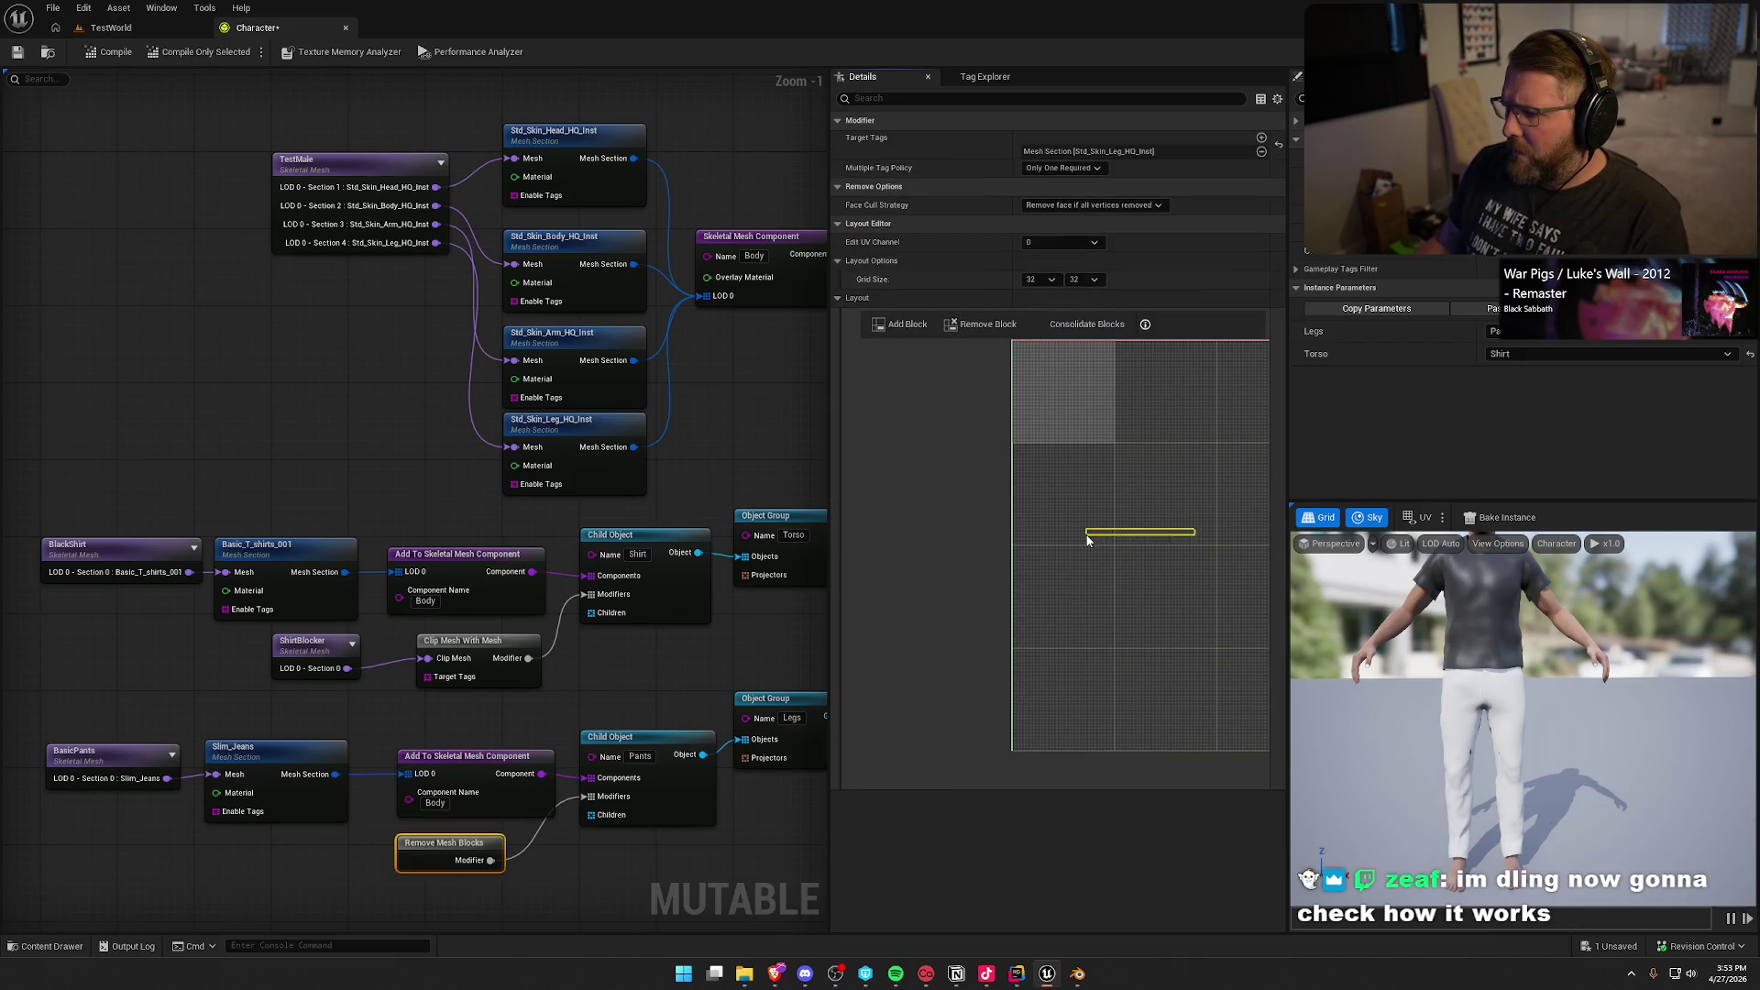
pyautogui.click(1201, 532)
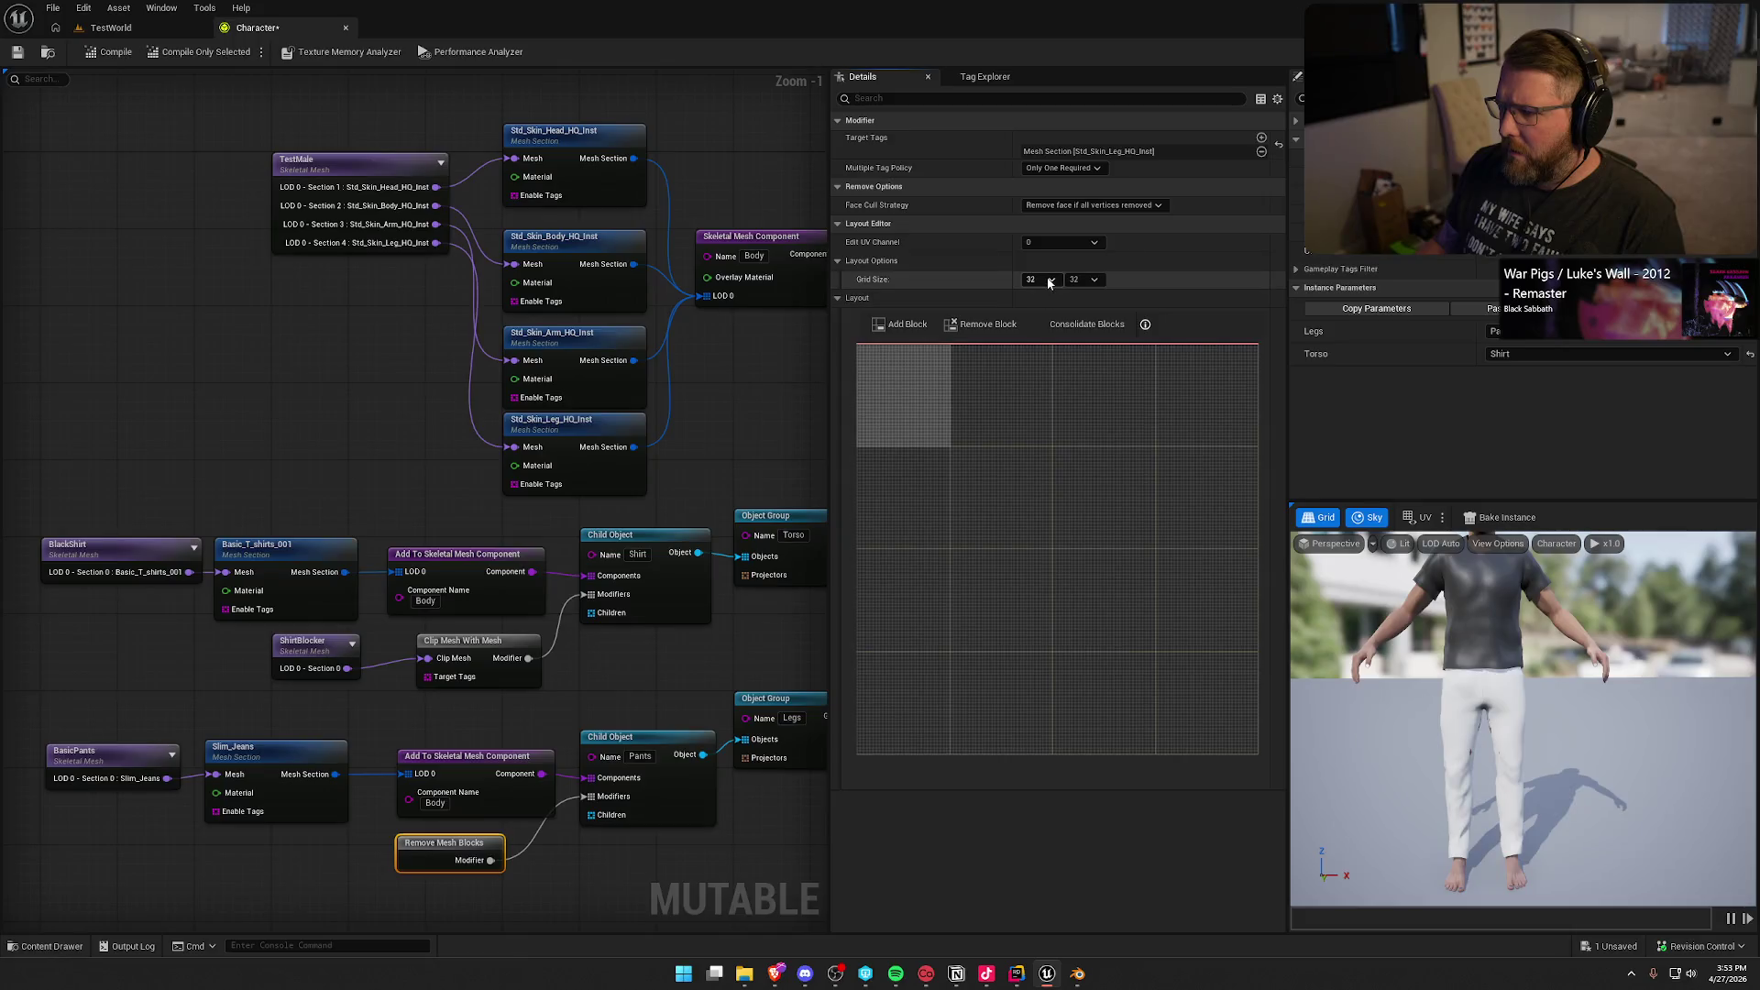
# Step: Keep the modifier's grid size at 32 and recompile the character
pyautogui.click(1040, 279)
pyautogui.click(1077, 229)
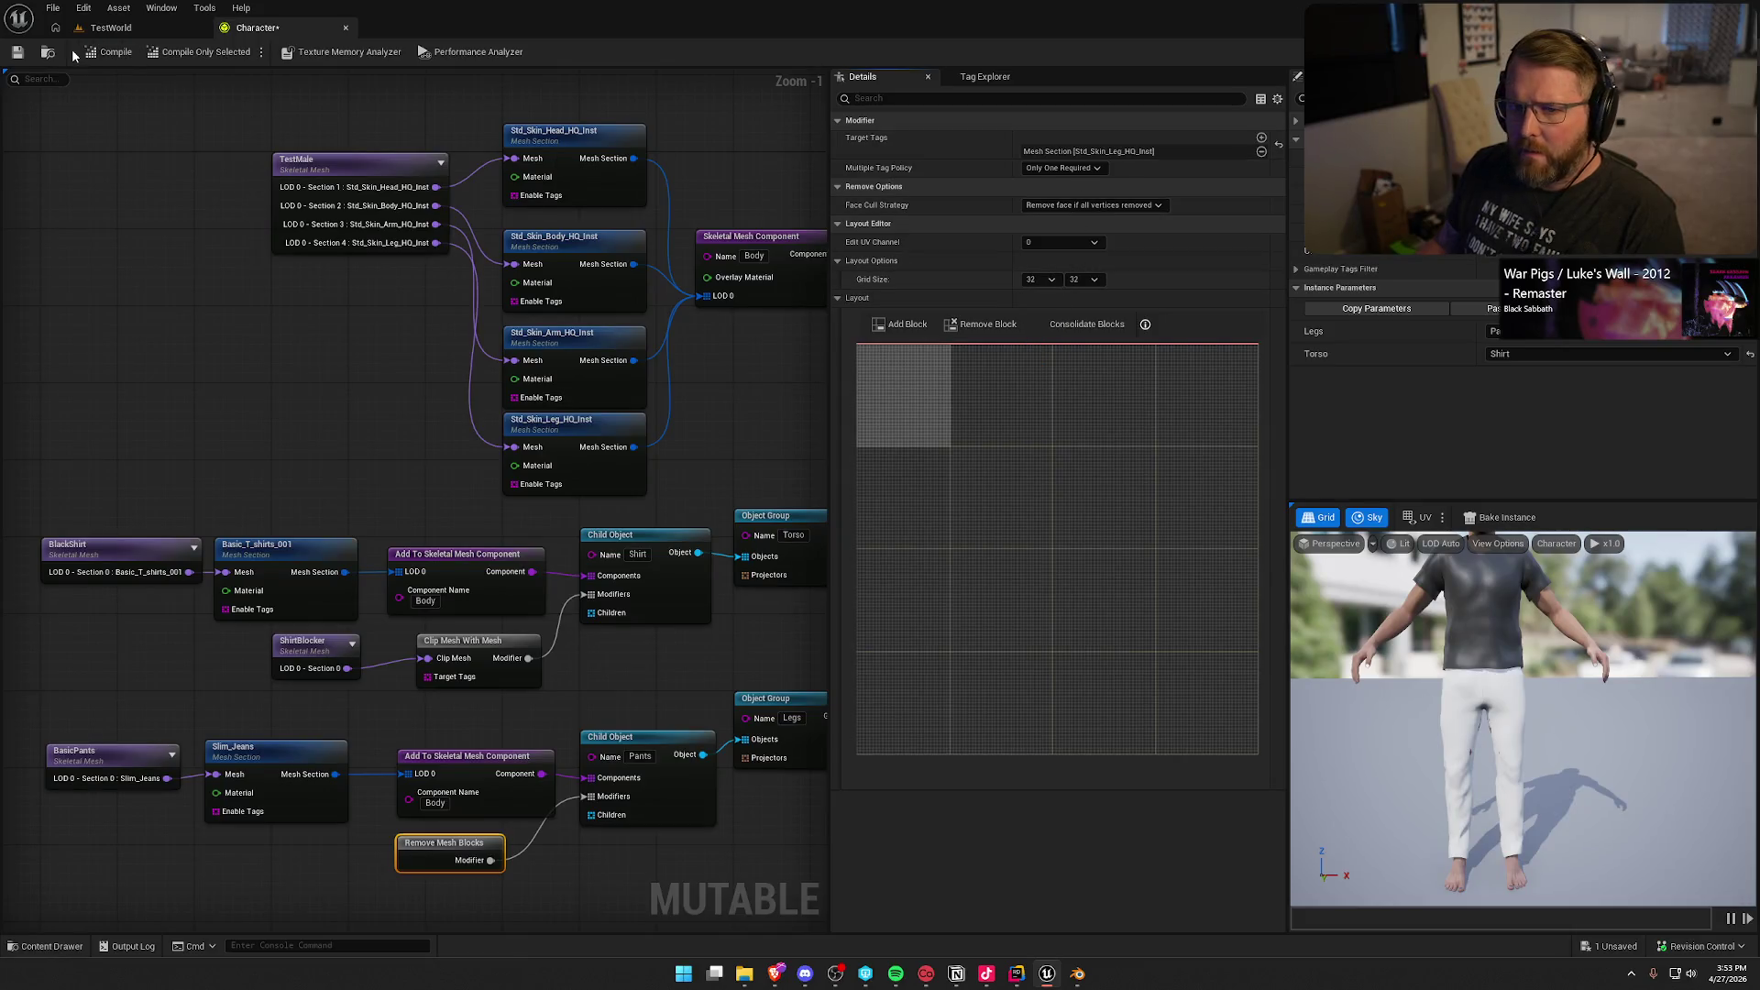
pyautogui.click(108, 52)
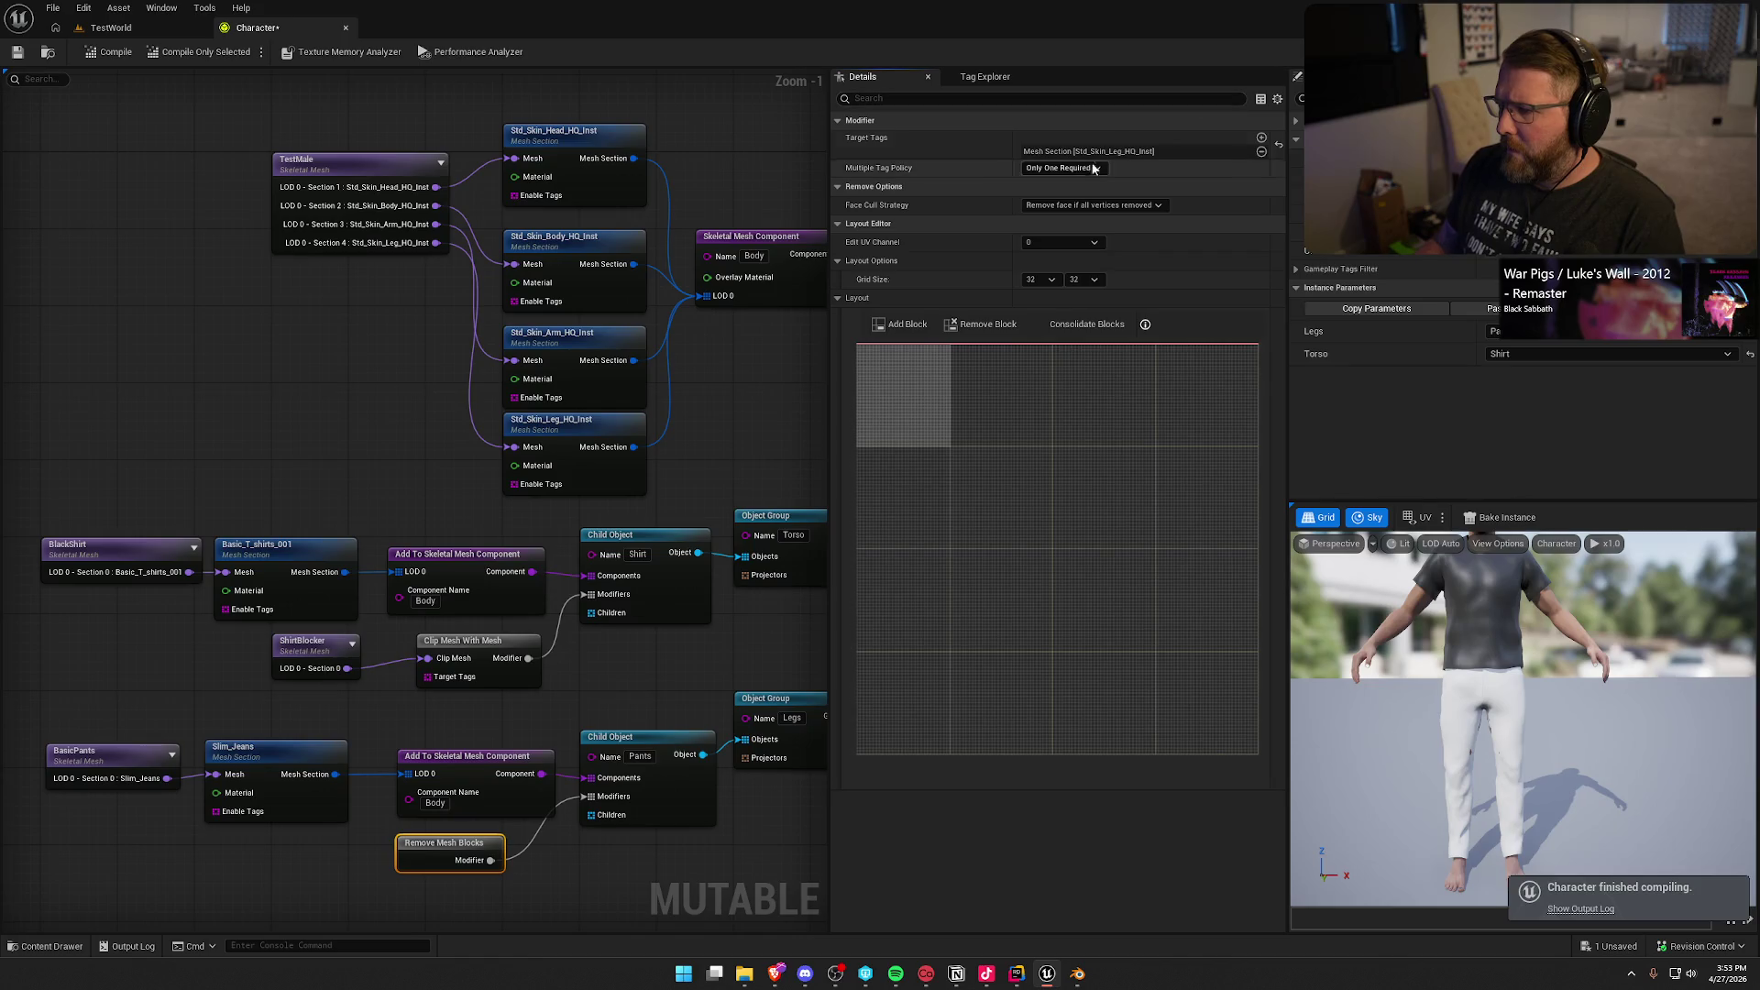
# Step: Retarget the modifier from the leg to the body section, trying UV channel 2, then back to 0
pyautogui.click(1261, 152)
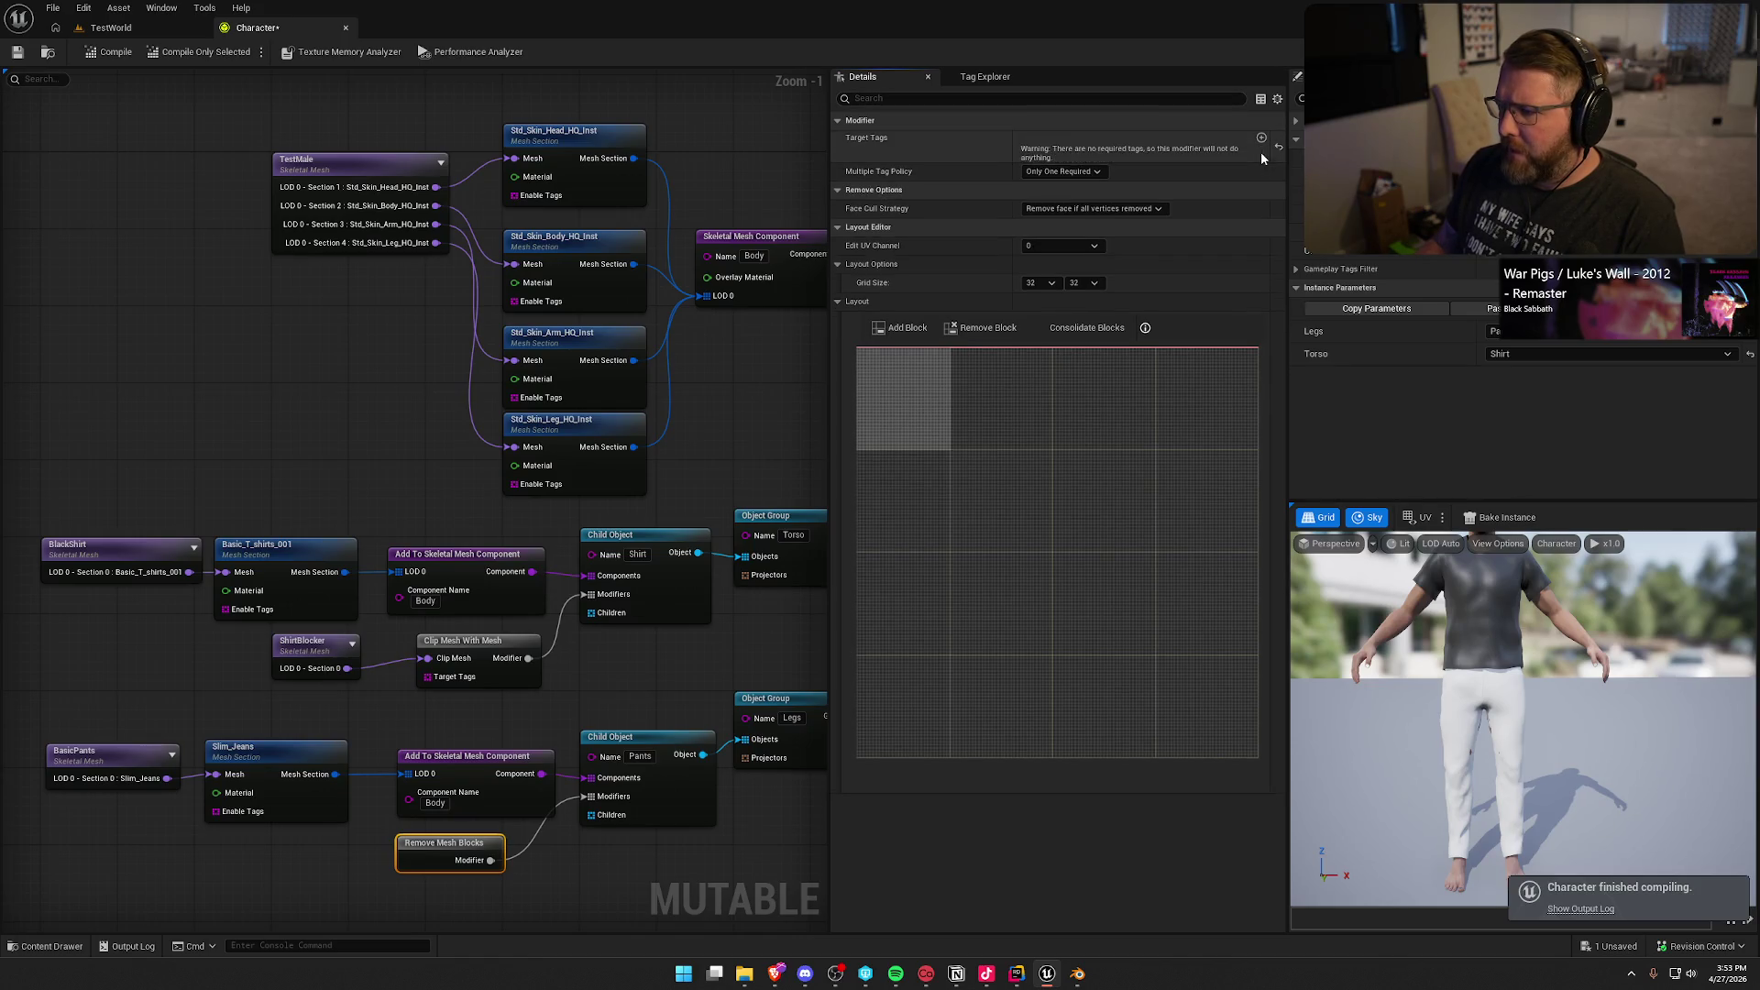
pyautogui.click(1044, 153)
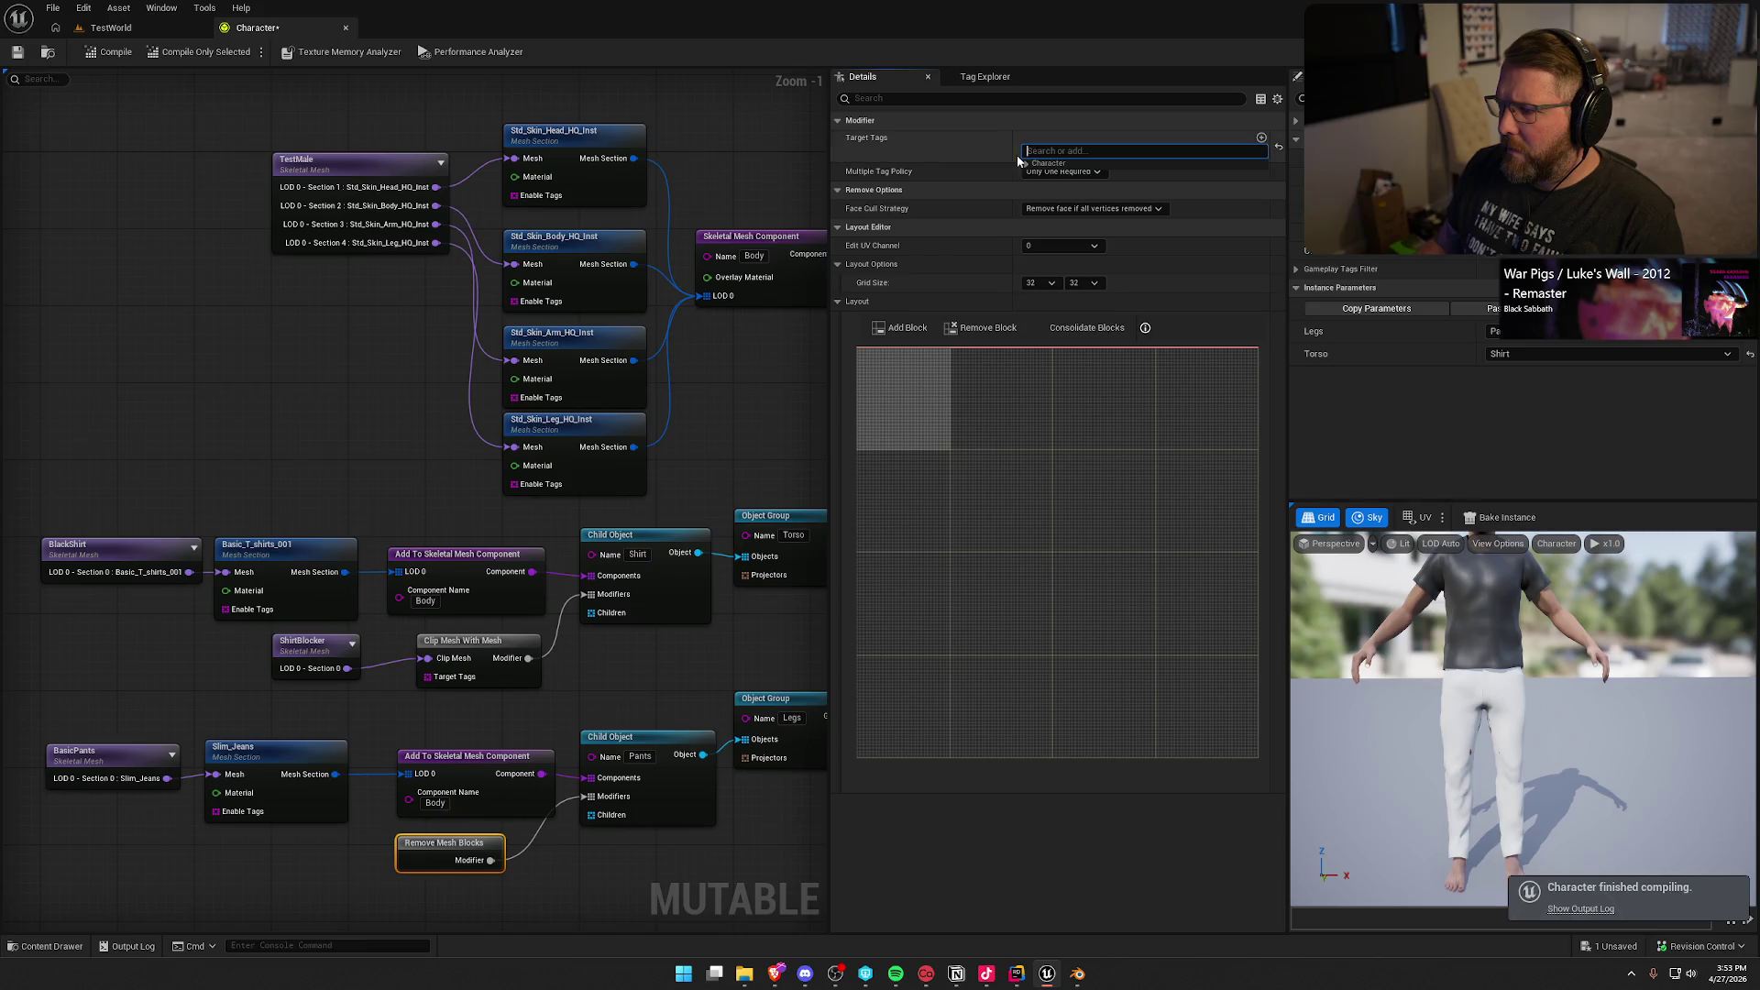
pyautogui.click(1168, 186)
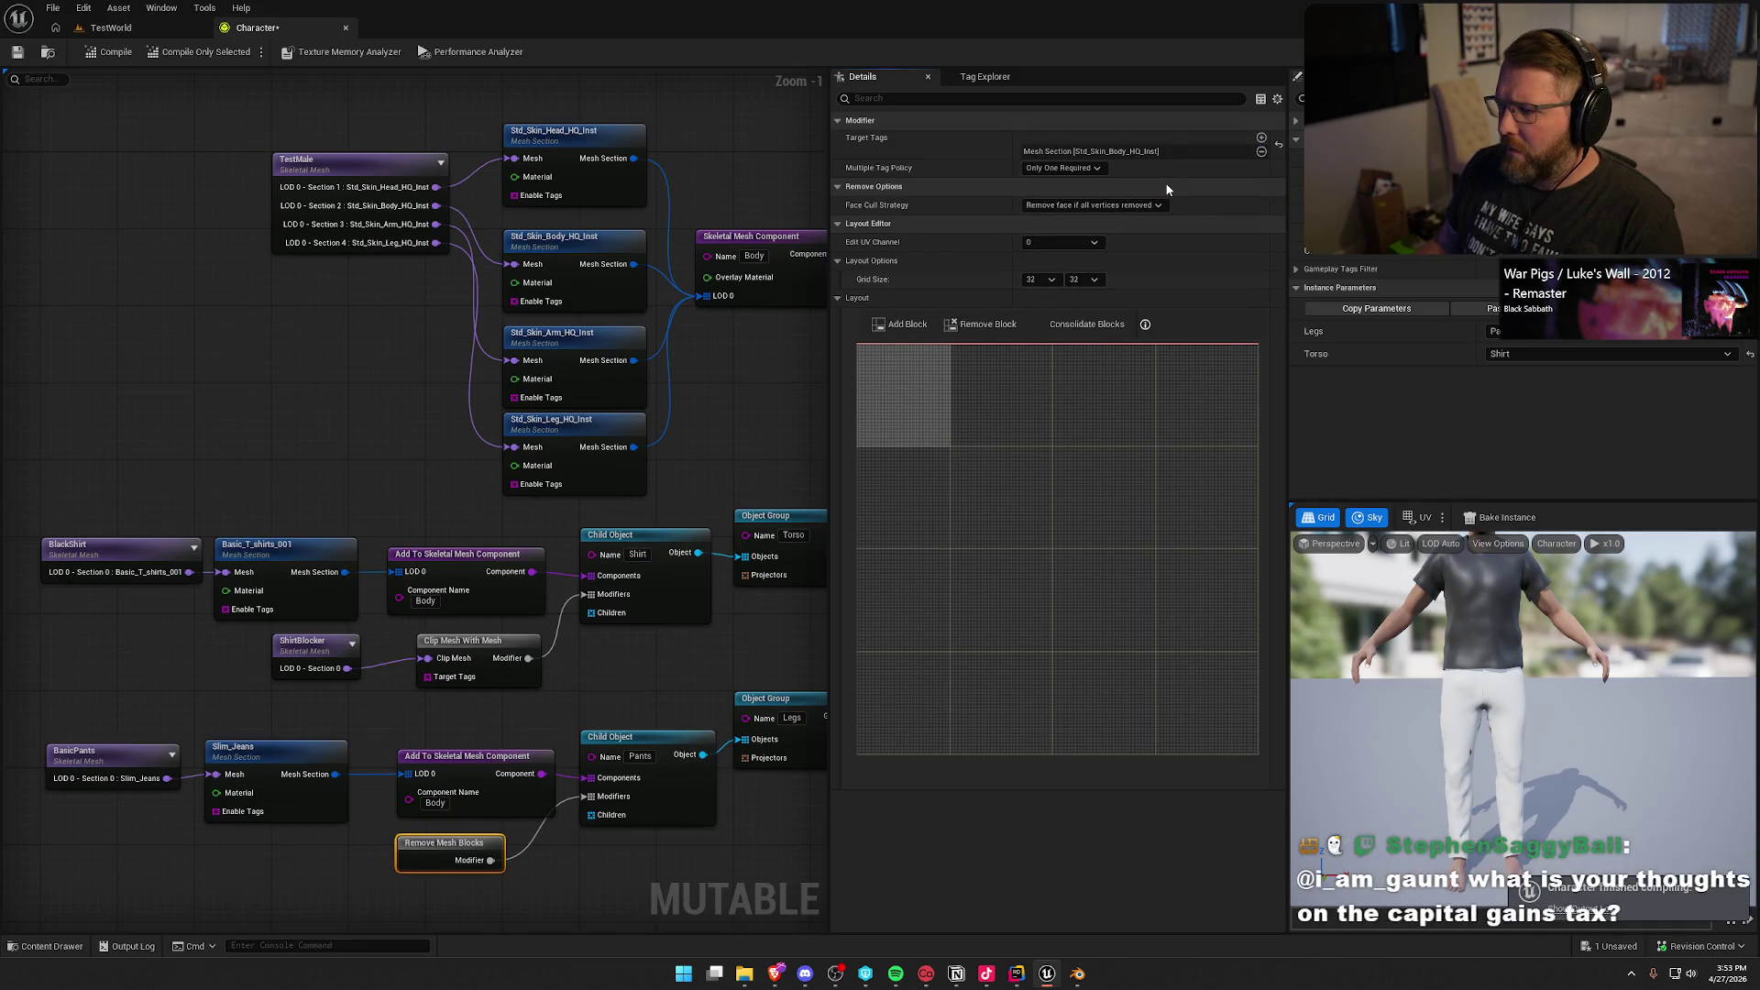
pyautogui.click(1082, 238)
pyautogui.click(1047, 253)
pyautogui.click(1046, 244)
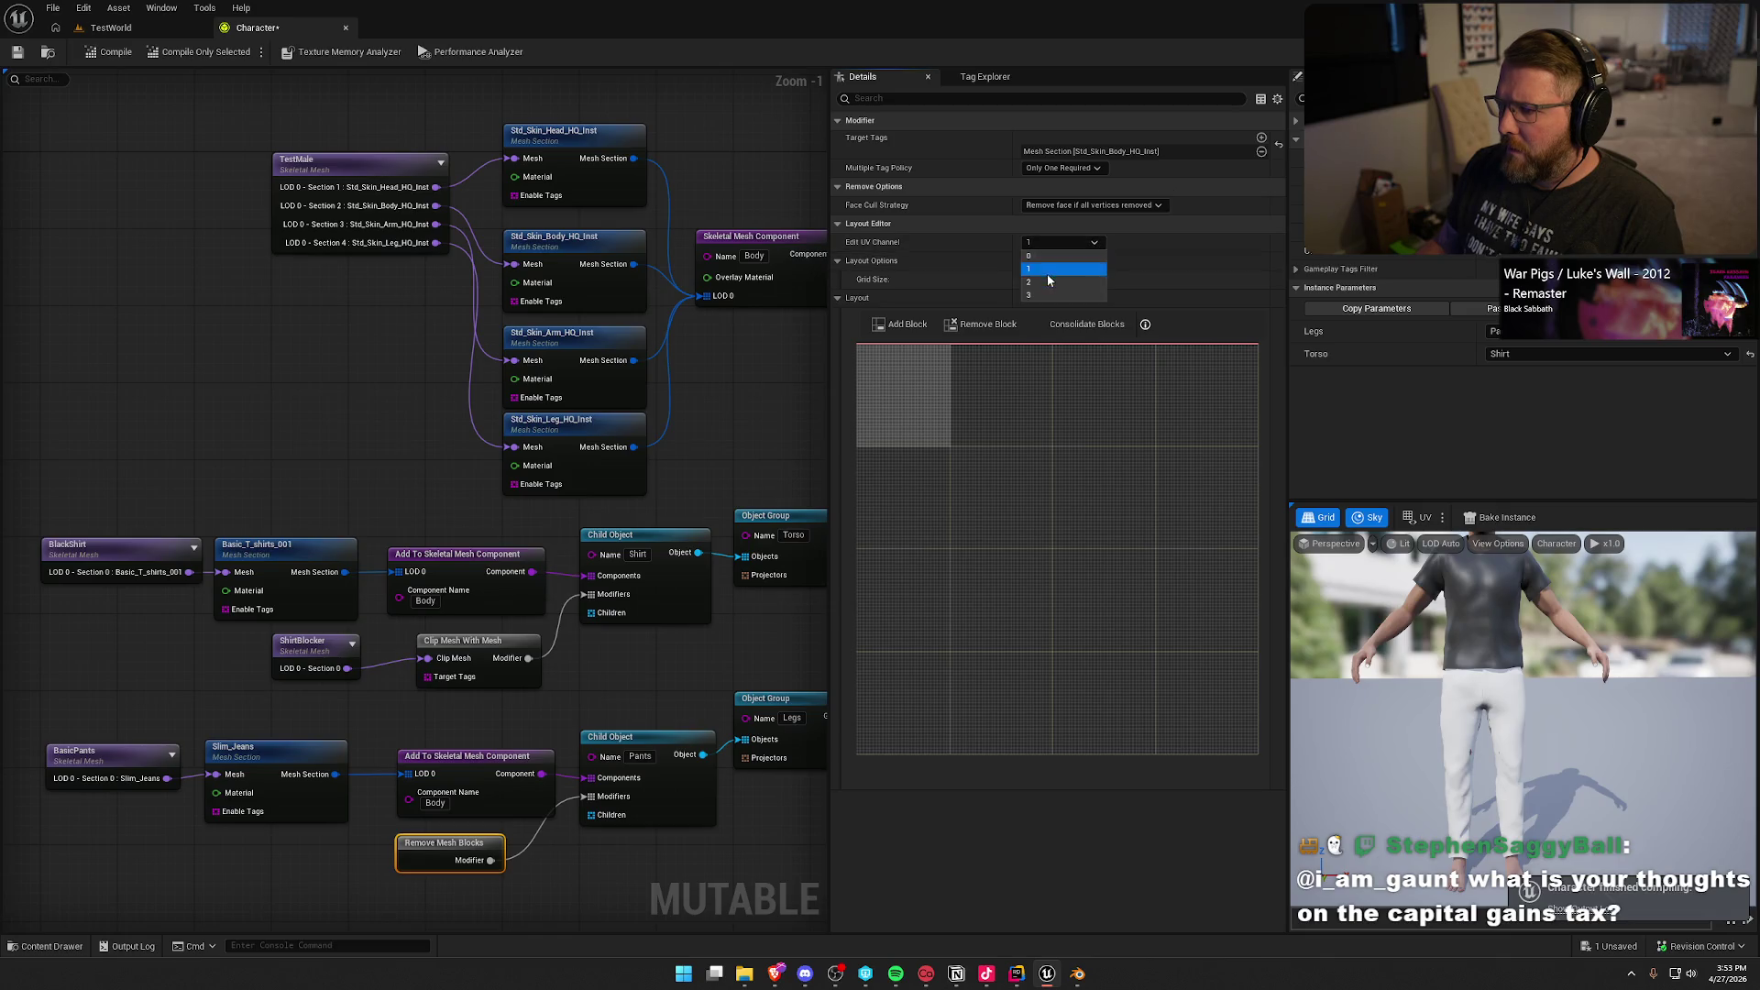
pyautogui.click(1047, 273)
pyautogui.click(1050, 242)
pyautogui.click(1043, 261)
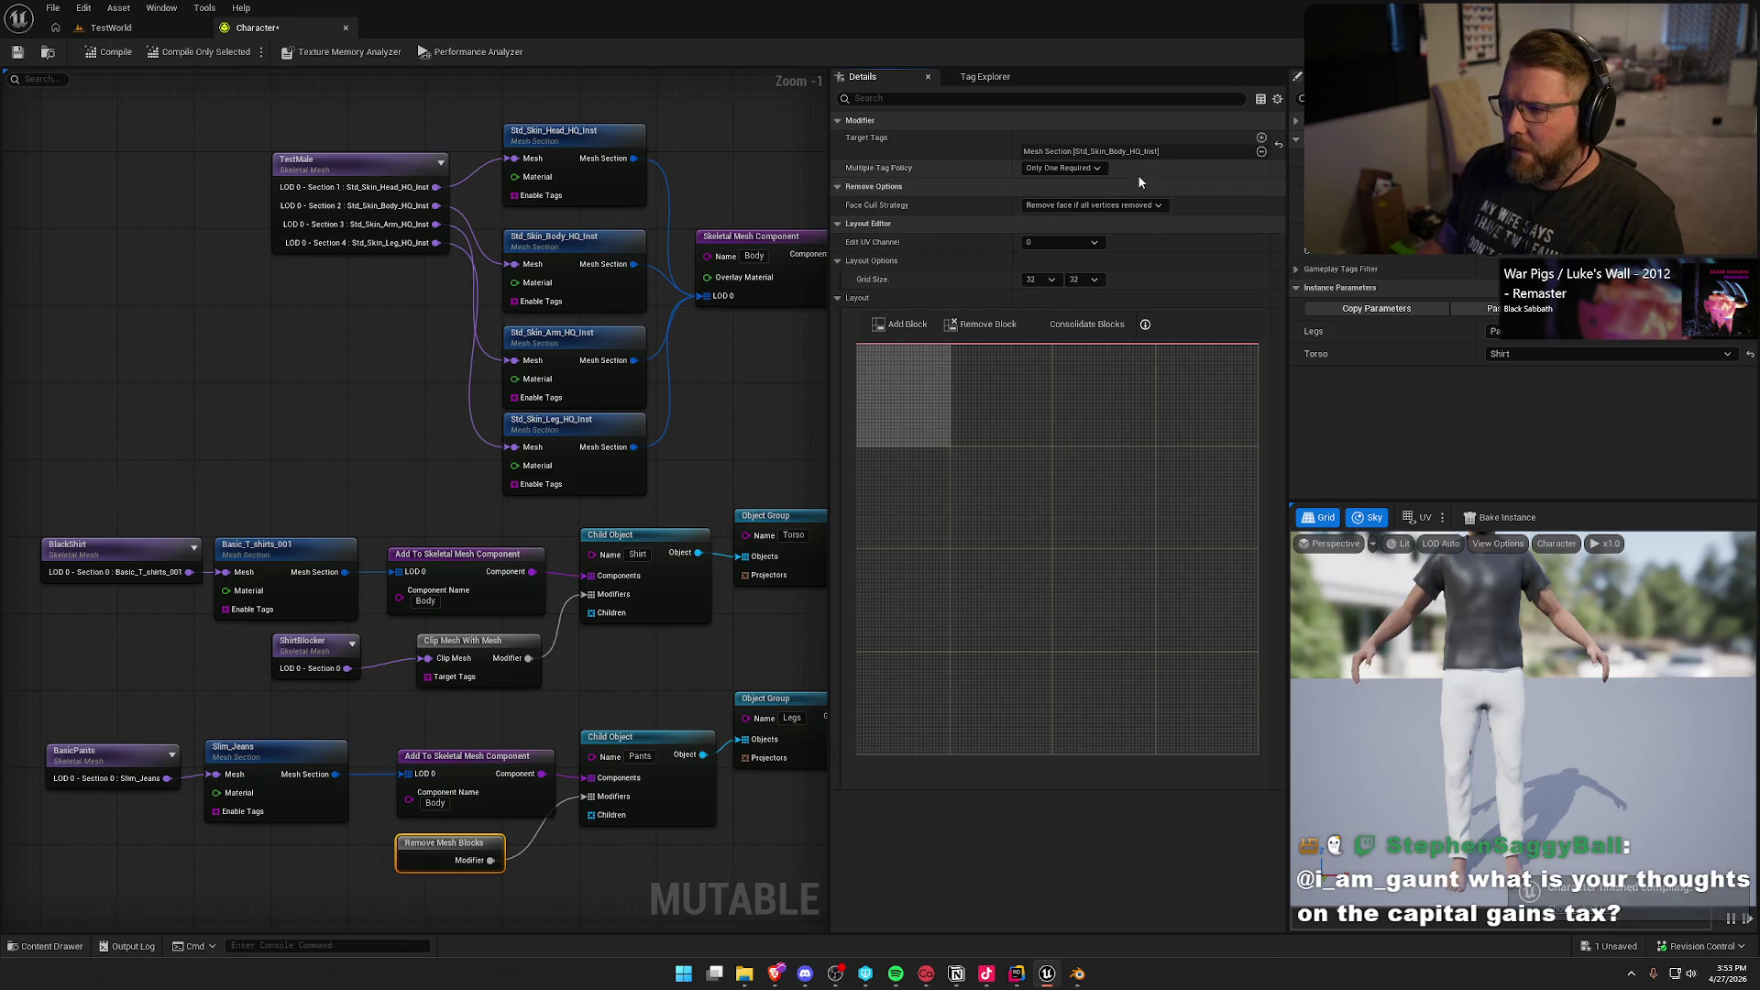
# Step: Restore the Std_Skin_Leg_HQ_Inst target tag and select the TestMale skeletal mesh node
pyautogui.click(1261, 151)
pyautogui.click(1261, 139)
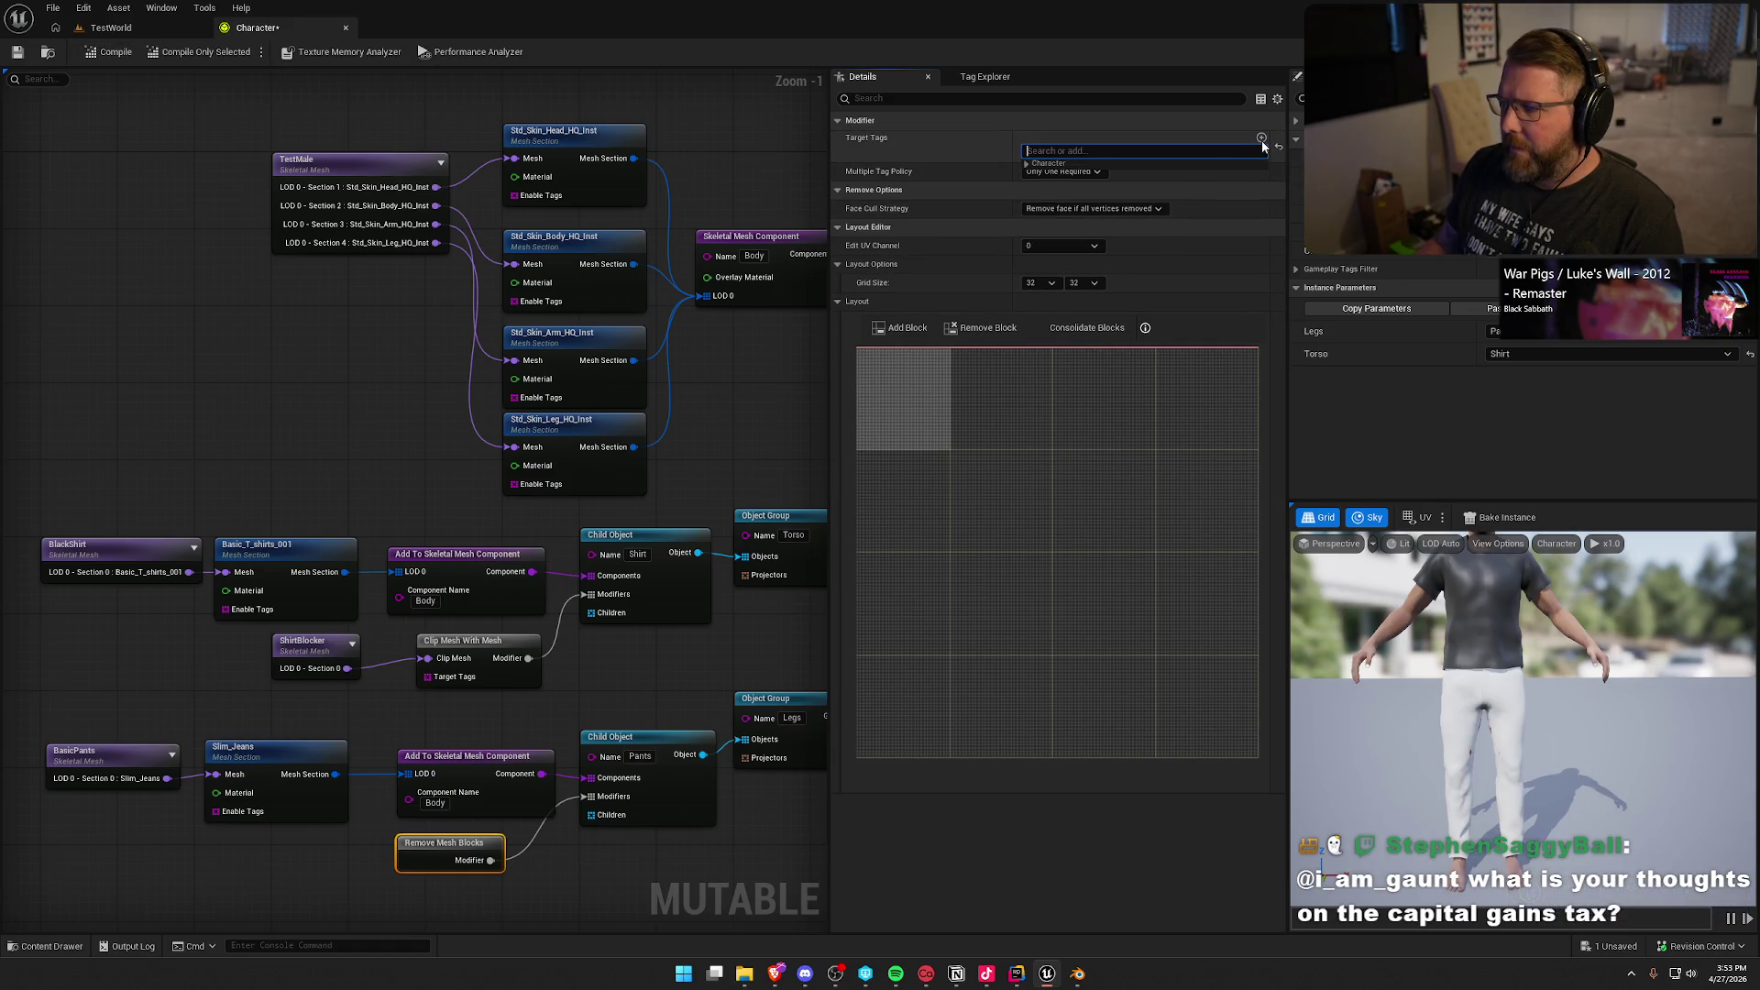
pyautogui.click(1026, 163)
pyautogui.click(1146, 207)
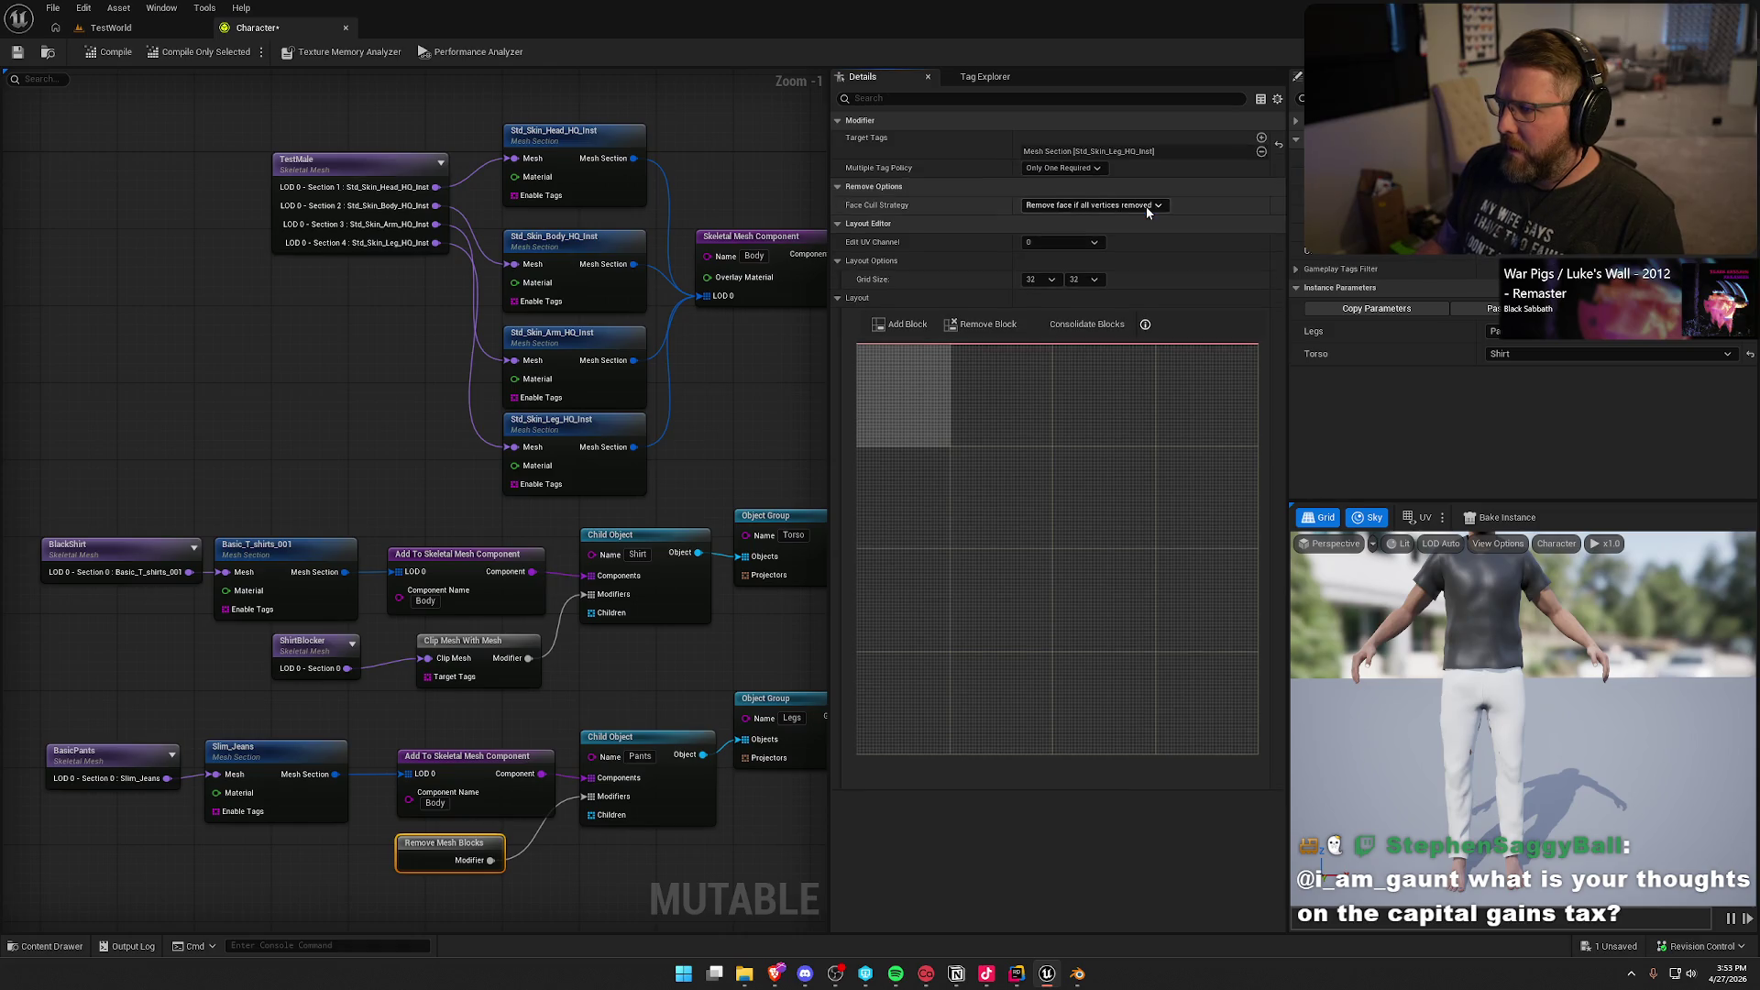
pyautogui.click(381, 157)
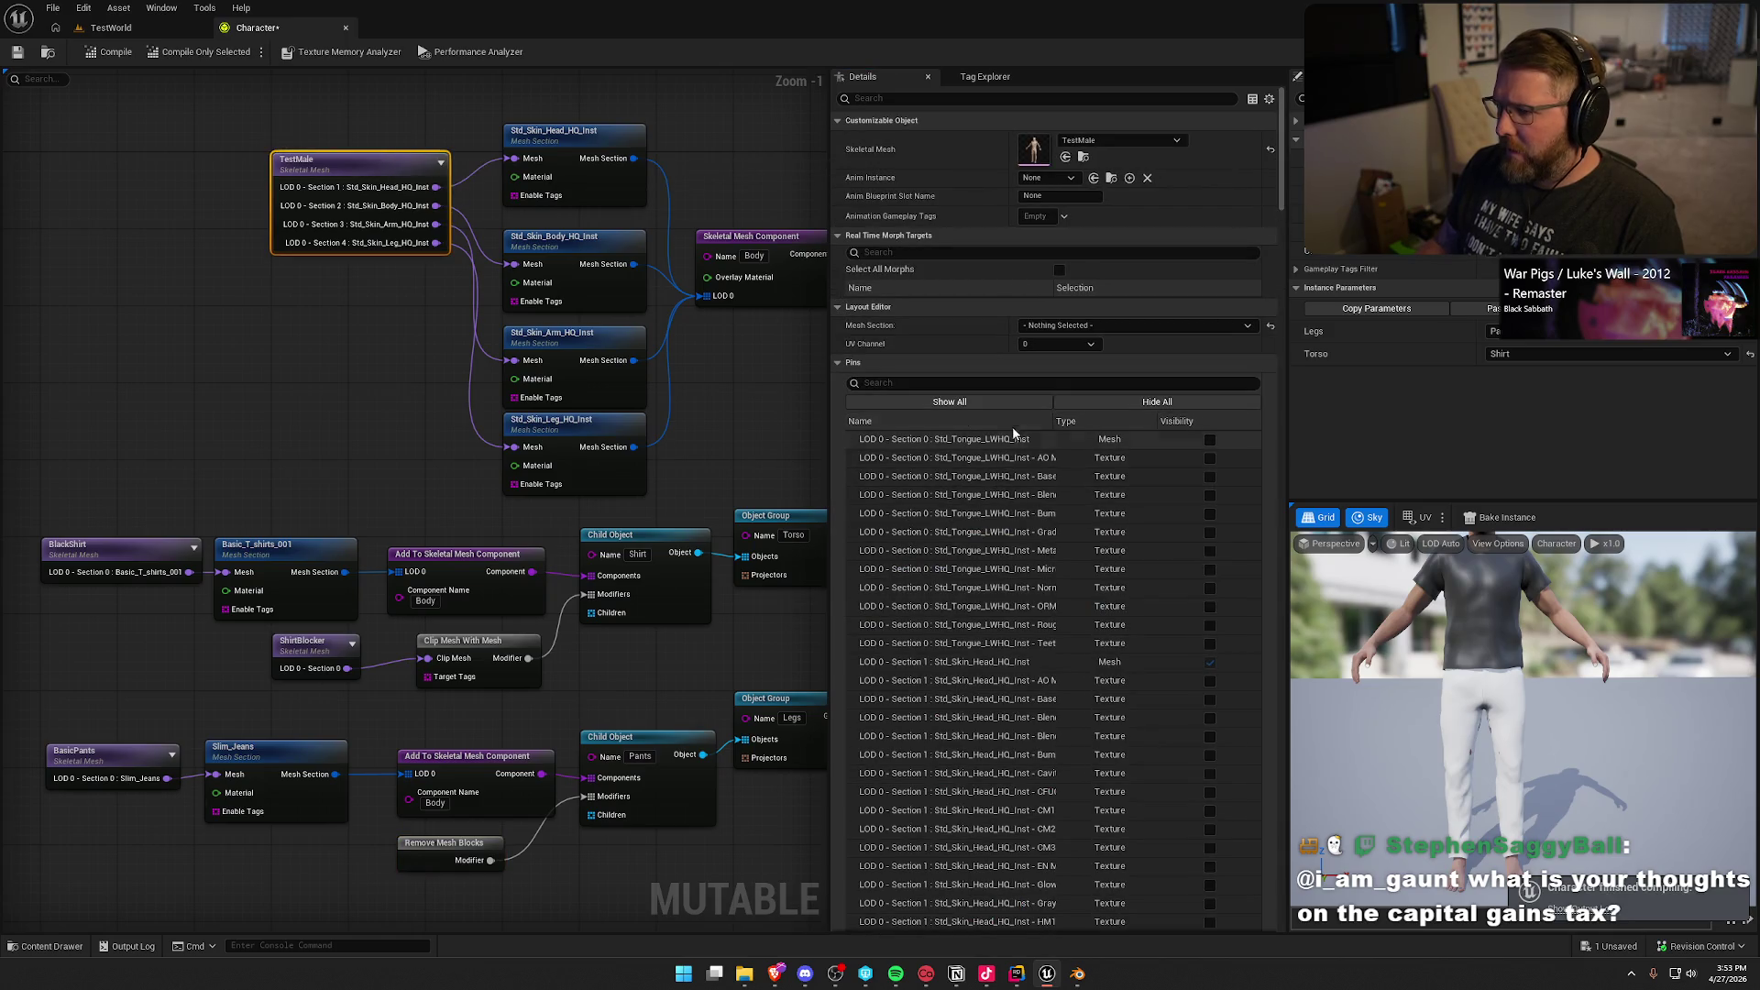
# Step: View TestMale's layout for Section 4 then Section 2, then copy the pants' Remove Mesh Blocks node
pyautogui.click(1090, 326)
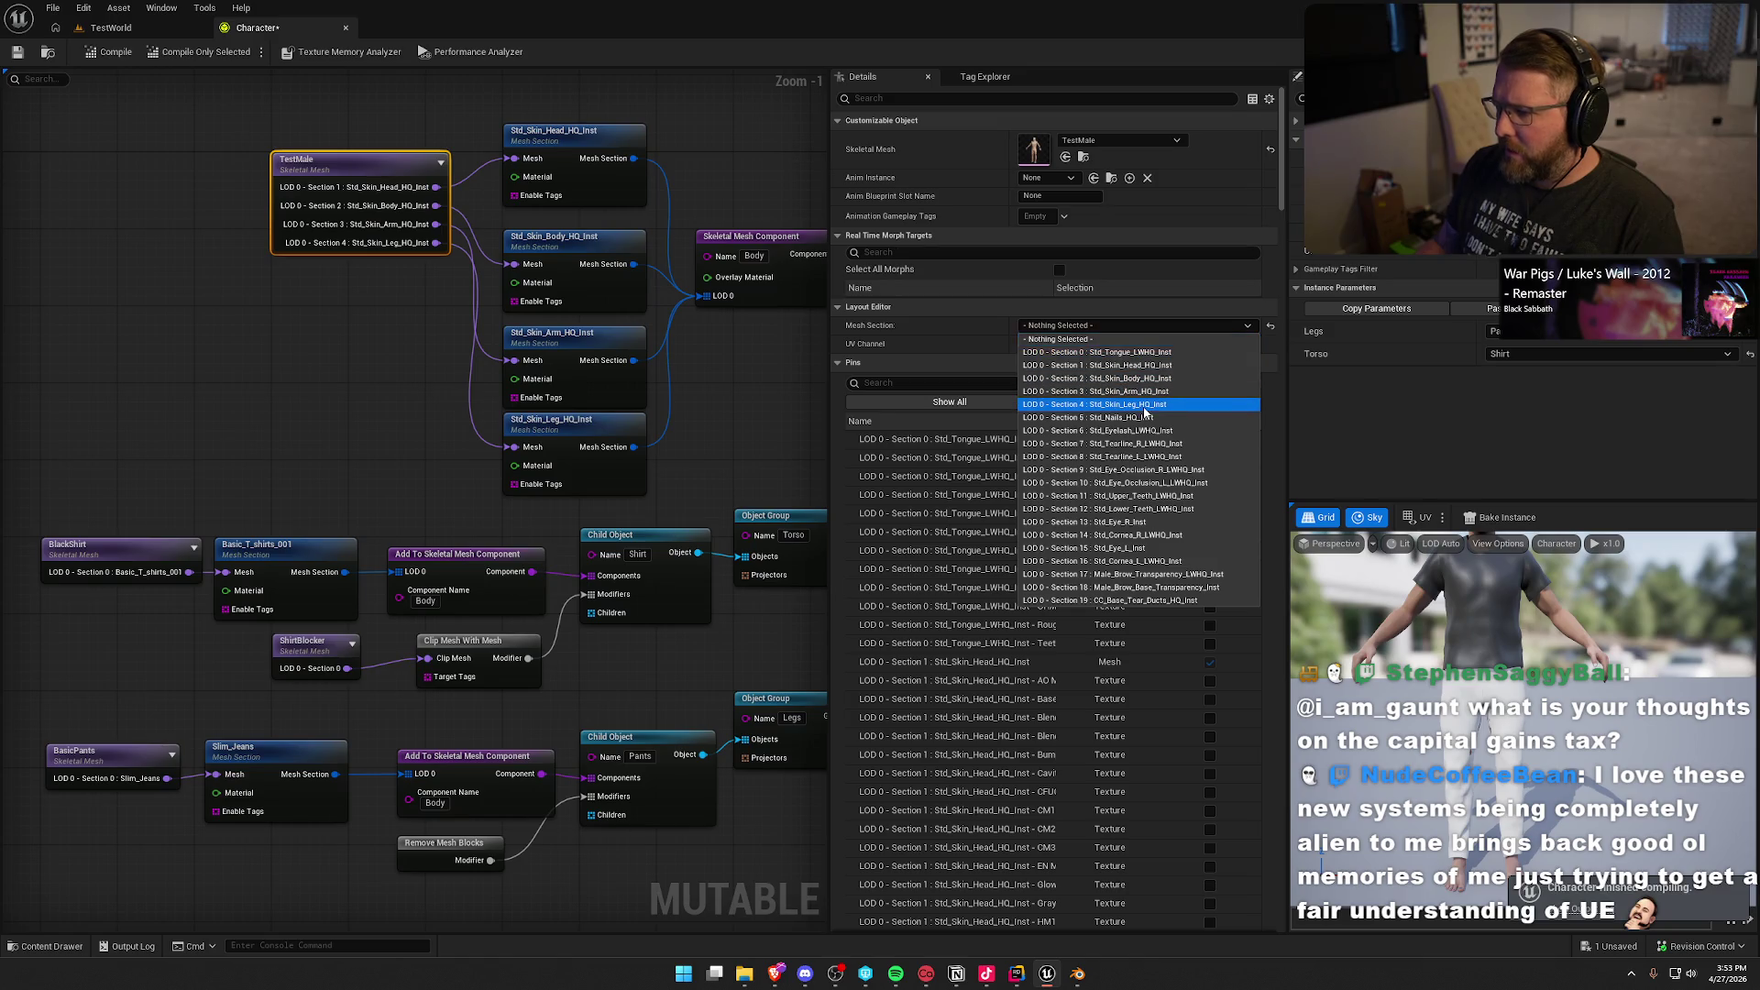
pyautogui.click(1142, 405)
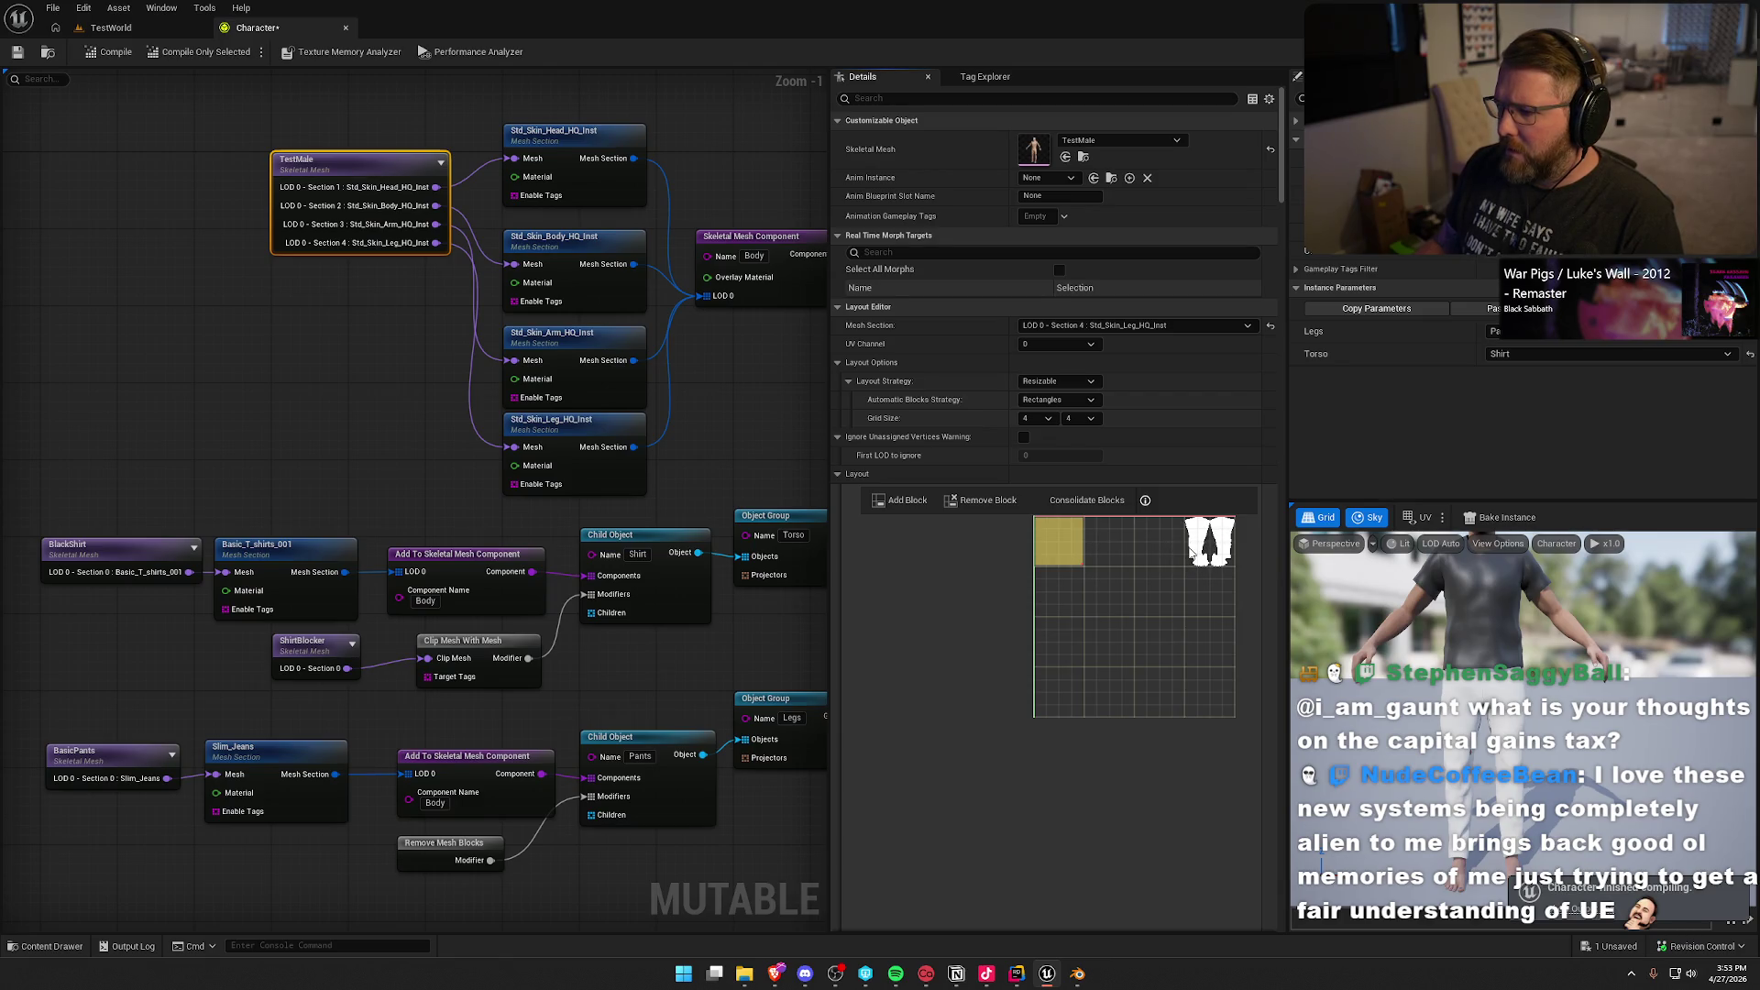
pyautogui.click(1137, 325)
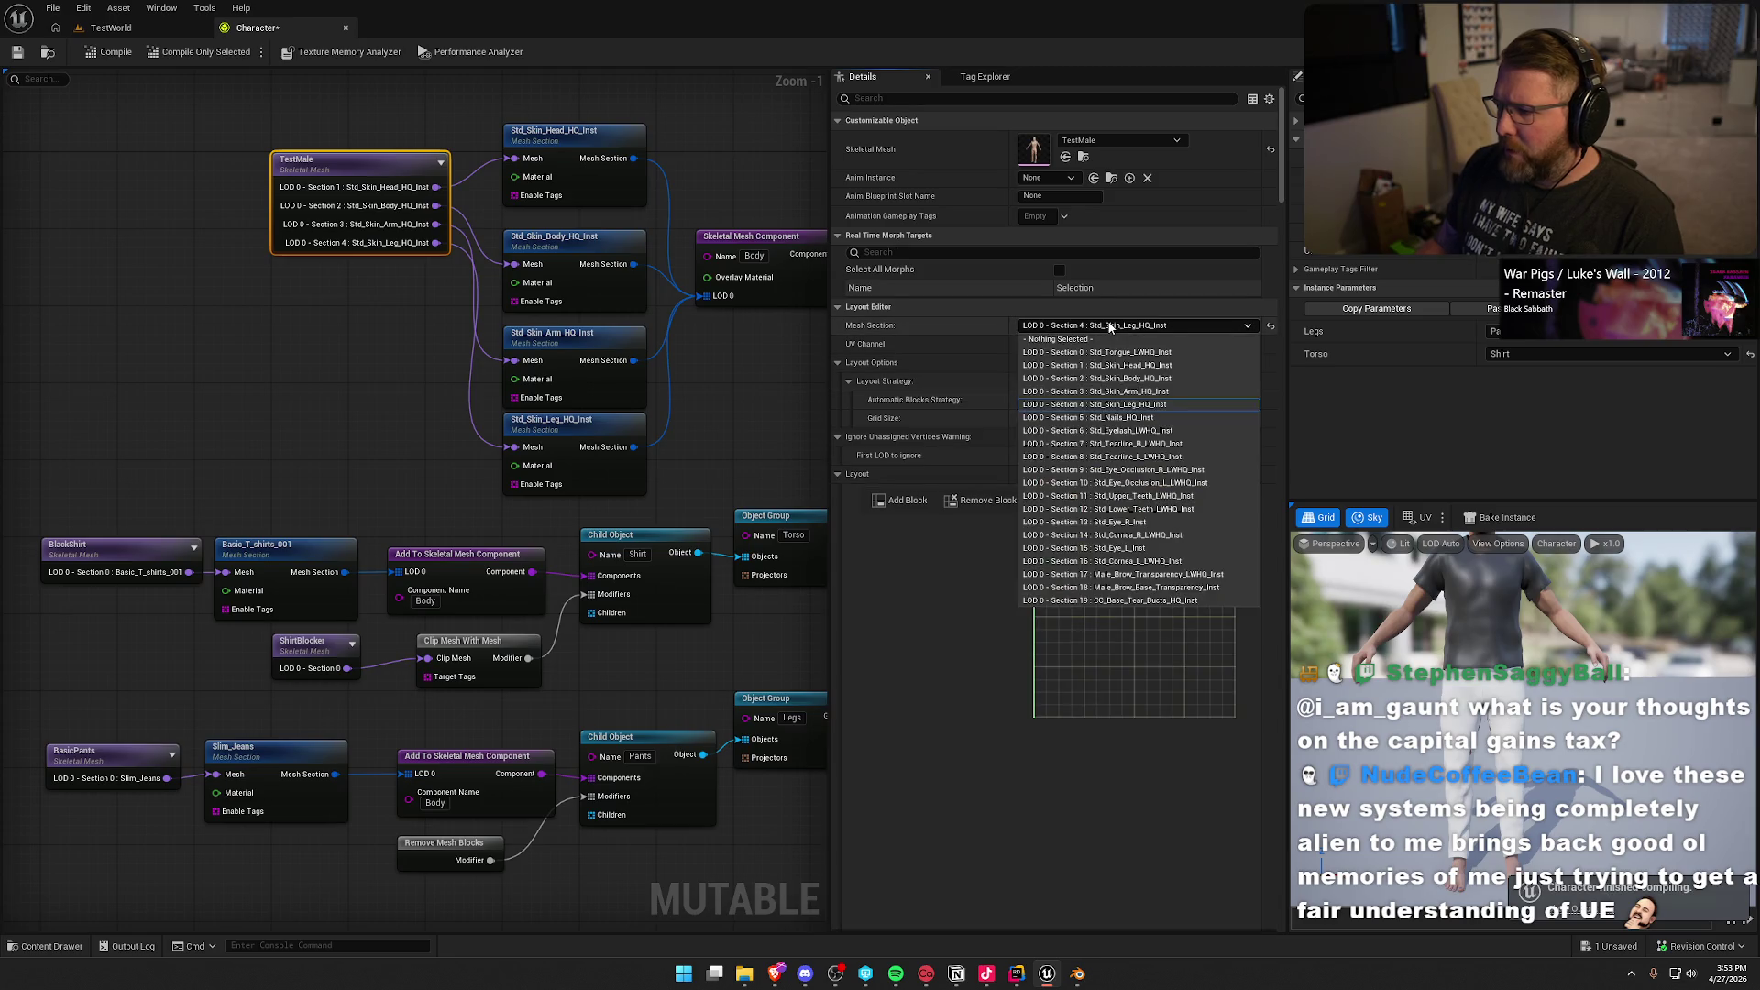
pyautogui.click(1146, 379)
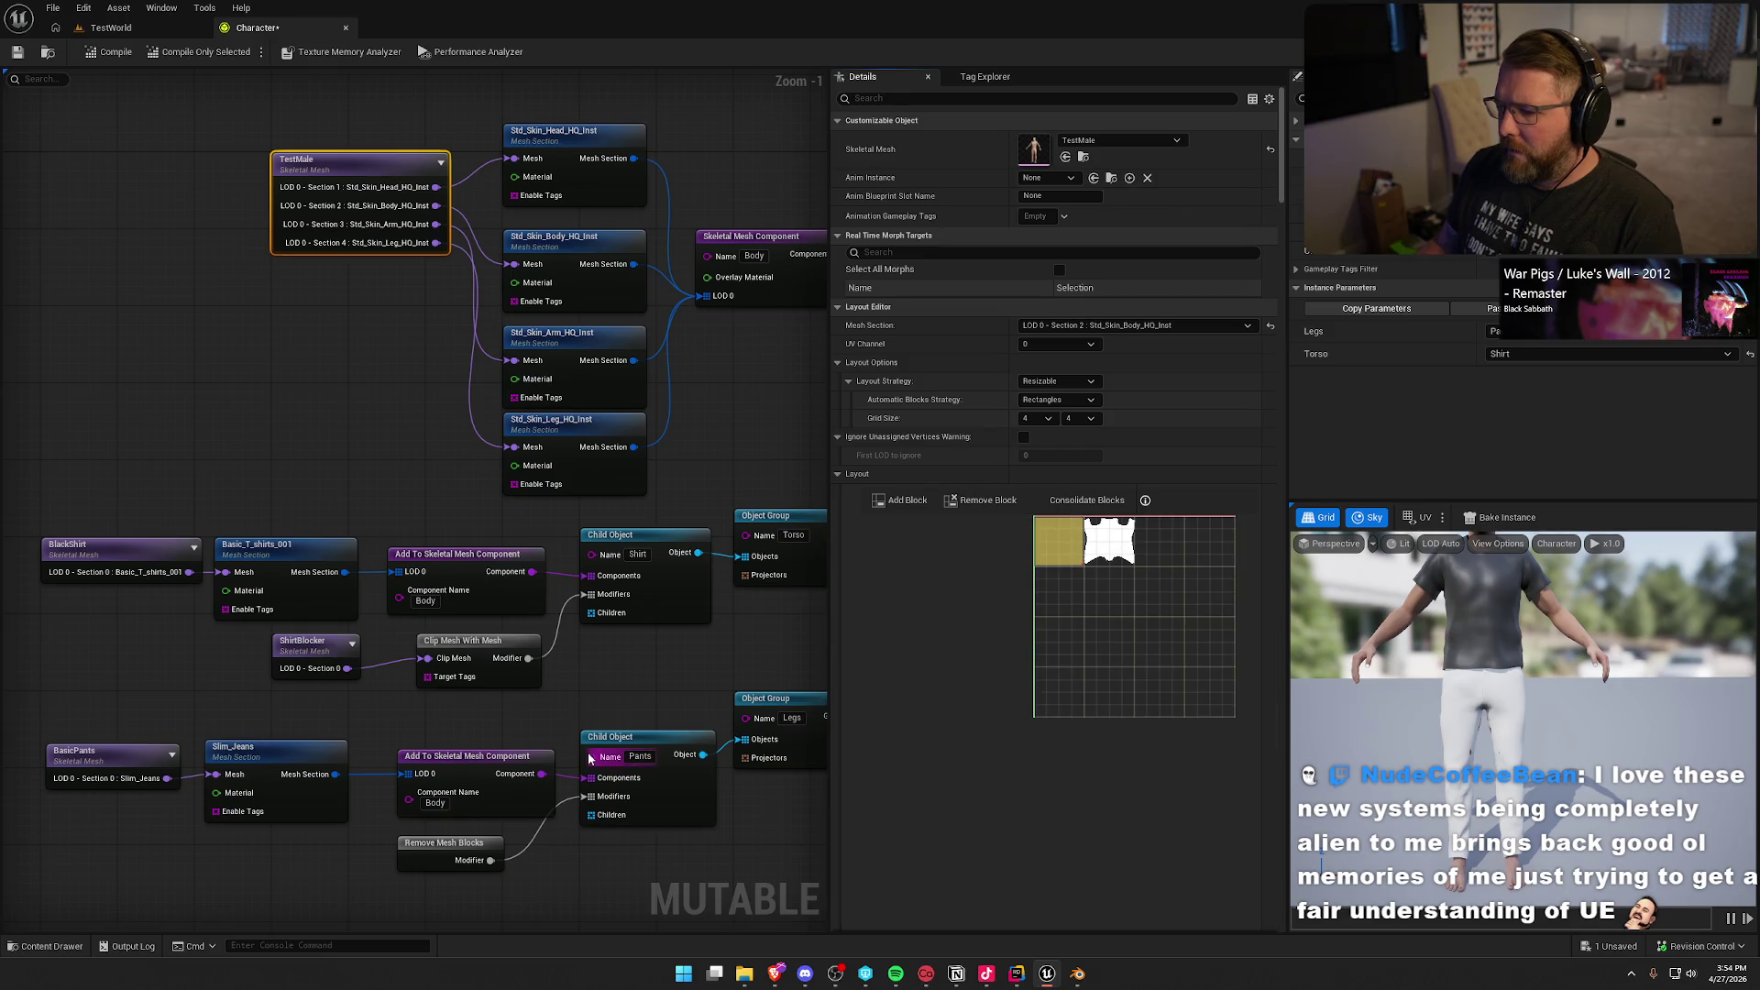
pyautogui.click(453, 844)
pyautogui.hotkey('ctrl', 'c')
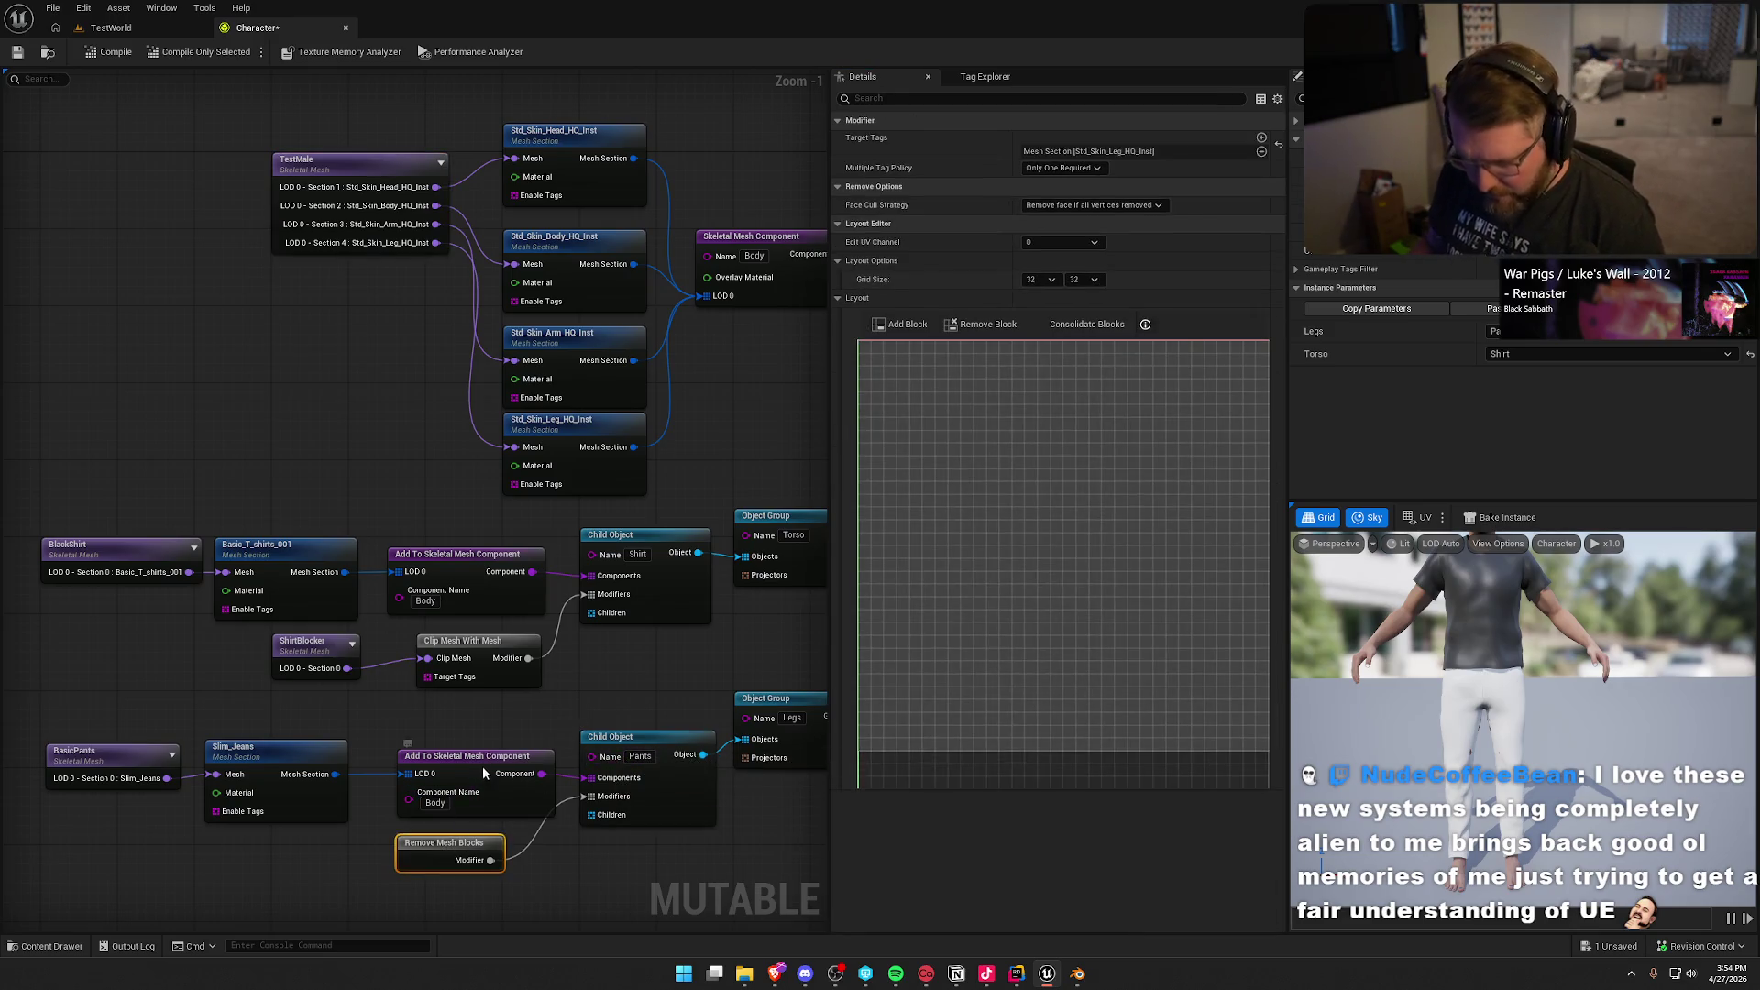
# Step: Paste a duplicate Remove Mesh Blocks modifier, wire it into the Shirt child object, and recompile
pyautogui.hotkey('ctrl', 'v')
pyautogui.moveTo(665, 683); pyautogui.dragTo(586, 594)
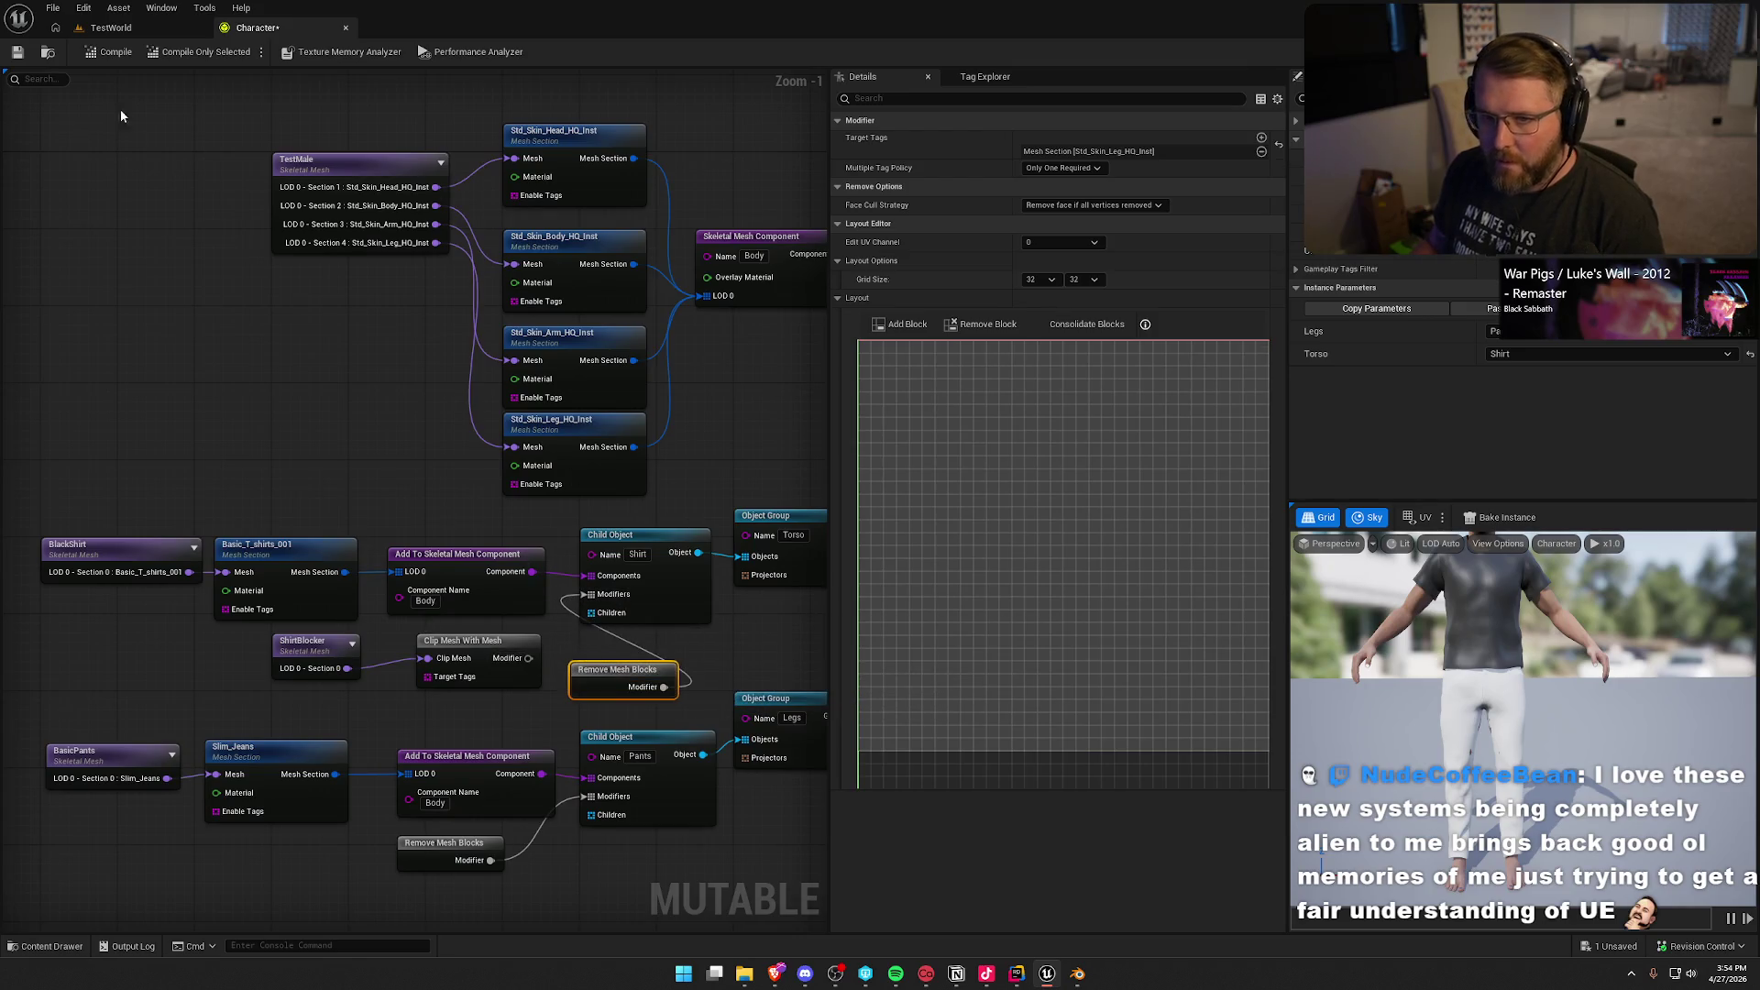
pyautogui.click(108, 51)
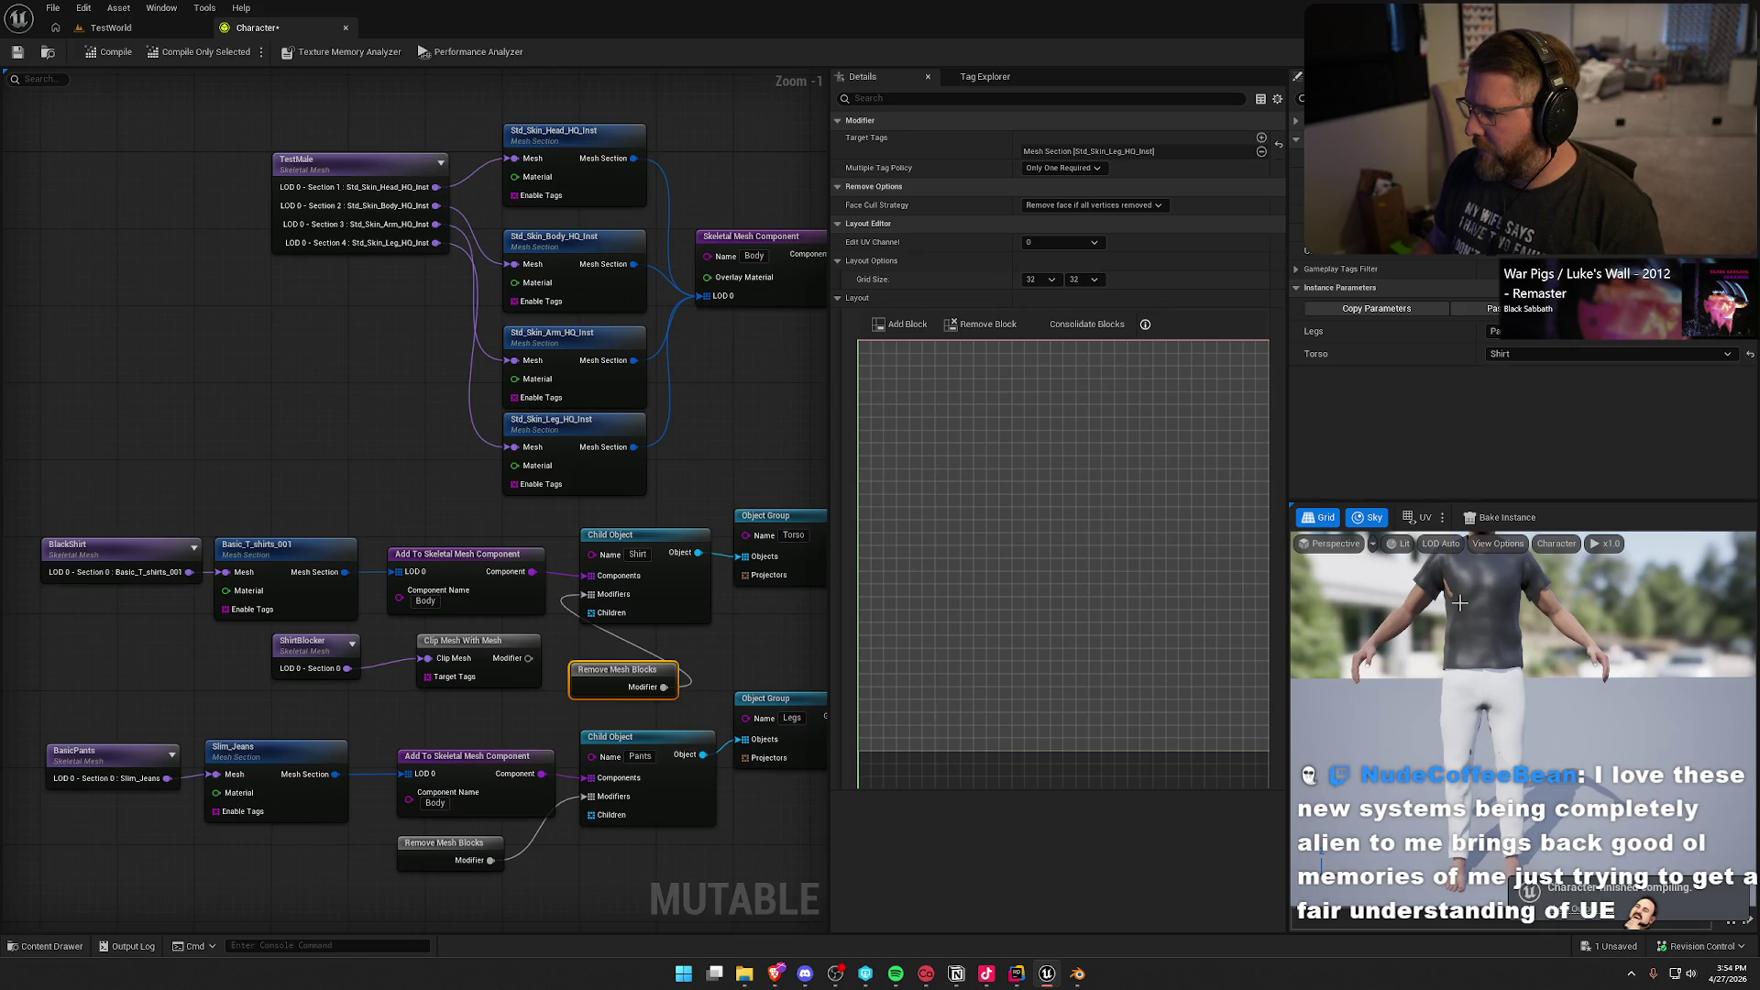
pyautogui.moveTo(1459, 603)
pyautogui.mouseDown()
pyautogui.moveTo(1464, 665)
pyautogui.moveTo(1537, 789)
pyautogui.moveTo(1488, 640)
pyautogui.mouseUp()
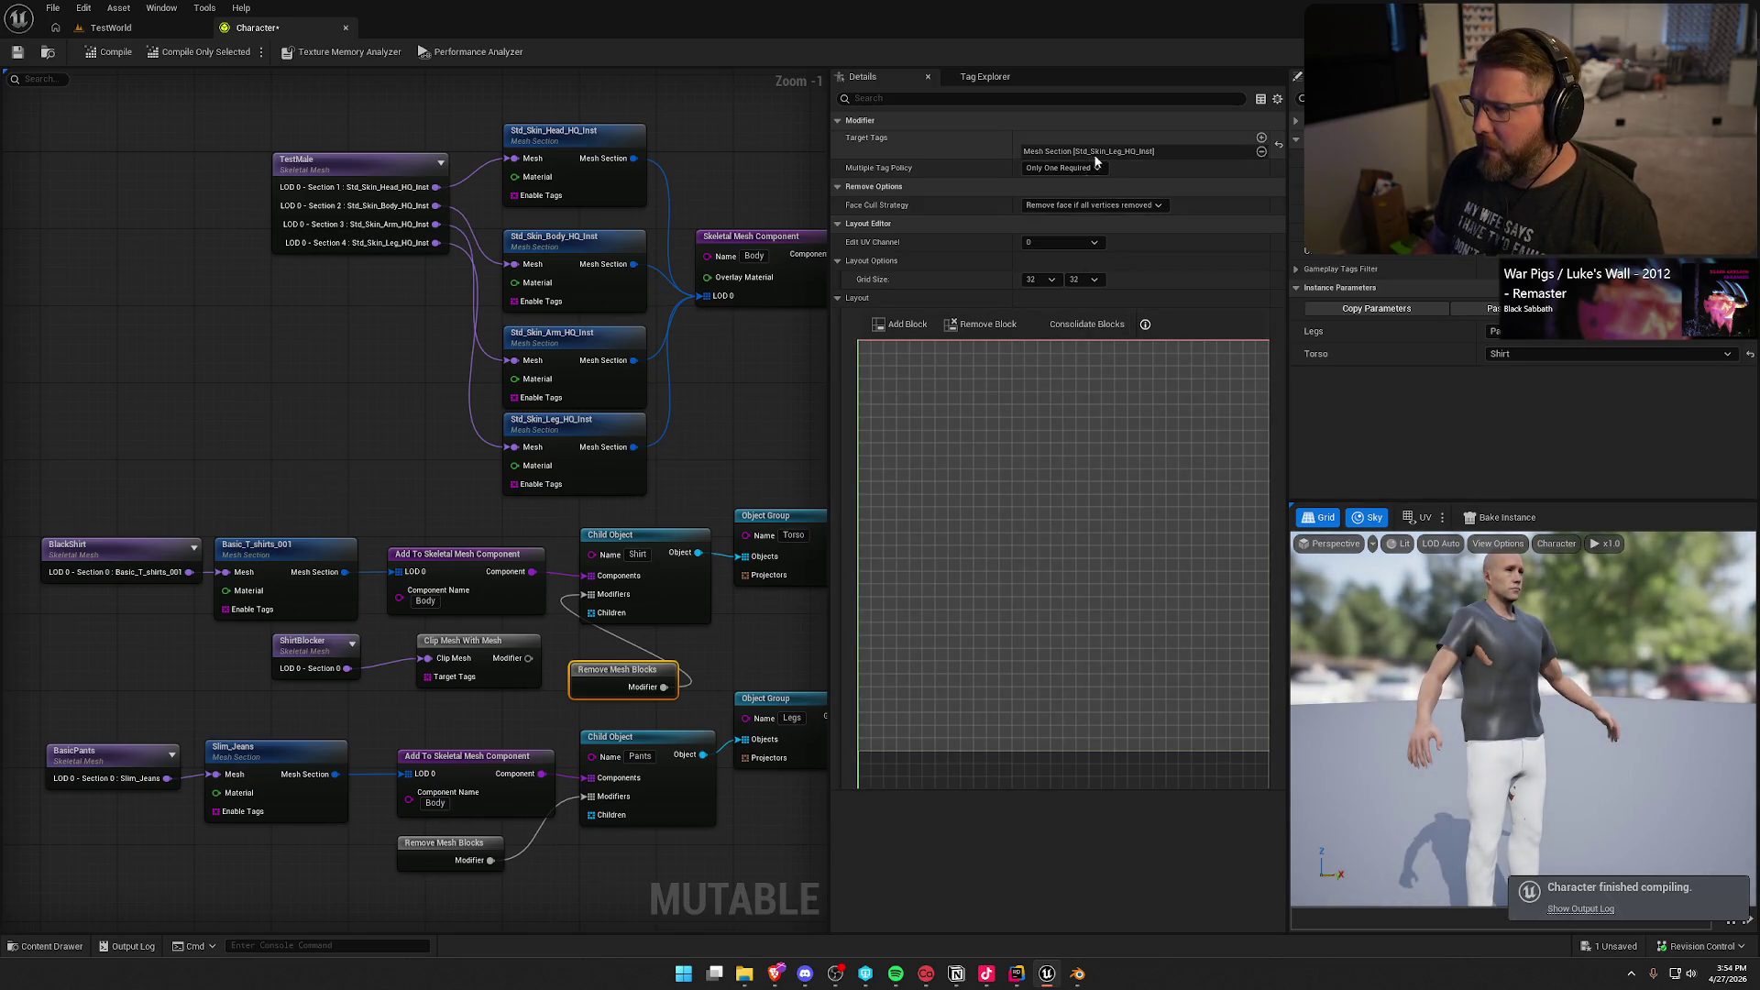
pyautogui.click(608, 669)
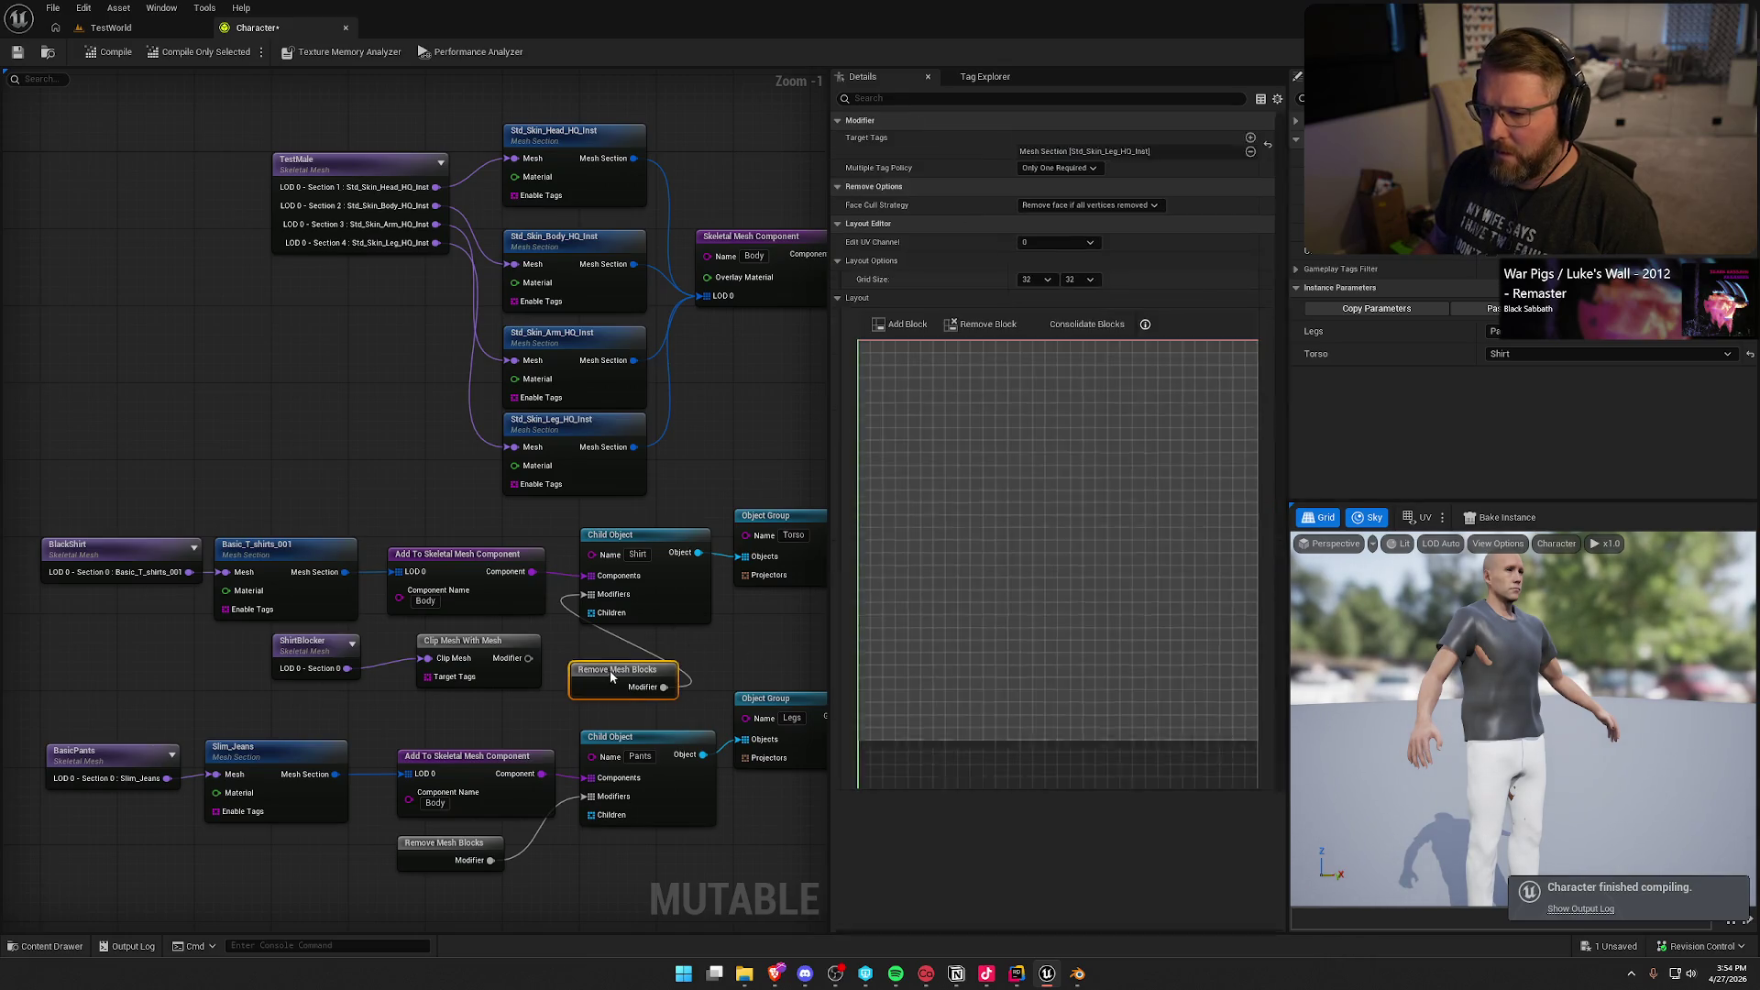
# Step: Set the shirt modifier's target tag to the body section Std_Skin_Body_HQ_Inst
pyautogui.click(1256, 151)
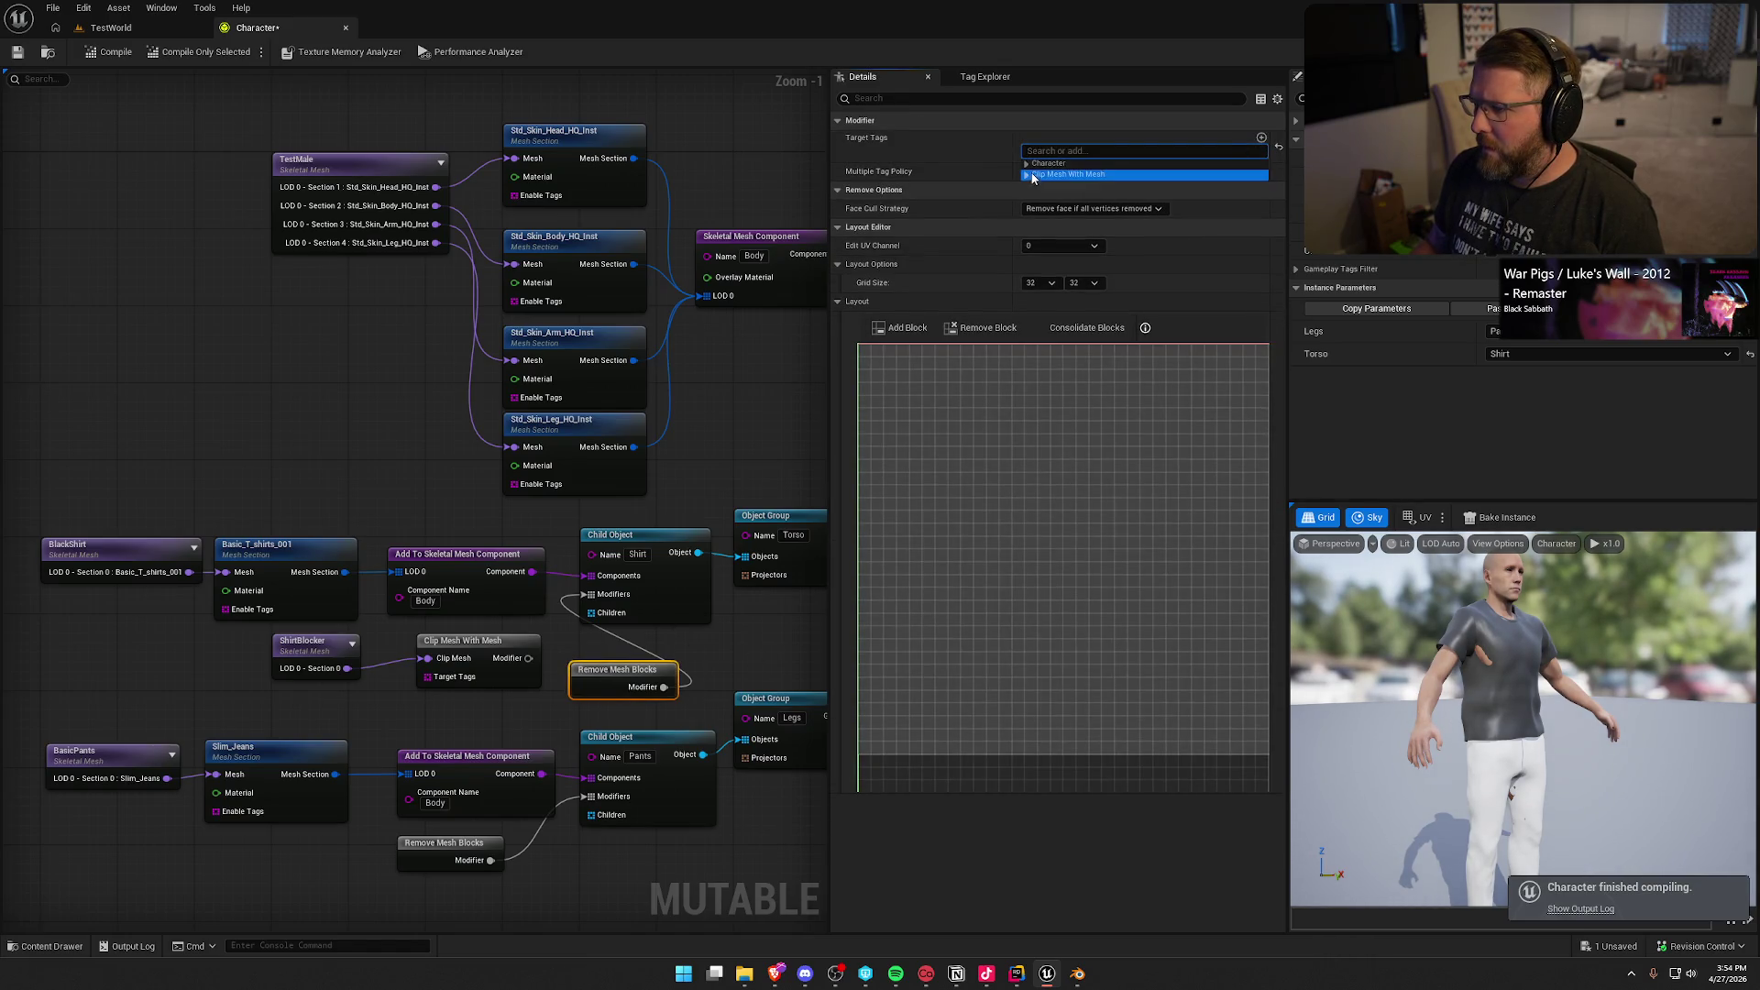
pyautogui.click(1026, 163)
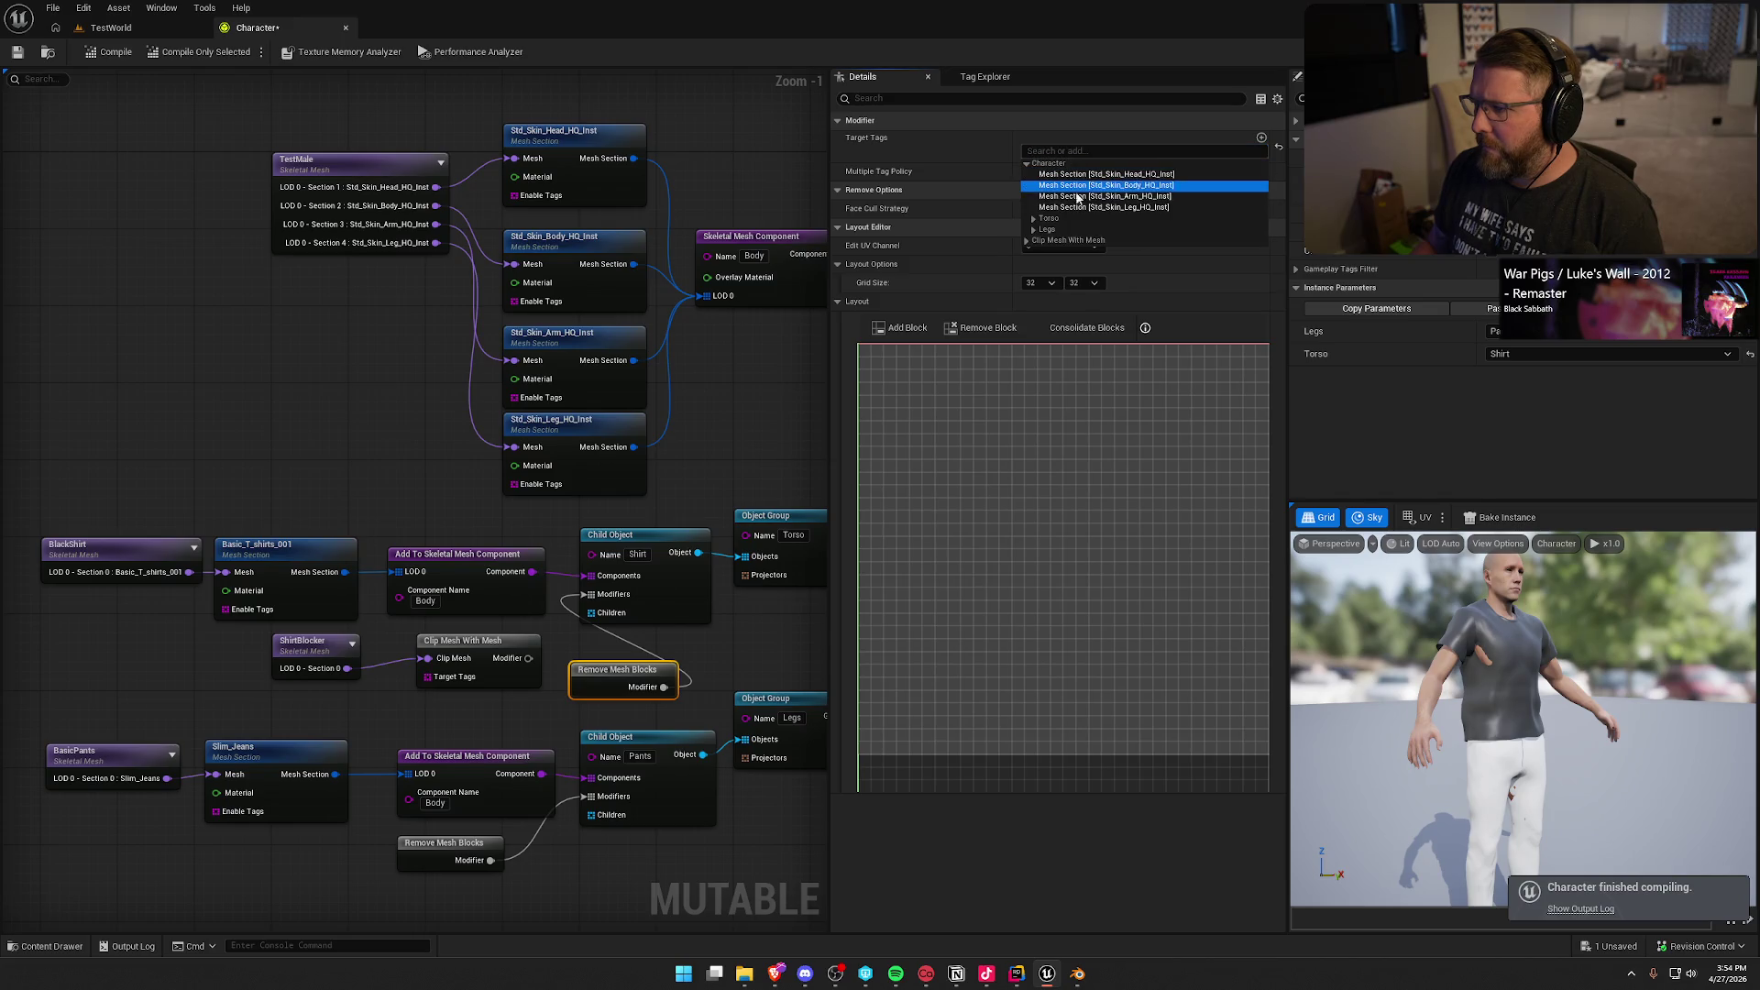
pyautogui.click(1174, 184)
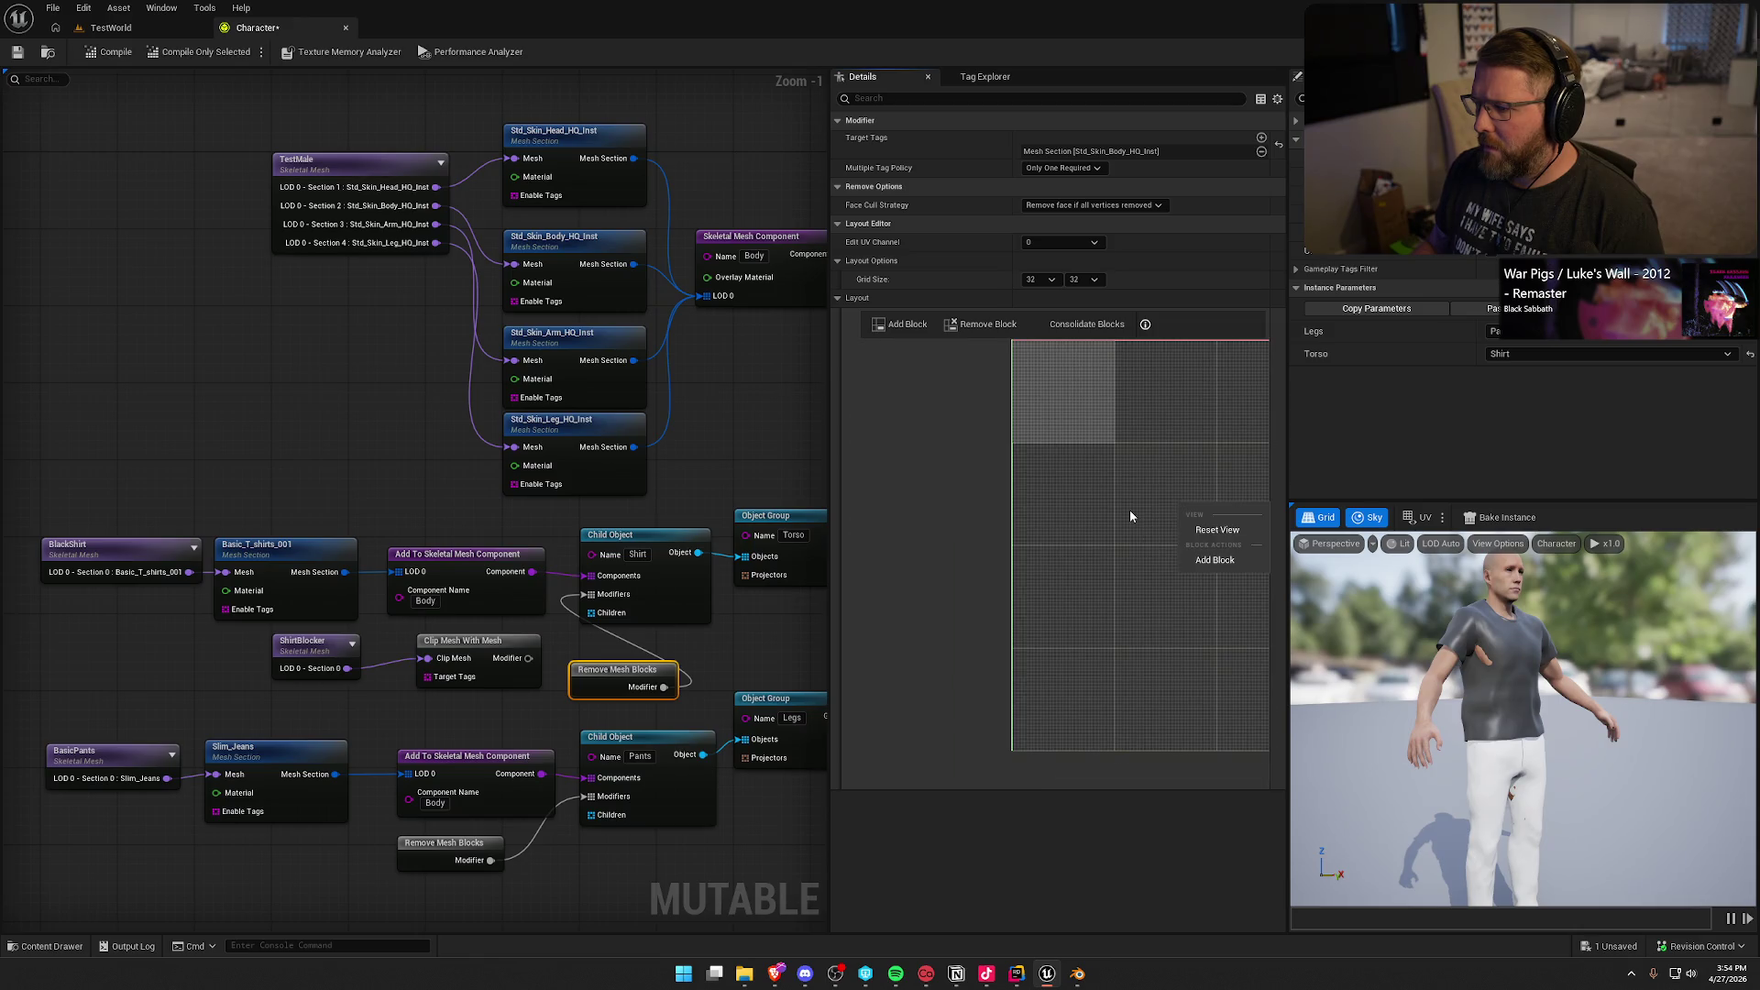
pyautogui.moveTo(1129, 509); pyautogui.dragTo(986, 514)
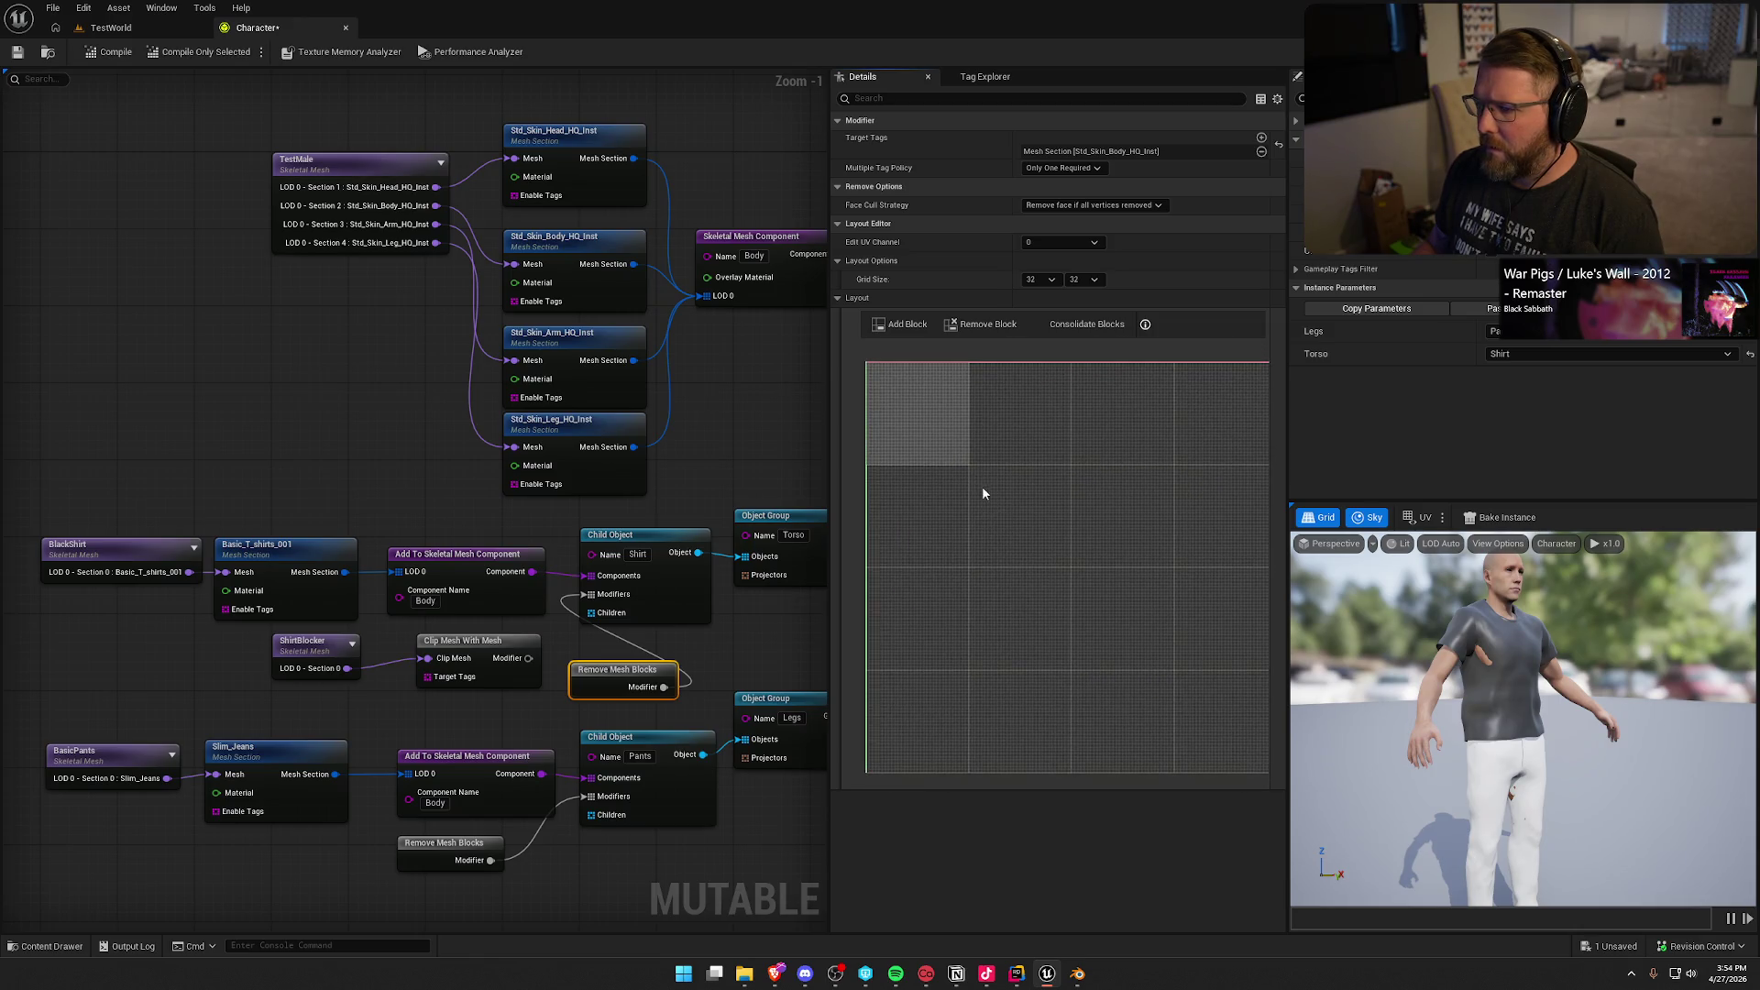
pyautogui.click(161, 53)
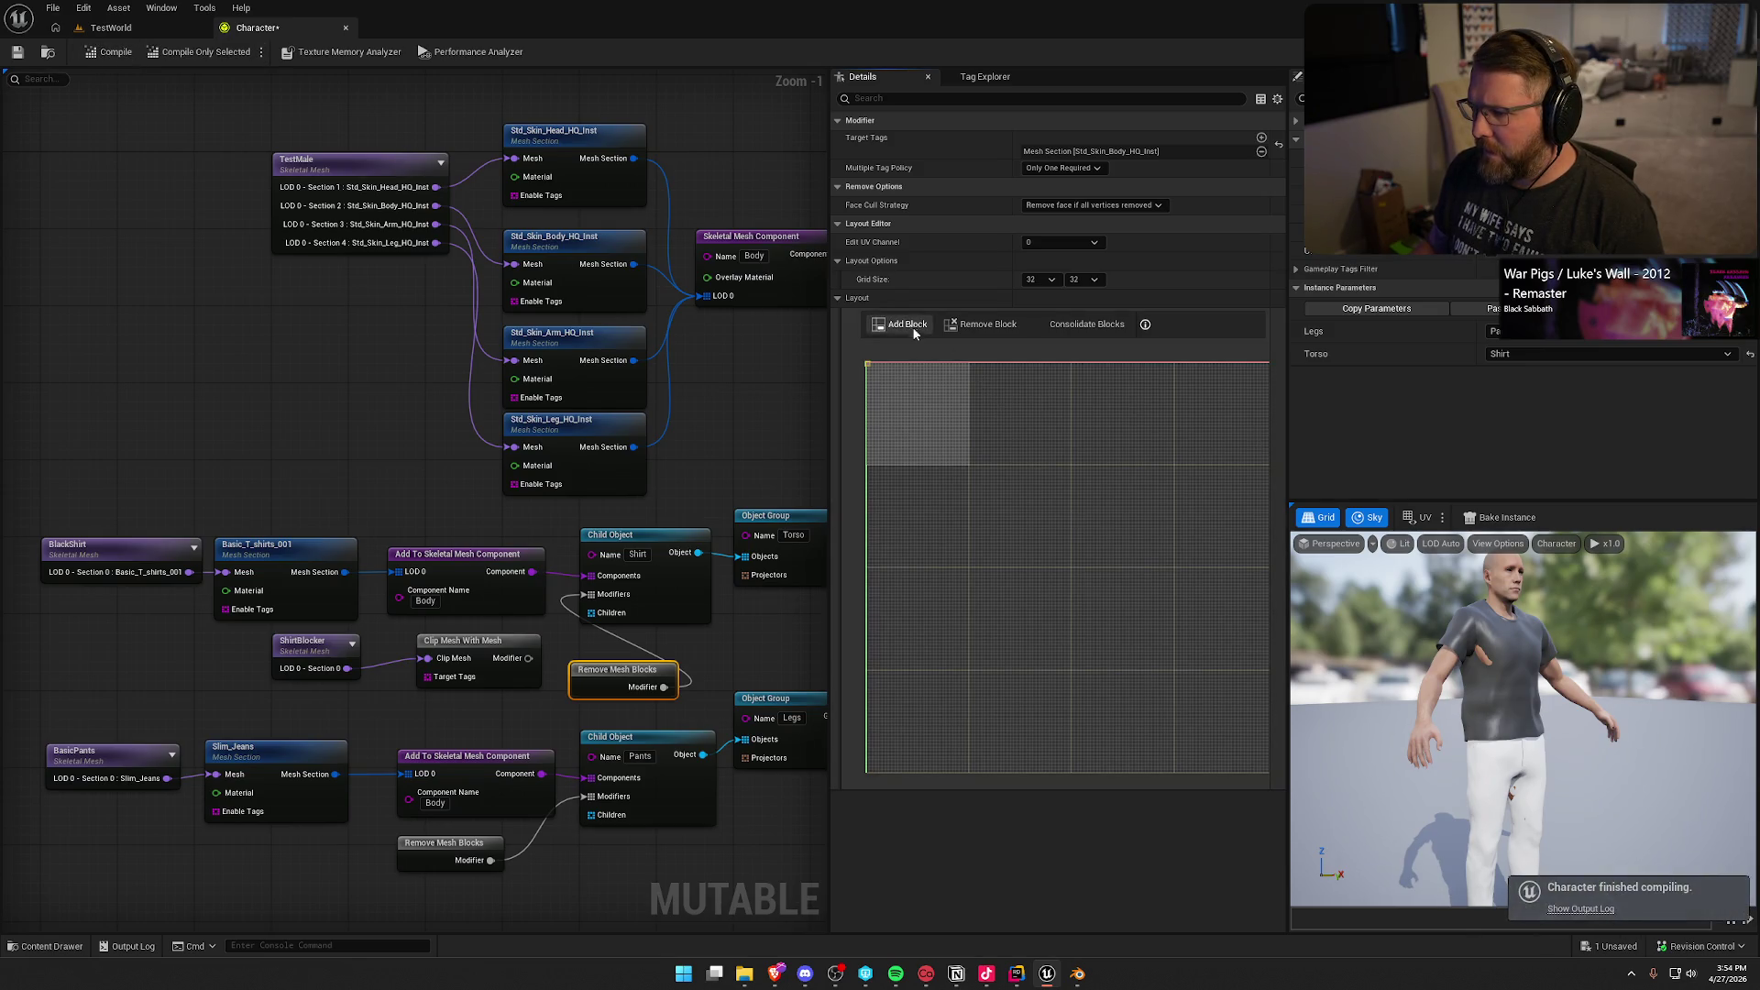
# Step: Move and resize the shirt's removal block so it snaps onto the 32 × 32 grid
pyautogui.scroll(-2, 867, 366)
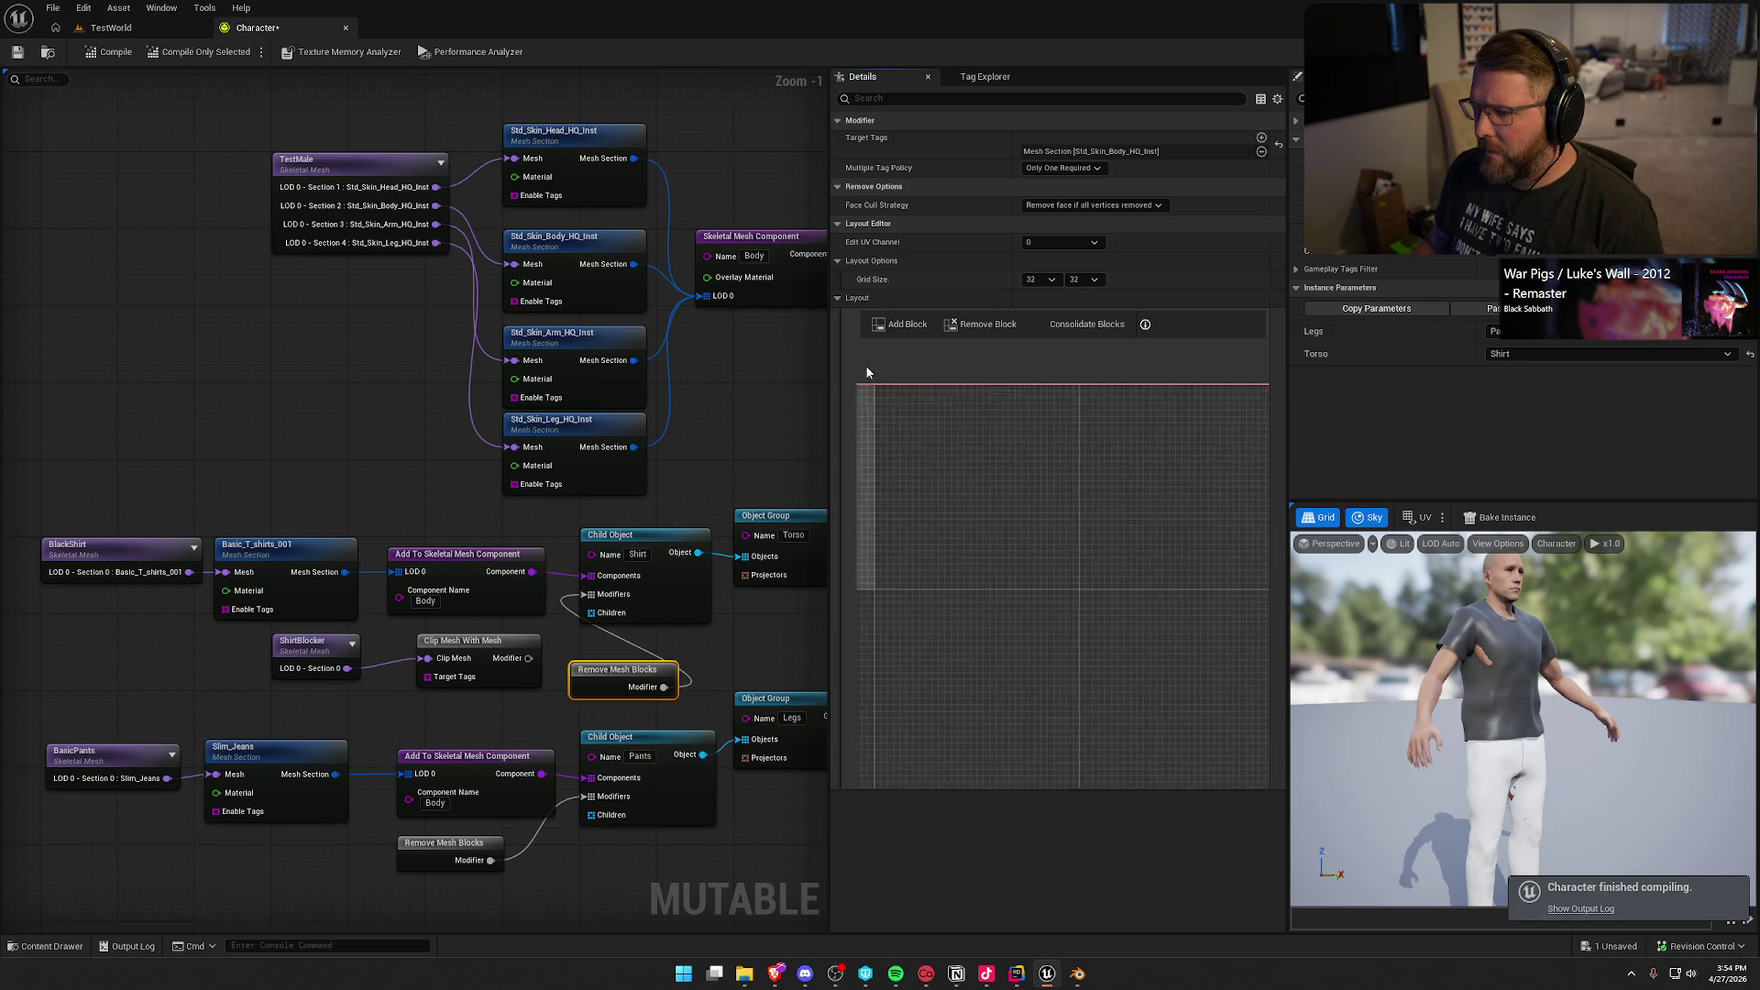
pyautogui.moveTo(865, 365)
pyautogui.mouseDown()
pyautogui.moveTo(942, 488)
pyautogui.moveTo(1108, 456)
pyautogui.mouseUp()
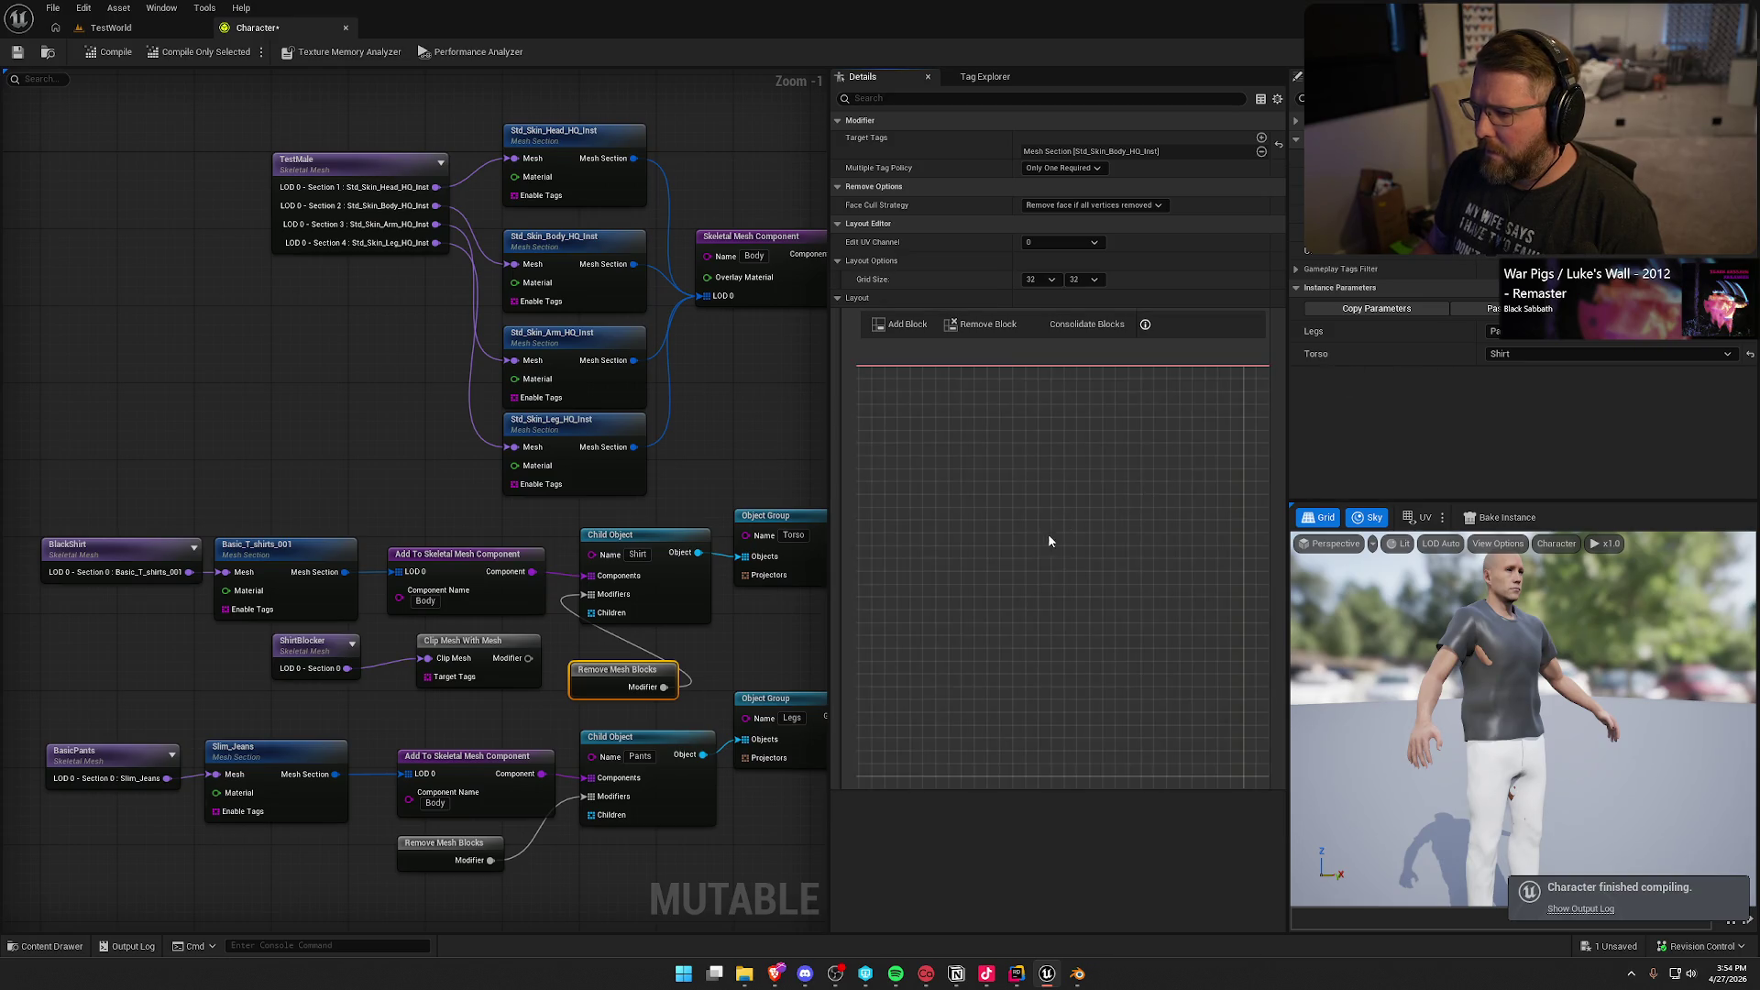
pyautogui.moveTo(1029, 511)
pyautogui.mouseDown()
pyautogui.moveTo(1170, 569)
pyautogui.moveTo(1027, 421)
pyautogui.mouseUp()
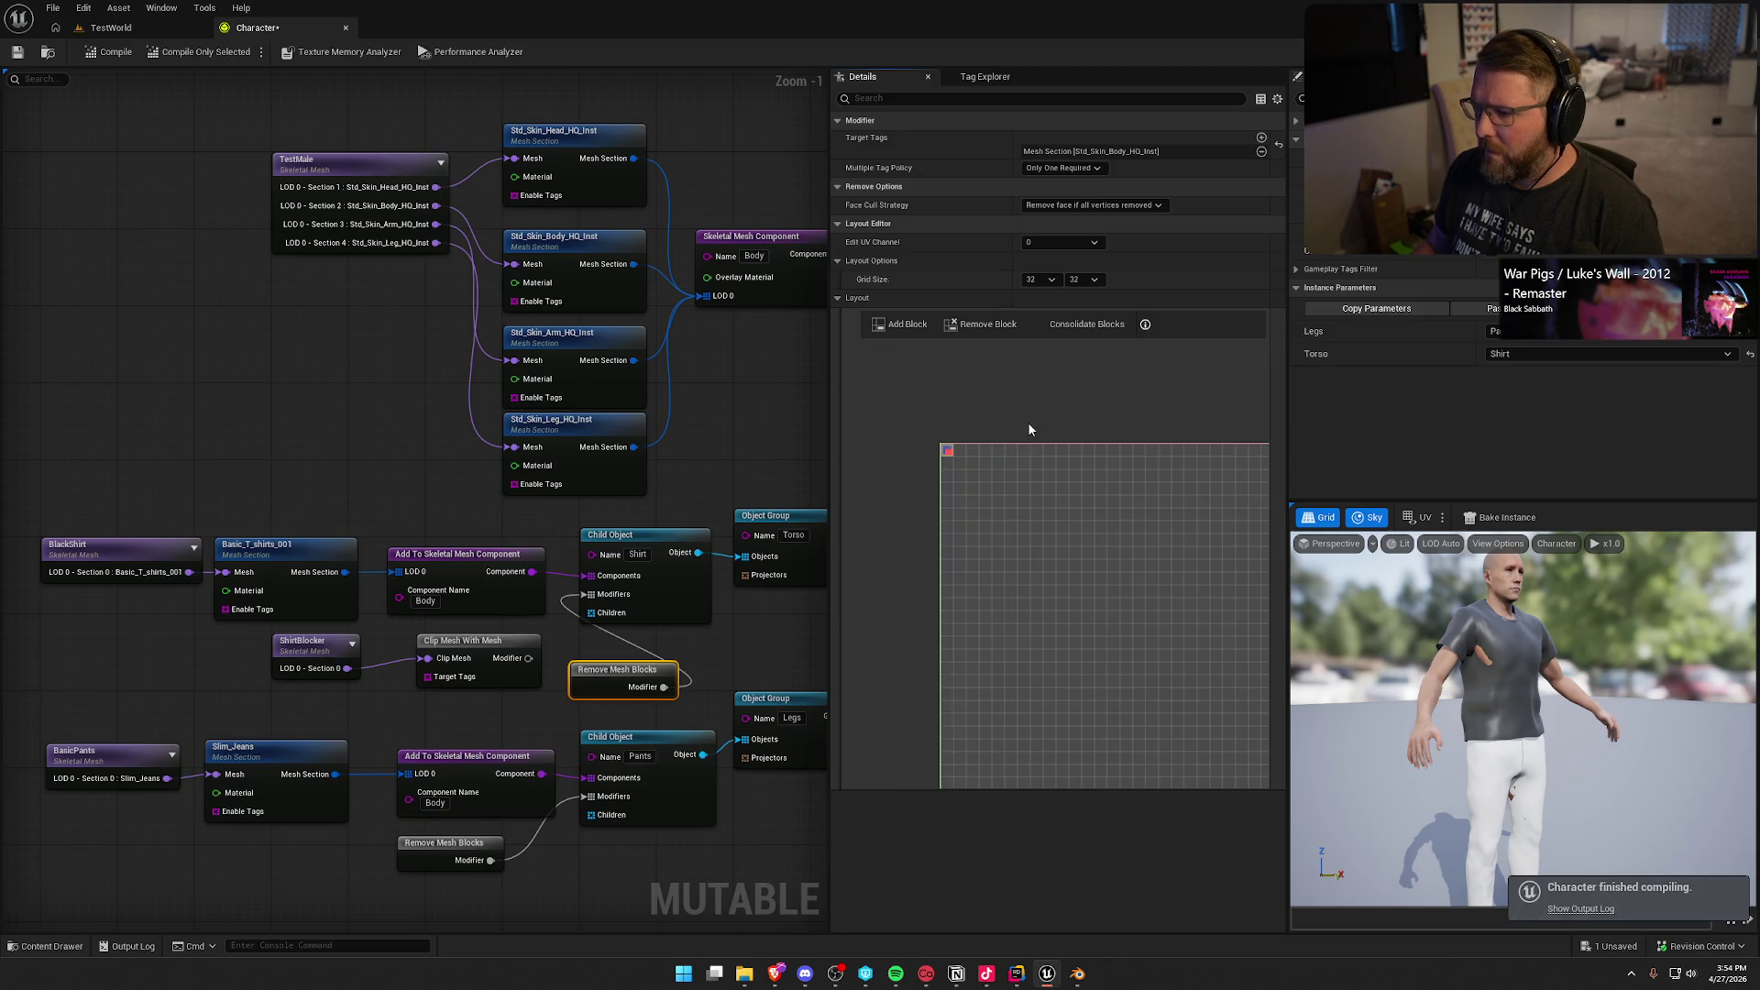
pyautogui.scroll(5, 951, 461)
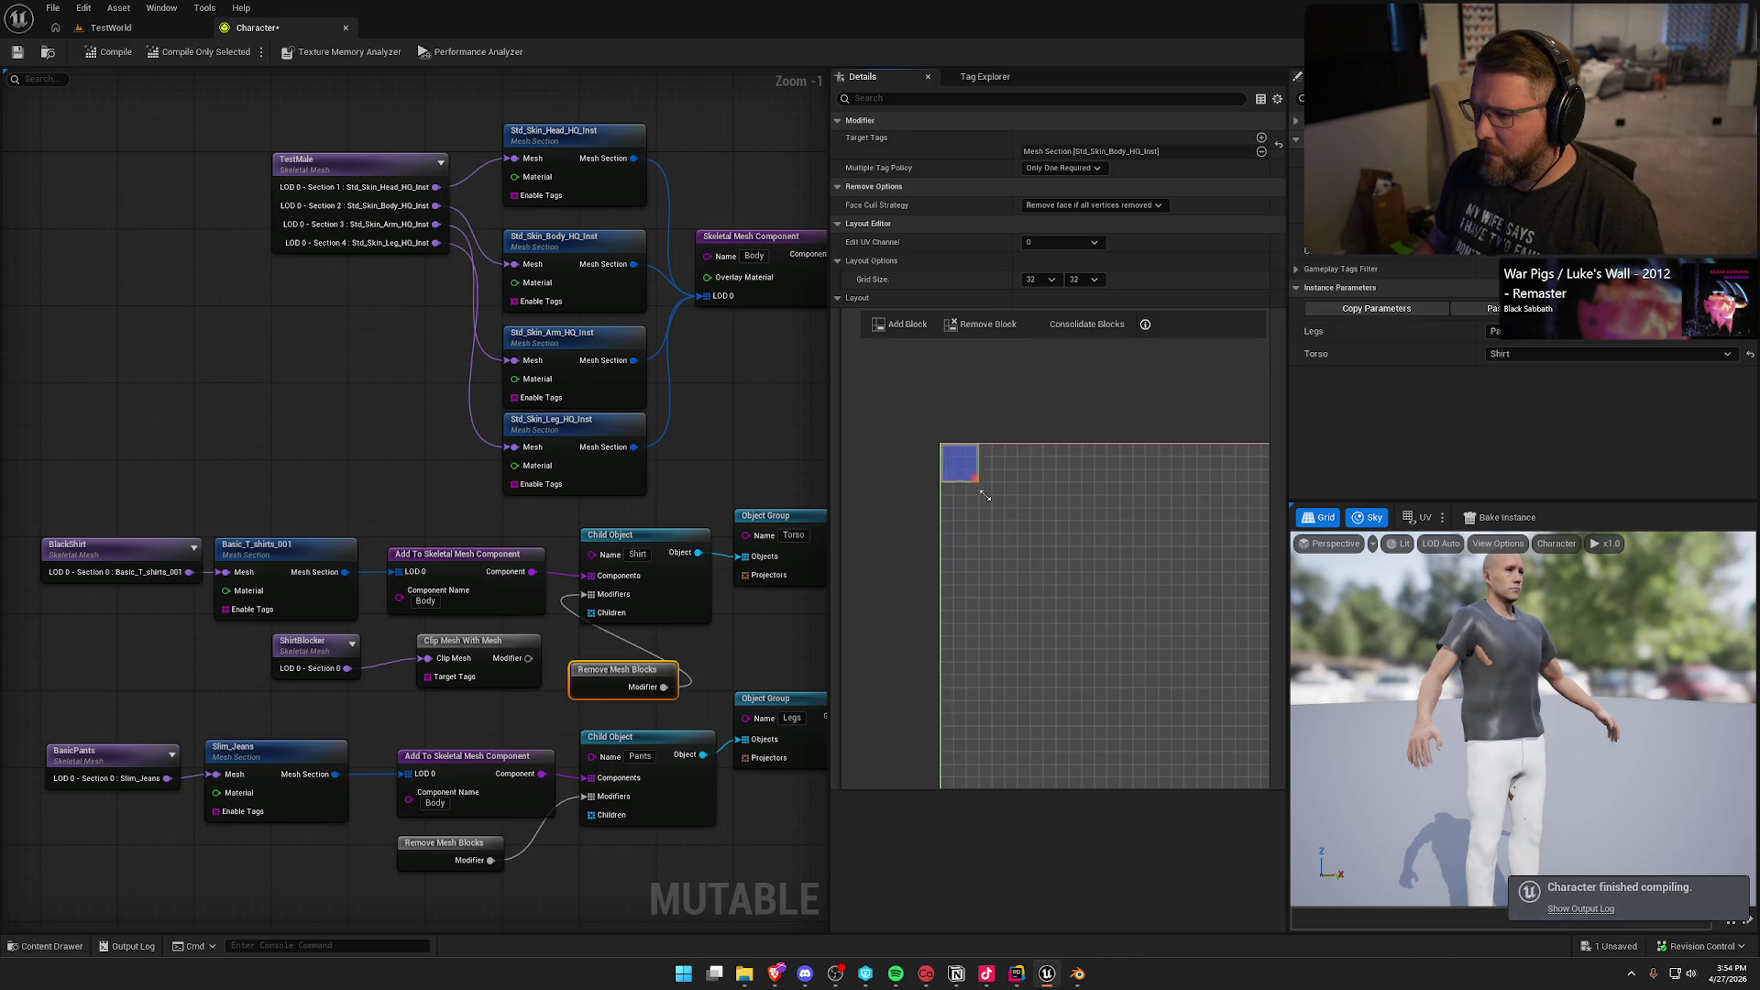
pyautogui.scroll(-3, 1014, 602)
pyautogui.moveTo(1014, 601); pyautogui.dragTo(952, 635)
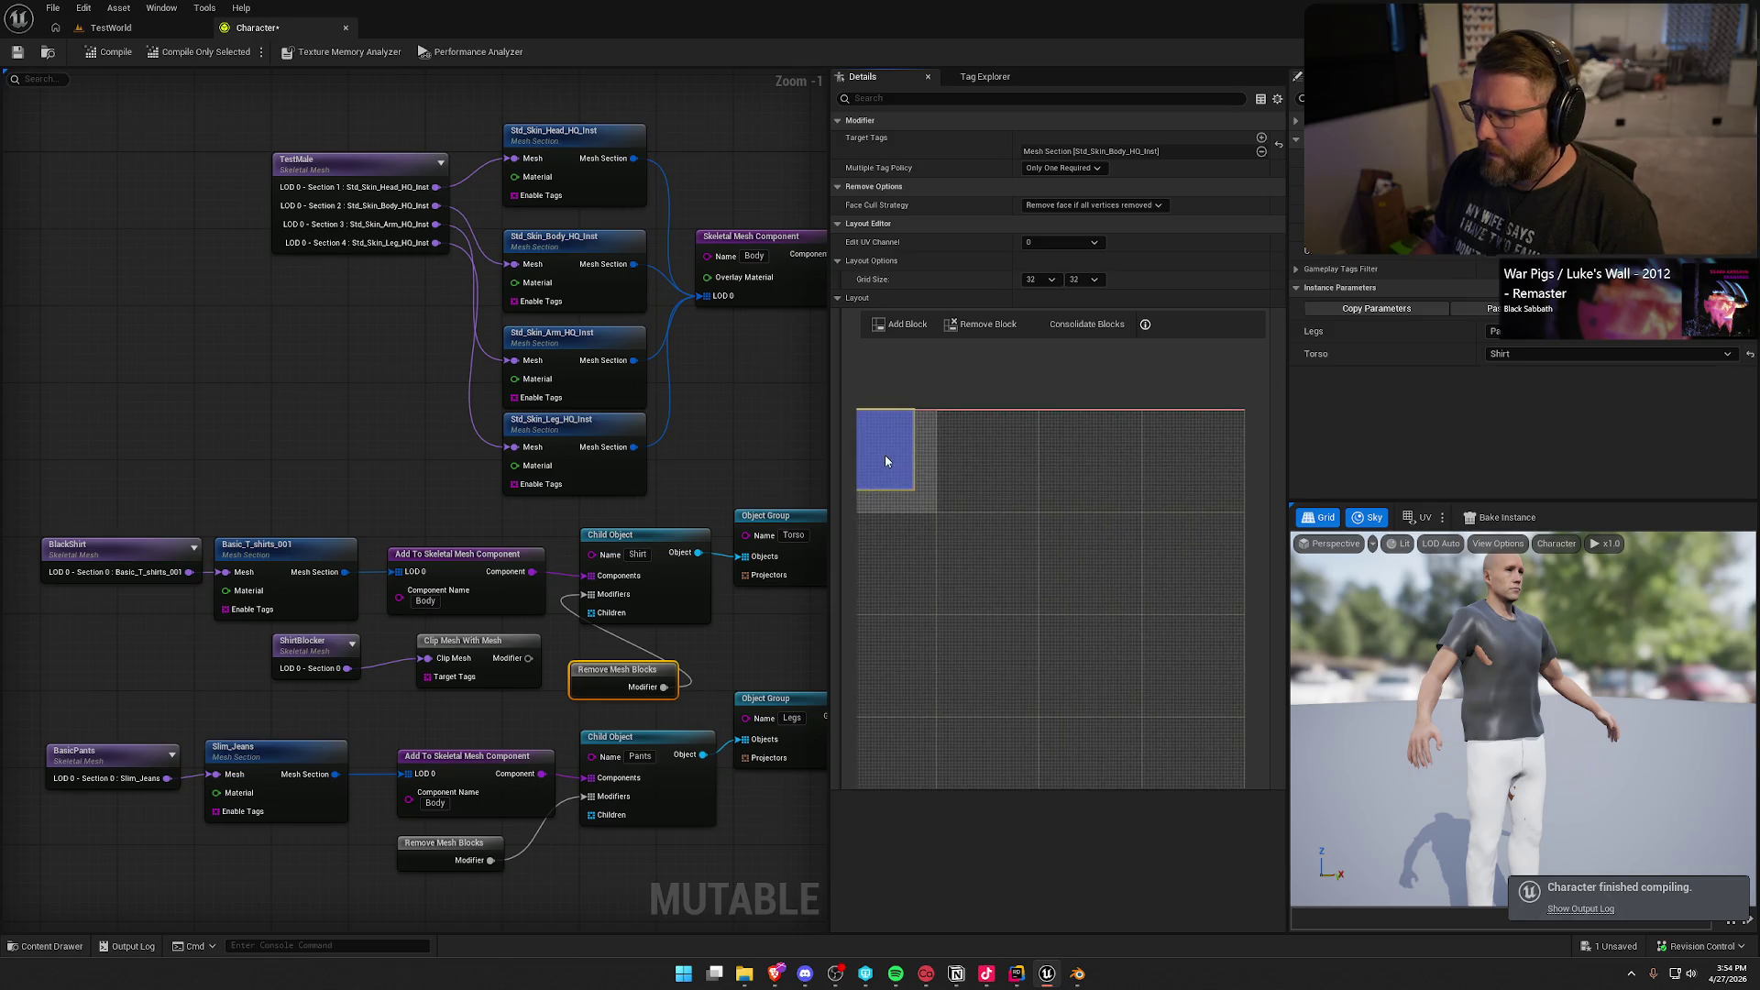
pyautogui.moveTo(884, 454)
pyautogui.mouseDown()
pyautogui.moveTo(1012, 467)
pyautogui.moveTo(988, 453)
pyautogui.moveTo(1030, 502)
pyautogui.mouseUp()
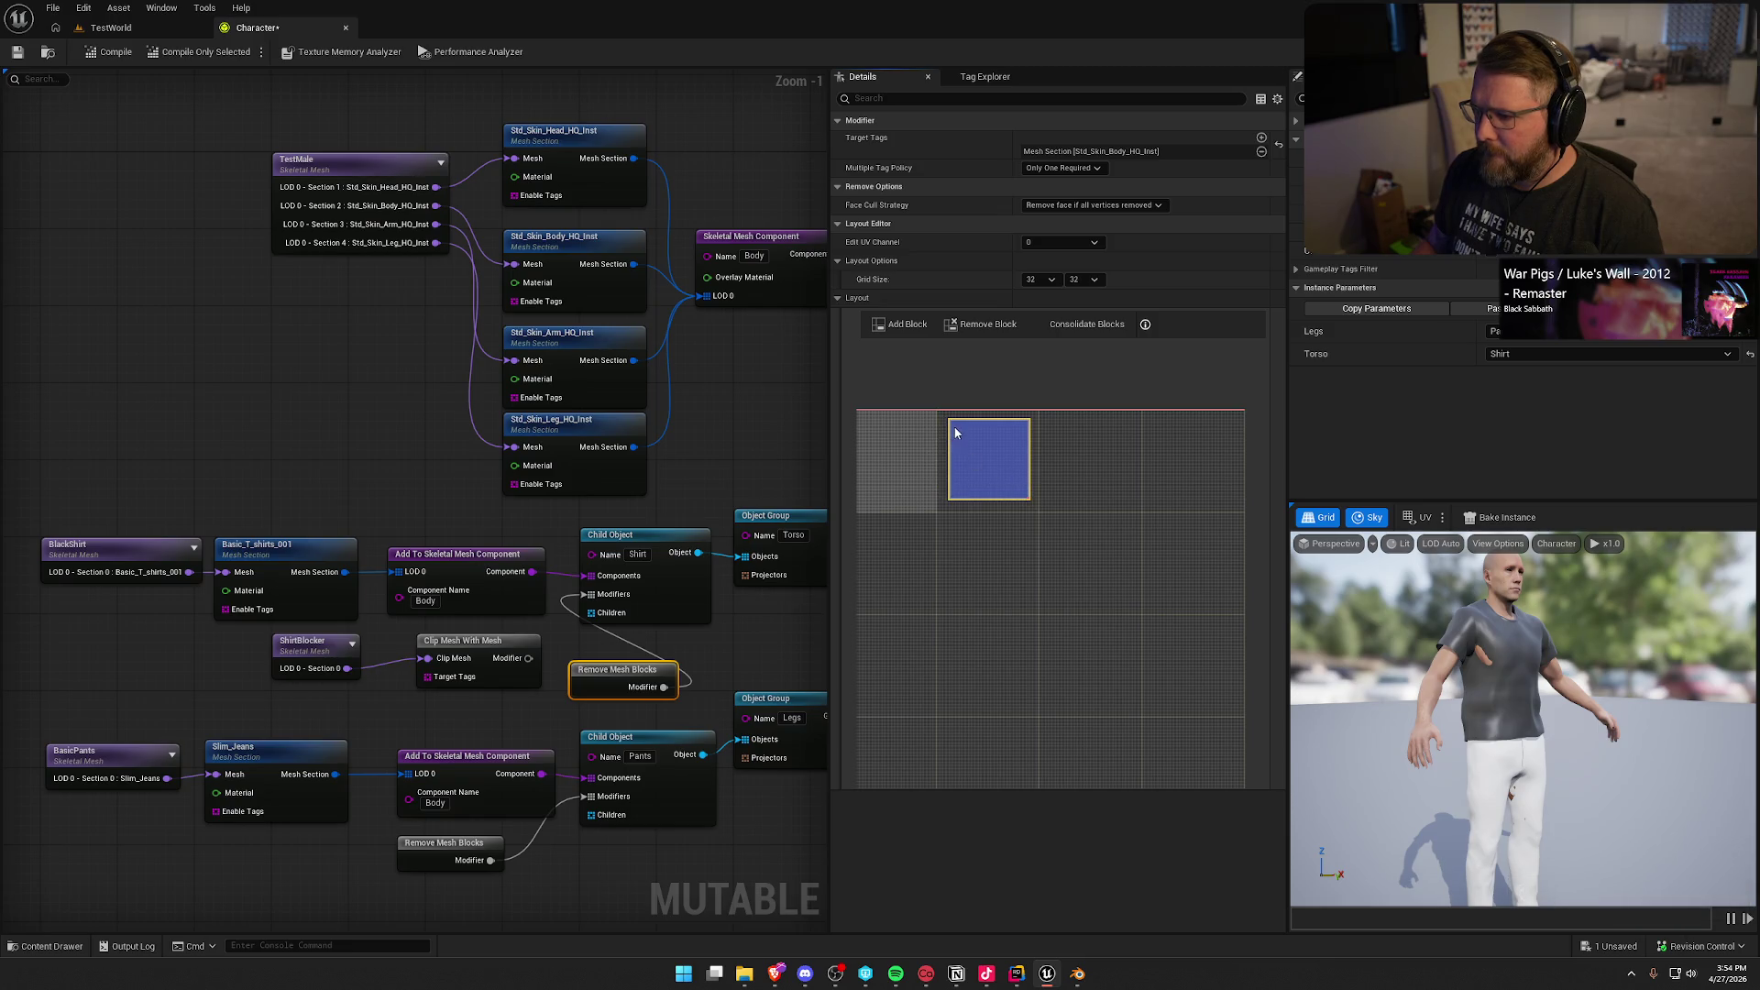
pyautogui.moveTo(956, 433); pyautogui.dragTo(956, 446)
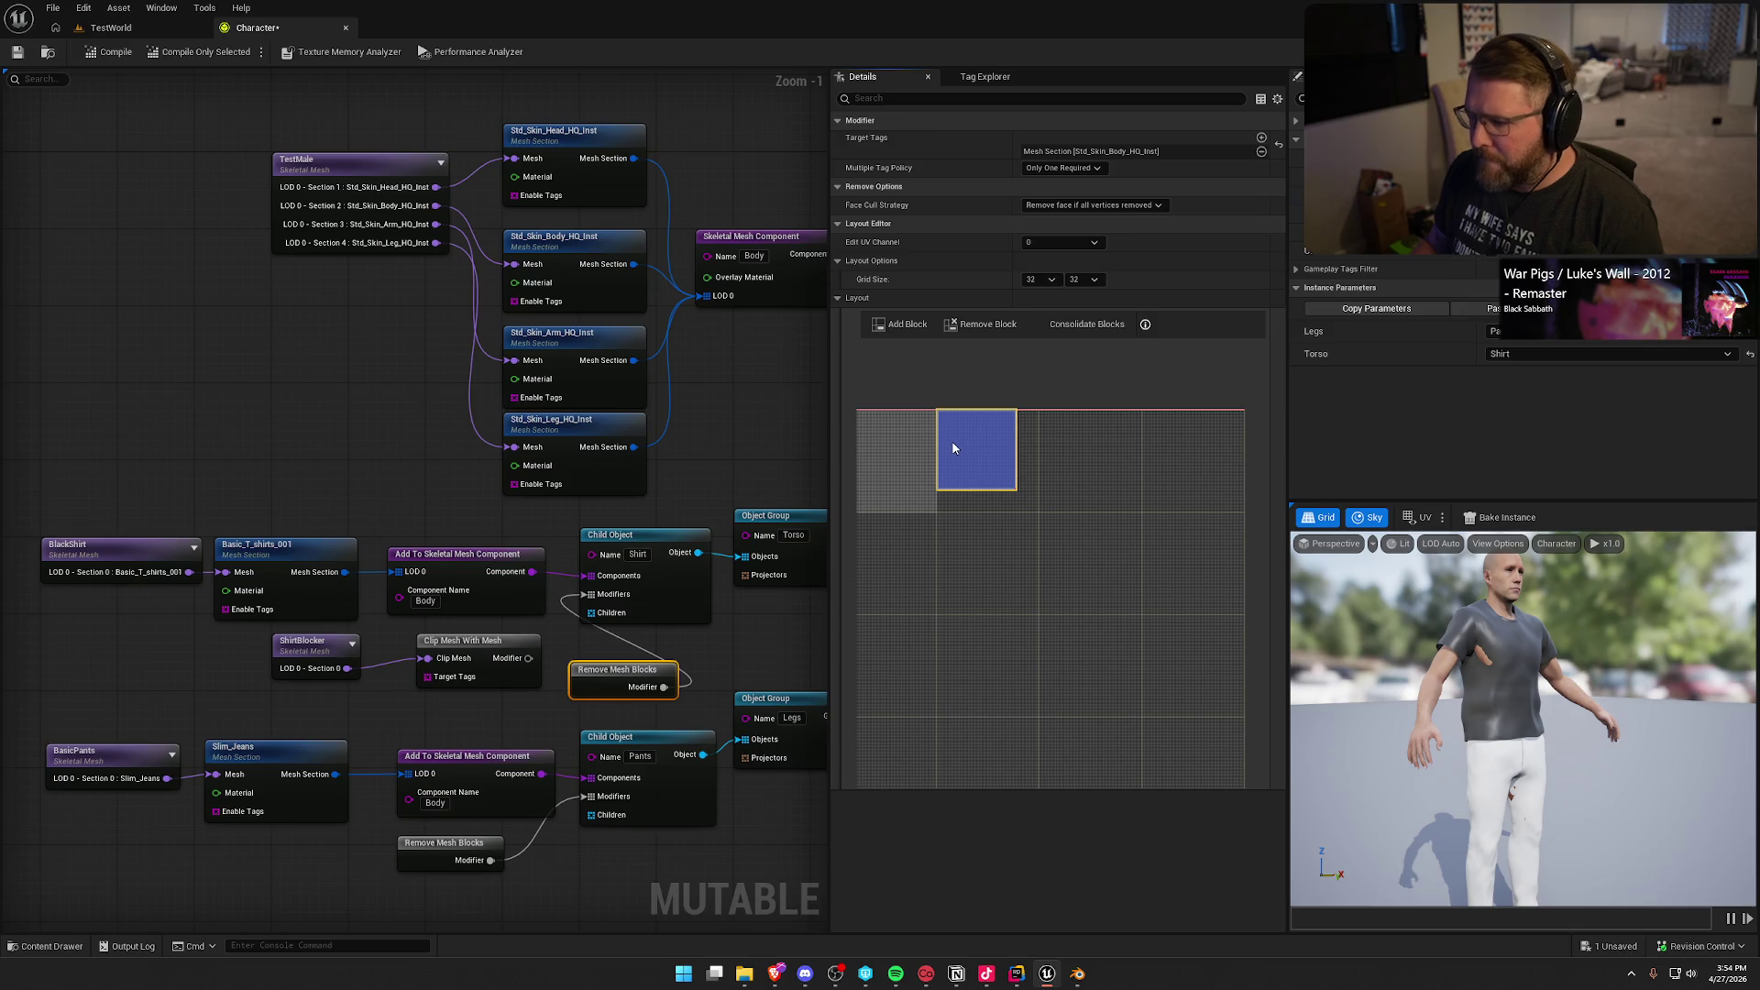
pyautogui.scroll(4, 1015, 499)
pyautogui.moveTo(1023, 658)
pyautogui.mouseDown()
pyautogui.moveTo(1054, 543)
pyautogui.moveTo(1076, 541)
pyautogui.moveTo(1158, 635)
pyautogui.mouseUp()
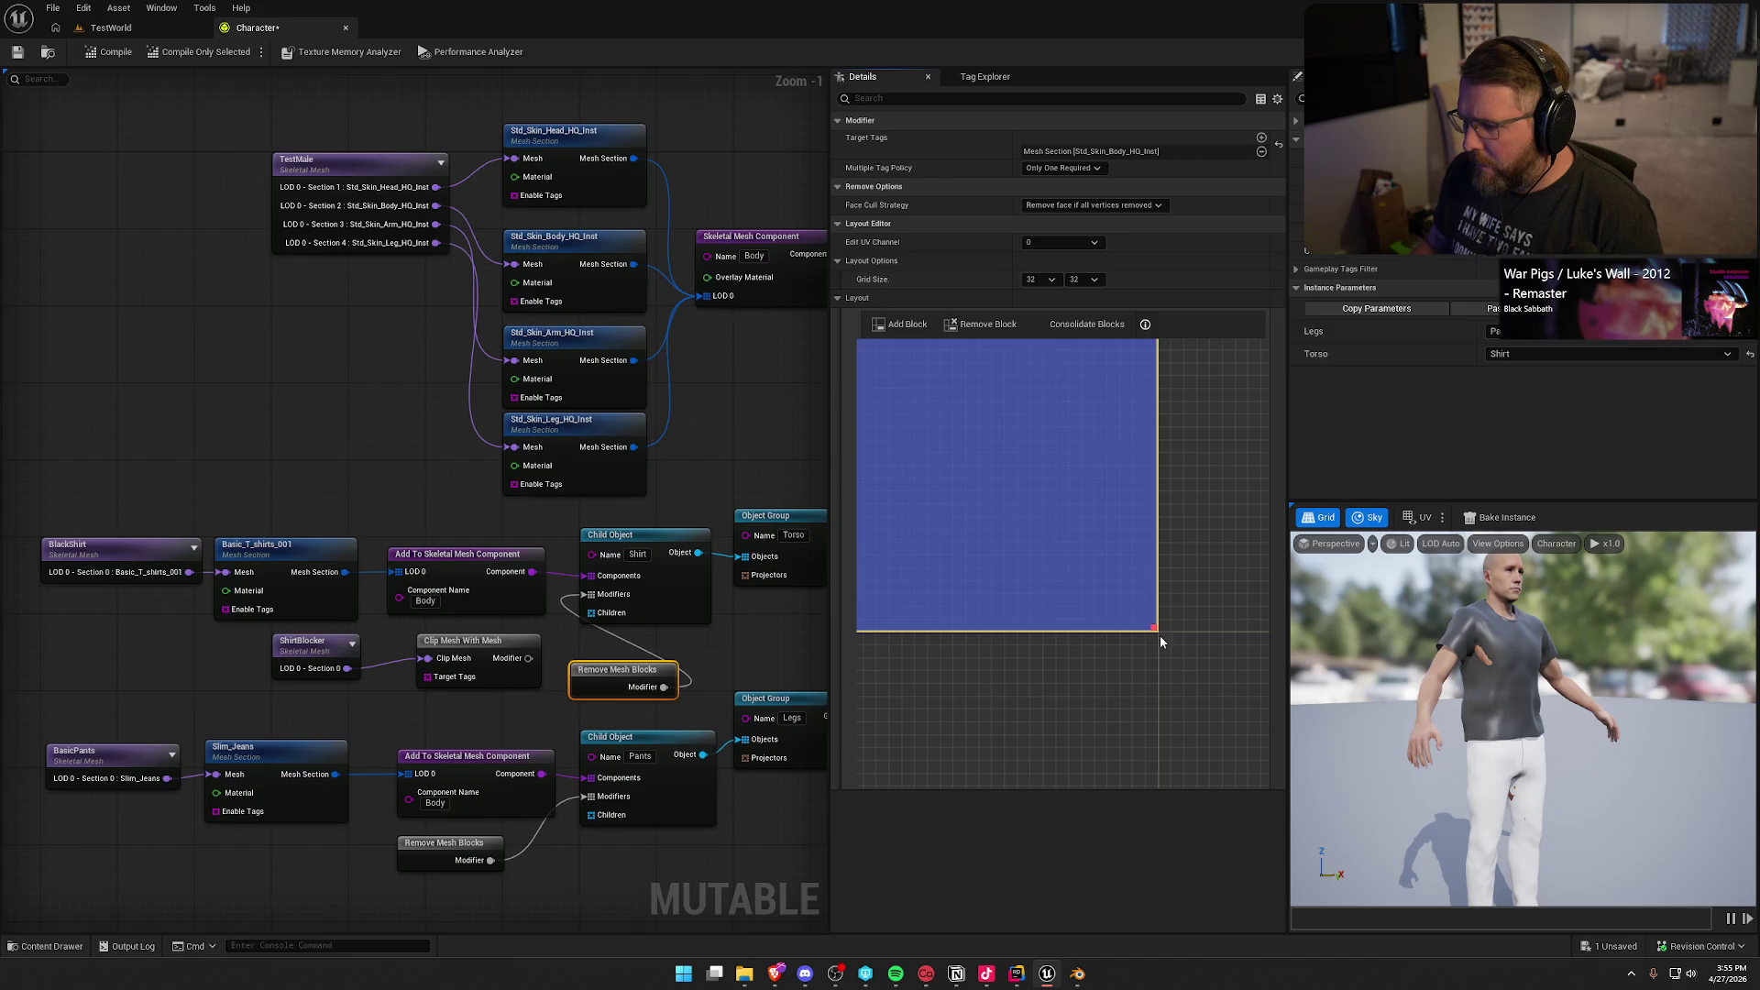
pyautogui.scroll(-4, 1118, 586)
pyautogui.scroll(4, 1045, 587)
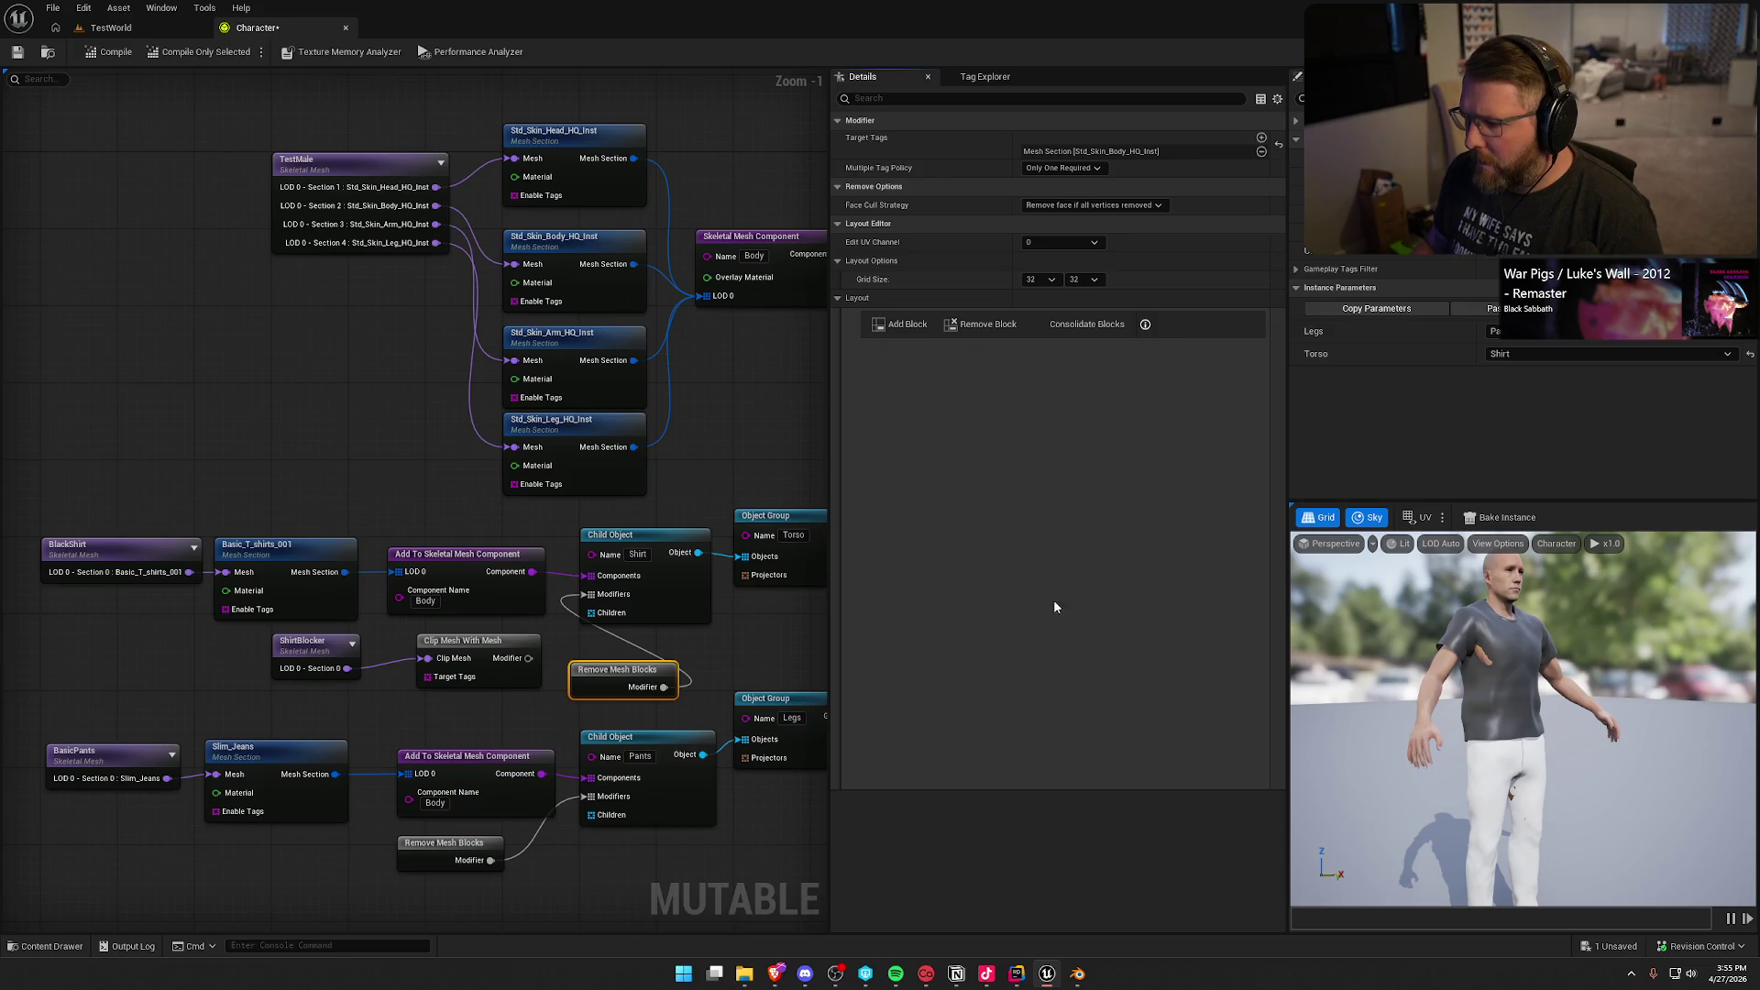
pyautogui.scroll(-3, 1092, 458)
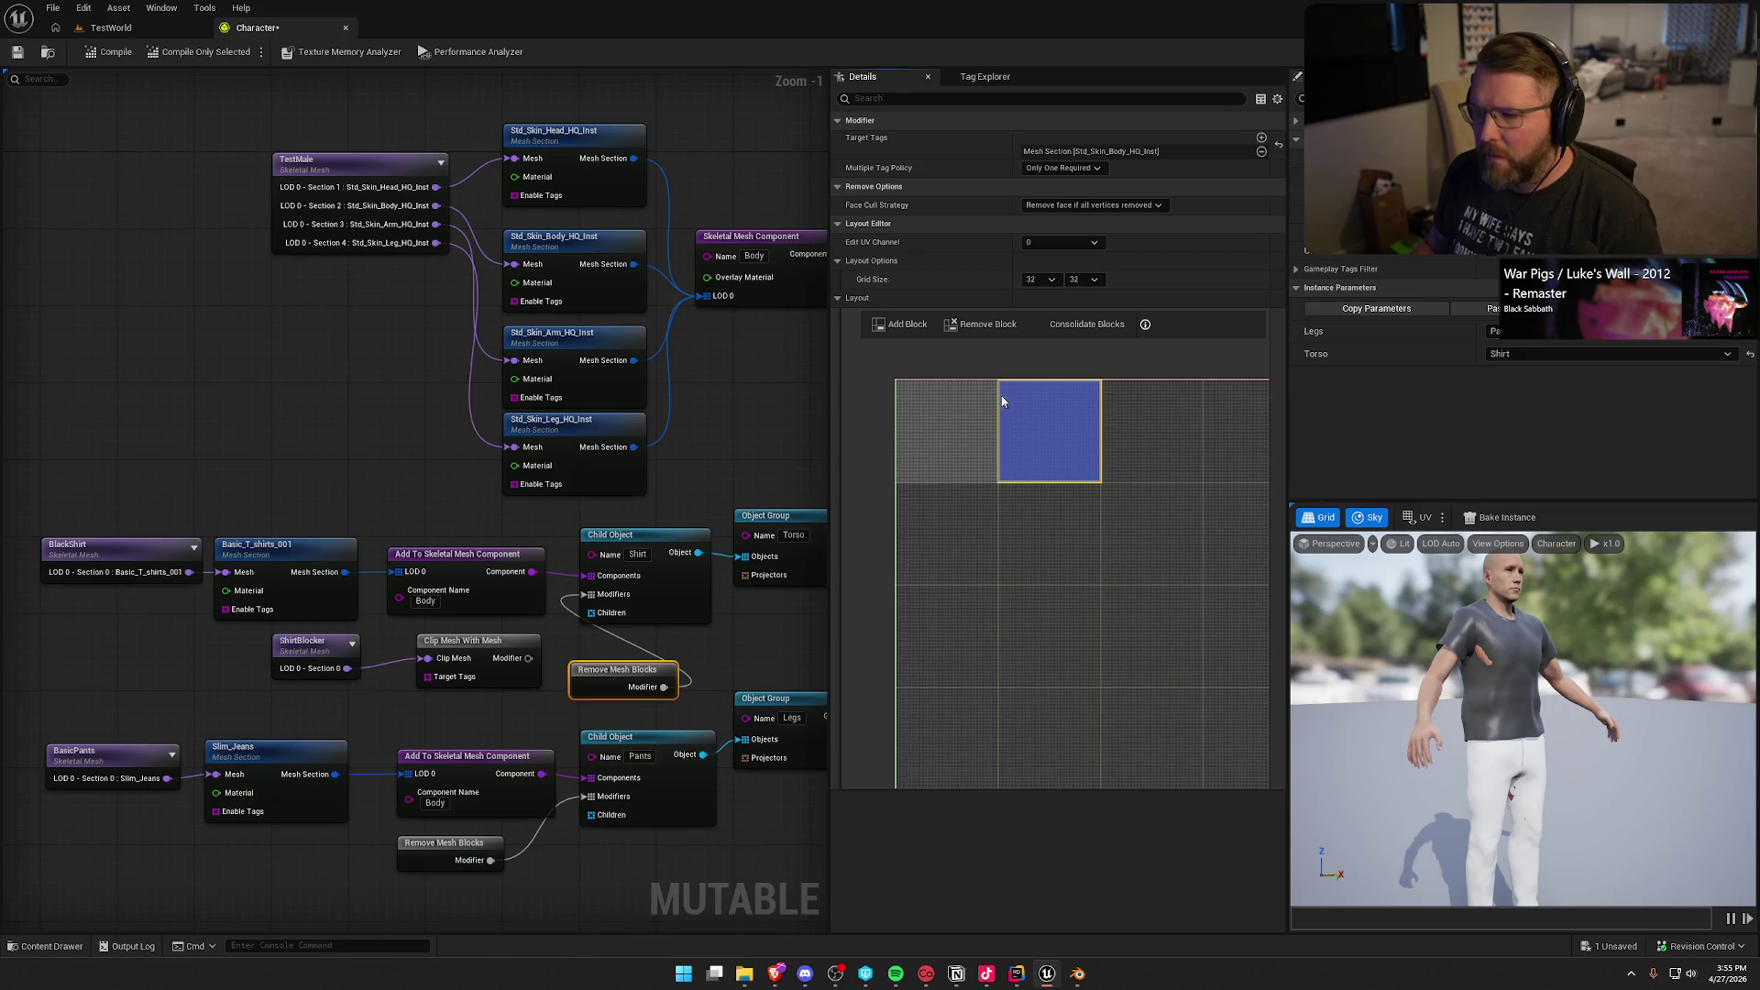
# Step: Recompile and view the shirt's body removal from above in the preview
pyautogui.click(108, 53)
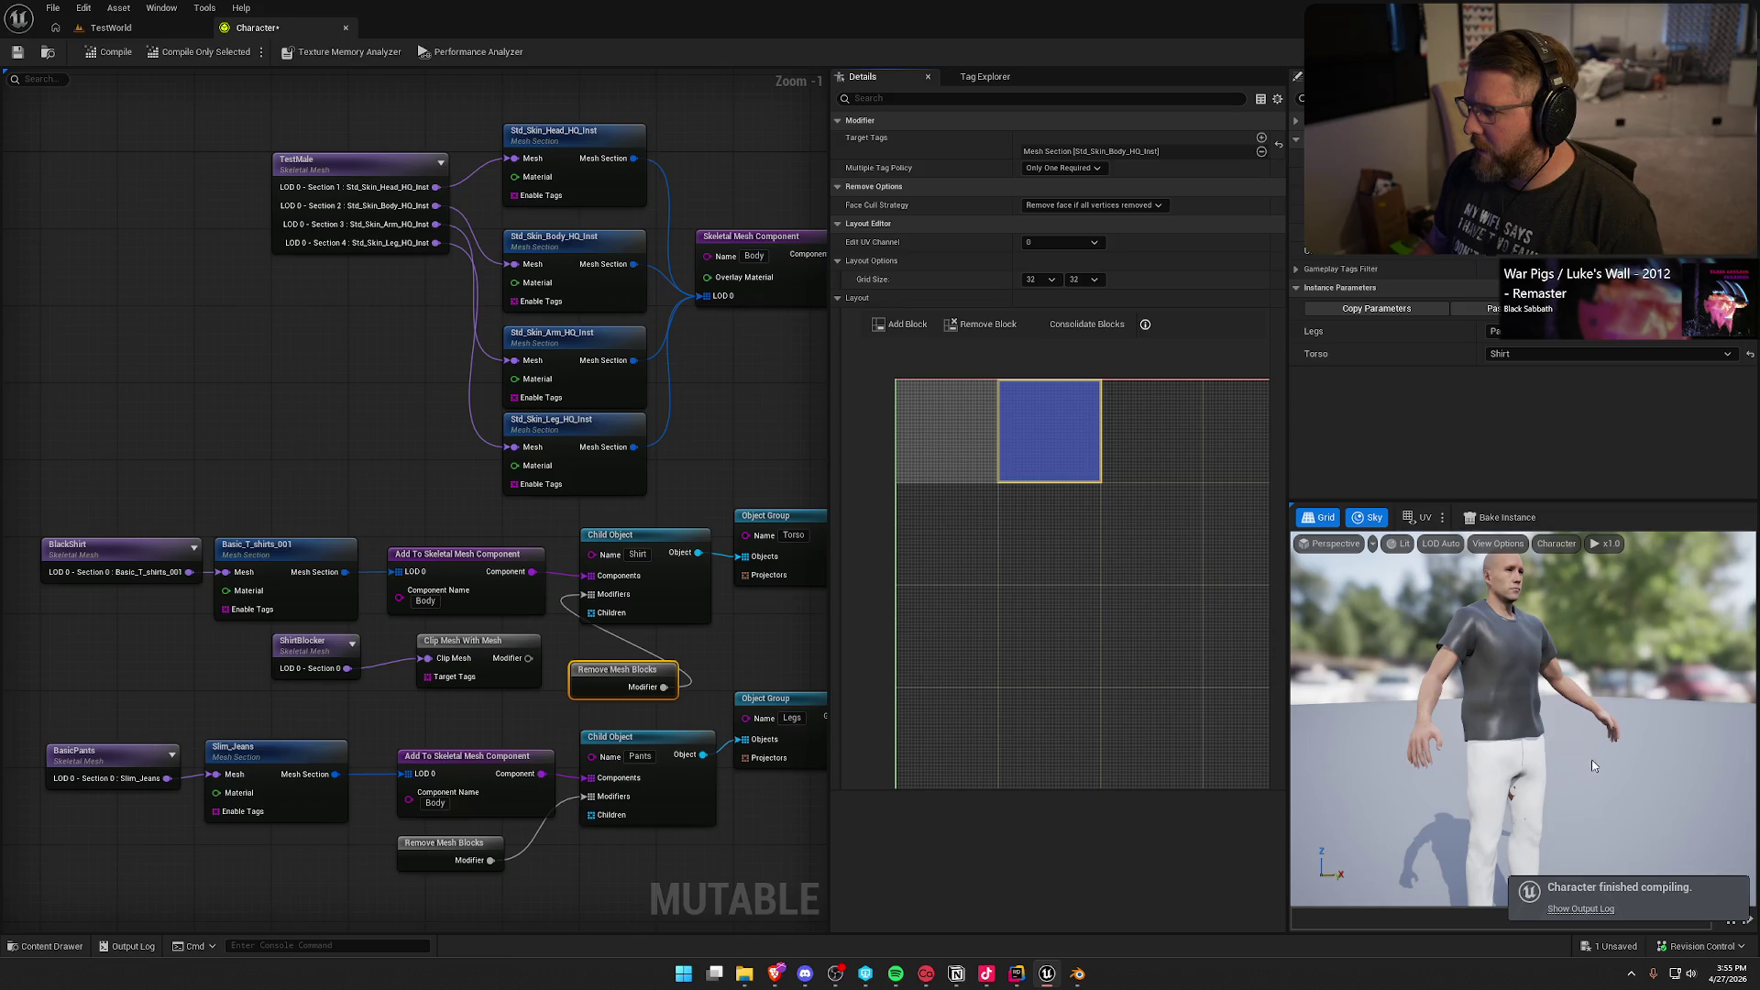
pyautogui.scroll(3, 1595, 773)
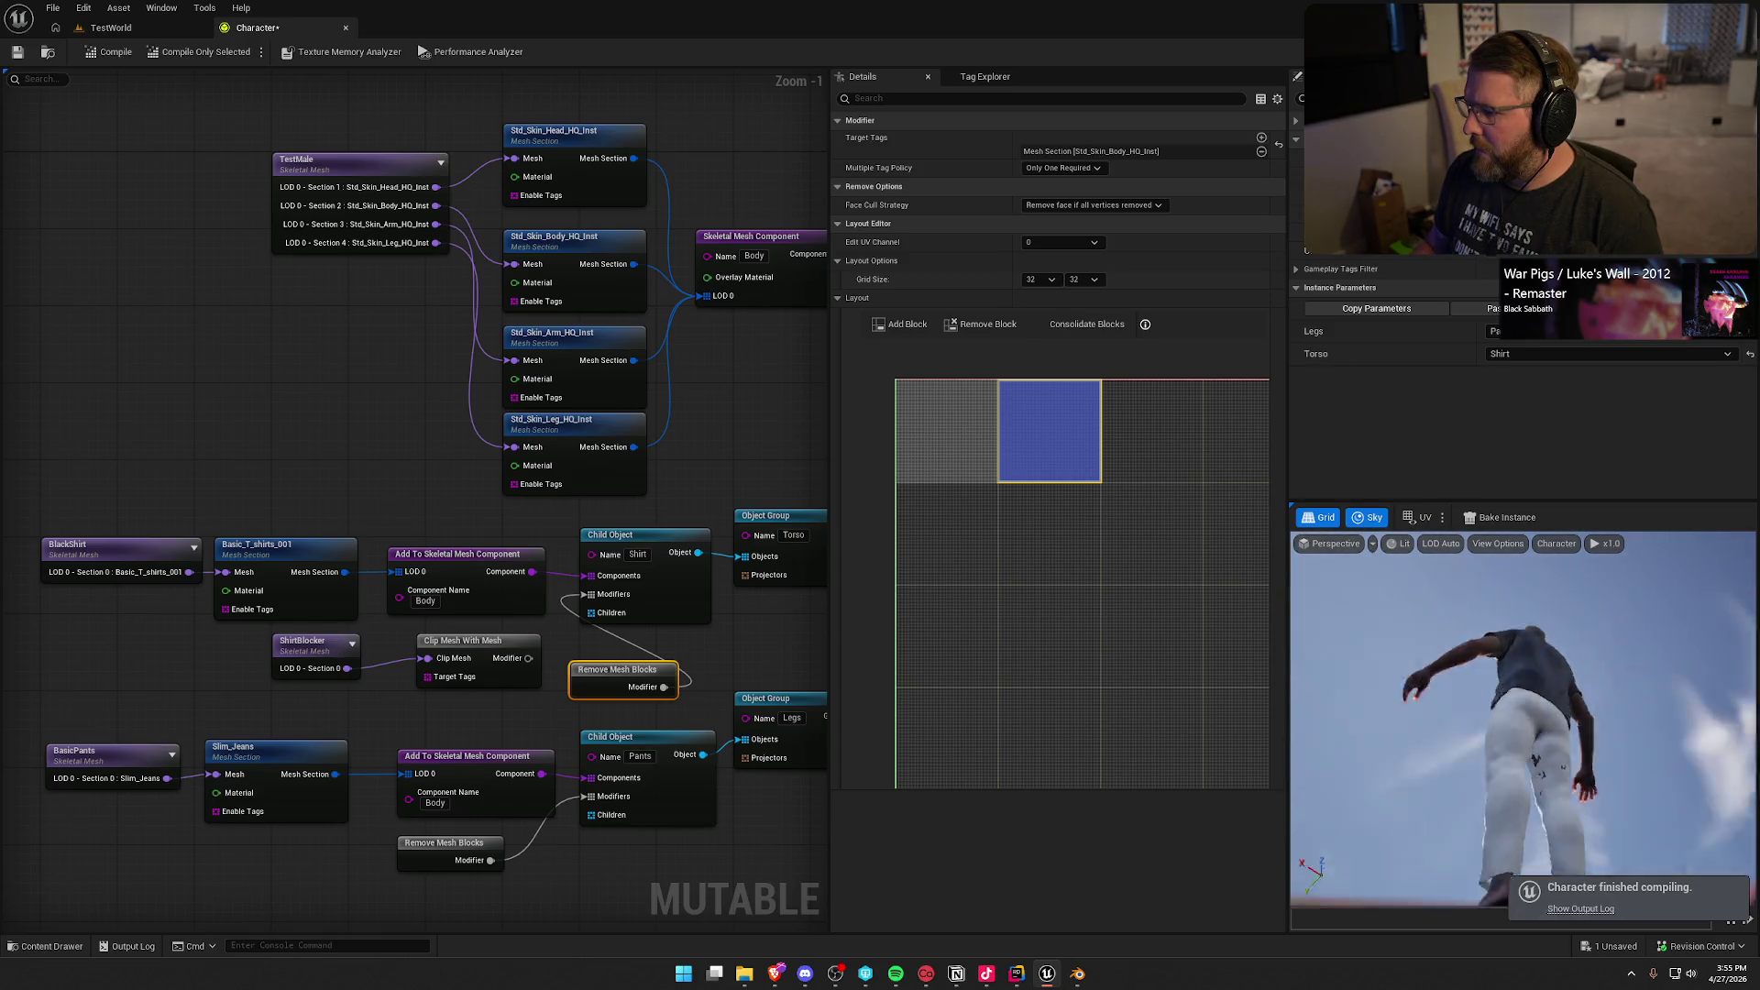
pyautogui.moveTo(1586, 717); pyautogui.dragTo(1585, 710)
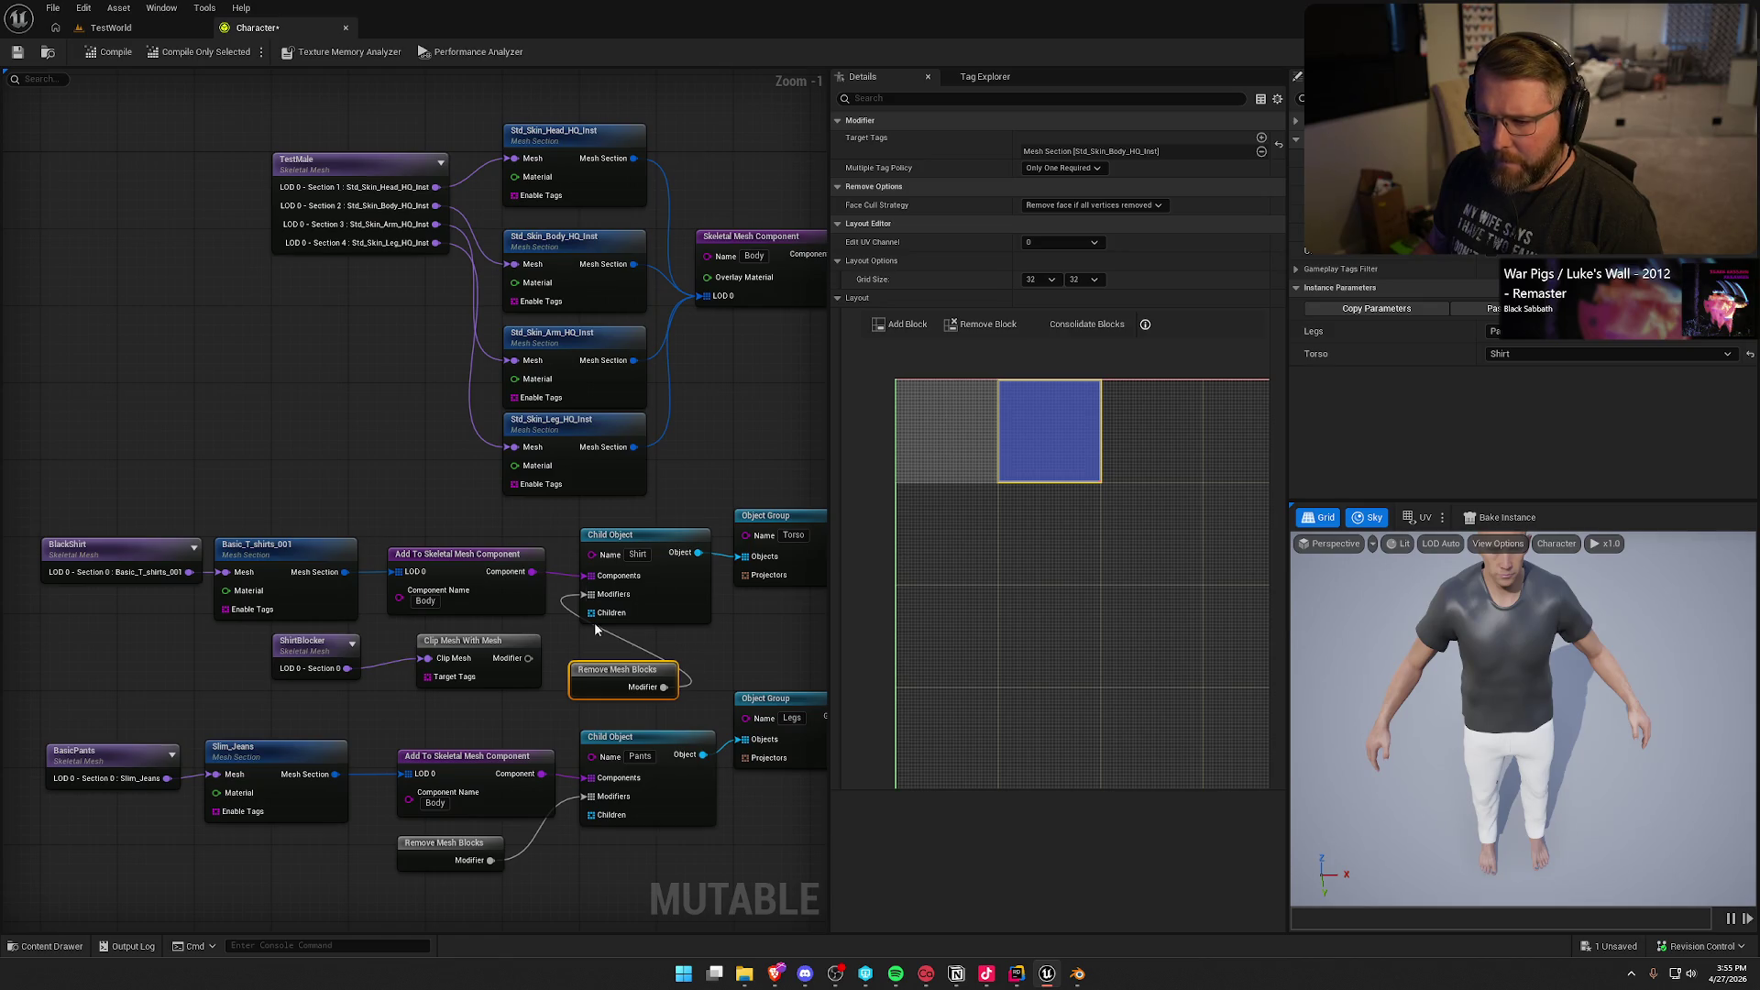
# Step: Recompile, then wire Add To Skeletal Mesh Component's Component pin to the Shirt object's Components
pyautogui.click(110, 52)
pyautogui.moveTo(1480, 699); pyautogui.dragTo(1759, 702)
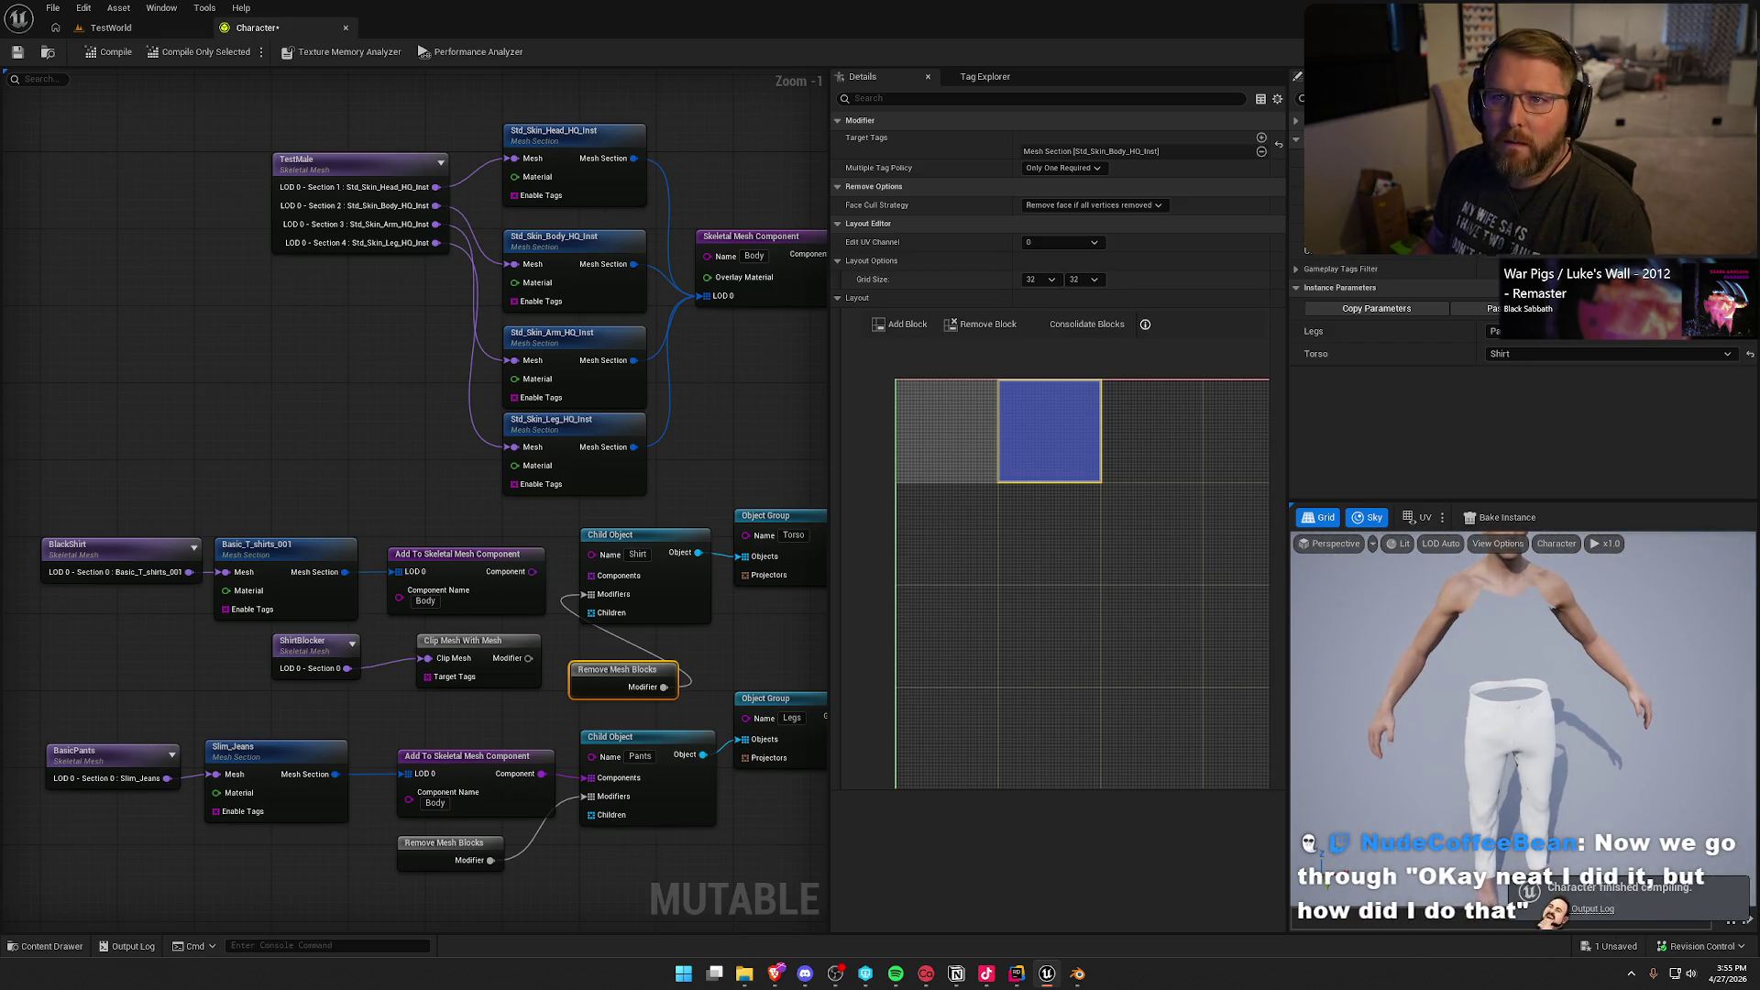
pyautogui.moveTo(528, 572); pyautogui.dragTo(587, 575)
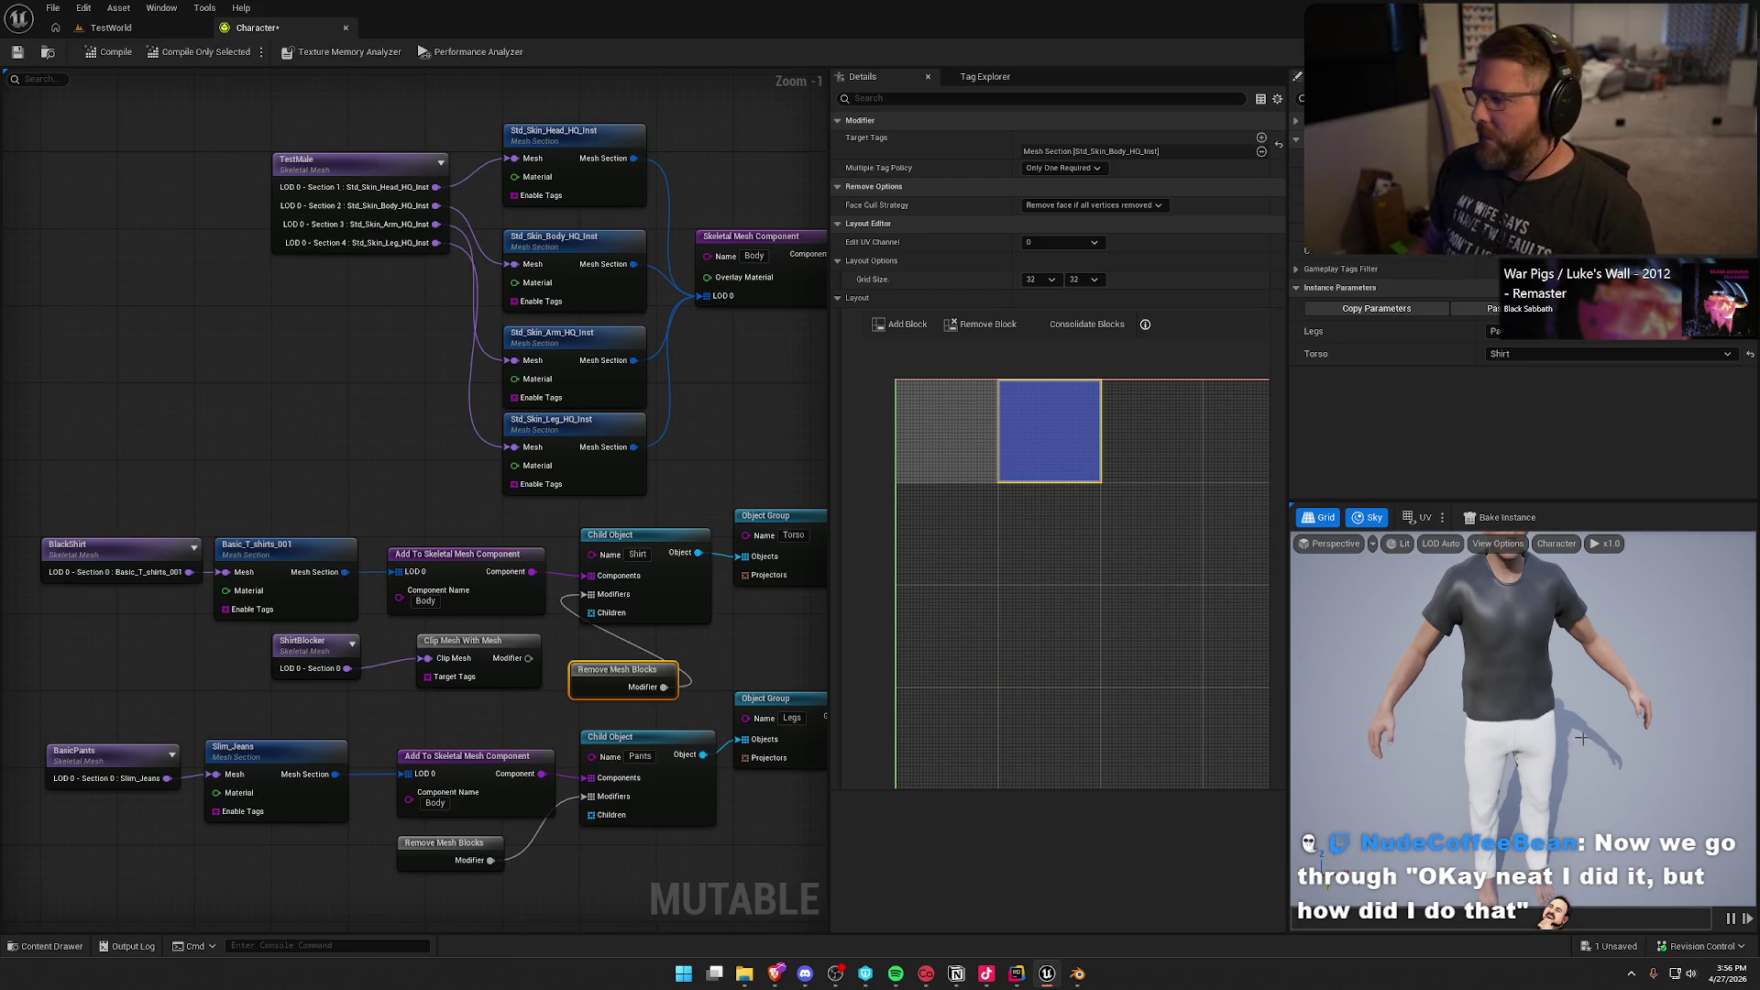
pyautogui.moveTo(499, 707); pyautogui.dragTo(293, 628)
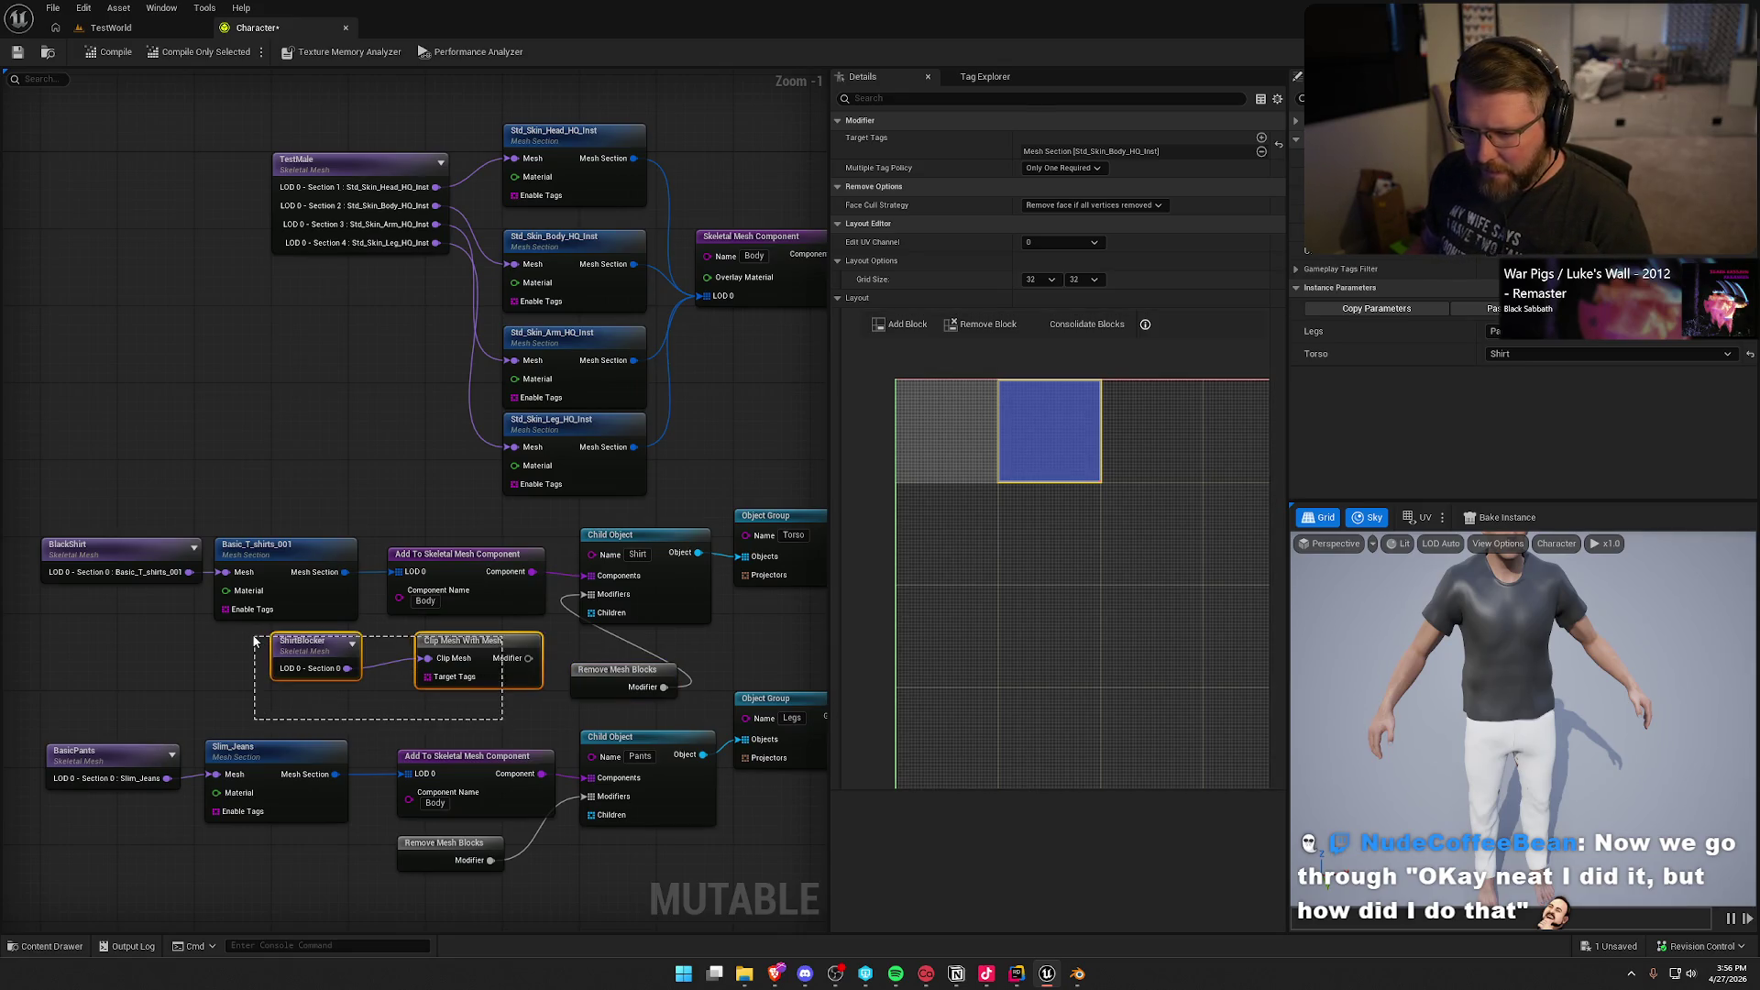
# Step: Delete the ShirtBlocker and Clip Mesh With Mesh nodes and tidy the shirt's modifier node
pyautogui.press('Delete')
pyautogui.moveTo(612, 689); pyautogui.dragTo(428, 652)
pyautogui.click(536, 708)
pyautogui.moveTo(536, 708)
pyautogui.mouseDown()
pyautogui.moveTo(514, 326)
pyautogui.moveTo(495, 511)
pyautogui.mouseUp()
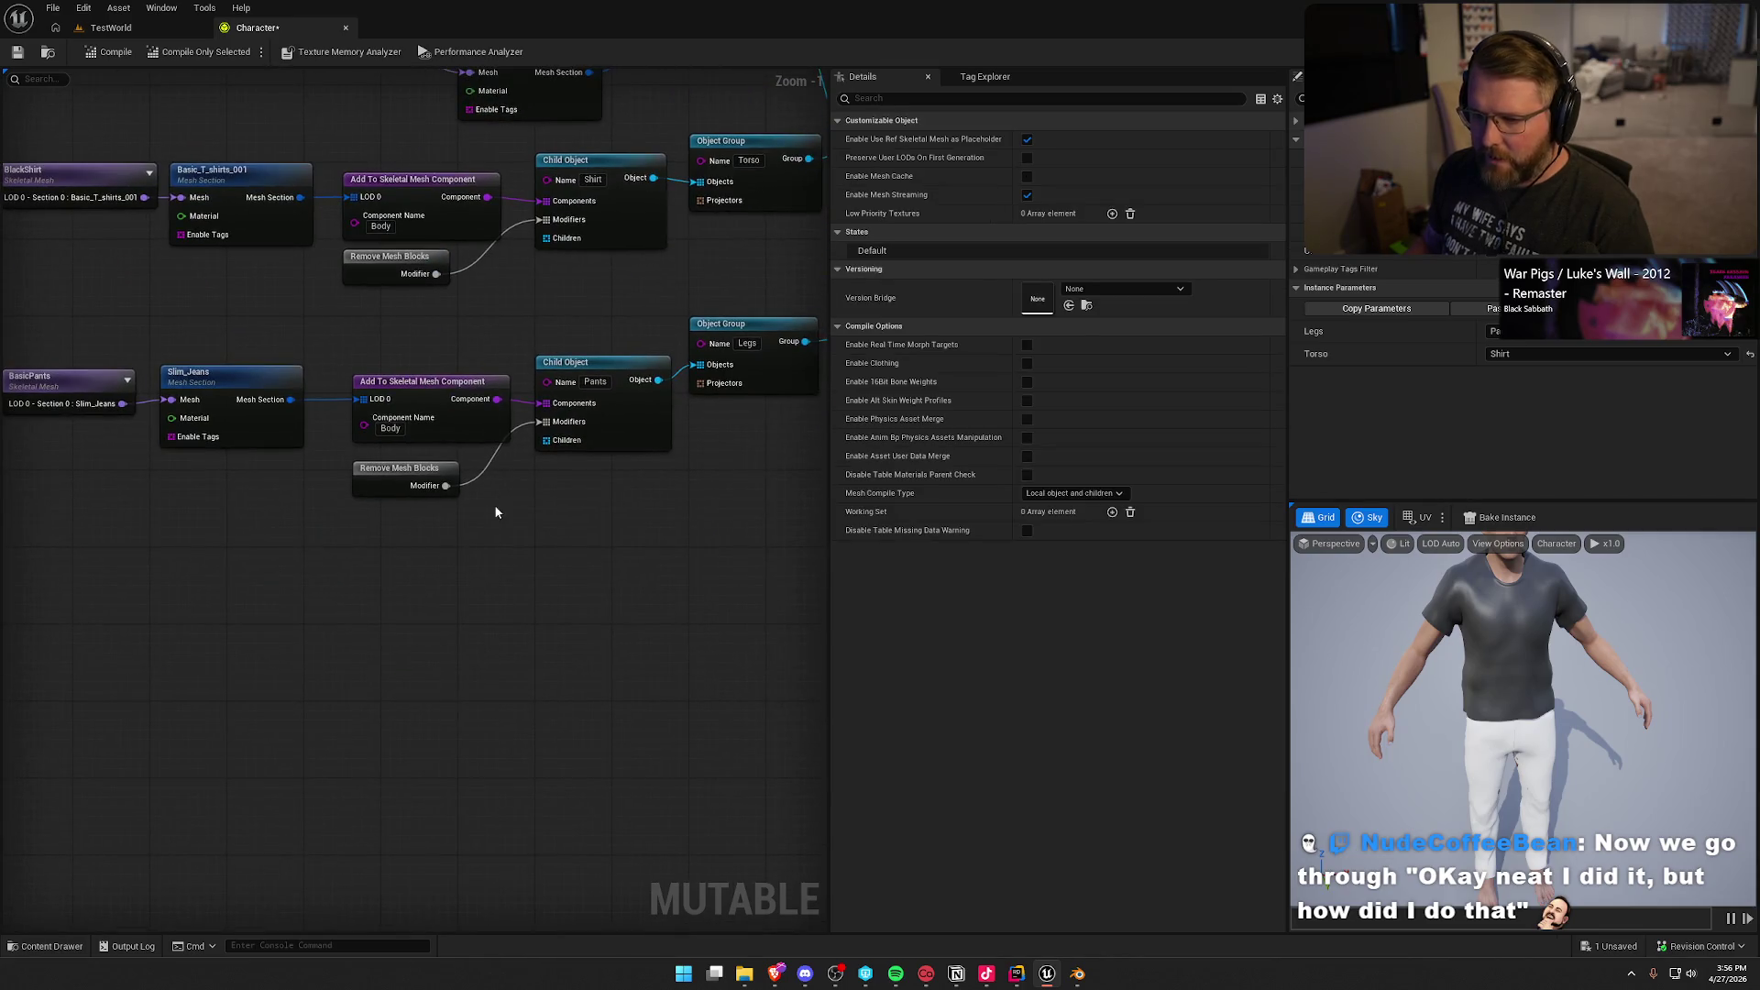
# Step: Resize the pants' removal block to a full grid cell and move it top-right
pyautogui.click(383, 478)
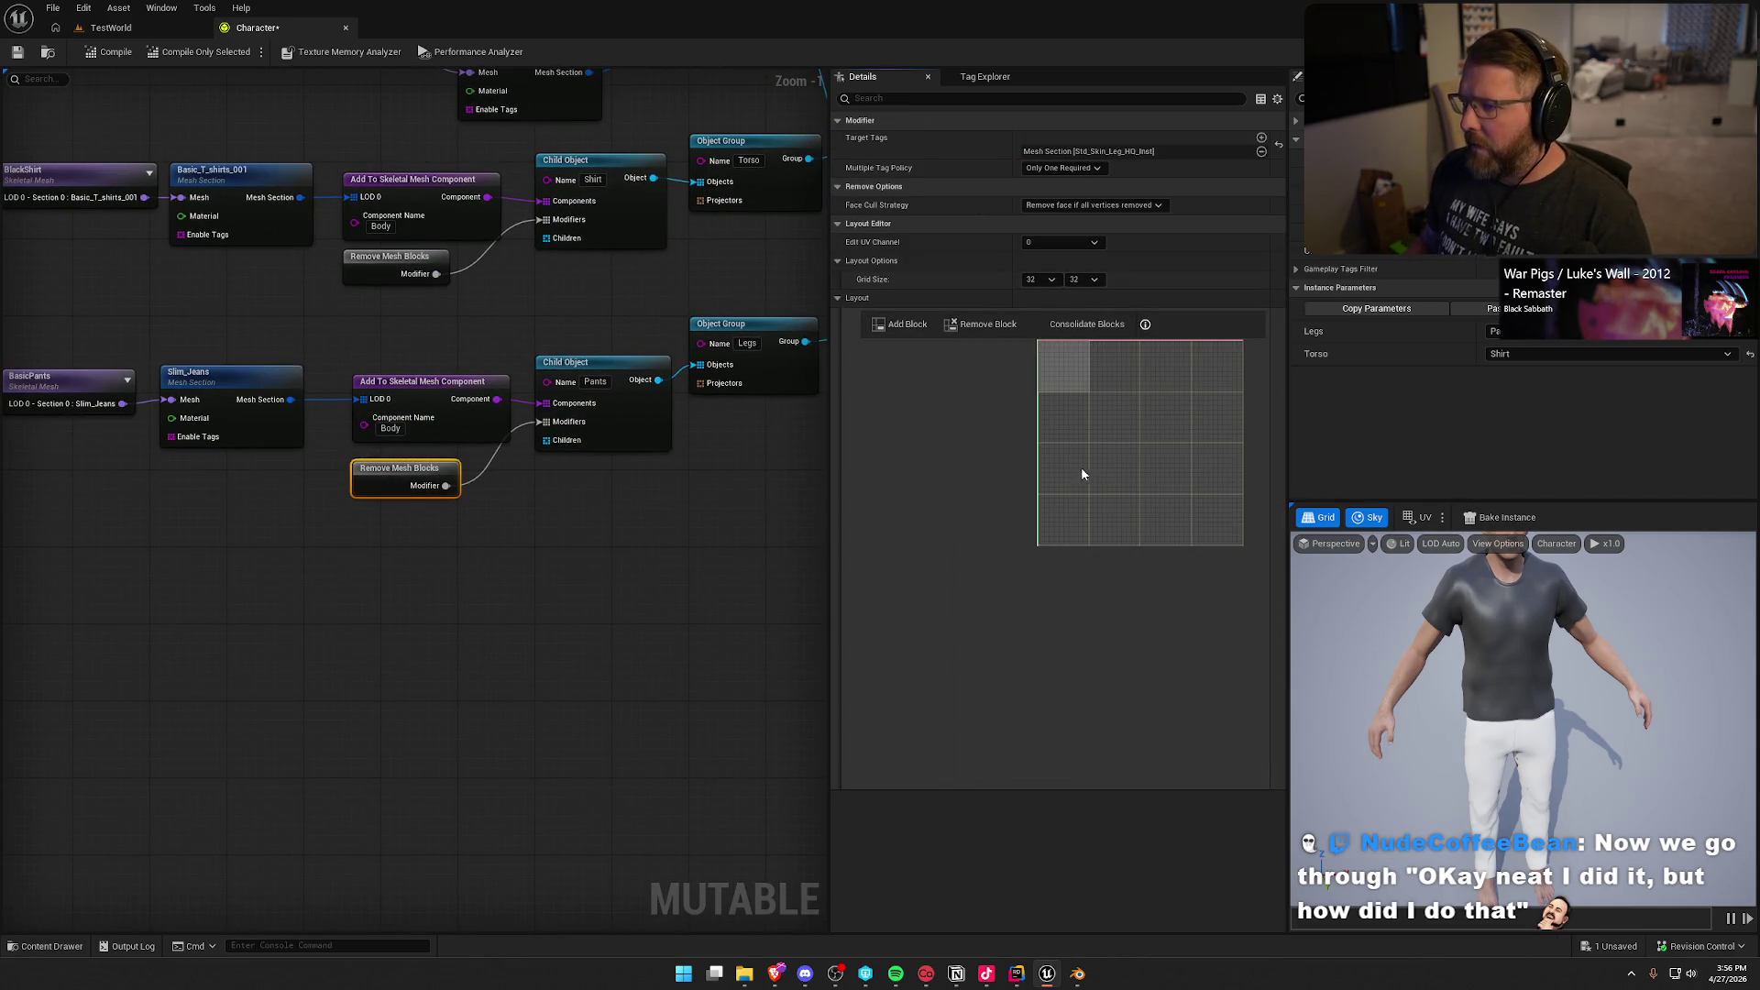
pyautogui.scroll(-5, 961, 400)
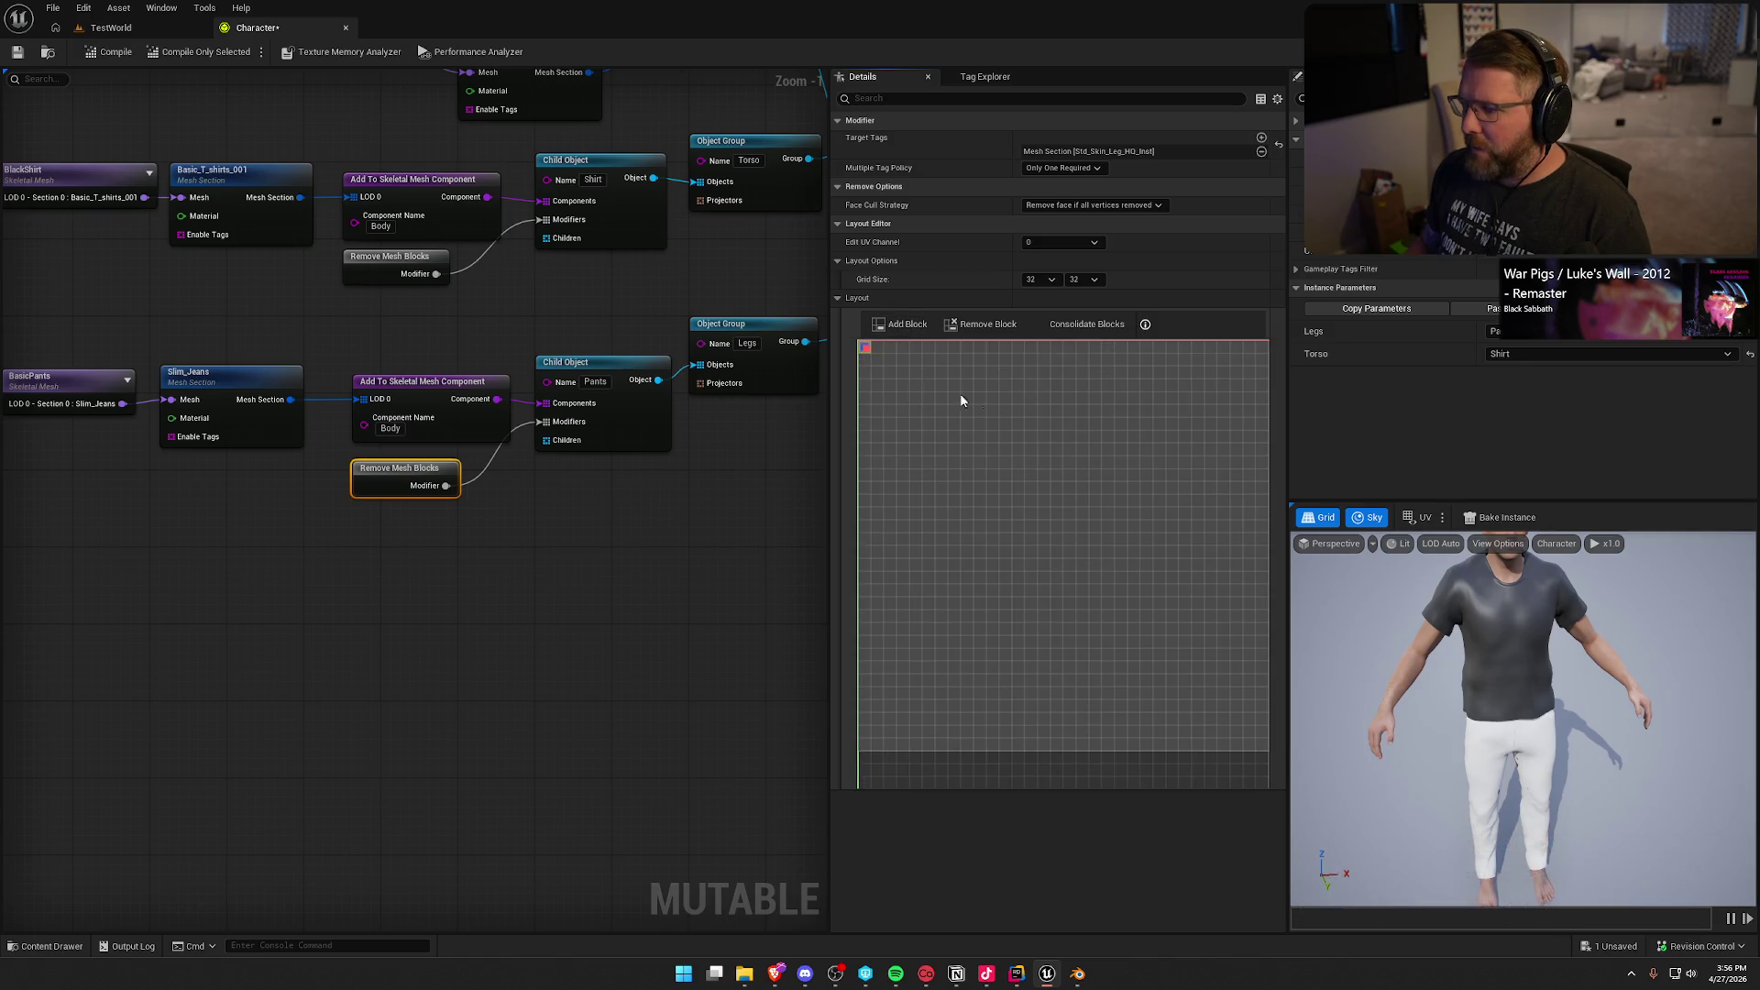
pyautogui.moveTo(872, 357)
pyautogui.mouseDown()
pyautogui.moveTo(1254, 744)
pyautogui.moveTo(1169, 677)
pyautogui.mouseUp()
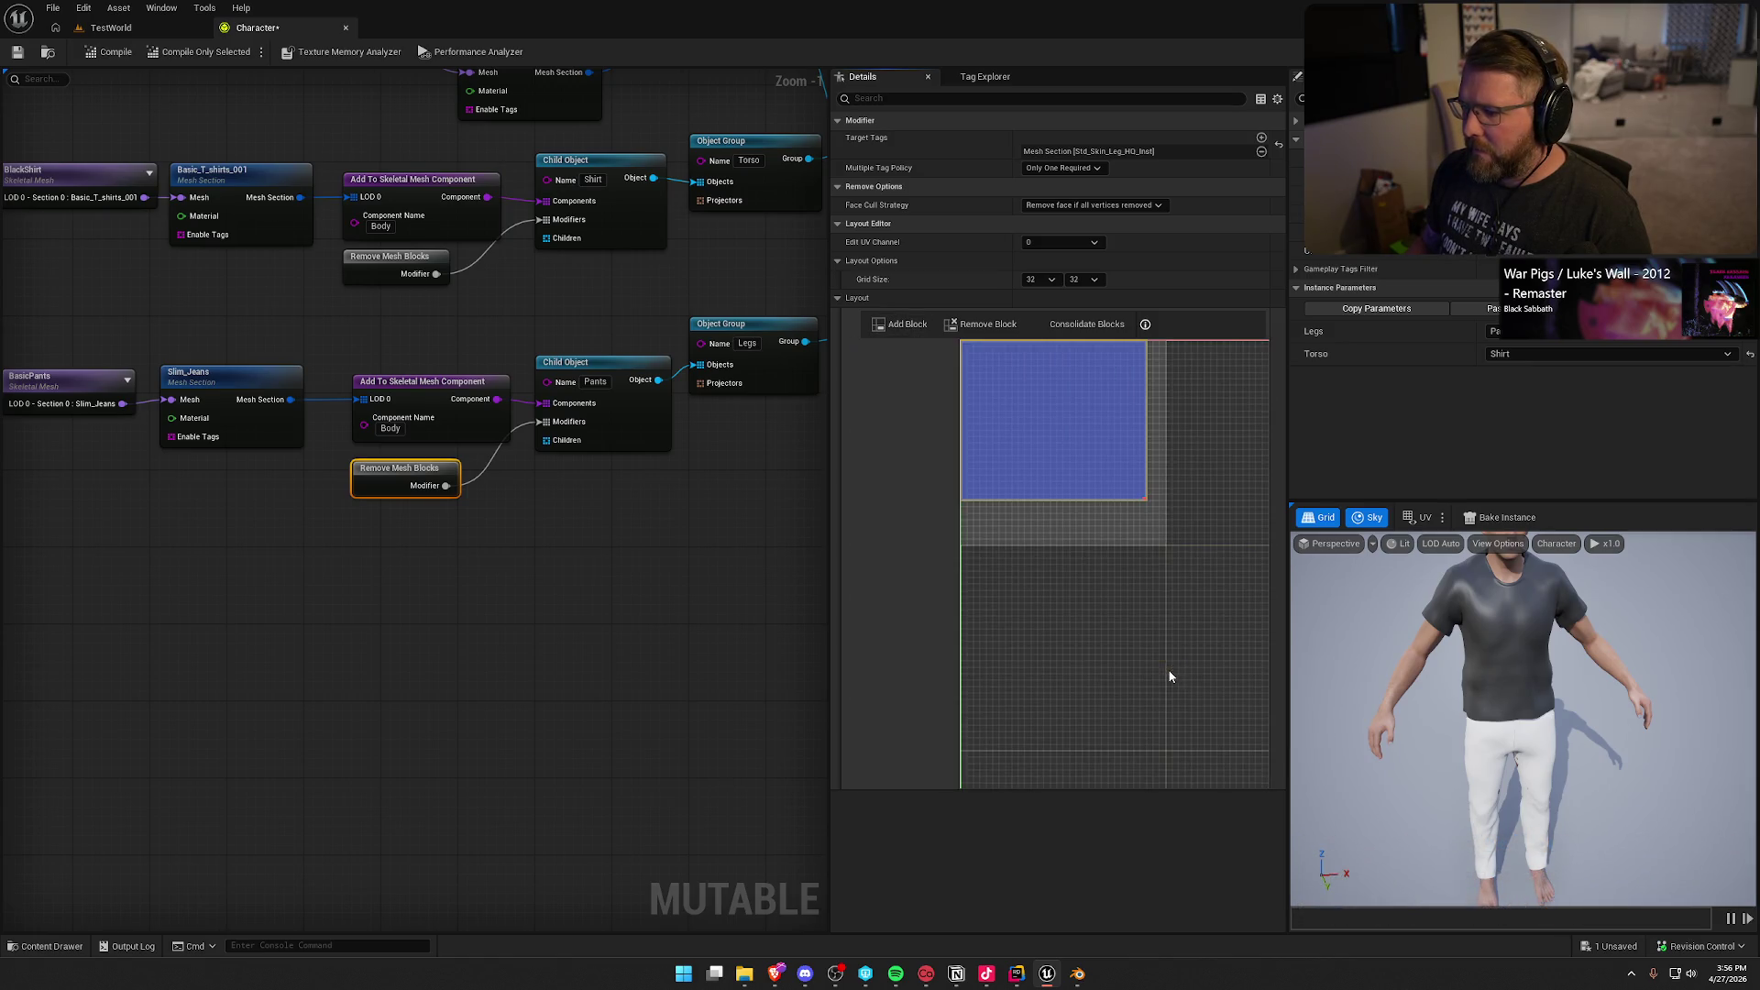
pyautogui.moveTo(1146, 499); pyautogui.dragTo(1166, 551)
pyautogui.scroll(-2, 1189, 429)
pyautogui.moveTo(1056, 369); pyautogui.dragTo(1204, 376)
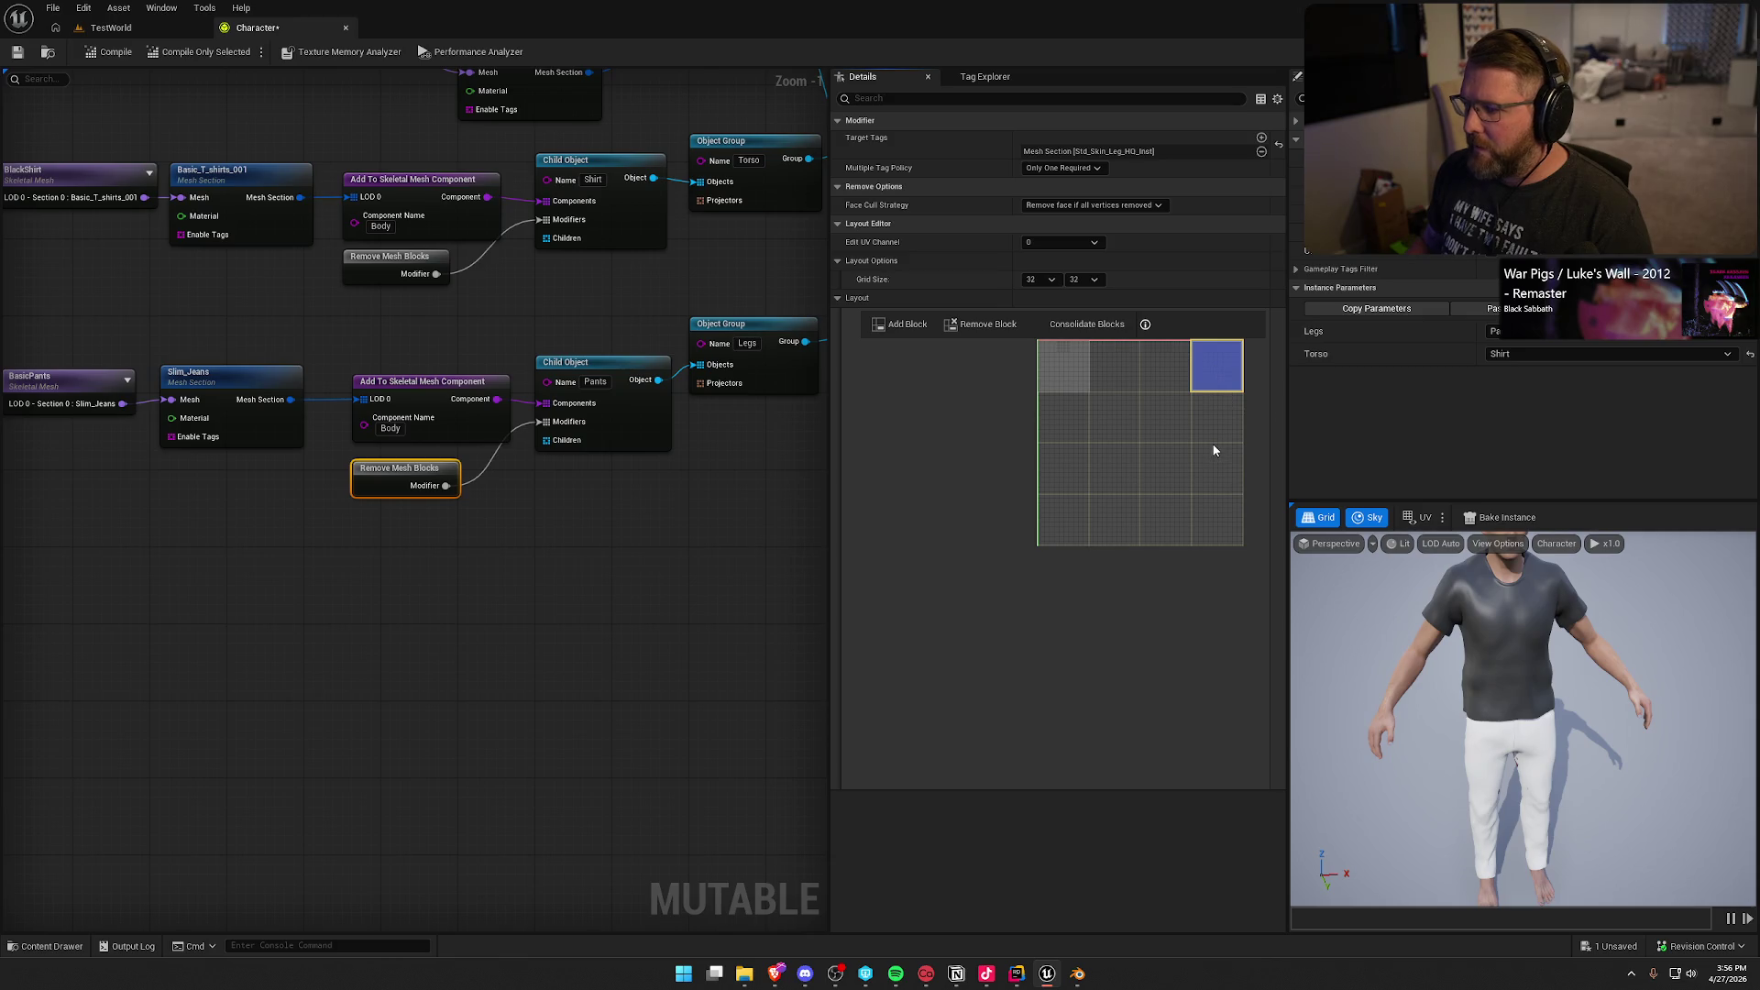
pyautogui.scroll(2, 1203, 453)
pyautogui.scroll(-2, 913, 461)
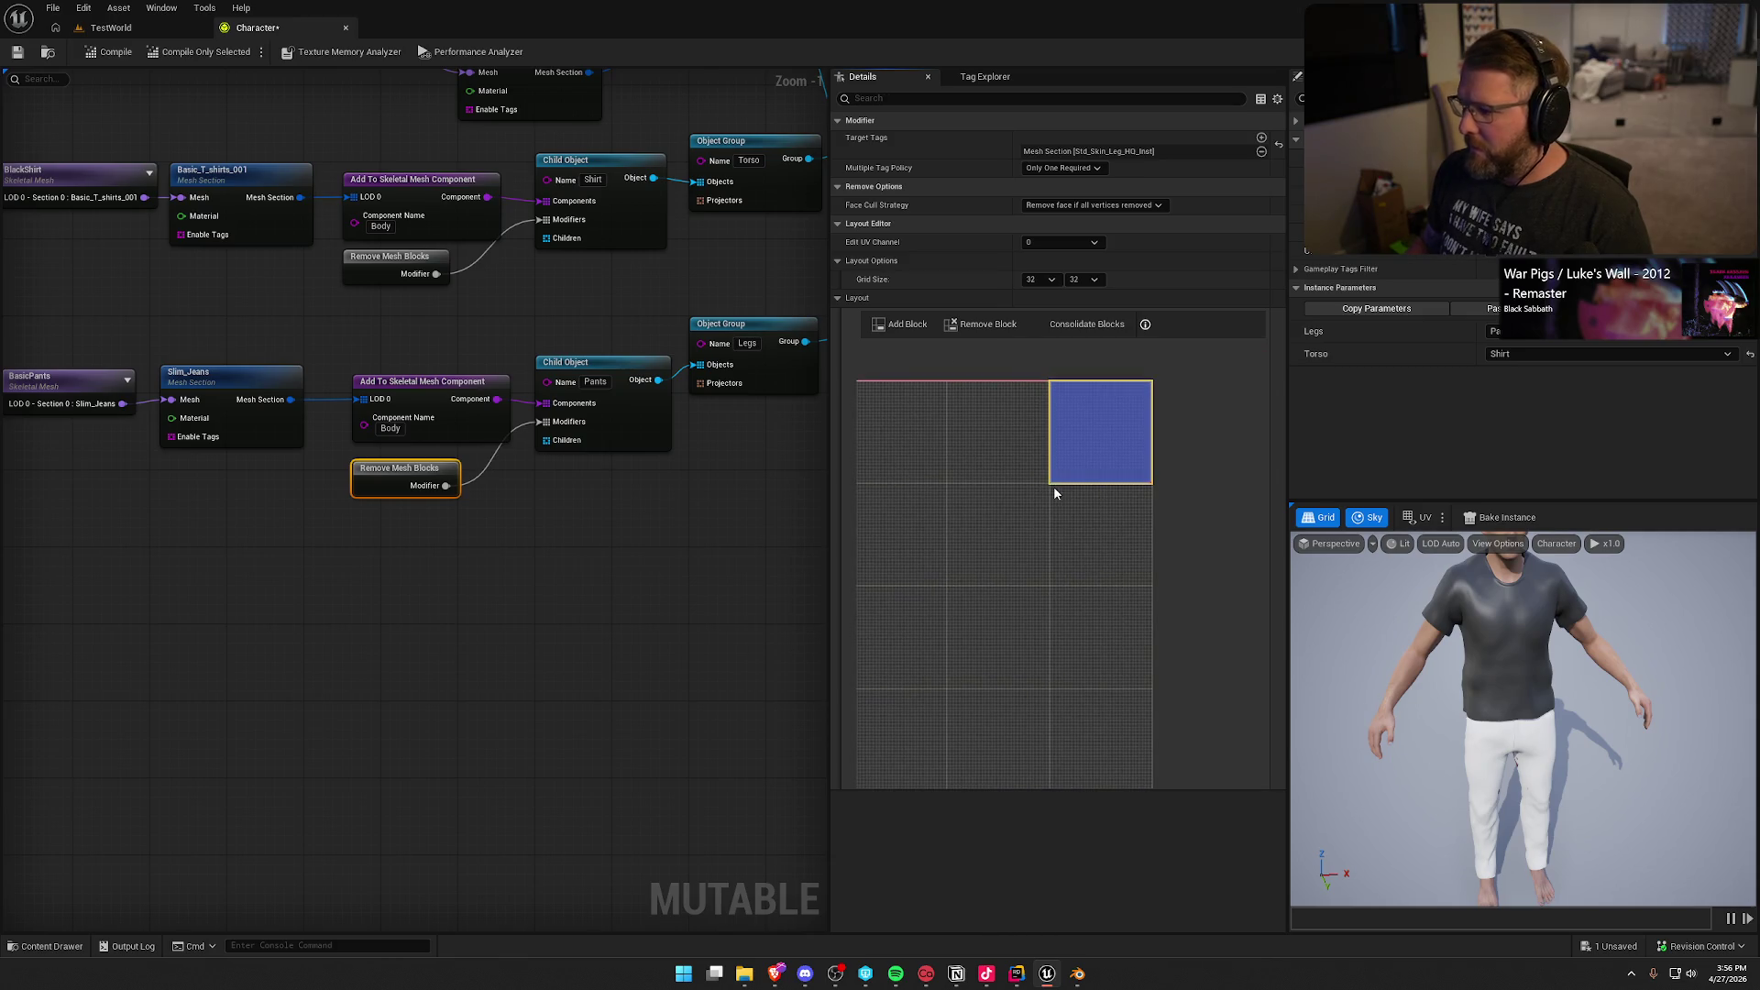
# Step: Recompile the character and check the pants from a low angle in the preview
pyautogui.moveTo(1522, 714)
pyautogui.mouseDown()
pyautogui.moveTo(1485, 660)
pyautogui.moveTo(1503, 761)
pyautogui.mouseUp()
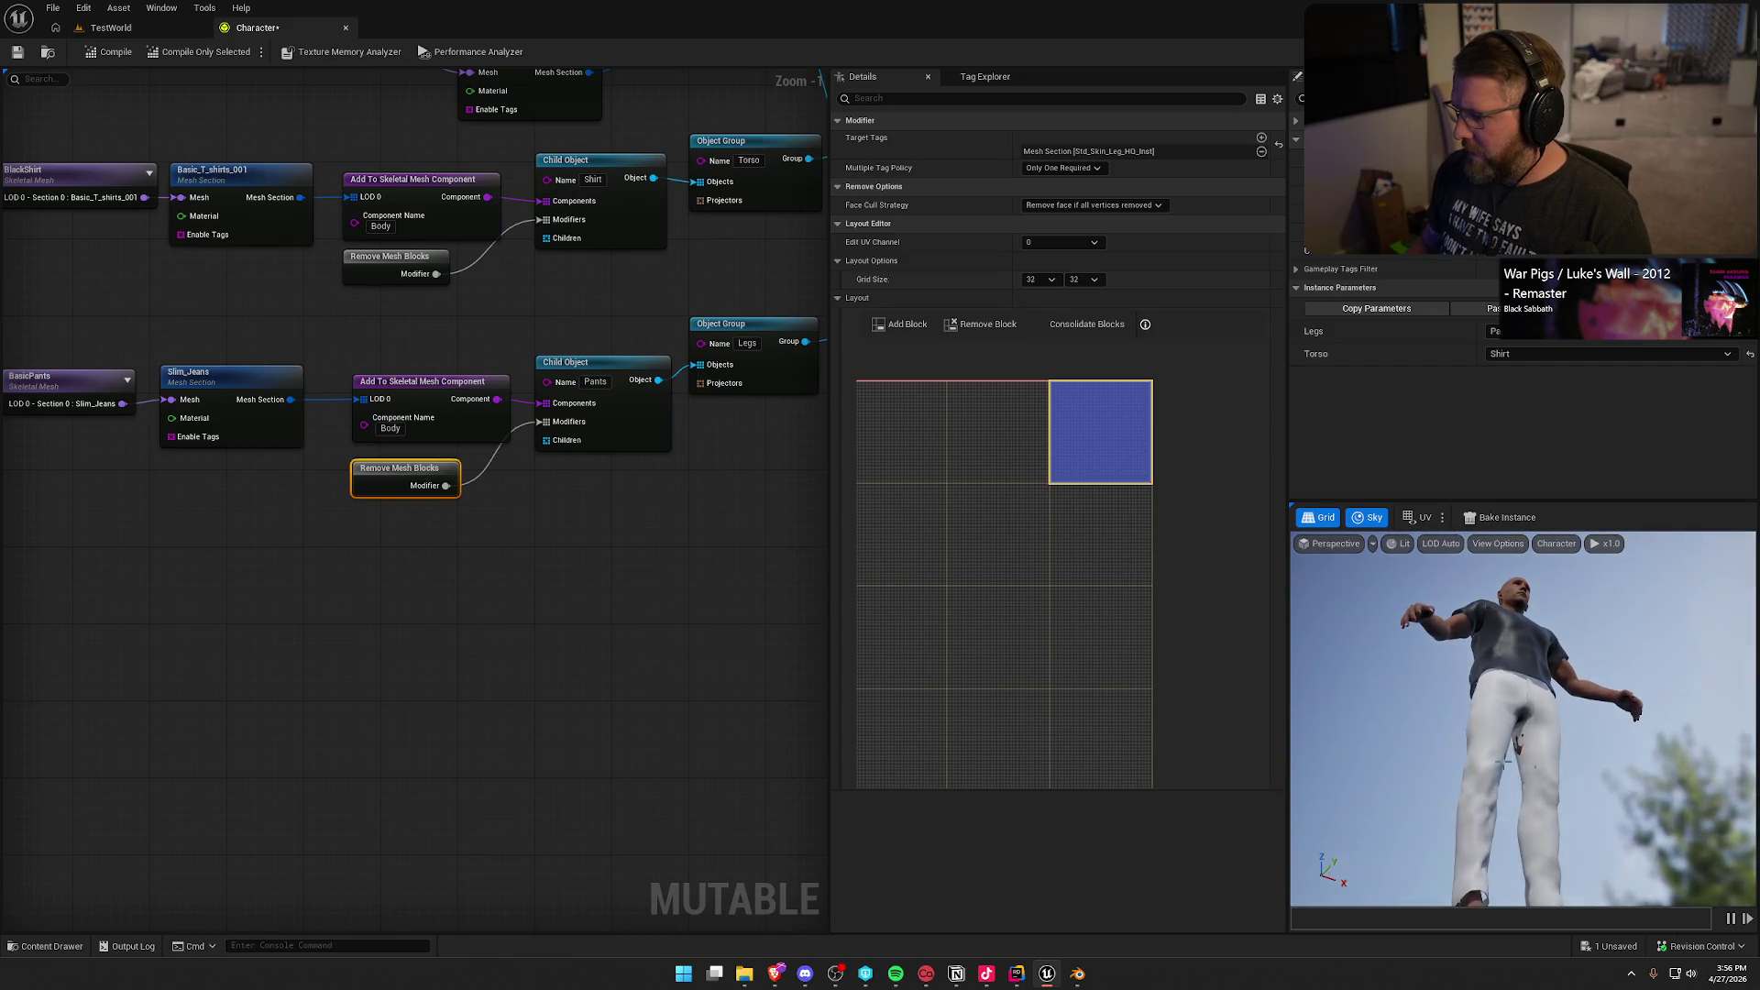
pyautogui.click(108, 52)
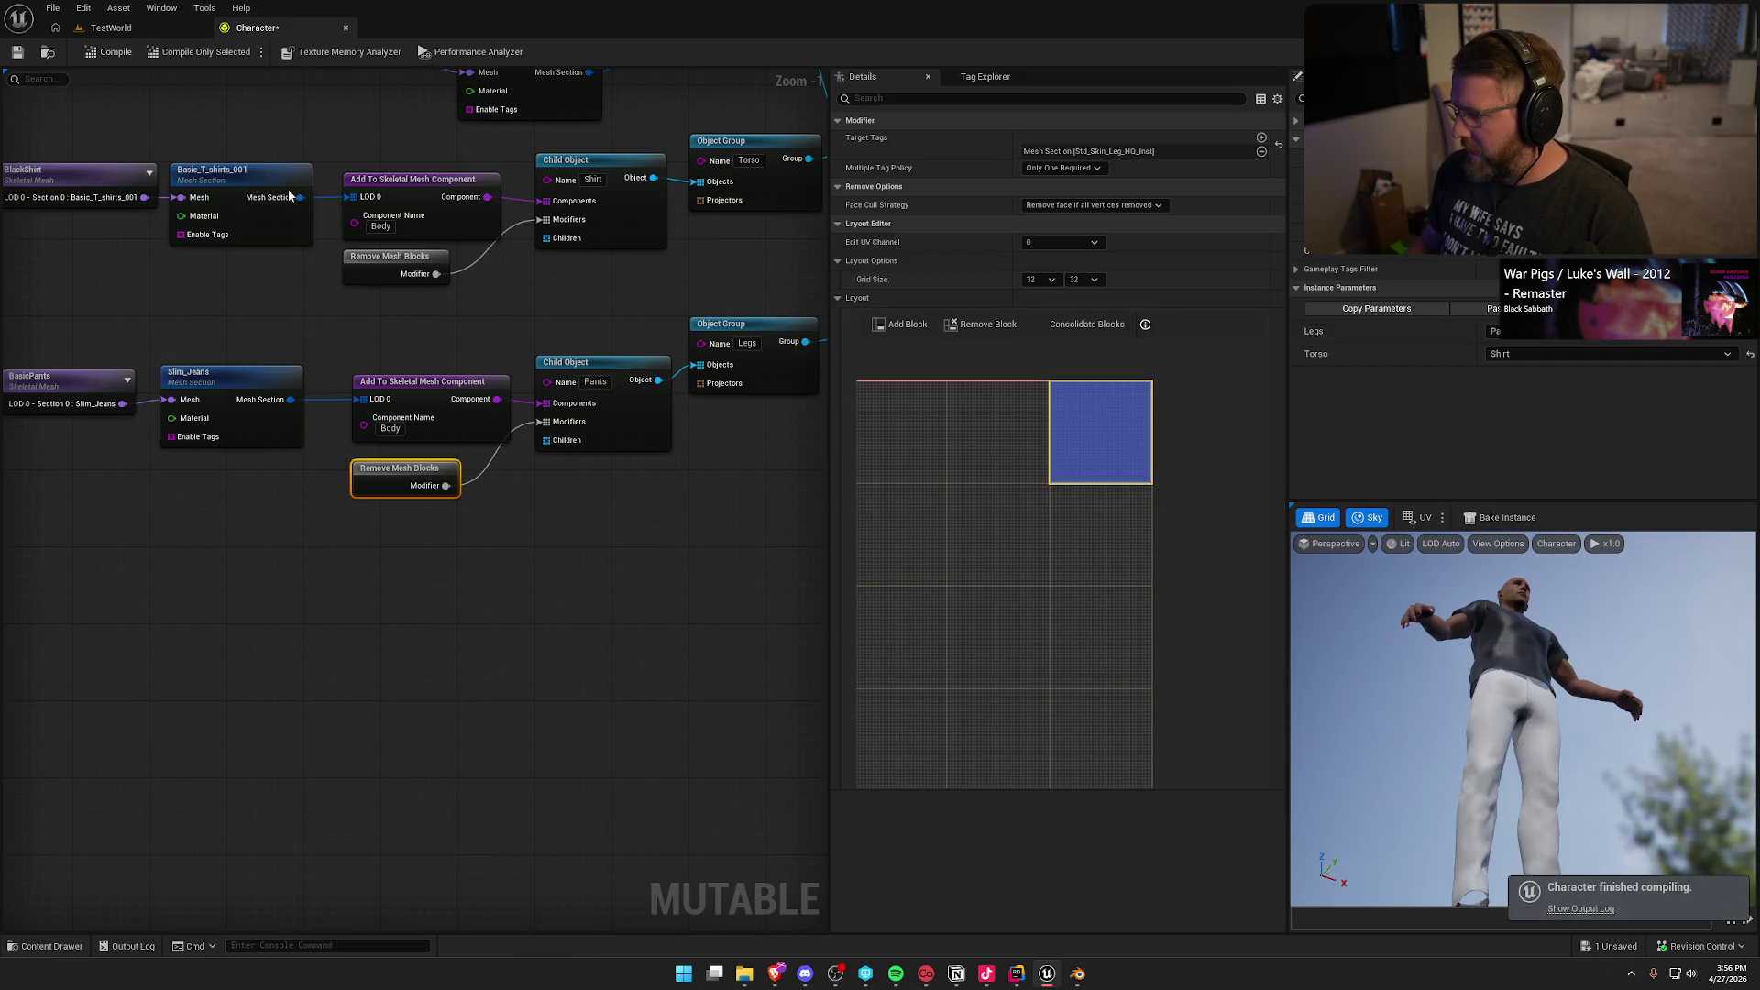
pyautogui.moveTo(1471, 777)
pyautogui.mouseDown()
pyautogui.moveTo(1485, 697)
pyautogui.moveTo(1467, 779)
pyautogui.mouseUp()
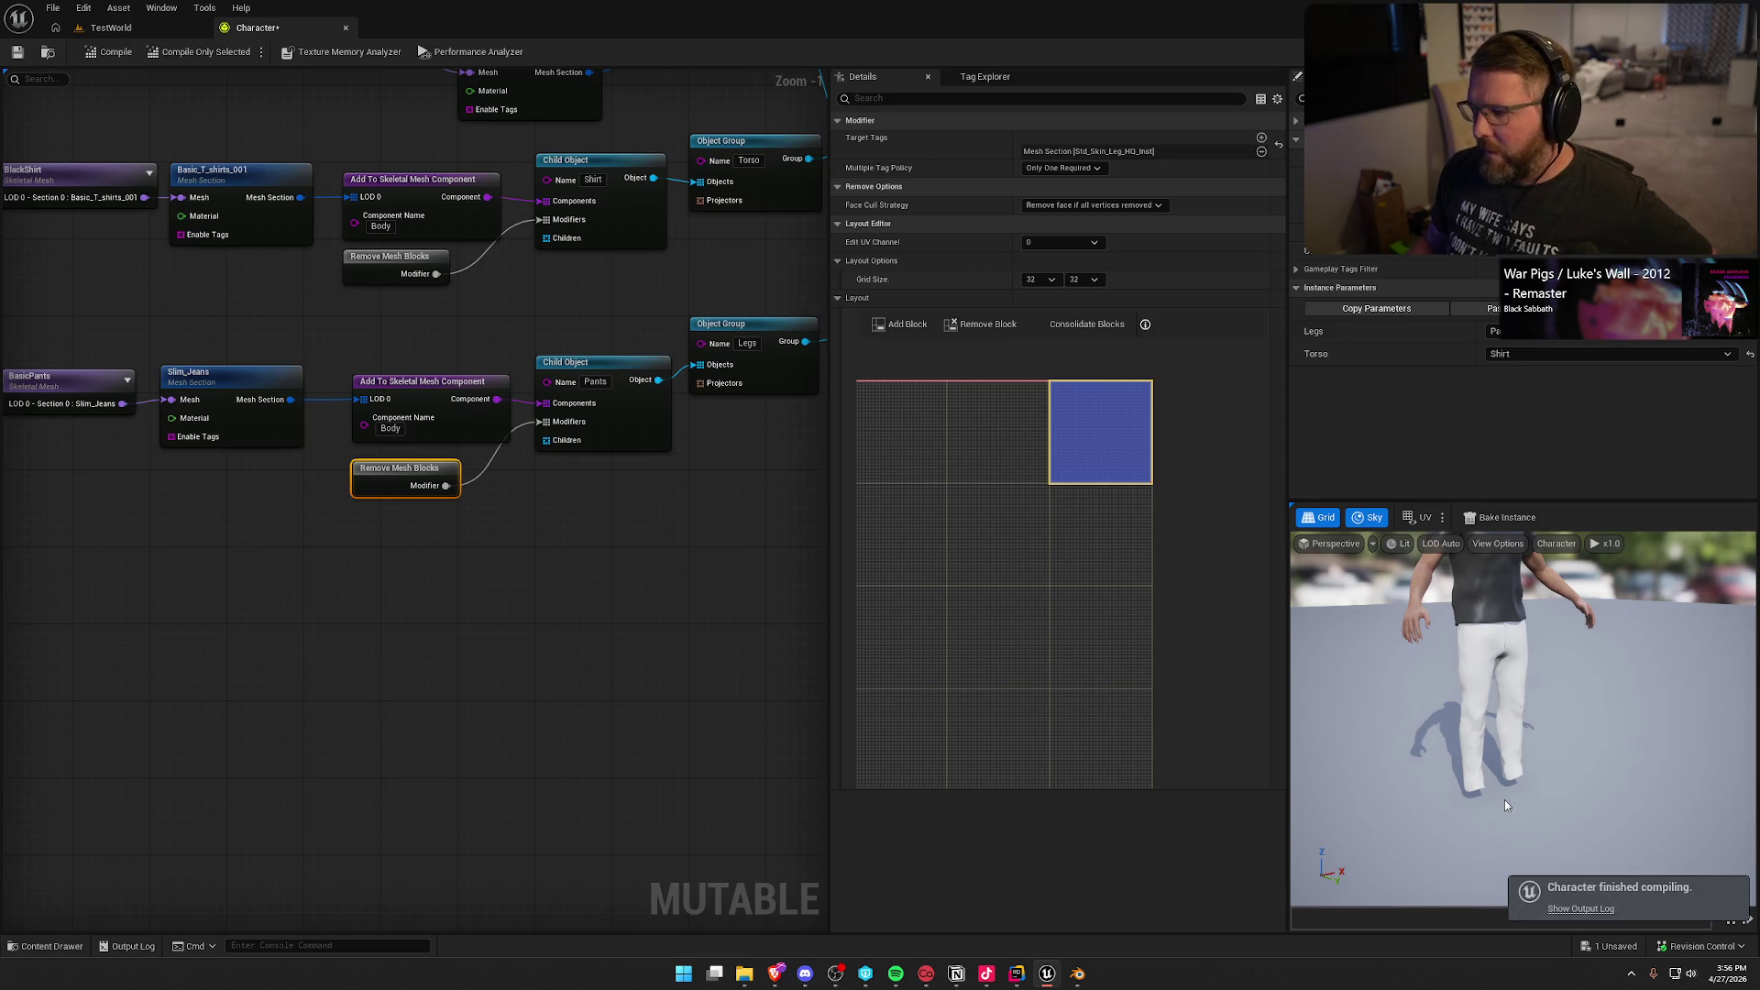
pyautogui.scroll(-2, 1510, 798)
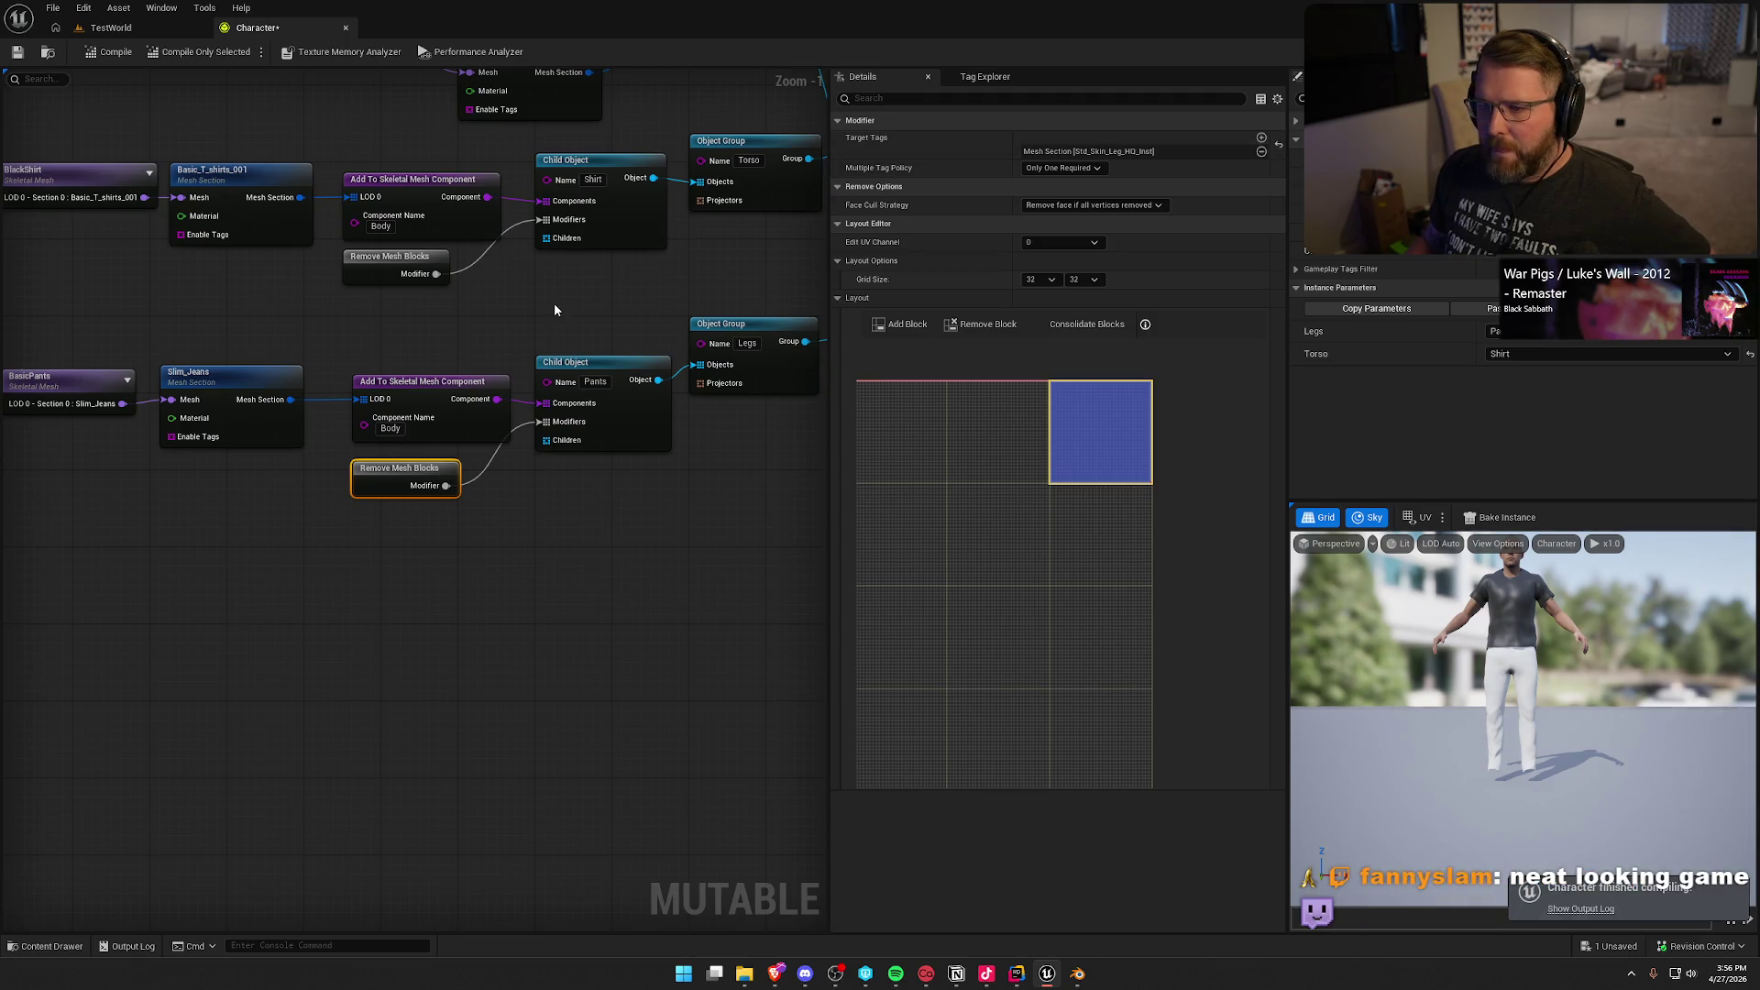
pyautogui.moveTo(553, 302); pyautogui.dragTo(681, 668)
# Step: Set TestMale's layout to Section 4 Std_Skin_Leg_HQ_Inst, drag its block onto the leg UVs, and recompile
pyautogui.click(425, 168)
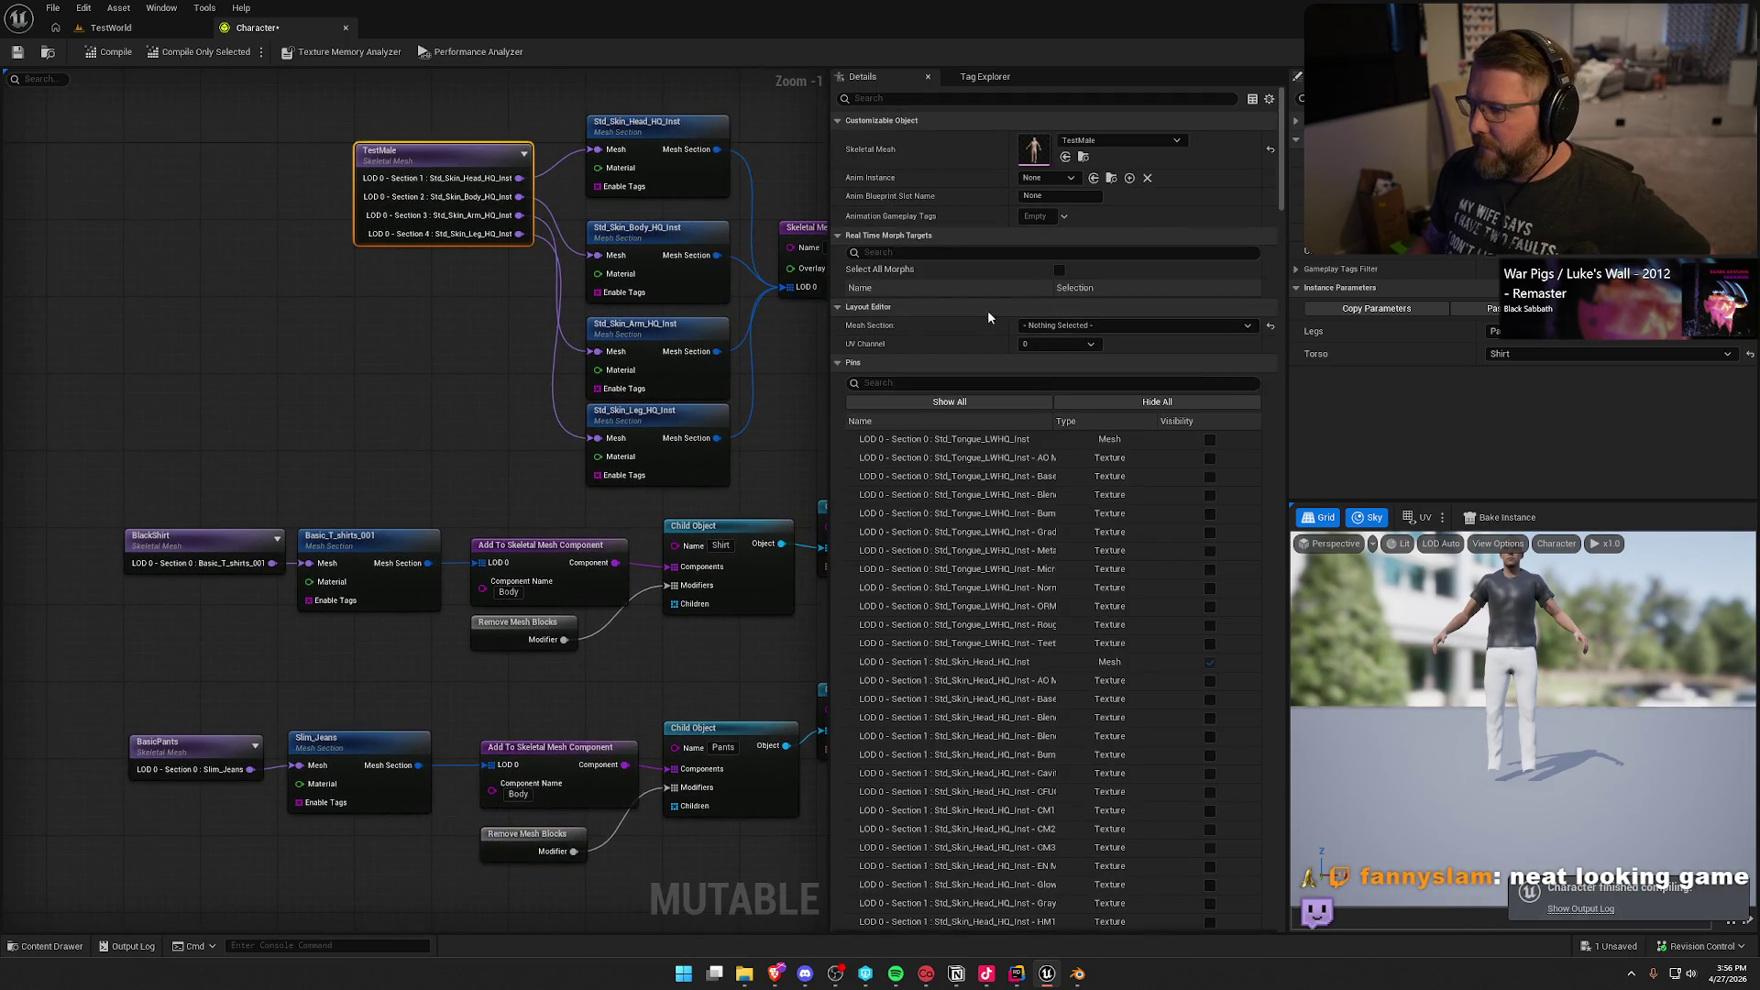
pyautogui.click(1117, 327)
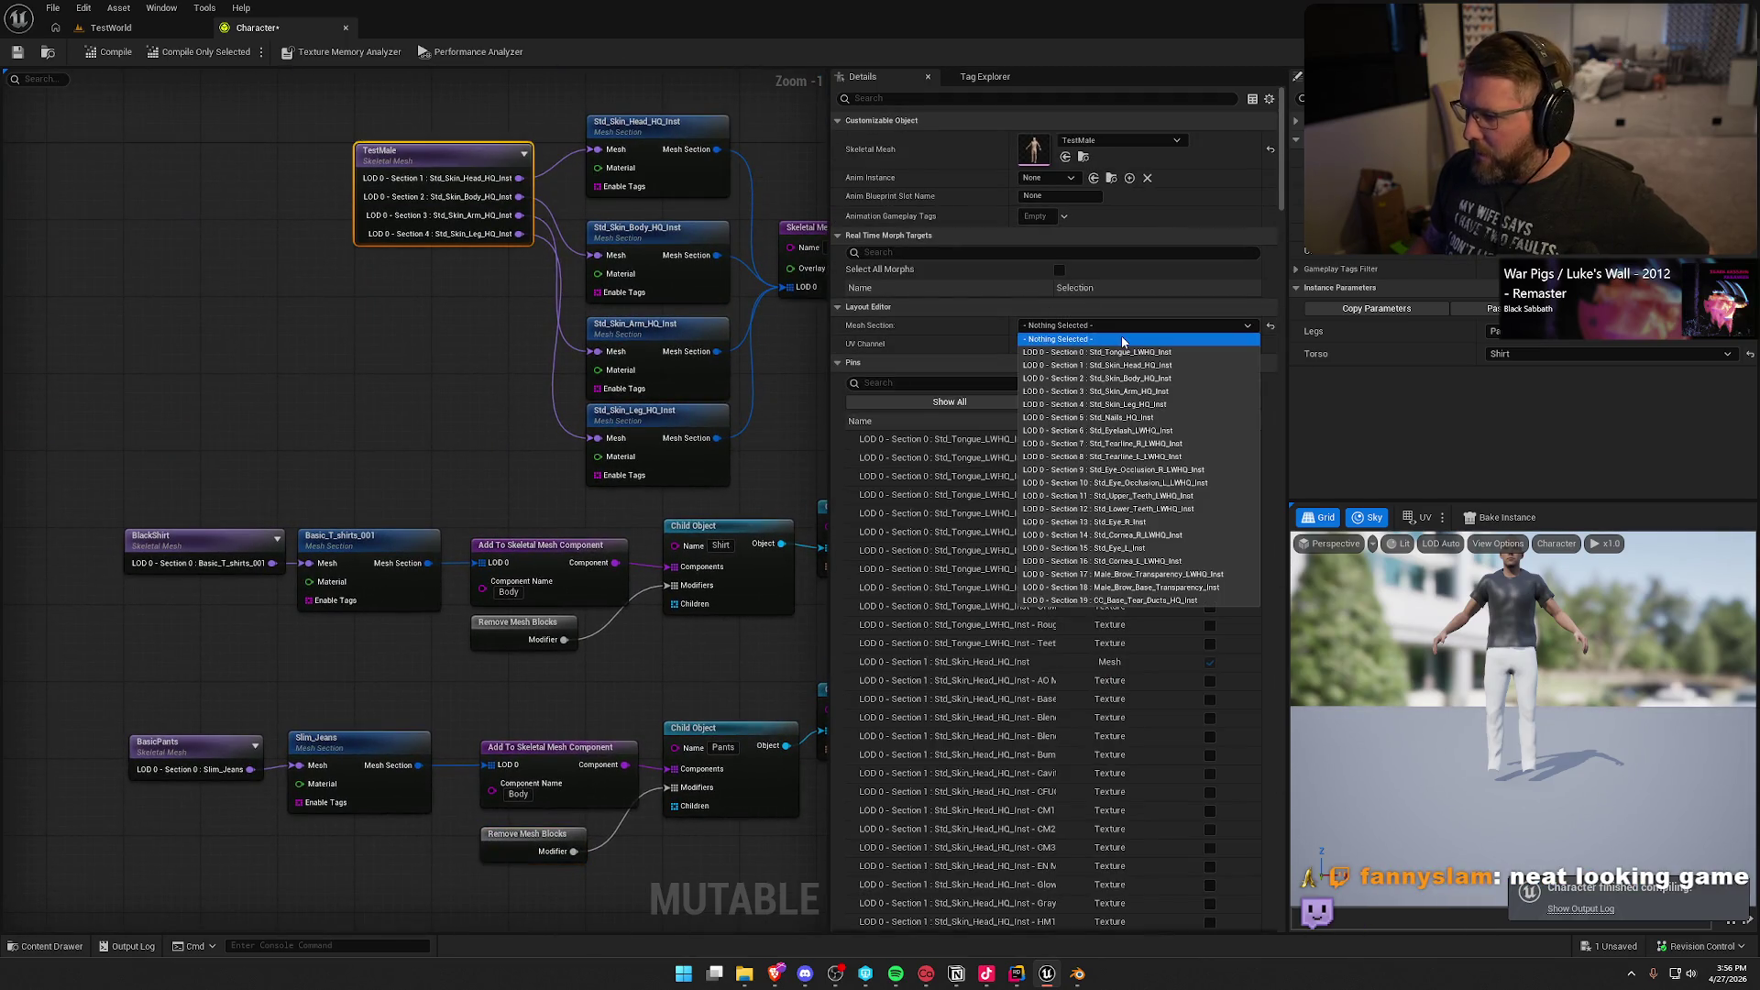
pyautogui.click(1179, 405)
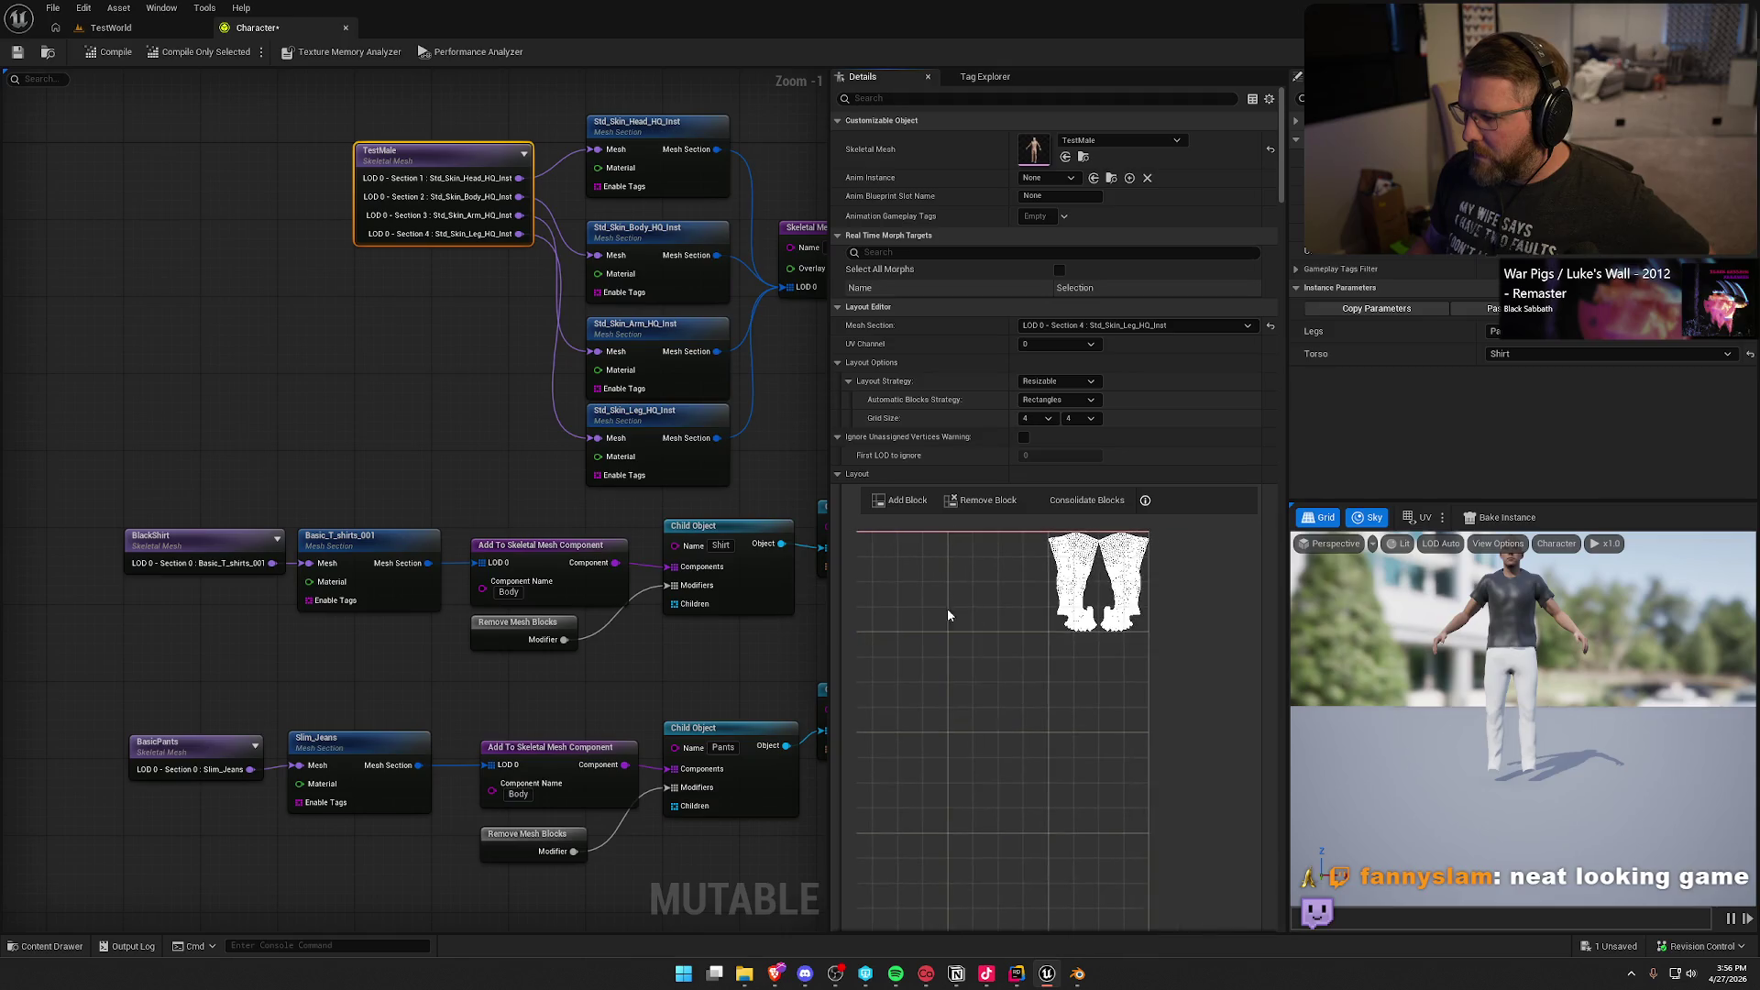
pyautogui.scroll(3, 1131, 633)
pyautogui.scroll(-4, 1001, 557)
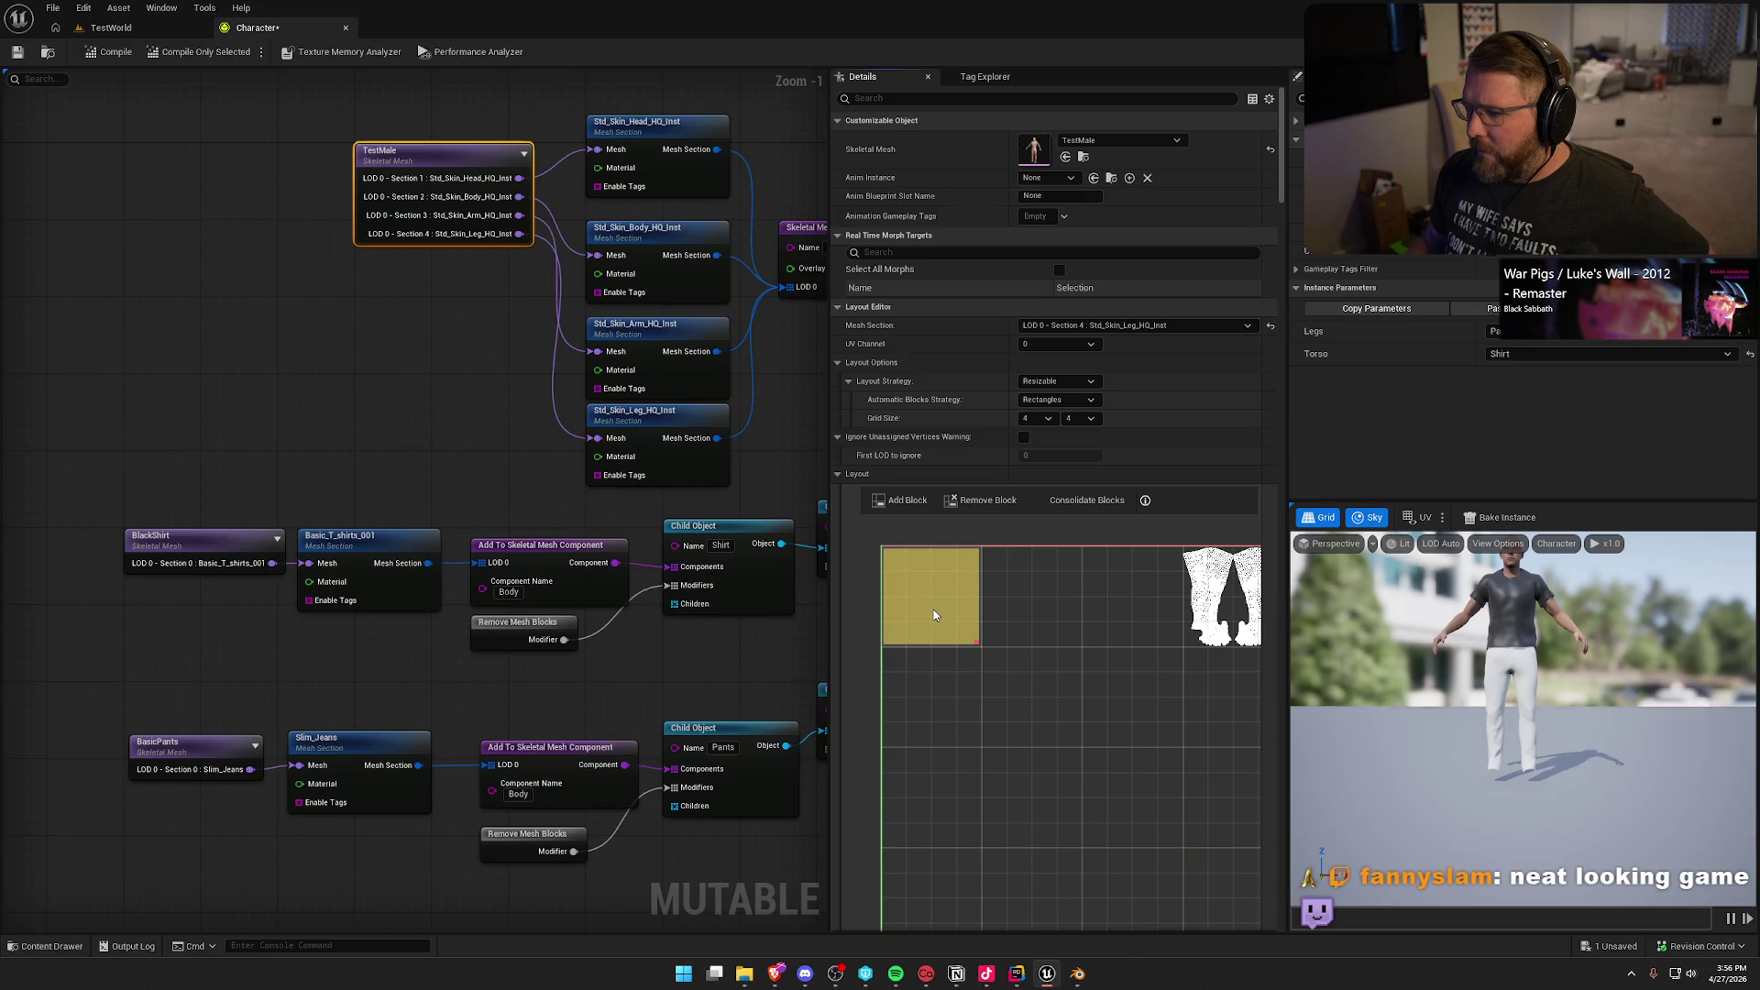
pyautogui.moveTo(1092, 617)
pyautogui.mouseDown()
pyautogui.moveTo(1168, 605)
pyautogui.moveTo(879, 619)
pyautogui.mouseUp()
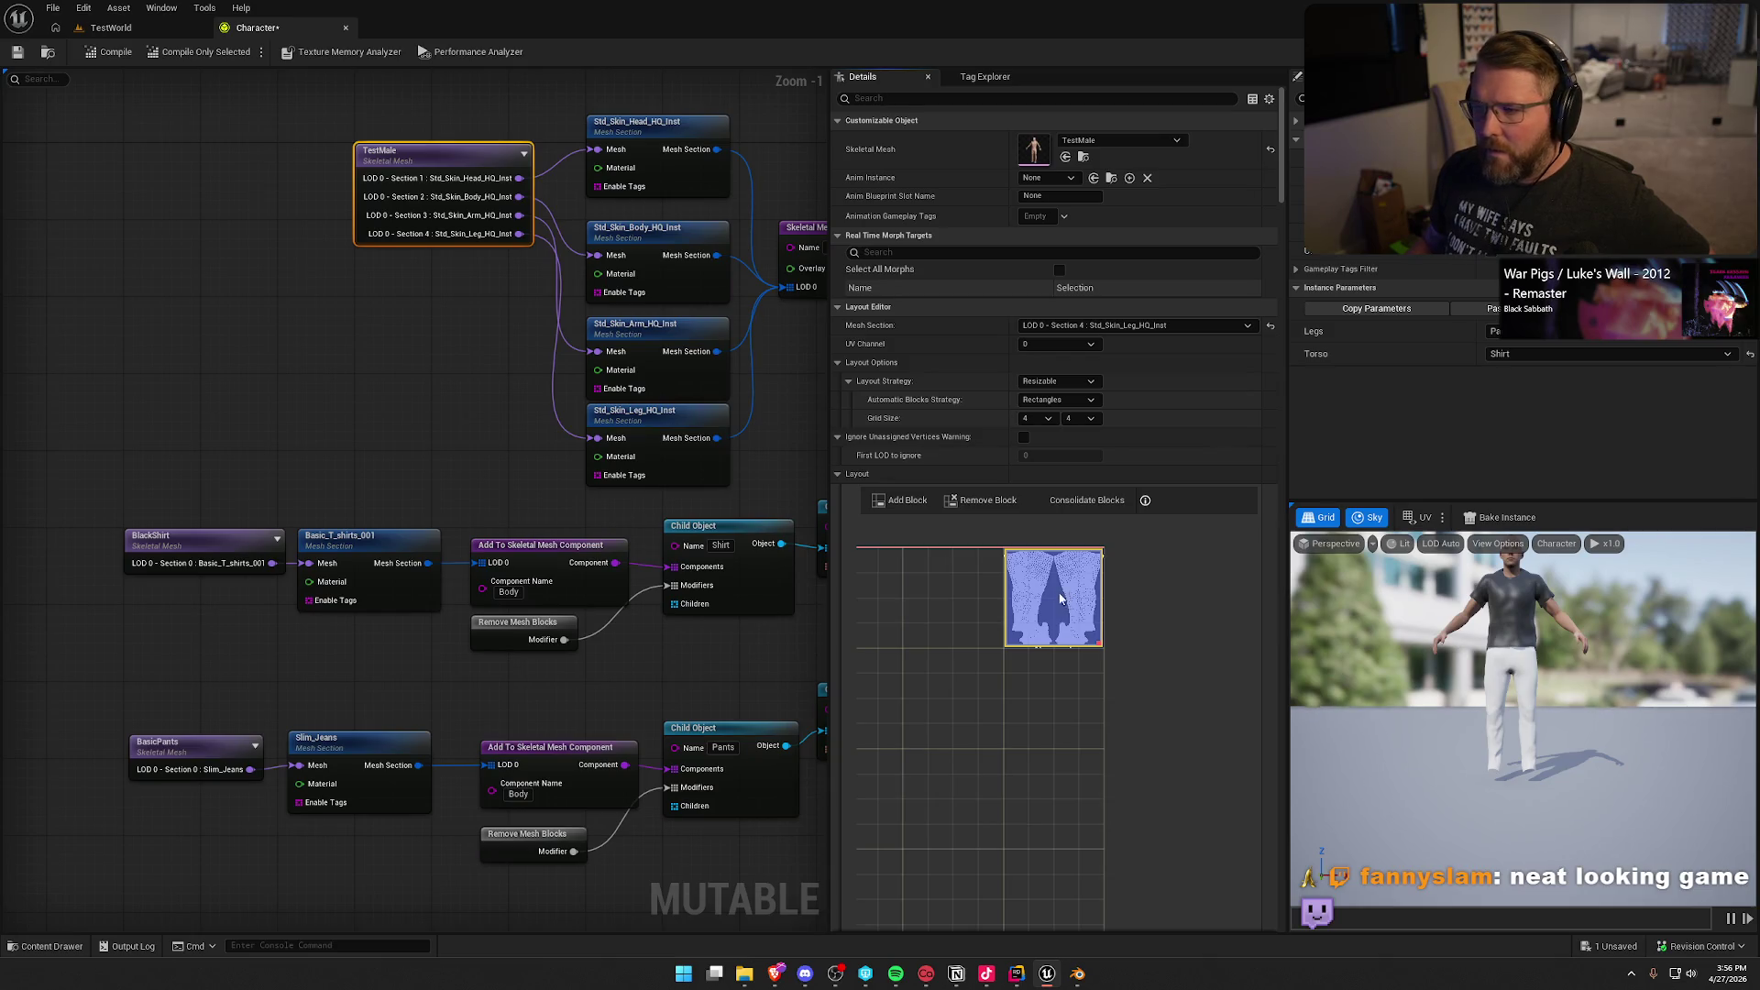
pyautogui.click(92, 55)
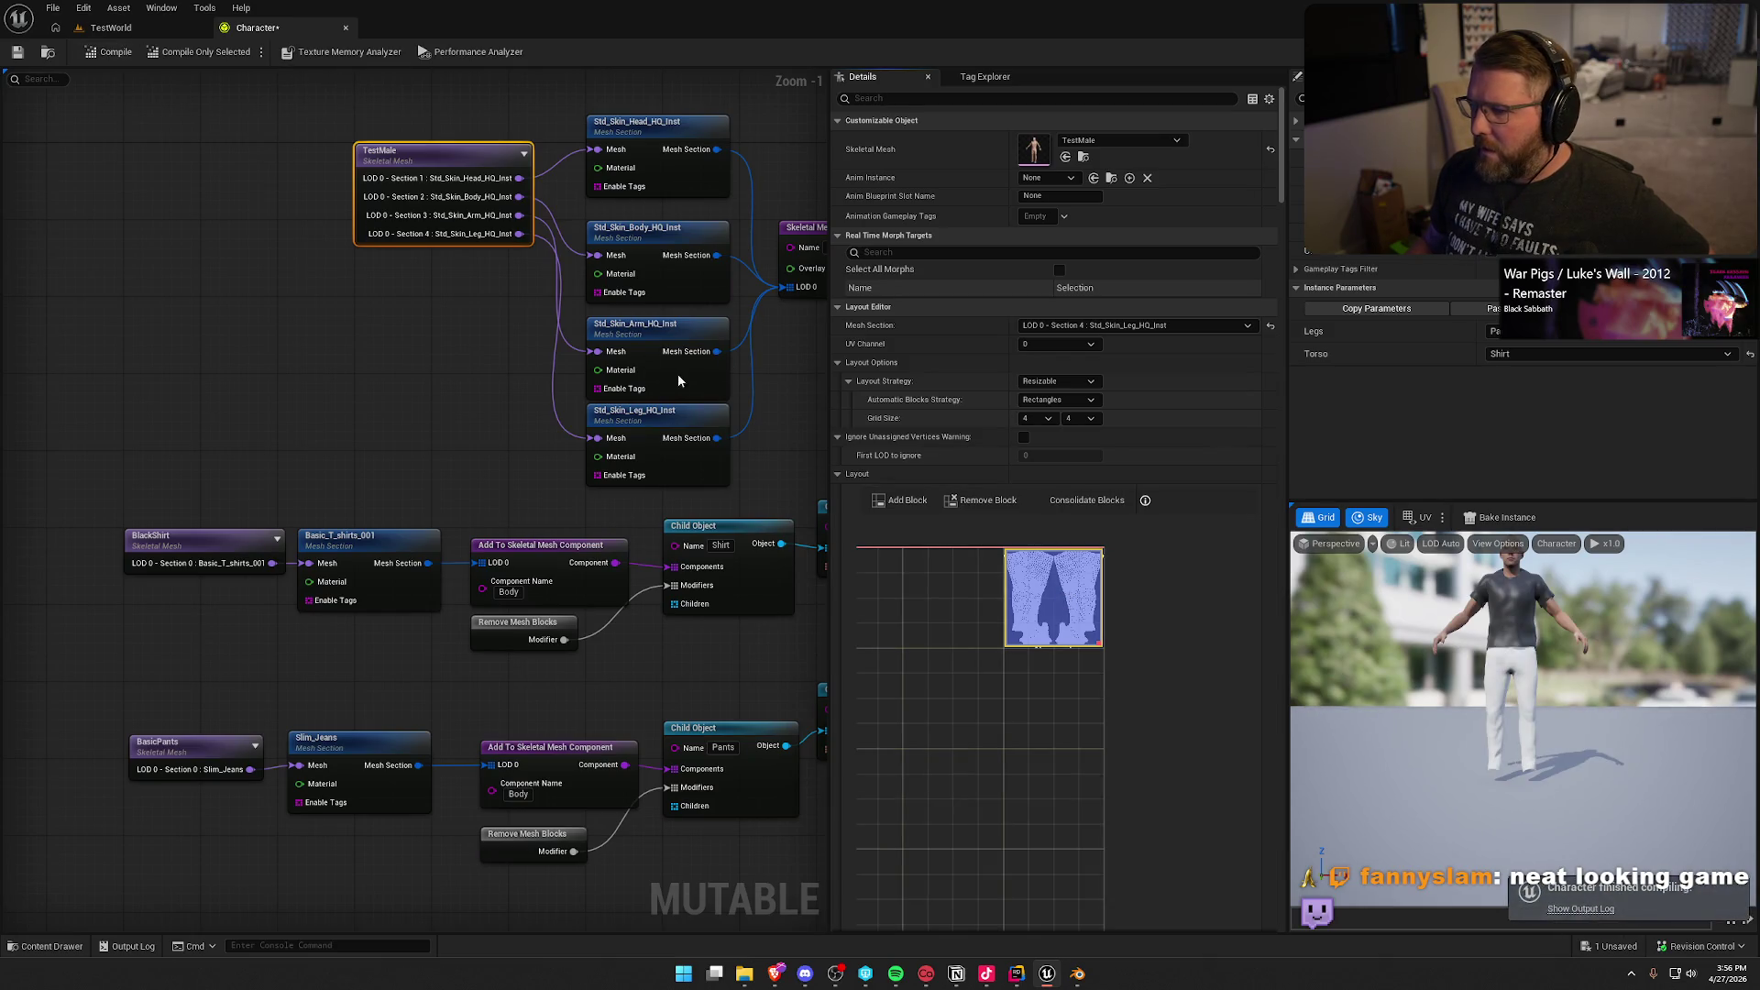
pyautogui.click(538, 841)
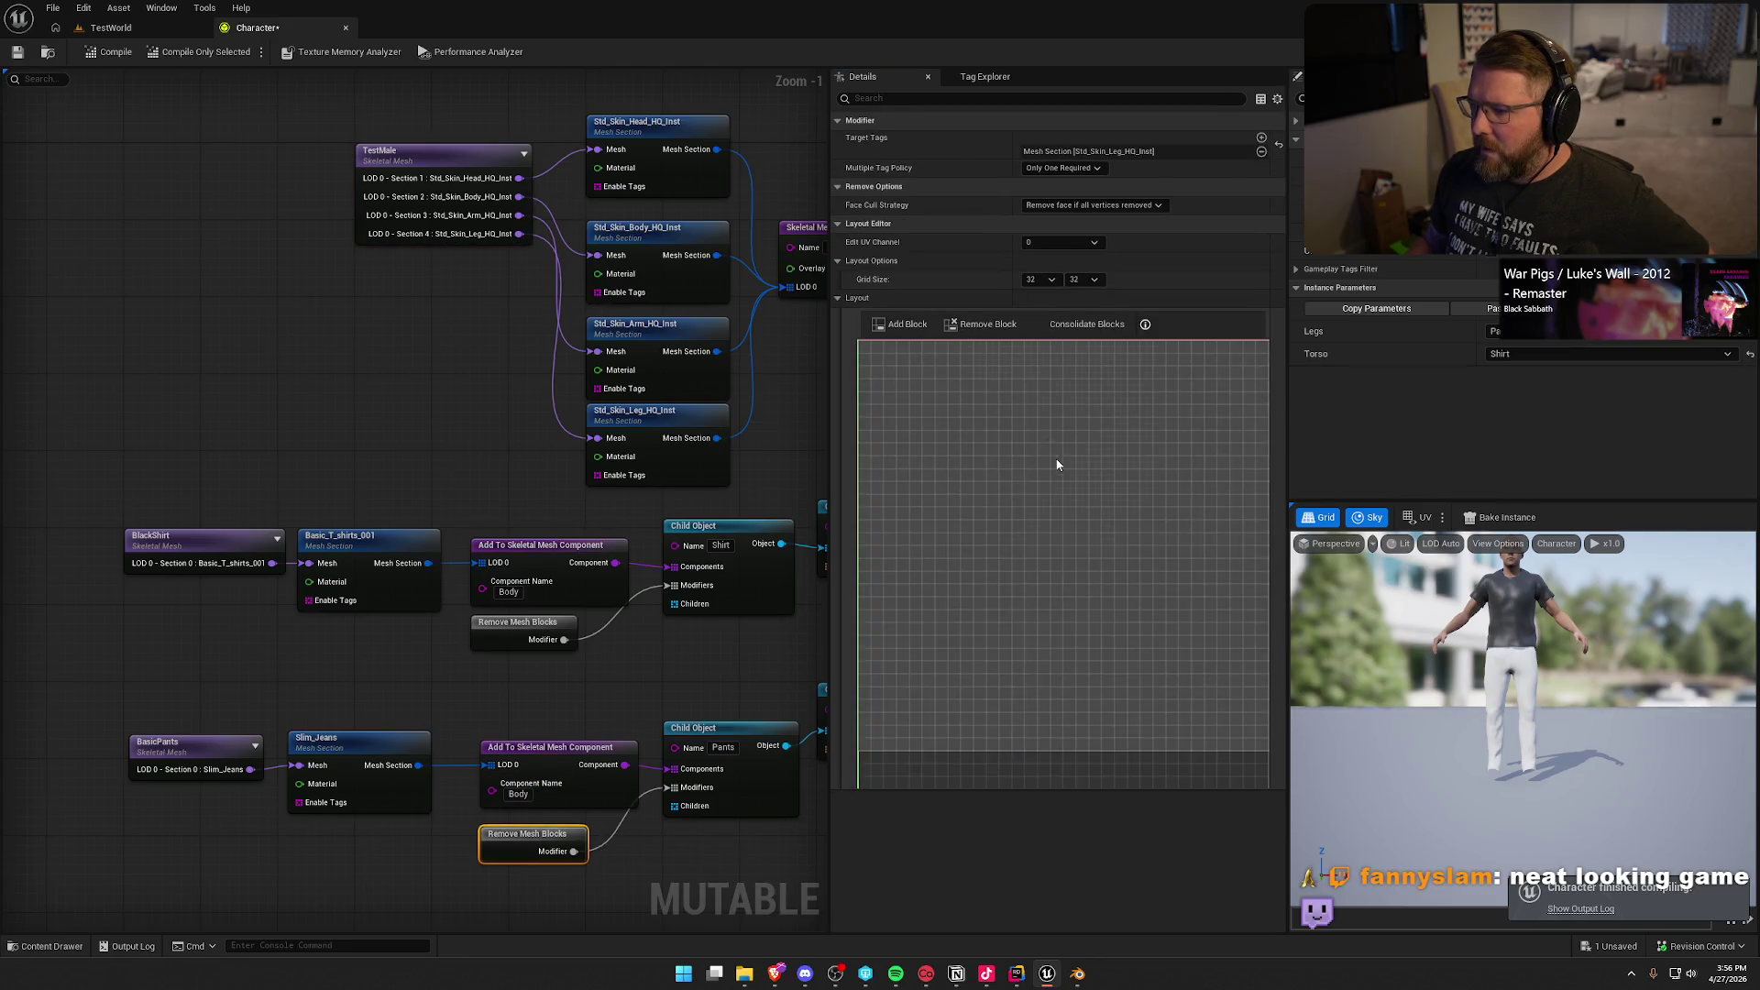
# Step: Recheck TestMale's Std_Skin_Leg_HQ_Inst block layout against the pants' layout grid
pyautogui.moveTo(1152, 433); pyautogui.dragTo(999, 525)
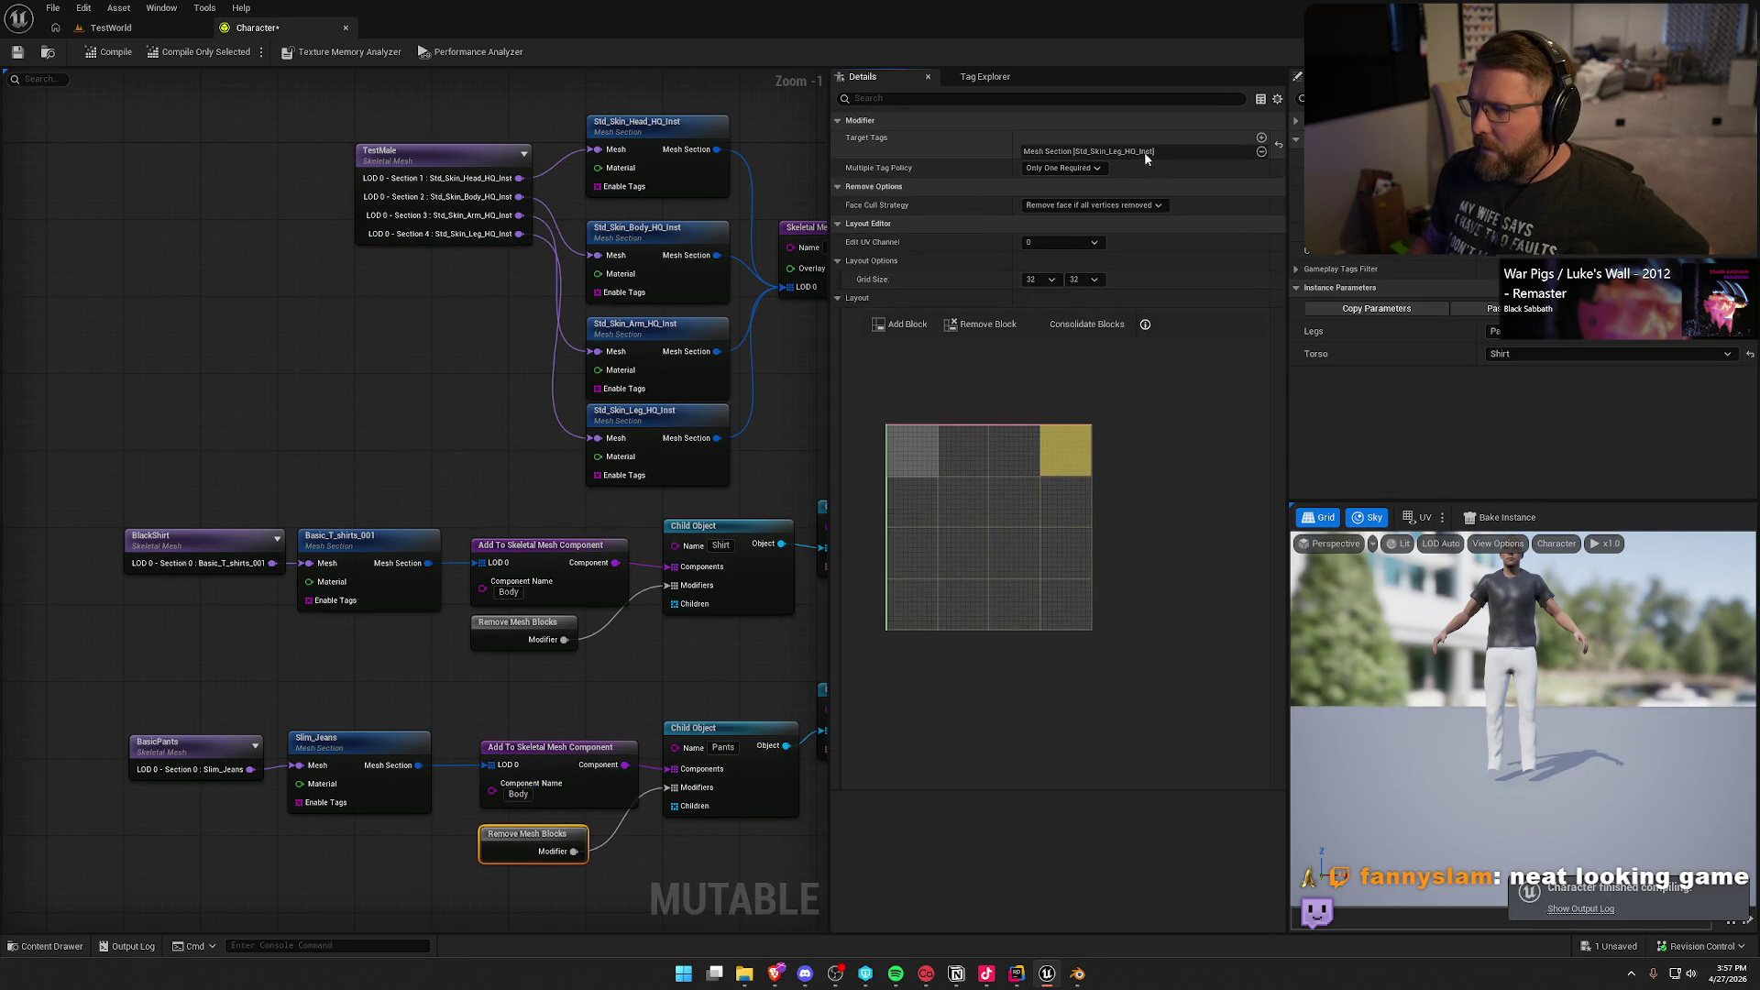
pyautogui.scroll(3, 1045, 476)
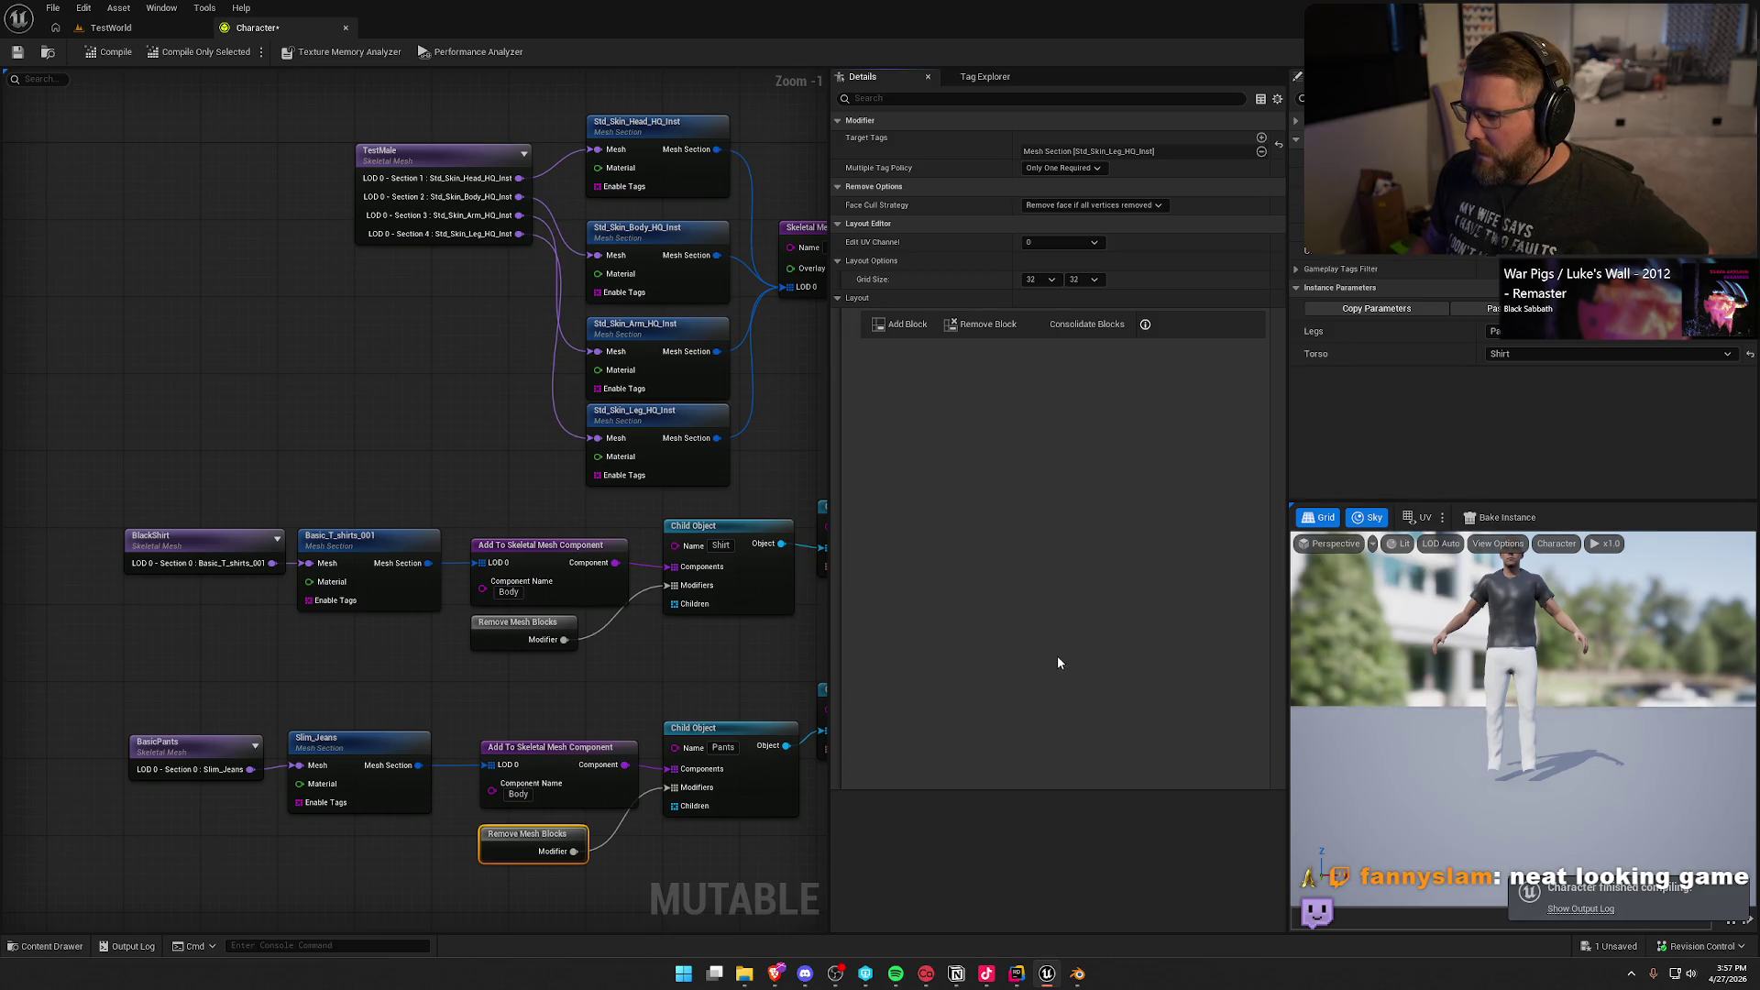
pyautogui.scroll(-3, 1065, 548)
pyautogui.scroll(3, 1060, 634)
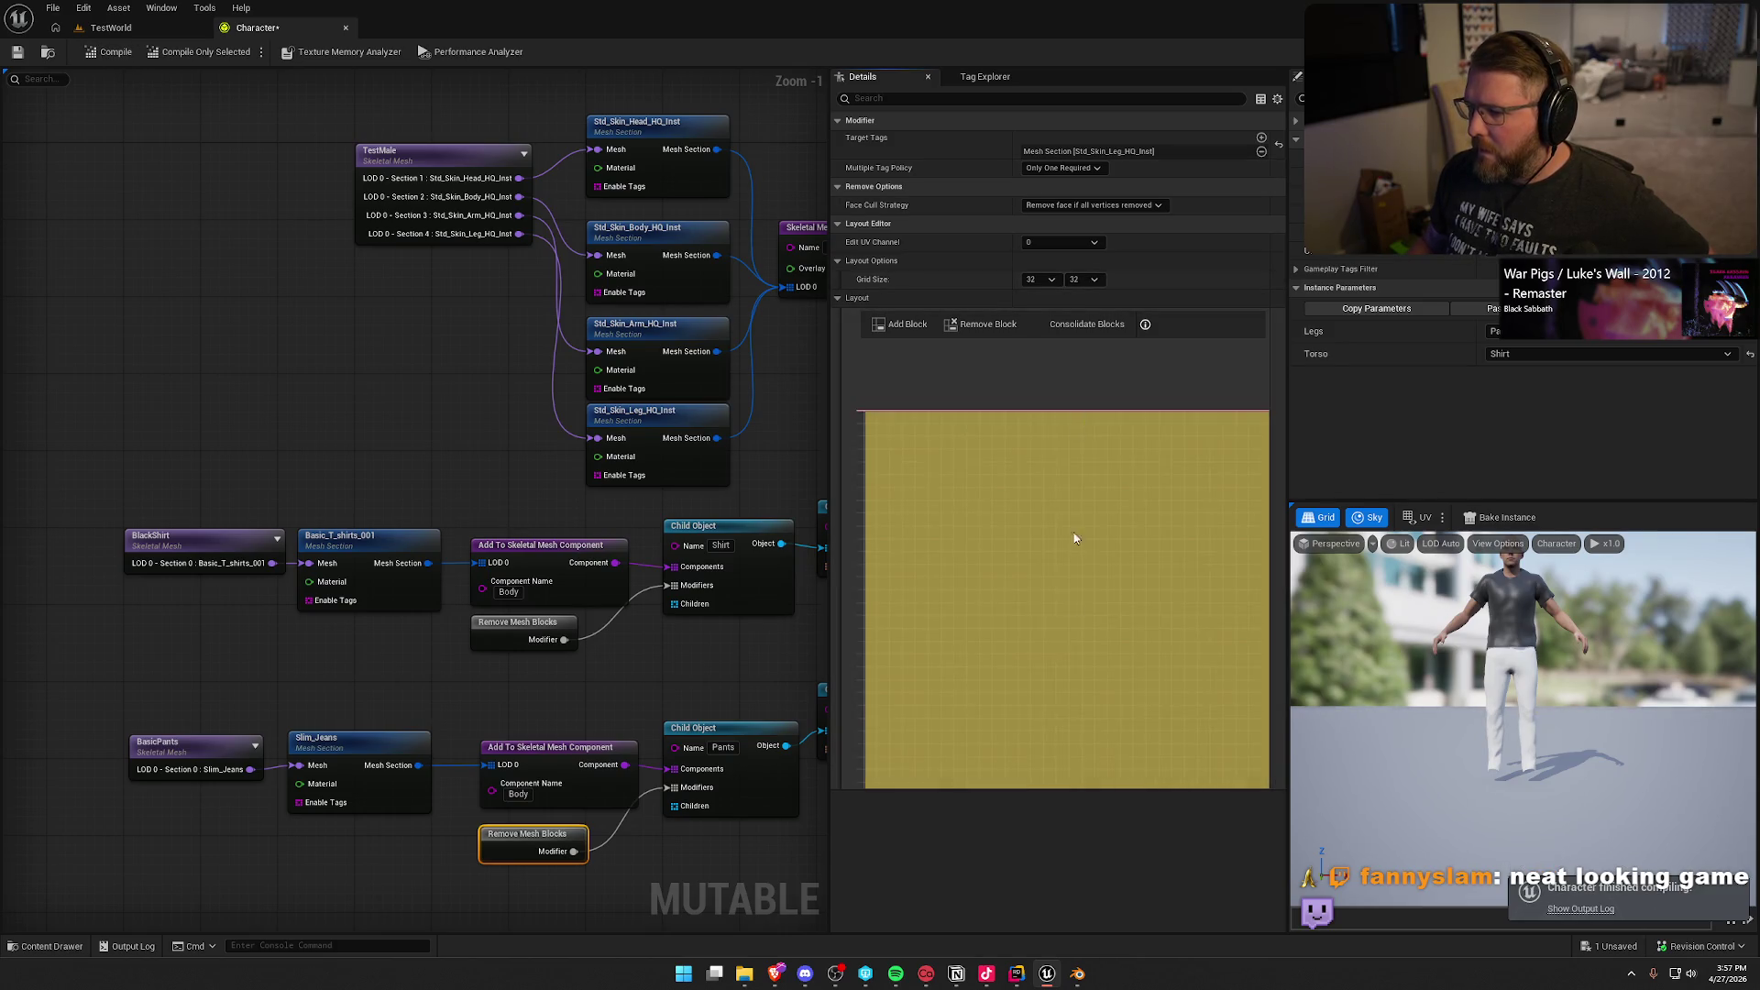
pyautogui.scroll(-4, 1053, 589)
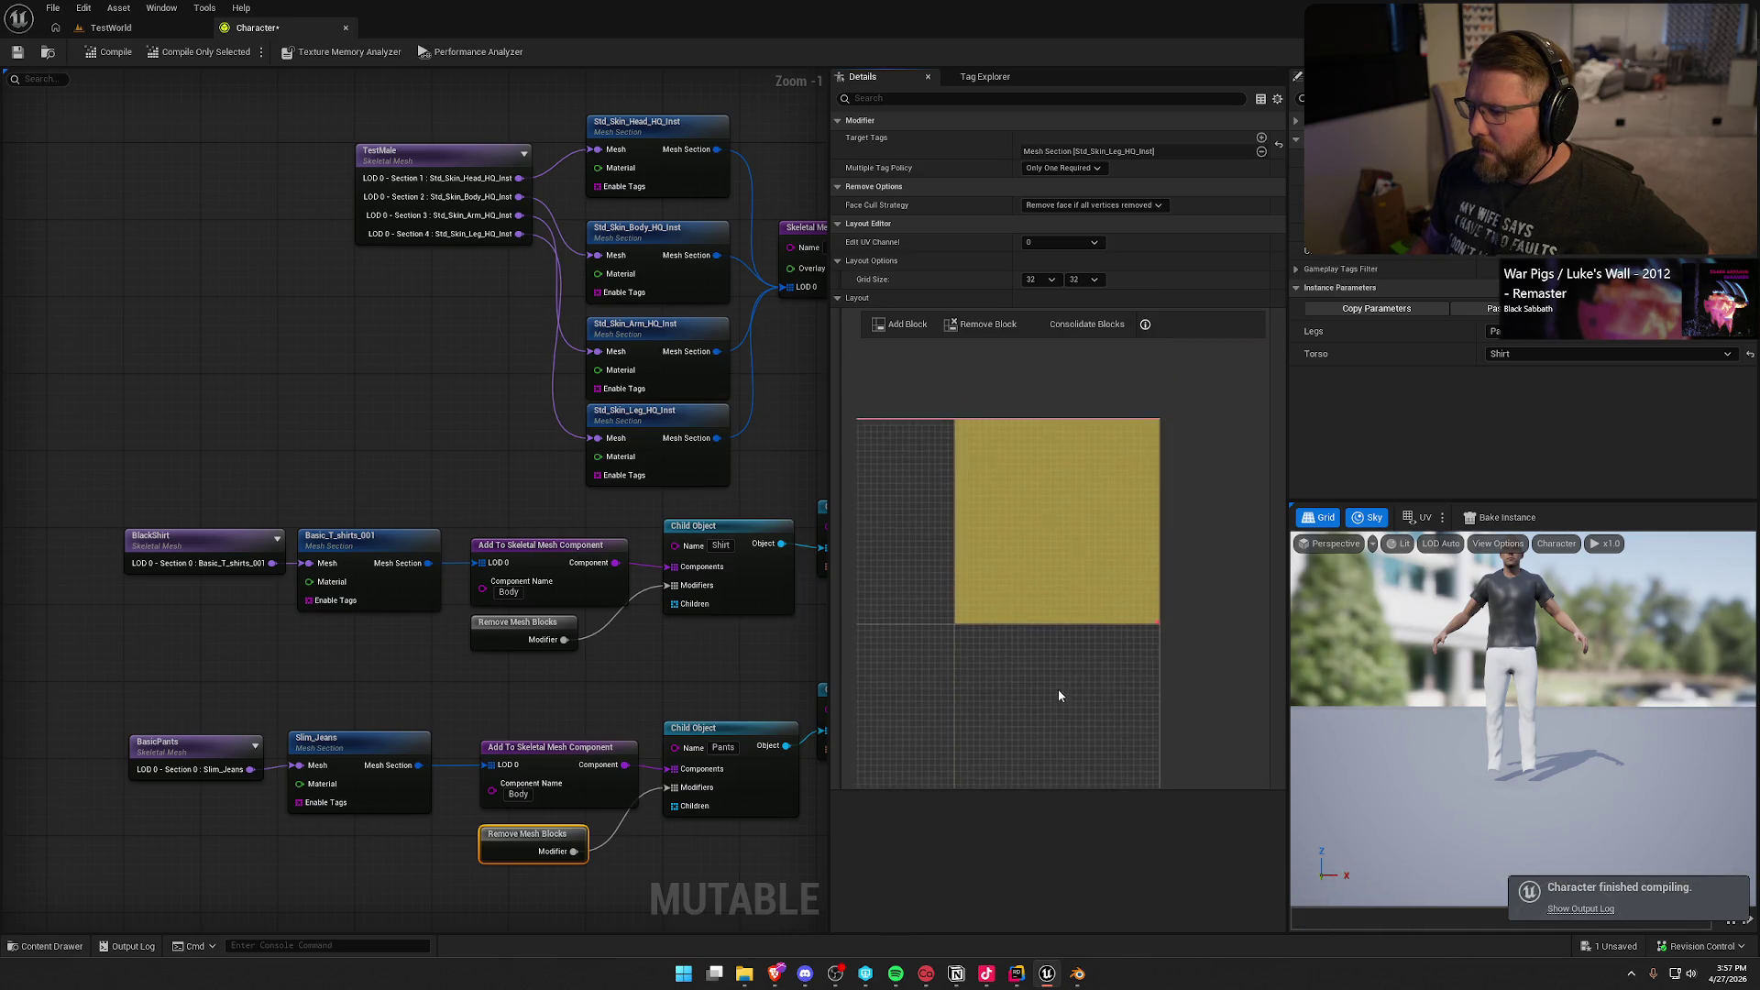
pyautogui.click(426, 154)
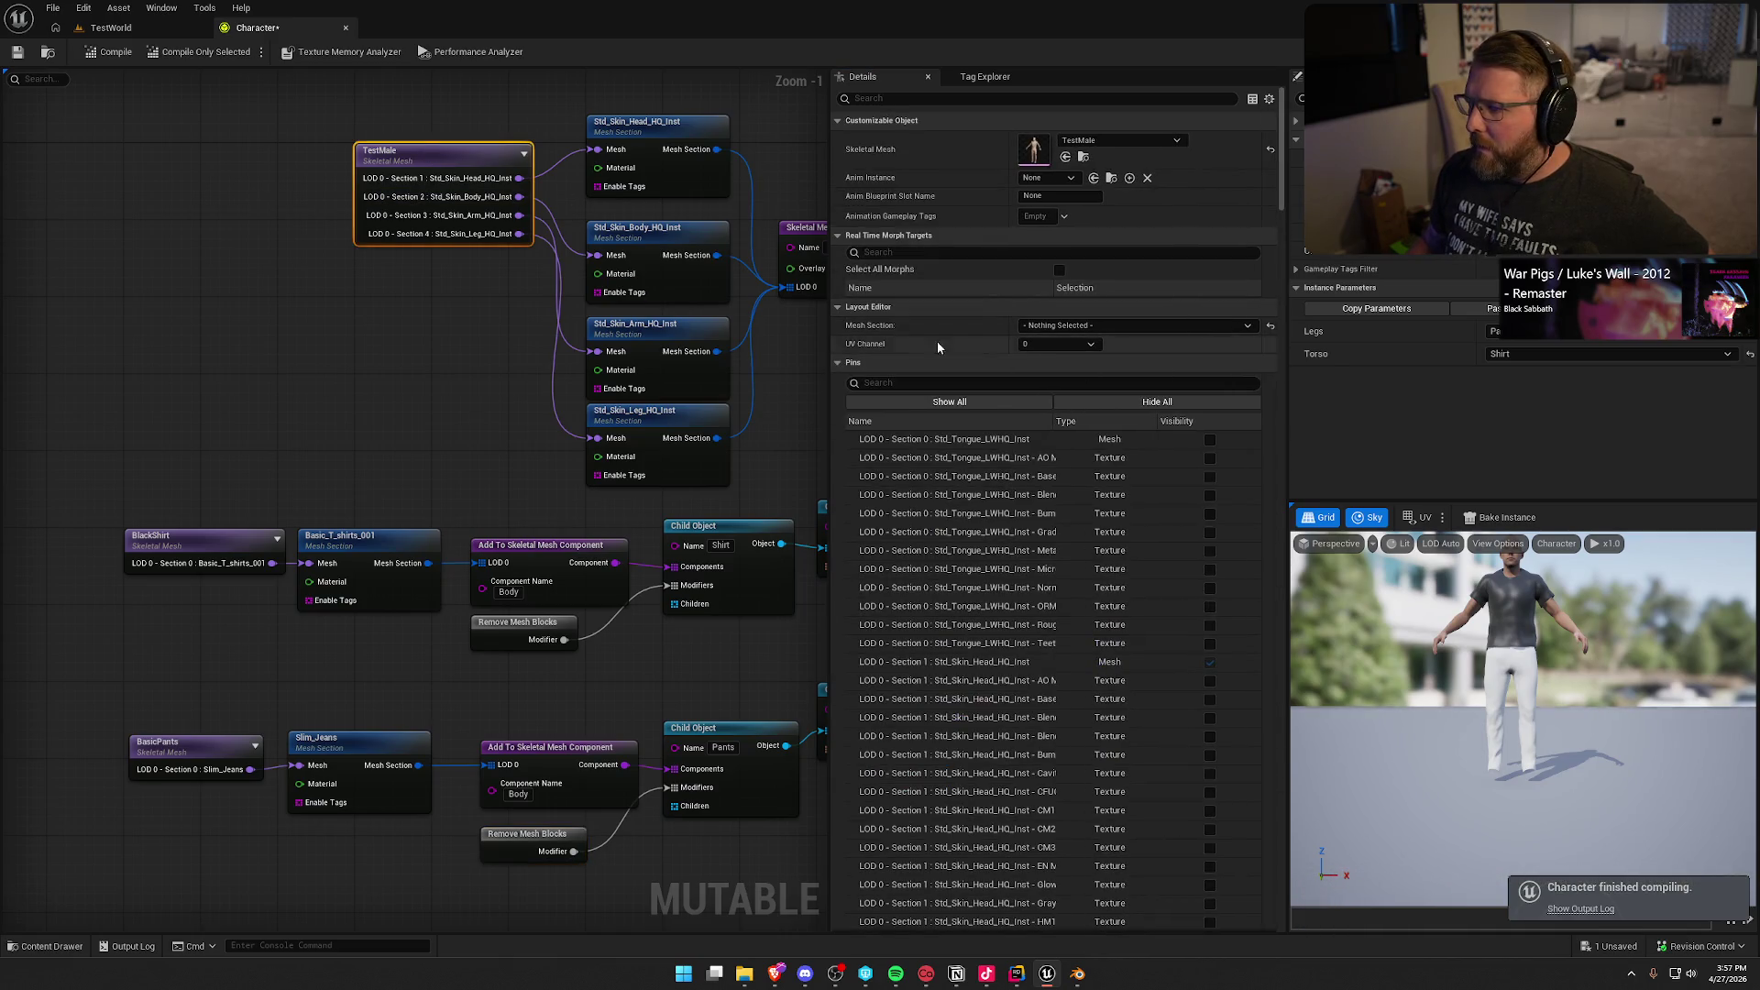
pyautogui.click(1105, 326)
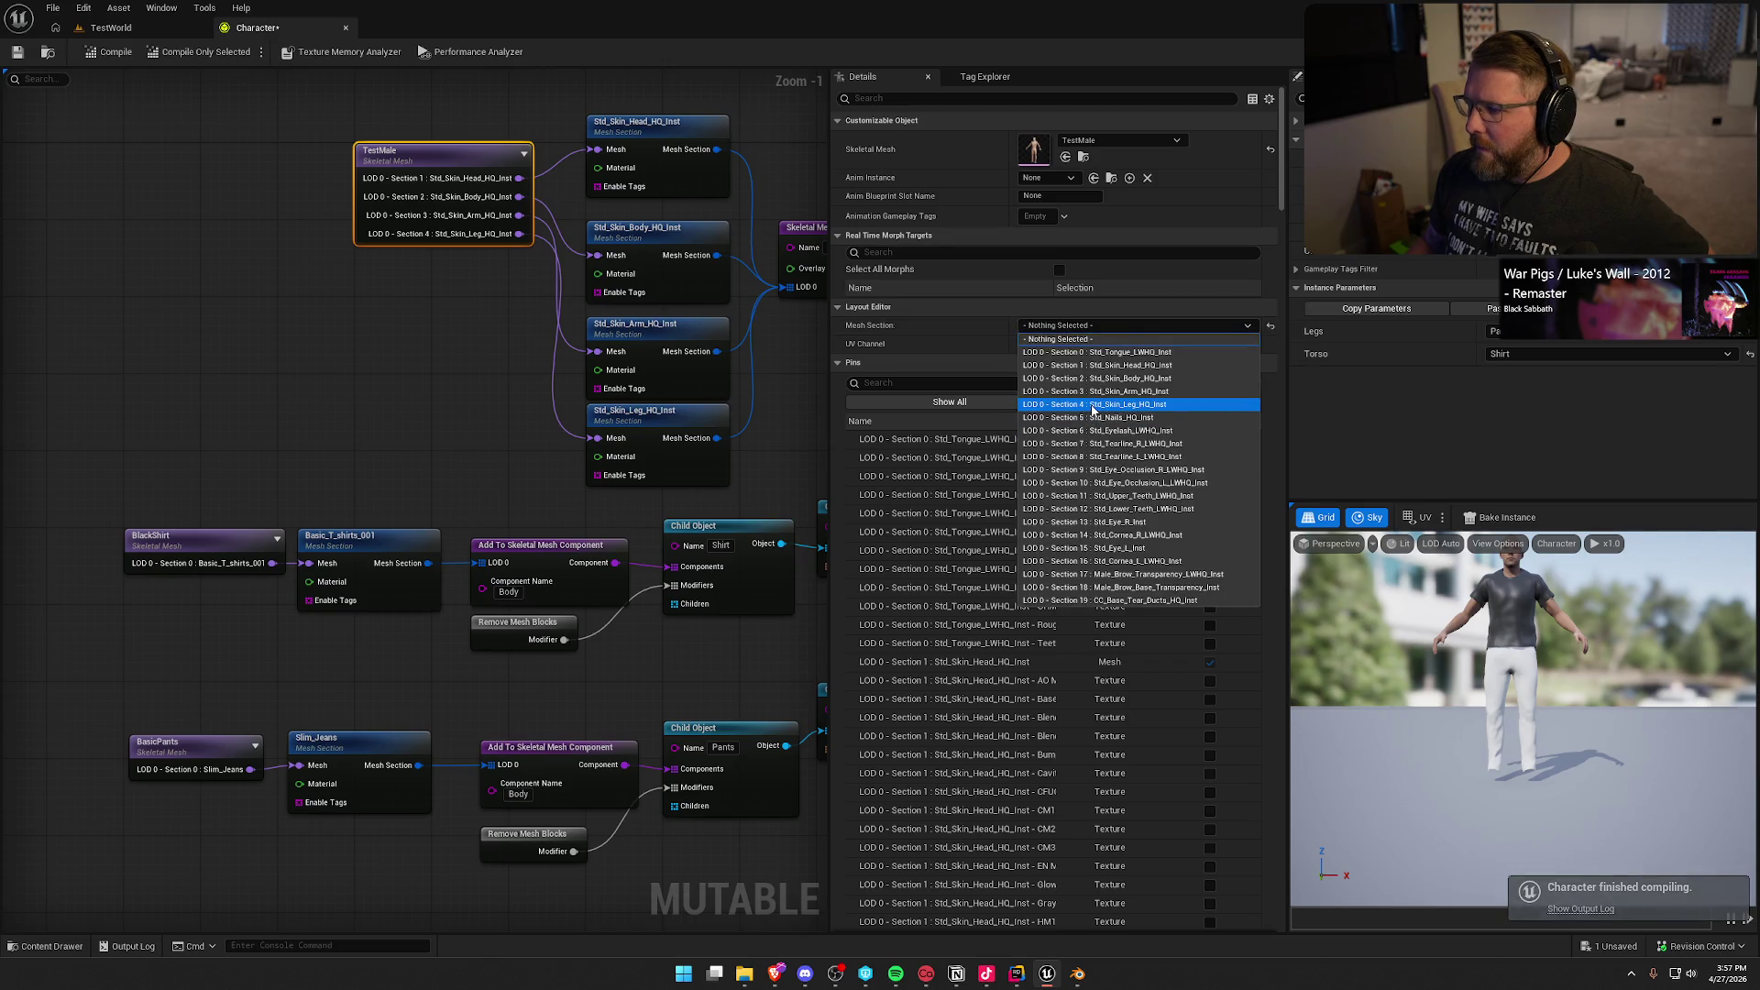
pyautogui.click(1094, 414)
pyautogui.scroll(4, 1104, 592)
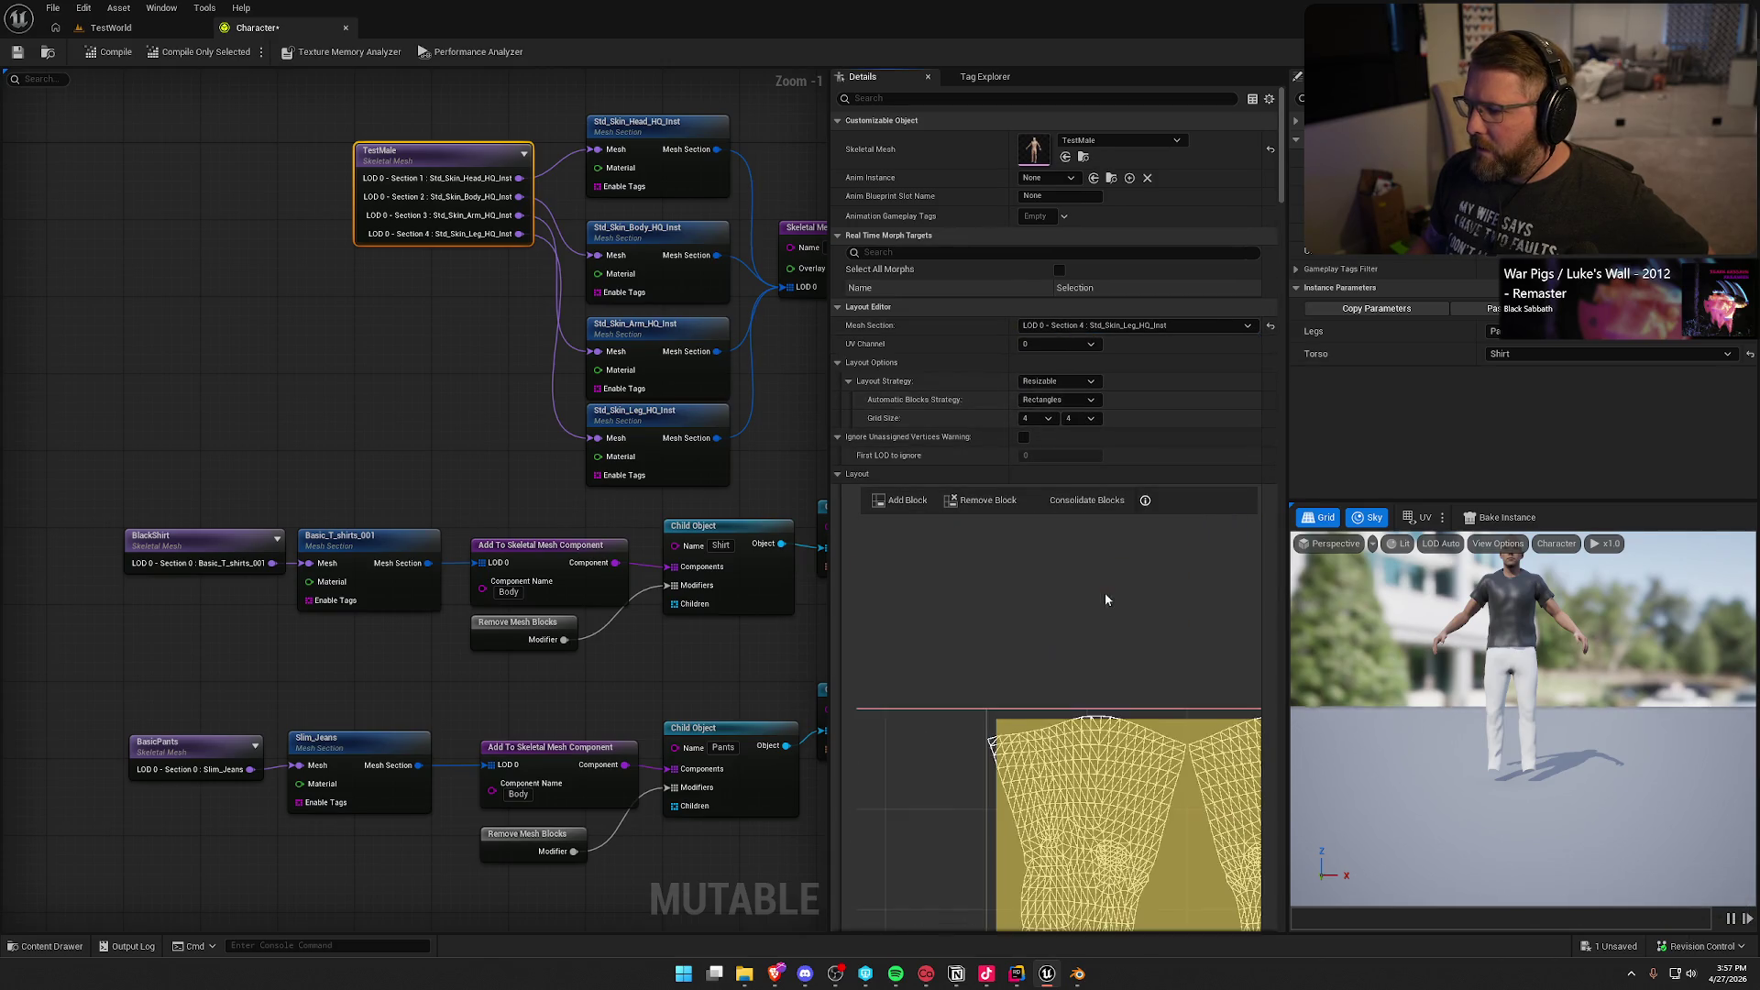
pyautogui.scroll(-4, 1065, 673)
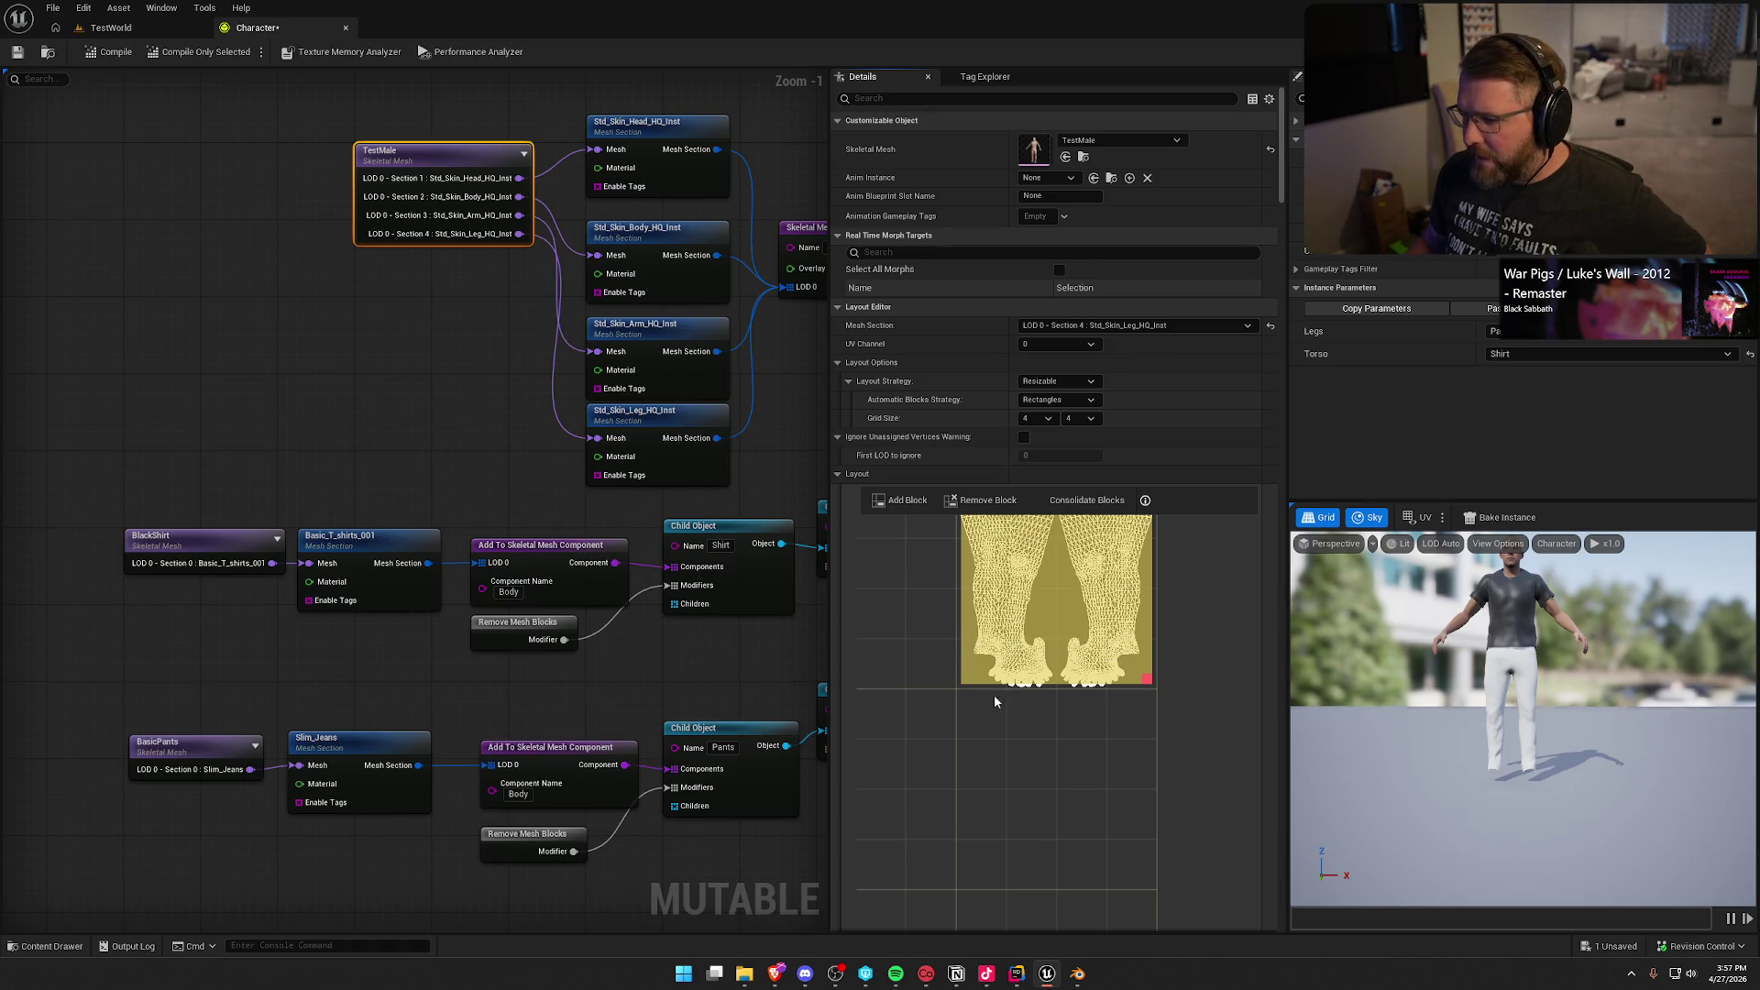
# Step: Set the pants' Remove Mesh Blocks grid size to 4 × 4
pyautogui.click(550, 835)
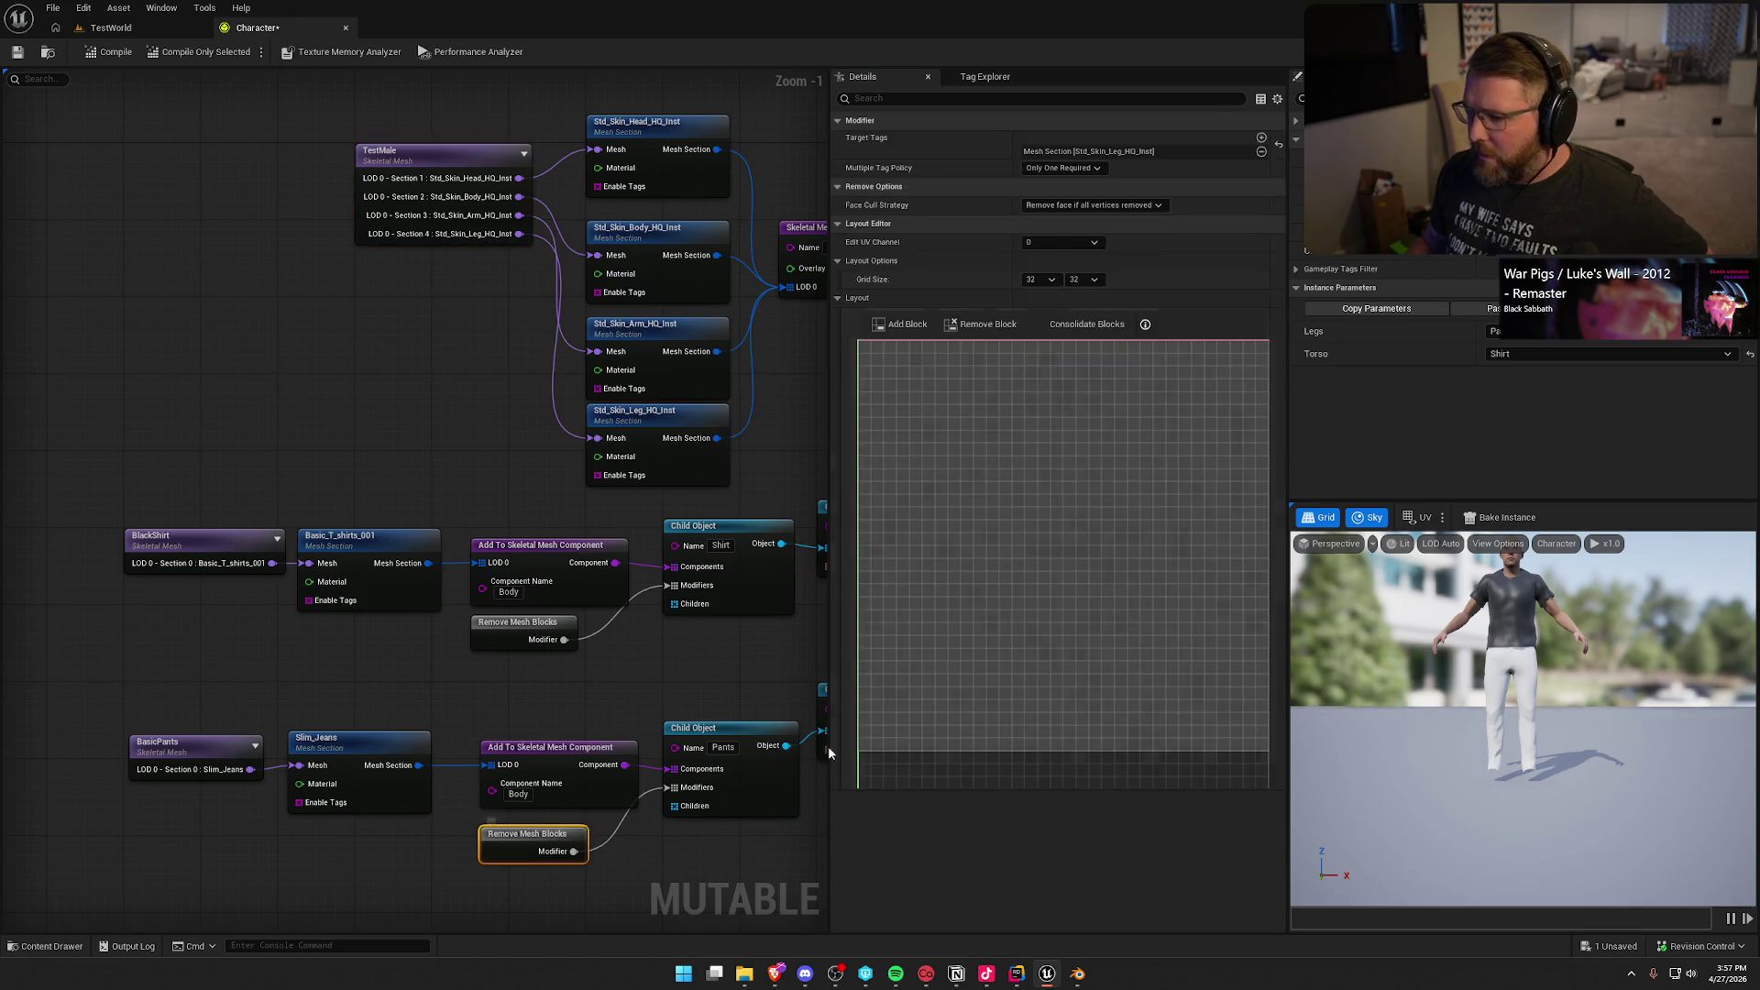
pyautogui.scroll(4, 1042, 555)
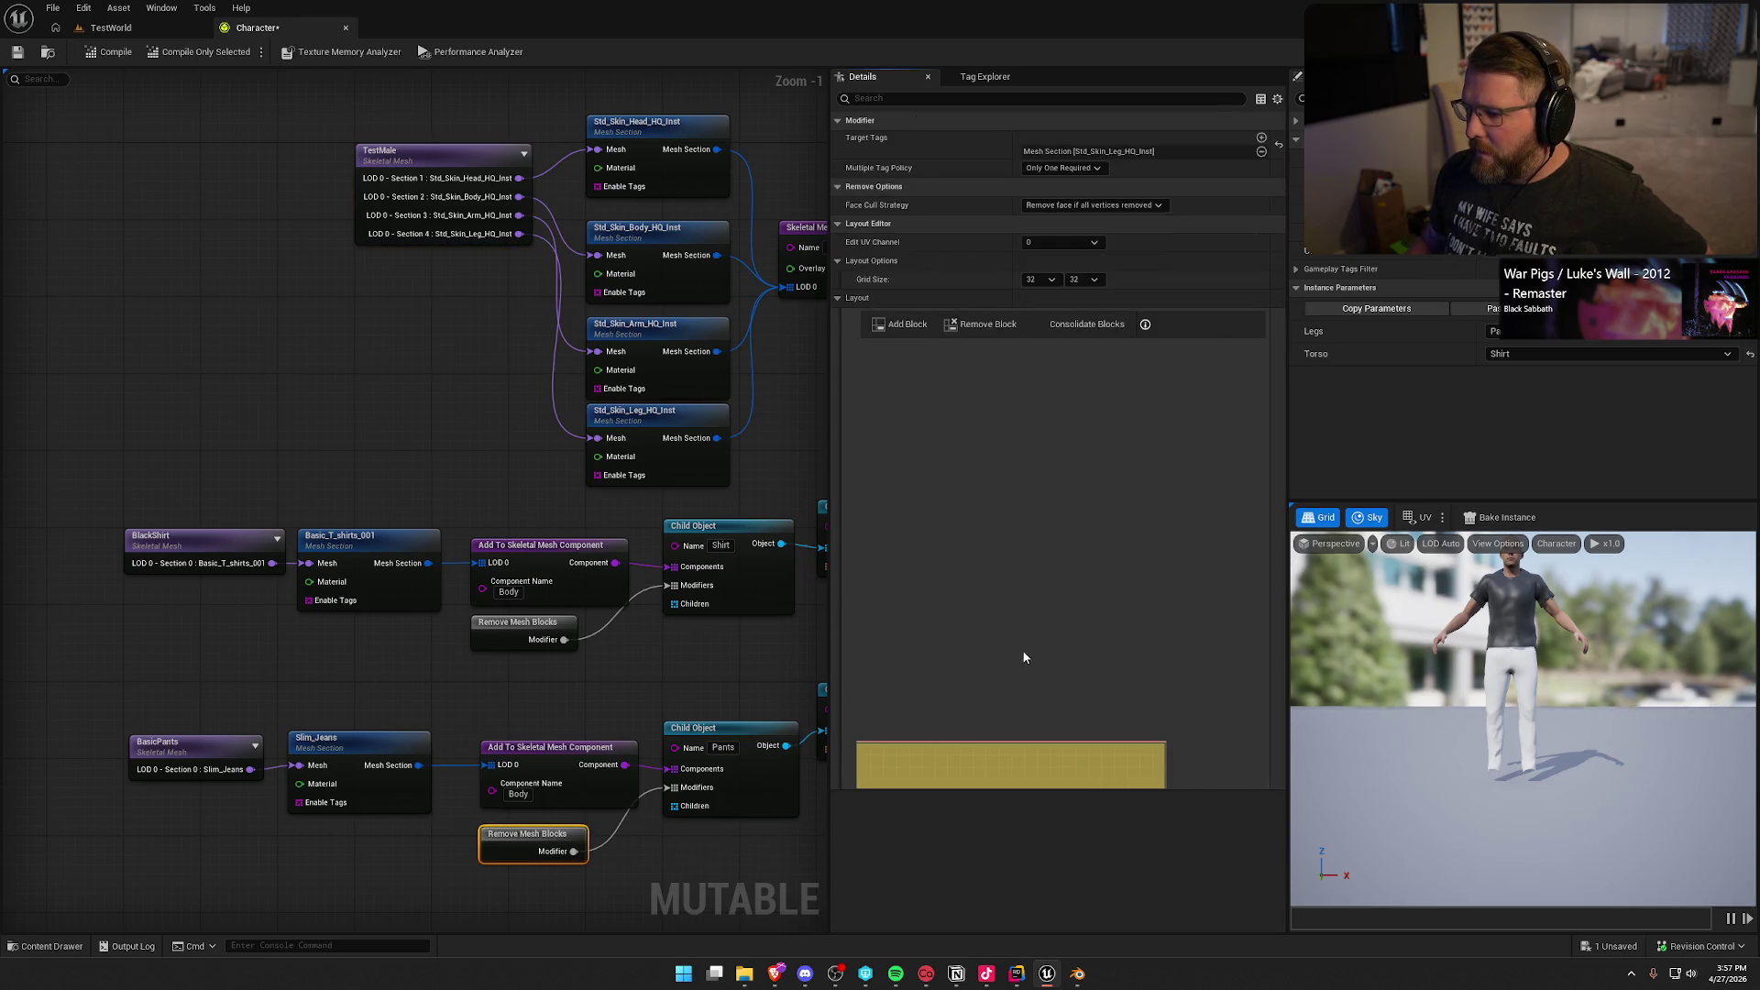
pyautogui.scroll(-3, 1080, 563)
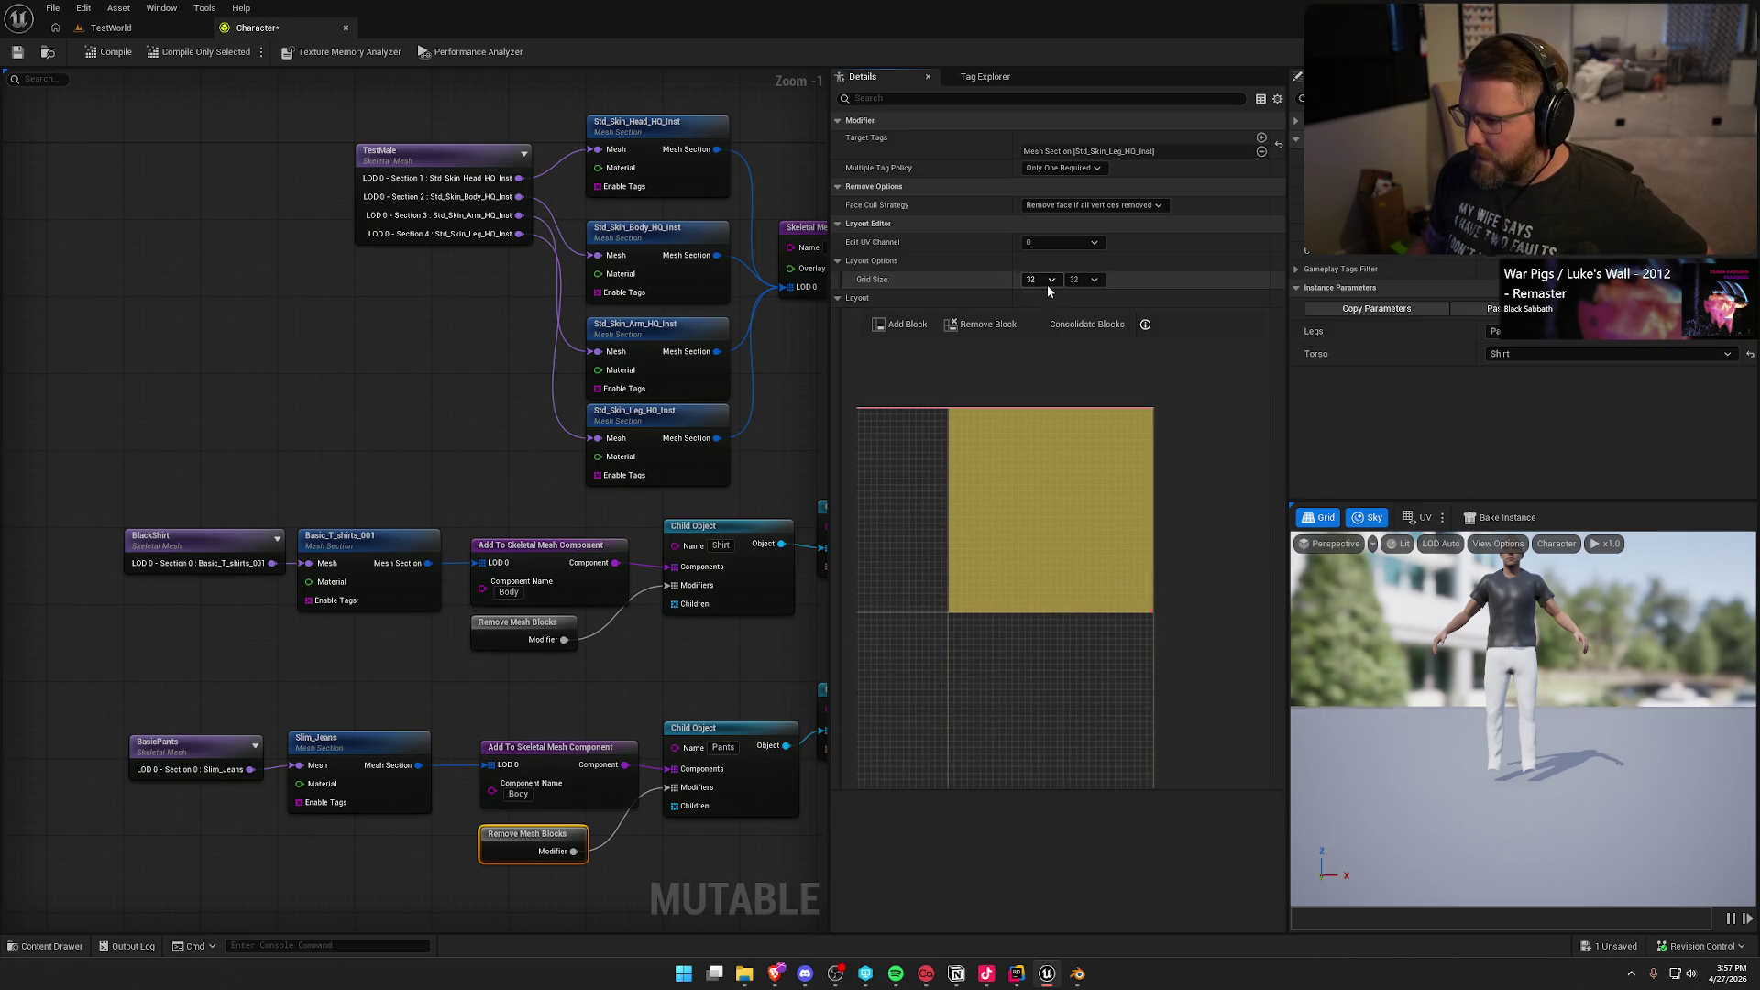
pyautogui.click(1047, 282)
pyautogui.click(1042, 320)
pyautogui.click(1086, 280)
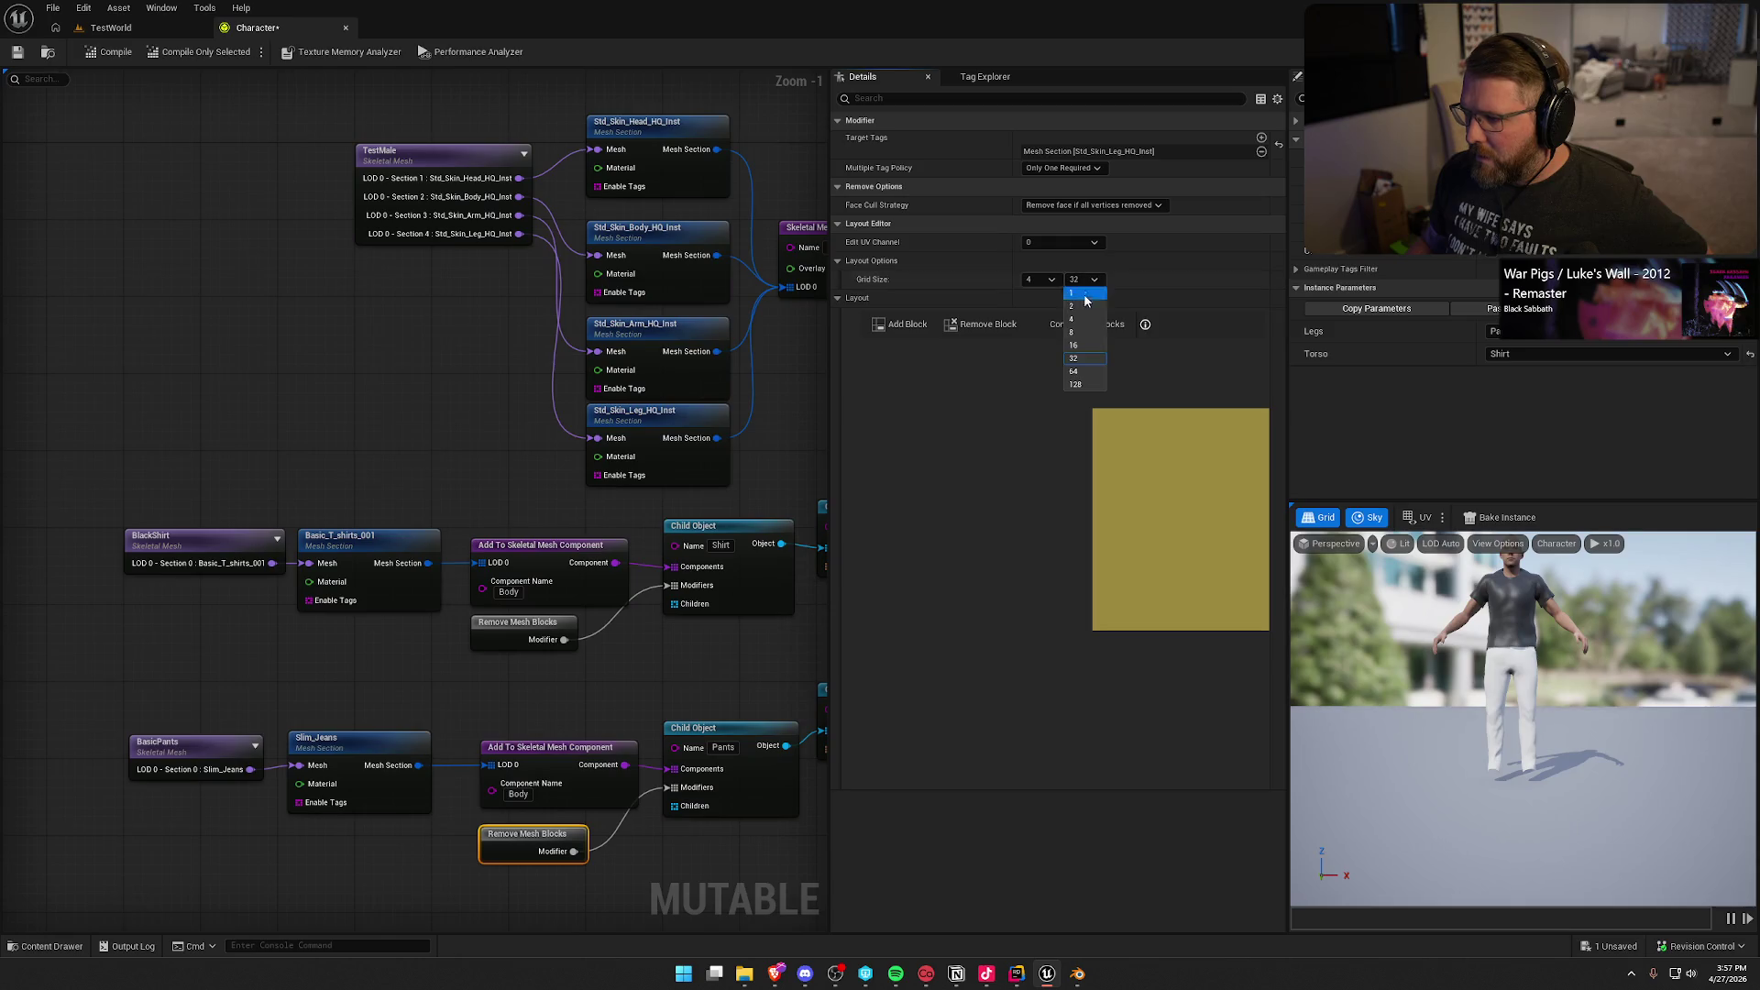
pyautogui.click(1083, 320)
# Step: Add a new block and resize it to cover exactly one grid cell
pyautogui.scroll(3, 1046, 539)
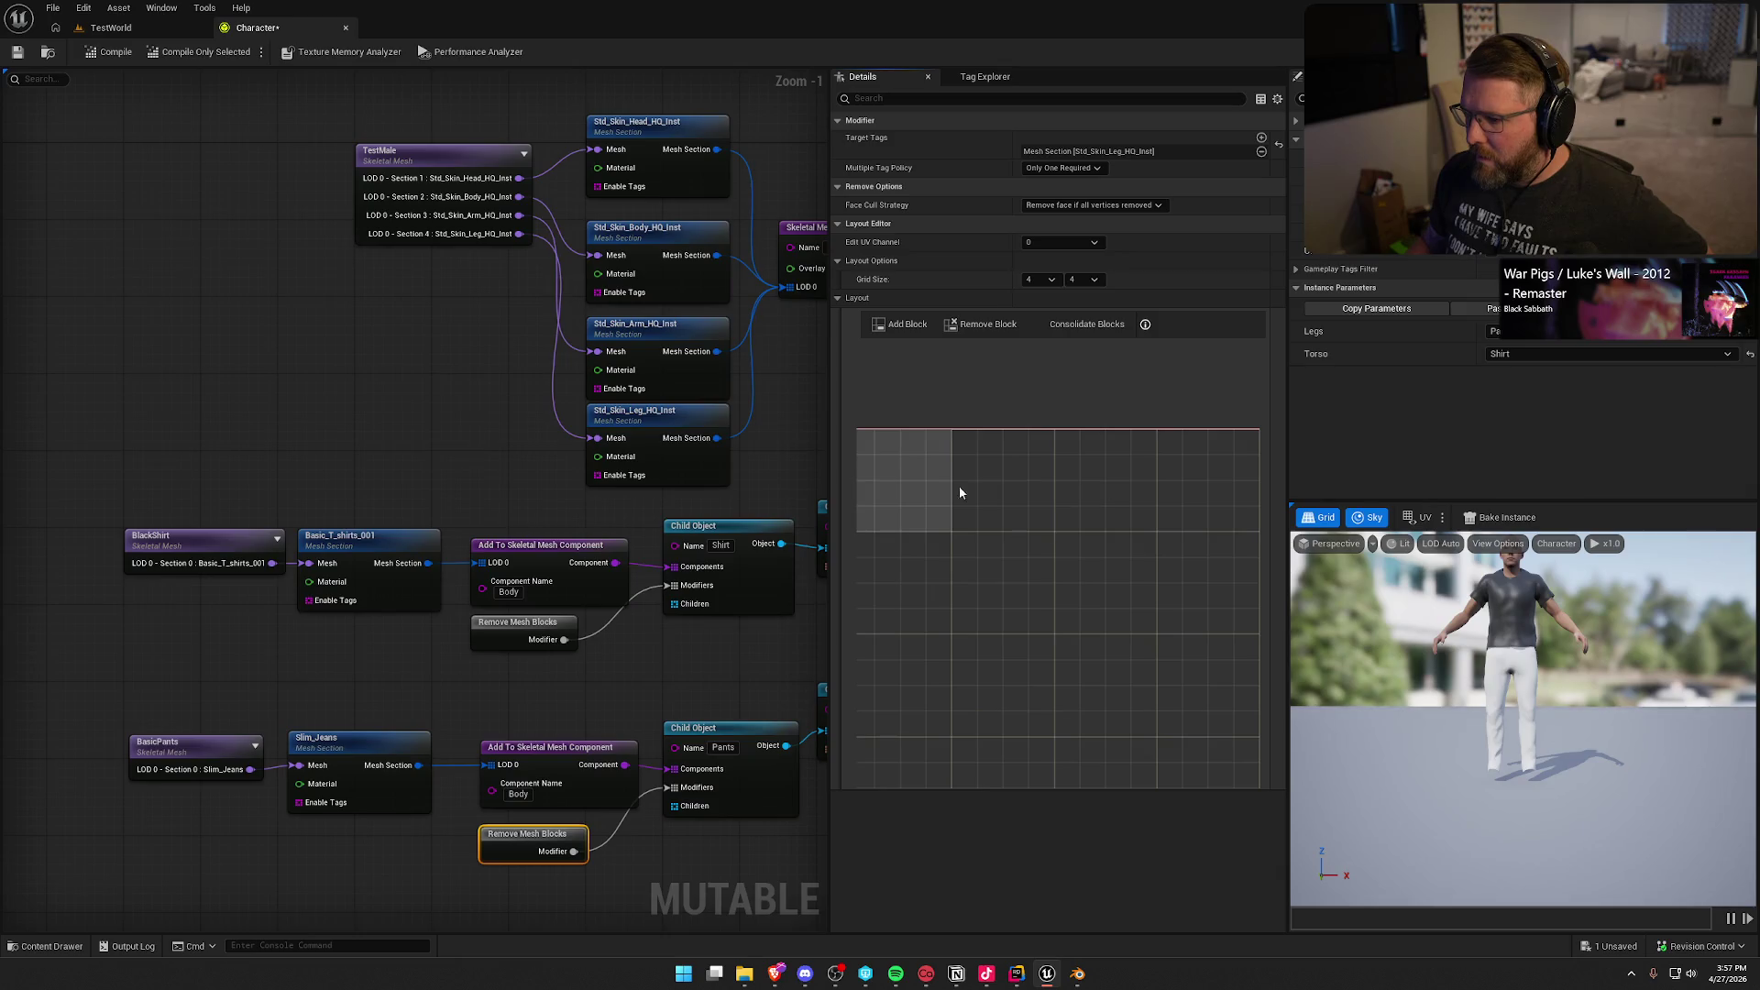
pyautogui.click(902, 324)
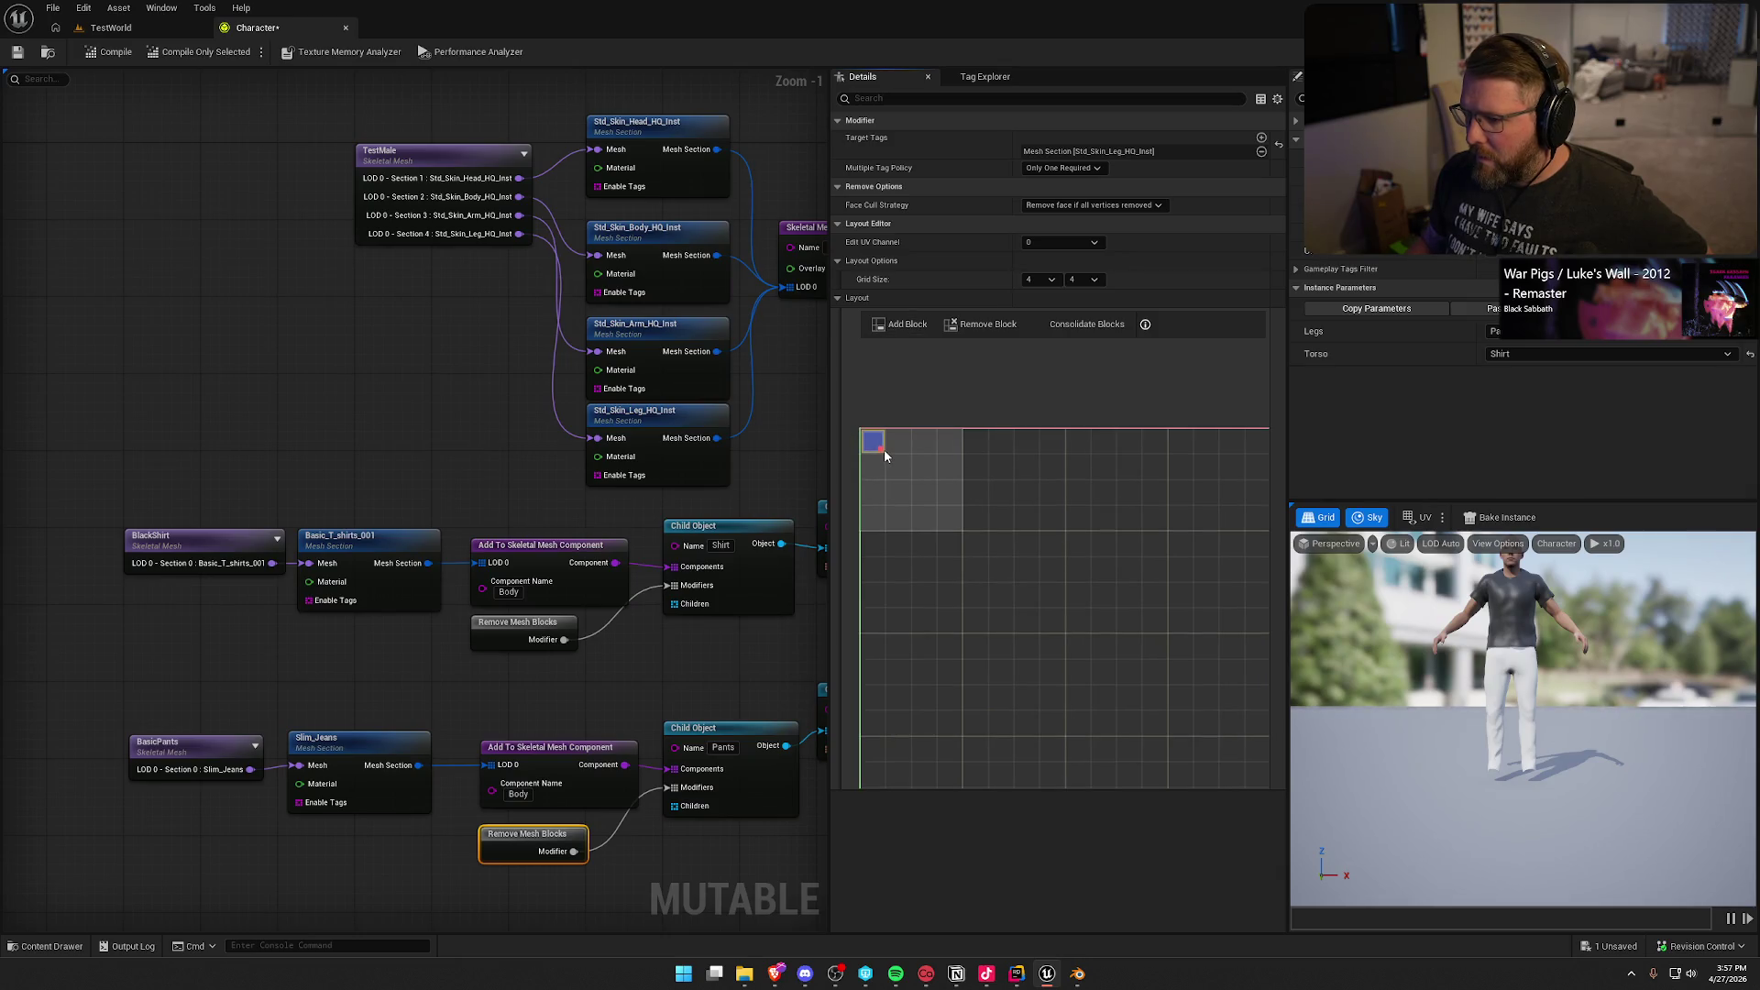
pyautogui.click(880, 448)
pyautogui.moveTo(880, 448)
pyautogui.mouseDown()
pyautogui.moveTo(940, 530)
pyautogui.moveTo(963, 532)
pyautogui.mouseUp()
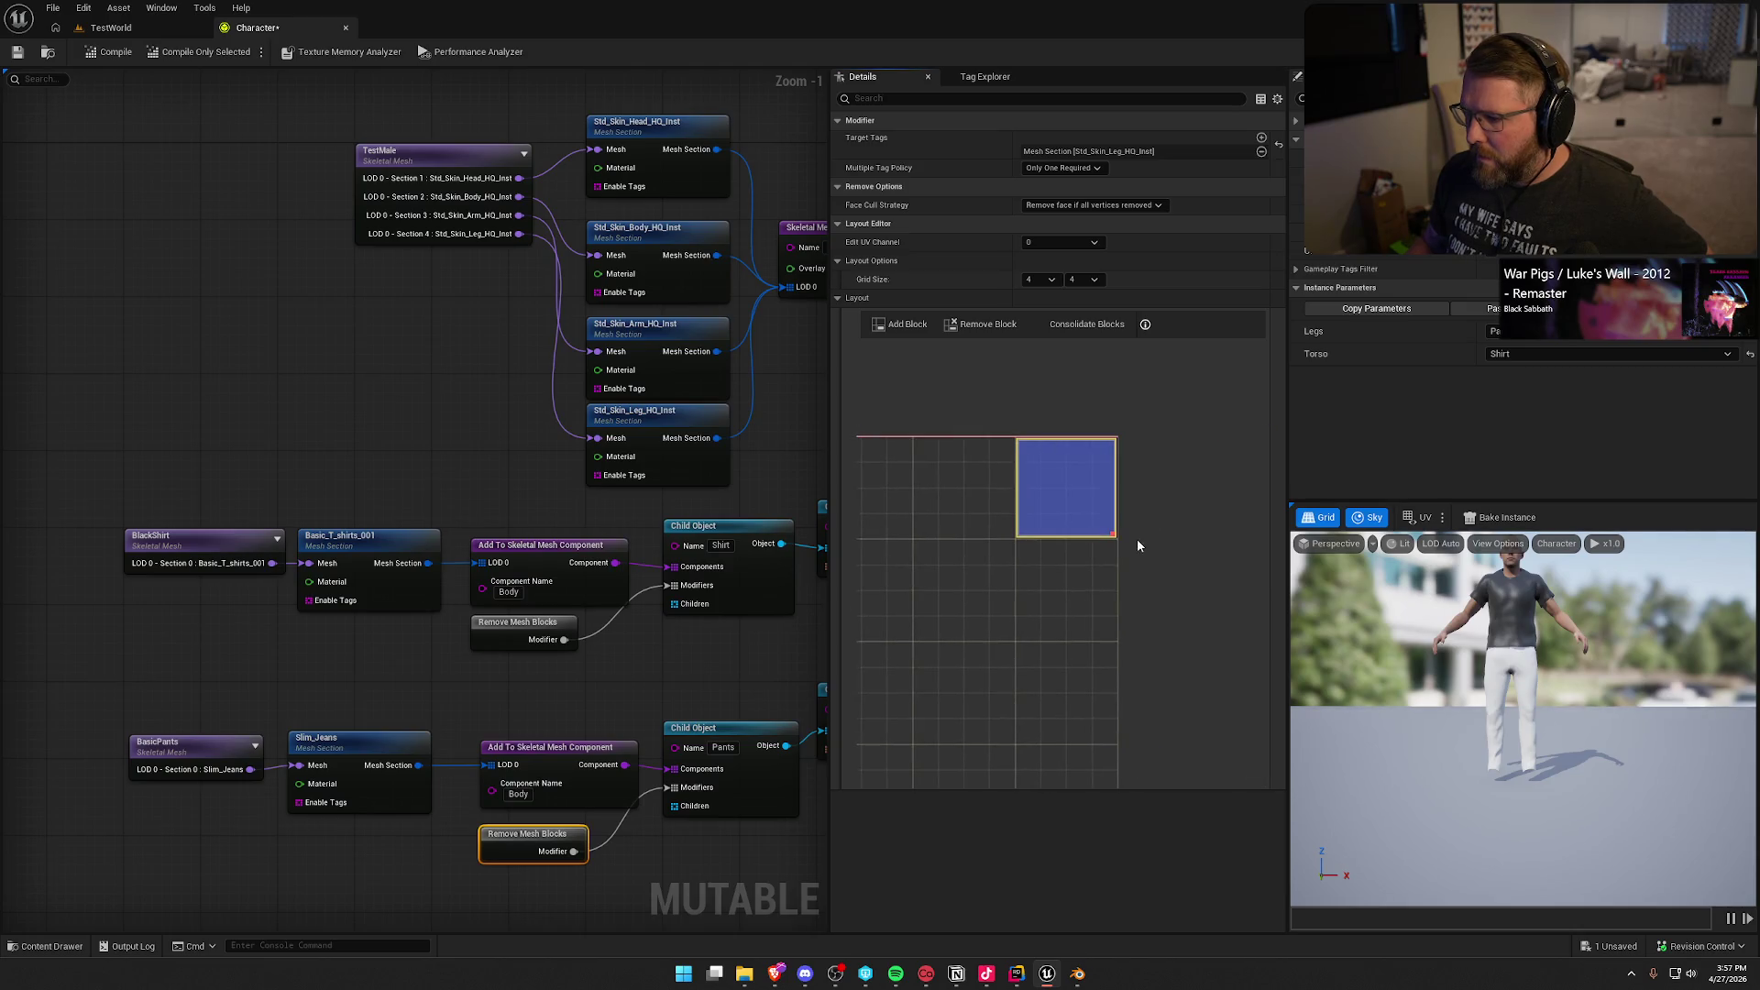
pyautogui.moveTo(1113, 515); pyautogui.dragTo(1113, 493)
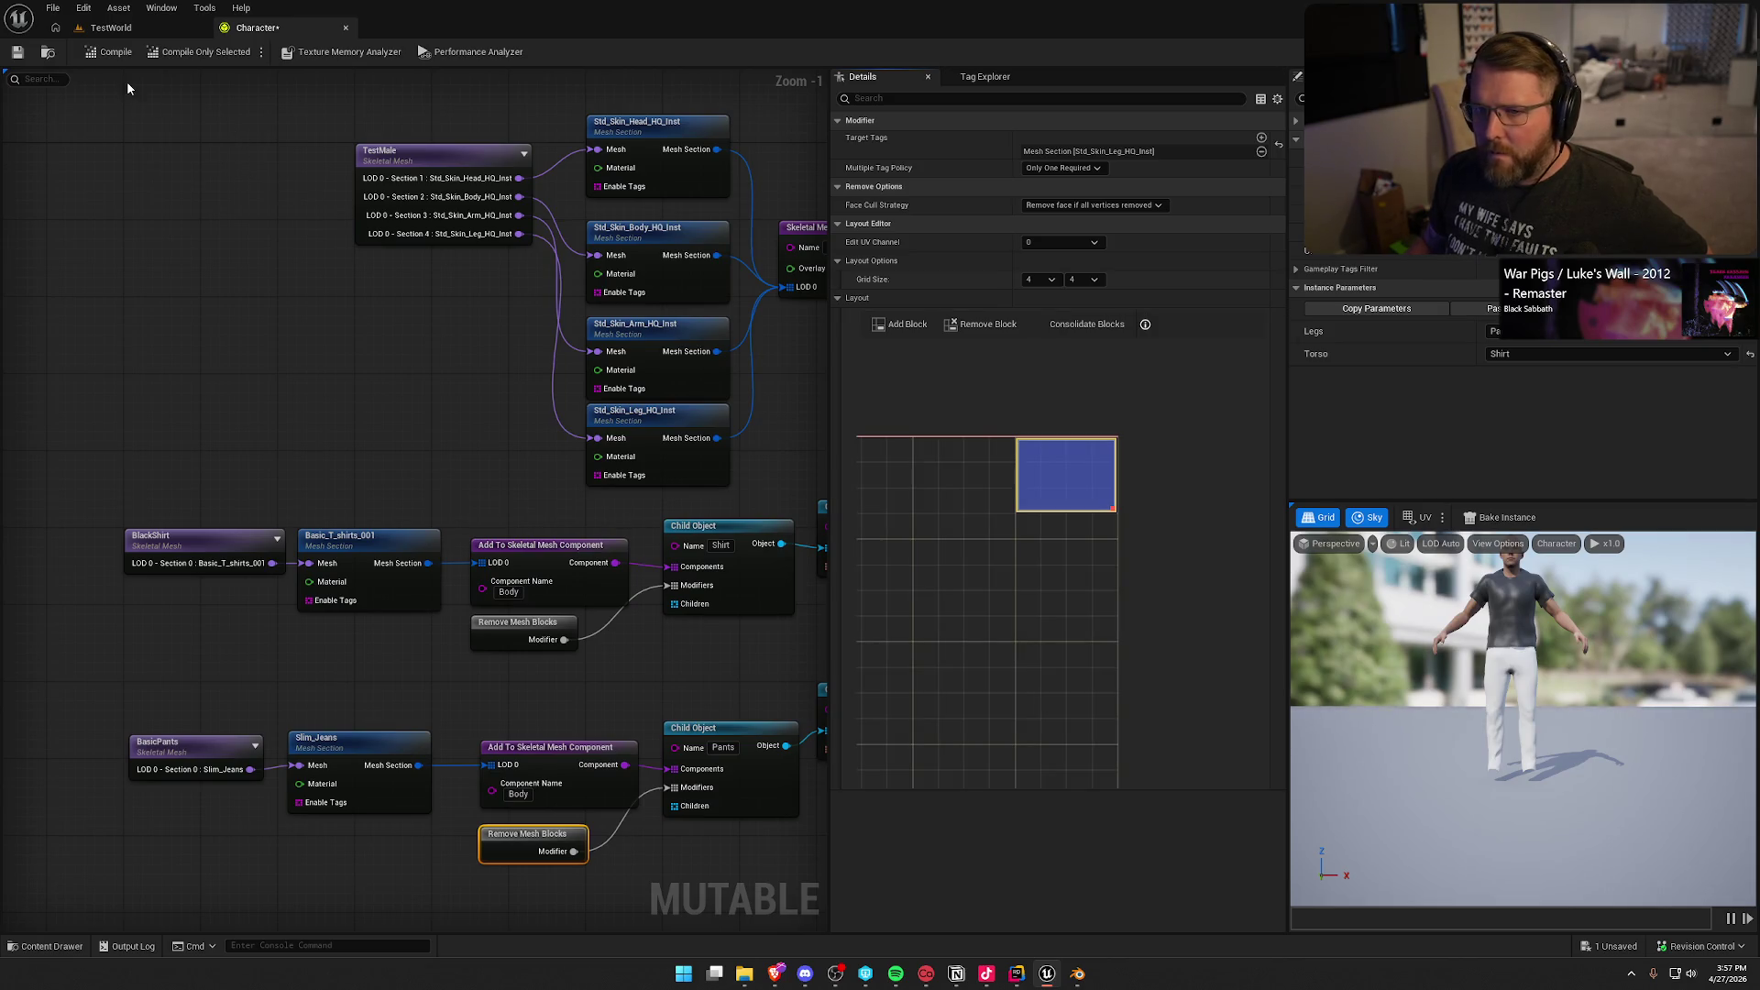
# Step: Recompile, frame the preview on the legs from the front, then deselect the modifier
pyautogui.click(105, 55)
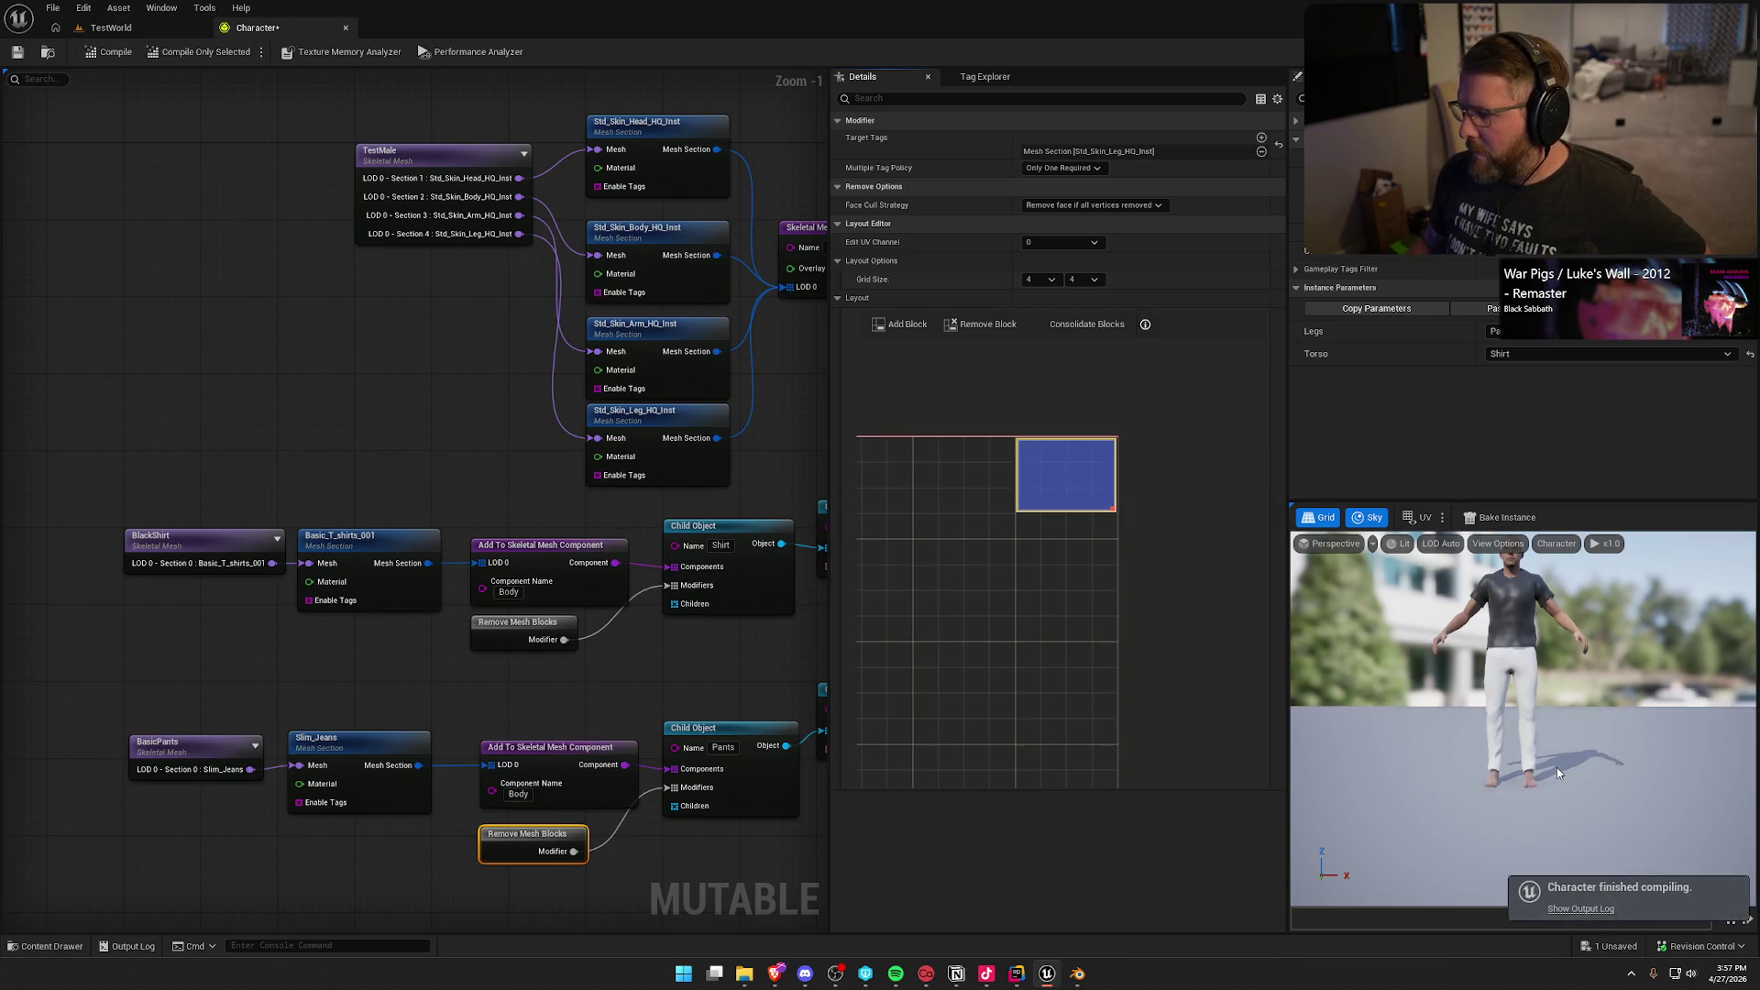
pyautogui.moveTo(1557, 767); pyautogui.dragTo(1477, 645)
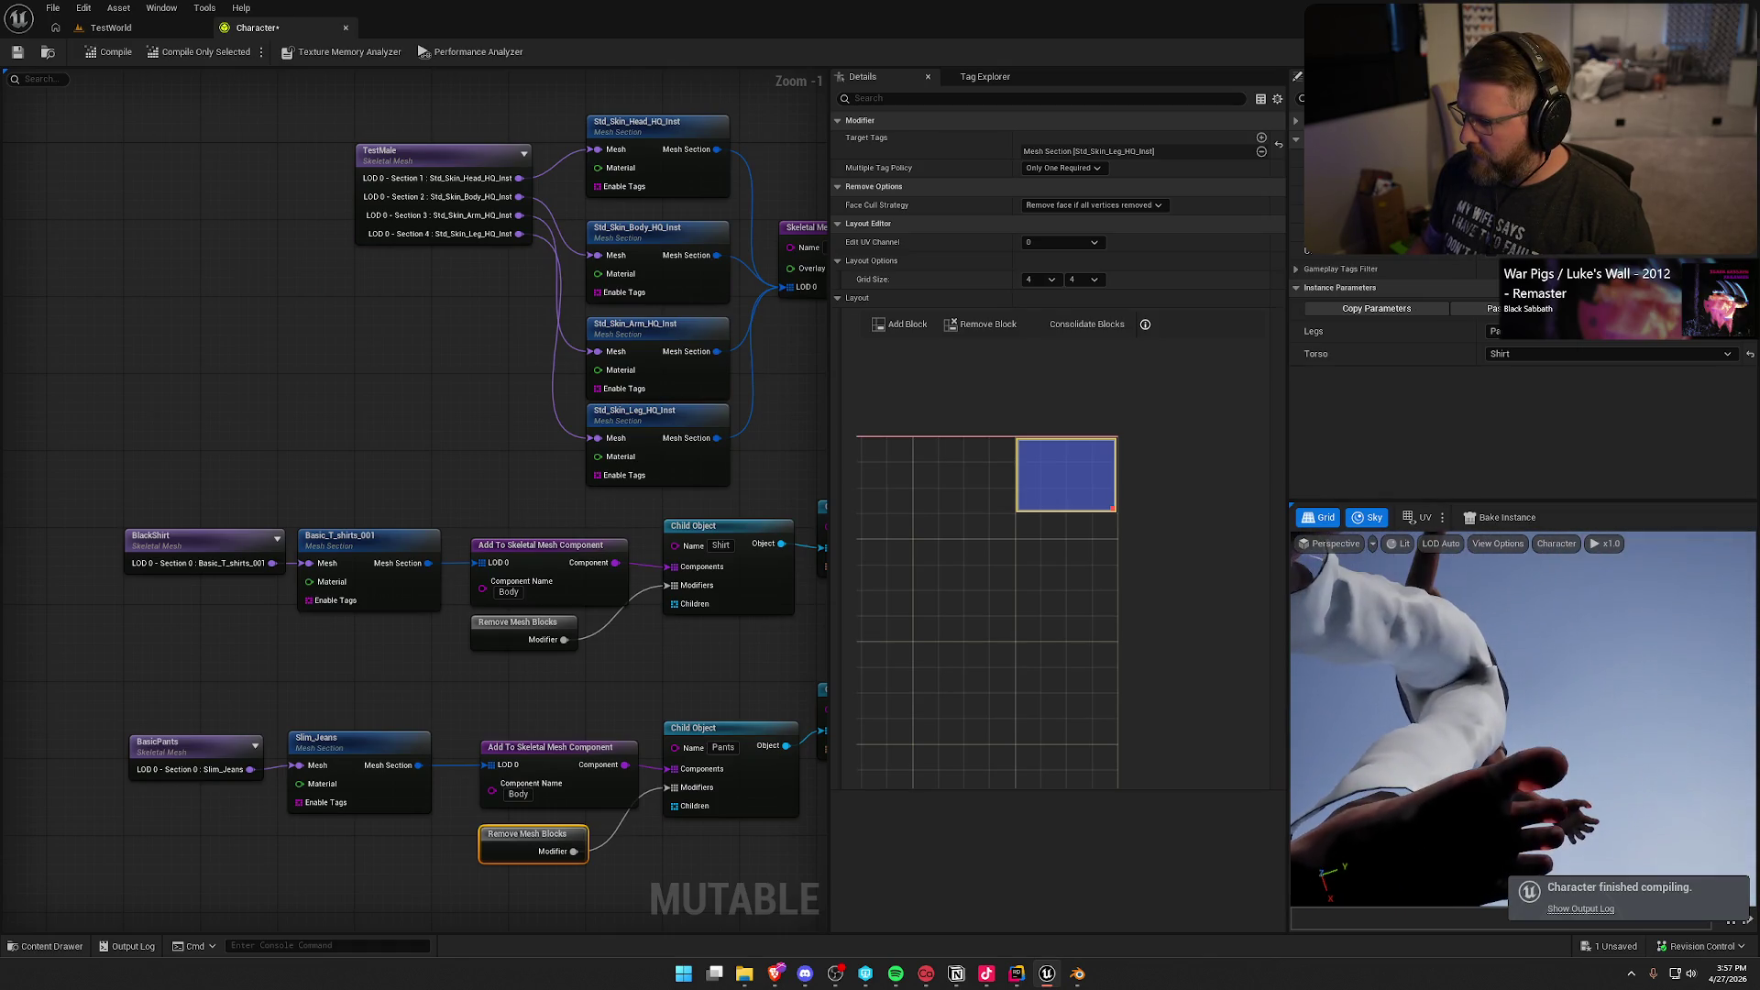
pyautogui.press('f')
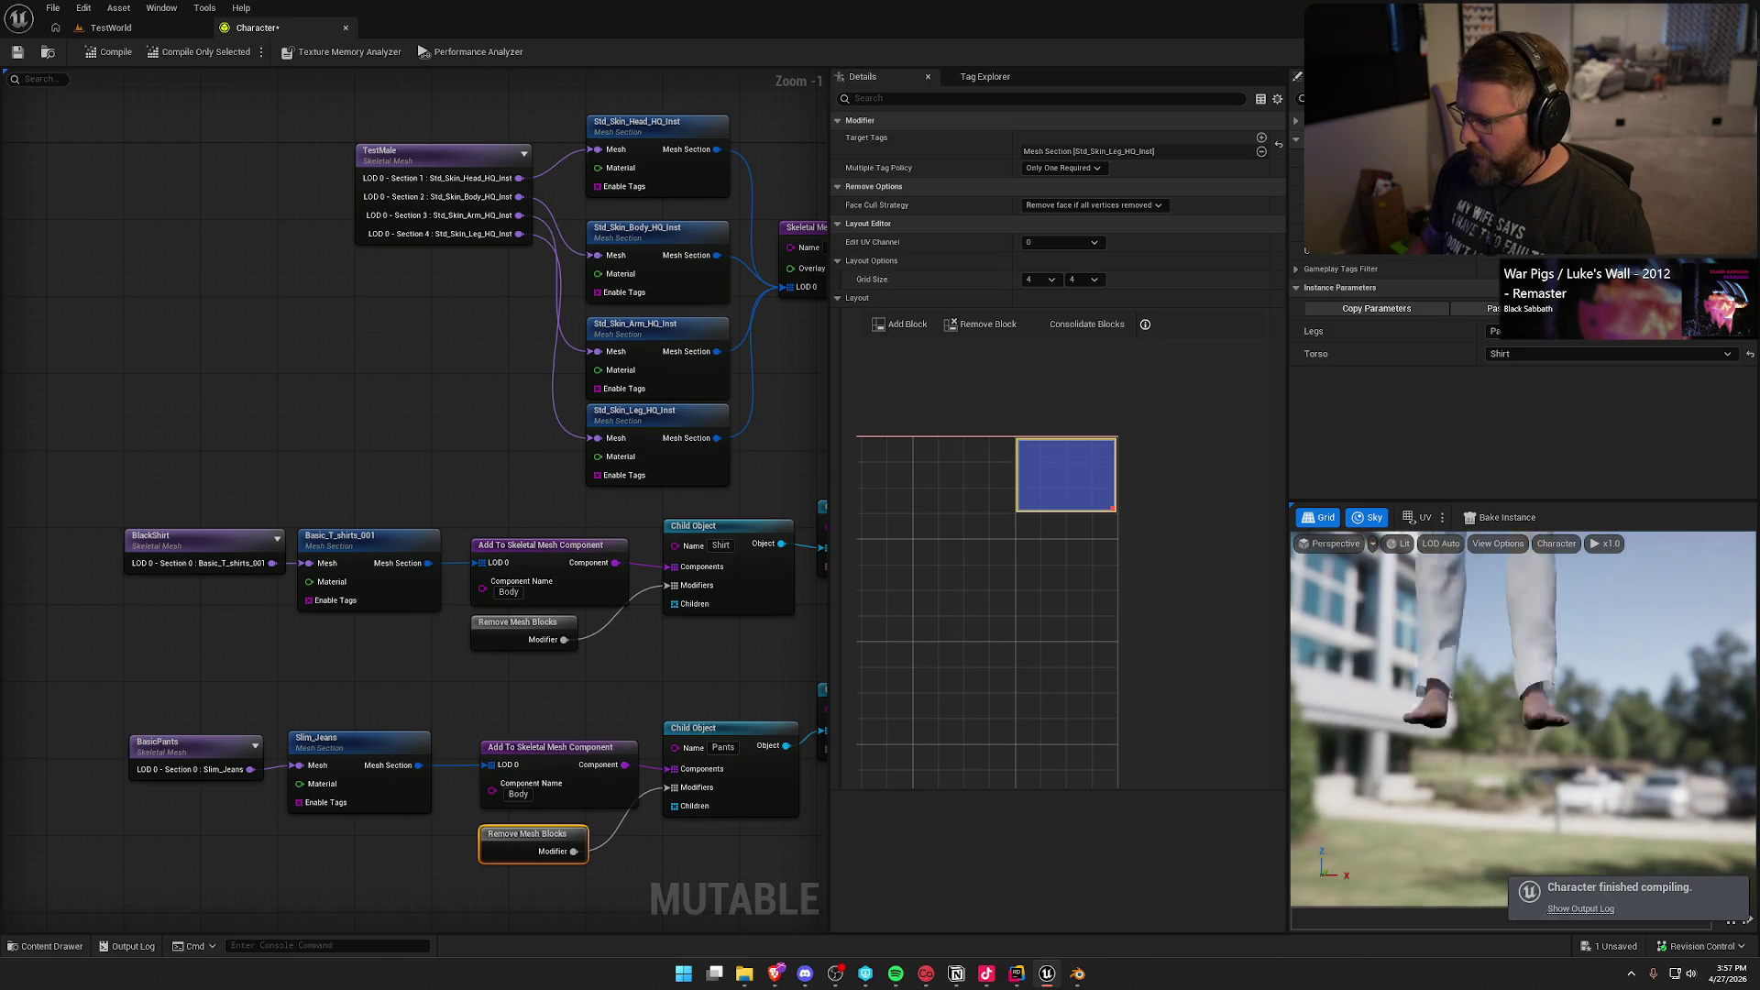
pyautogui.moveTo(1475, 651); pyautogui.dragTo(1466, 664)
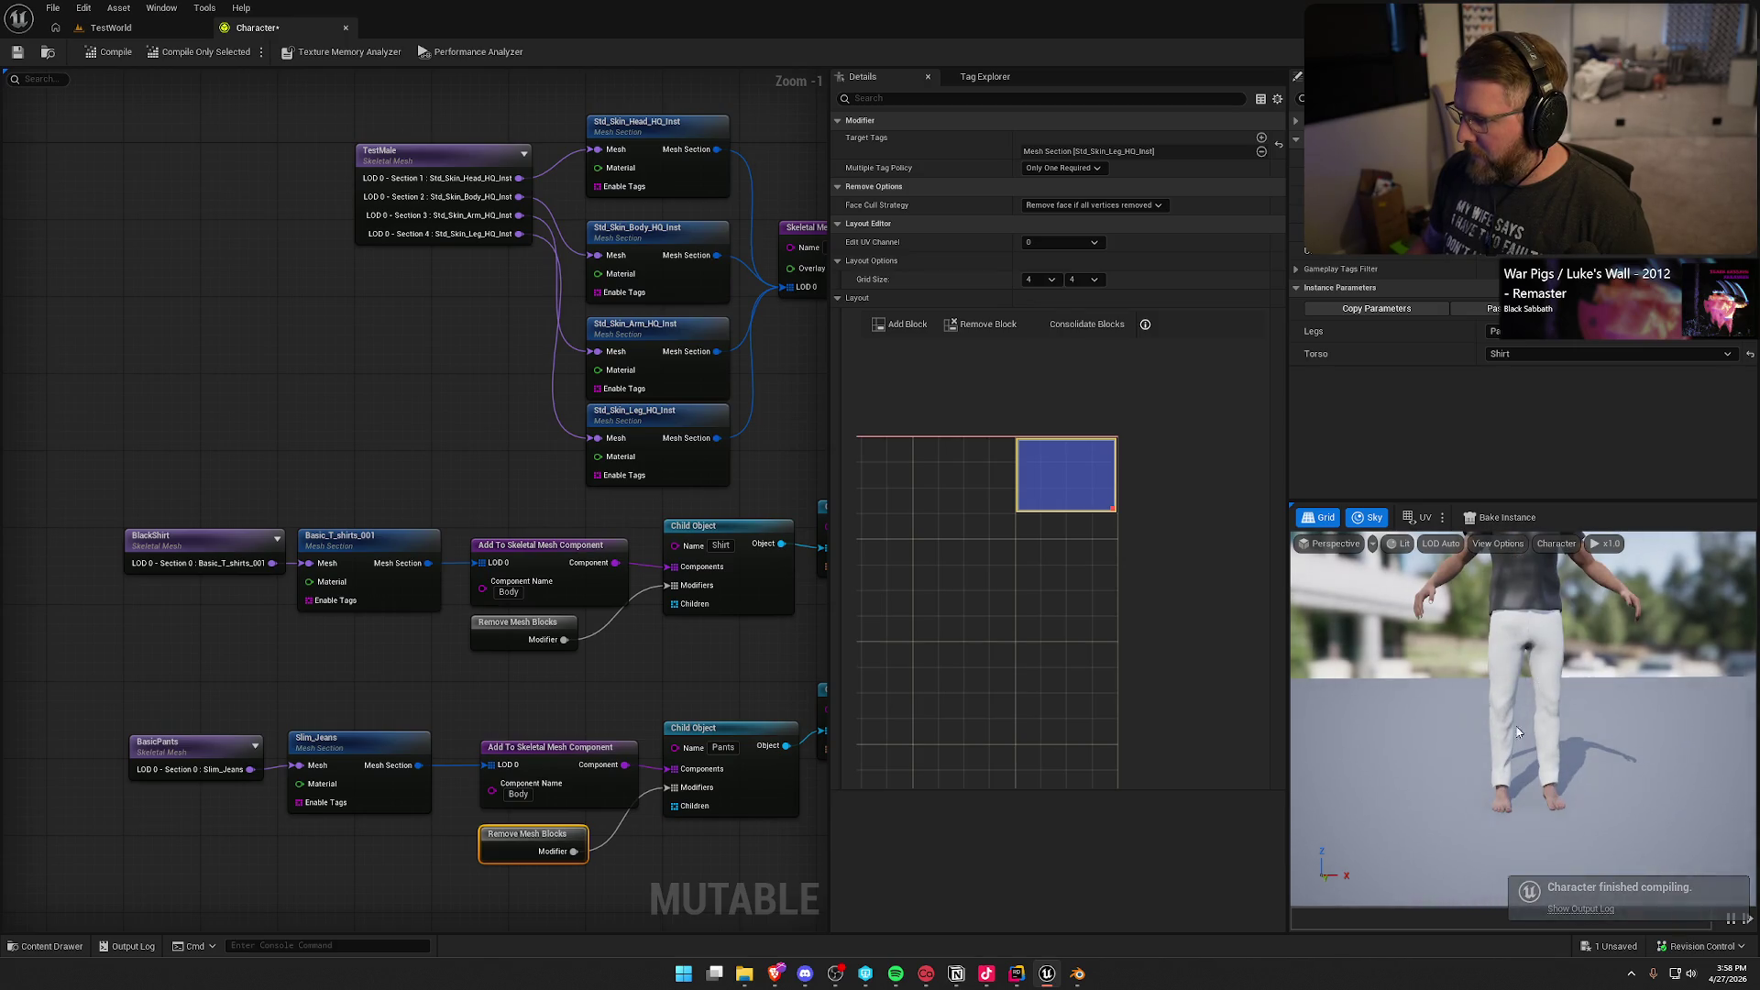
pyautogui.click(712, 682)
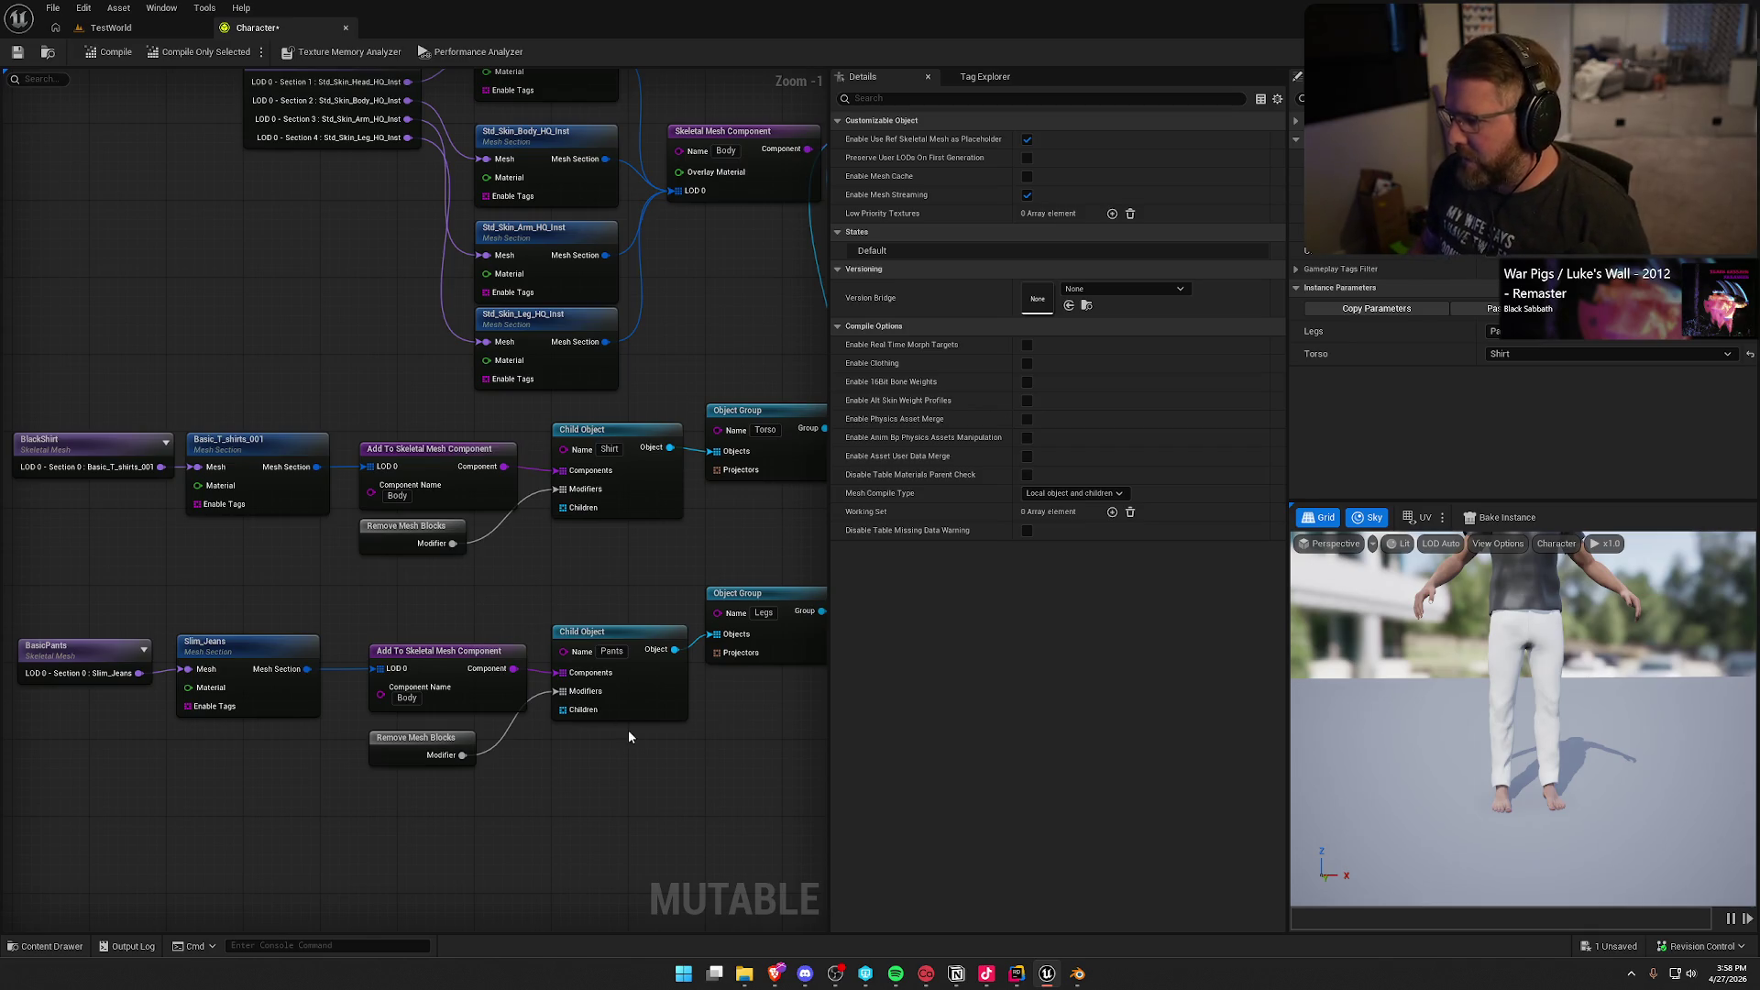
# Step: Select BasicPants and switch the Torso parameter to None, then back to Shirt
pyautogui.scroll(-2, 1395, 753)
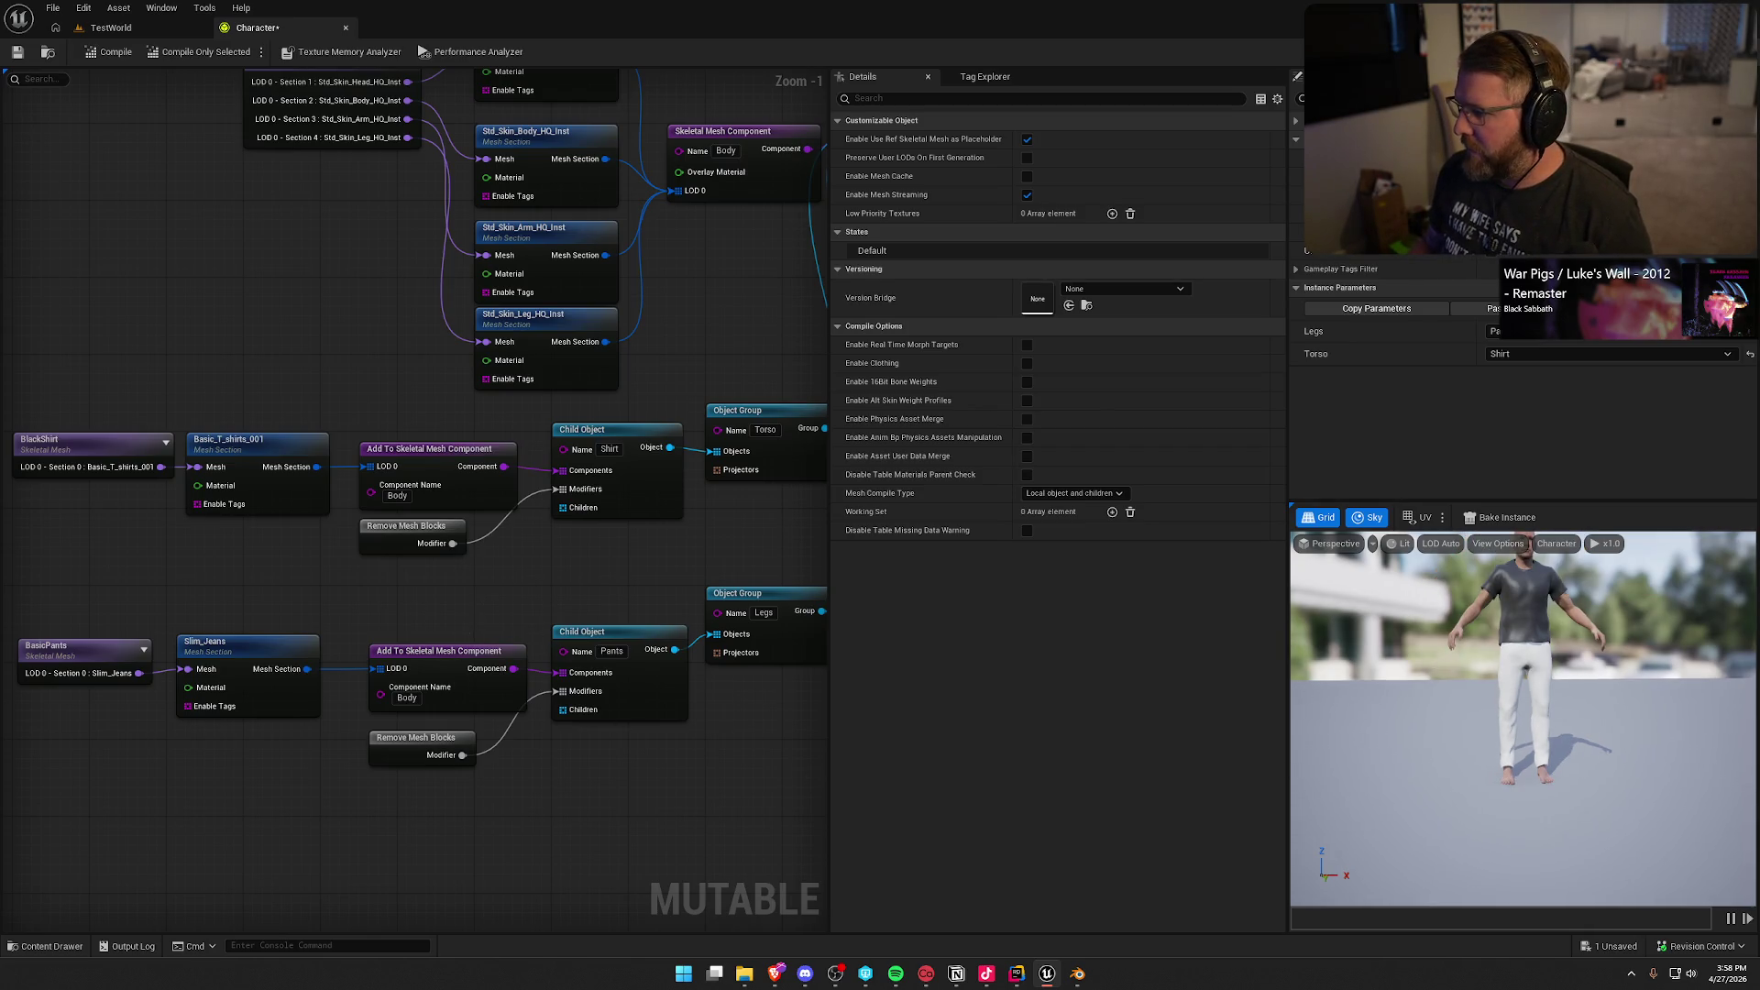
pyautogui.moveTo(1444, 632); pyautogui.dragTo(1442, 650)
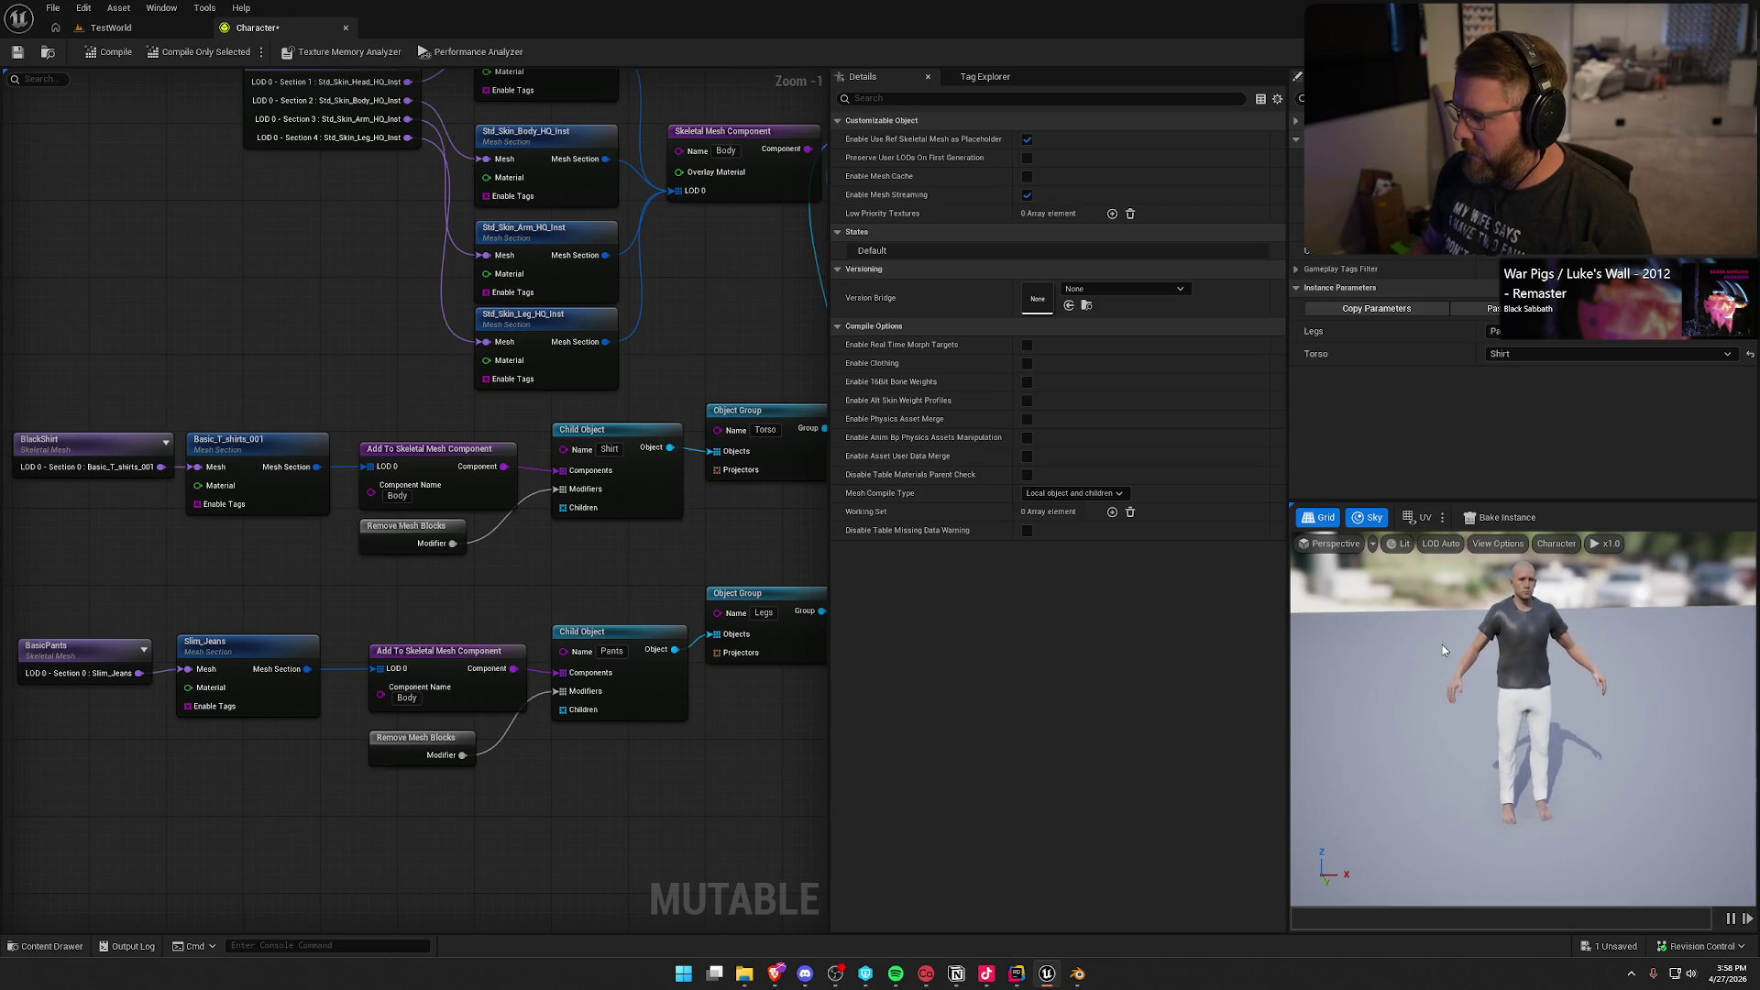
pyautogui.scroll(-1, 360, 633)
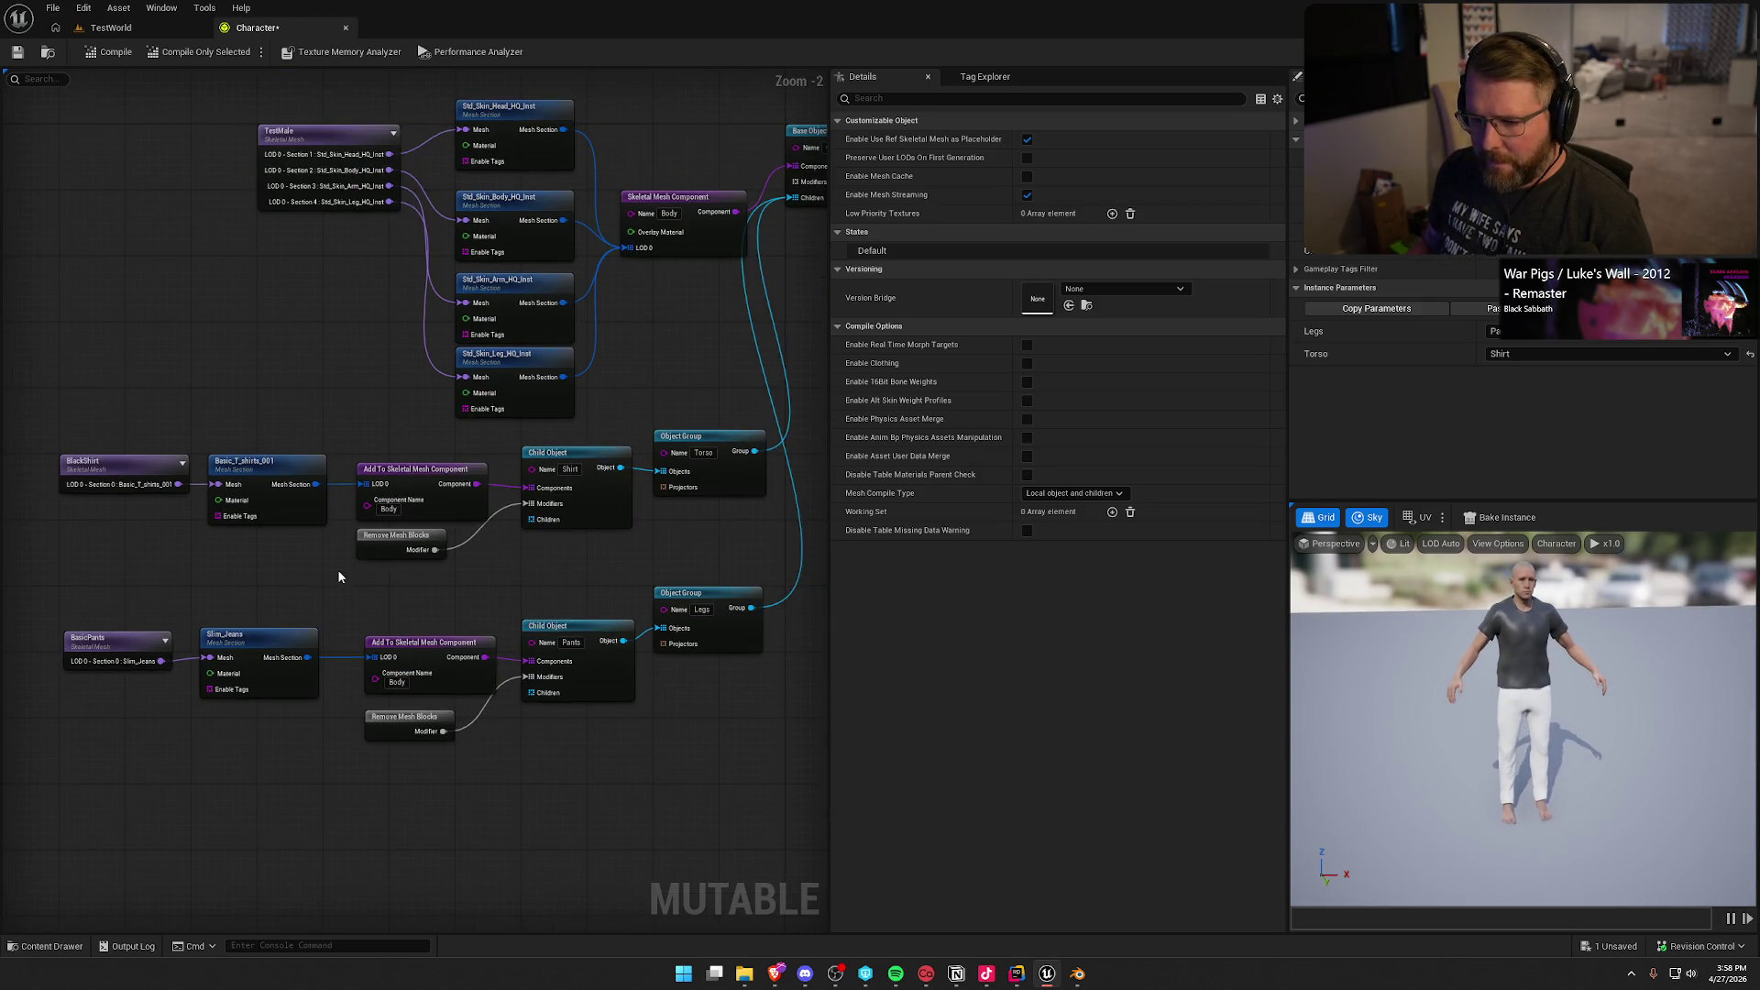
pyautogui.moveTo(339, 576); pyautogui.dragTo(367, 484)
pyautogui.moveTo(92, 520); pyautogui.dragTo(173, 720)
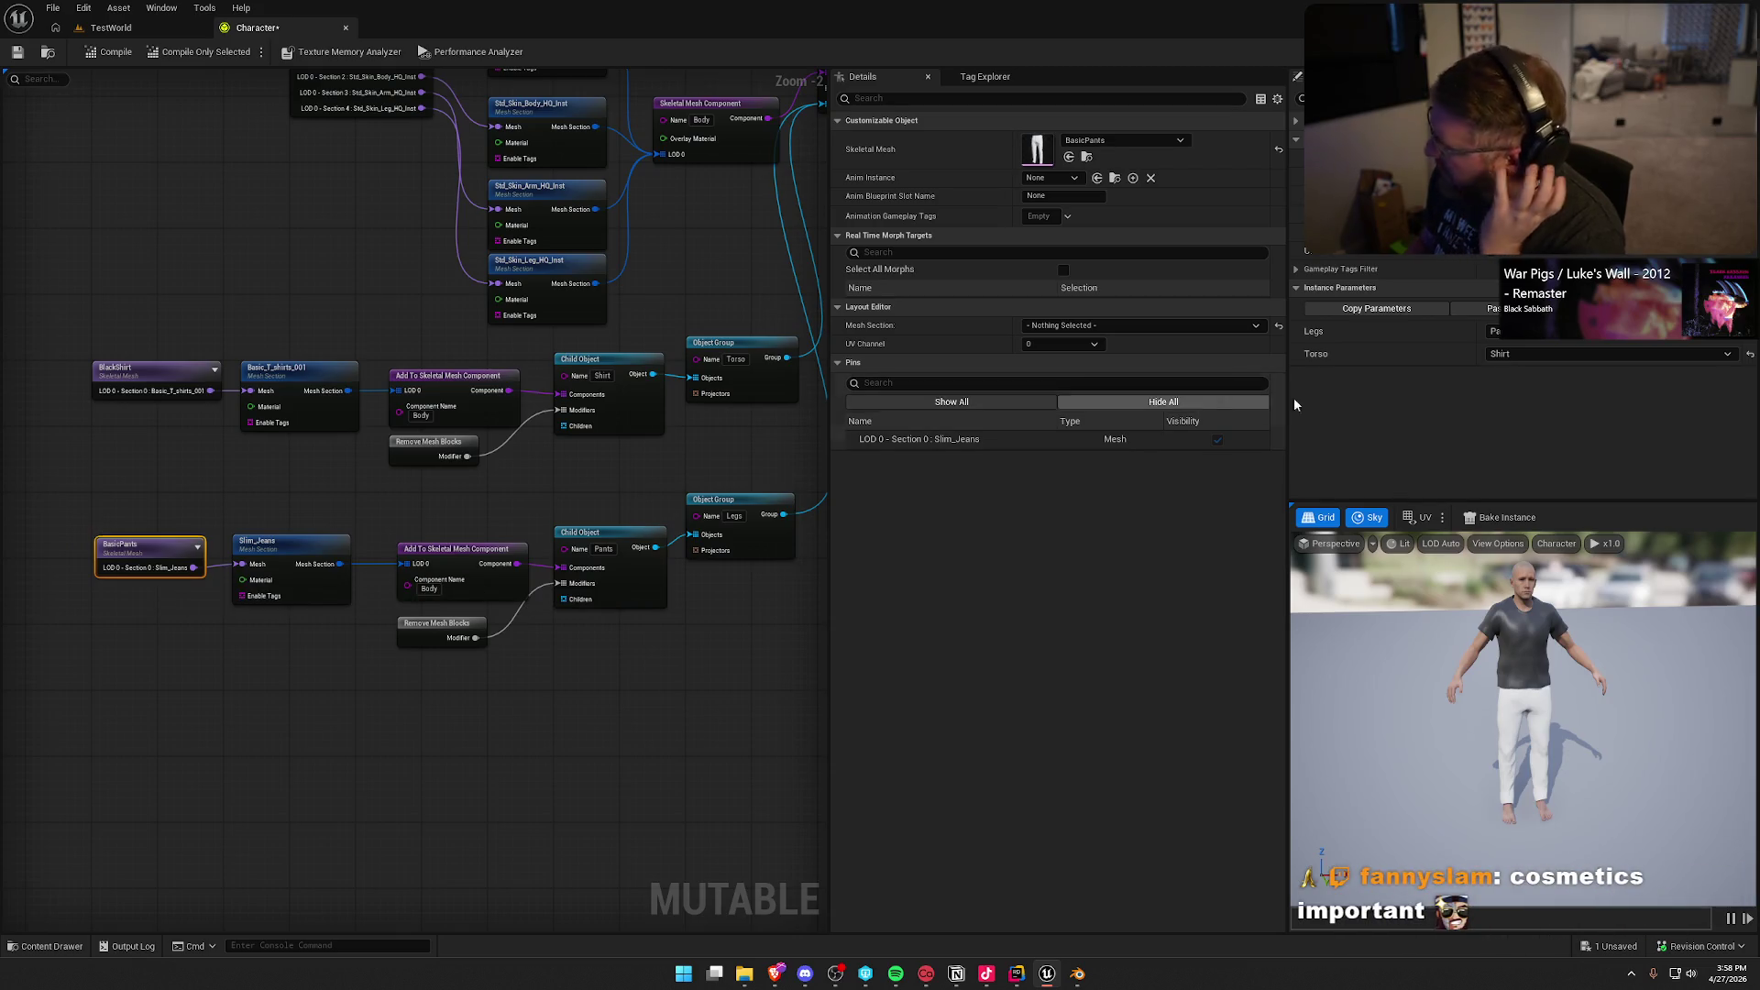
pyautogui.click(1521, 352)
pyautogui.click(1526, 383)
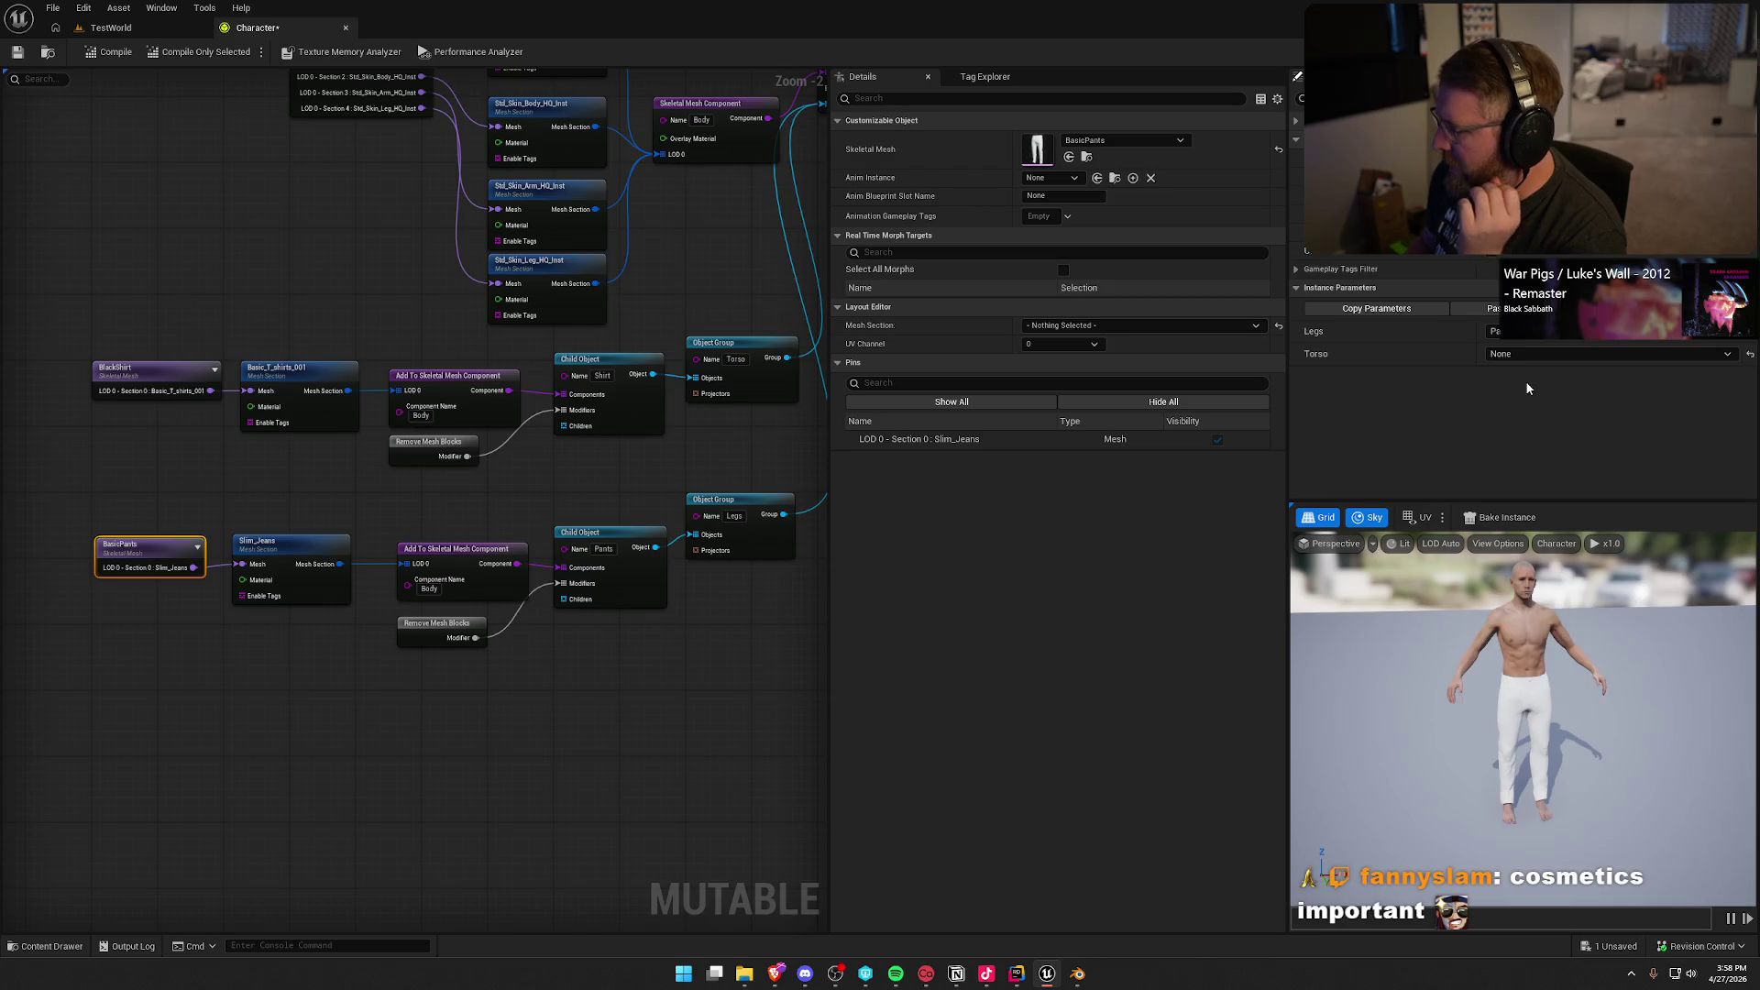
pyautogui.click(1532, 354)
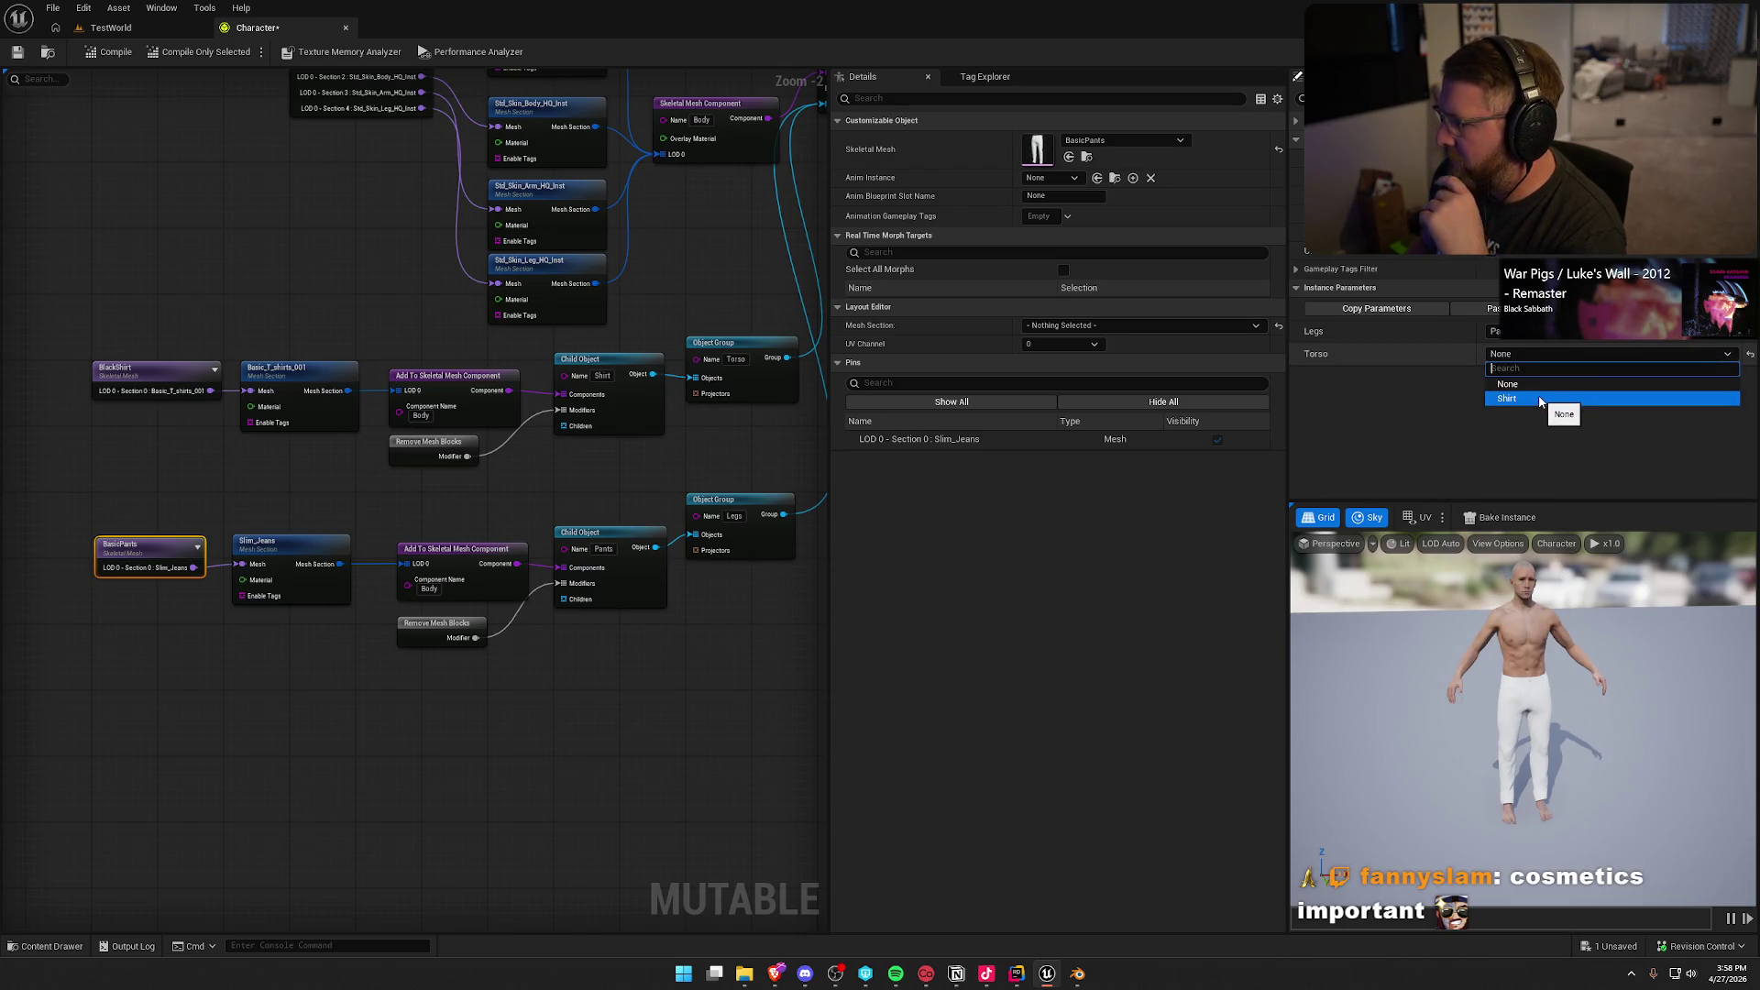
pyautogui.click(1539, 400)
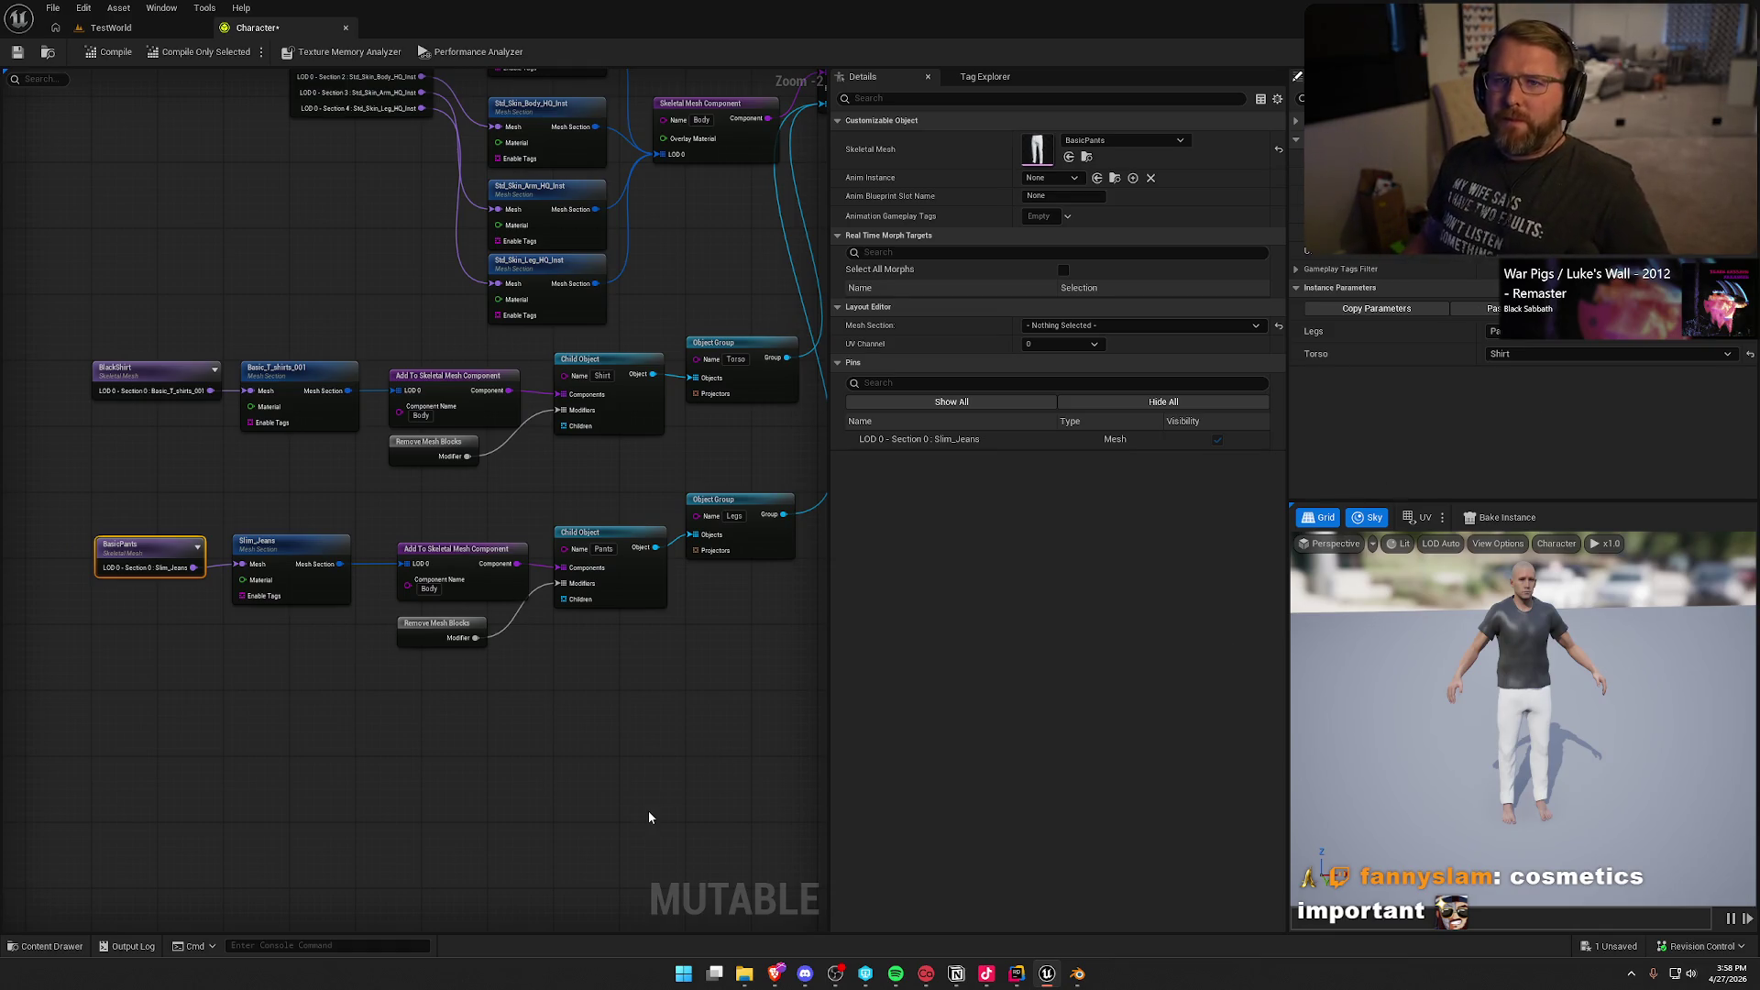
# Step: Box-select the four BlackShirt and BasicPants clothing nodes together
pyautogui.moveTo(409, 750); pyautogui.dragTo(355, 651)
pyautogui.moveTo(330, 489); pyautogui.dragTo(337, 489)
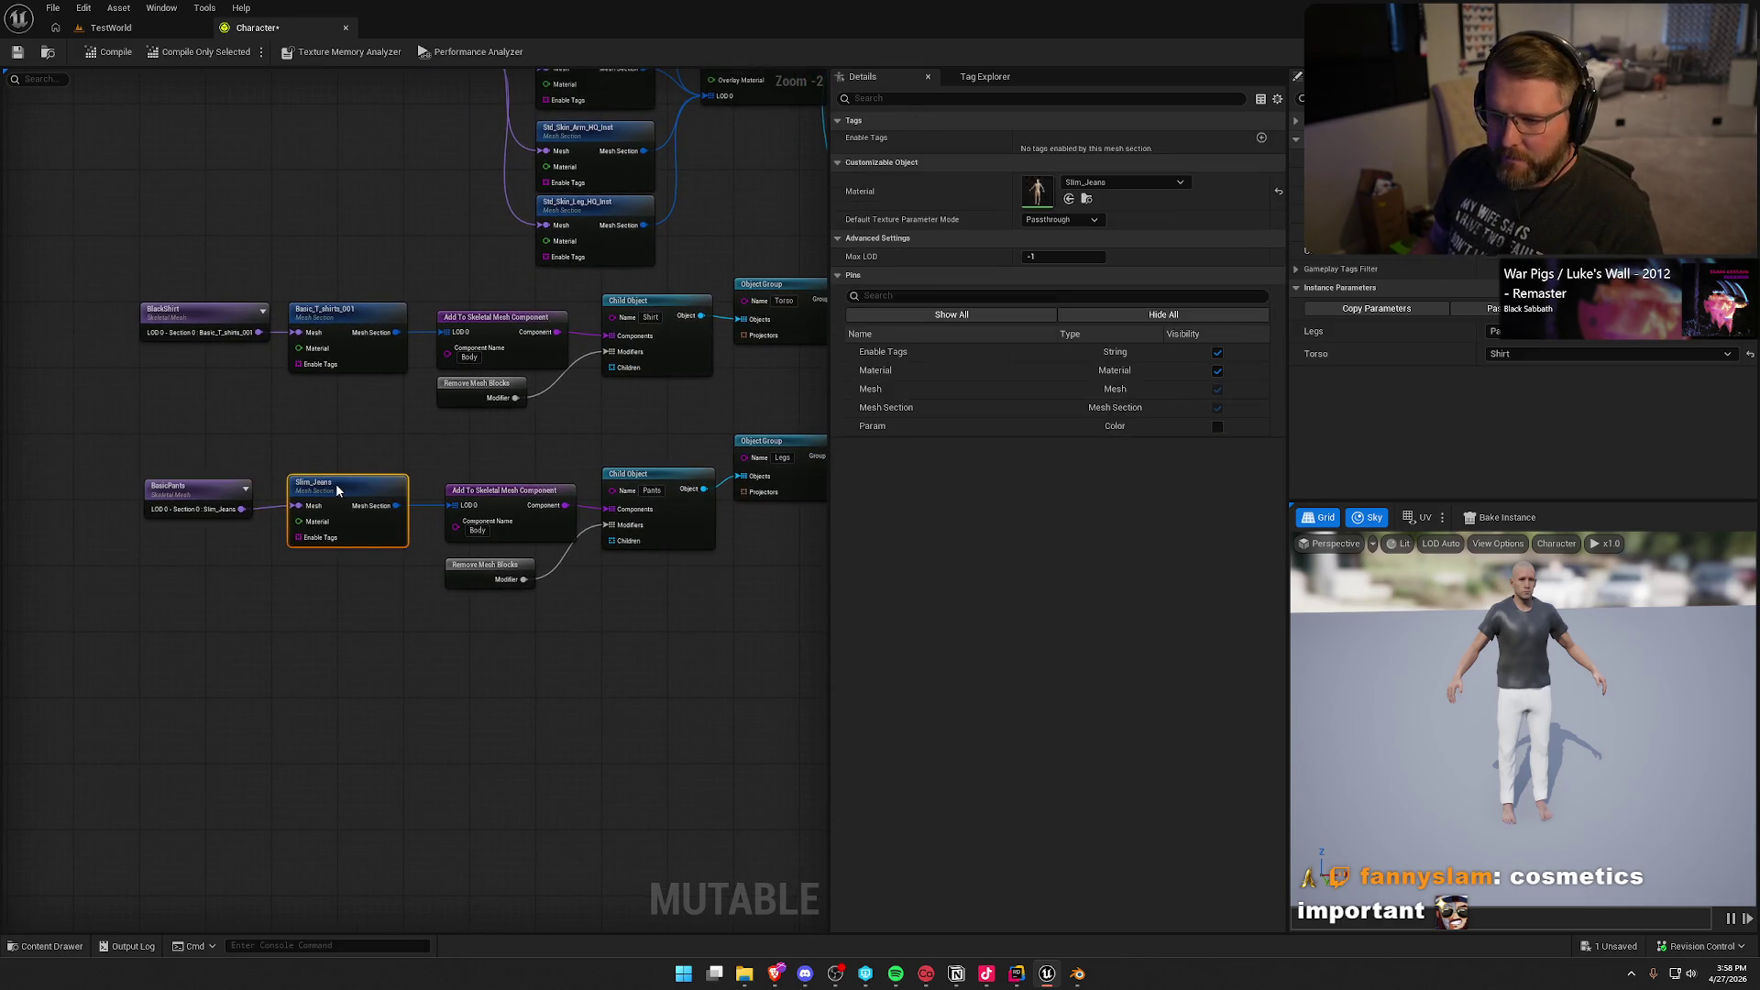
pyautogui.click(347, 420)
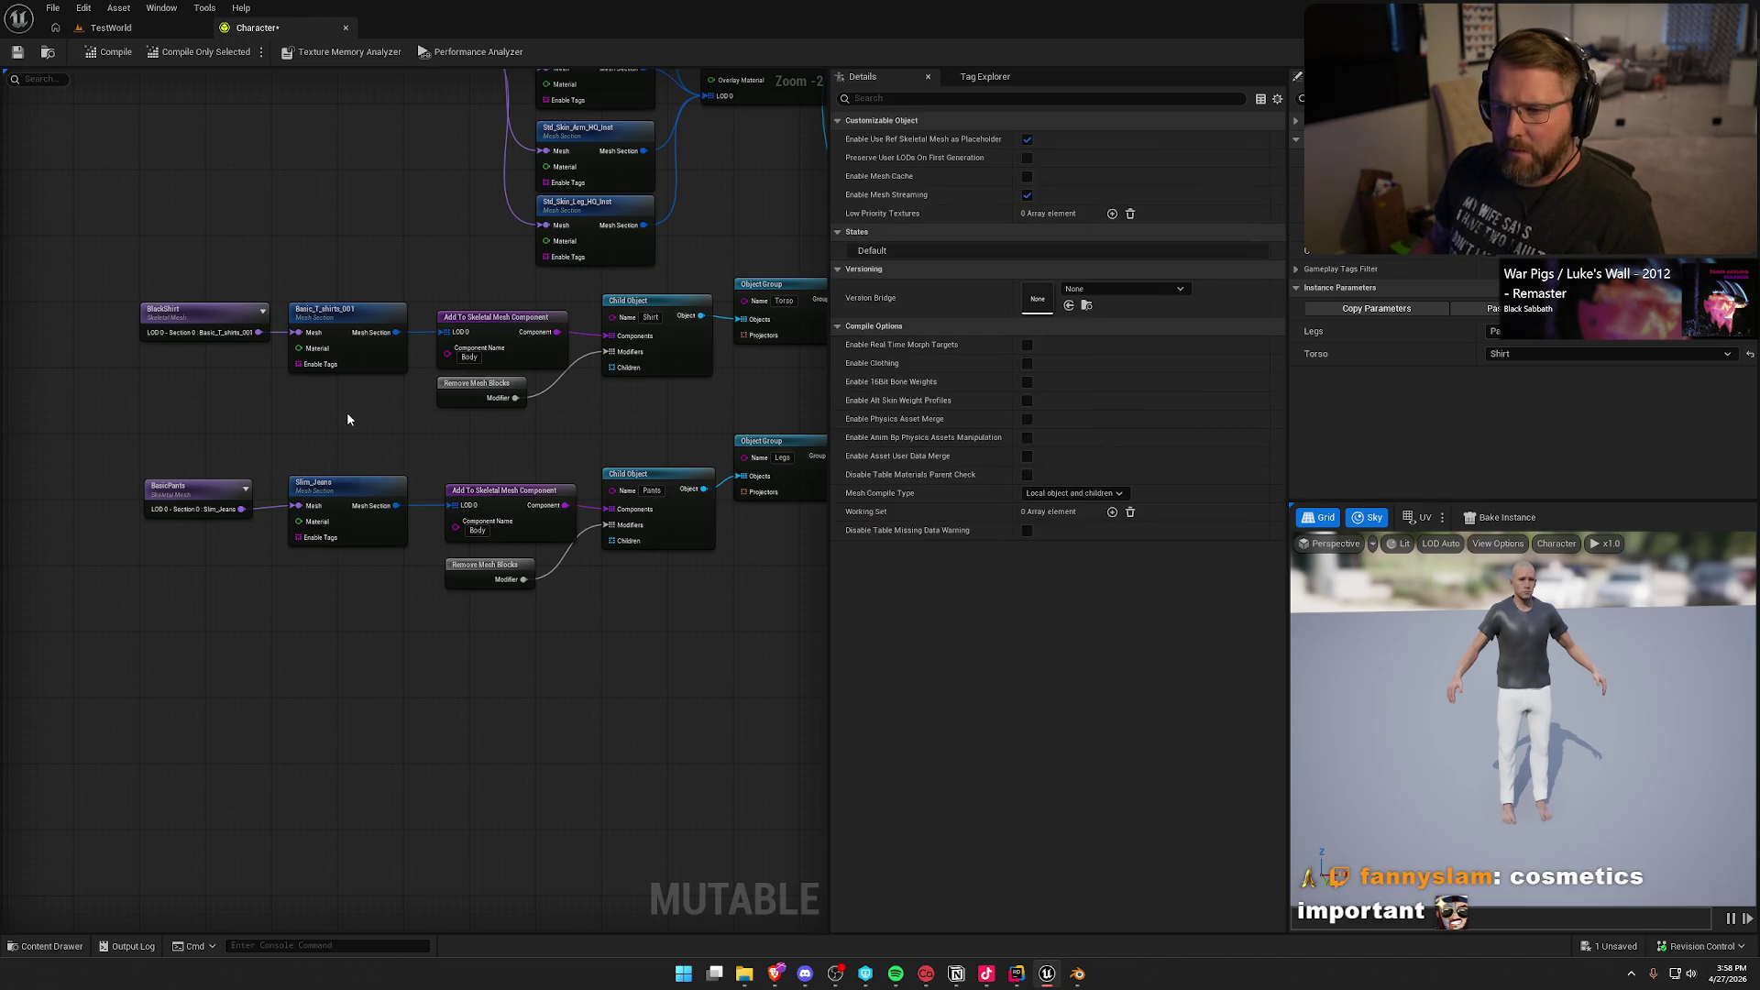
pyautogui.moveTo(116, 247)
pyautogui.mouseDown()
pyautogui.moveTo(381, 616)
pyautogui.moveTo(417, 634)
pyautogui.mouseUp()
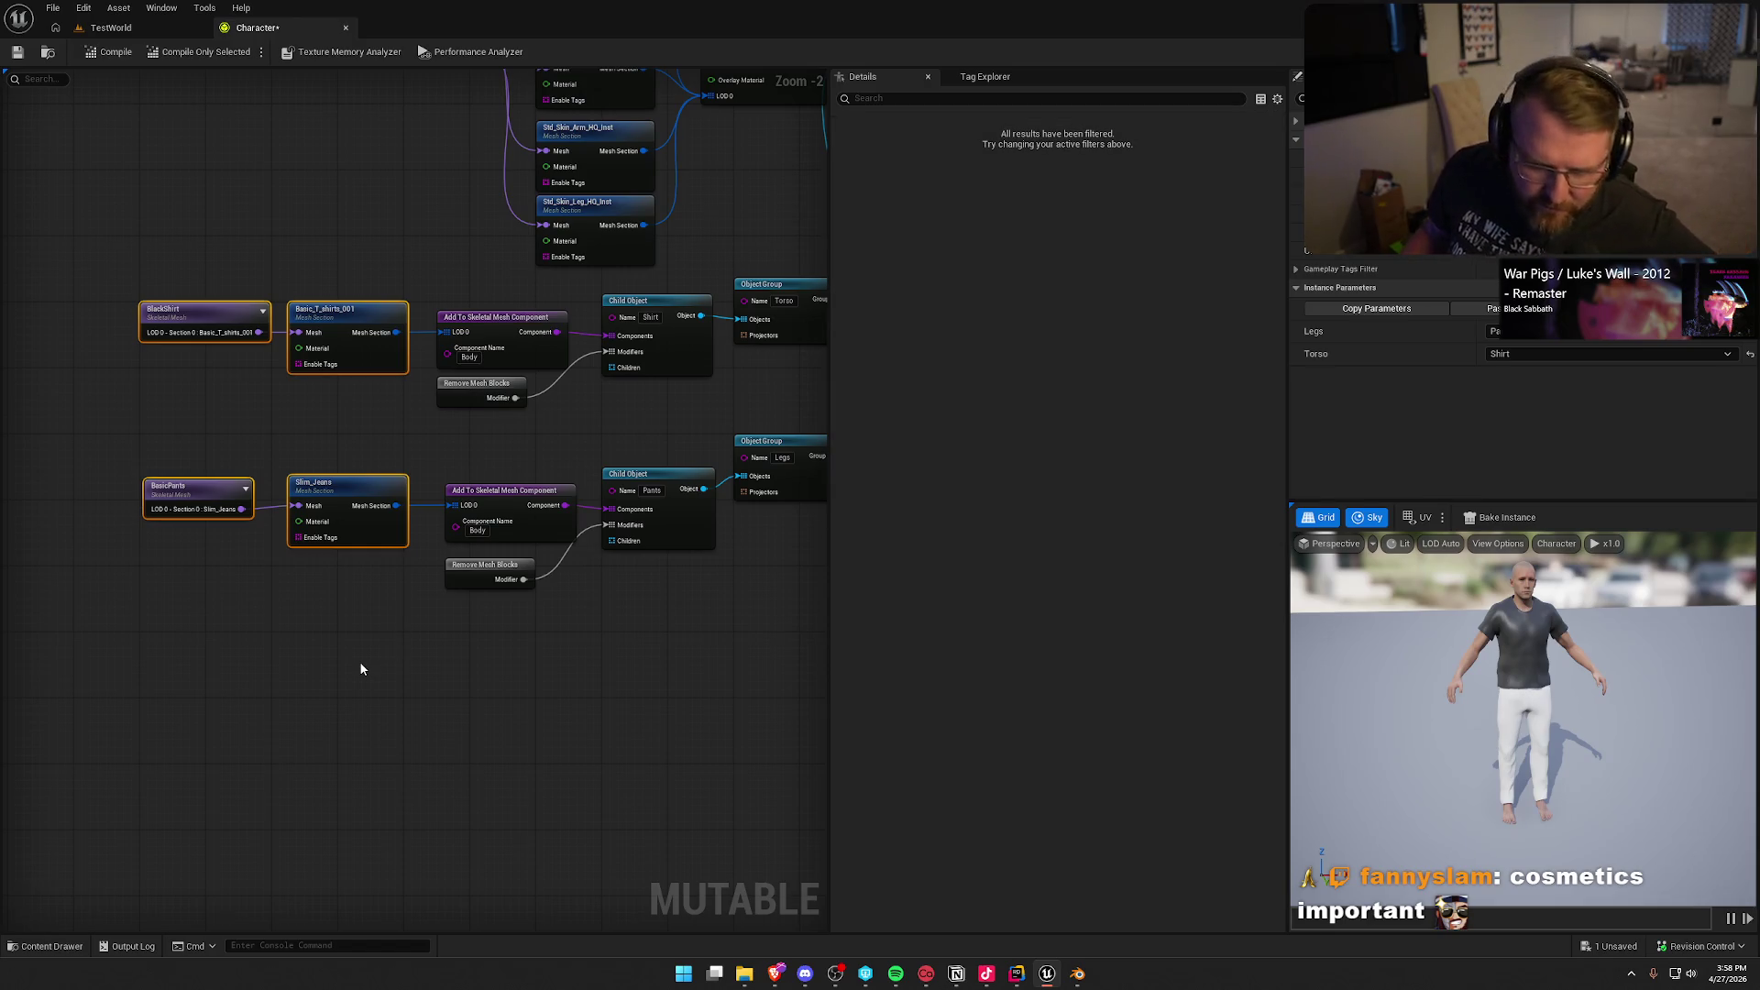
pyautogui.moveTo(90, 239); pyautogui.dragTo(431, 631)
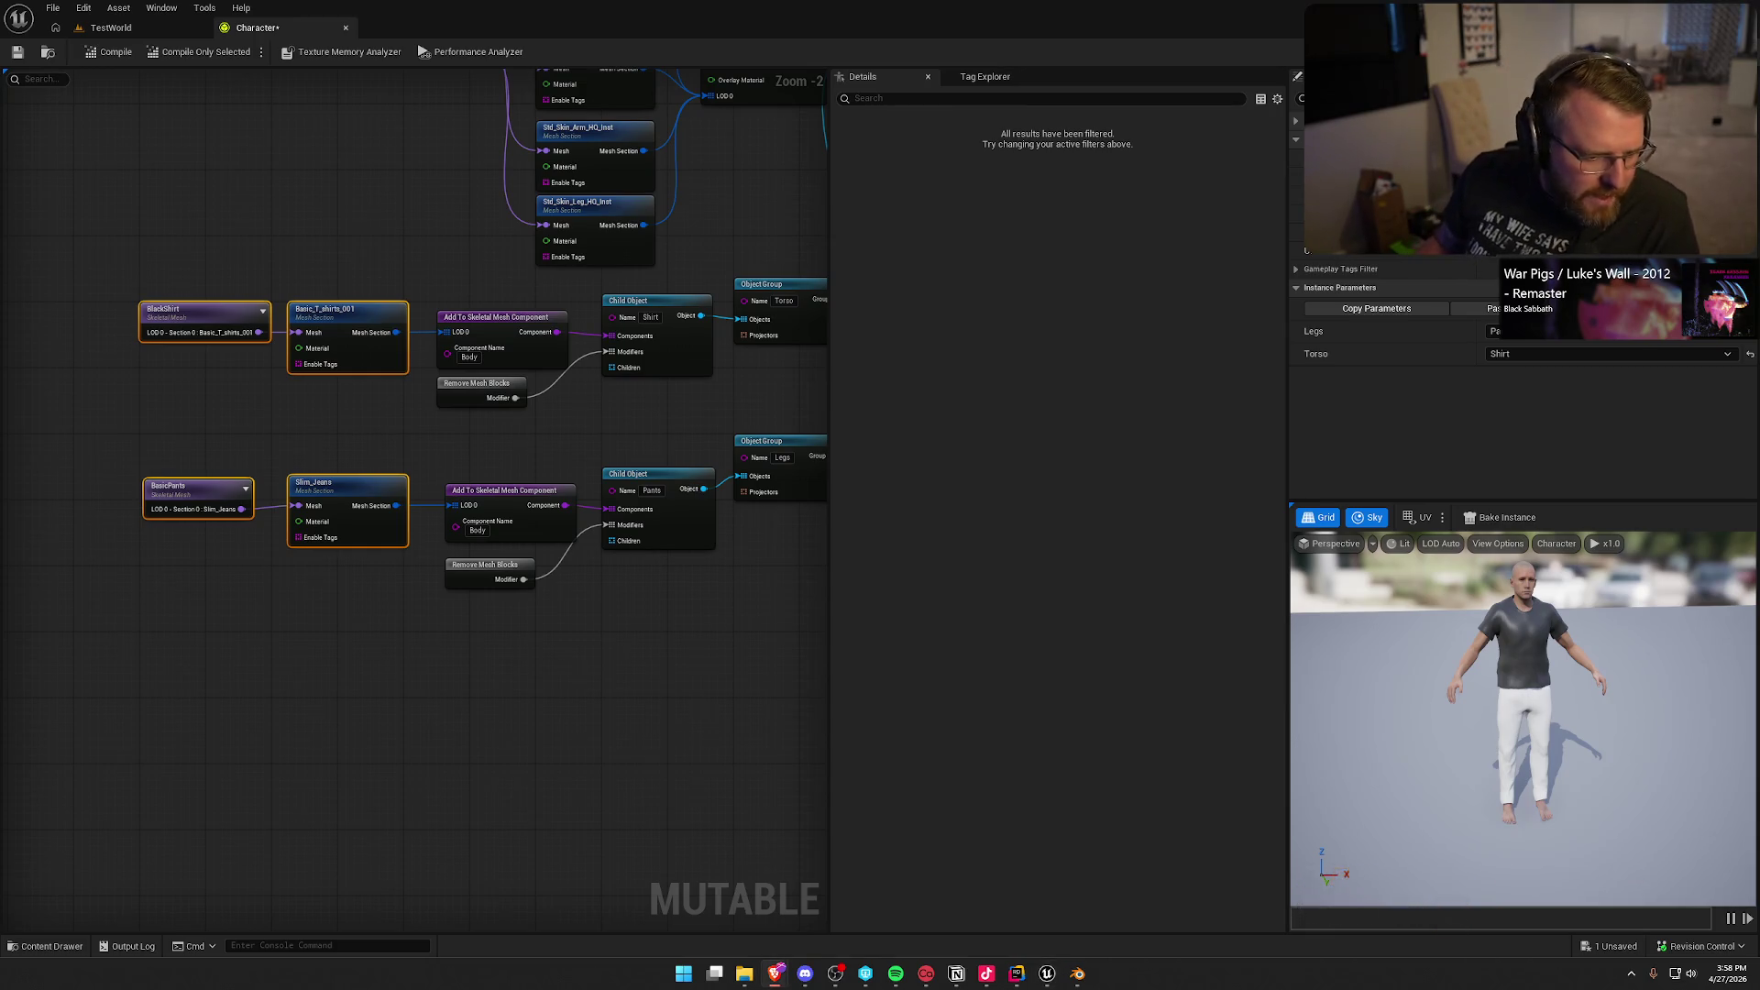
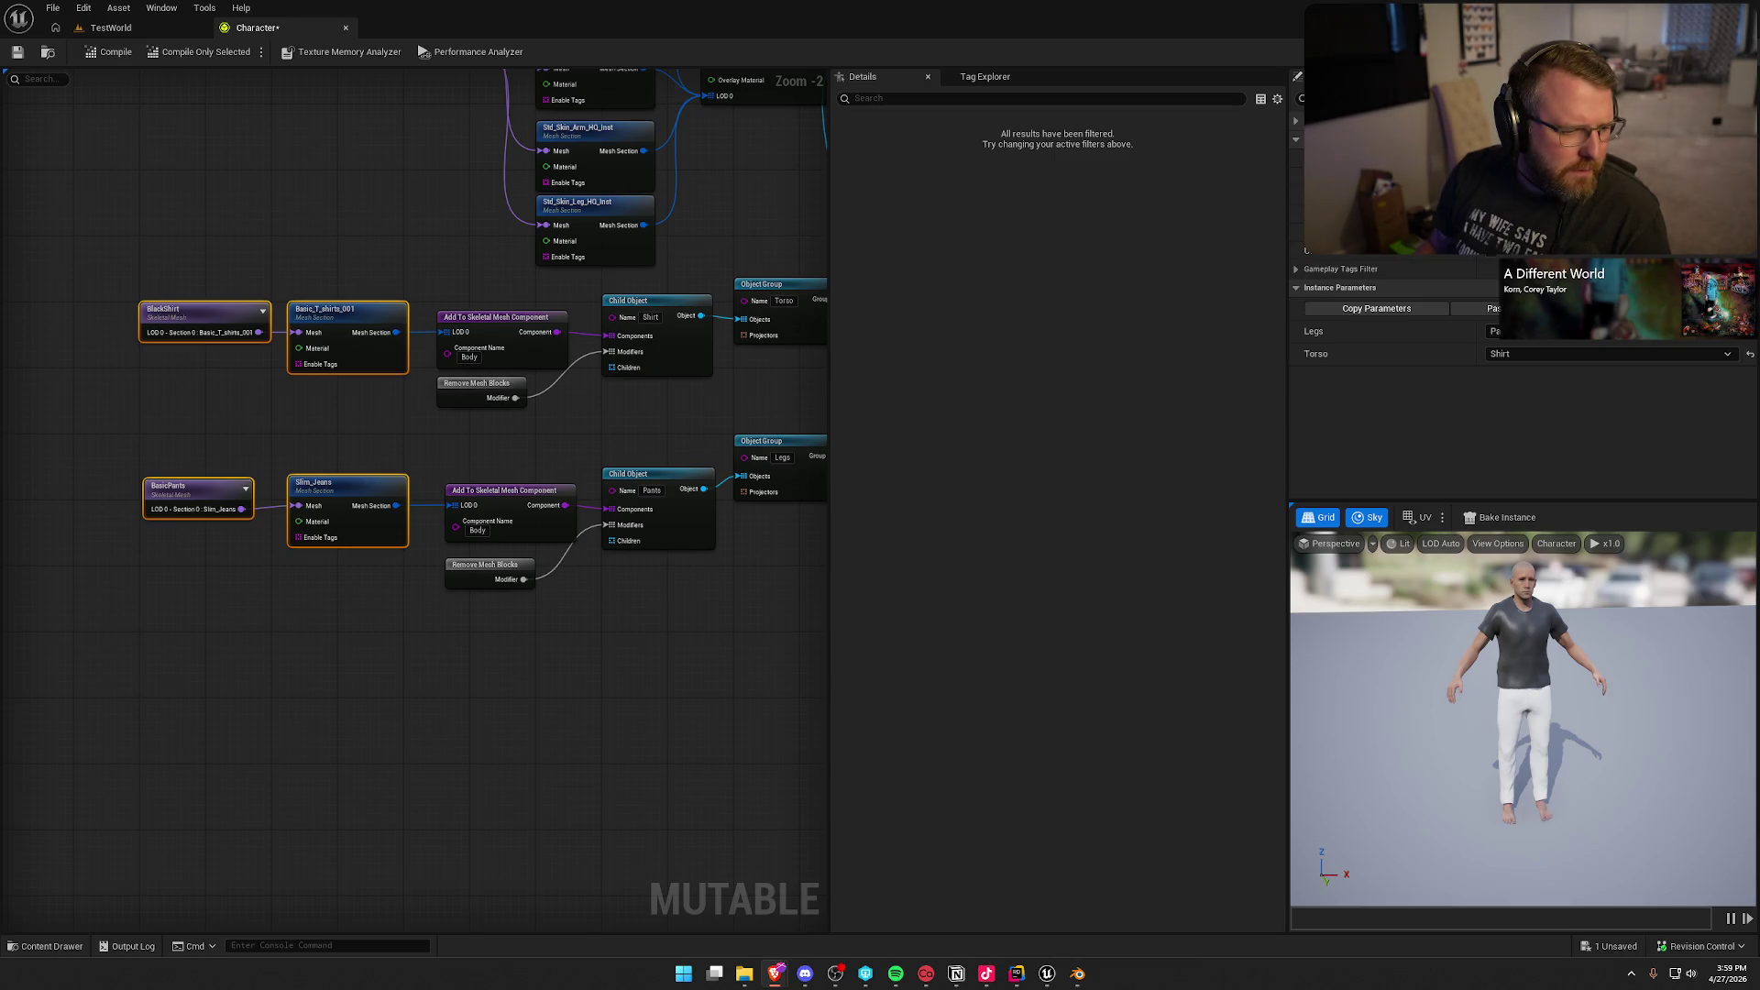
# Step: Box-select the shirt and pants node chains, then deselect them
pyautogui.click(226, 792)
pyautogui.moveTo(158, 195); pyautogui.dragTo(561, 660)
pyautogui.moveTo(443, 648)
pyautogui.mouseDown()
pyautogui.moveTo(205, 173)
pyautogui.moveTo(178, 209)
pyautogui.mouseUp()
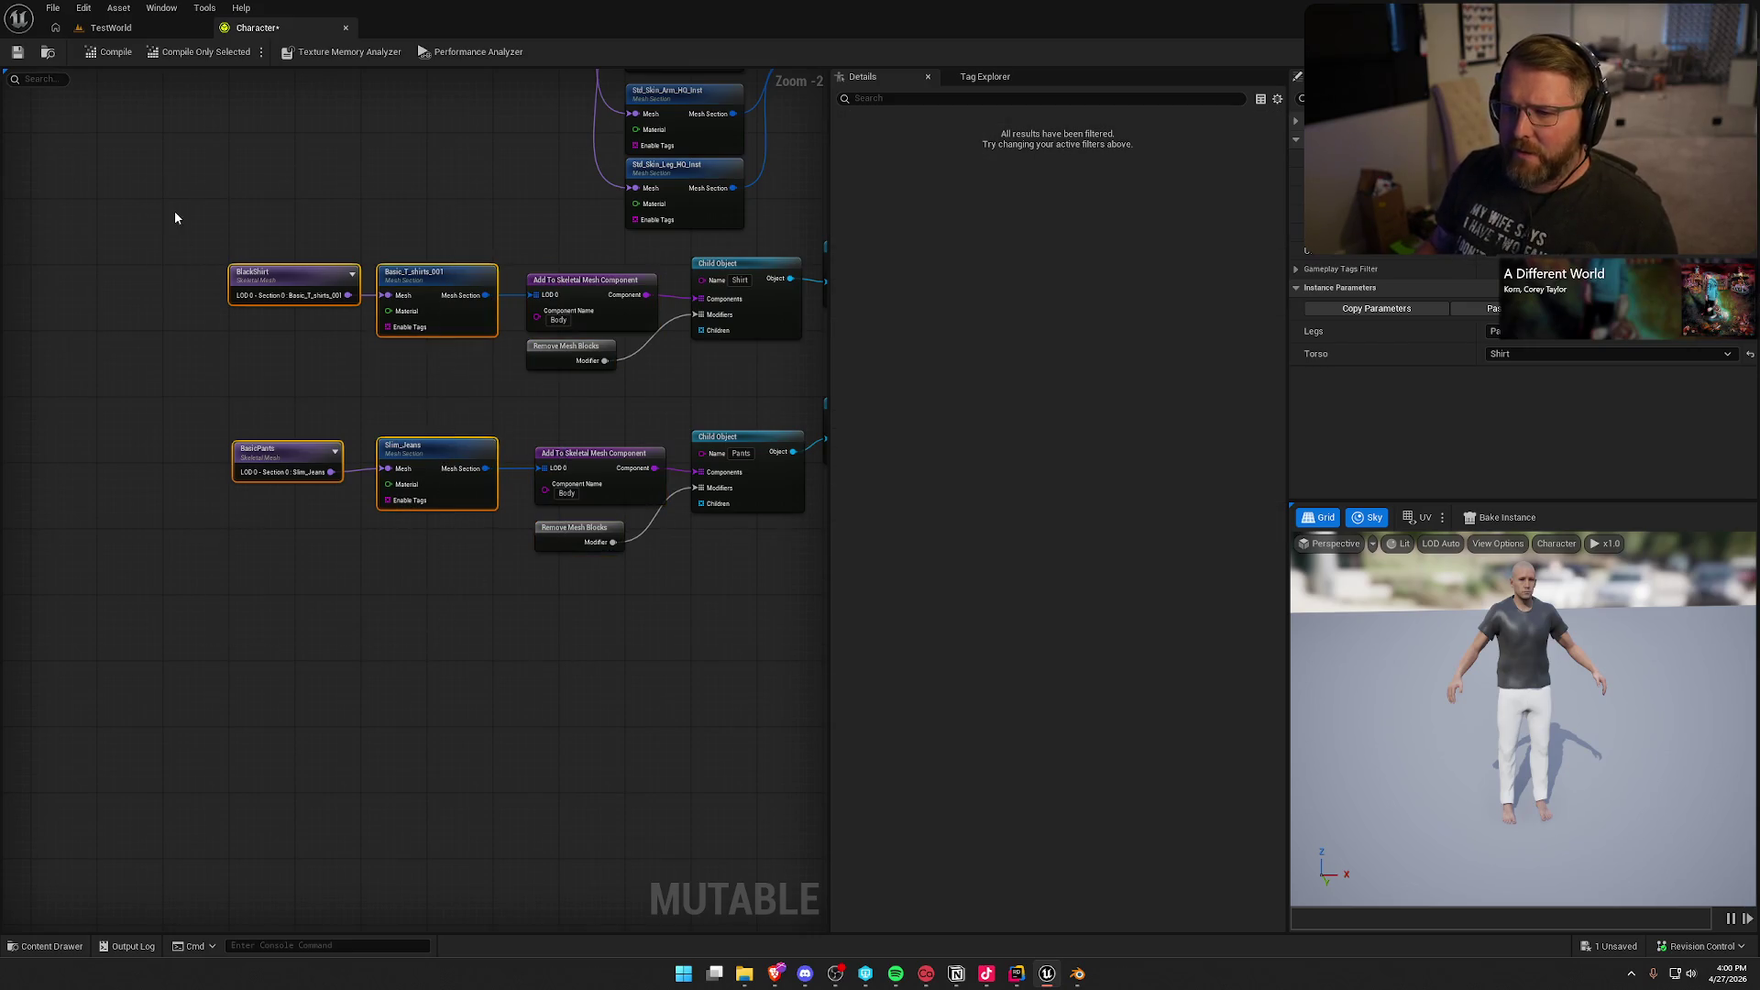
pyautogui.click(395, 626)
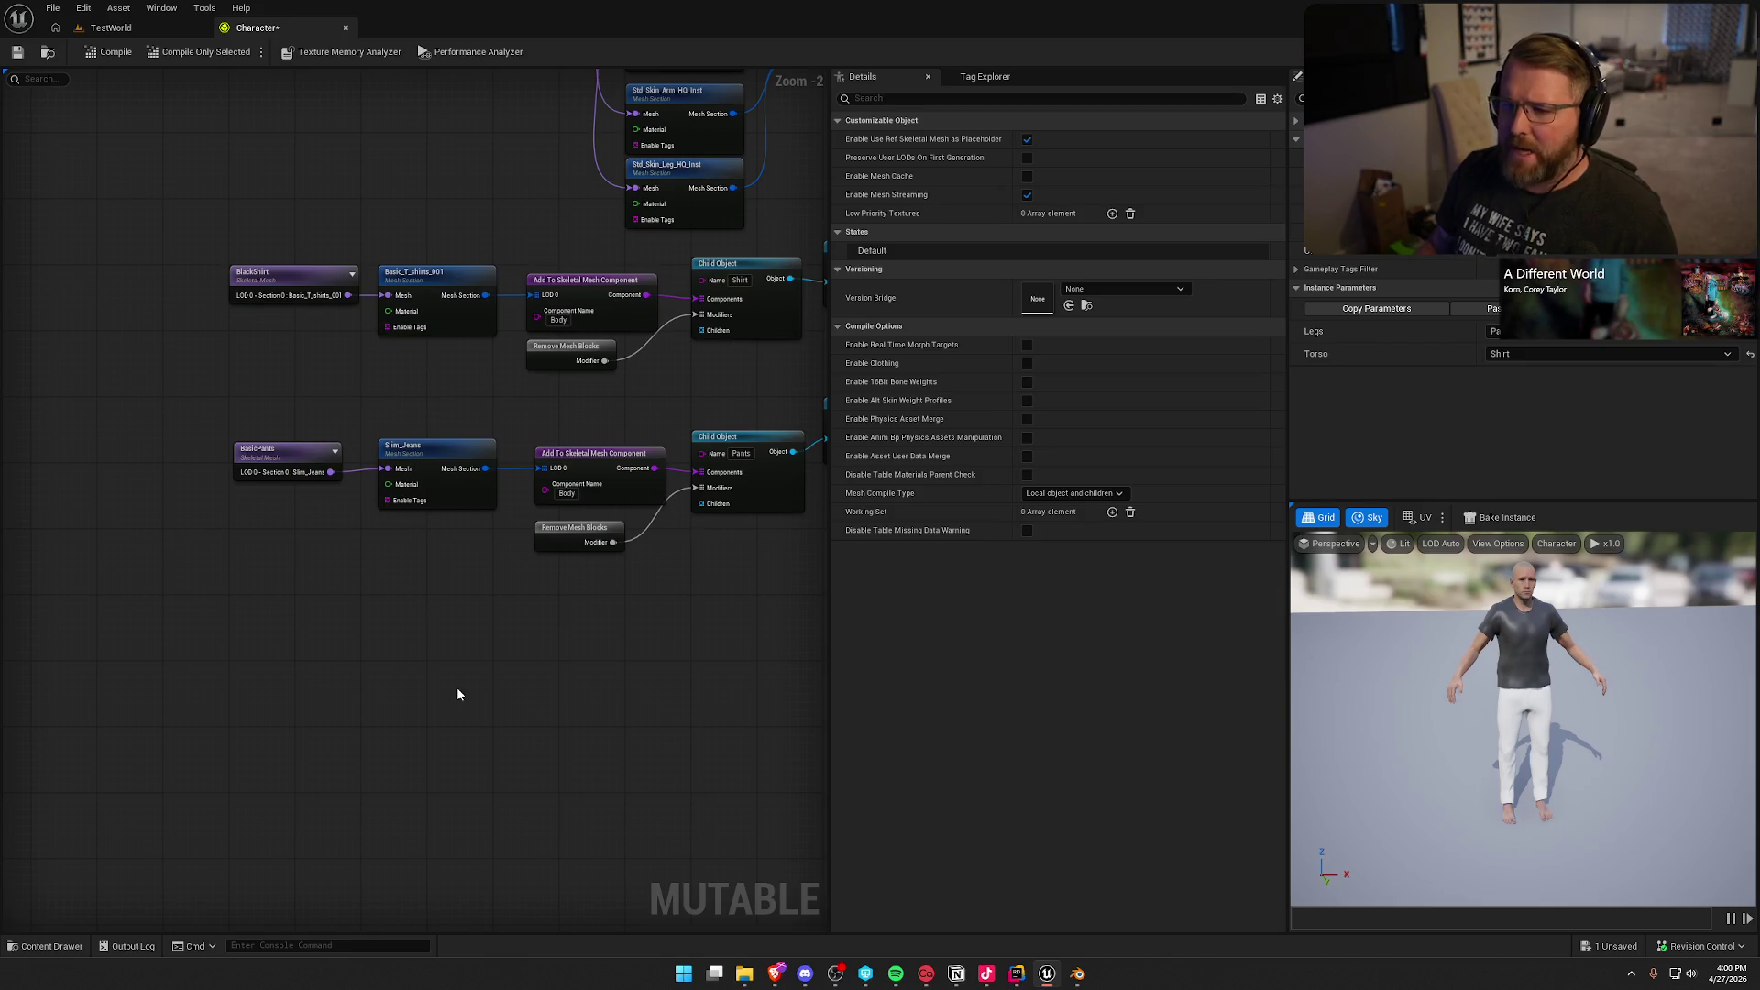
# Step: Bring the BlackShirt and BasicPants nodes into view and open the Content Drawer at Cosmetics
pyautogui.moveTo(594, 495)
pyautogui.mouseDown()
pyautogui.moveTo(480, 712)
pyautogui.moveTo(192, 483)
pyautogui.mouseUp()
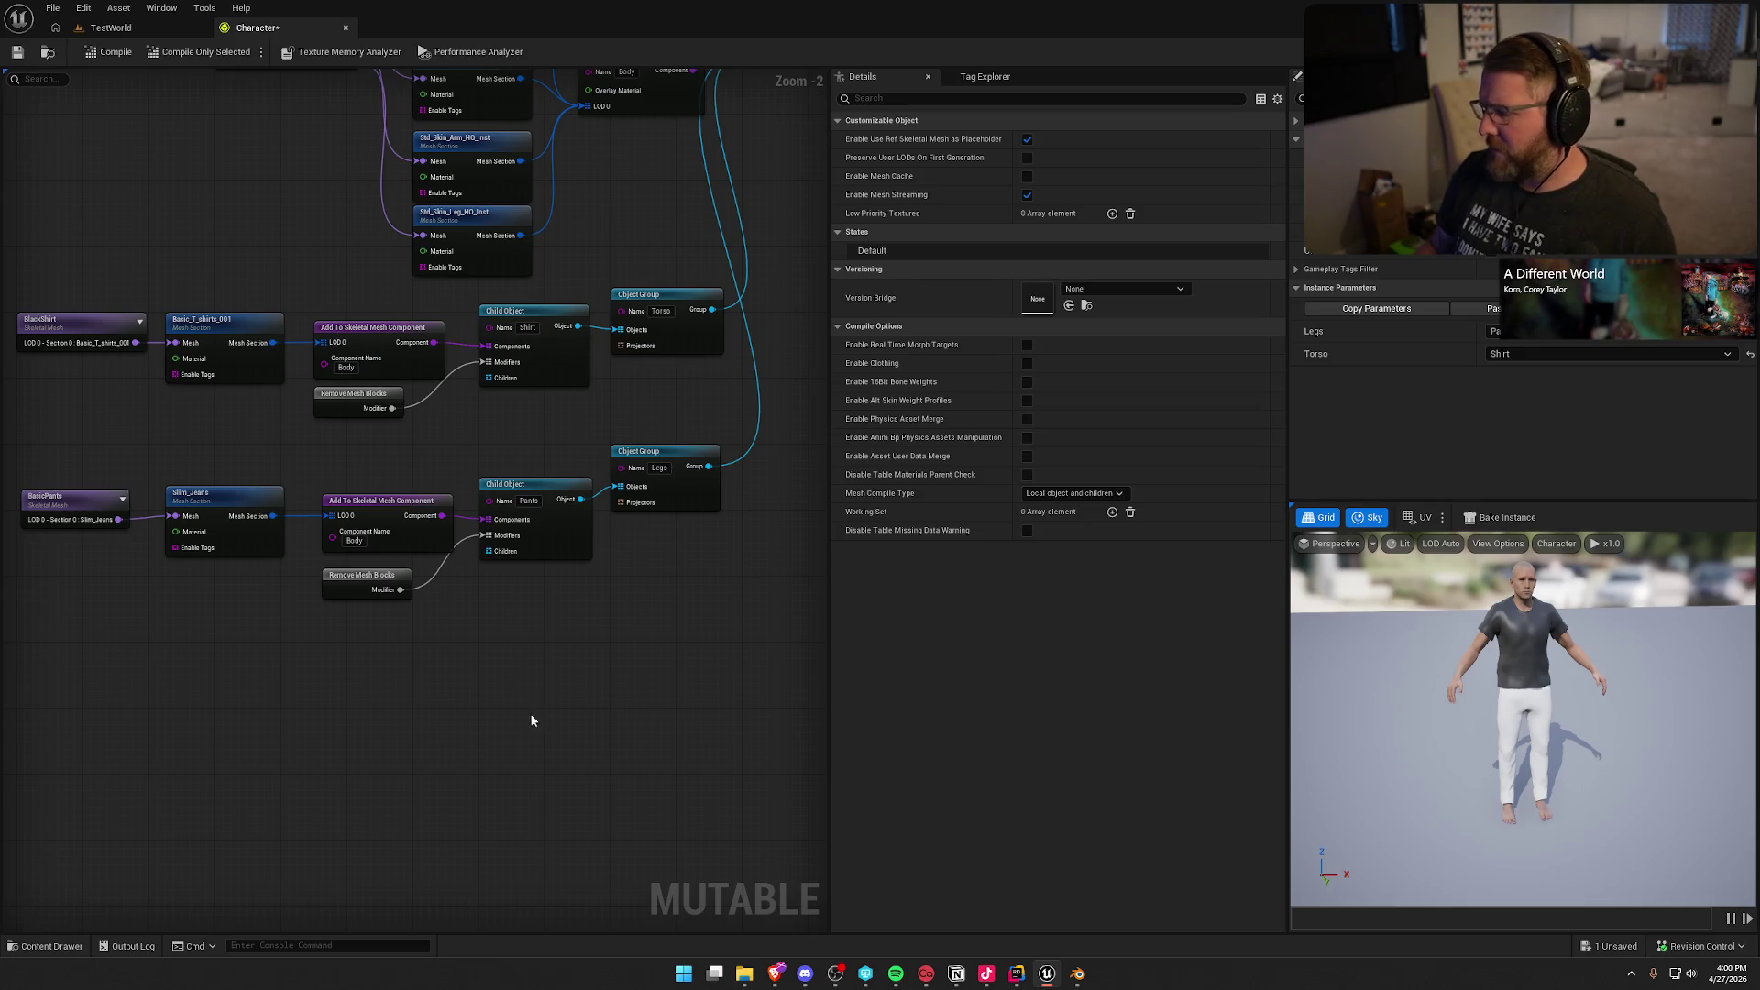
pyautogui.moveTo(531, 715)
pyautogui.mouseDown()
pyautogui.moveTo(554, 629)
pyautogui.moveTo(520, 634)
pyautogui.mouseUp()
pyautogui.scroll(1, 541, 660)
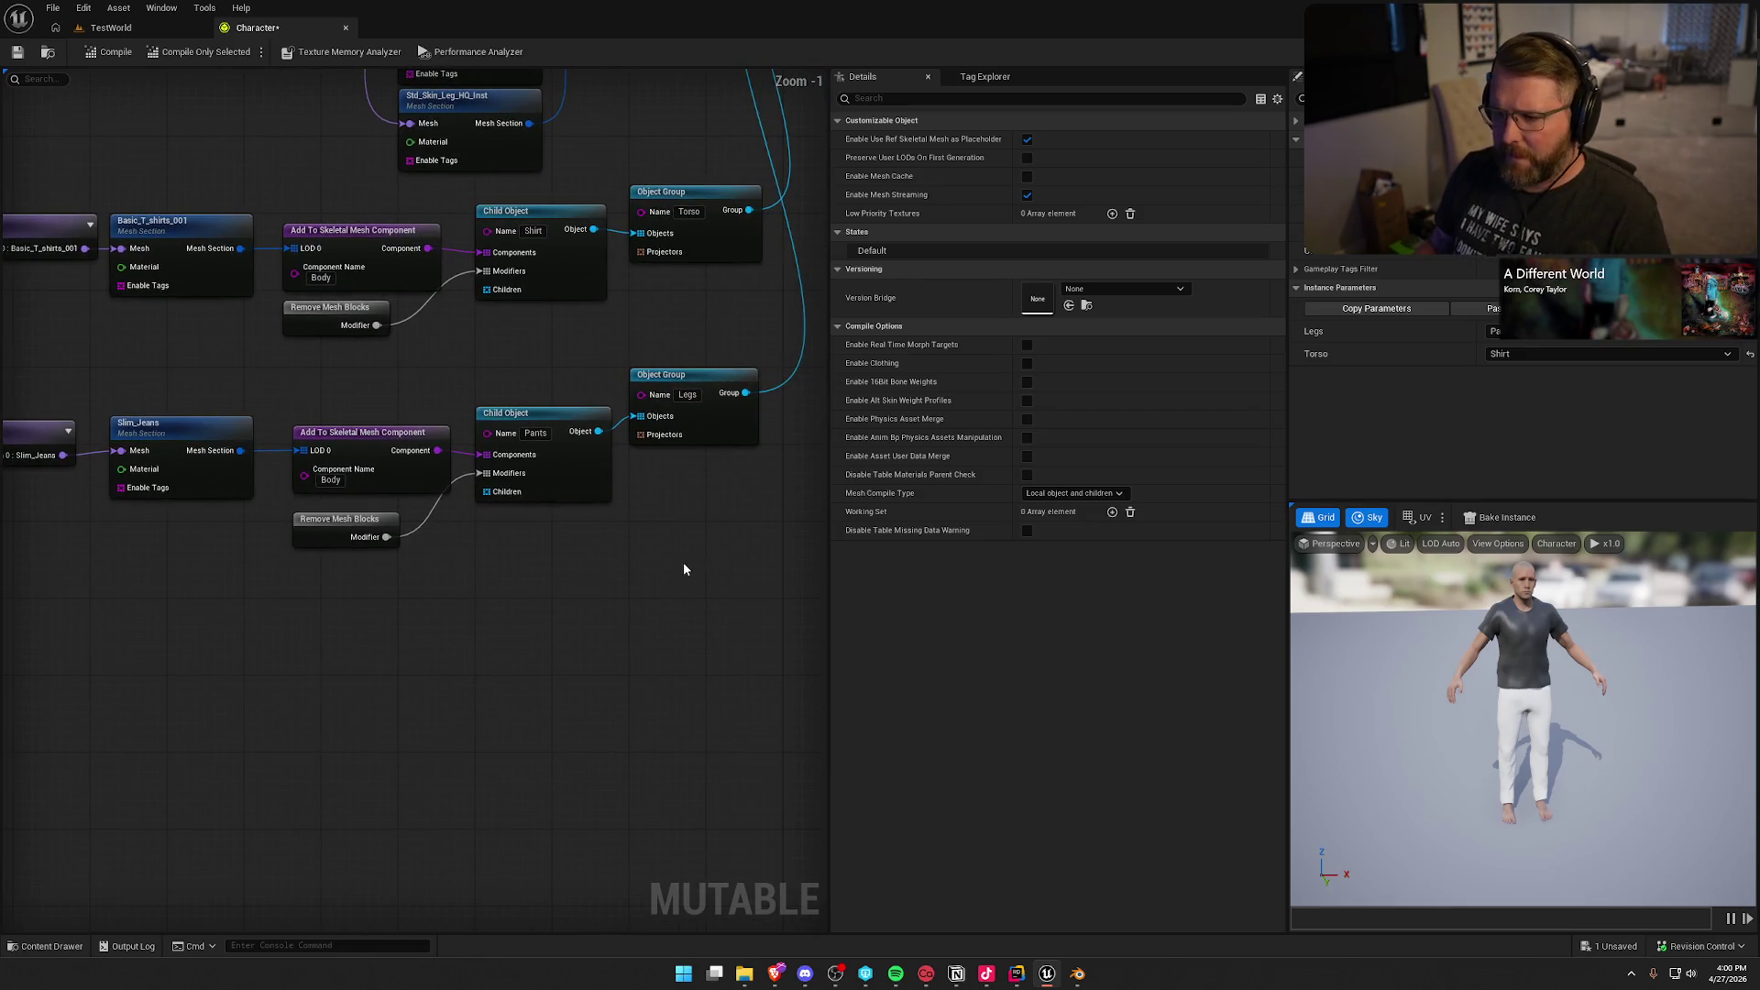
pyautogui.moveTo(43, 647); pyautogui.dragTo(179, 577)
pyautogui.hotkey('ctrl', 'space')
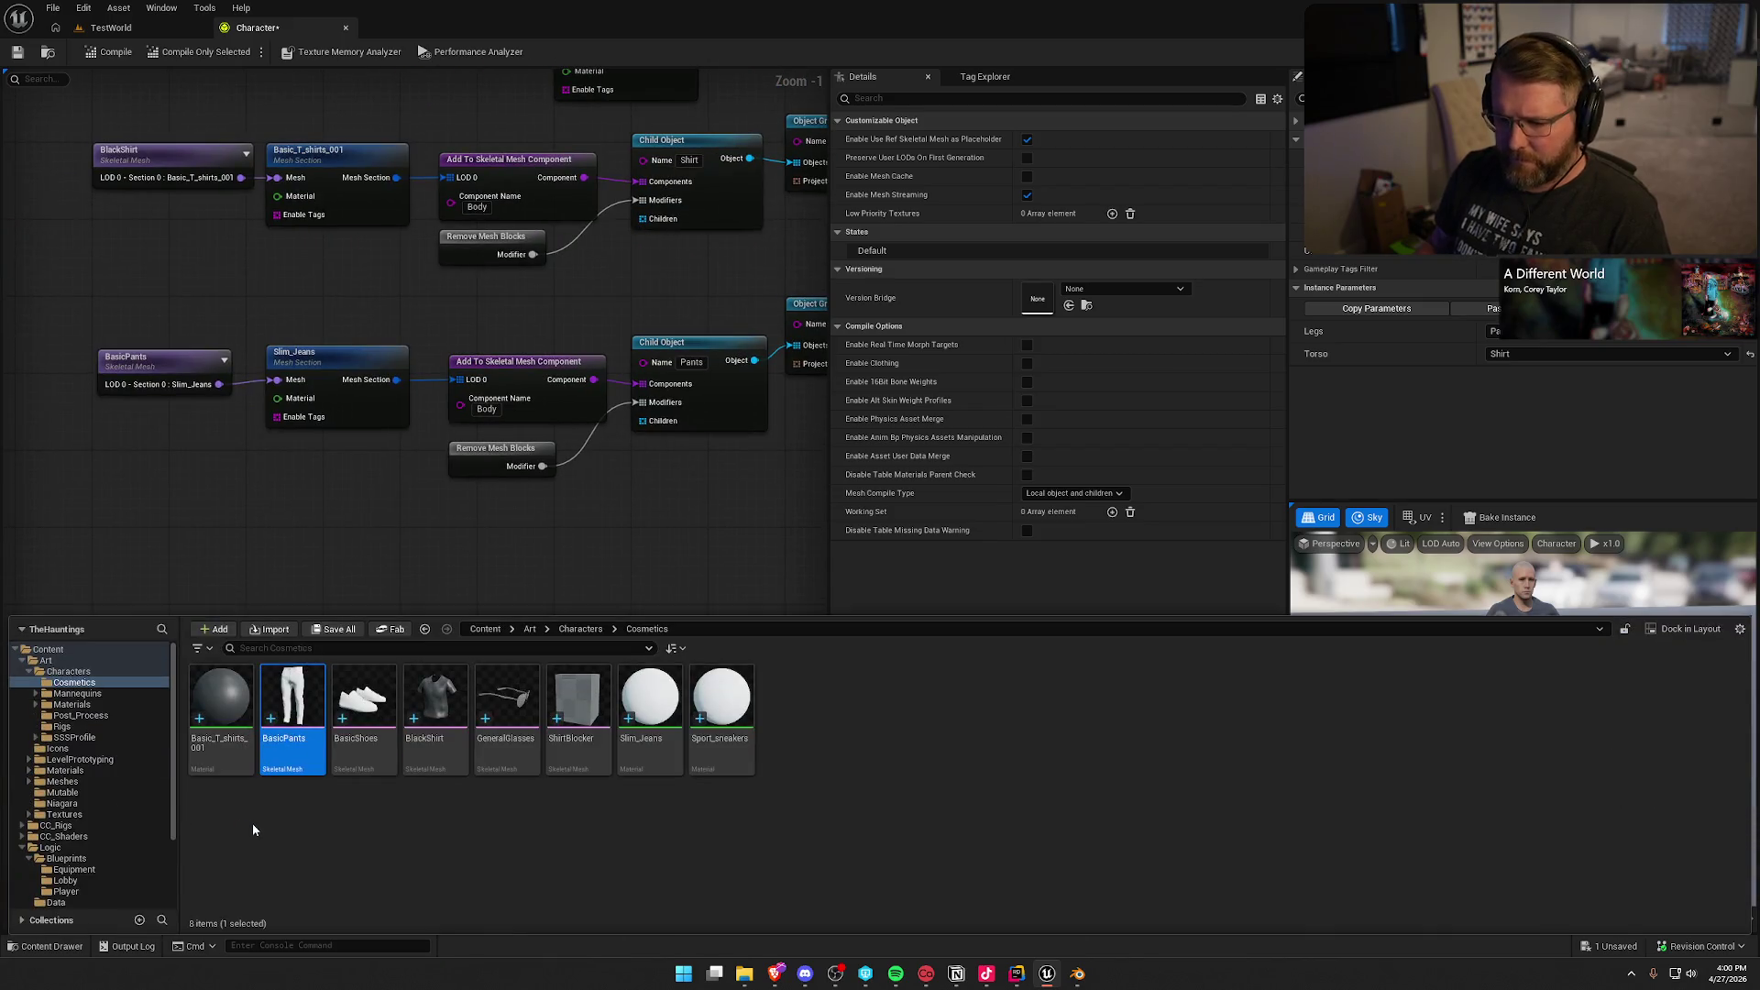
# Step: Drop BasicShoes into the graph below the pants, then reimport it with Import Rotation Z 90
pyautogui.moveTo(362, 719); pyautogui.dragTo(126, 593)
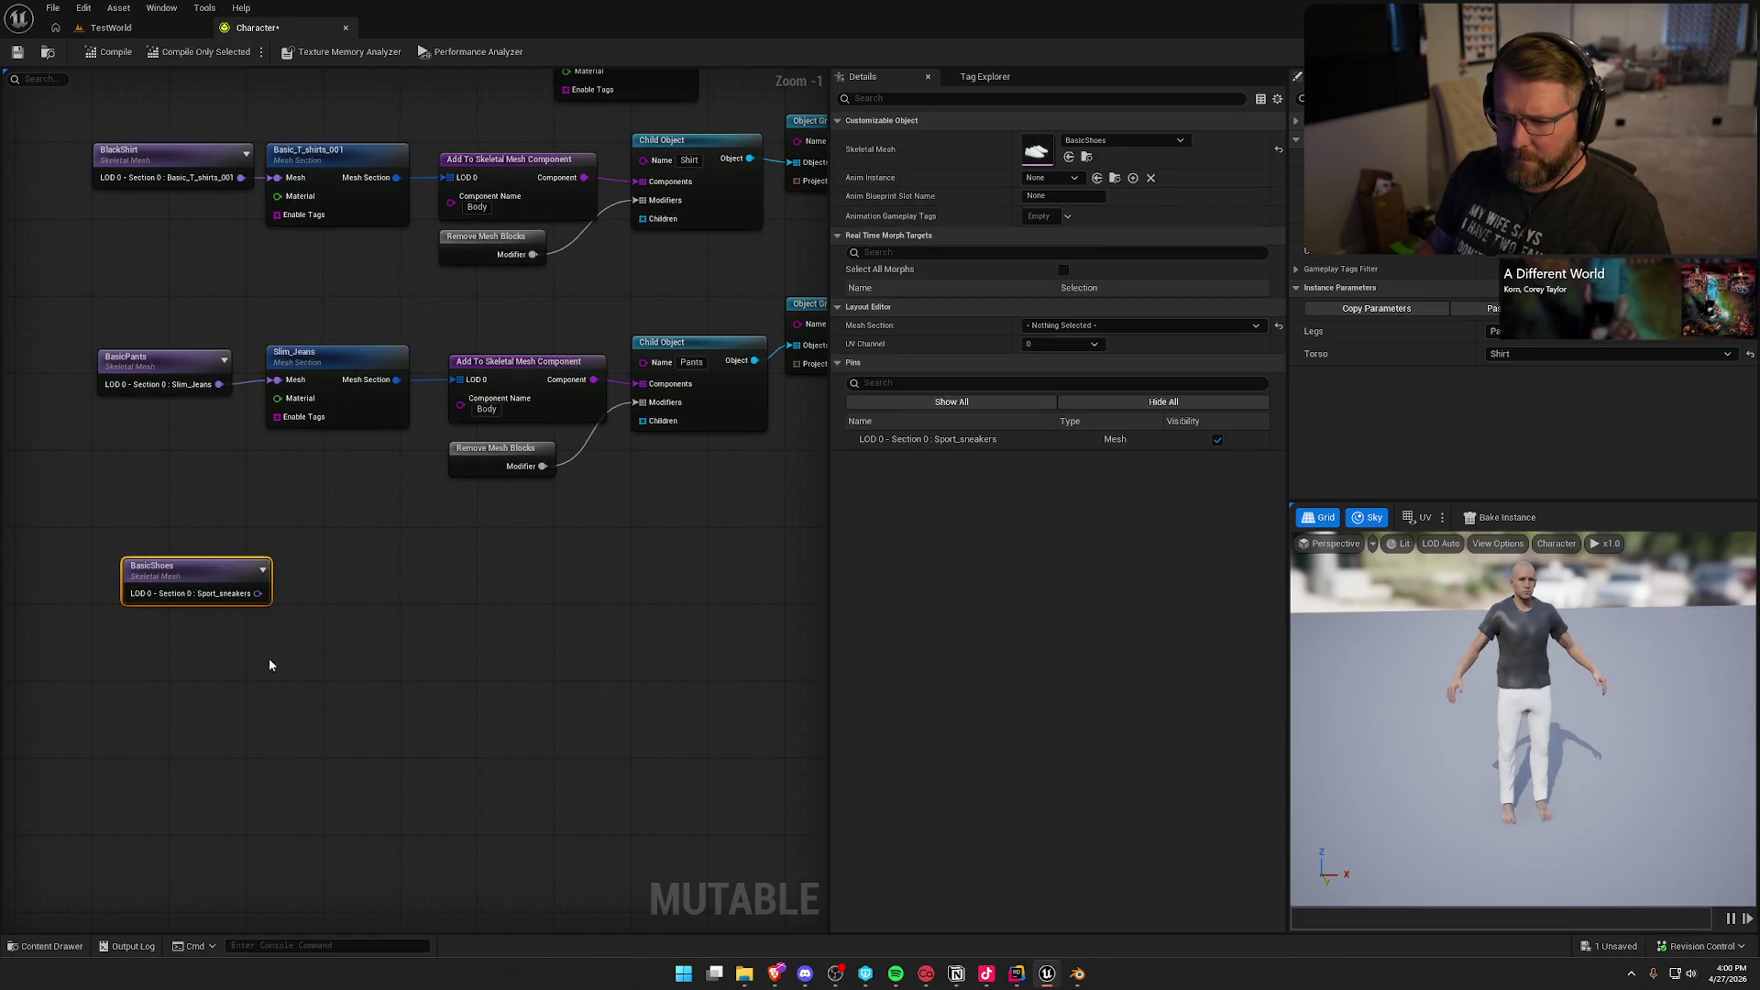
pyautogui.hotkey('ctrl', 'space')
pyautogui.doubleClick(364, 701)
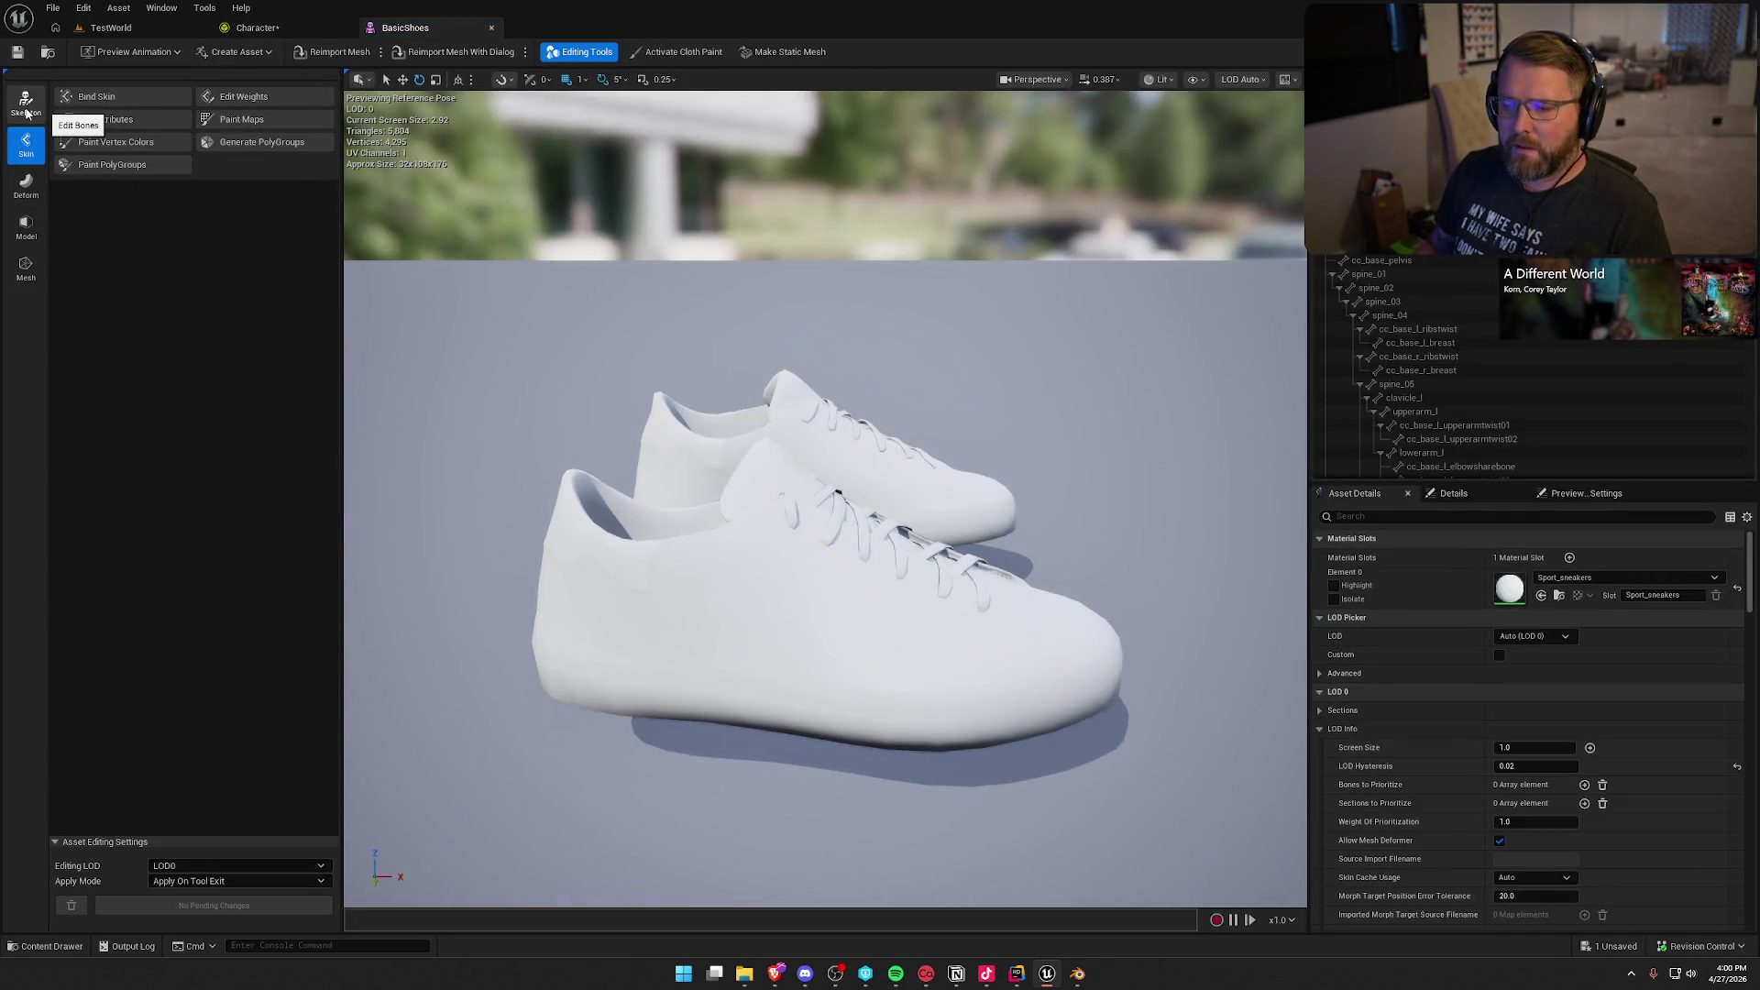
pyautogui.click(458, 53)
pyautogui.click(999, 426)
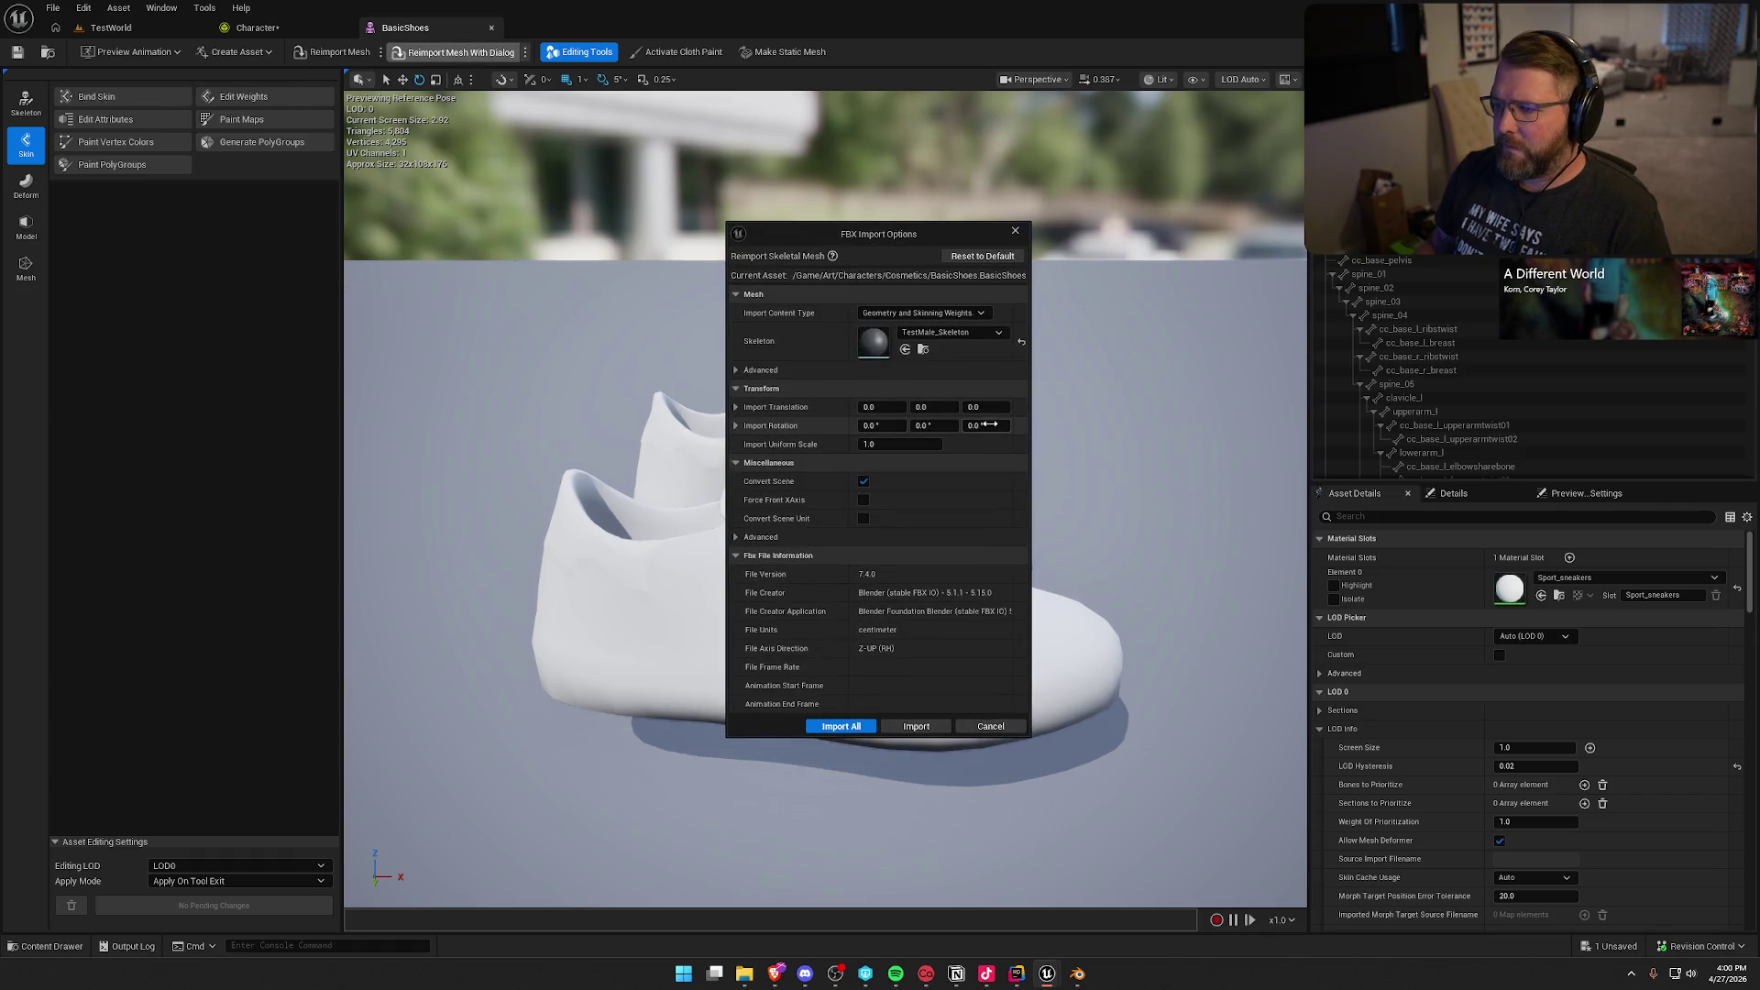
pyautogui.write('90')
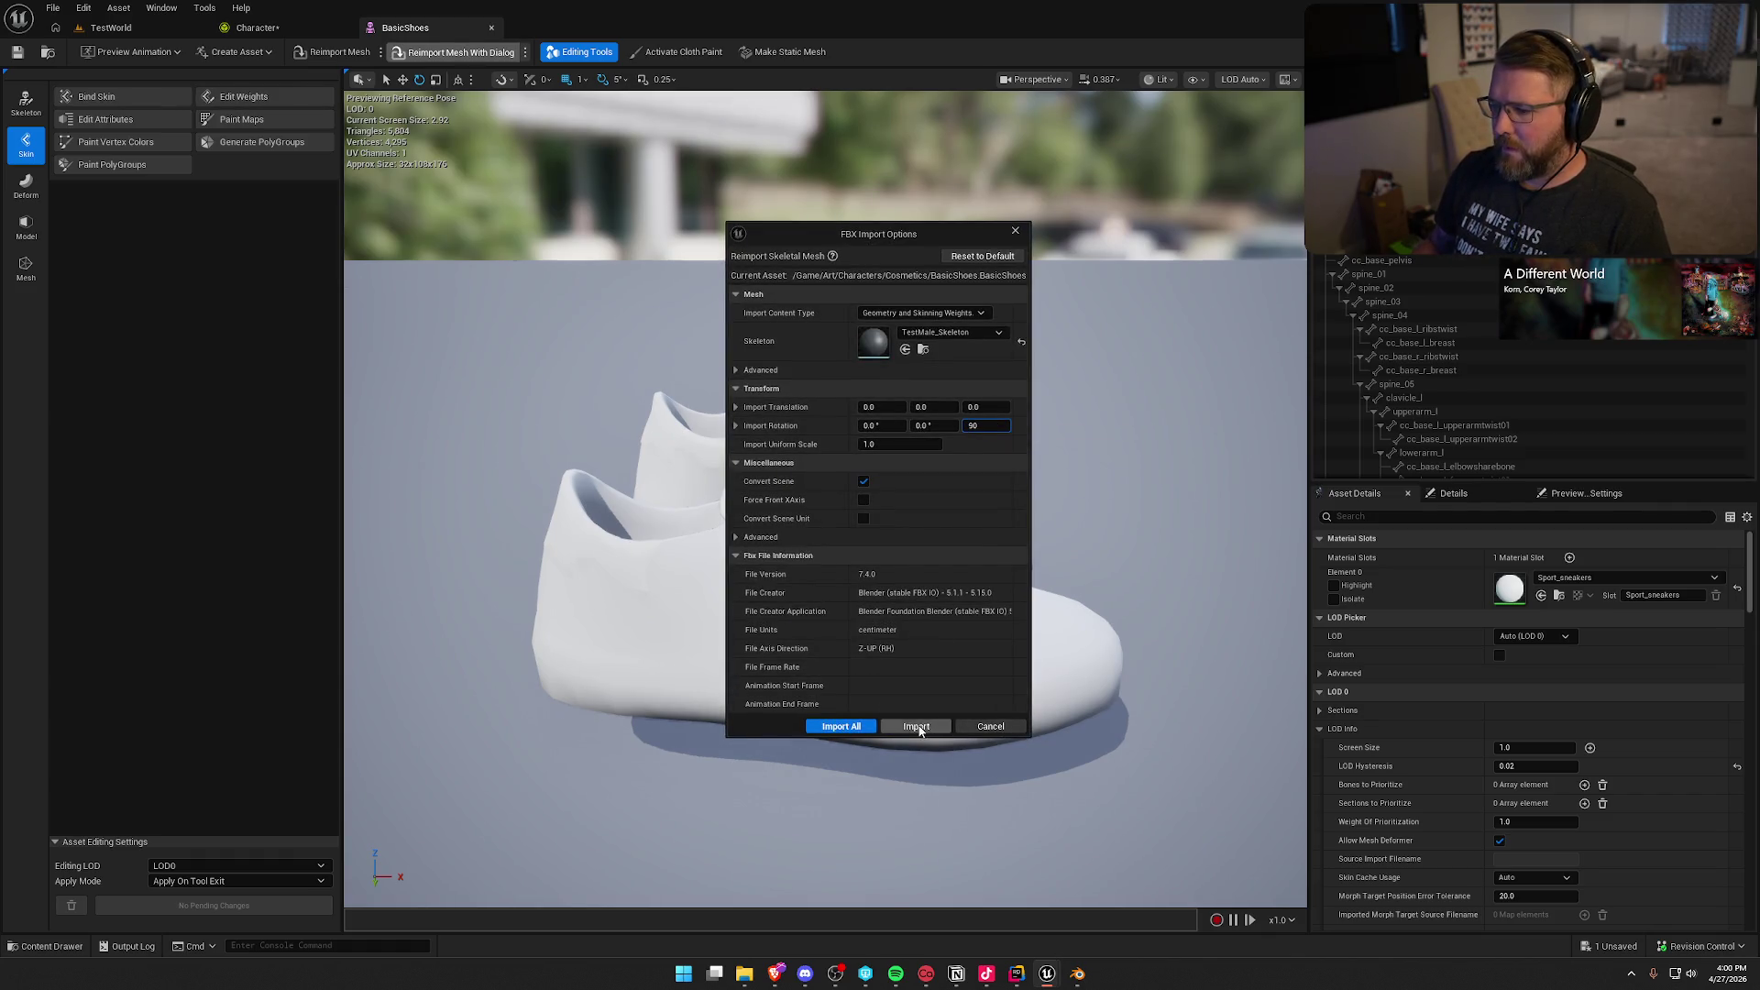
pyautogui.click(915, 726)
pyautogui.click(491, 28)
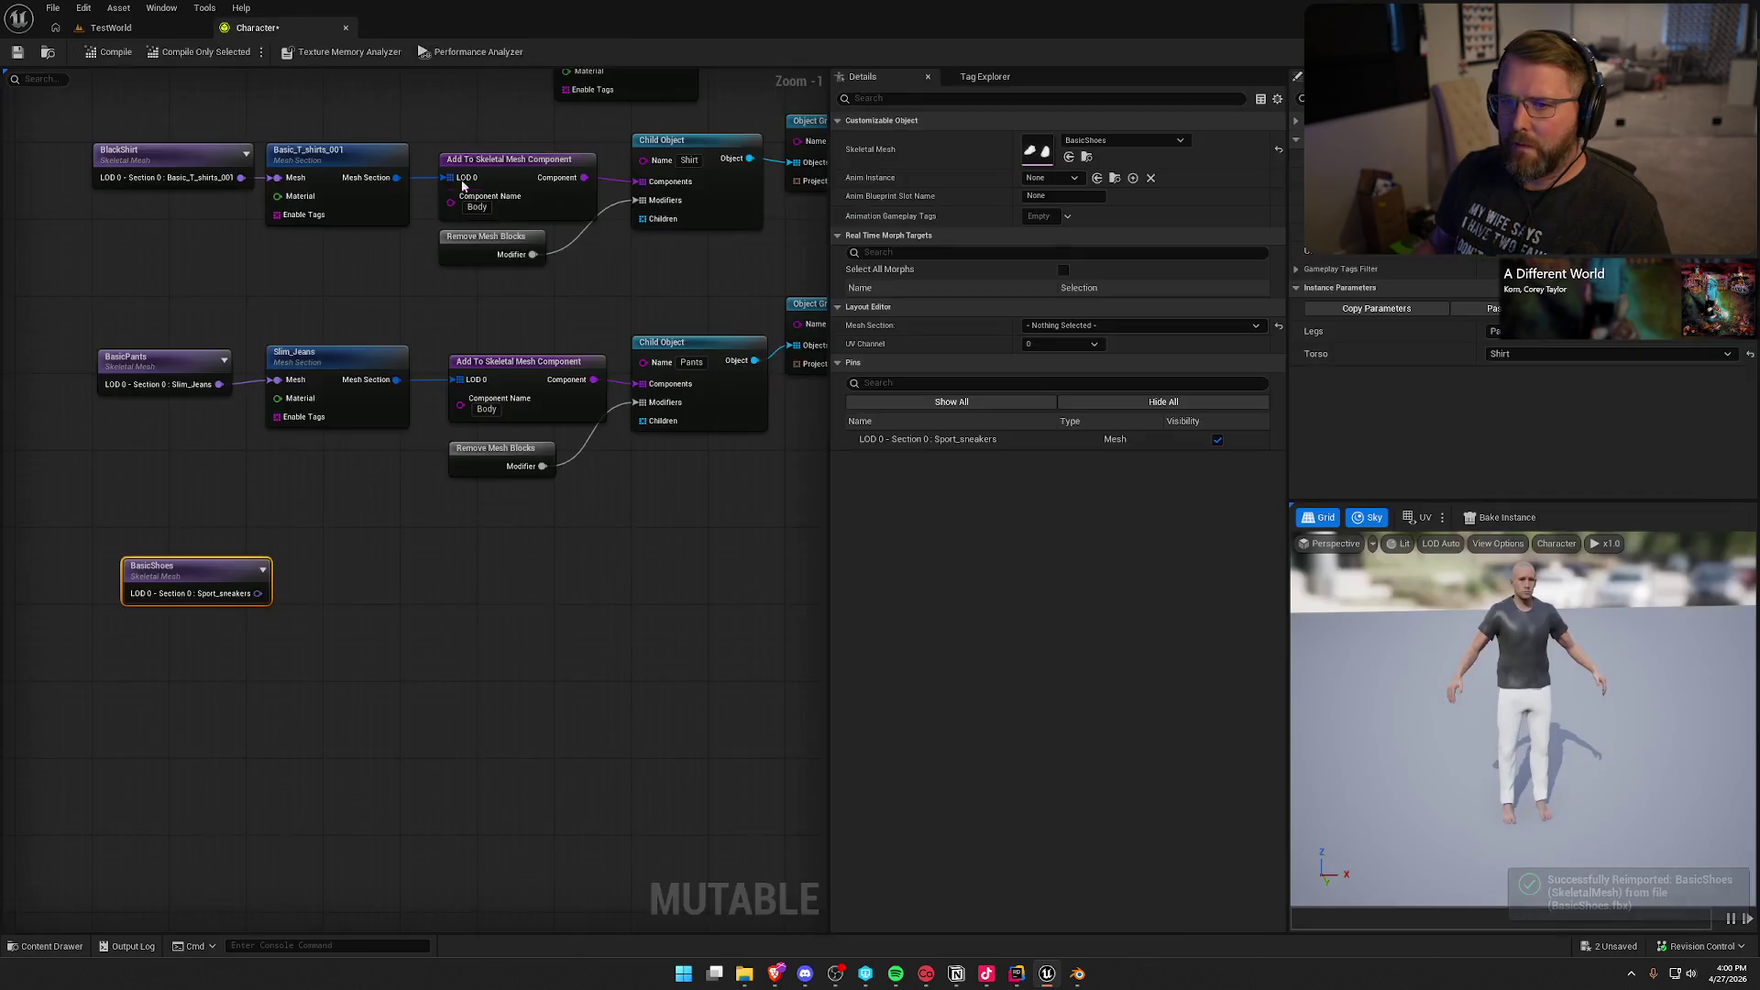
# Step: Add a Sport_sneakers Mesh Section node fed by the BasicShoes node
pyautogui.moveTo(313, 624); pyautogui.dragTo(398, 622)
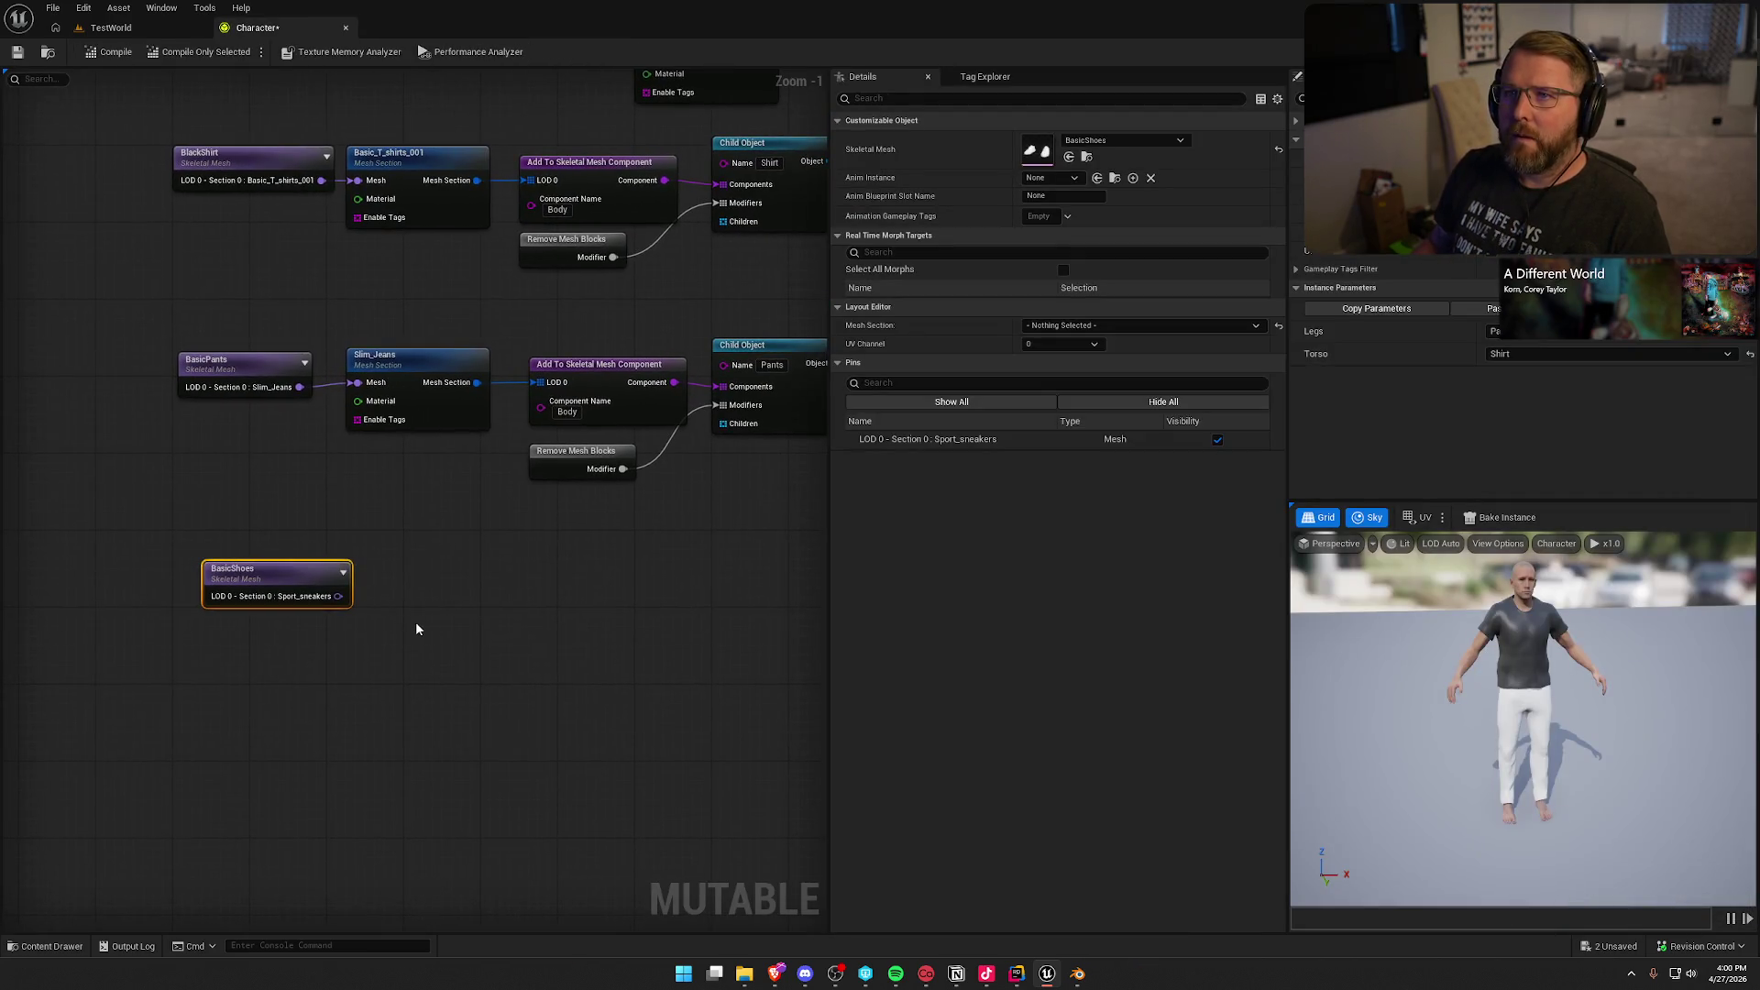
pyautogui.moveTo(249, 568)
pyautogui.mouseDown()
pyautogui.moveTo(237, 558)
pyautogui.moveTo(370, 575)
pyautogui.mouseUp()
pyautogui.write('mes')
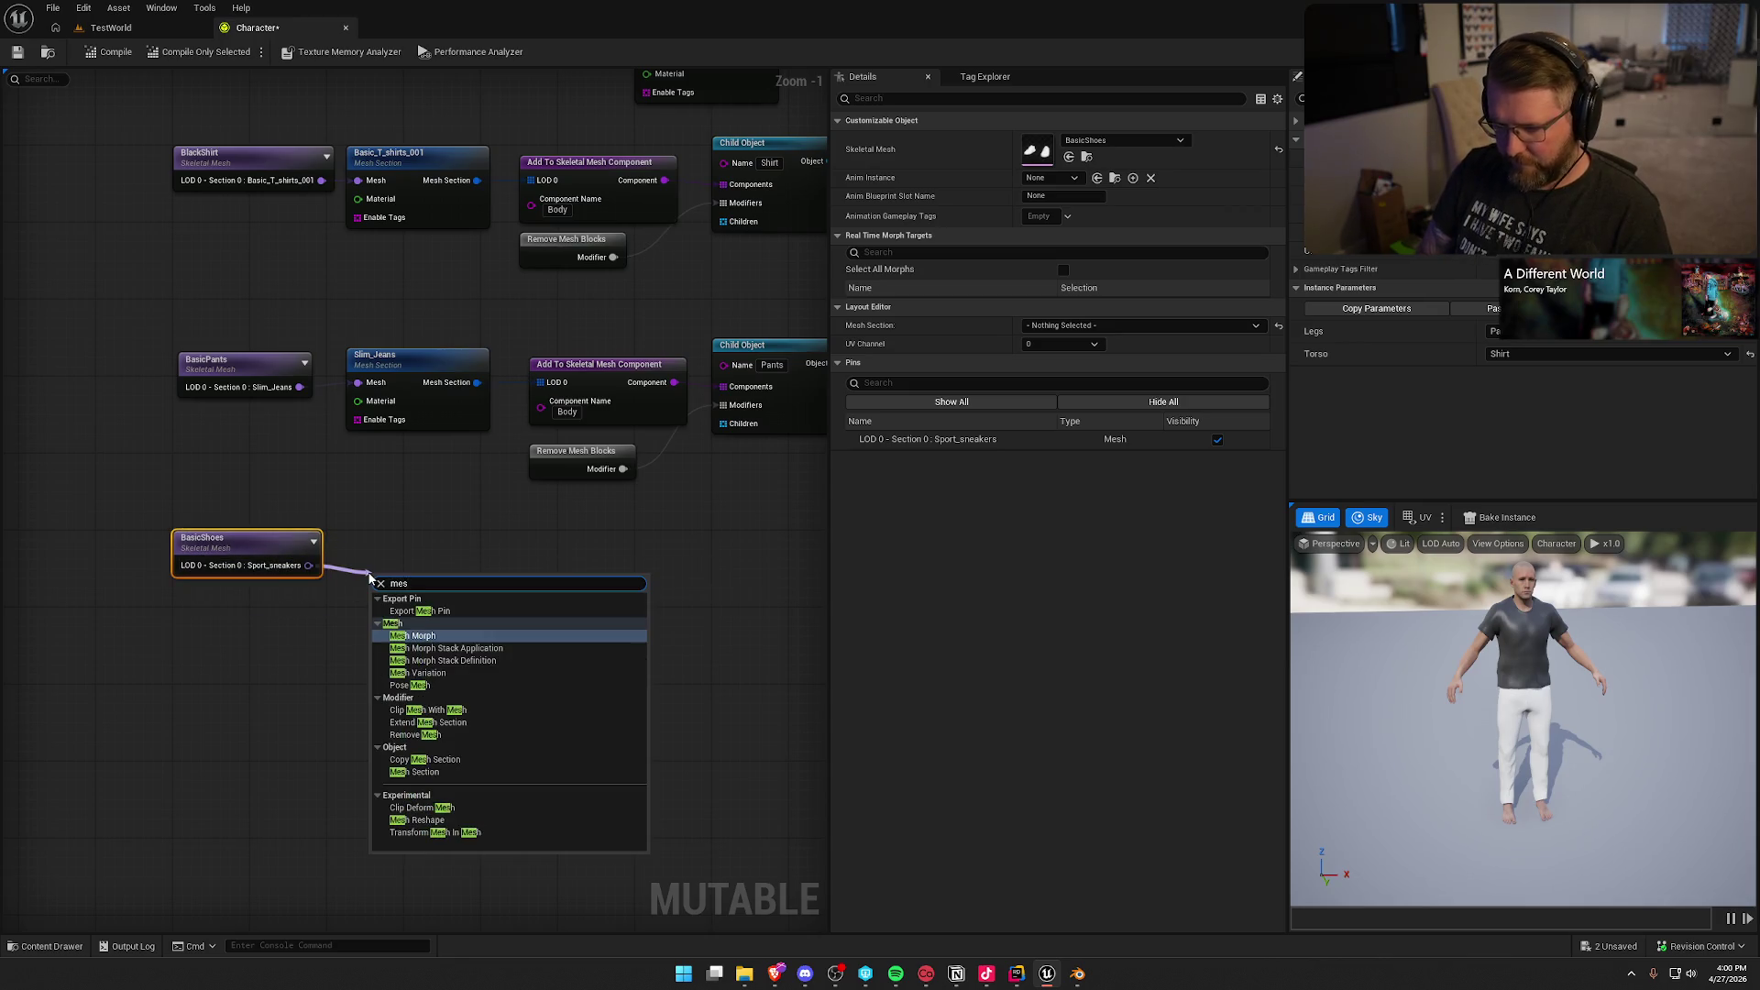
pyautogui.write('h sec')
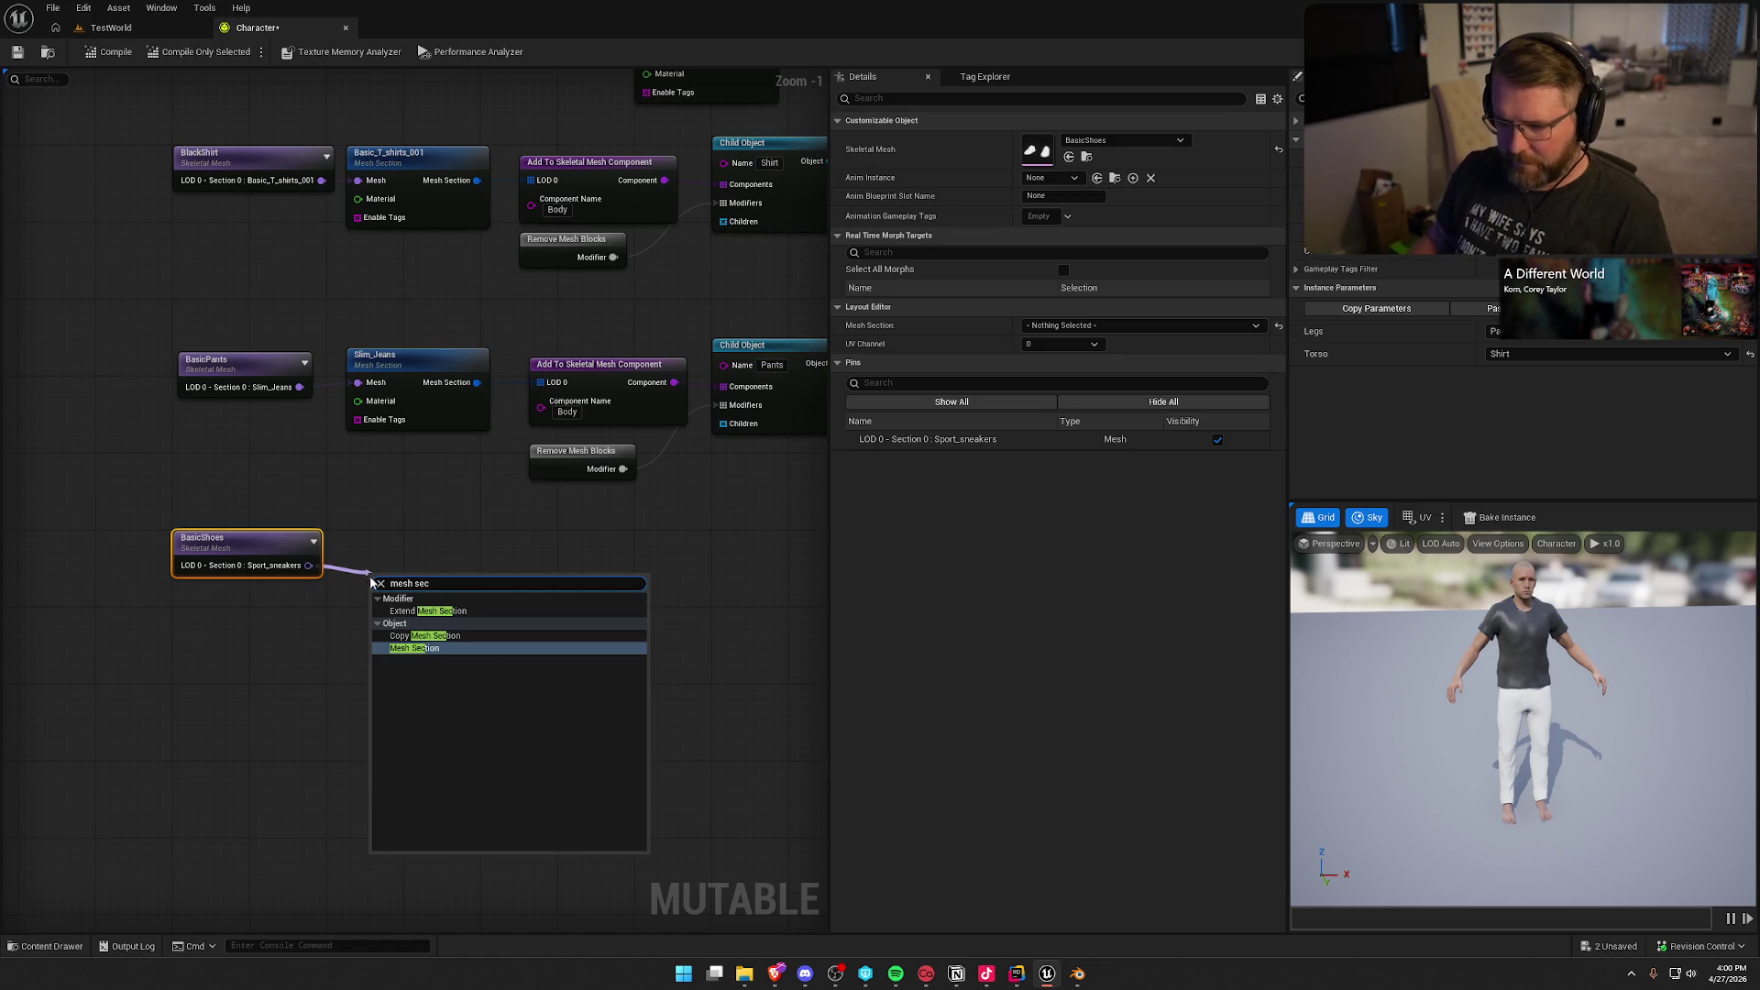
pyautogui.click(411, 651)
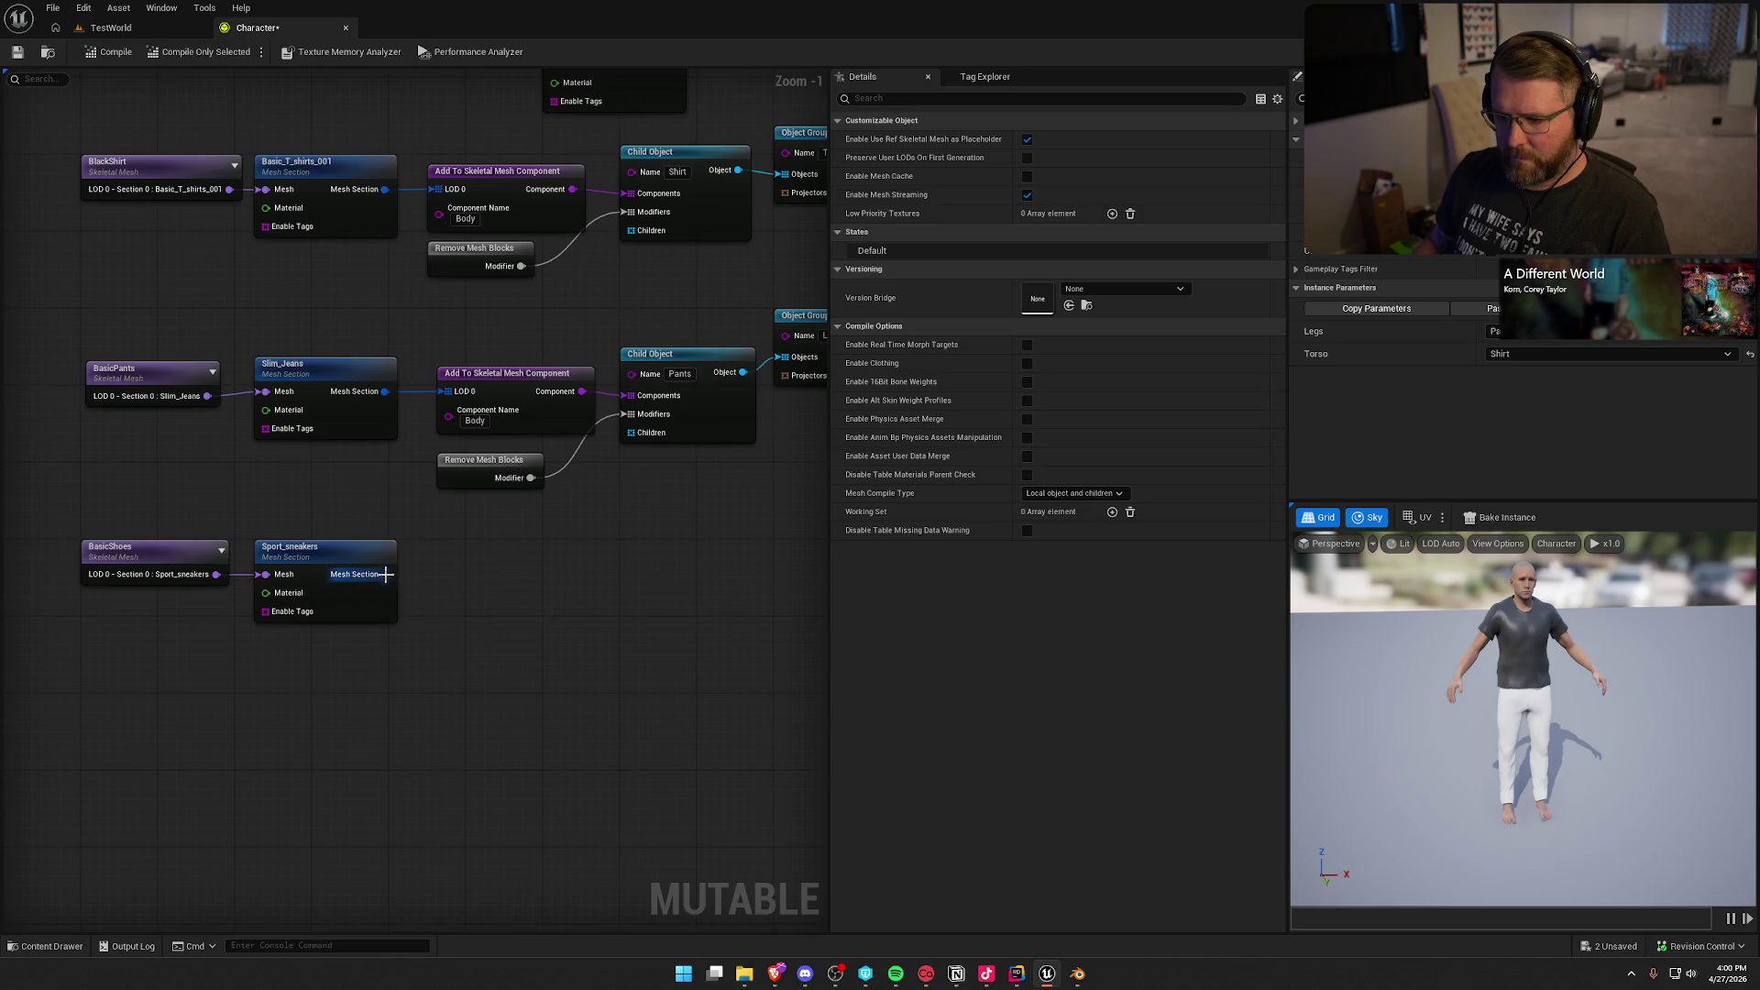
# Step: Add an Add To Skeletal Mesh Component node named Body after the mesh section
pyautogui.moveTo(385, 574); pyautogui.dragTo(498, 574)
pyautogui.write('add')
pyautogui.press('Return')
pyautogui.click(475, 603)
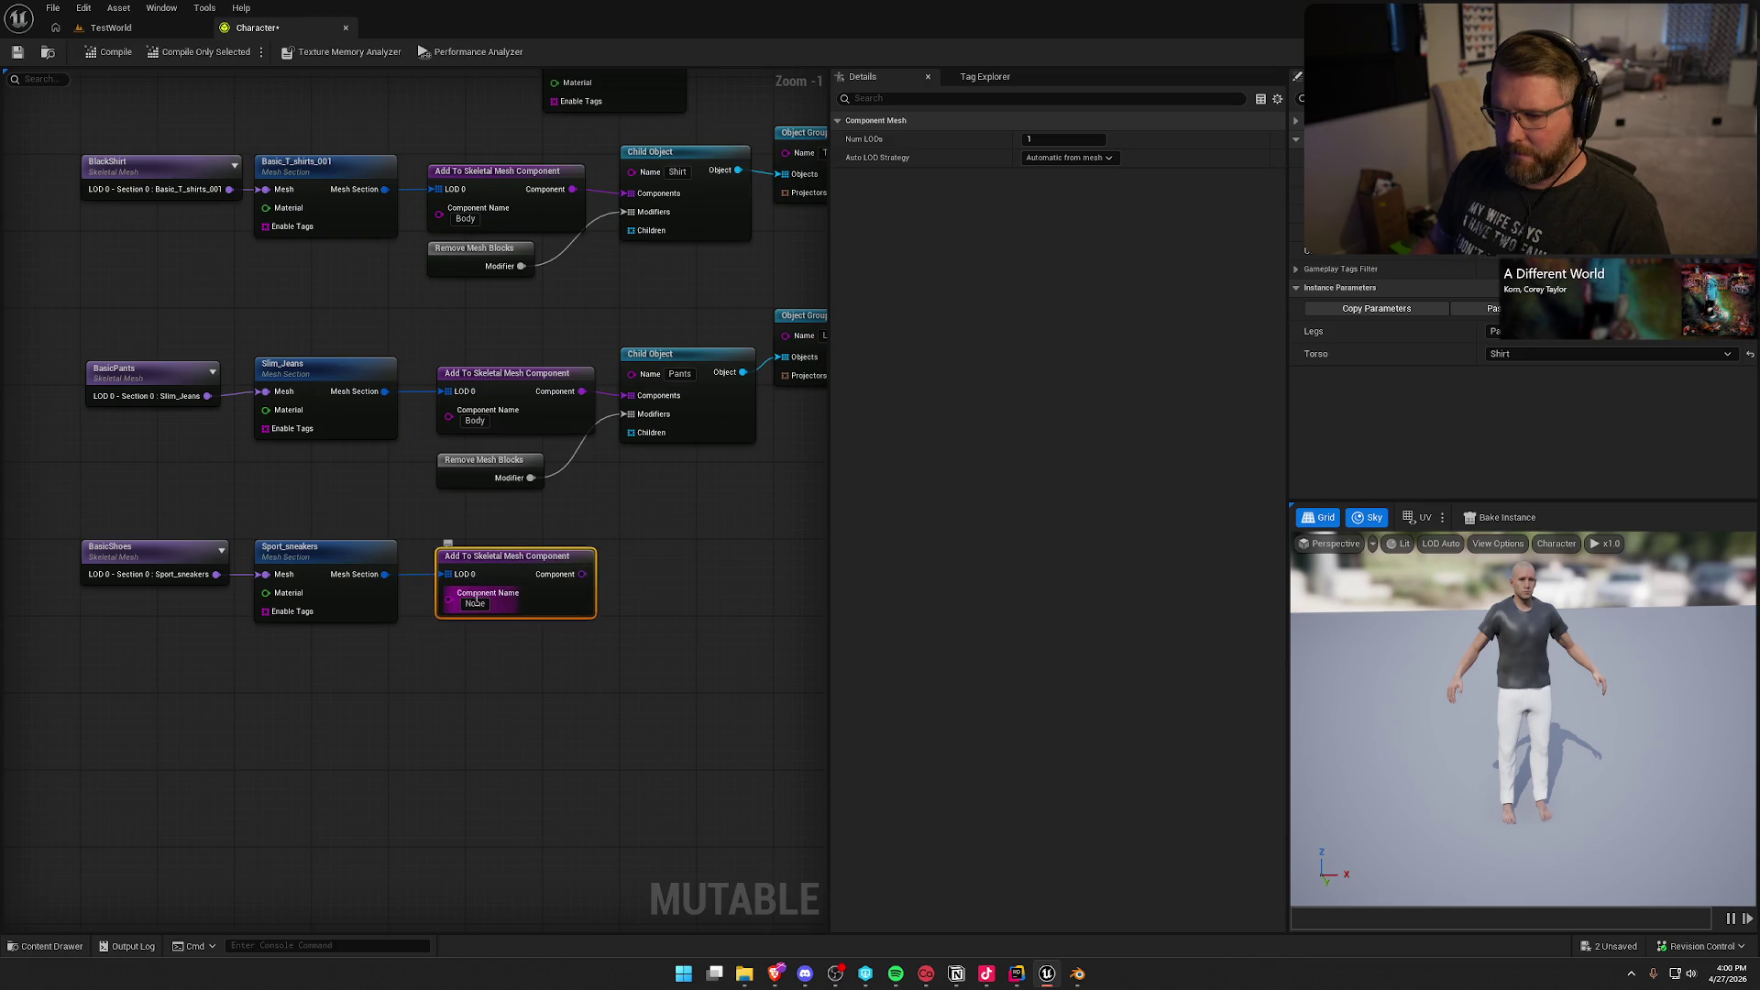
pyautogui.write('Body')
pyautogui.press('Return')
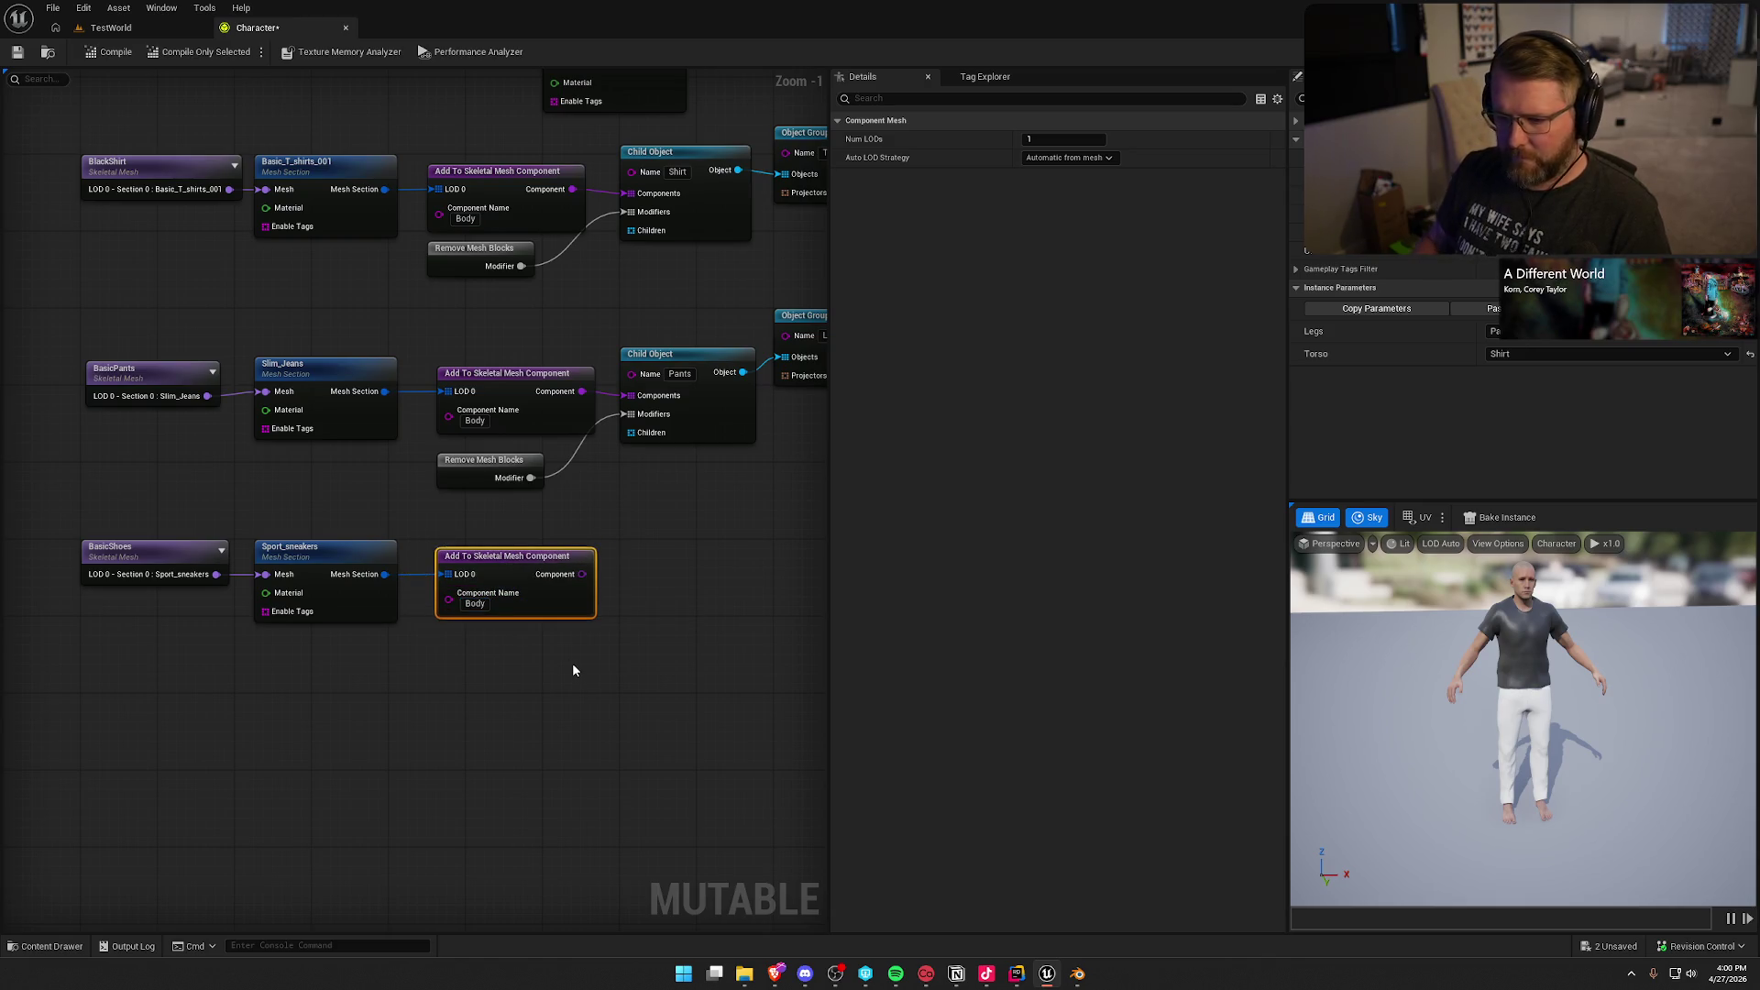
# Step: Feed the Body component into a new Child Object node named Shoes
pyautogui.moveTo(561, 696); pyautogui.dragTo(479, 690)
pyautogui.moveTo(499, 568); pyautogui.dragTo(567, 573)
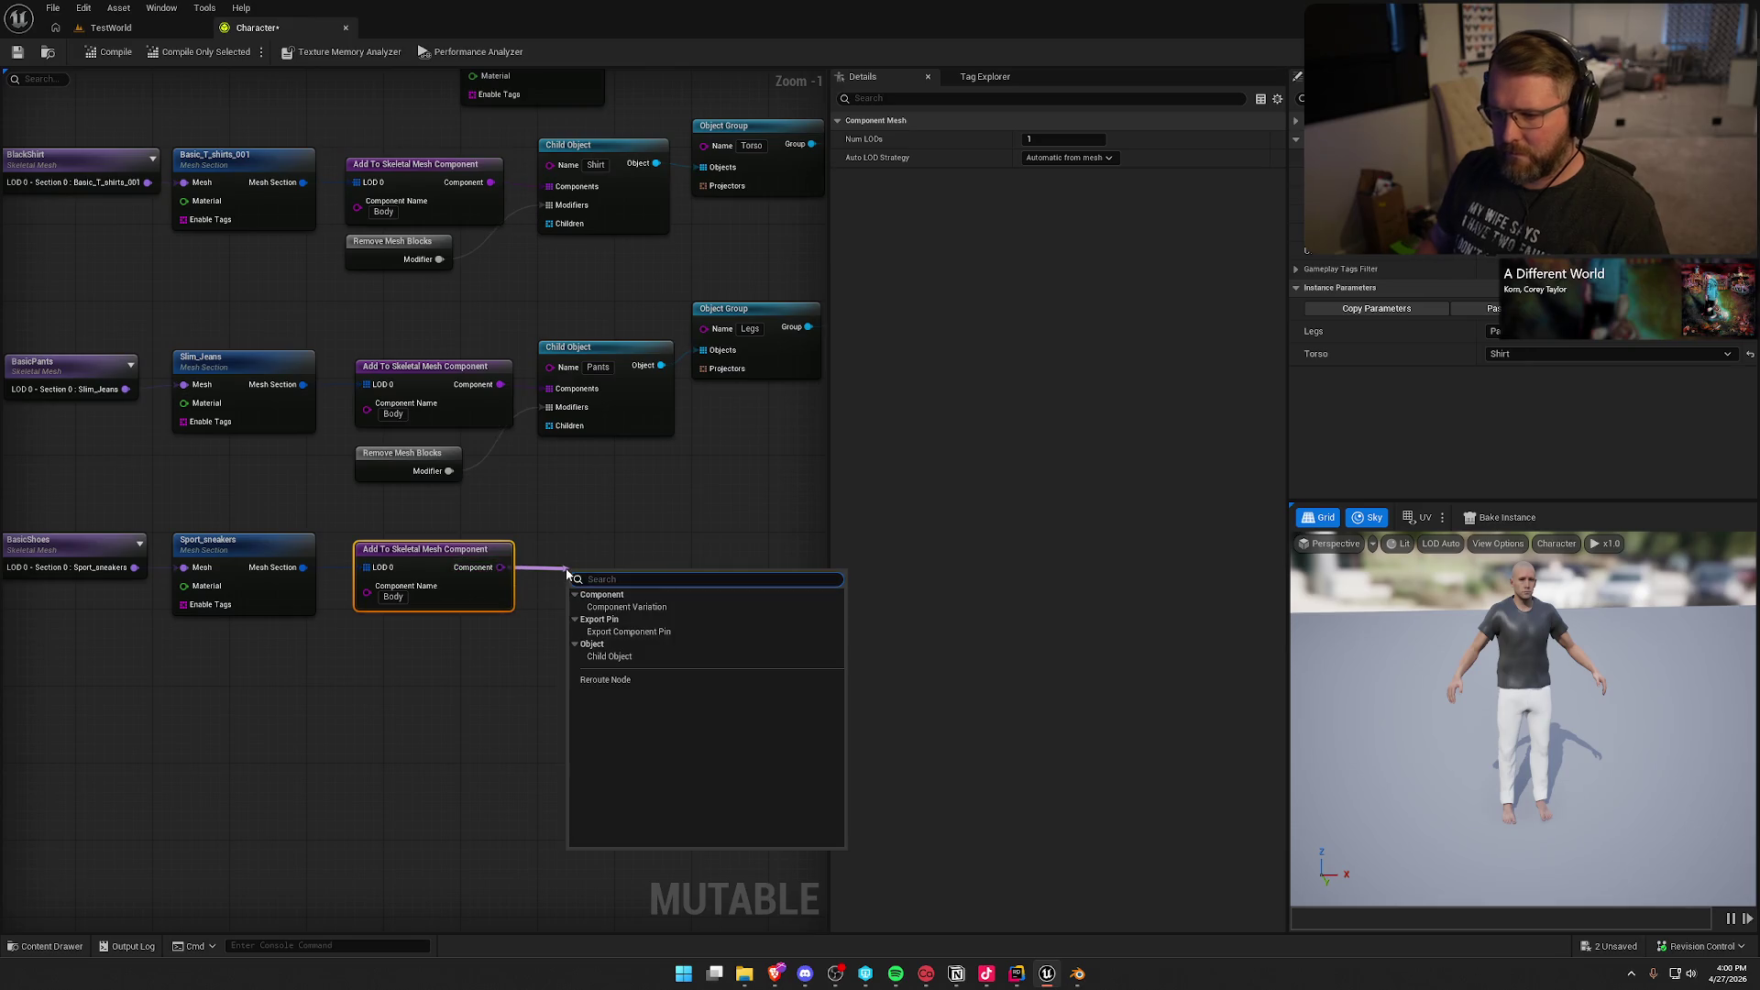
pyautogui.write('chi')
pyautogui.press('Return')
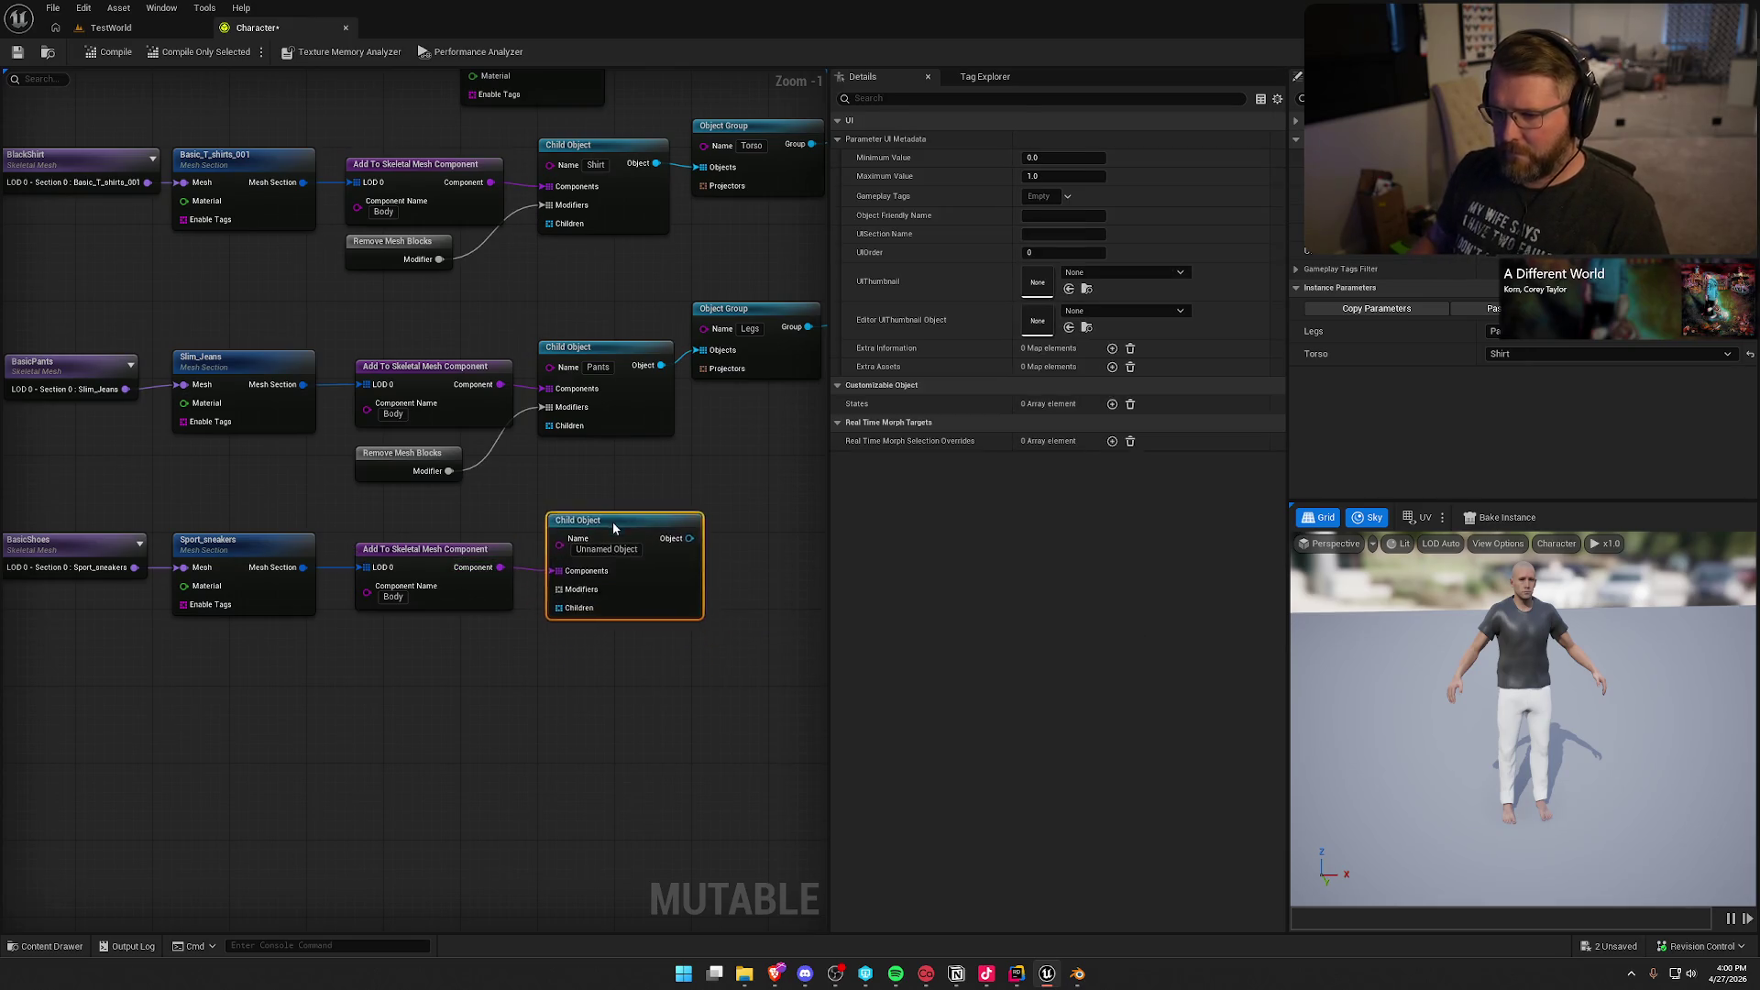
pyautogui.click(605, 547)
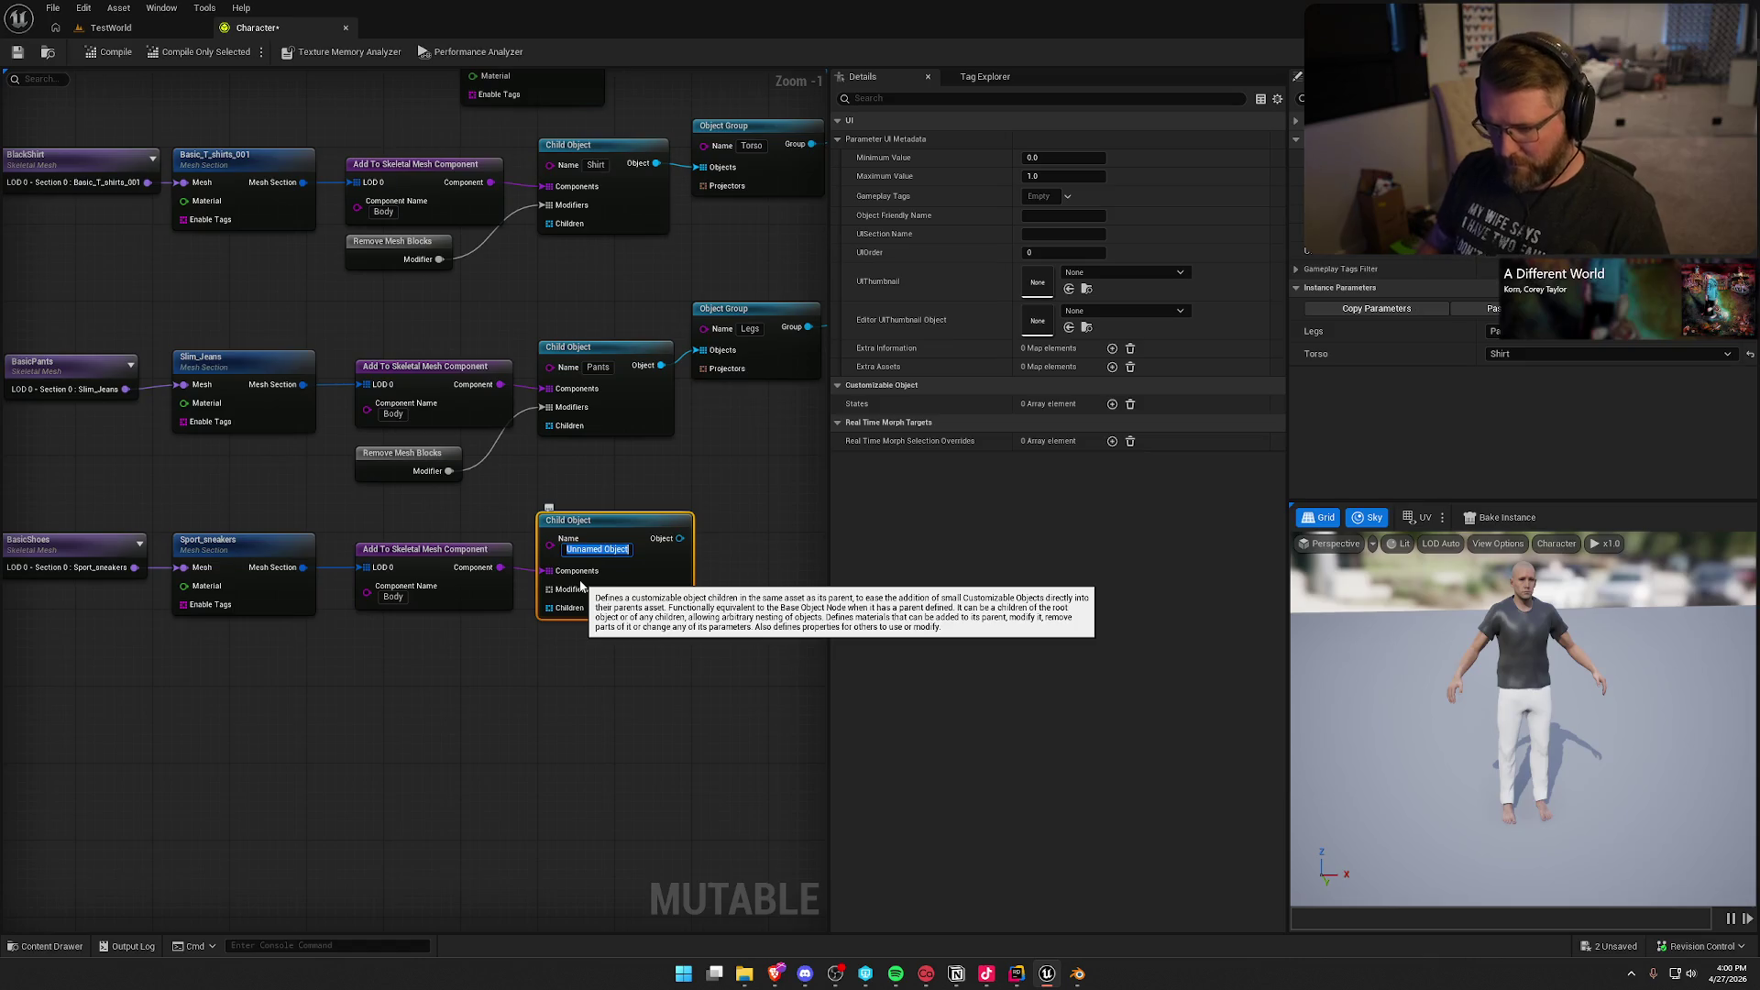
pyautogui.write('Shoes')
pyautogui.press('Return')
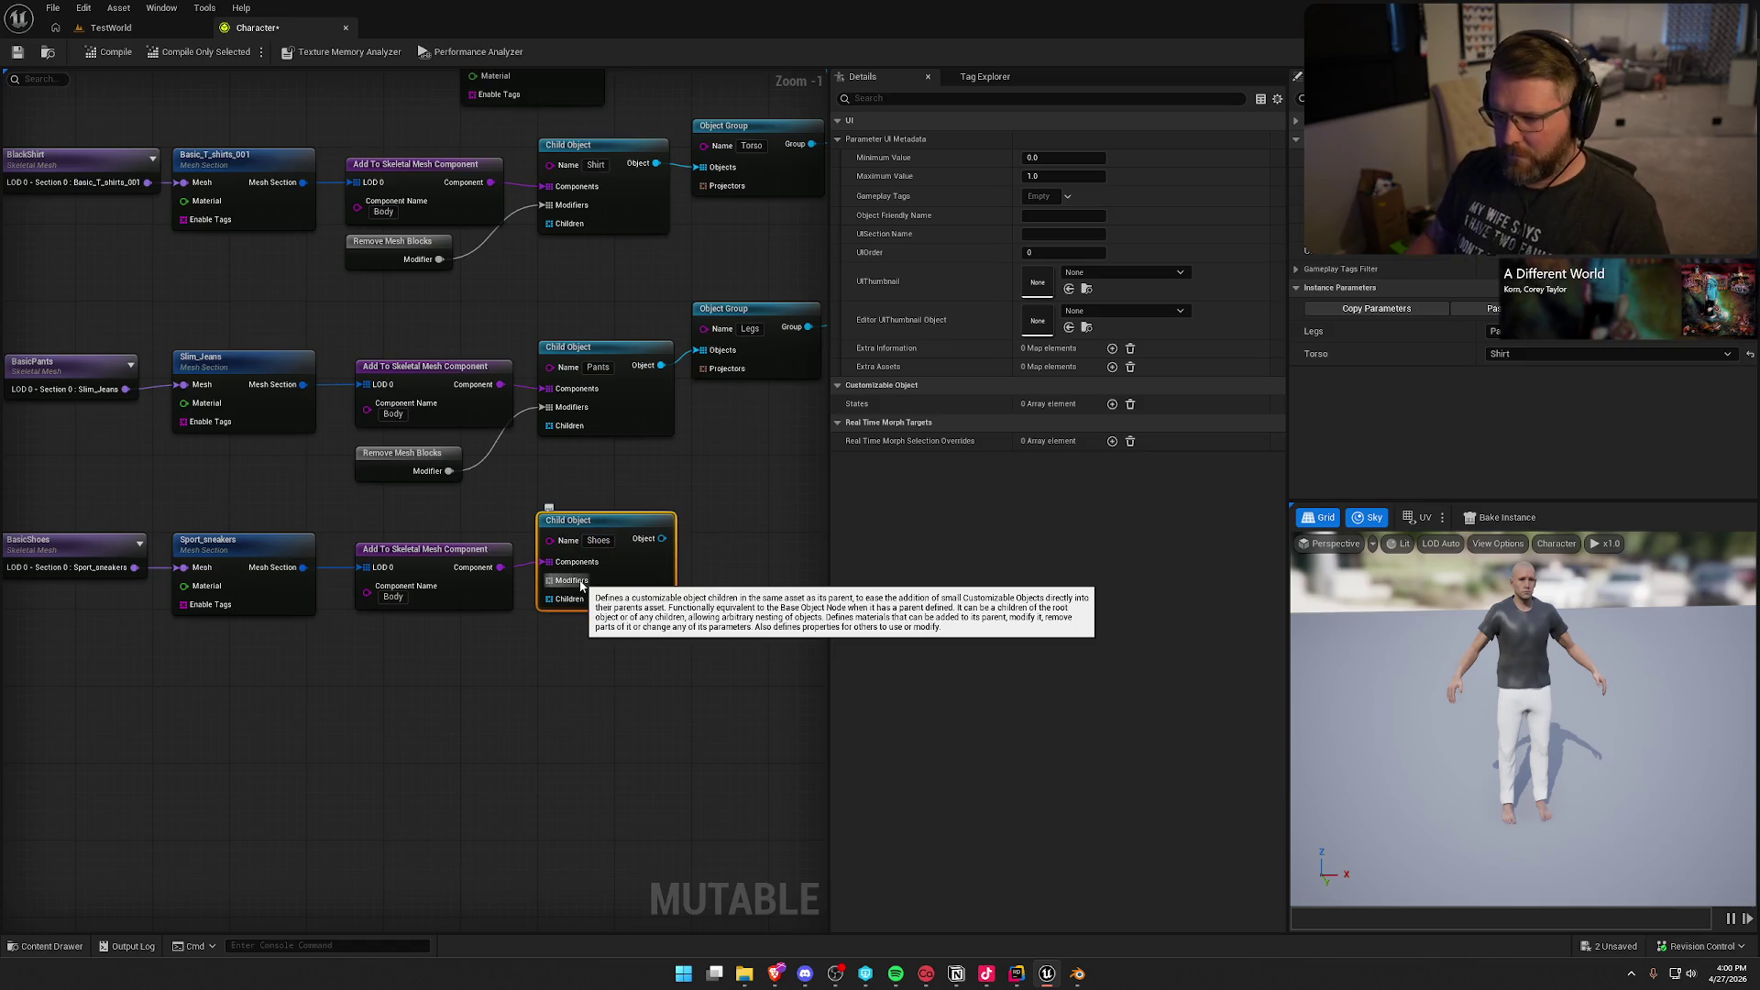
pyautogui.click(530, 665)
pyautogui.moveTo(529, 678); pyautogui.dragTo(559, 663)
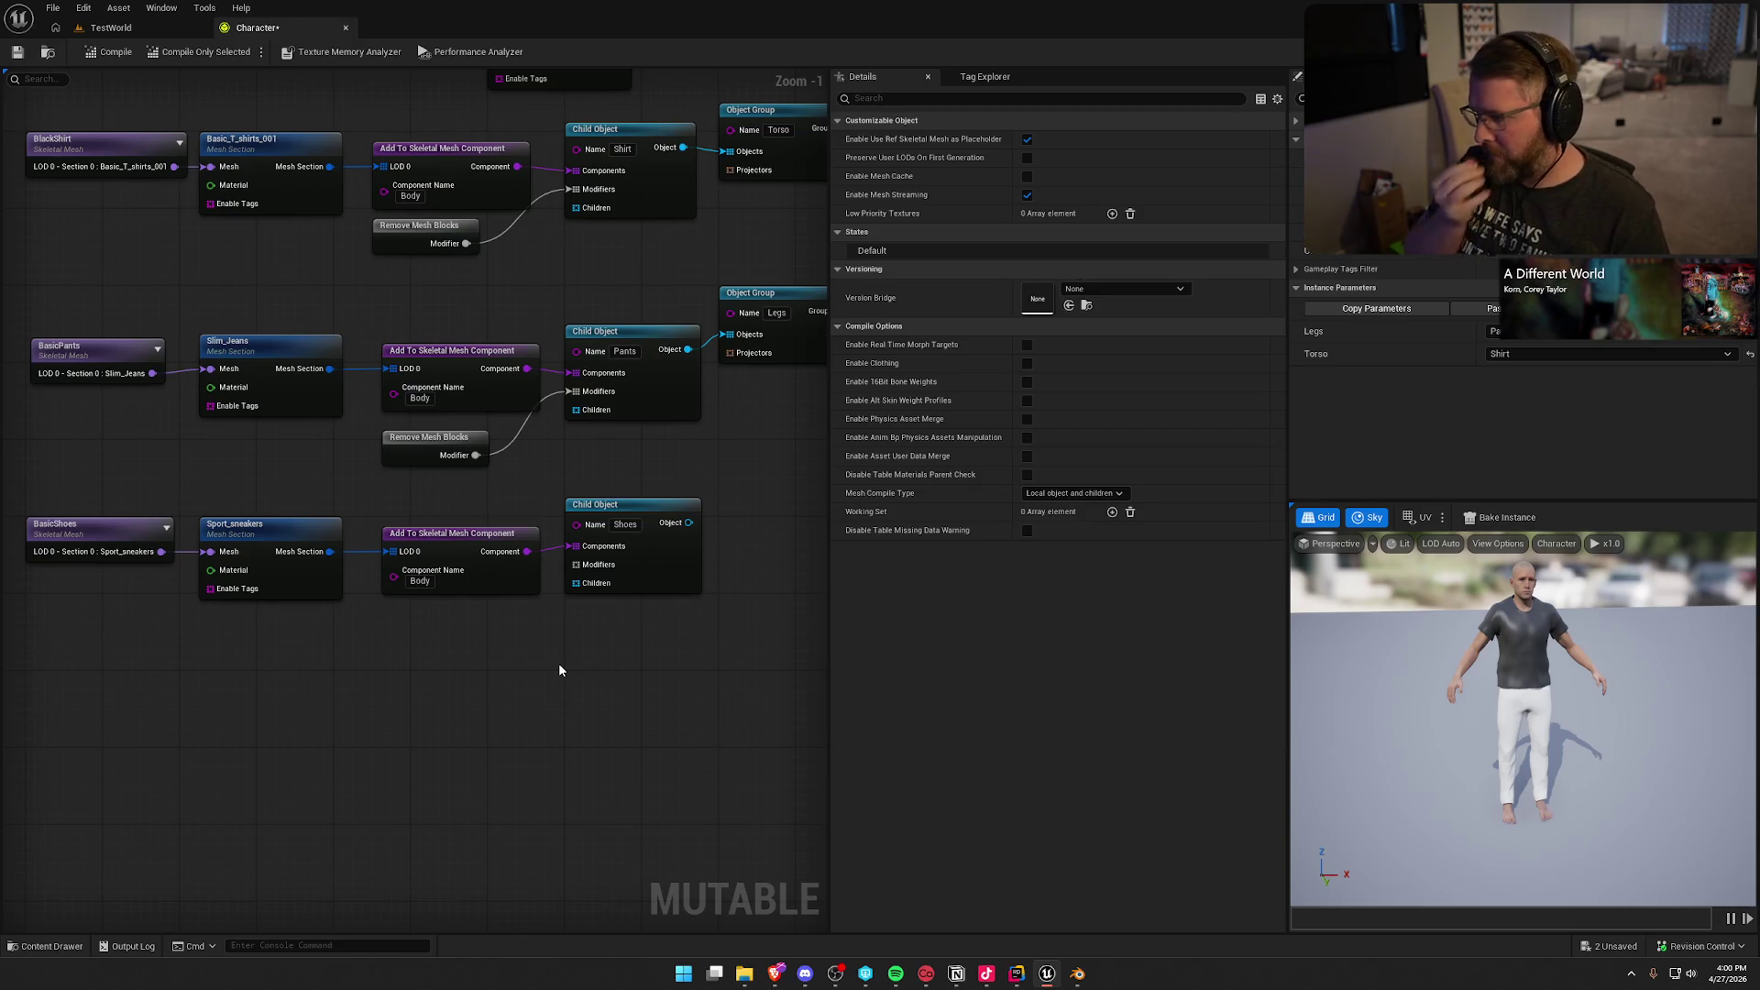
# Step: Copy the pants' Remove Mesh Blocks node and wire the copy into the Shoes Modifiers pin
pyautogui.click(429, 446)
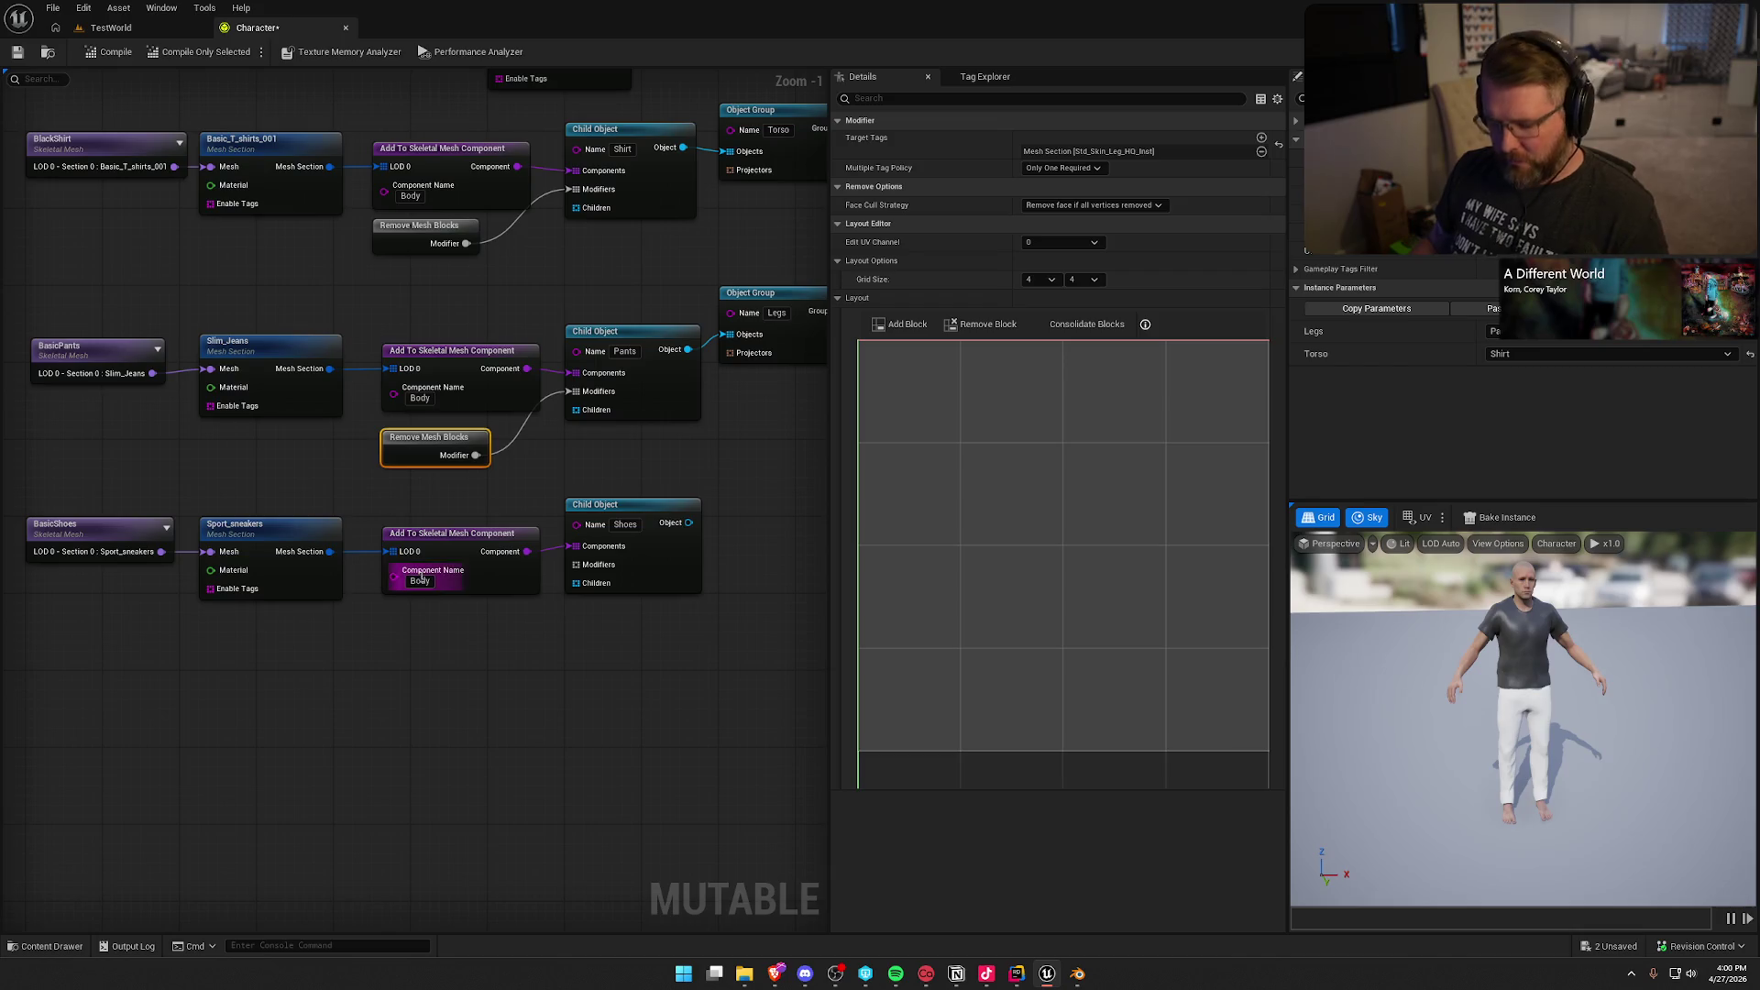
pyautogui.hotkey('ctrl', 'c')
pyautogui.hotkey('ctrl', 'v')
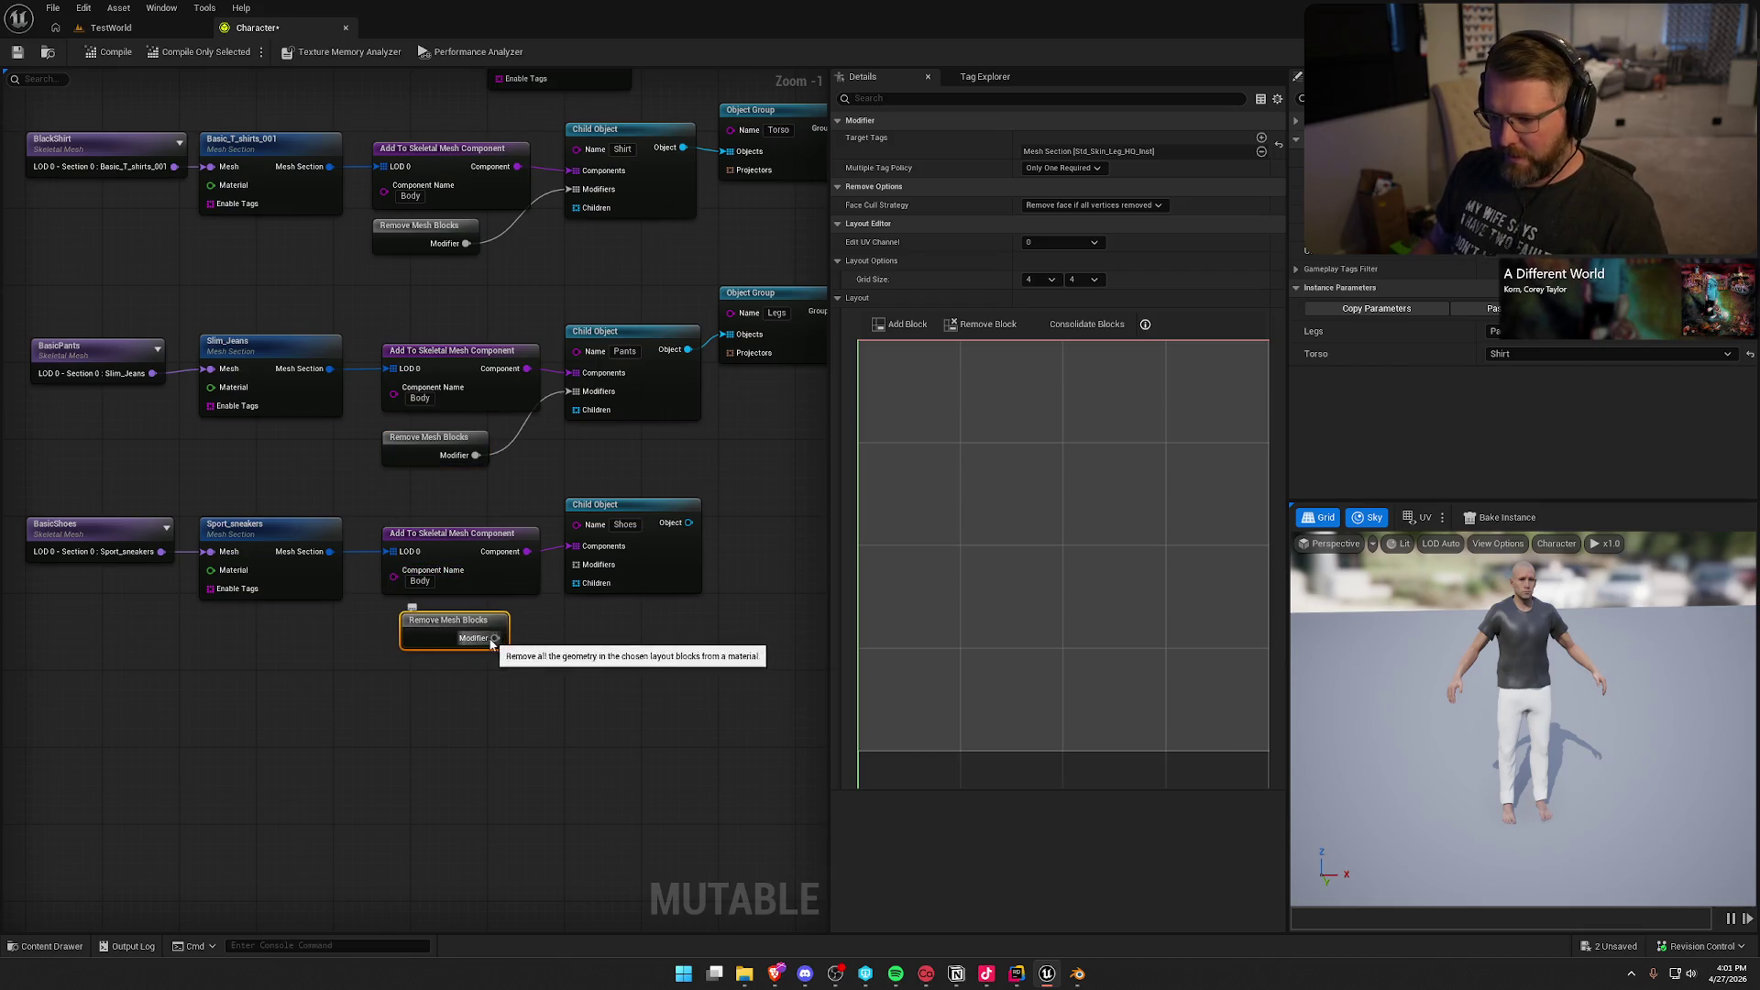
pyautogui.moveTo(516, 581)
pyautogui.mouseDown()
pyautogui.moveTo(466, 620)
pyautogui.moveTo(586, 582)
pyautogui.moveTo(577, 568)
pyautogui.mouseUp()
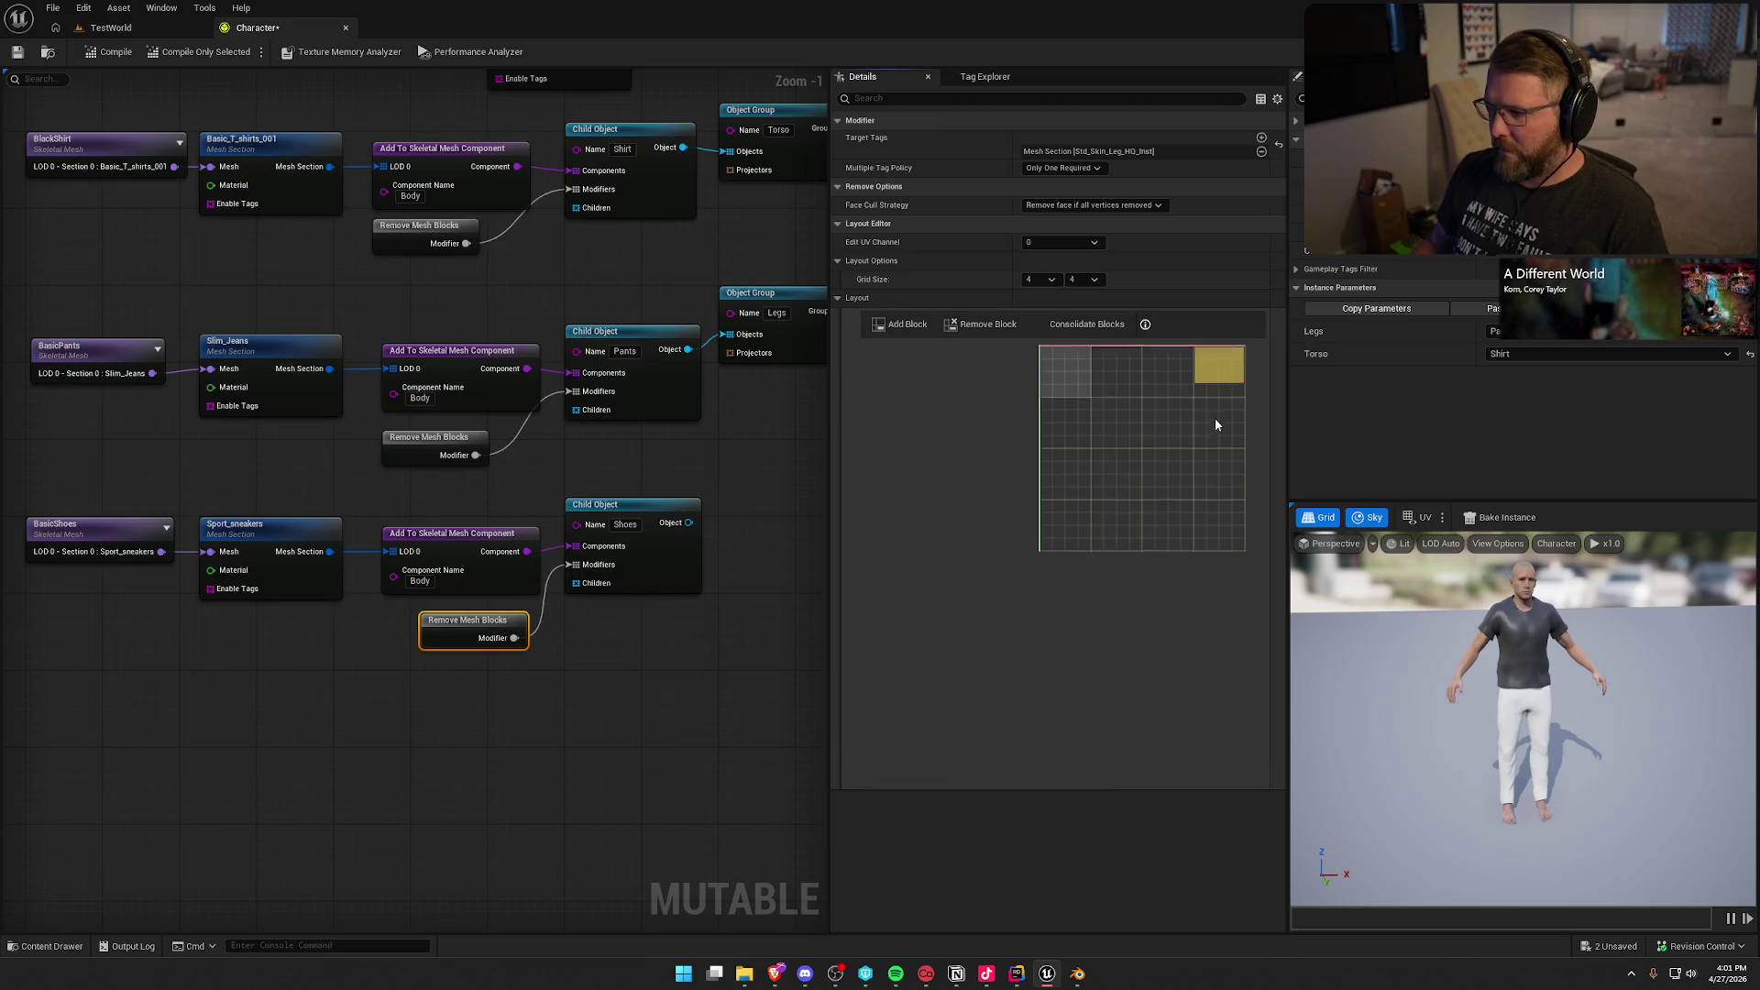
# Step: Zoom the layout grid onto the yellow block and shorten it vertically
pyautogui.moveTo(1214, 418); pyautogui.dragTo(1046, 498)
pyautogui.scroll(3, 1046, 498)
pyautogui.moveTo(1072, 608)
pyautogui.mouseDown()
pyautogui.moveTo(1053, 483)
pyautogui.moveTo(1065, 404)
pyautogui.mouseUp()
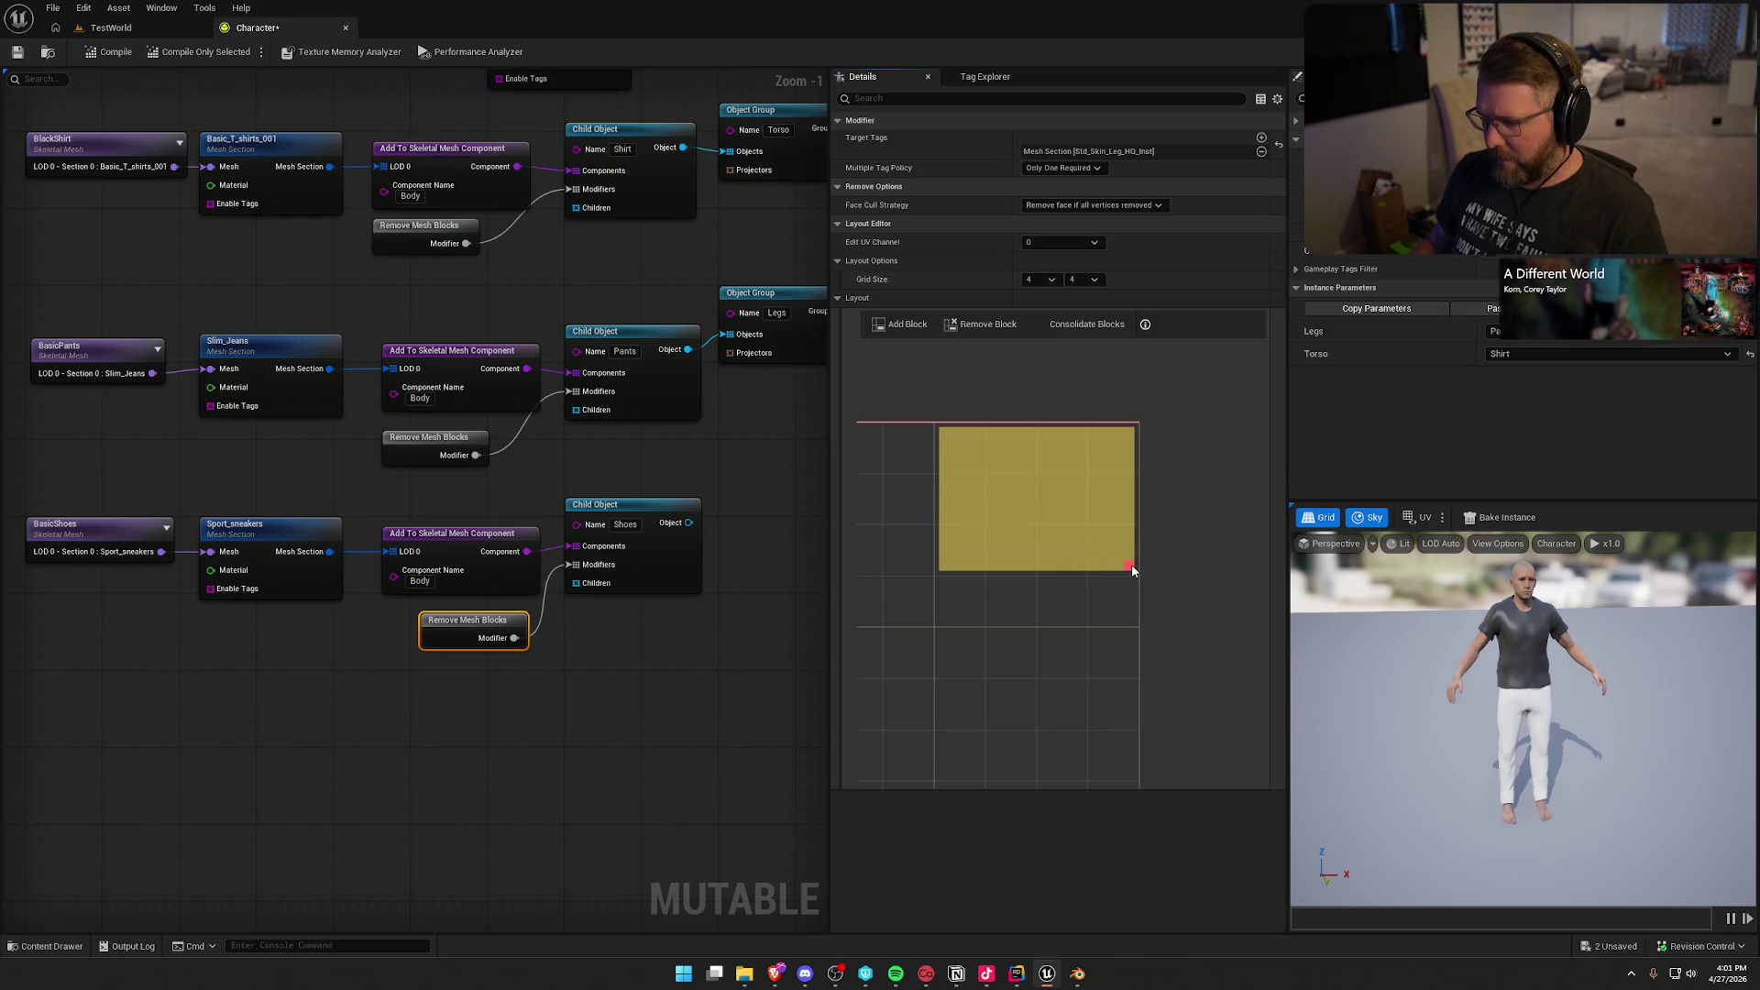
pyautogui.click(1101, 547)
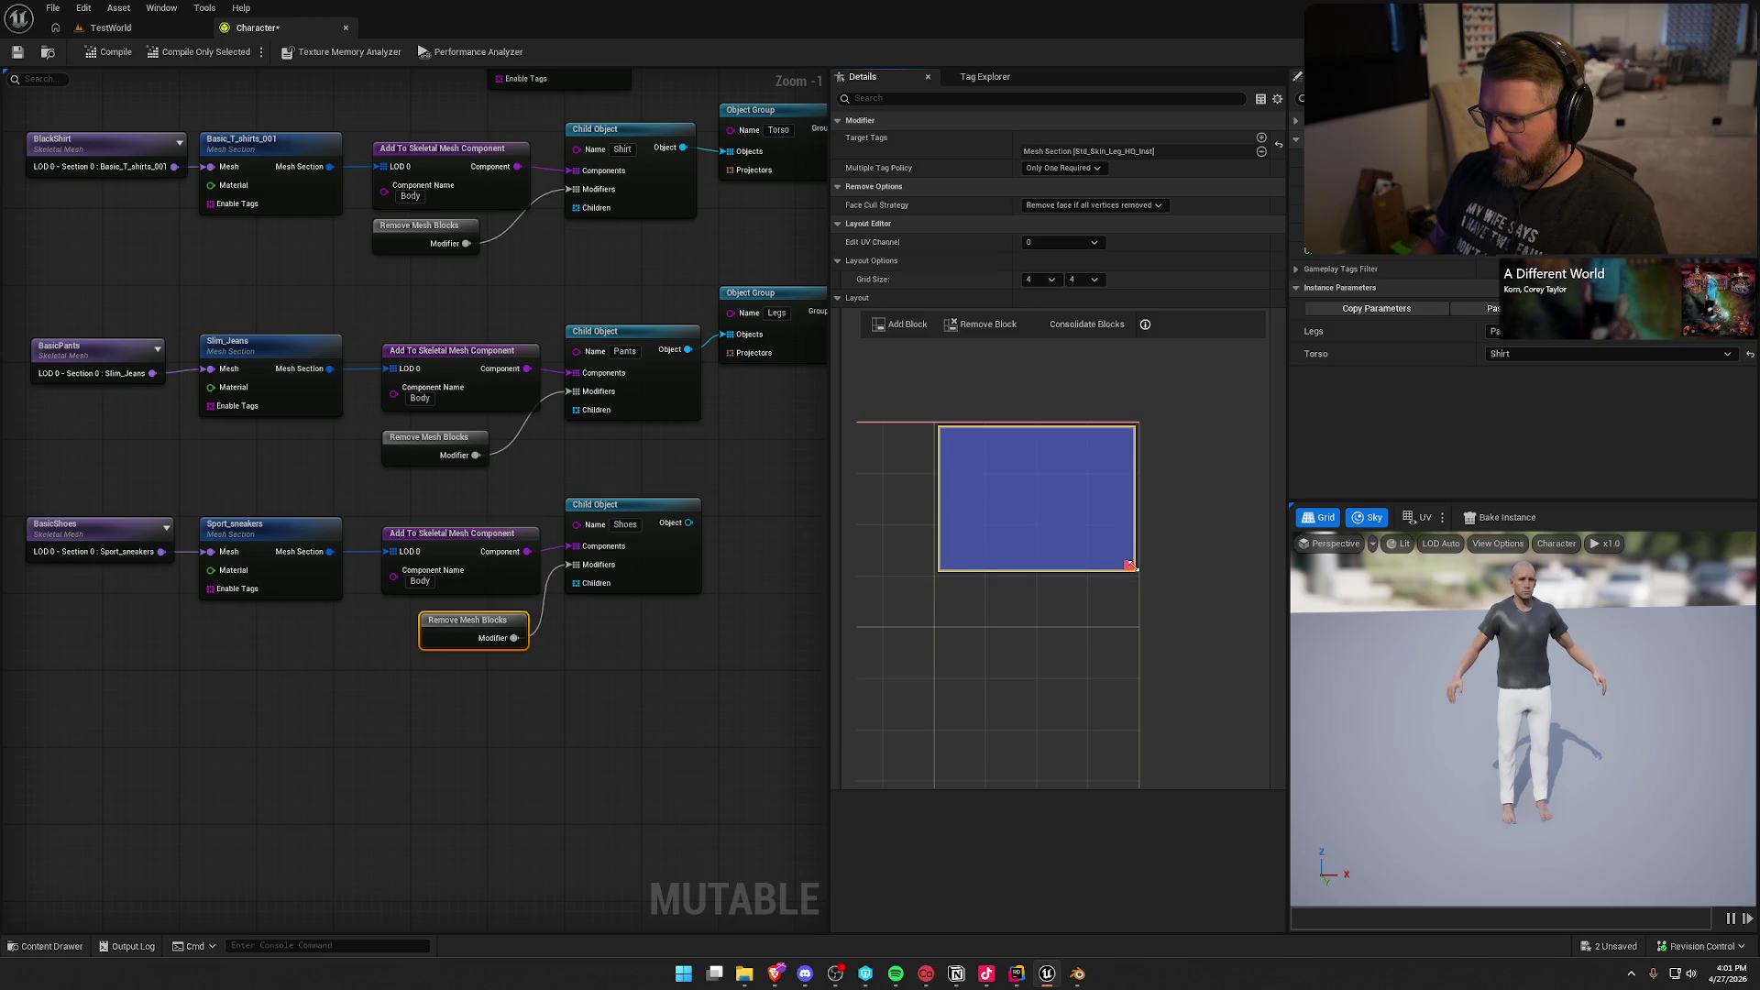
pyautogui.moveTo(1121, 515)
pyautogui.mouseDown()
pyautogui.moveTo(1127, 441)
pyautogui.moveTo(1073, 555)
pyautogui.moveTo(1068, 619)
pyautogui.mouseUp()
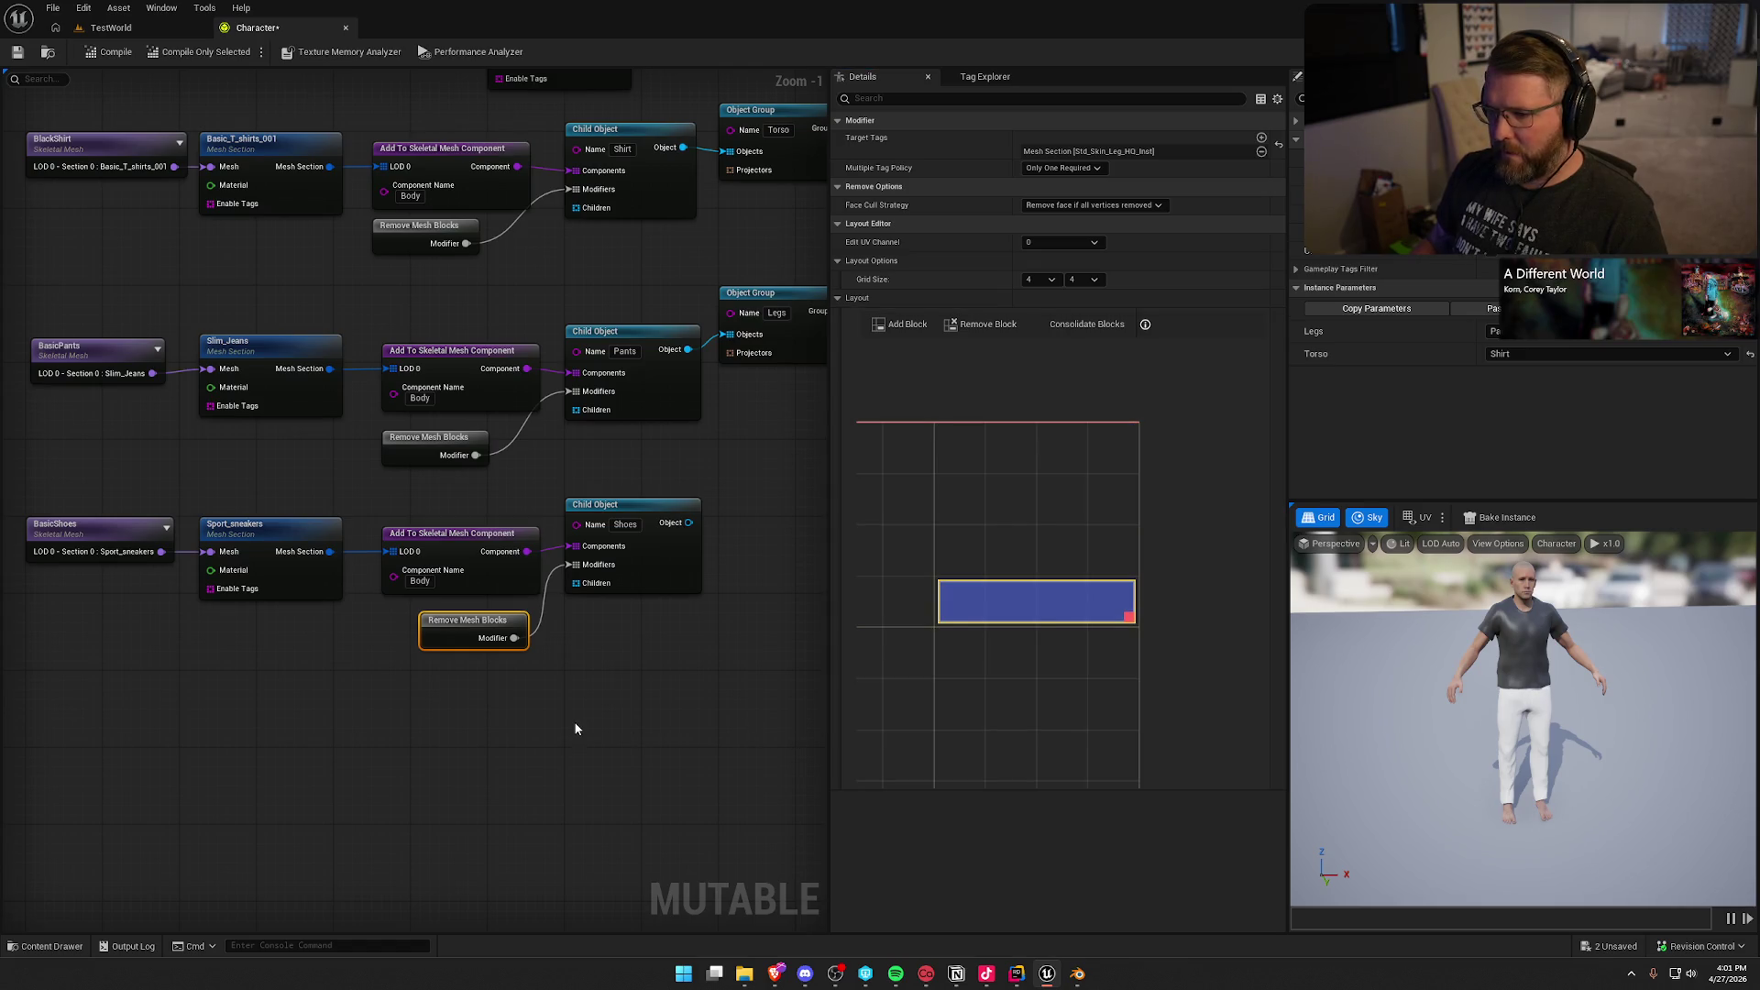
# Step: Add an Object Group named Feet taking the Shoes child object
pyautogui.click(574, 727)
pyautogui.moveTo(474, 527)
pyautogui.mouseDown()
pyautogui.moveTo(550, 530)
pyautogui.moveTo(571, 487)
pyautogui.mouseUp()
pyautogui.write('group')
pyautogui.press('Return')
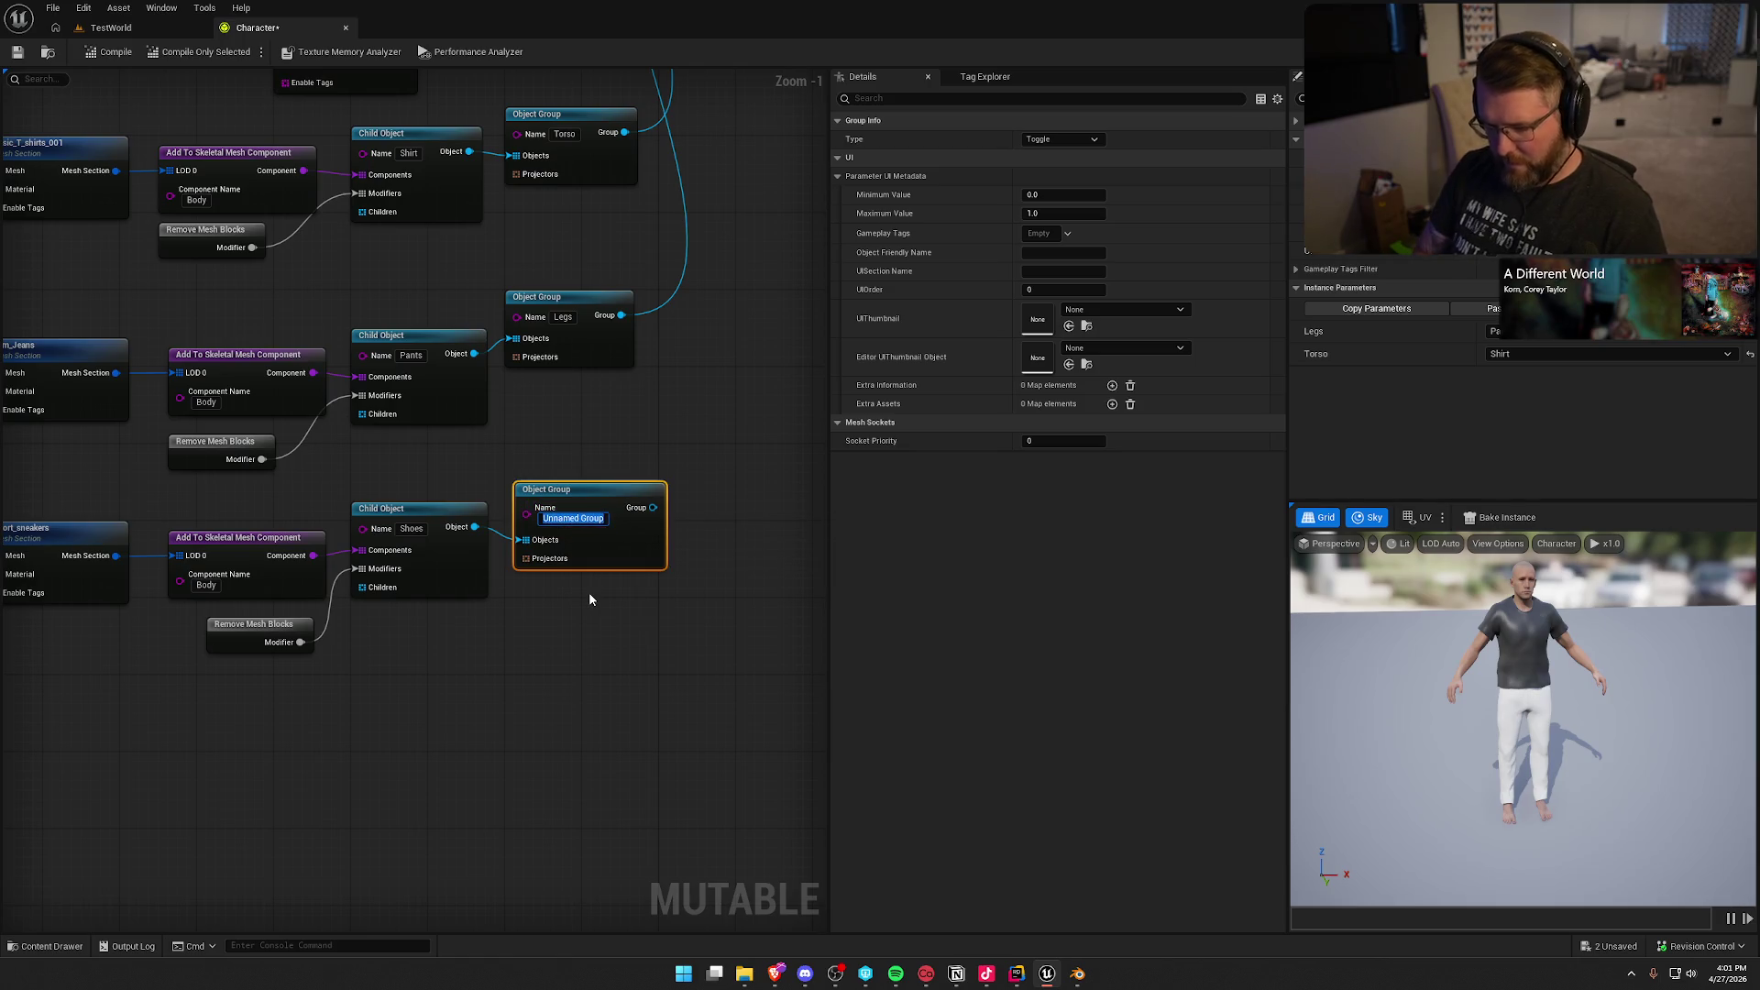
pyautogui.write('Feet')
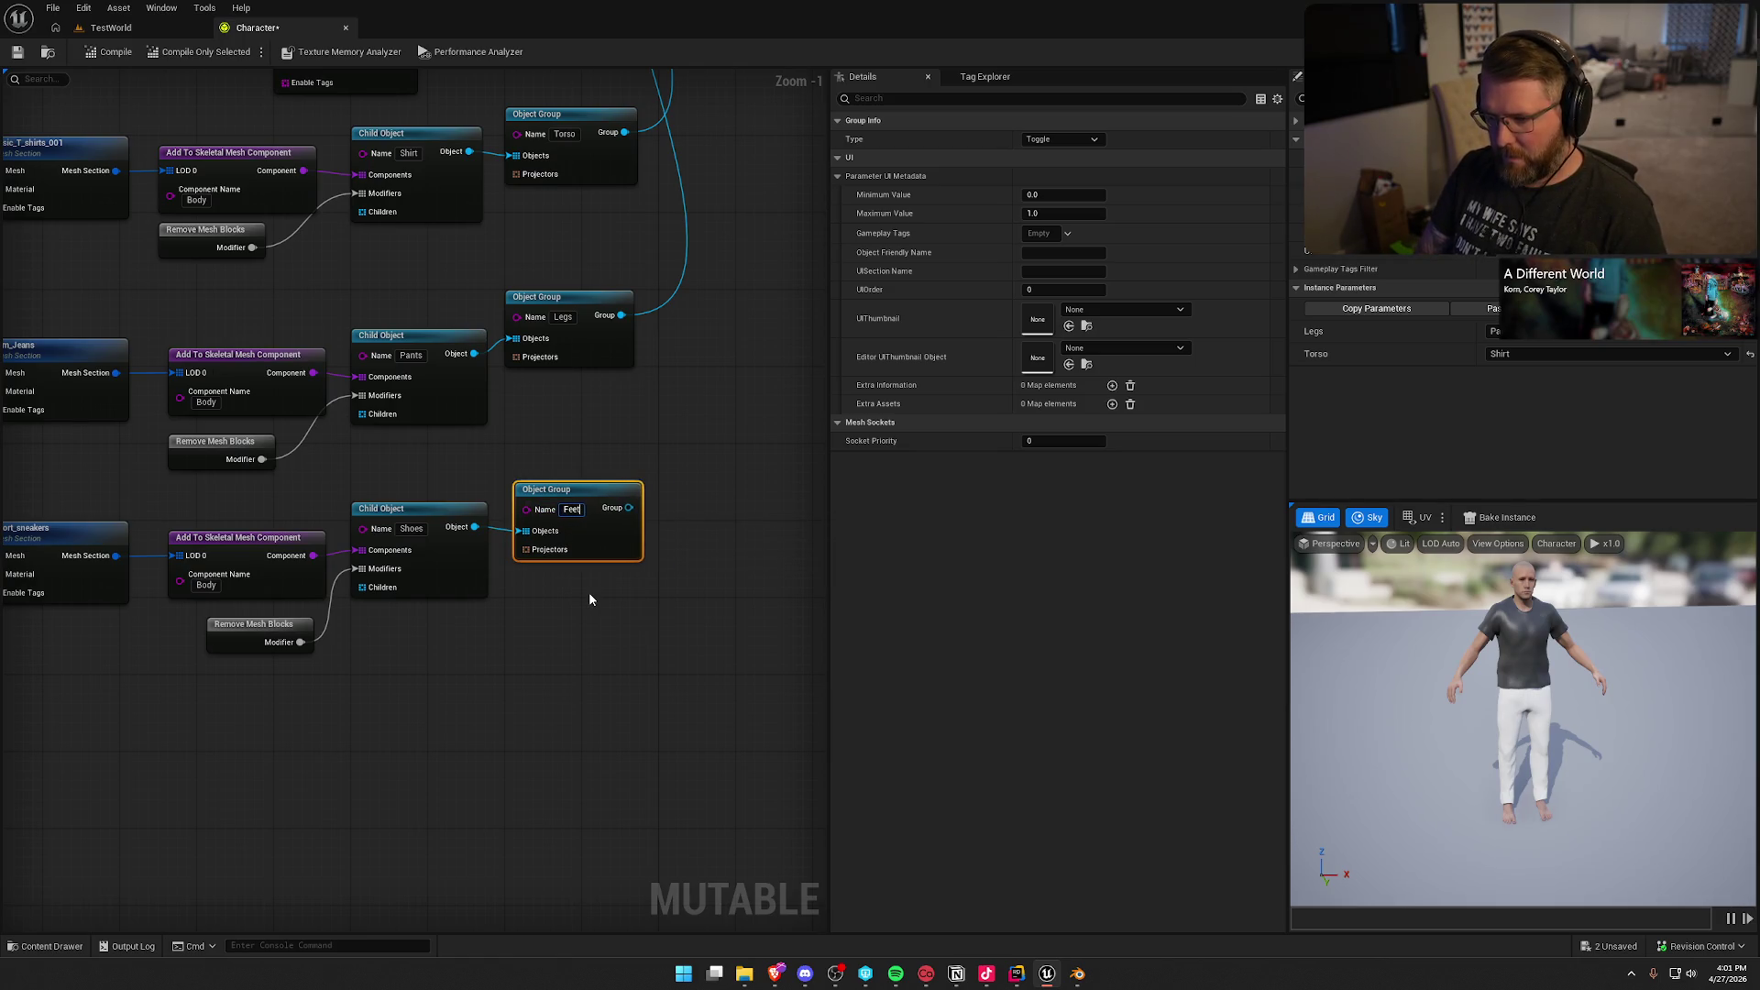
pyautogui.press('Return')
# Step: Connect the Feet group to the base Character object's Children pin
pyautogui.scroll(-2, 588, 599)
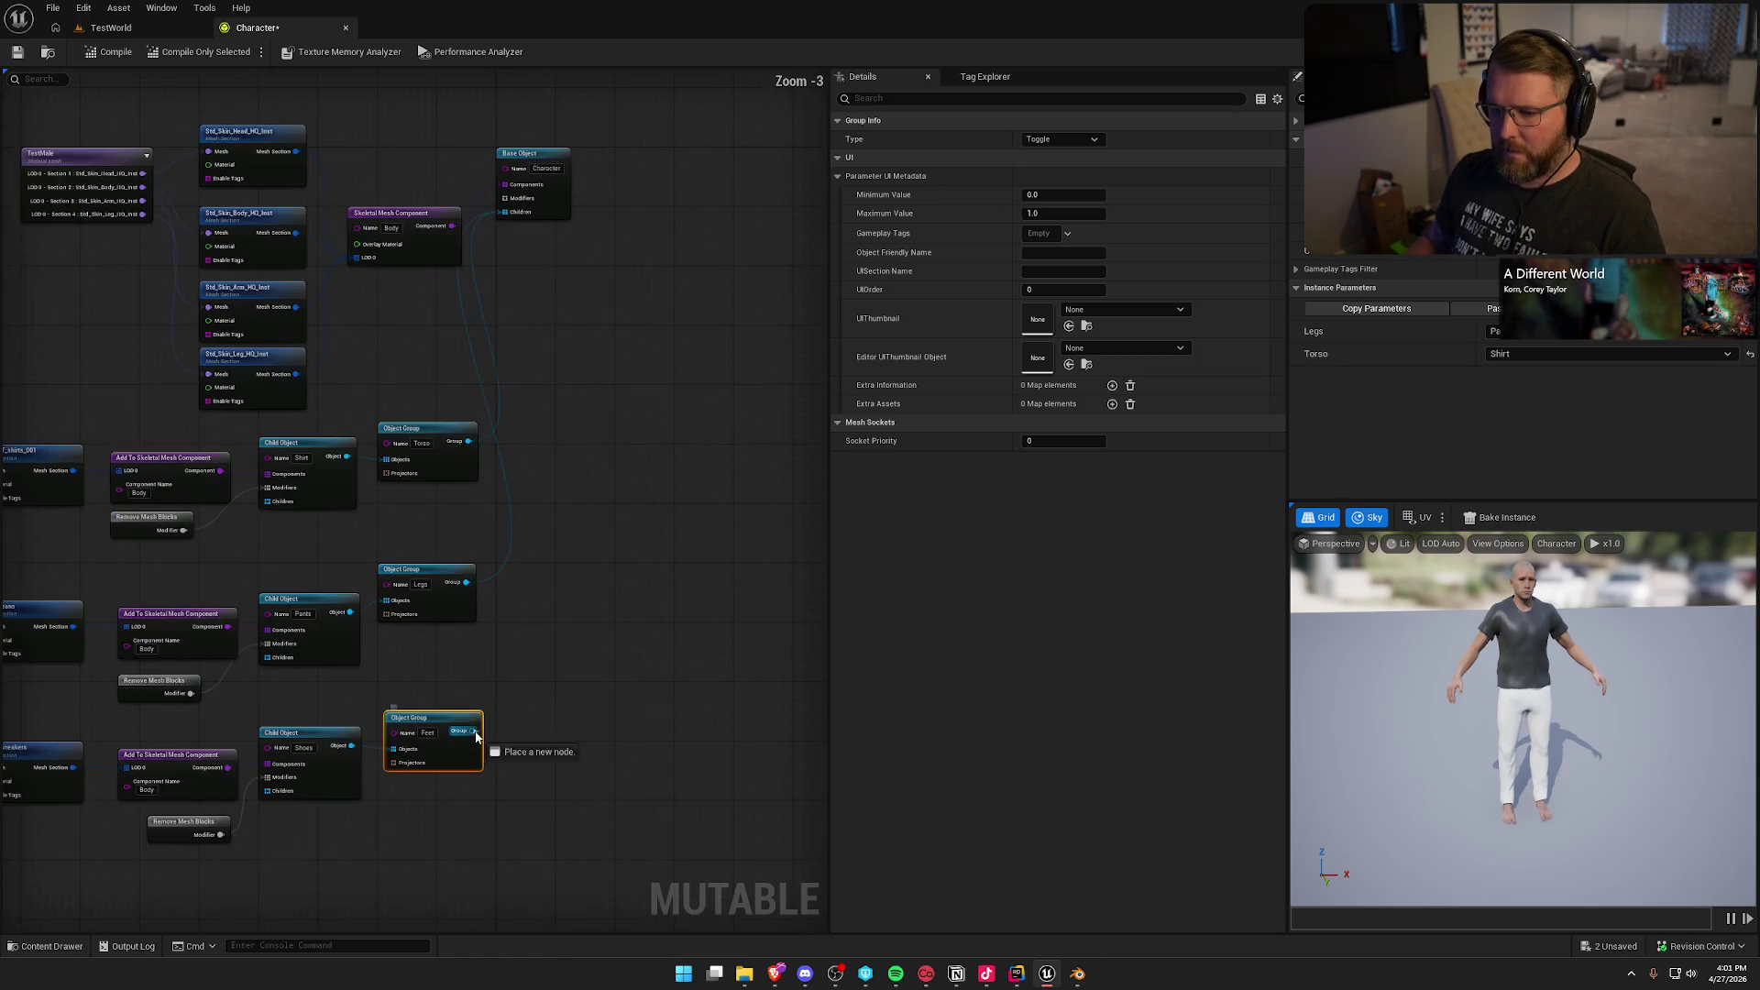
pyautogui.moveTo(476, 741)
pyautogui.mouseDown()
pyautogui.moveTo(530, 255)
pyautogui.moveTo(503, 212)
pyautogui.mouseUp()
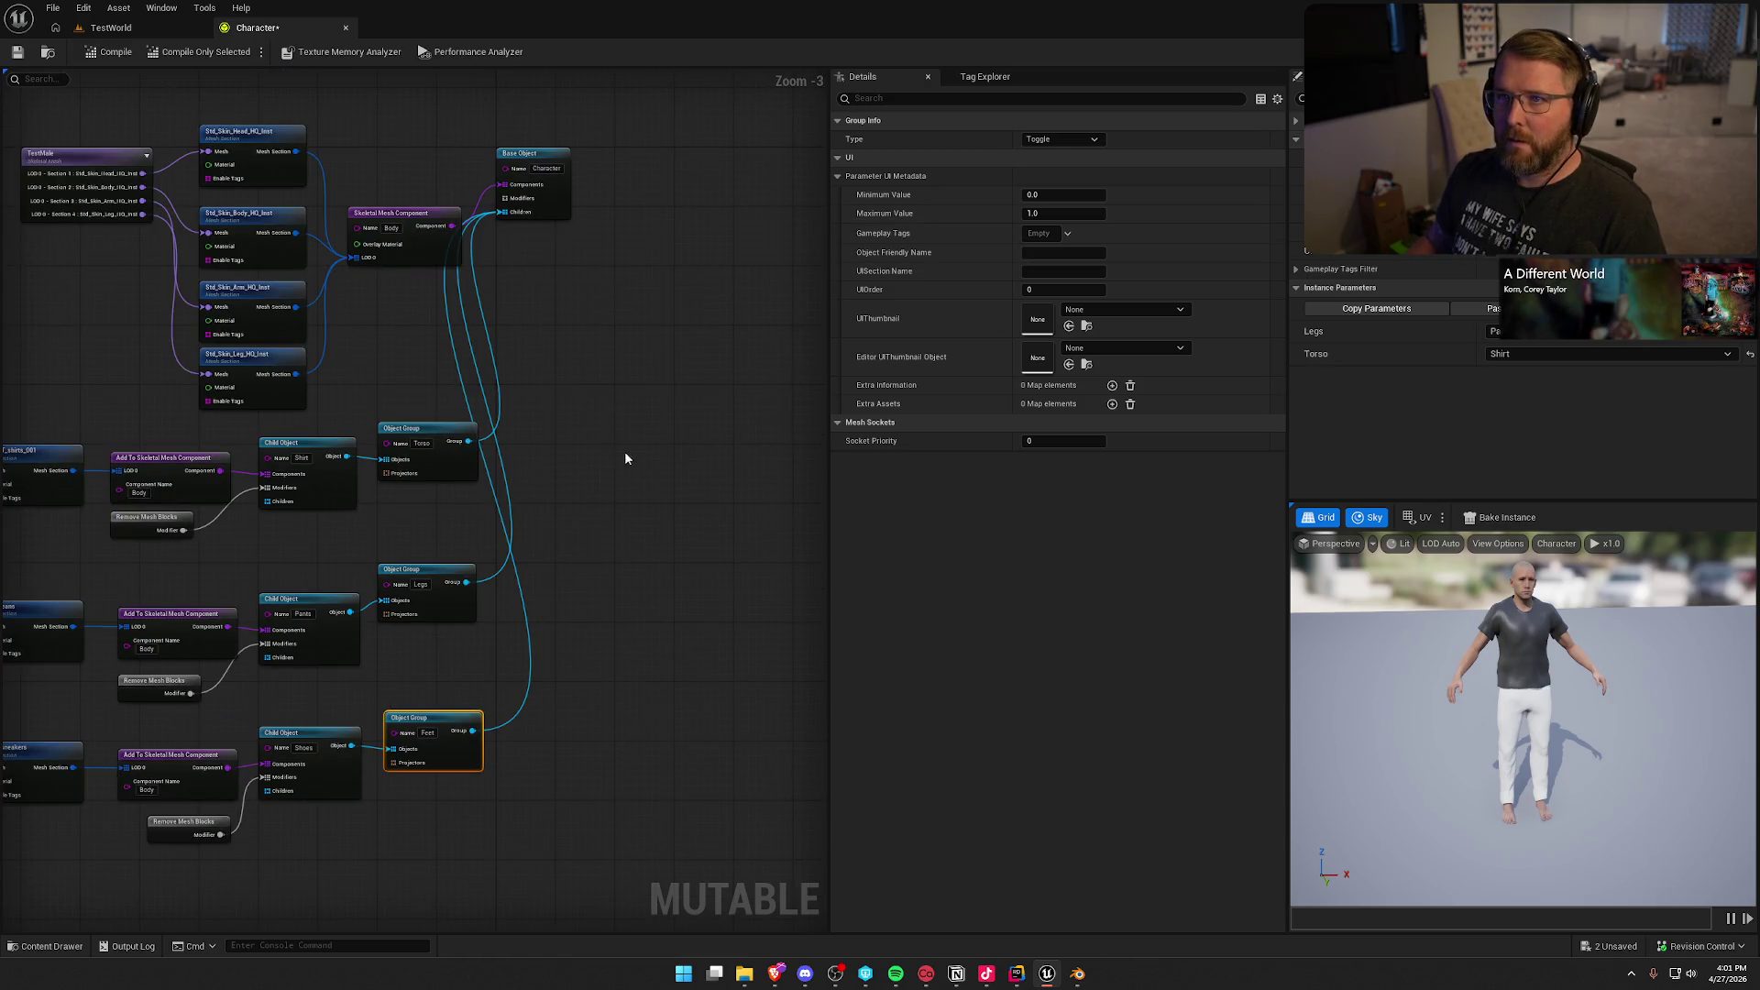
pyautogui.moveTo(624, 458); pyautogui.dragTo(687, 353)
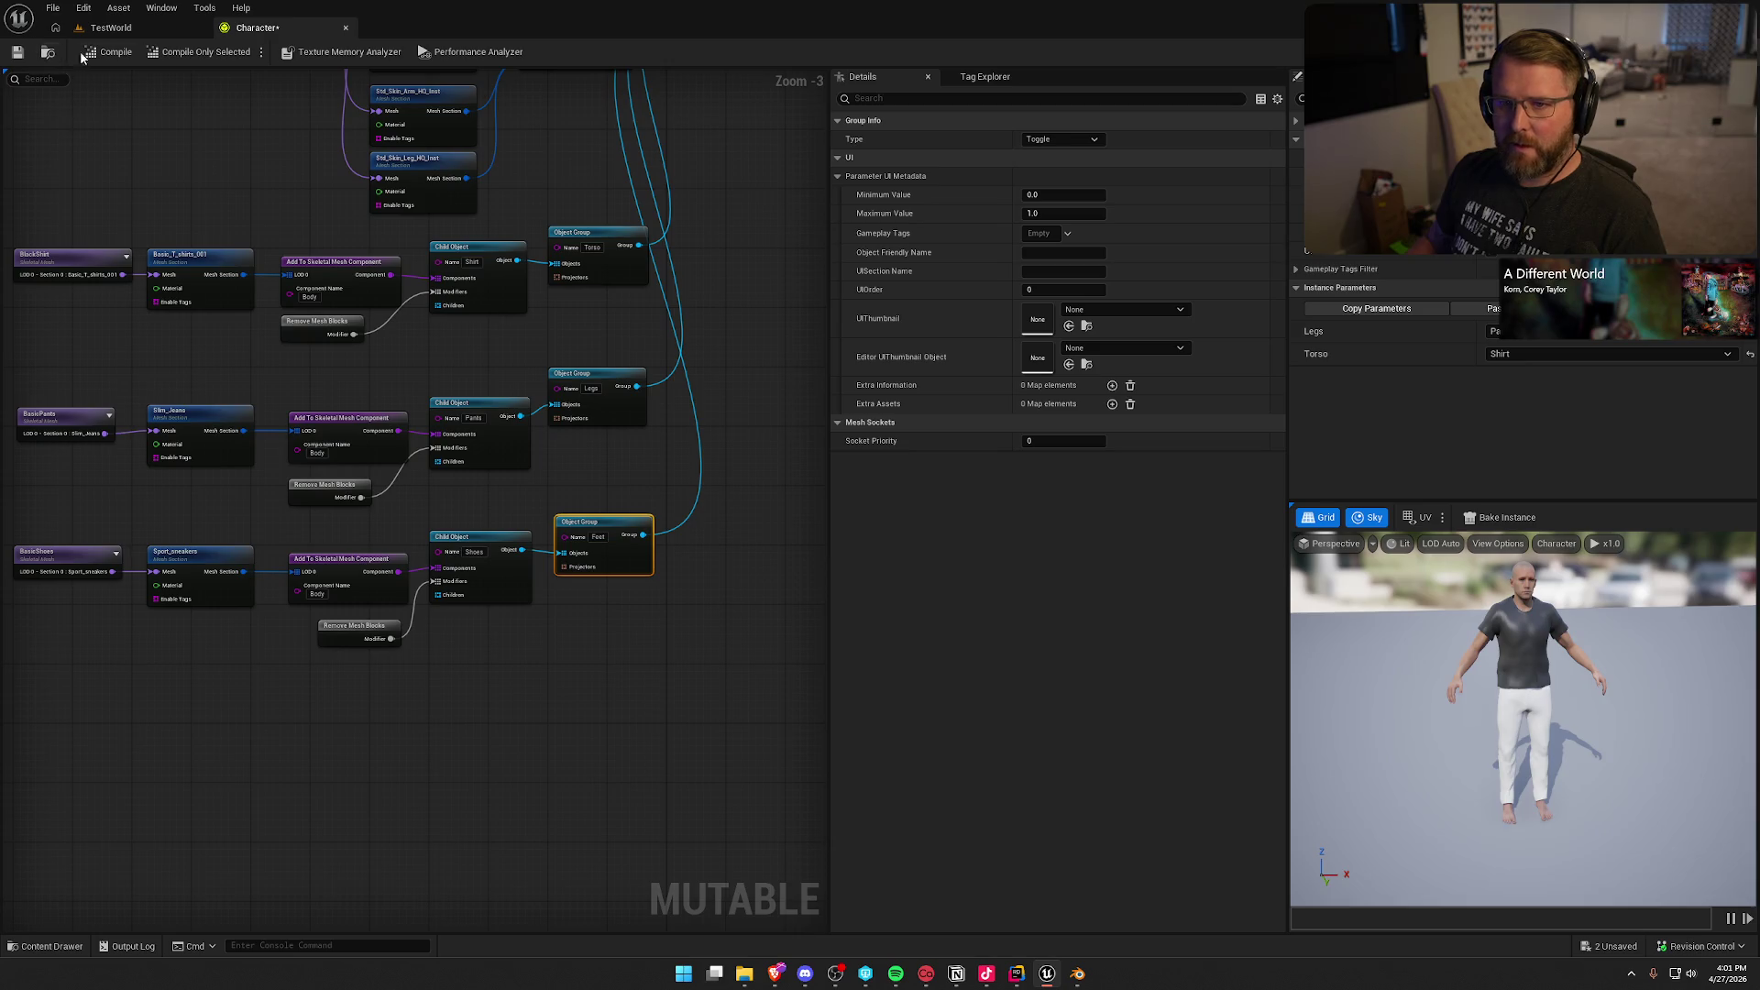
# Step: Compile, set the Feet group's Type to One or None, and compile again
pyautogui.click(110, 52)
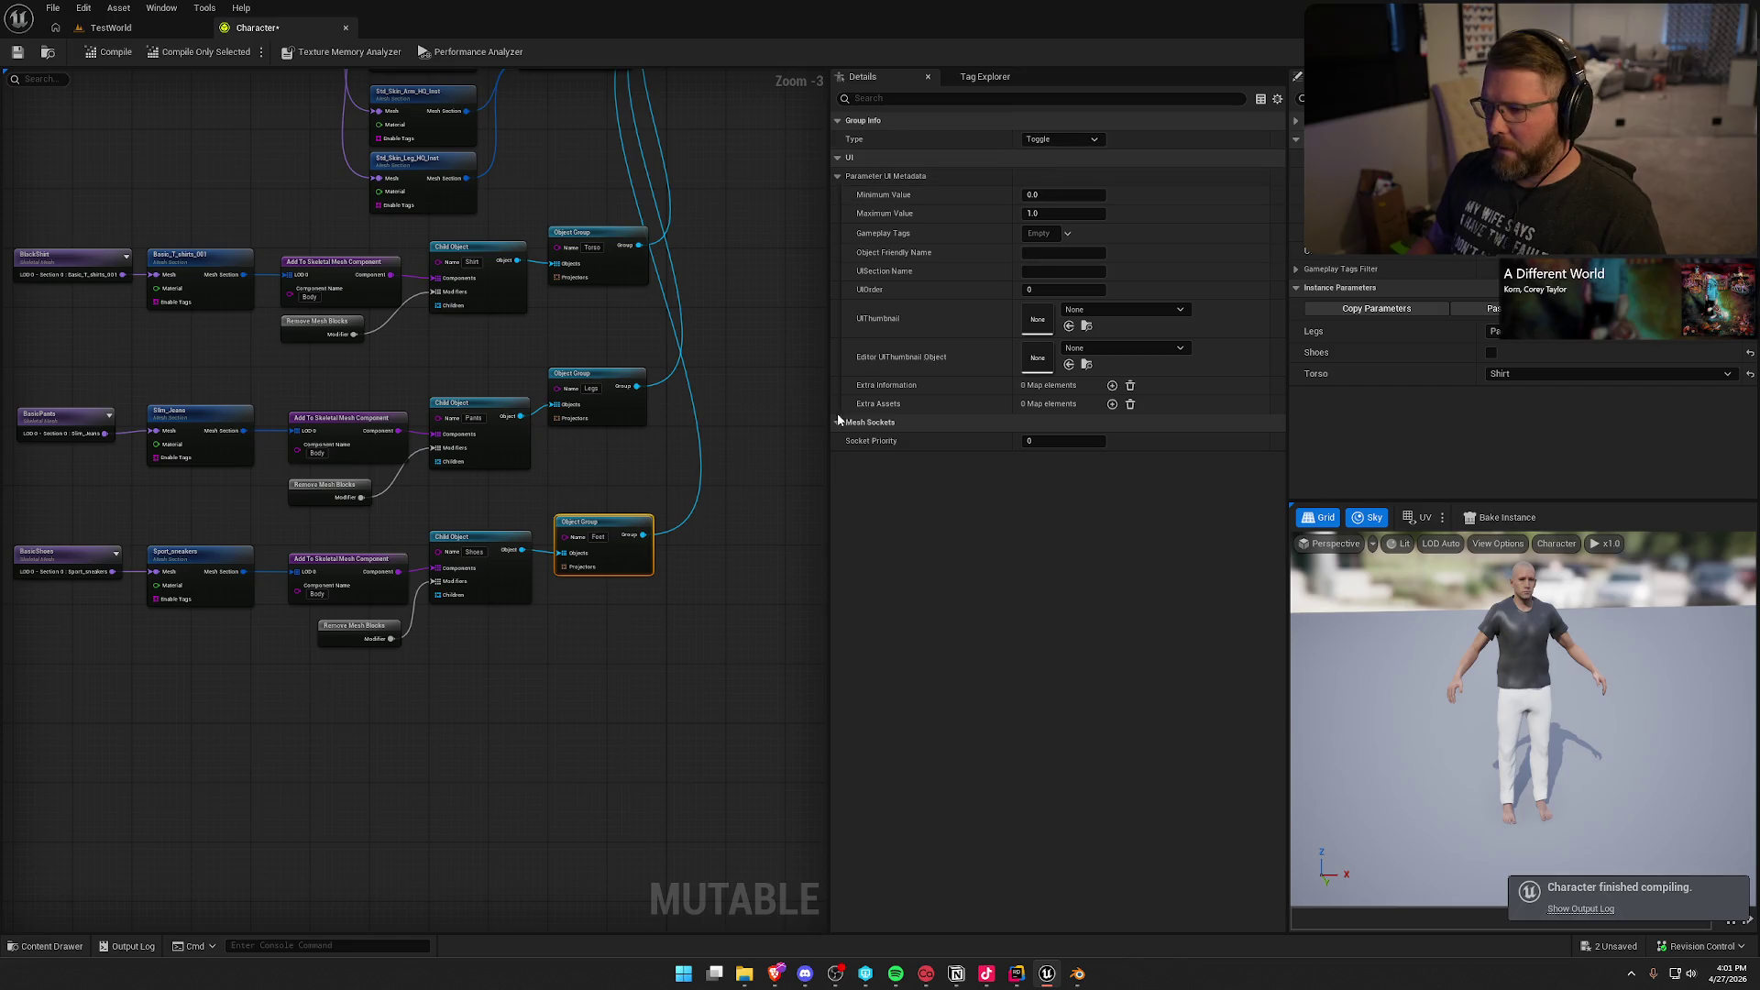
pyautogui.click(1054, 139)
pyautogui.click(1059, 193)
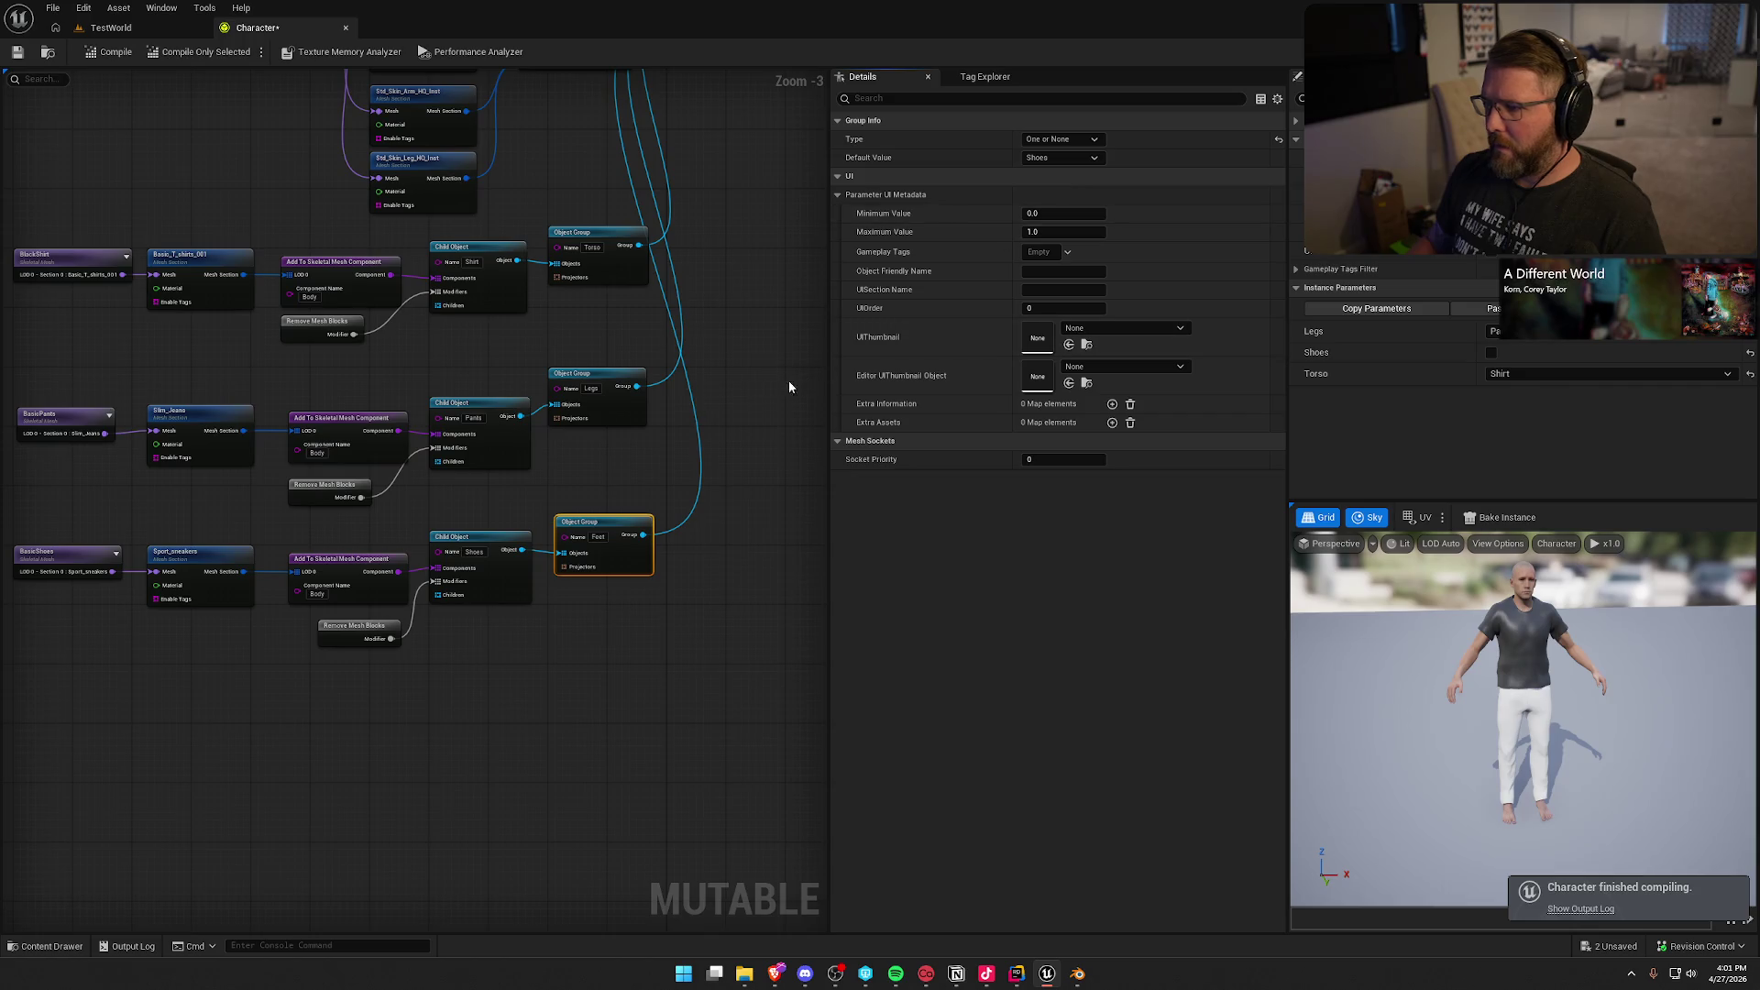
pyautogui.click(112, 52)
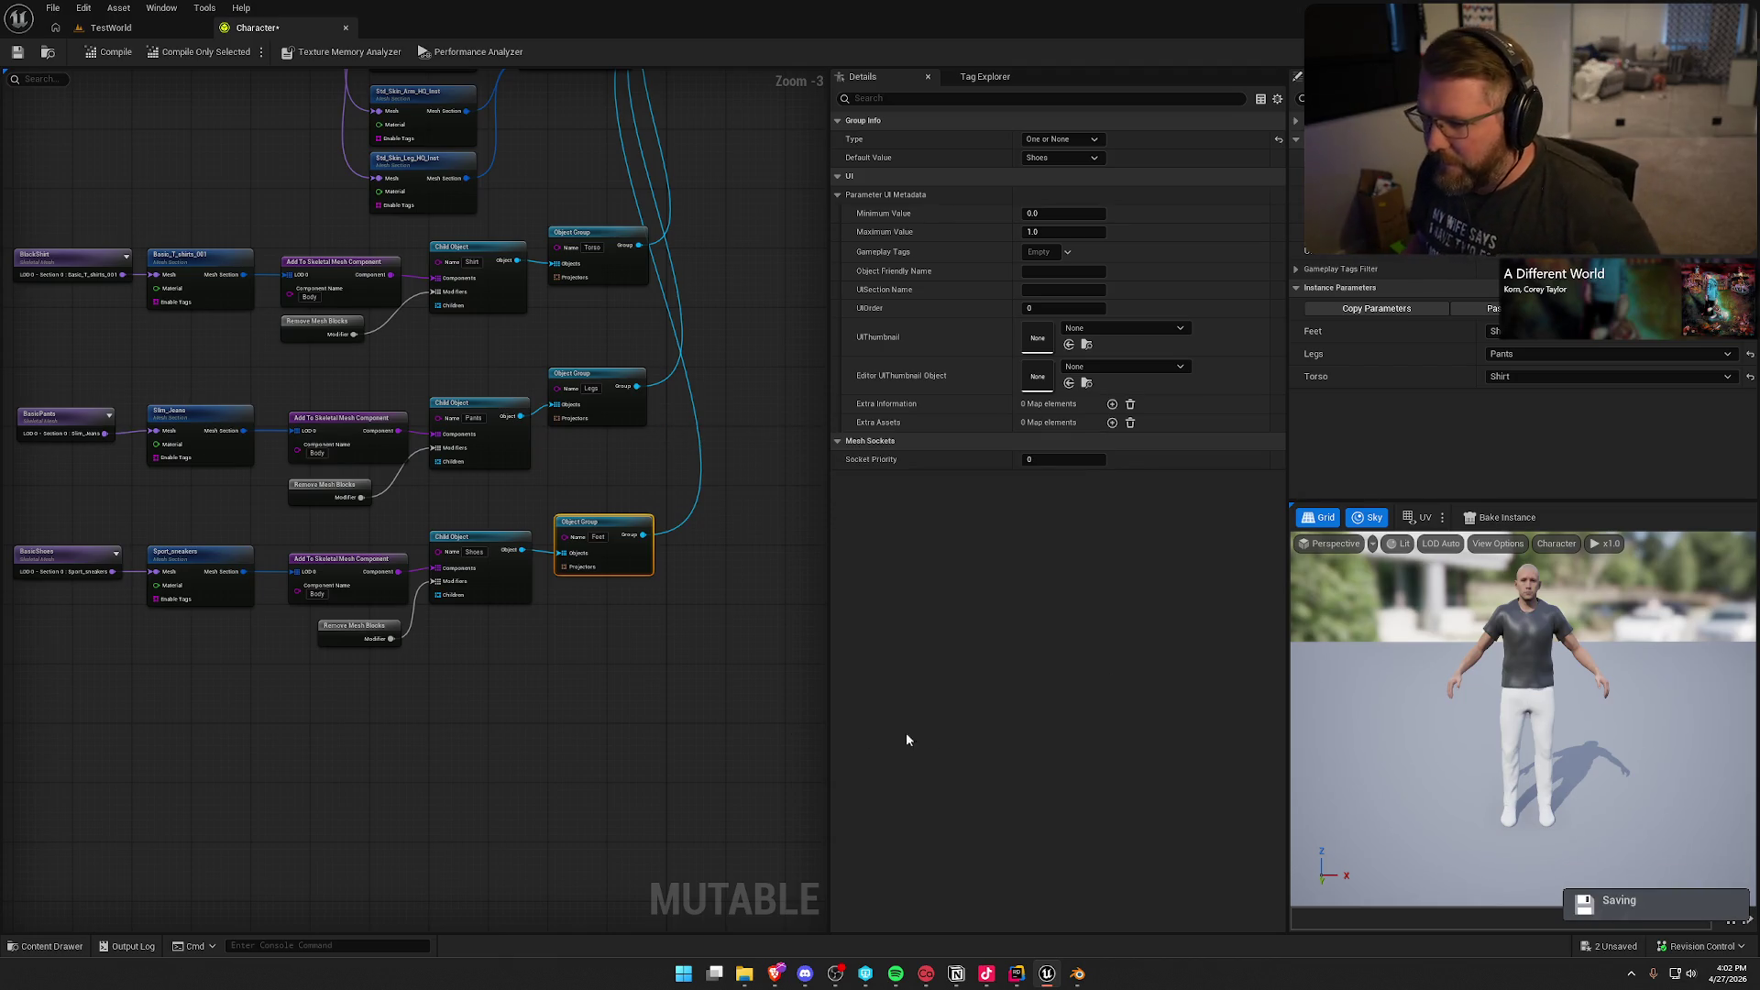
pyautogui.moveTo(629, 691); pyautogui.dragTo(609, 707)
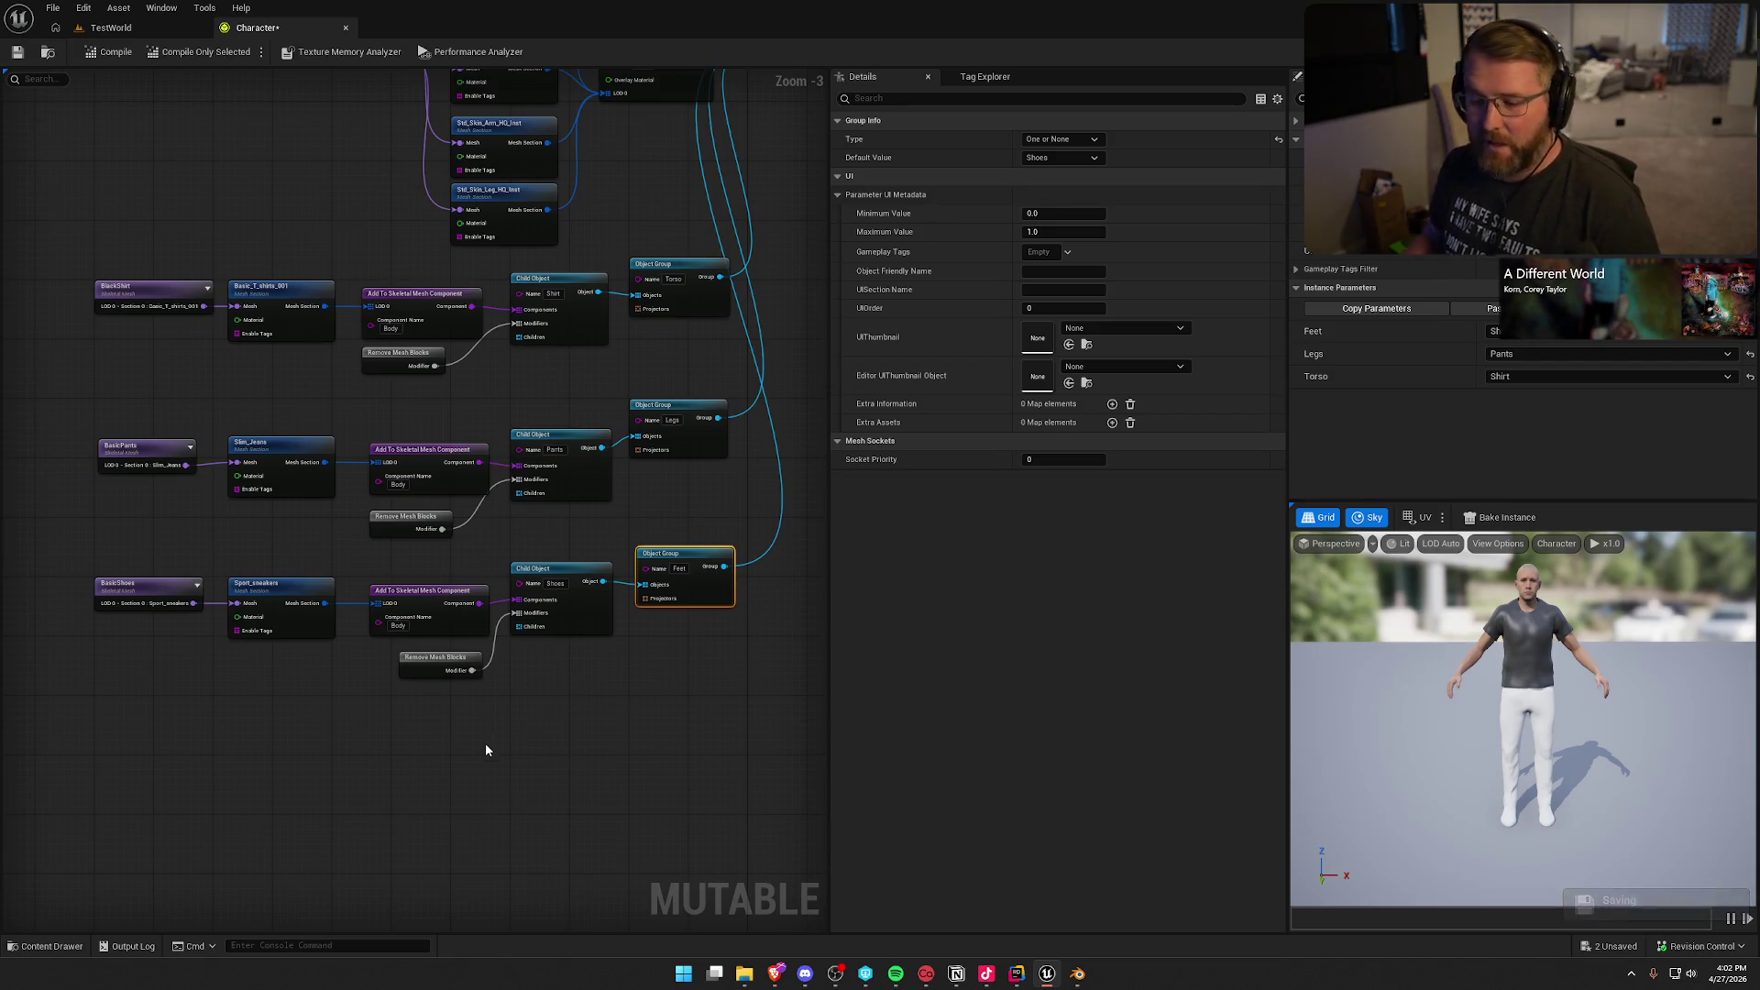
# Step: Compile the Character customizable object and save it
pyautogui.moveTo(535, 711); pyautogui.dragTo(177, 280)
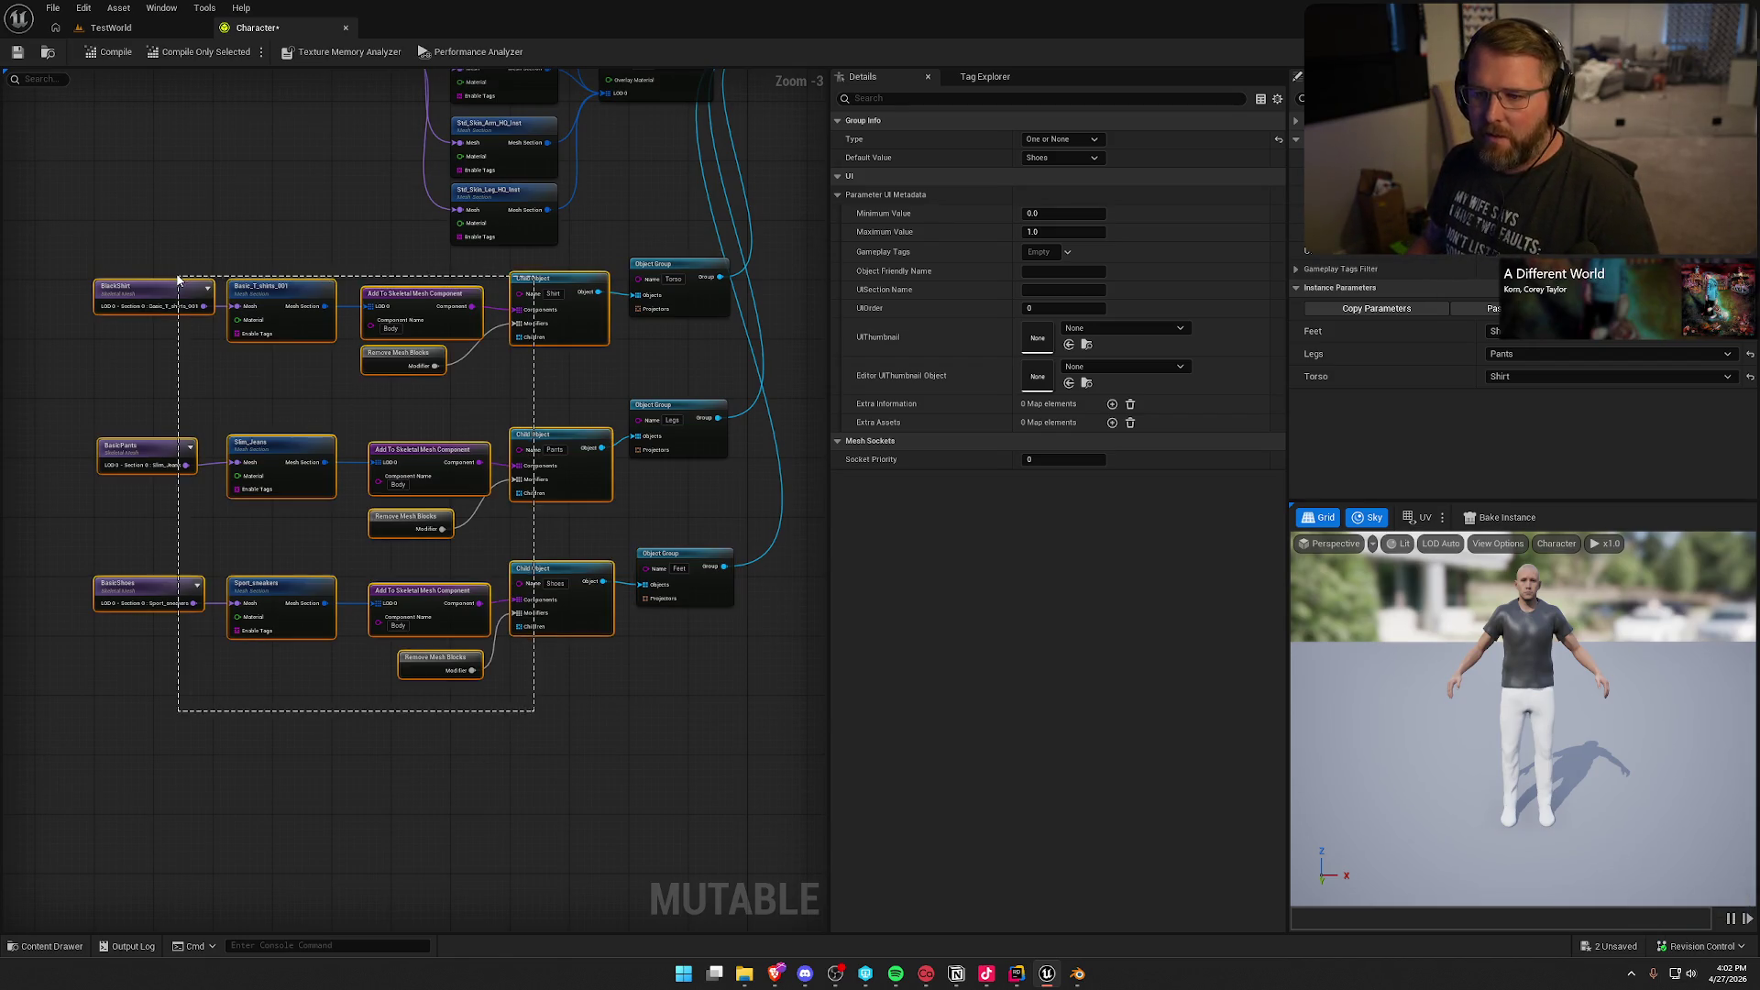
pyautogui.click(354, 714)
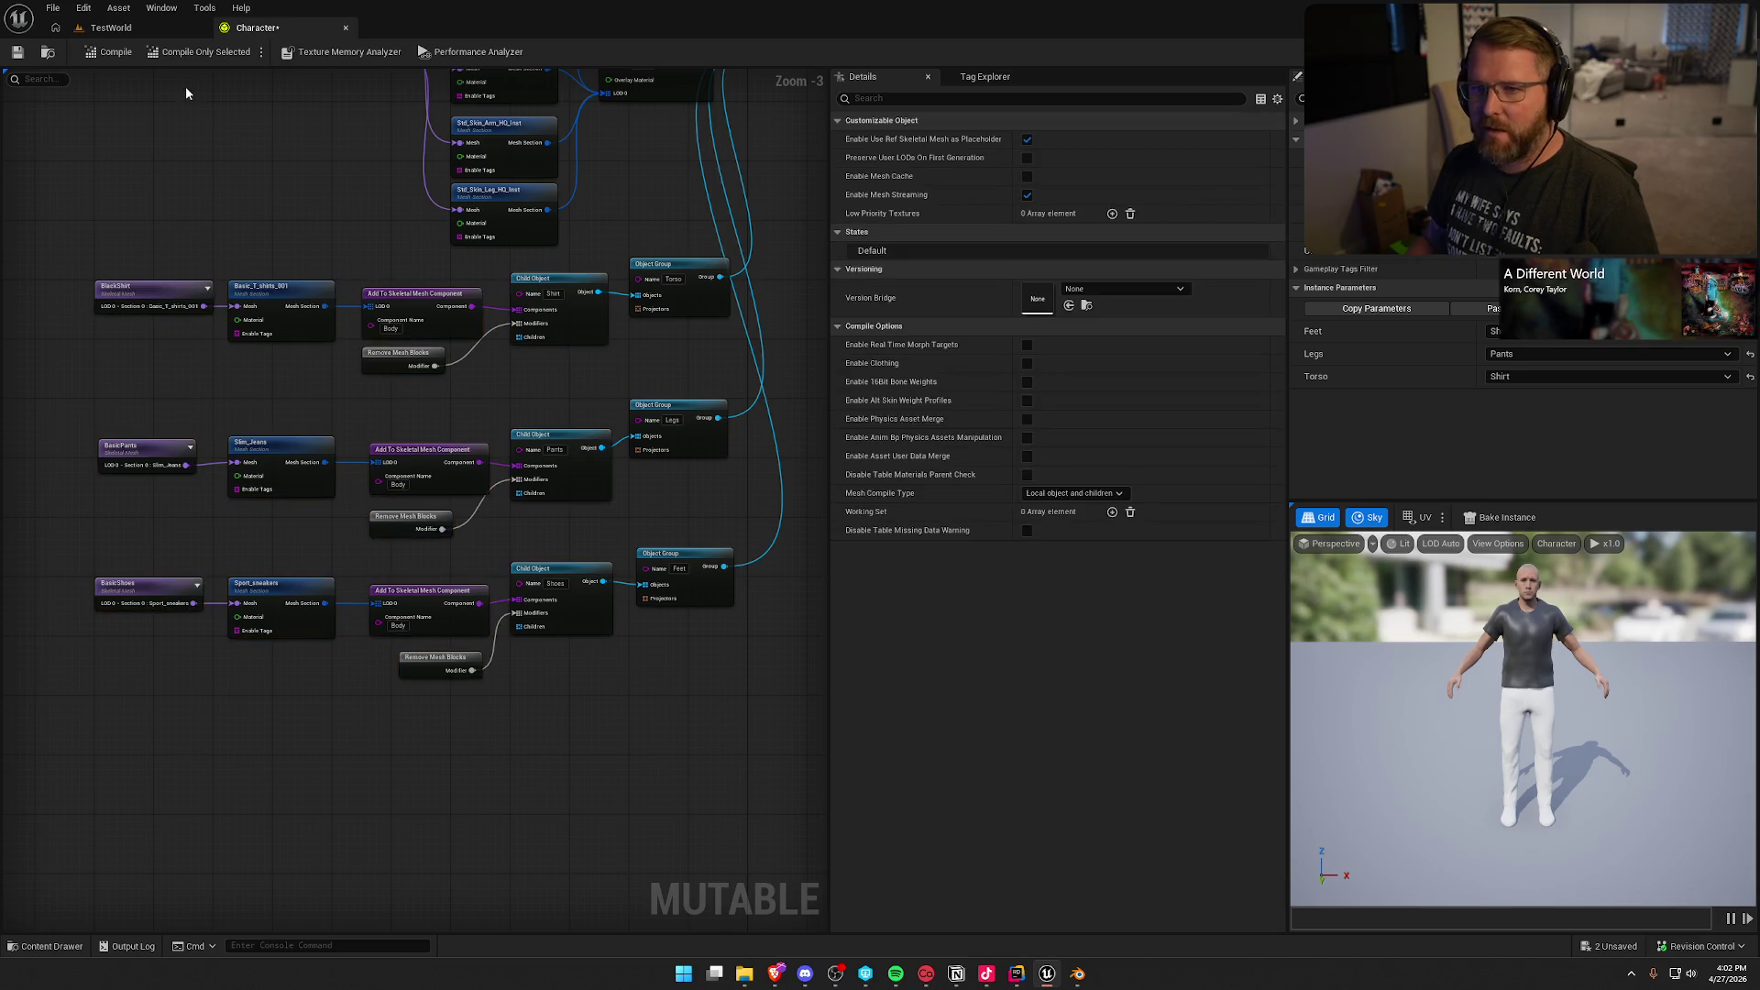
pyautogui.click(103, 55)
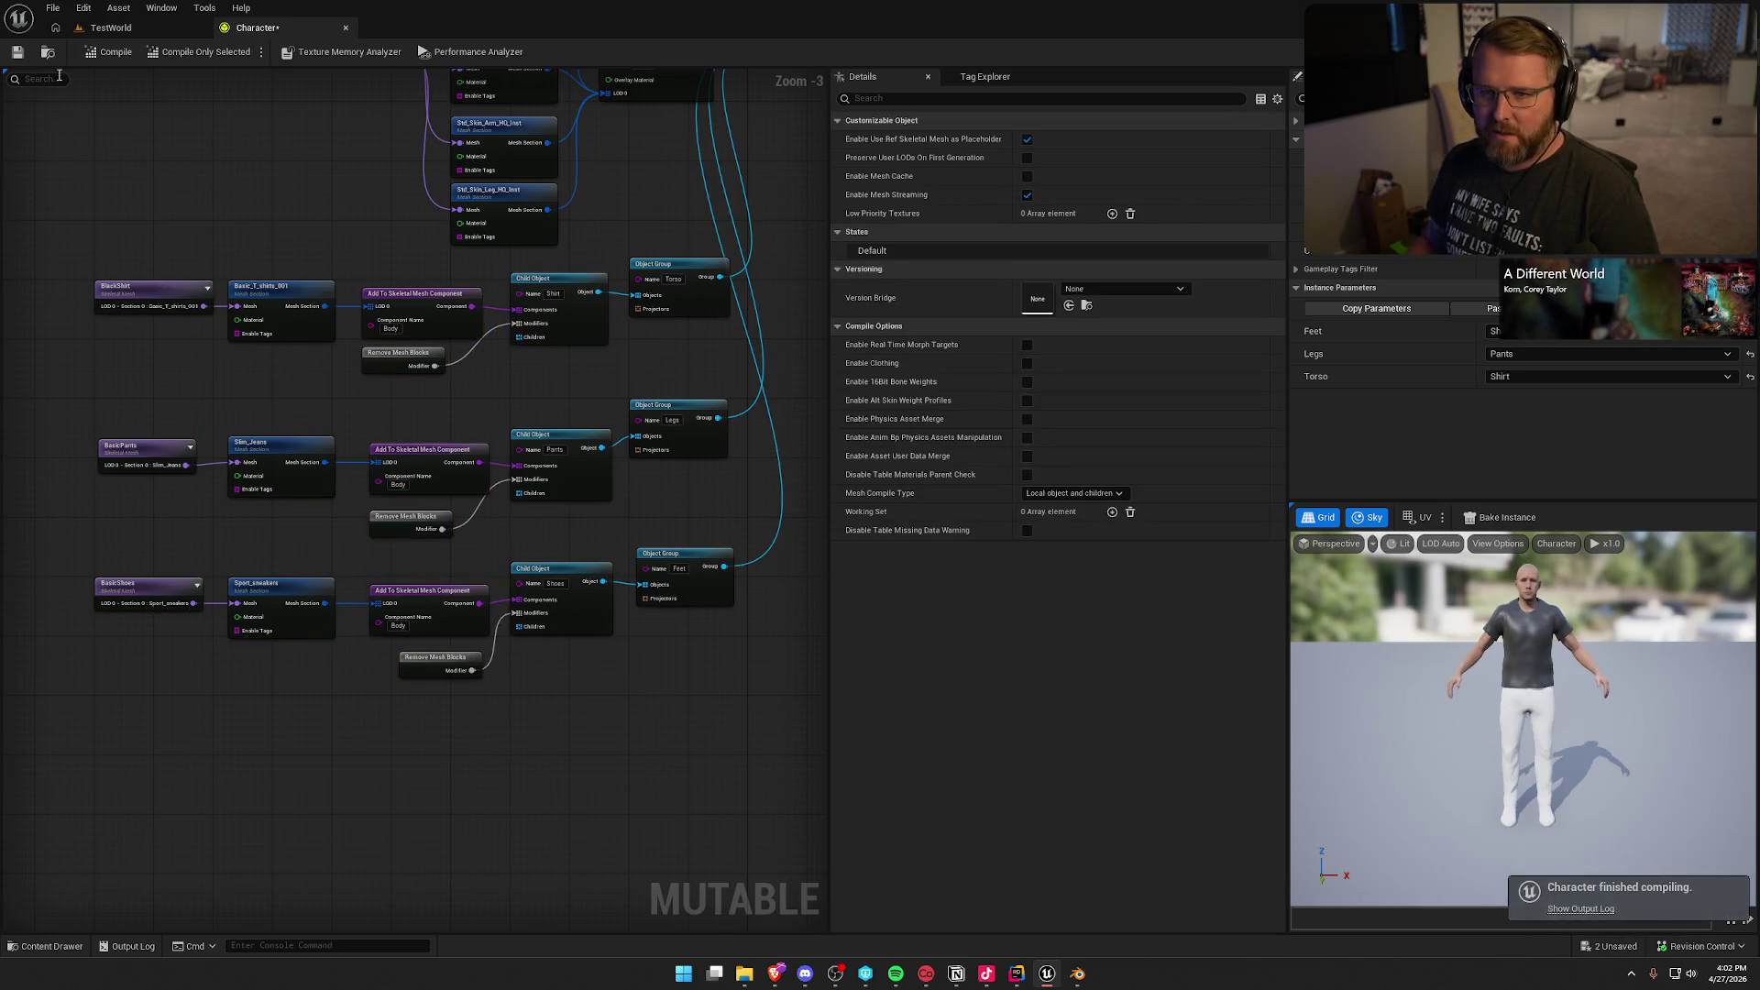
pyautogui.click(17, 51)
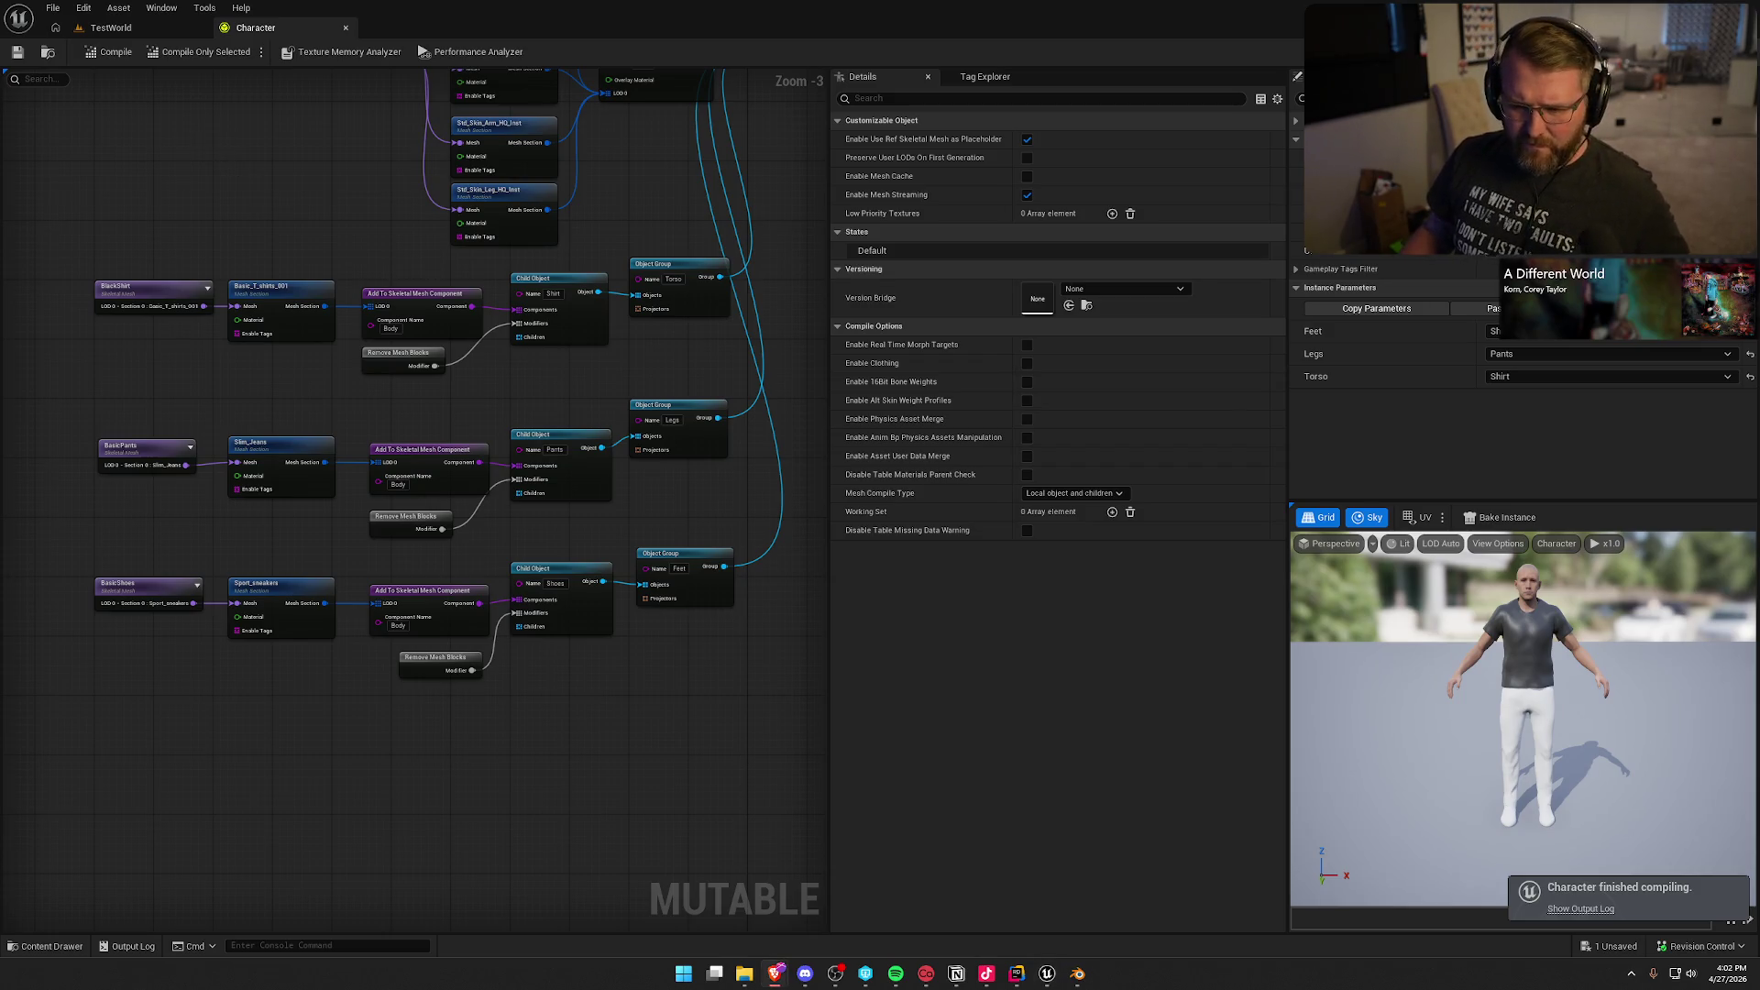
# Step: Check the BlackShirt node's actions without choosing one, then close the Character editor
pyautogui.scroll(3, 163, 400)
pyautogui.click(272, 390)
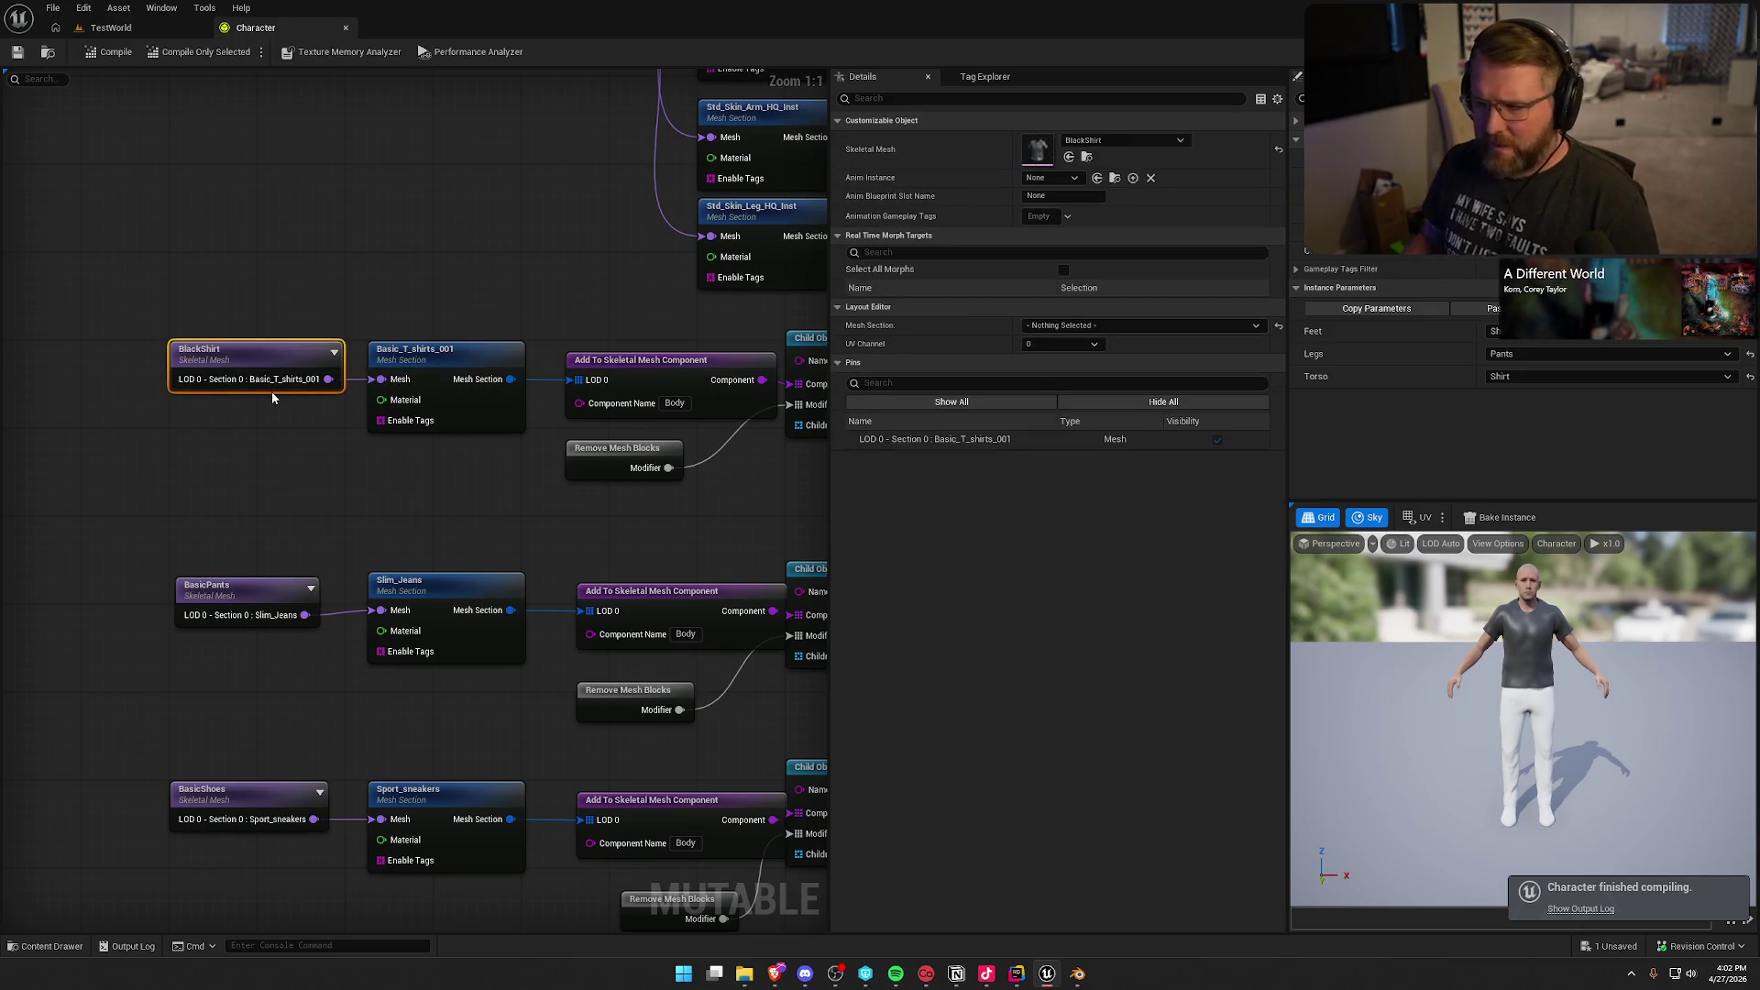
pyautogui.rightClick(268, 351)
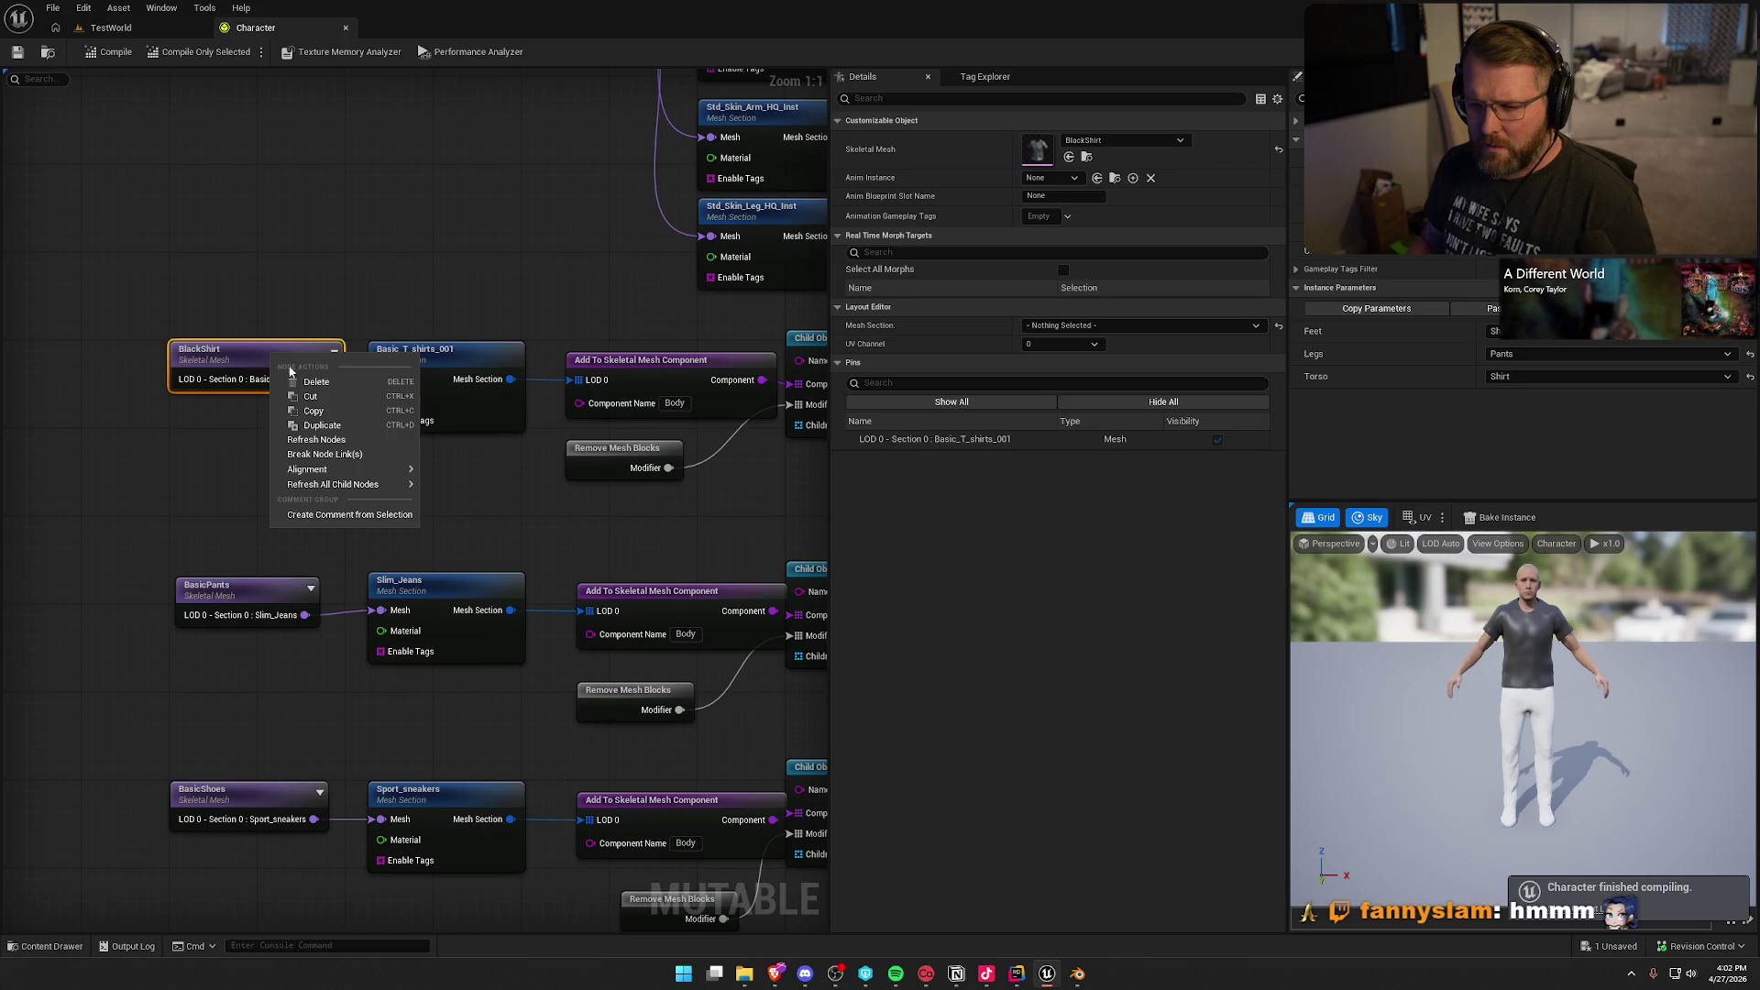
pyautogui.moveTo(345, 487)
pyautogui.click(199, 484)
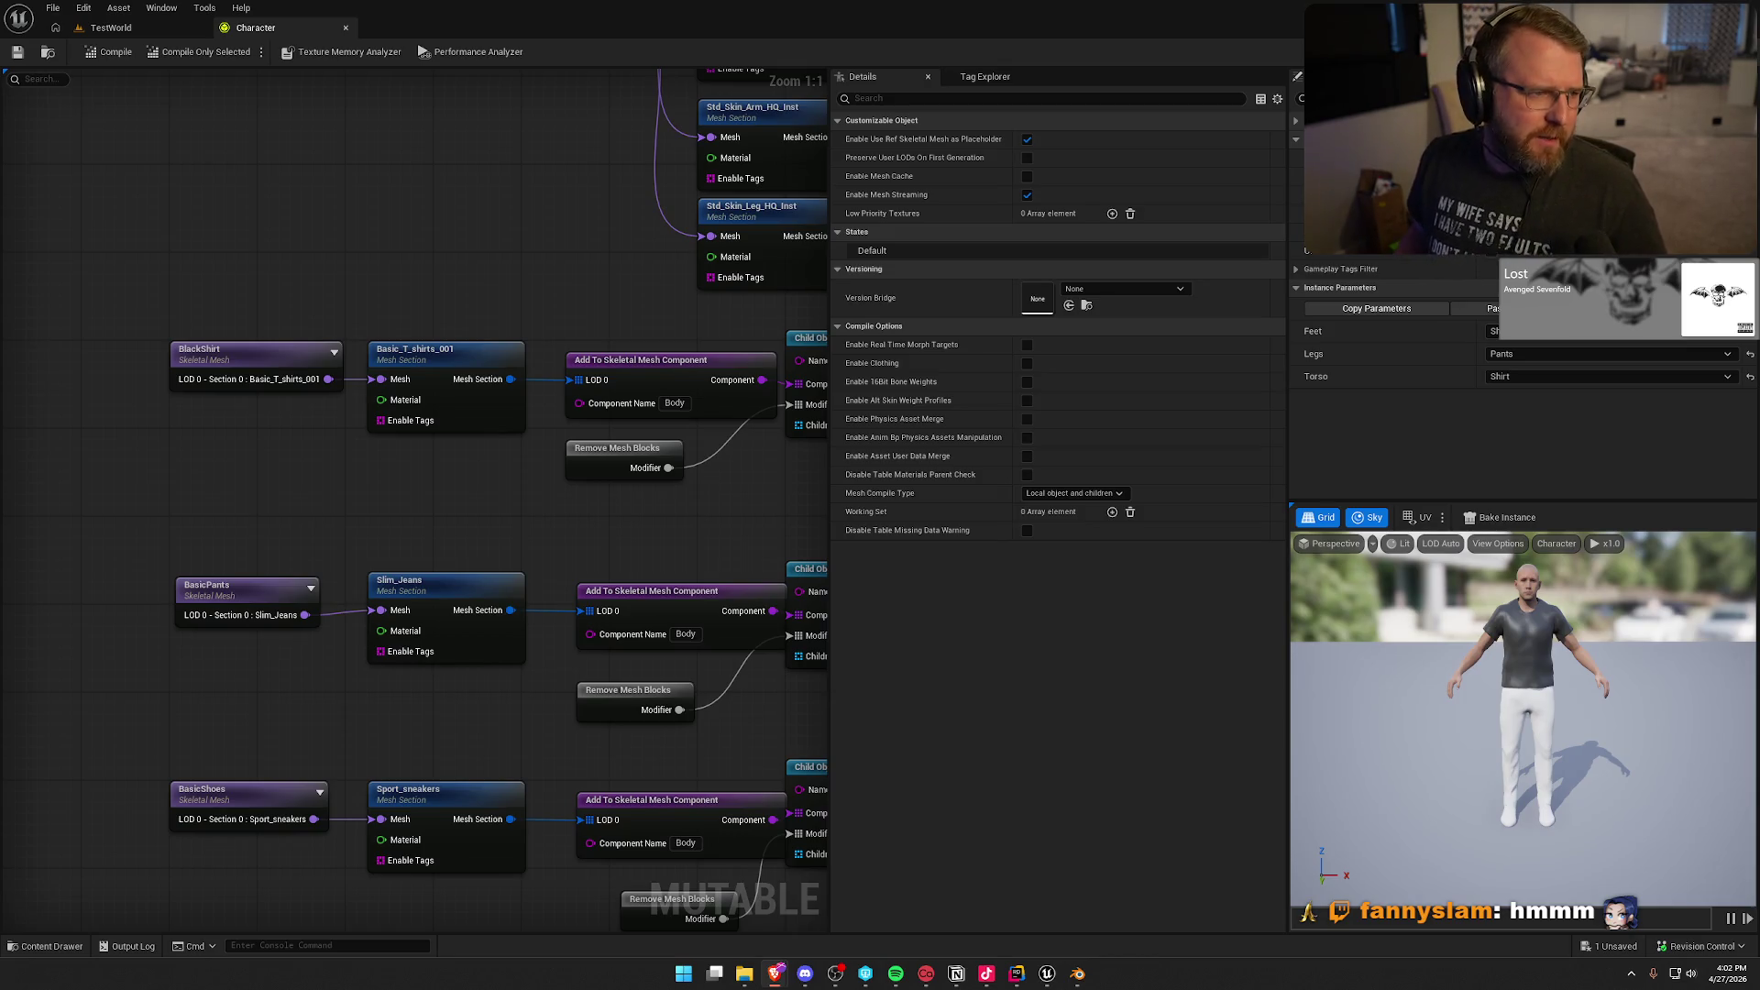
pyautogui.hotkey('alt', 'Tab')
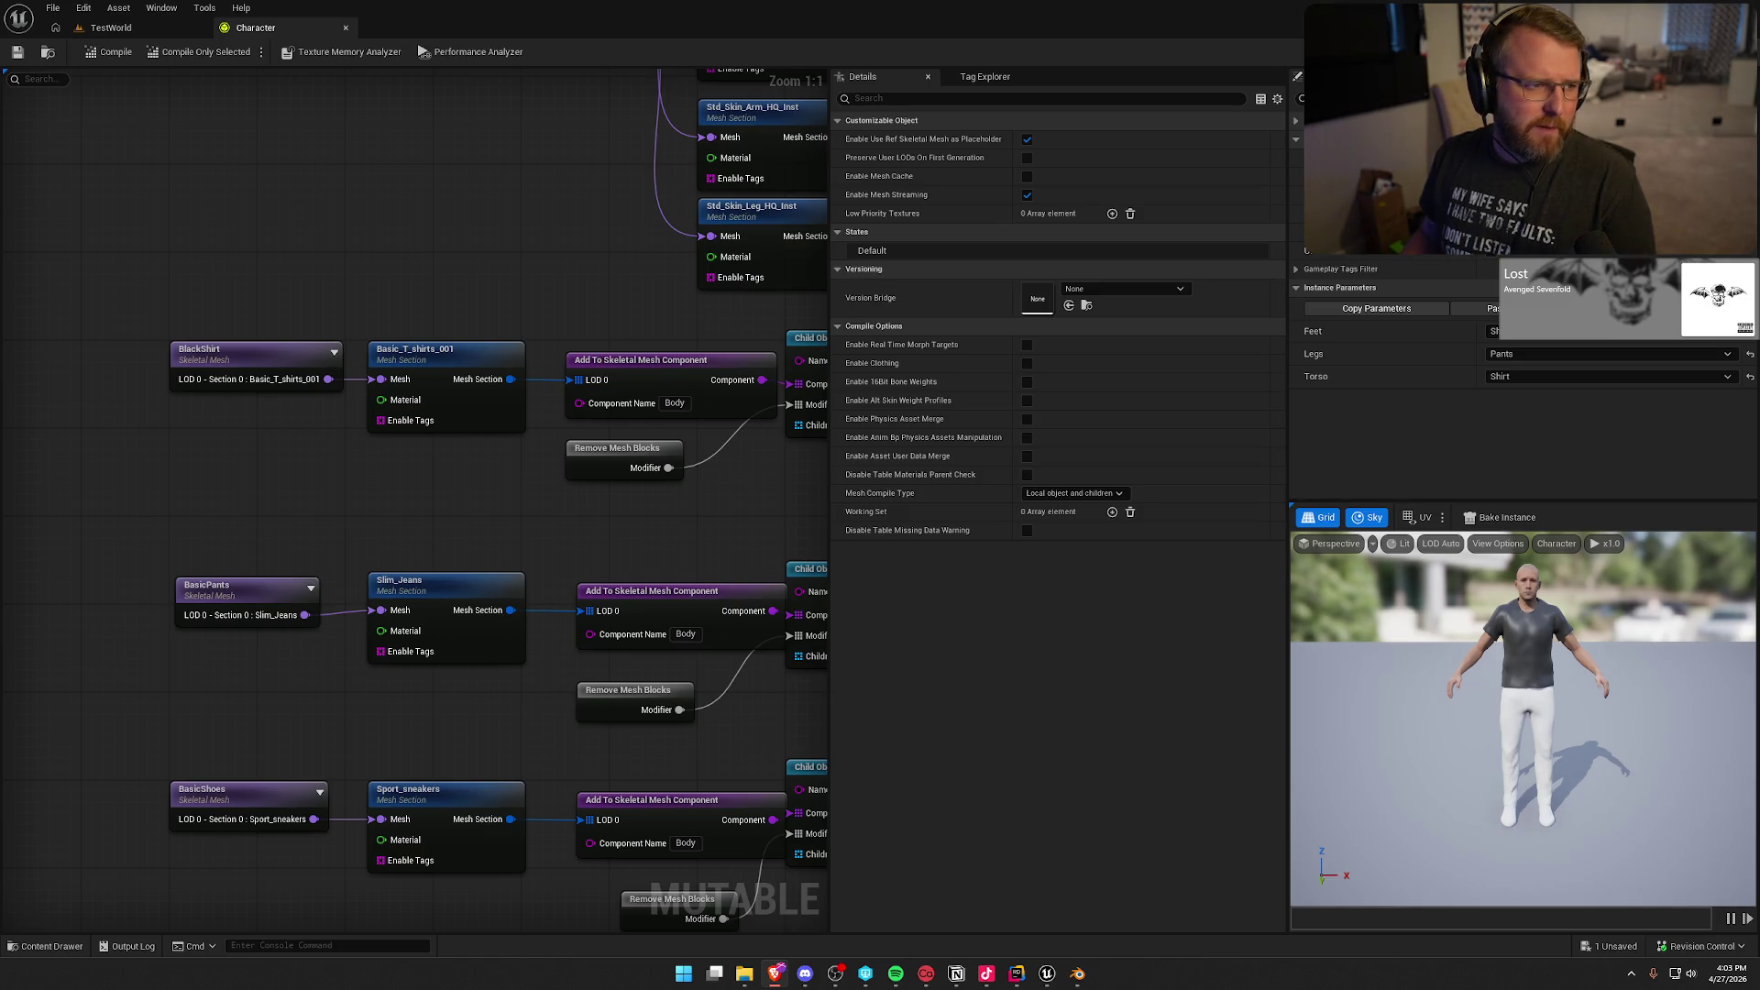
pyautogui.scroll(-2, 431, 188)
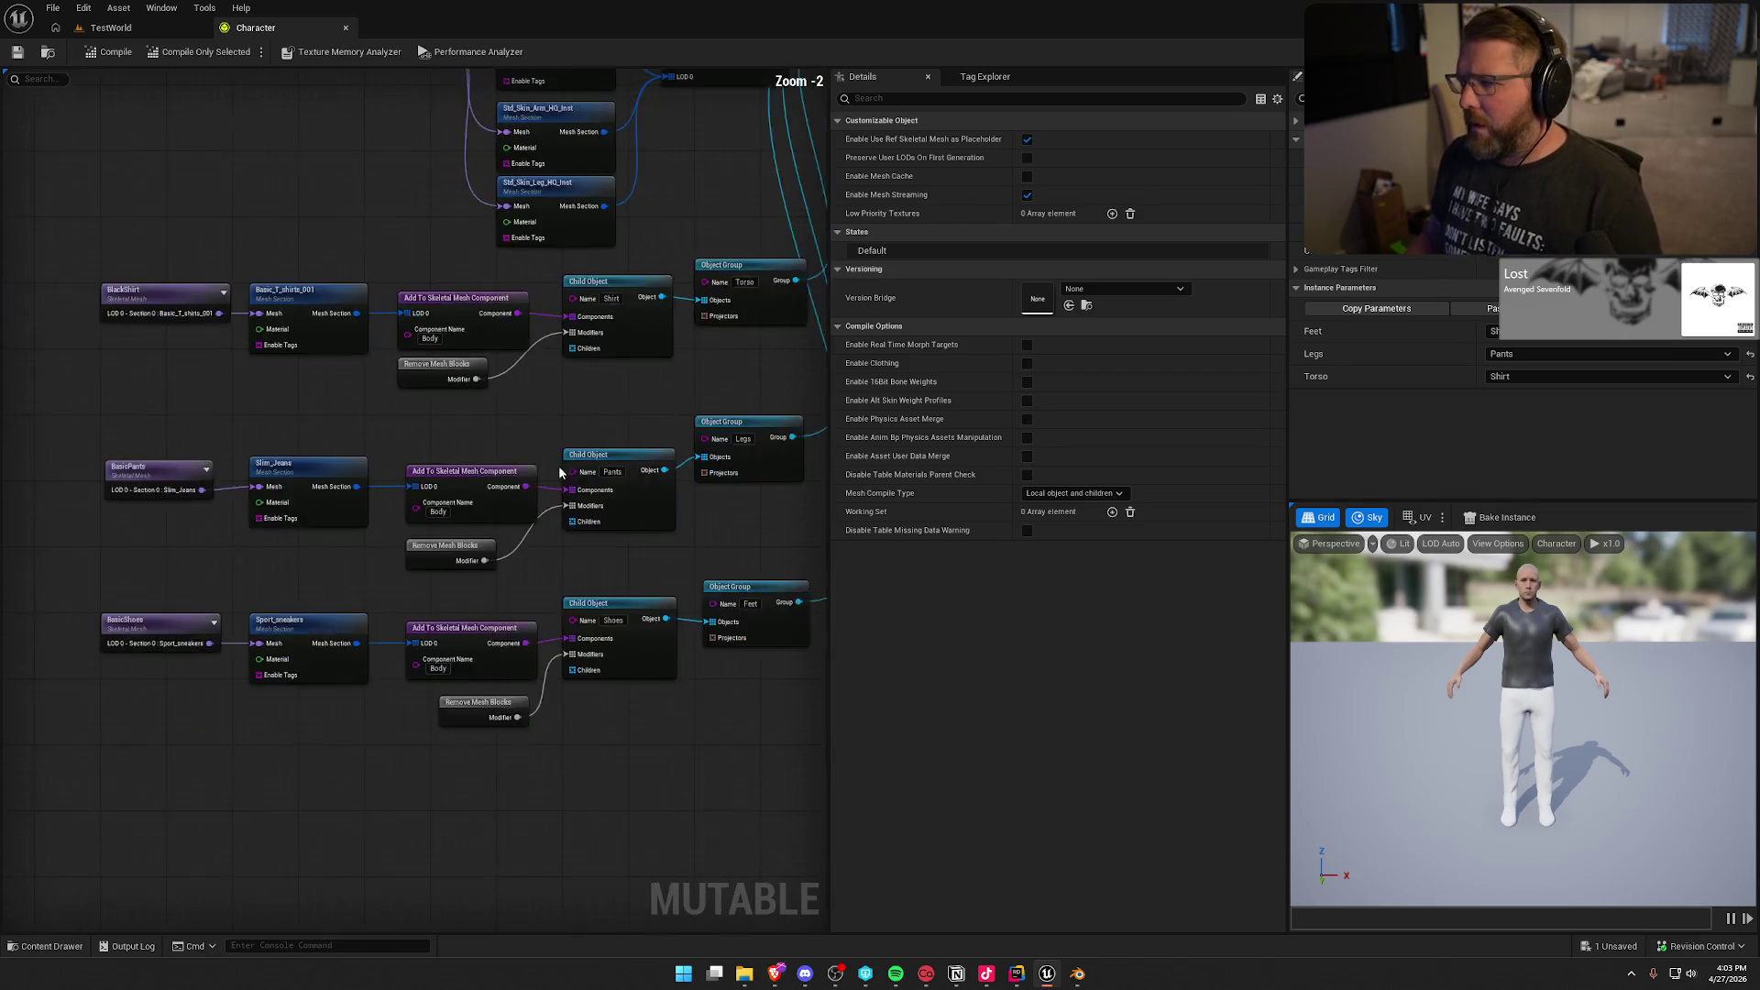
pyautogui.scroll(-1, 624, 537)
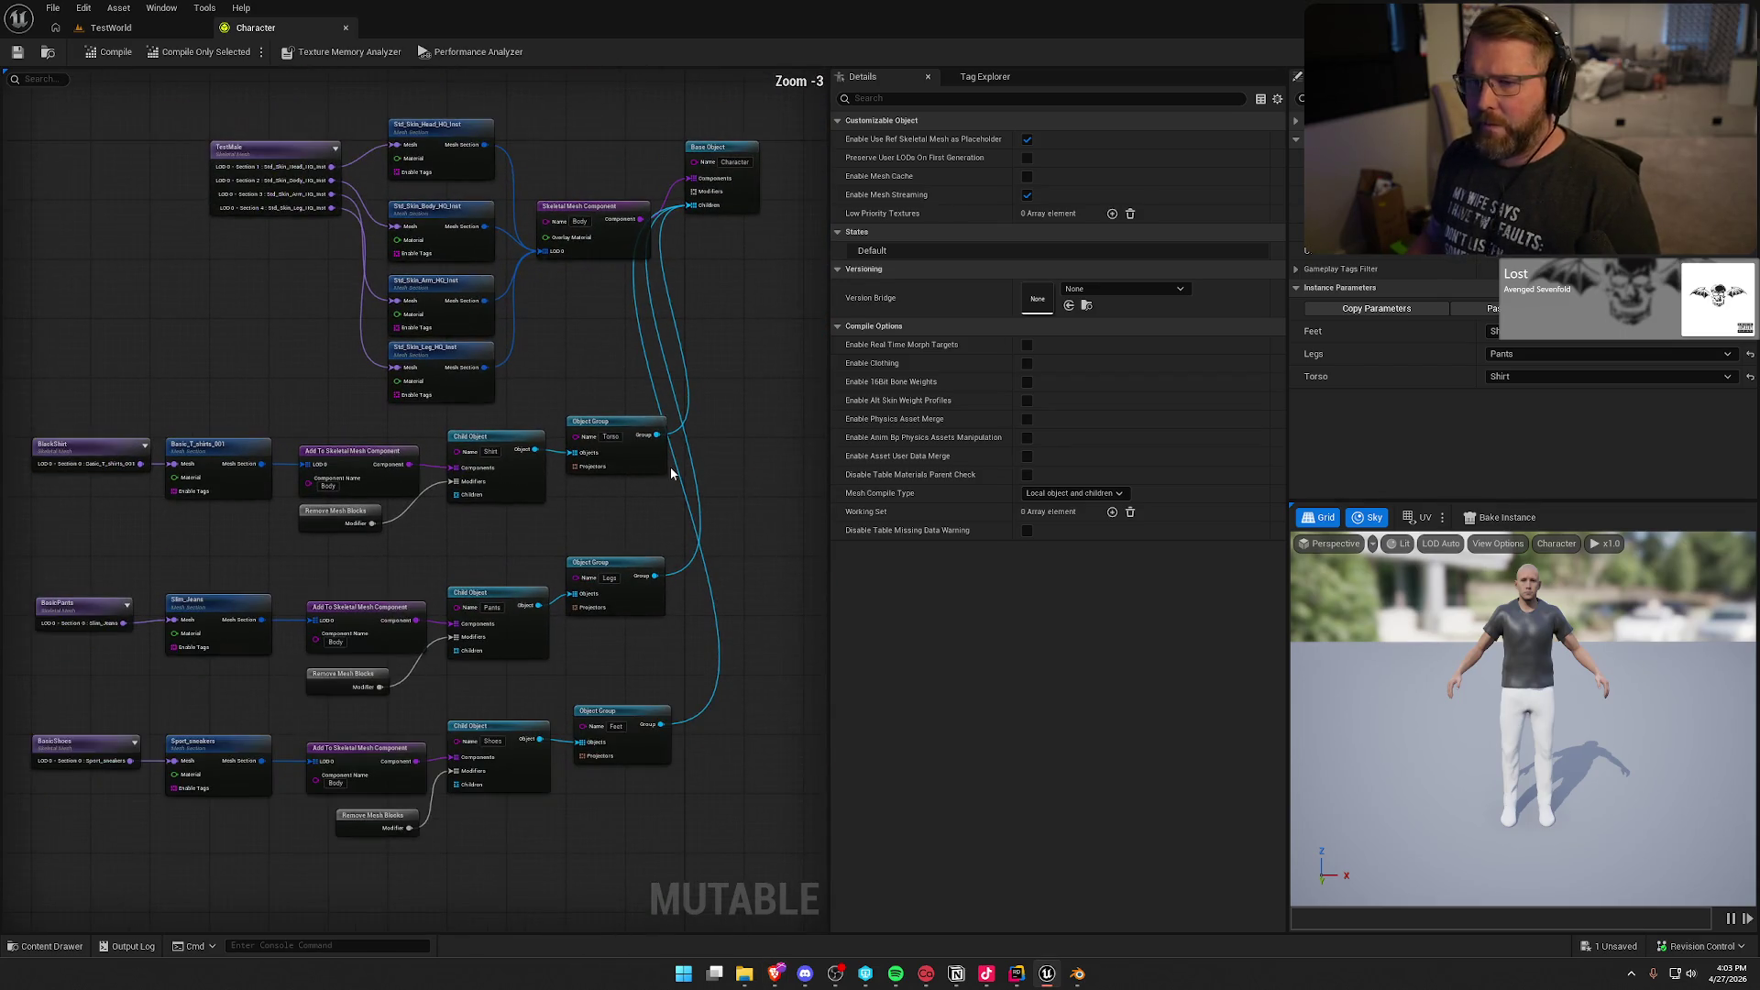
pyautogui.click(345, 27)
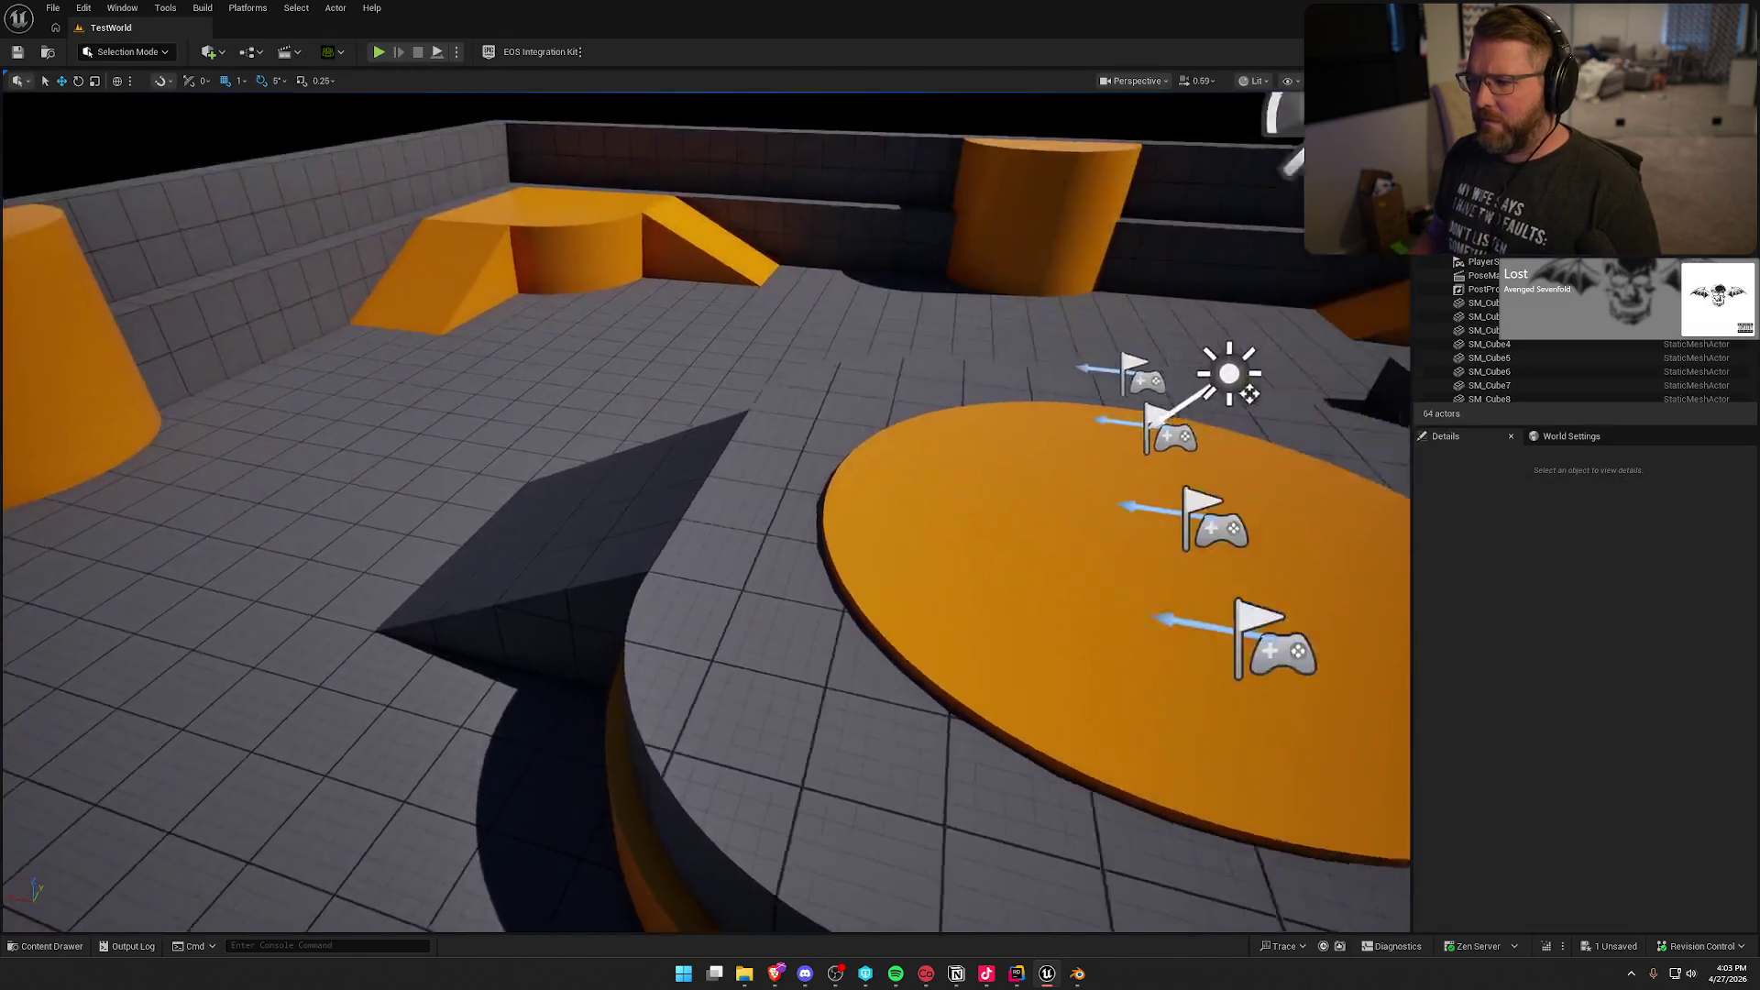
# Step: Save the unsaved BasicShoes asset via Save Selected
pyautogui.moveTo(1293, 513); pyautogui.dragTo(1293, 514)
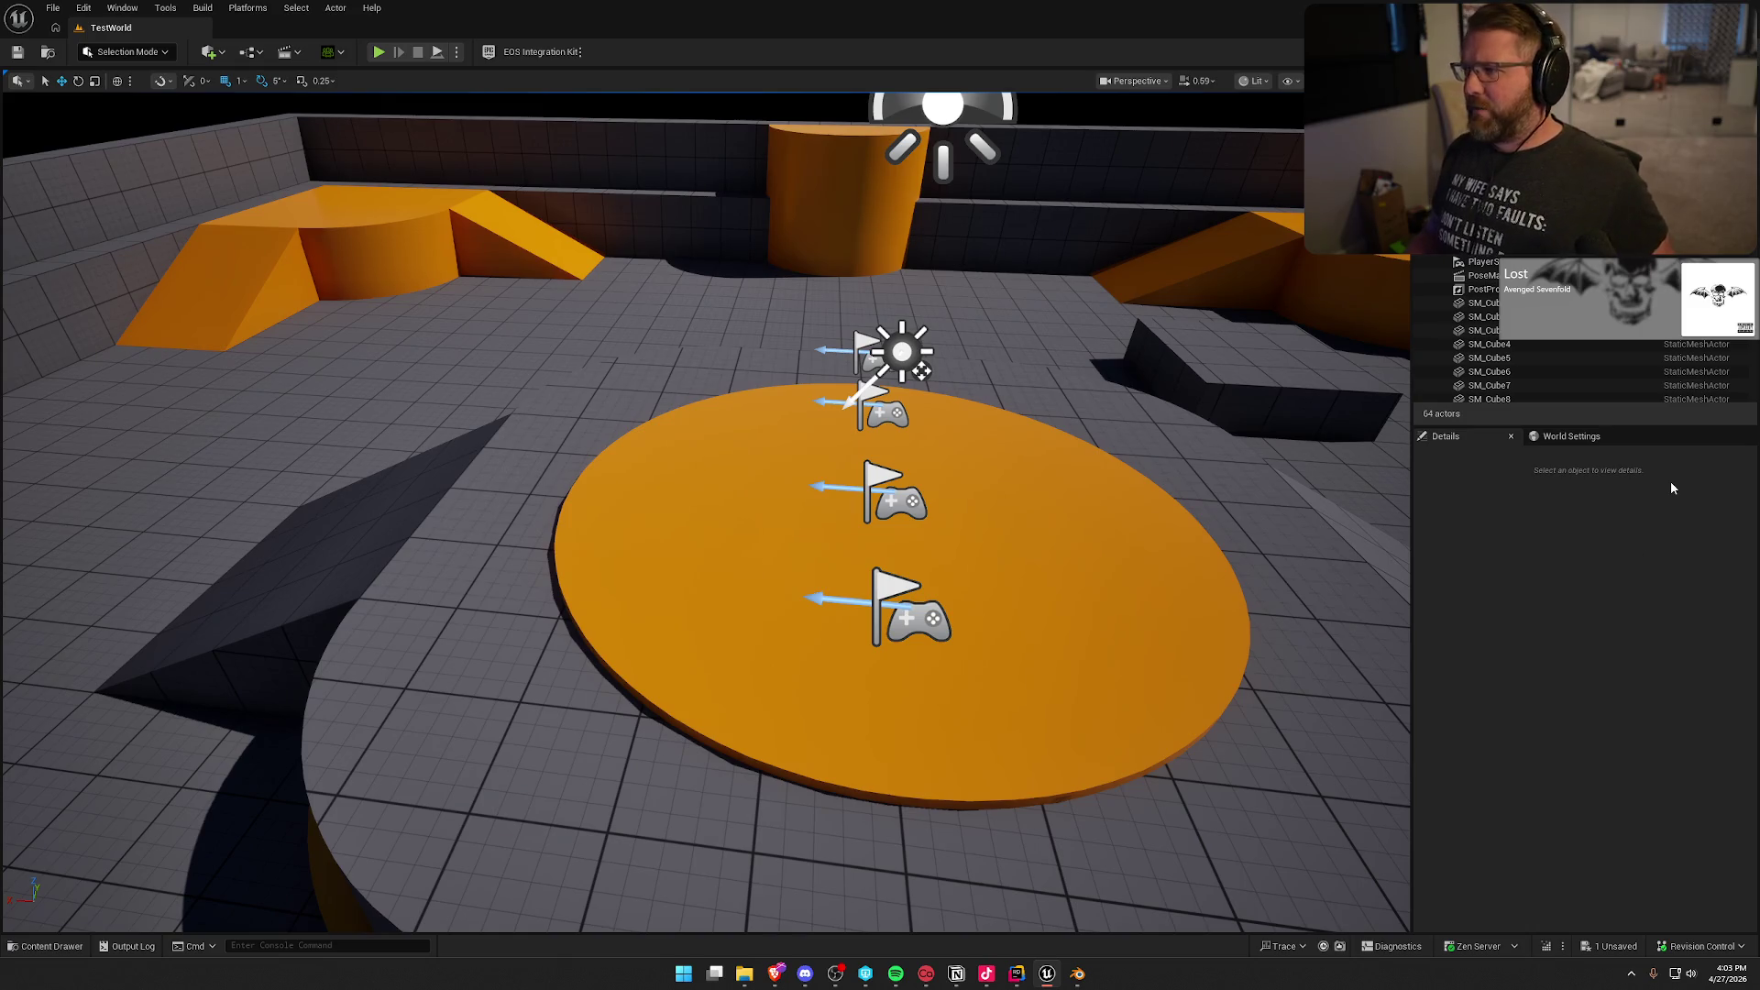
pyautogui.hotkey('ctrl', 'shift', 's')
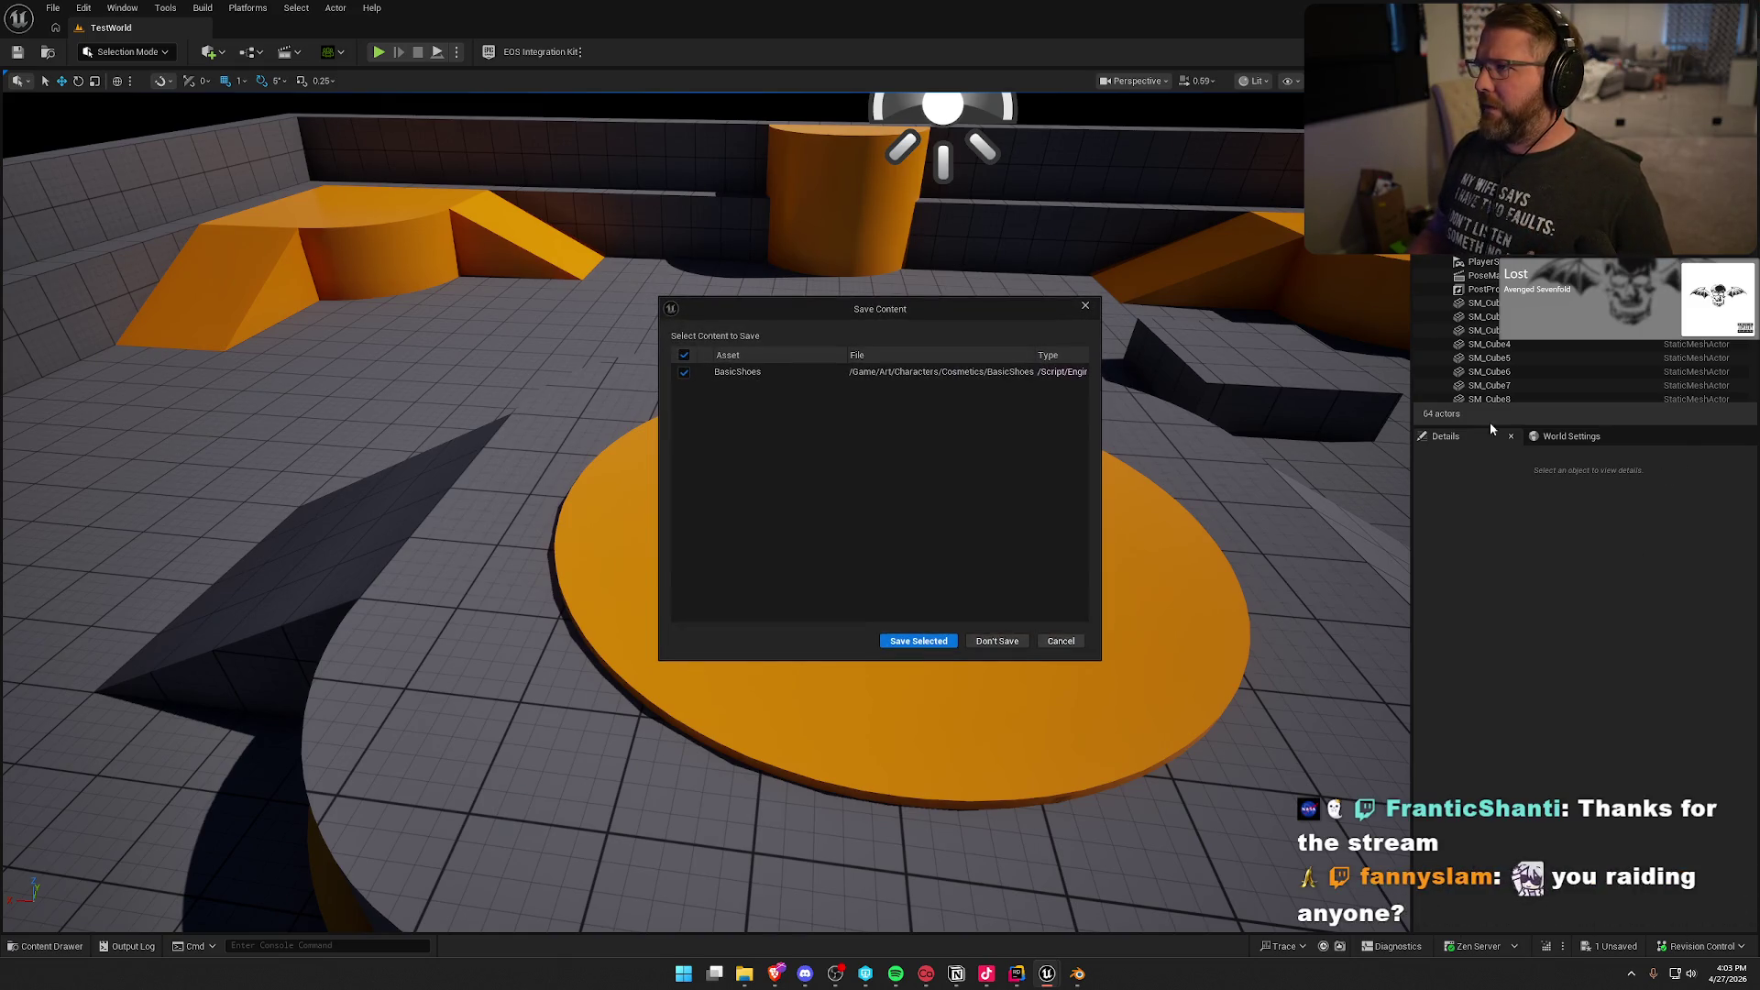
pyautogui.click(919, 641)
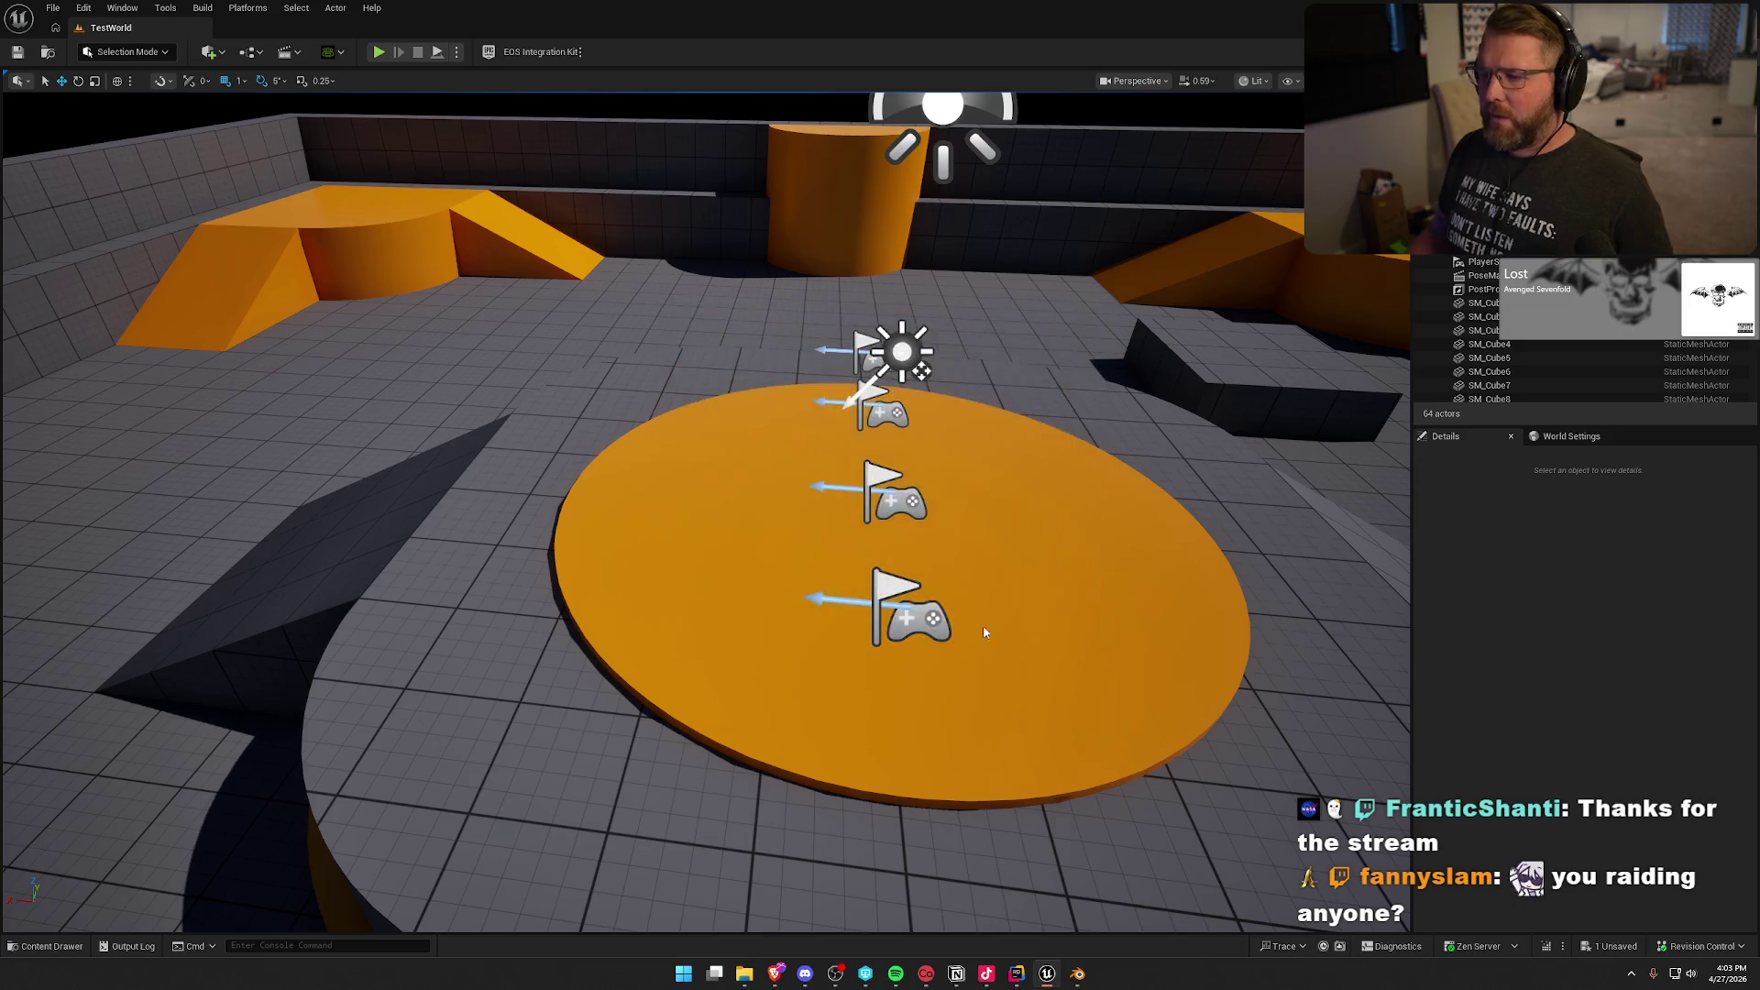
# Step: Quit Blender, discarding its unsaved changes
pyautogui.hotkey('alt', 'Tab')
pyautogui.hotkey('ctrl', 'q')
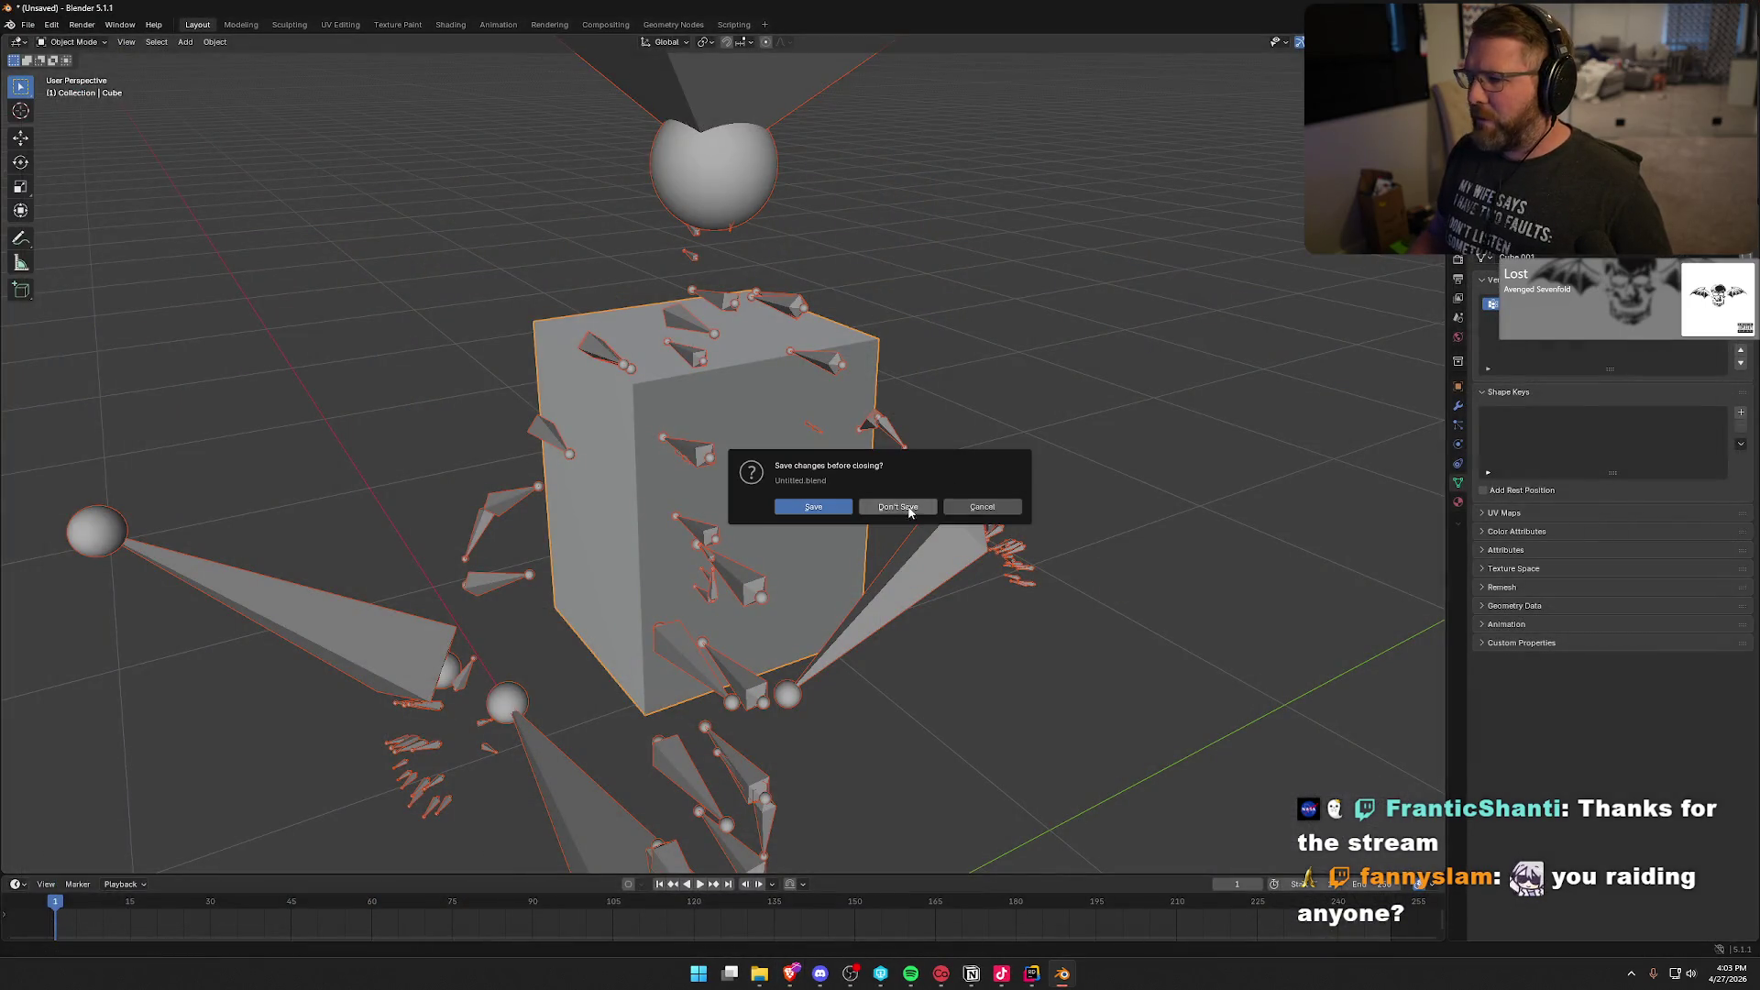
pyautogui.click(917, 509)
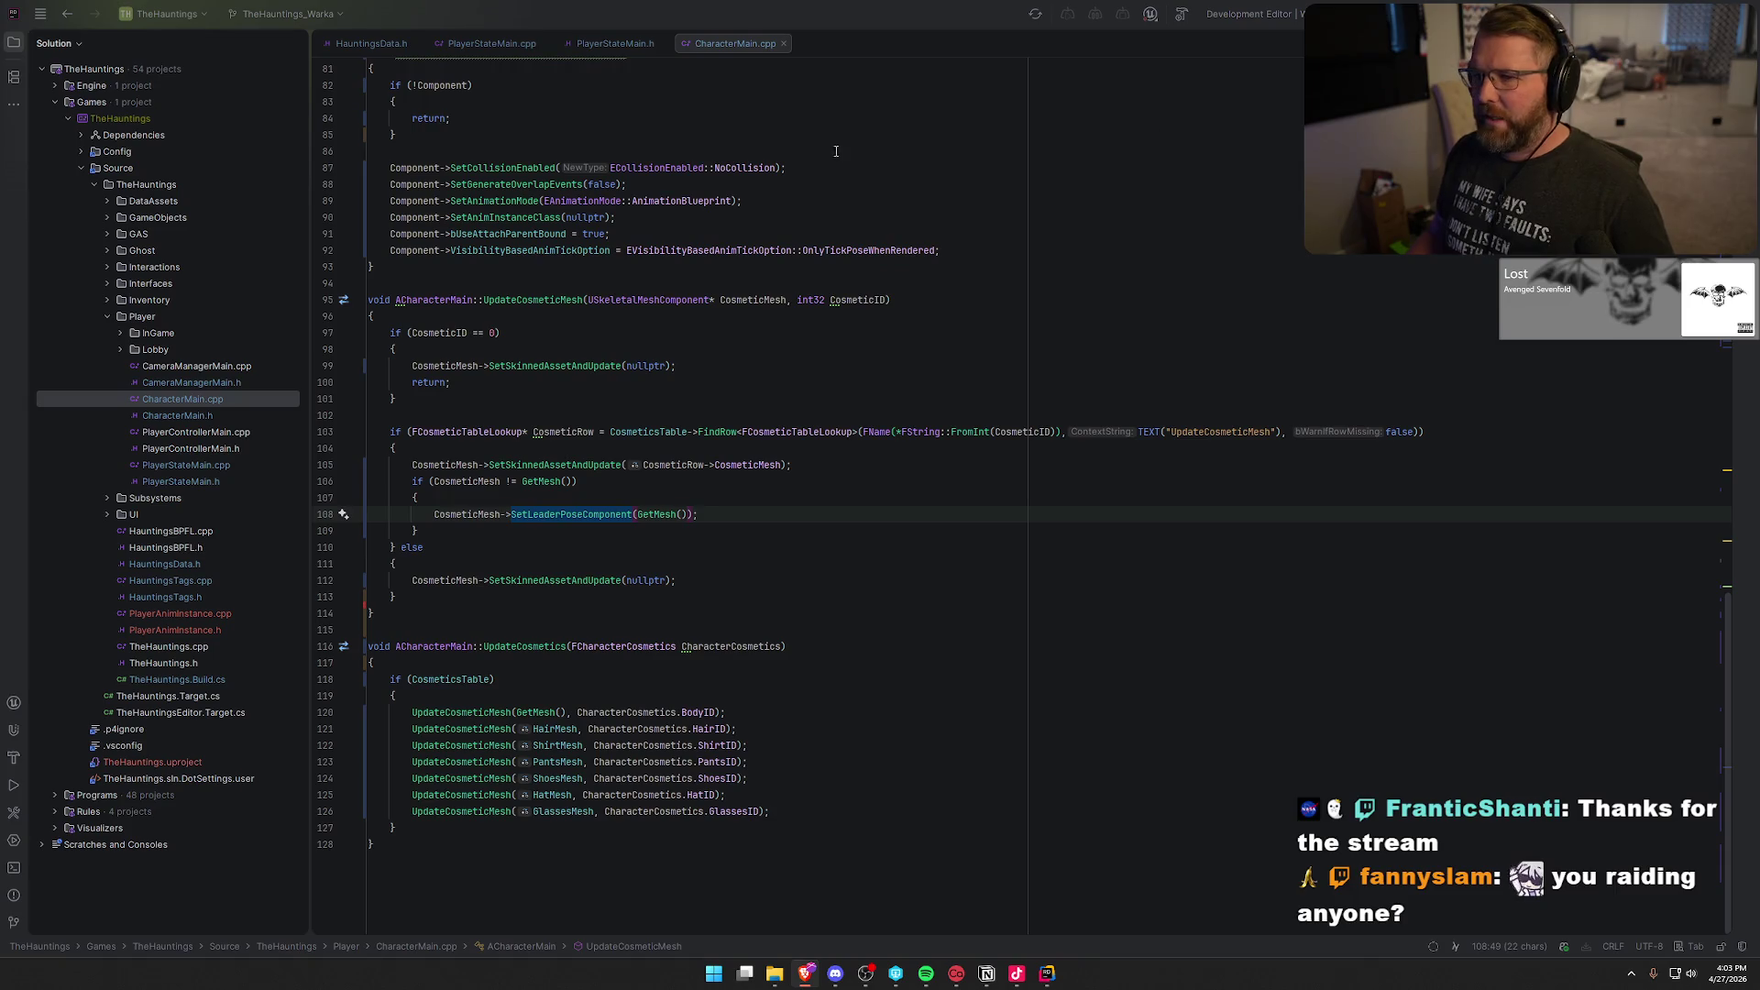